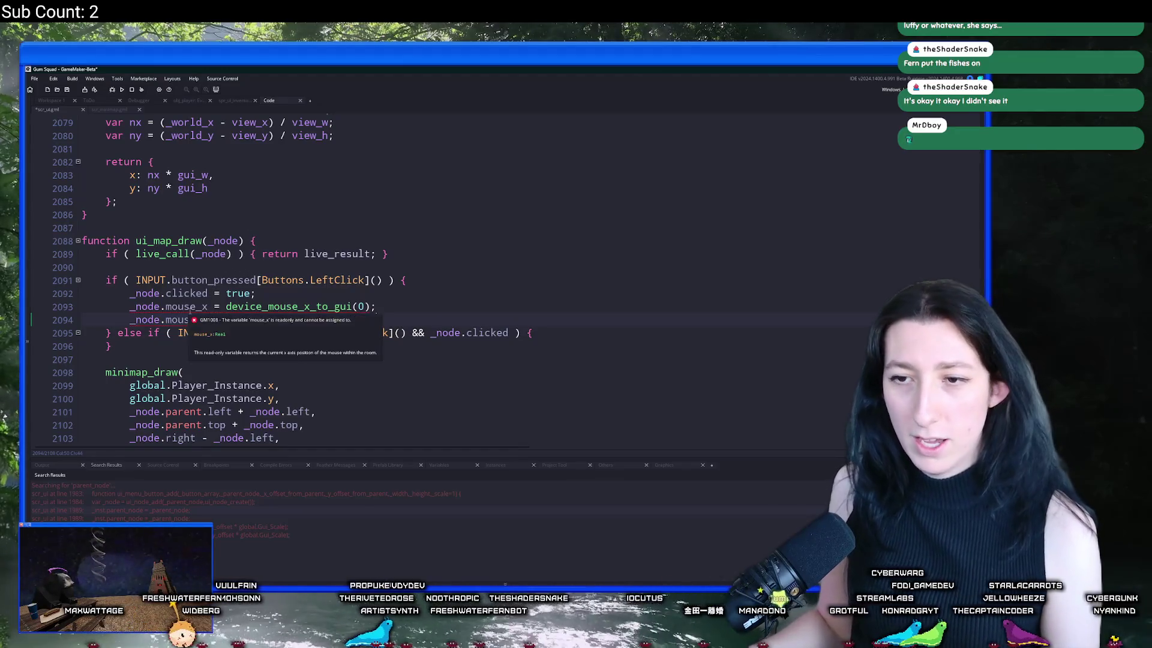
Change line 2094 to mouse_y = device_mouse_y_to_gui(0)
{"action": "left_click", "coordinate": [208, 319]}
{"action": "key", "text": "BackSpace"}
{"action": "type", "text": "yw"}
{"action": "key", "text": "BackSpace"}
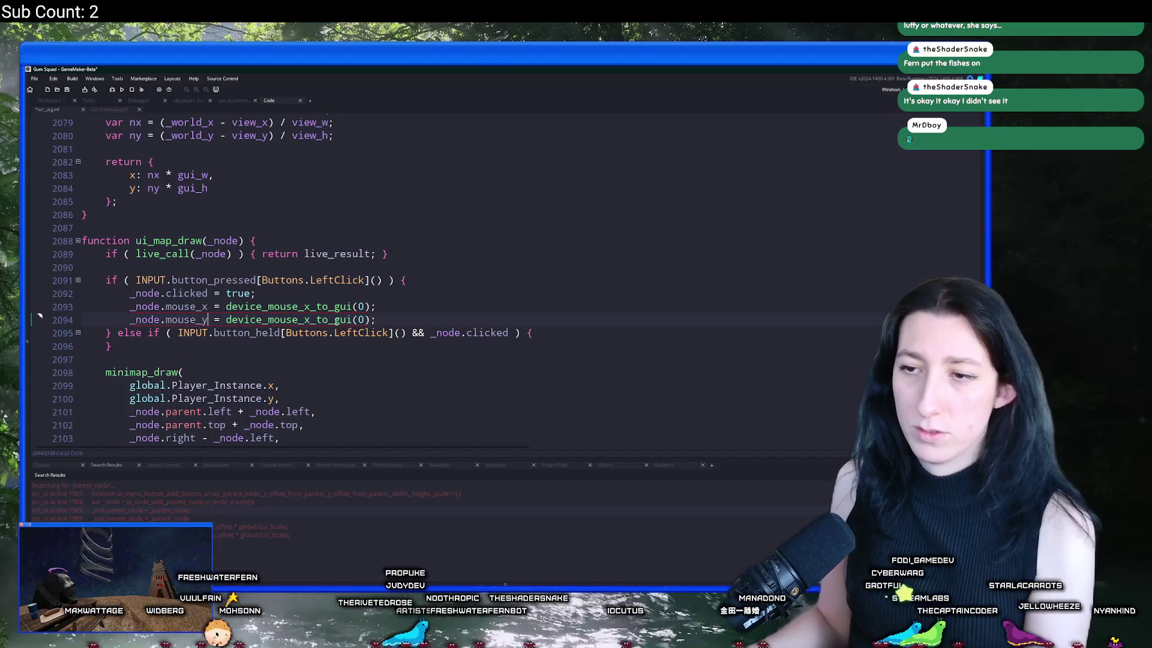
{"action": "left_click", "coordinate": [320, 319]}
{"action": "key", "text": "BackSpace"}
{"action": "type", "text": "y"}
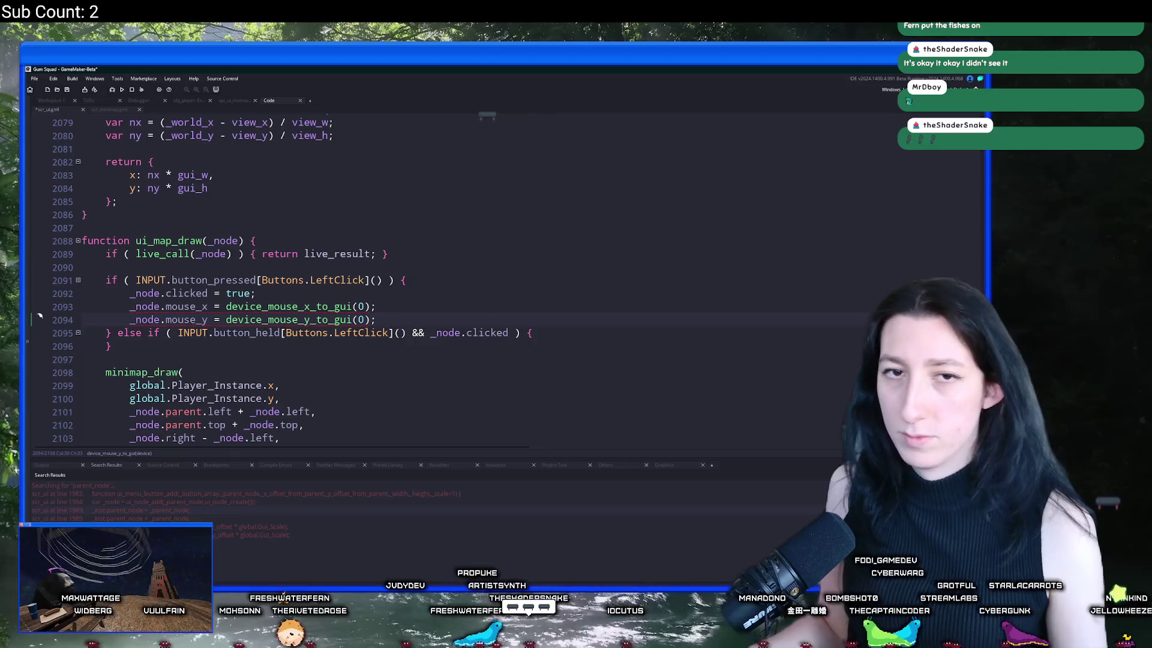
Inspect the device_mouse calls on lines 2093 and 2094
{"action": "key", "text": "Up"}
{"action": "key", "text": "End"}
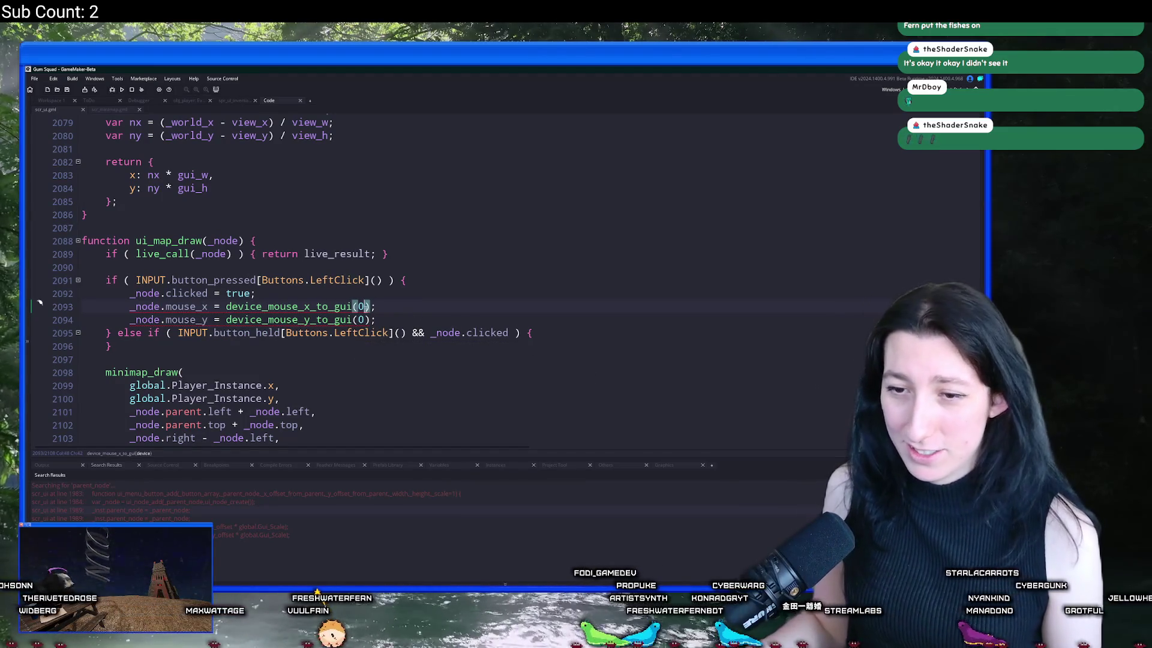
{"action": "left_click", "coordinate": [364, 320]}
{"action": "left_click", "coordinate": [353, 307]}
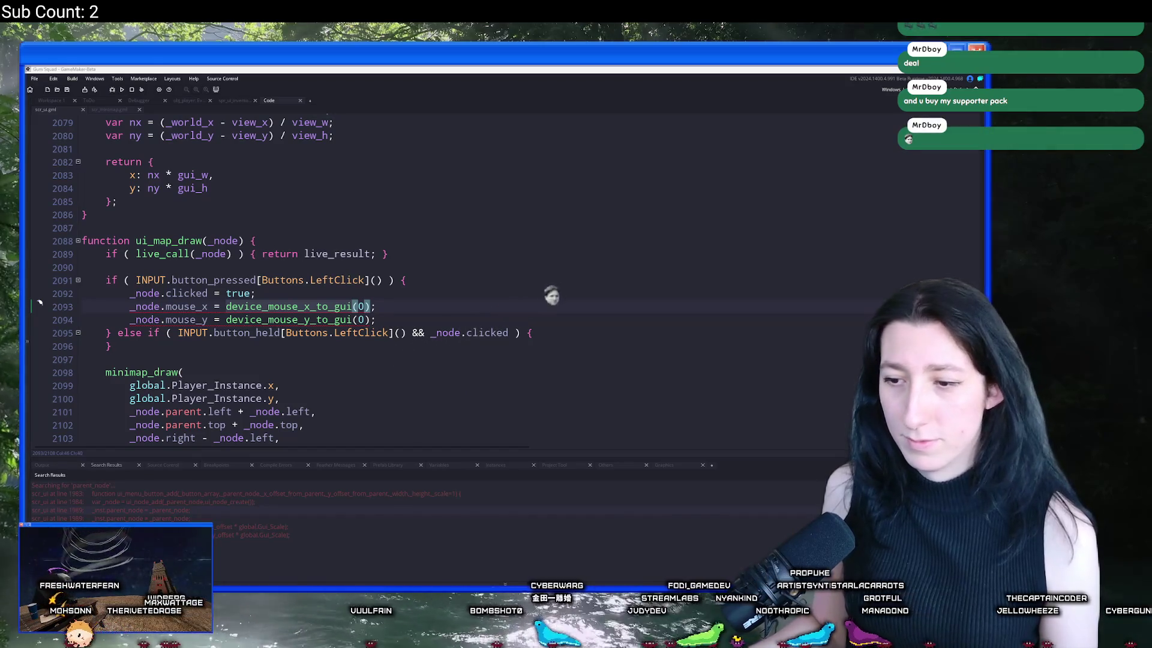
Launch Steam from the system search
{"action": "key", "text": "super"}
{"action": "type", "text": "steam"}
{"action": "key", "text": "Return"}
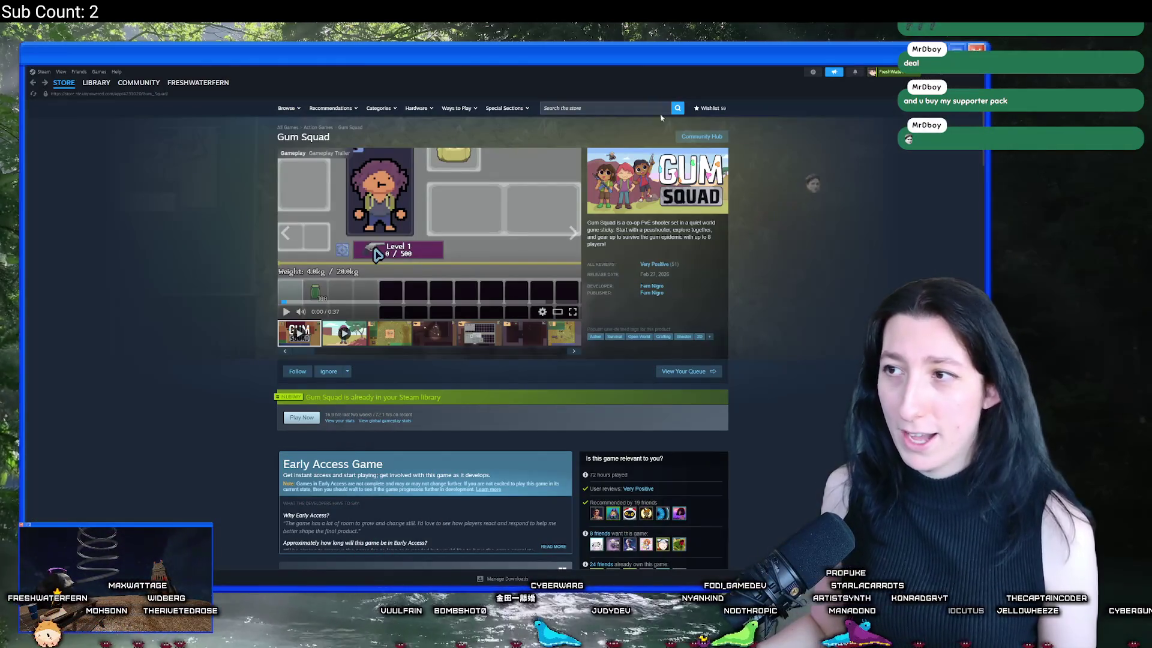
Find MR FARMBOY in the Steam store, add it to the cart, then reach the Library
{"action": "left_click", "coordinate": [600, 108]}
{"action": "left_click", "coordinate": [600, 142]}
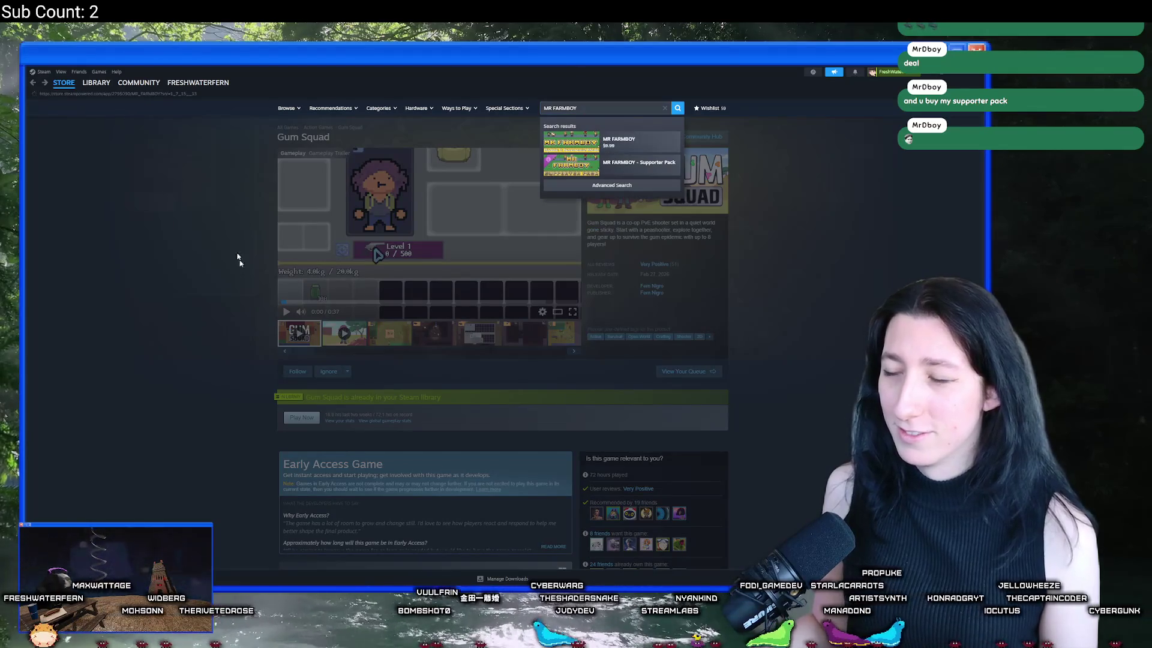
{"action": "scroll", "coordinate": [598, 495], "scroll_direction": "down", "scroll_amount": 2}
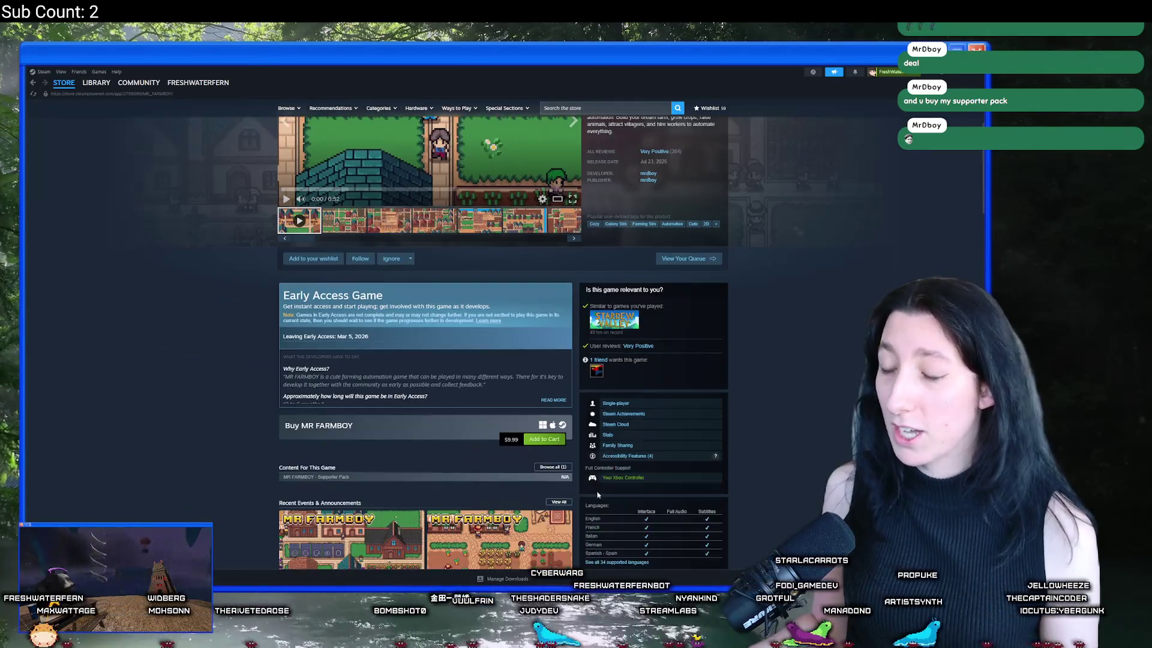
{"action": "left_click", "coordinate": [544, 439]}
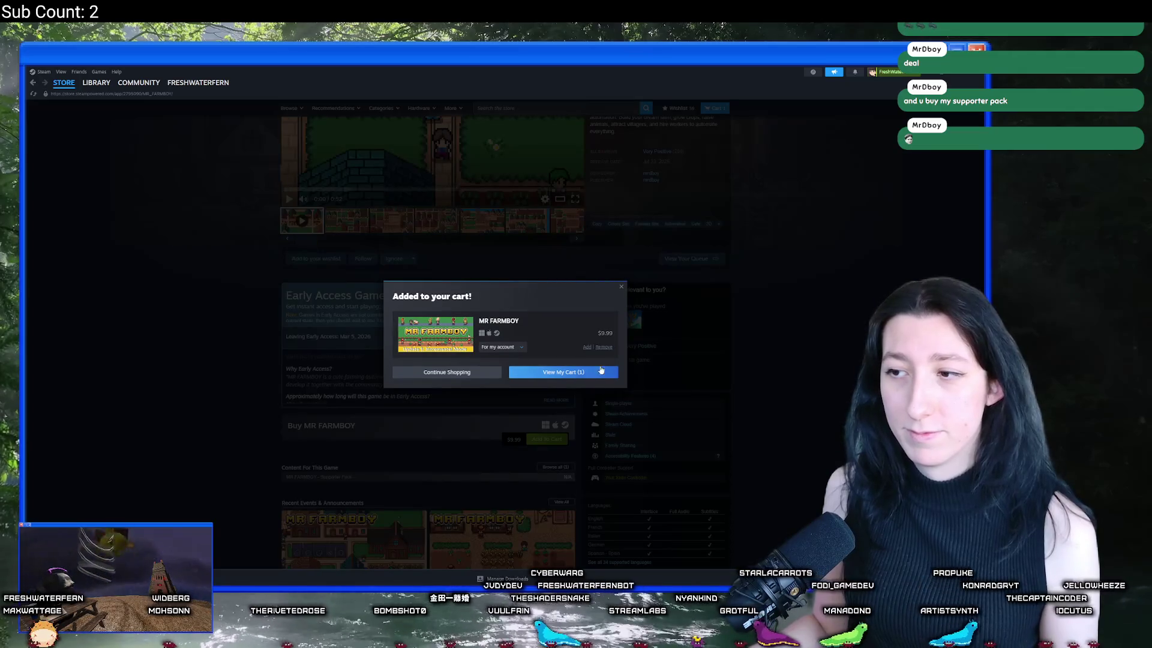
{"action": "key", "text": "alt+Tab"}
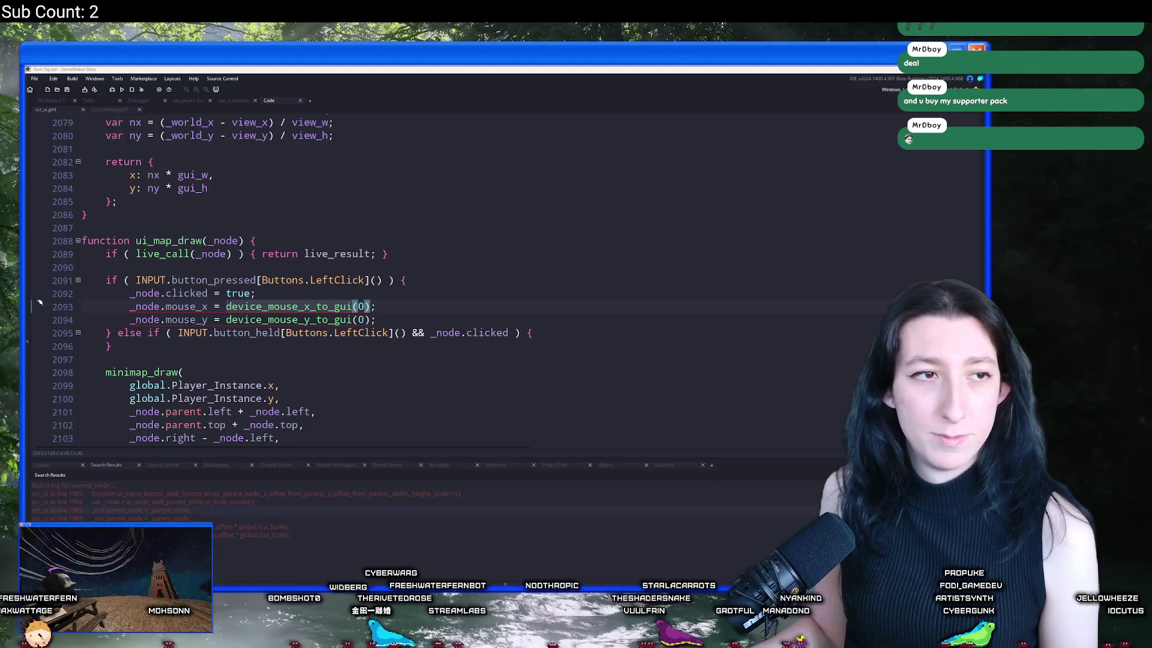
{"action": "key", "text": "alt+Tab"}
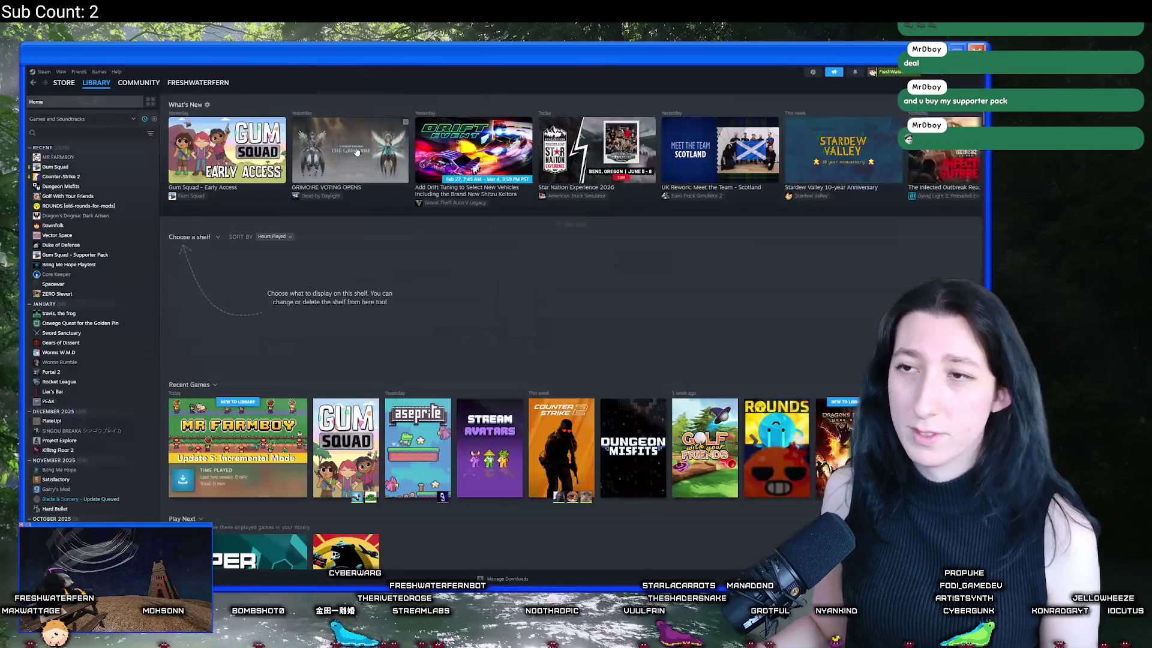
Install MR FARMBOY to Local Drive (C:), then open GameMaker's asset search
{"action": "left_click", "coordinate": [58, 157]}
{"action": "left_click", "coordinate": [195, 228]}
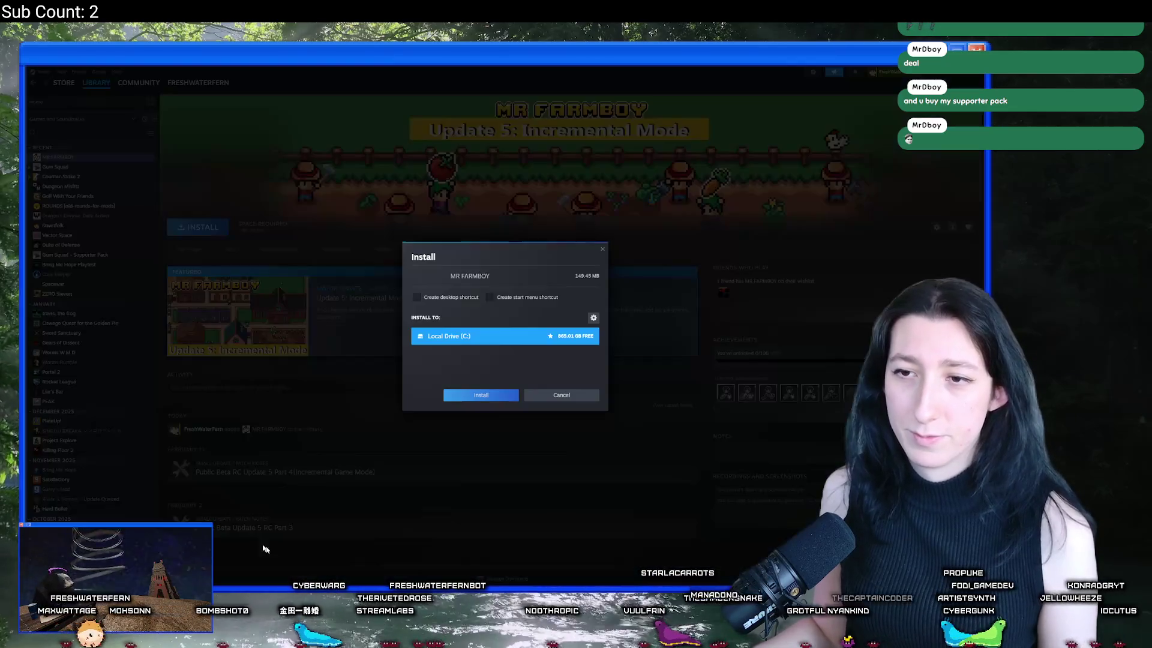
{"action": "left_click", "coordinate": [480, 393]}
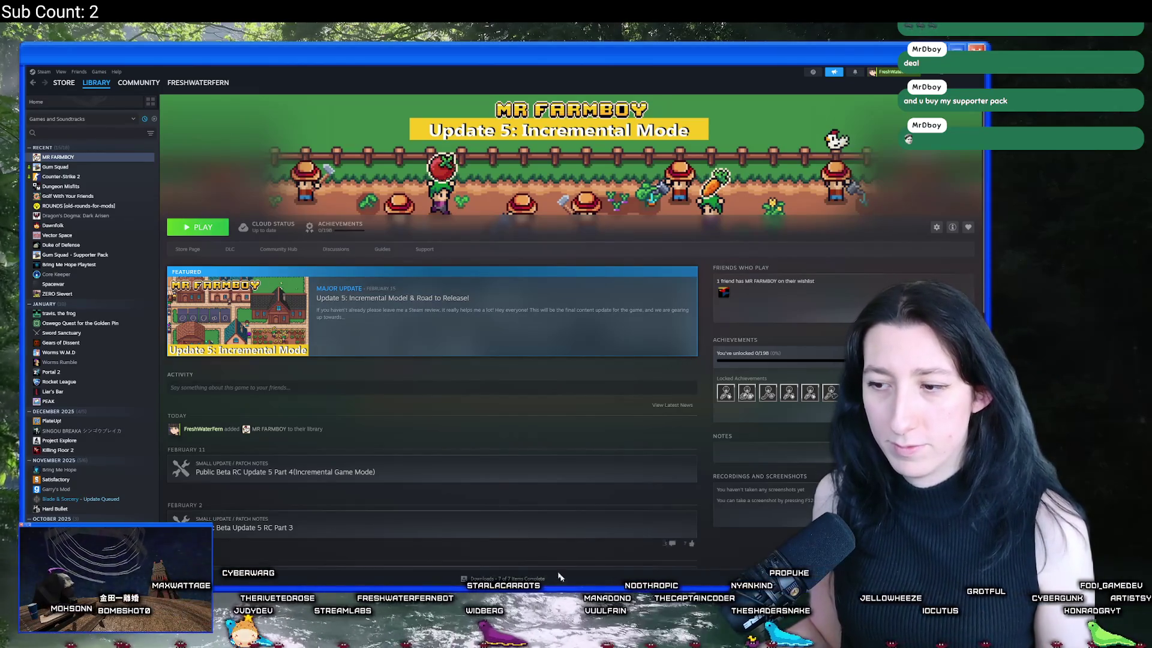
{"action": "key", "text": "alt+Tab"}
{"action": "key", "text": "ctrl+t"}
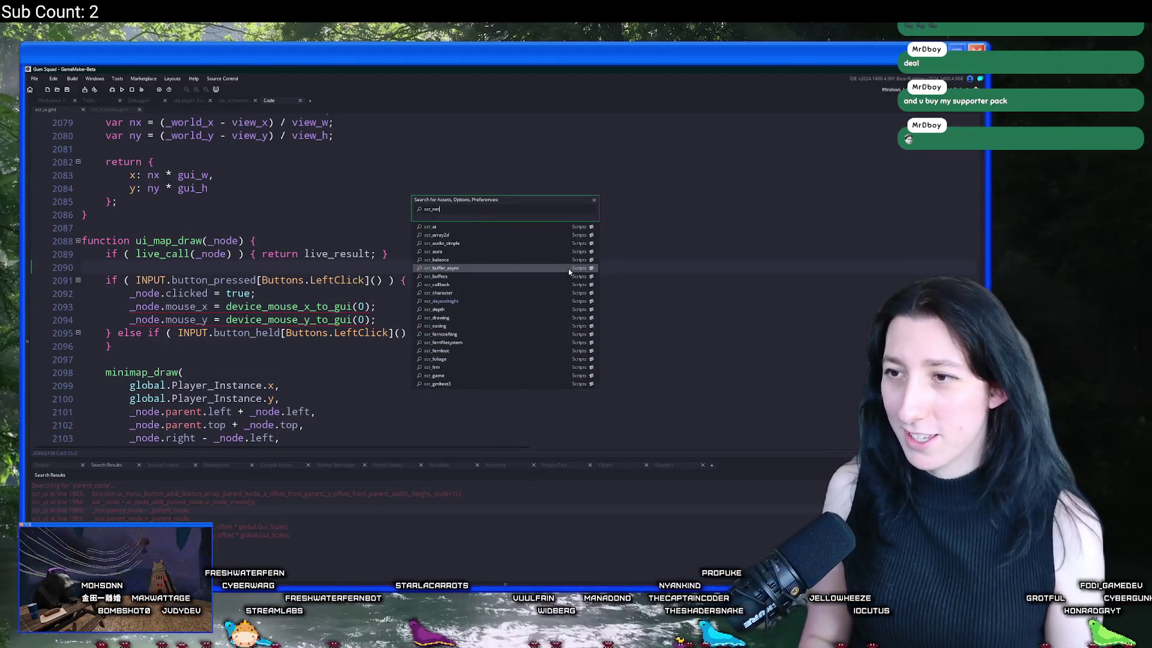
Open scr_networking.gml and set the BuildIsOffline macro to 1
{"action": "type", "text": "net"}
{"action": "key", "text": "Return"}
{"action": "scroll", "coordinate": [314, 275], "scroll_direction": "down", "scroll_amount": 14}
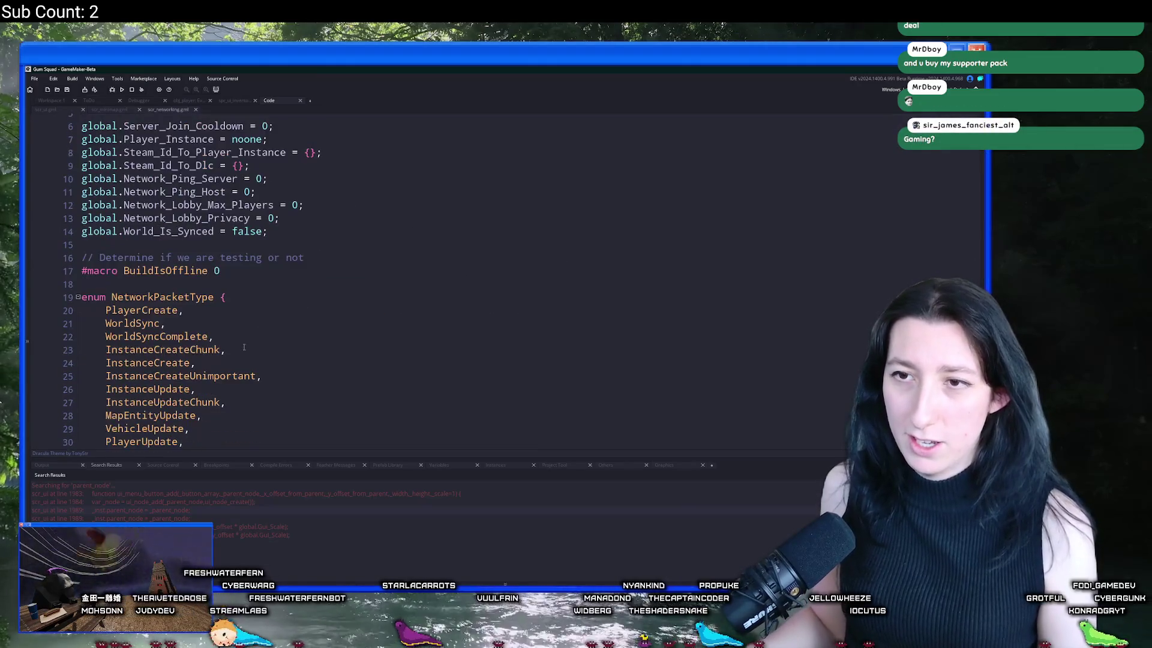
{"action": "scroll", "coordinate": [246, 339], "scroll_direction": "up", "scroll_amount": 11}
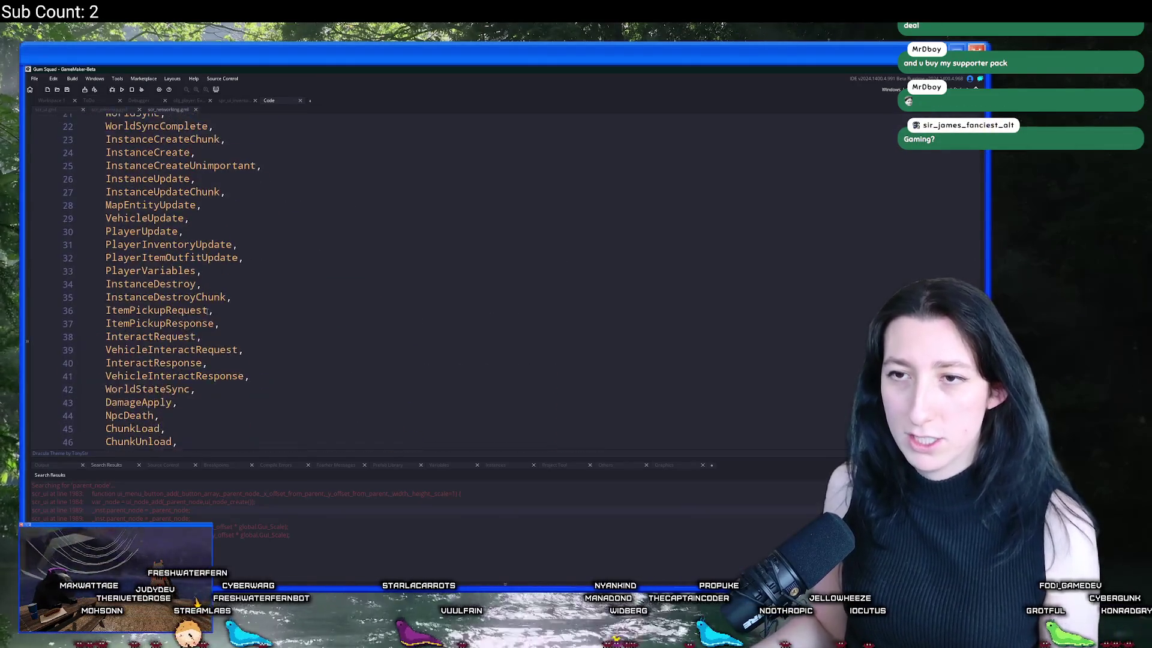
Open the Extensions > Steamworks settings, start a project build, and return to Steam
{"action": "key", "text": "ctrl+alt+a"}
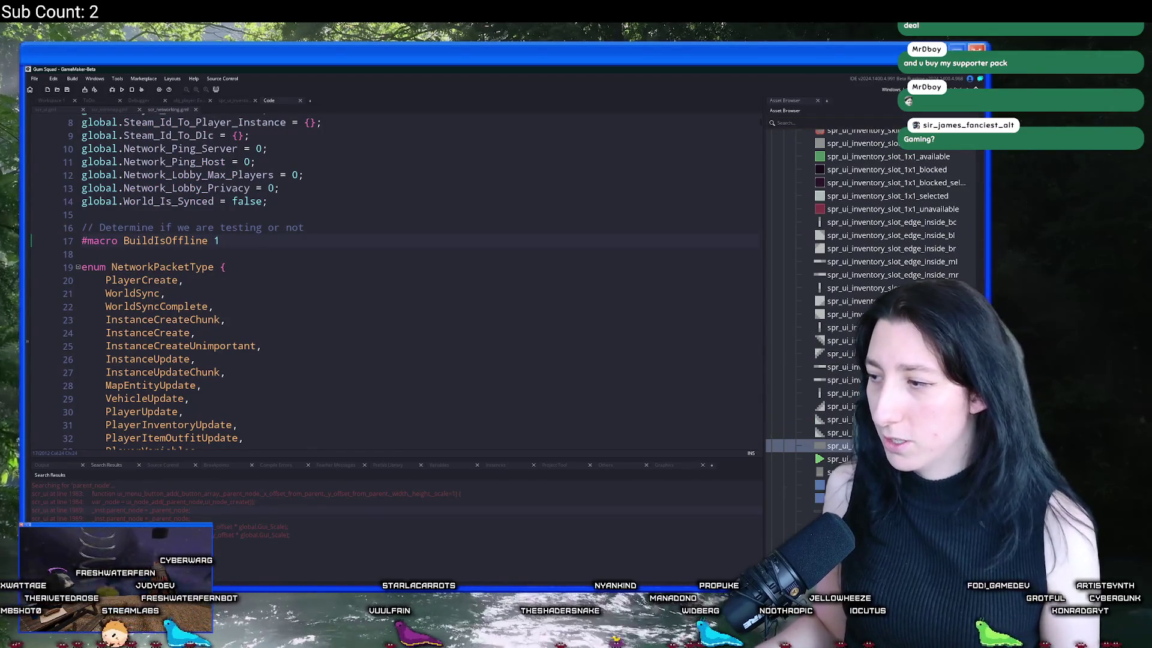
{"action": "scroll", "coordinate": [935, 152], "scroll_direction": "up", "scroll_amount": 15}
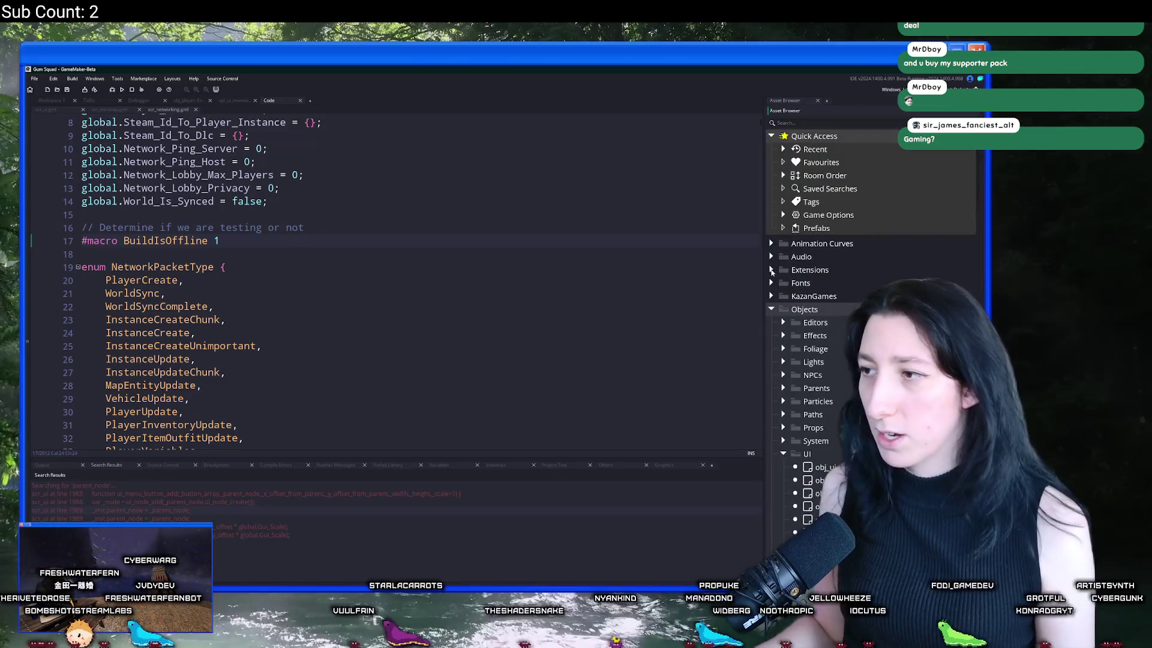
{"action": "left_click", "coordinate": [772, 271]}
{"action": "left_click", "coordinate": [782, 310]}
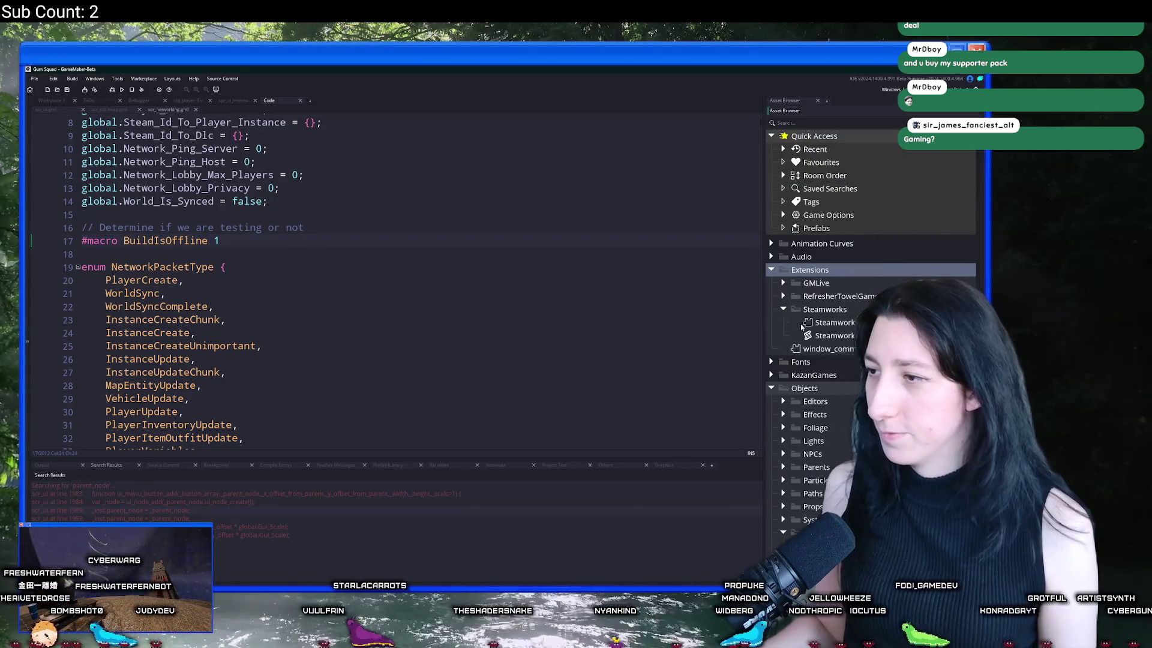
{"action": "double_click", "coordinate": [837, 322]}
{"action": "left_click", "coordinate": [126, 213]}
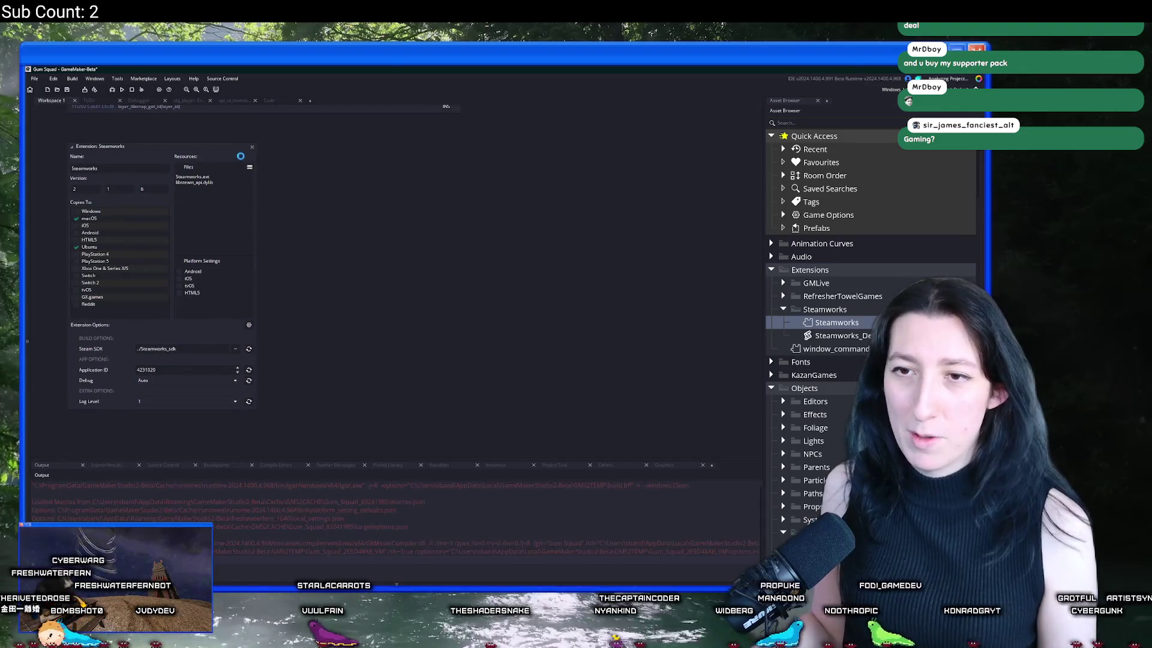
{"action": "key", "text": "alt+Tab"}
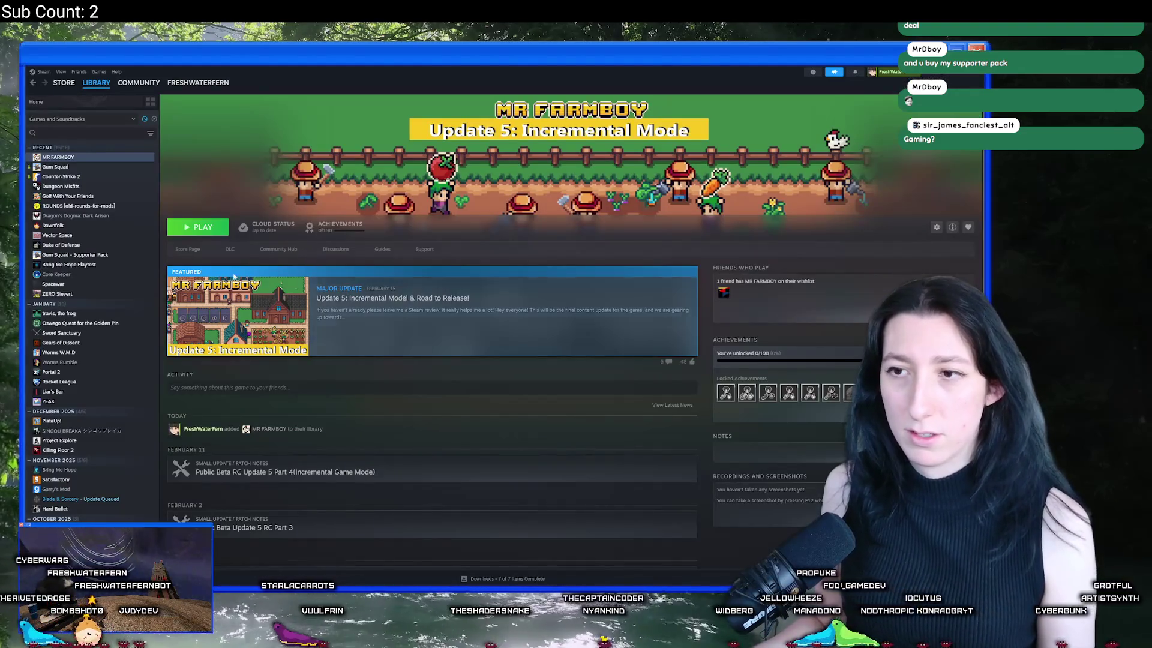
Launch MR FARMBOY and turn the Master volume down to 0
{"action": "left_click", "coordinate": [204, 228]}
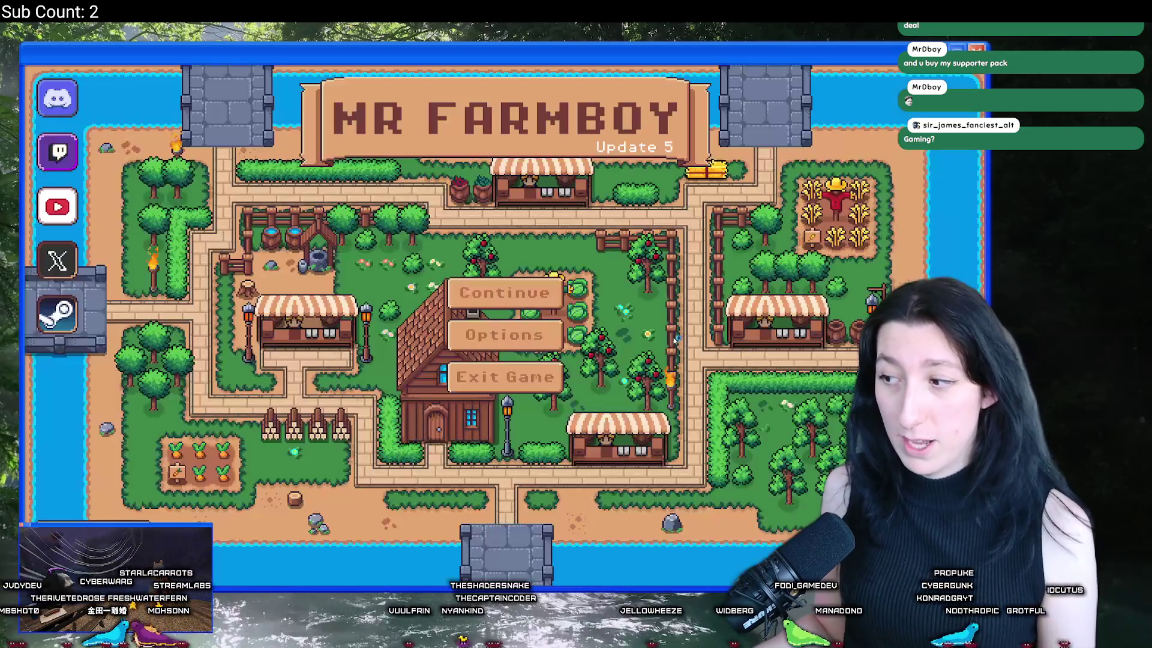
{"action": "left_click", "coordinate": [504, 336]}
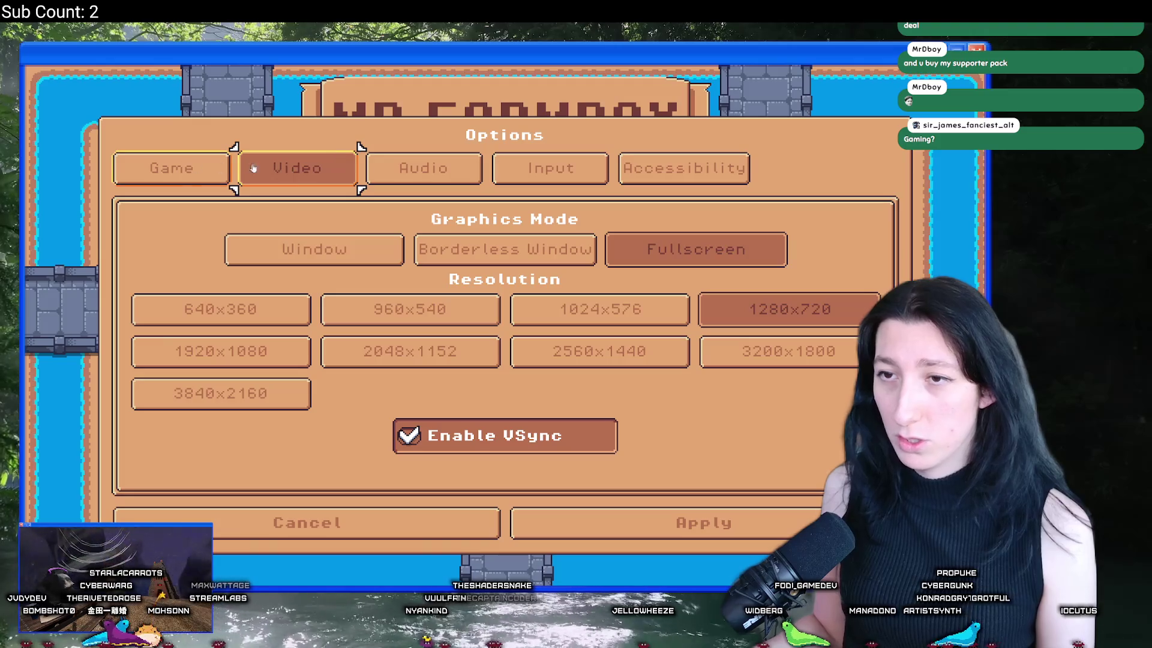
{"action": "left_click", "coordinate": [424, 168]}
{"action": "mouse_move", "coordinate": [491, 259]}
{"action": "left_mouse_down"}
{"action": "mouse_move", "coordinate": [251, 281]}
{"action": "mouse_move", "coordinate": [515, 261]}
{"action": "mouse_move", "coordinate": [207, 261]}
{"action": "left_mouse_up"}
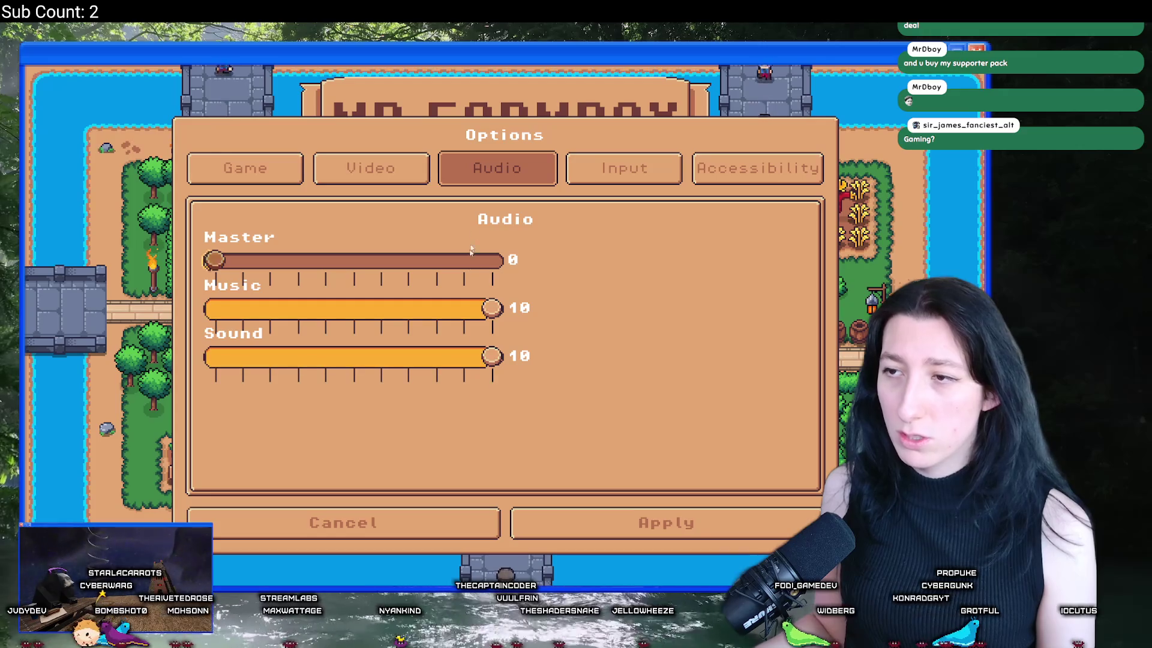
View the input key bindings editor and close it
{"action": "left_click", "coordinate": [647, 169]}
{"action": "left_click", "coordinate": [528, 254]}
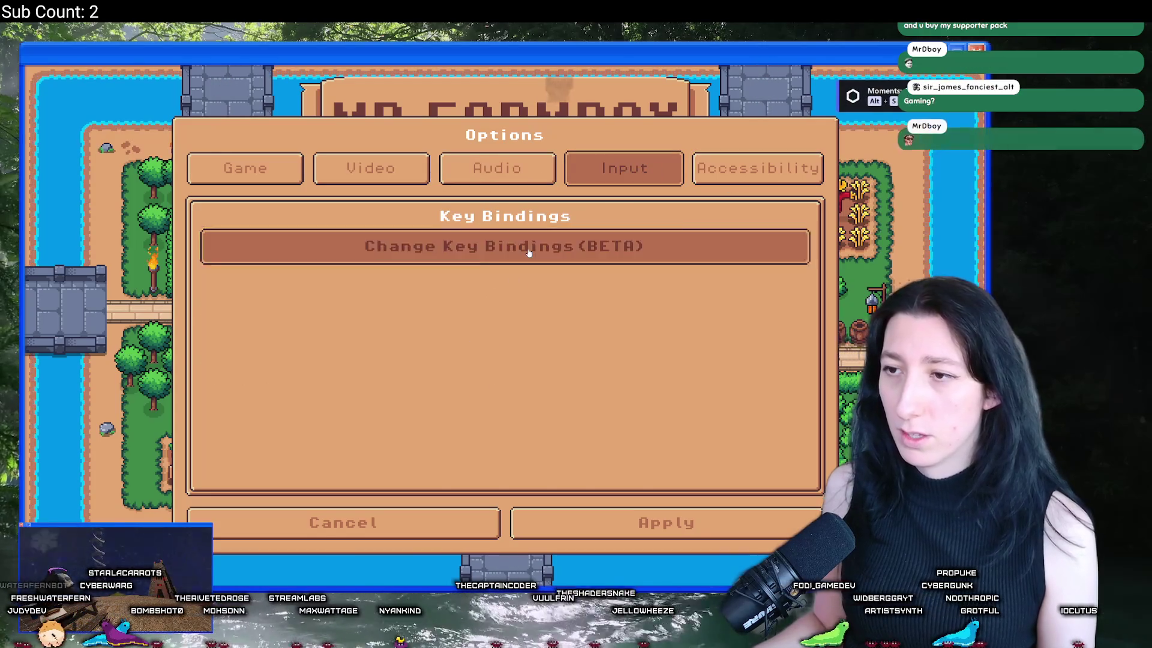
{"action": "left_click", "coordinate": [298, 531]}
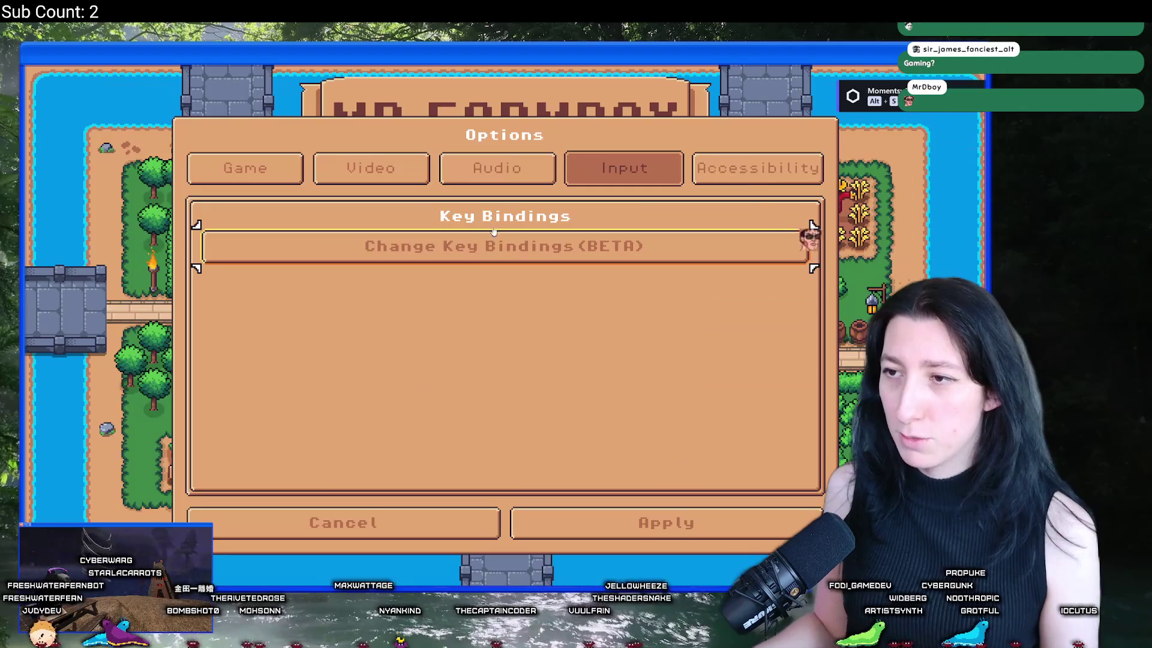
Toggle Camera Smoothing in accessibility settings, leaving it on
{"action": "left_click", "coordinate": [708, 180]}
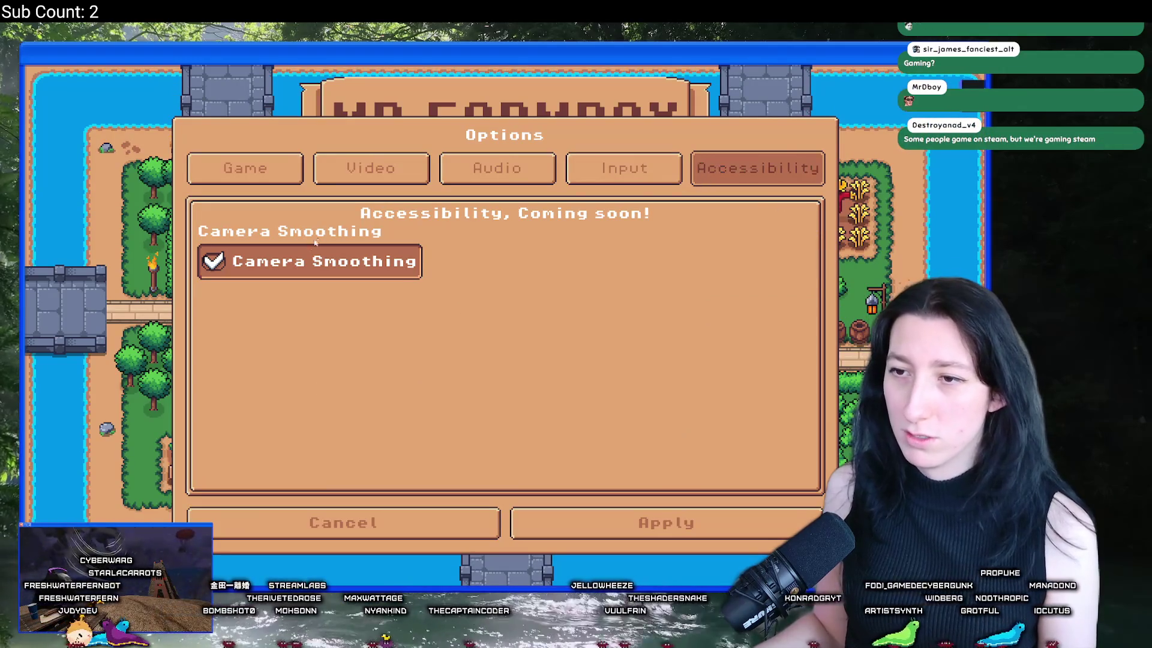
{"action": "left_click", "coordinate": [306, 261]}
{"action": "left_click", "coordinate": [306, 261]}
{"action": "left_click", "coordinate": [306, 261]}
{"action": "left_click", "coordinate": [306, 271]}
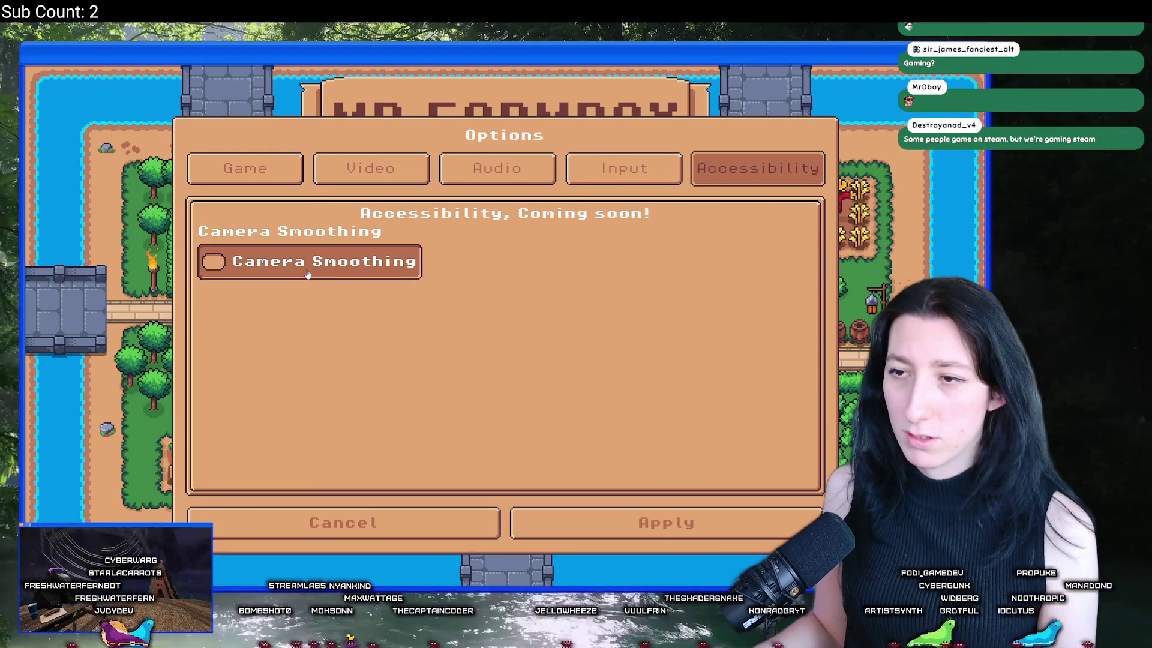
{"action": "left_click", "coordinate": [324, 275]}
{"action": "left_click", "coordinate": [342, 277]}
{"action": "left_click", "coordinate": [342, 277]}
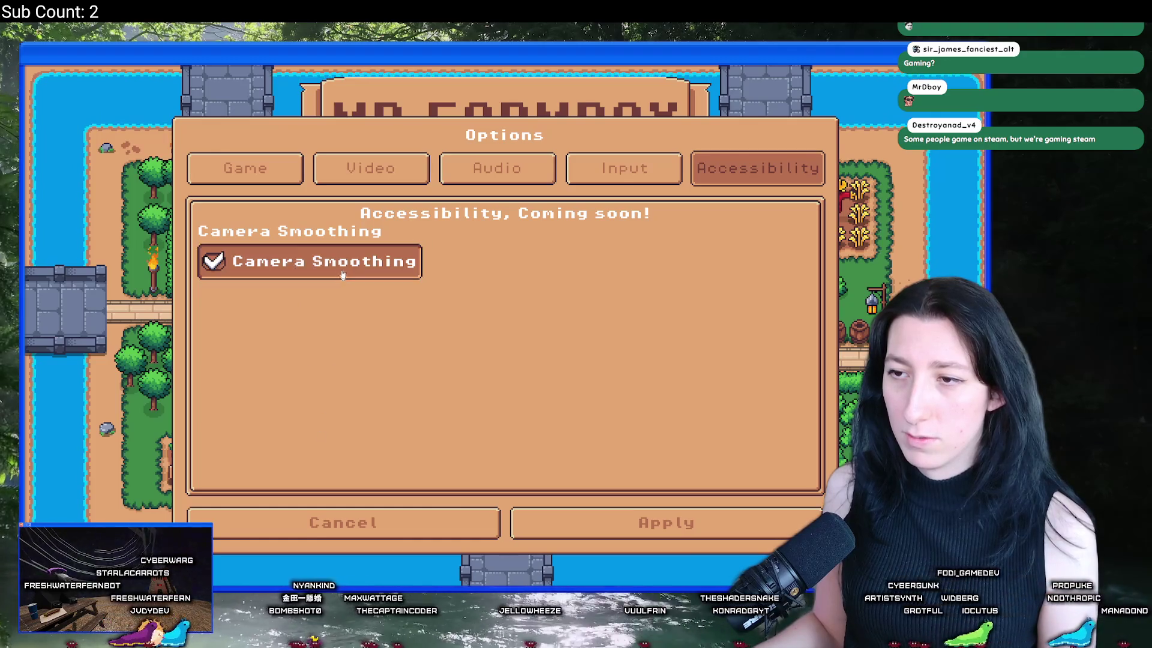
{"action": "left_click", "coordinate": [357, 269]}
{"action": "left_click", "coordinate": [354, 270]}
{"action": "left_click", "coordinate": [345, 275]}
Review the Video and Game pages, then reopen Options and apply them
{"action": "left_click", "coordinate": [360, 169]}
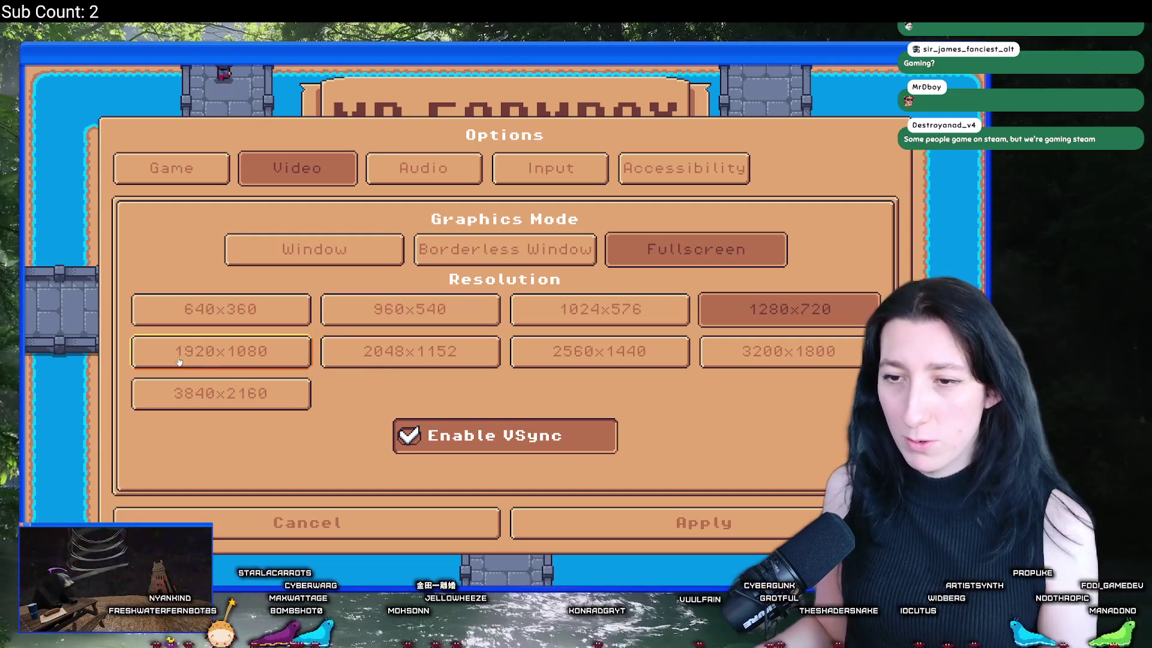
{"action": "left_click", "coordinate": [223, 160]}
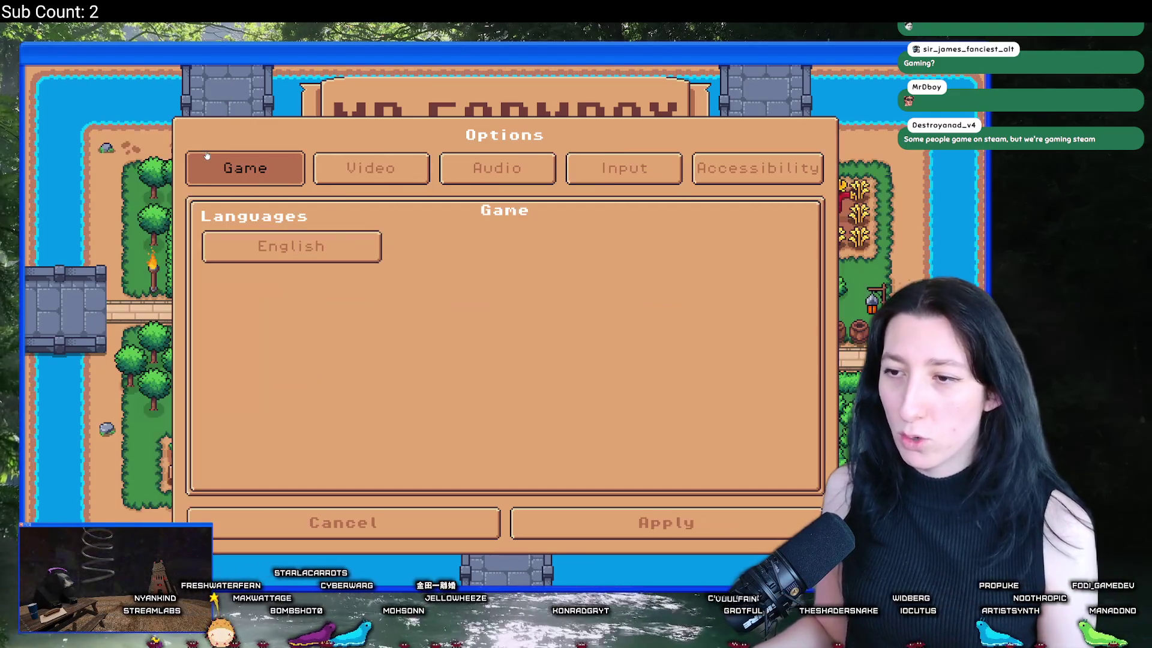
{"action": "left_click", "coordinate": [456, 522]}
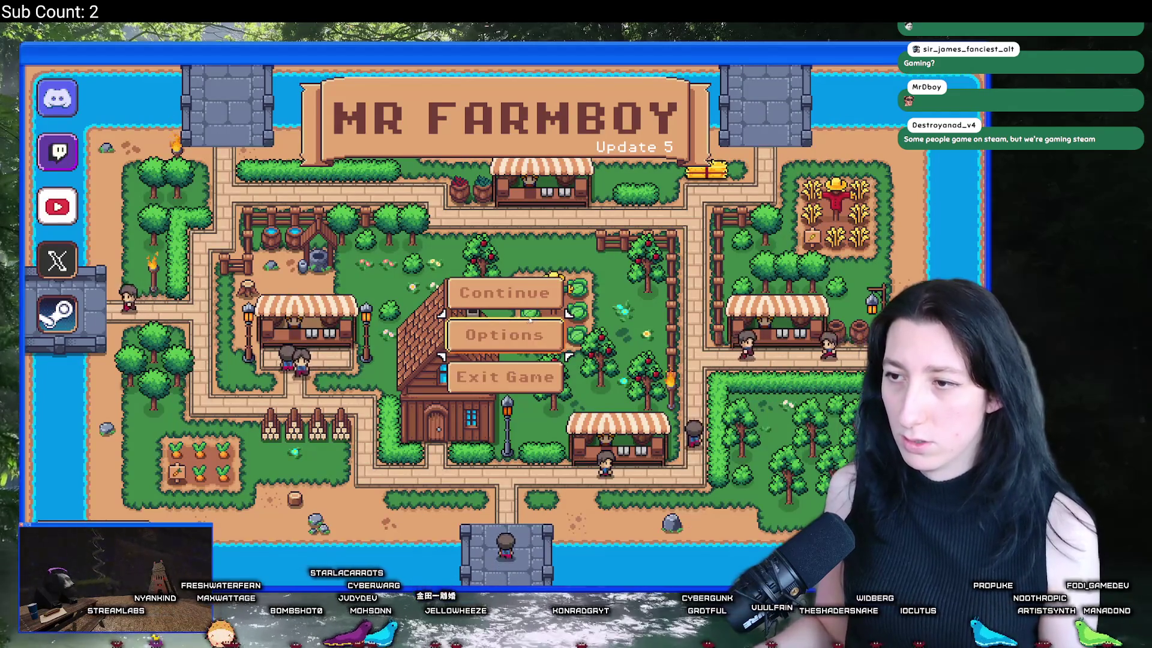
{"action": "left_click", "coordinate": [504, 335]}
{"action": "left_click", "coordinate": [497, 168]}
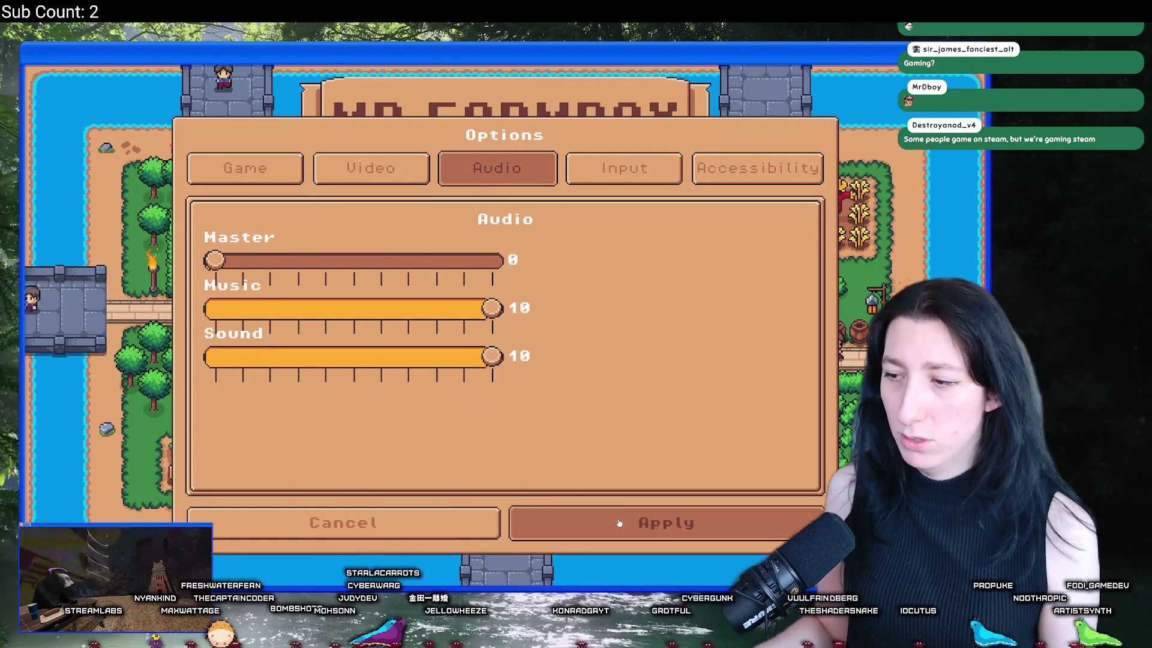
{"action": "left_click", "coordinate": [586, 522]}
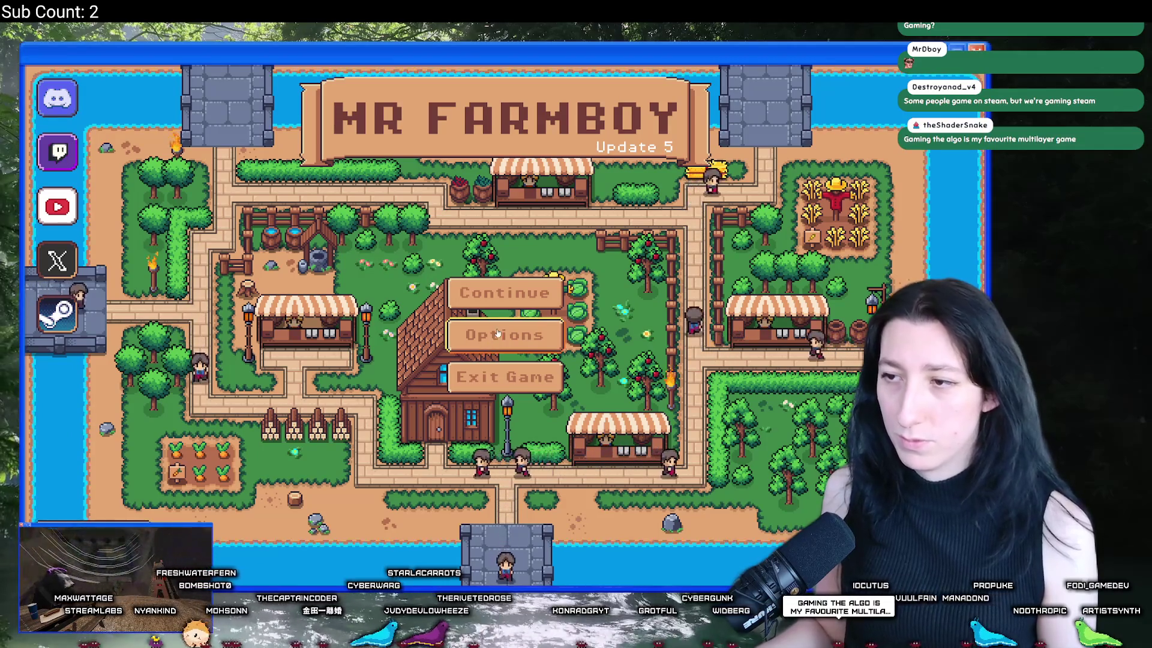
Open the Continue save game list and close it
{"action": "left_click", "coordinate": [499, 289]}
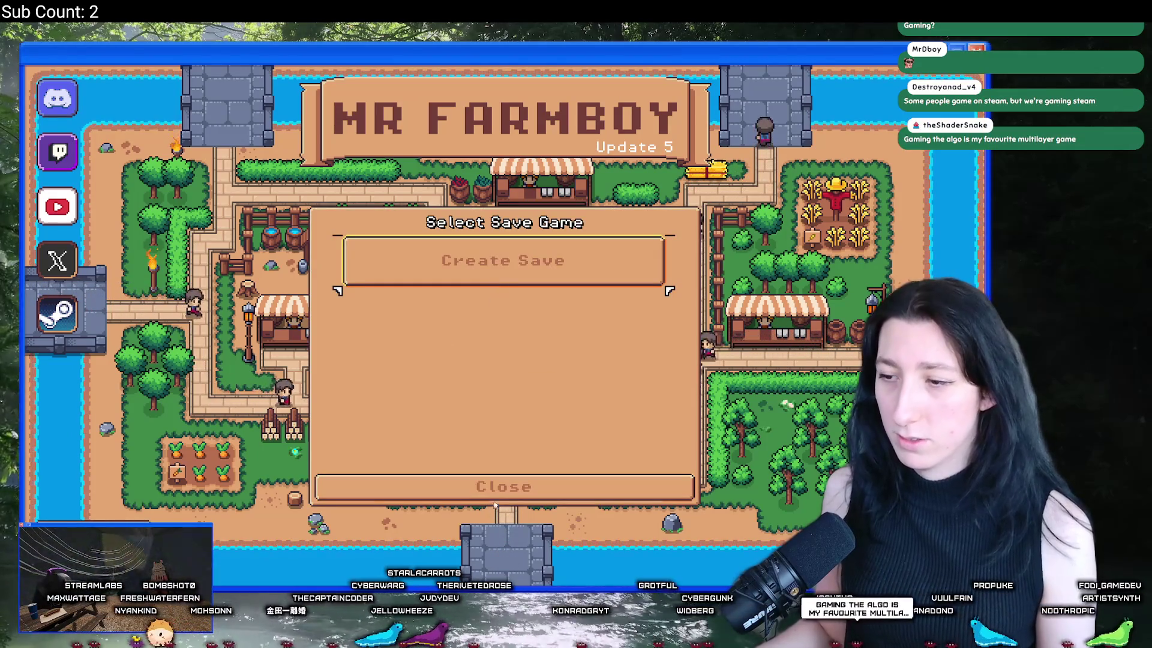
{"action": "left_click", "coordinate": [504, 484]}
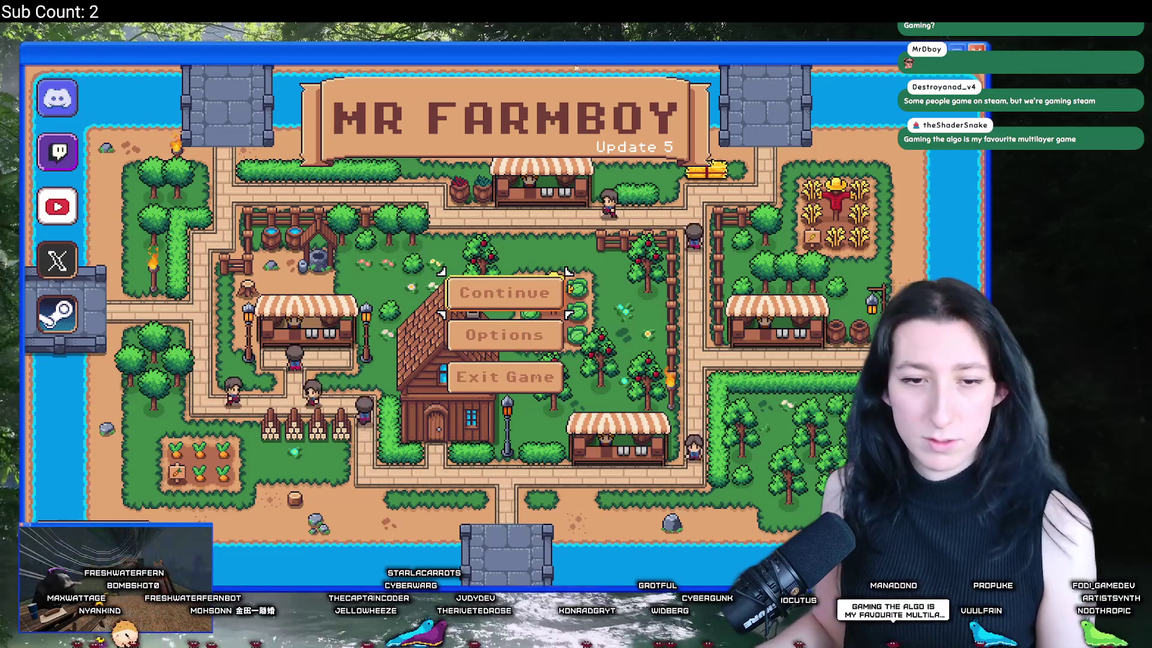
{"action": "key", "text": "alt+Tab"}
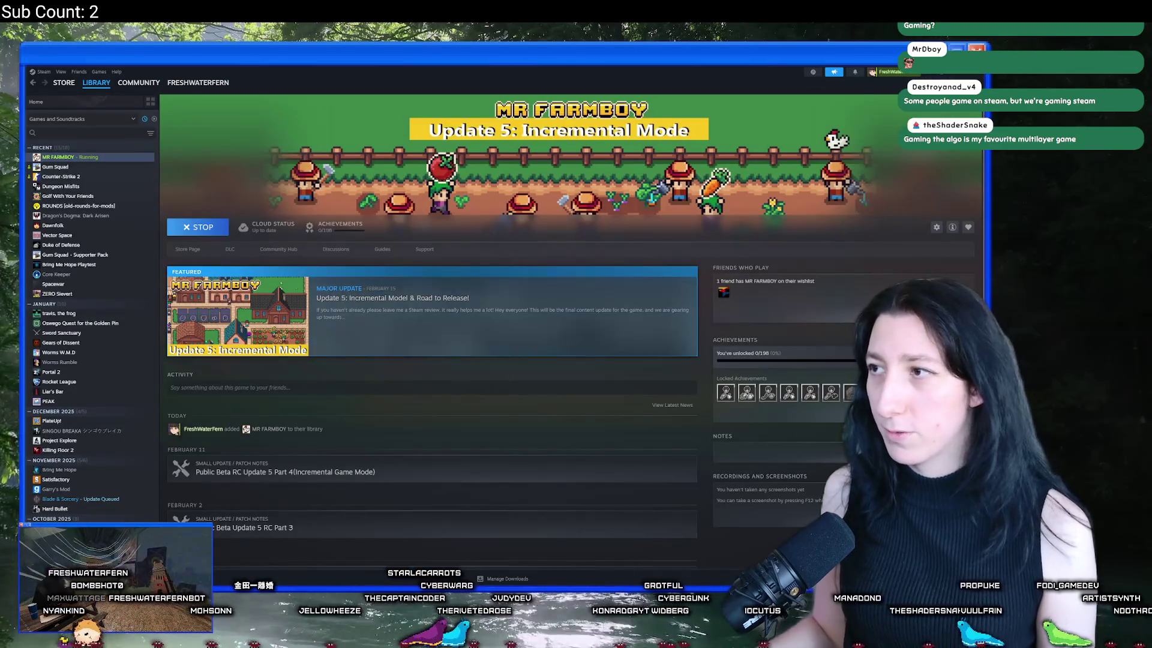
Return to the Gum Squad project and open scr_ui.gml at ui_map_draw
{"action": "left_click", "coordinate": [524, 566]}
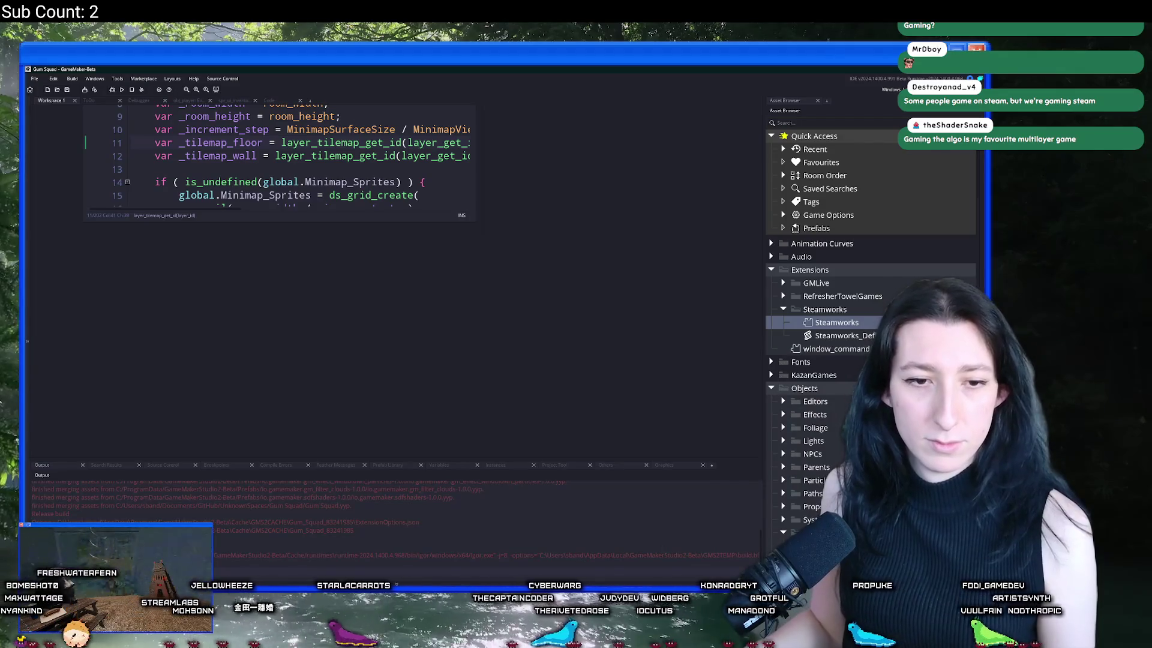
{"action": "scroll", "coordinate": [258, 244], "scroll_direction": "up", "scroll_amount": 3}
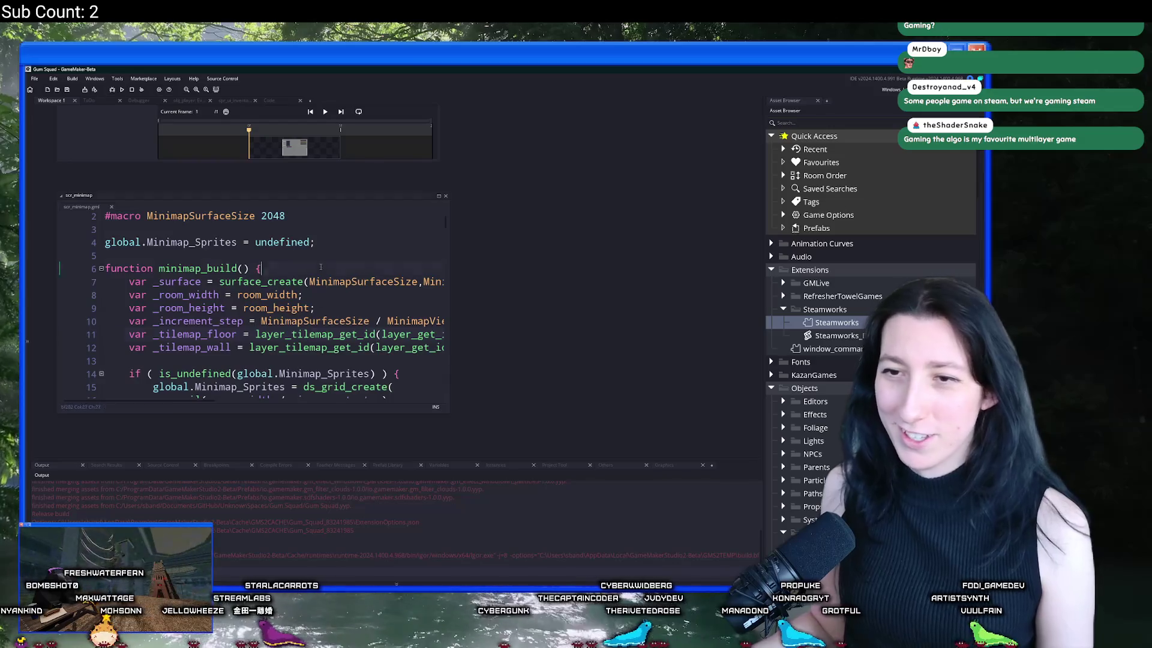
{"action": "scroll", "coordinate": [321, 267], "scroll_direction": "up", "scroll_amount": 5}
{"action": "left_click", "coordinate": [273, 99]}
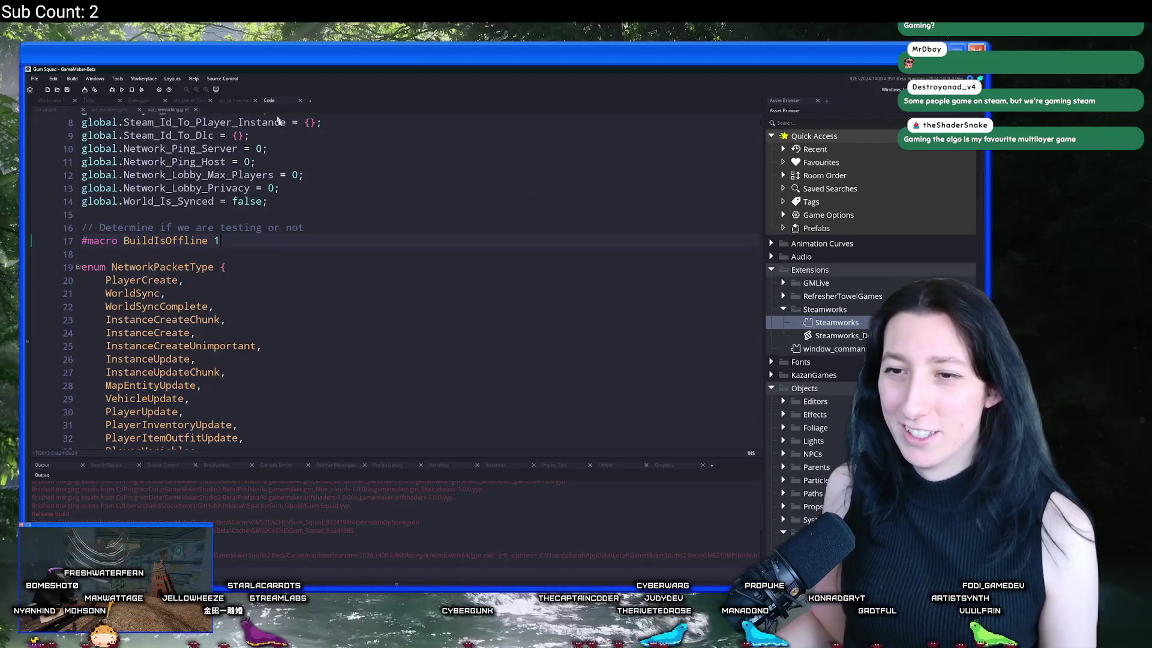
{"action": "left_click", "coordinate": [60, 111]}
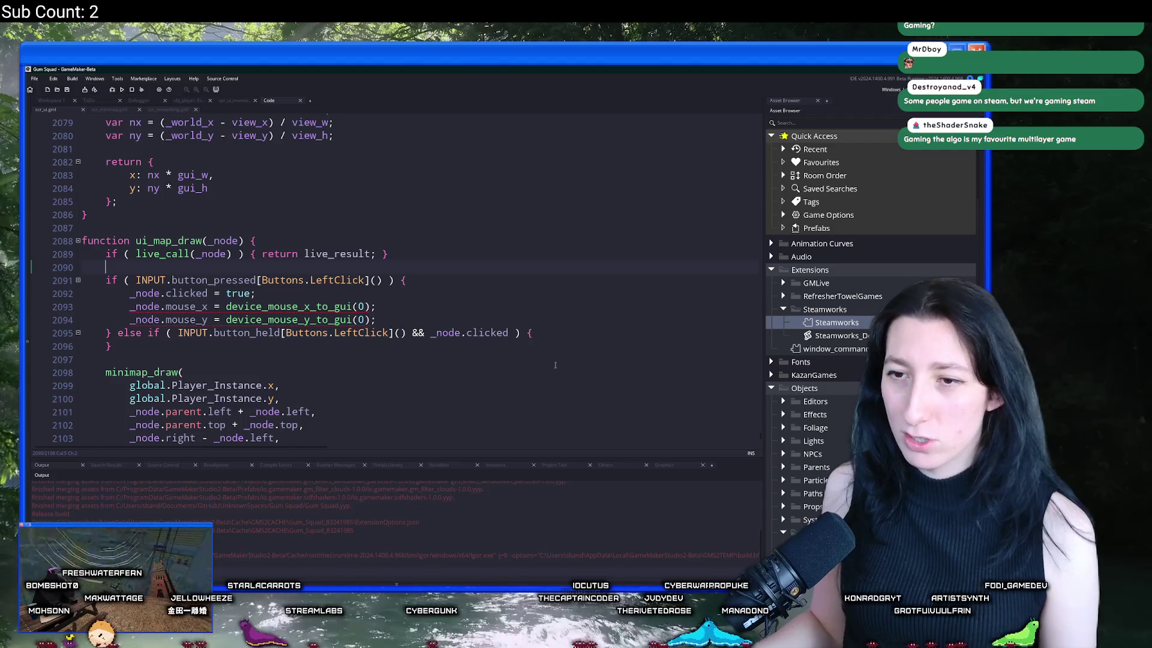
Comment out lines 2093-2094, then restore them
{"action": "scroll", "coordinate": [480, 300], "scroll_direction": "down", "scroll_amount": 2}
{"action": "key", "text": "Down"}
{"action": "key", "text": "Down"}
{"action": "key", "text": "Down"}
{"action": "left_click", "coordinate": [129, 264]}
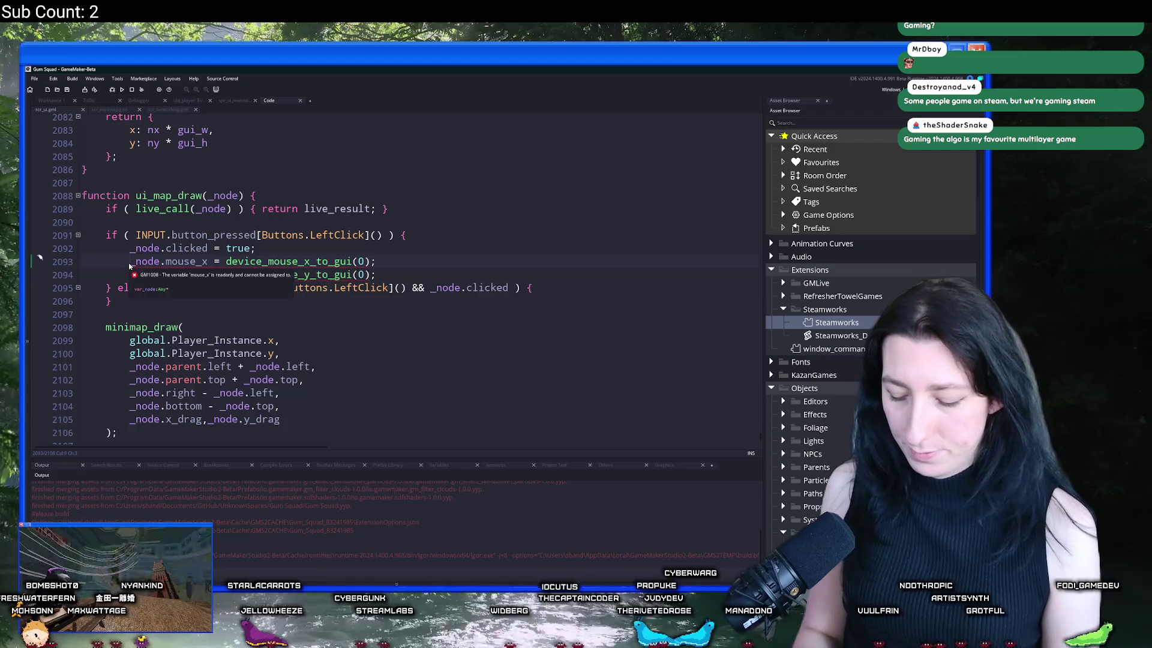
{"action": "key", "text": "ctrl+k"}
{"action": "key", "text": "ctrl+shift+k"}
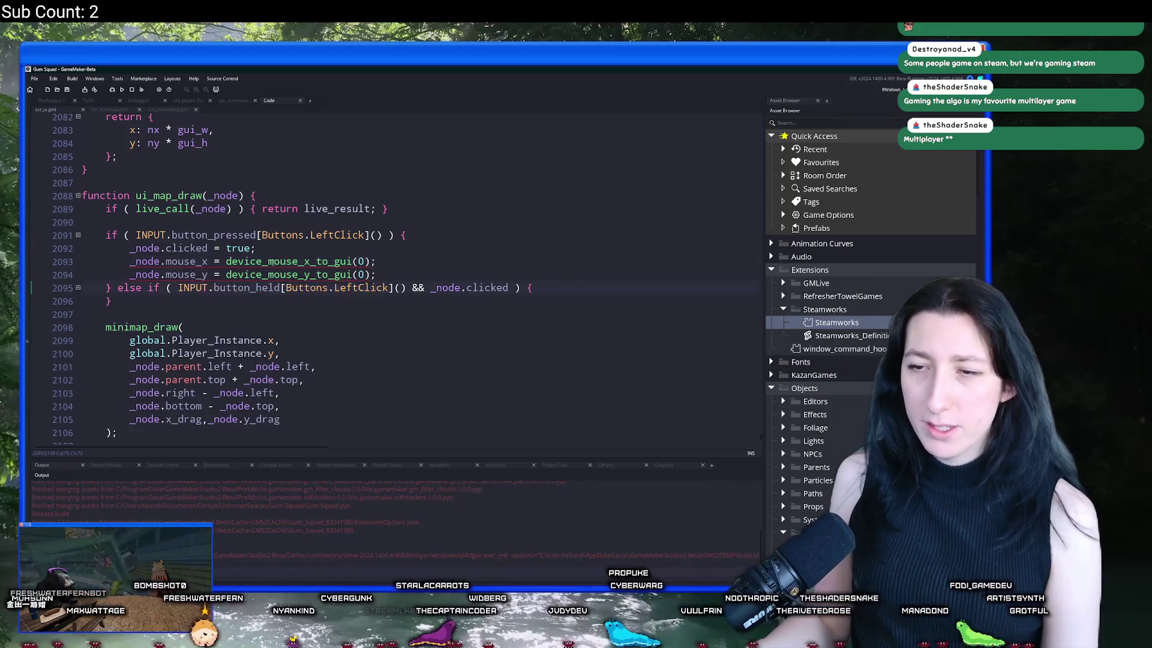
{"action": "mouse_move", "coordinate": [273, 264]}
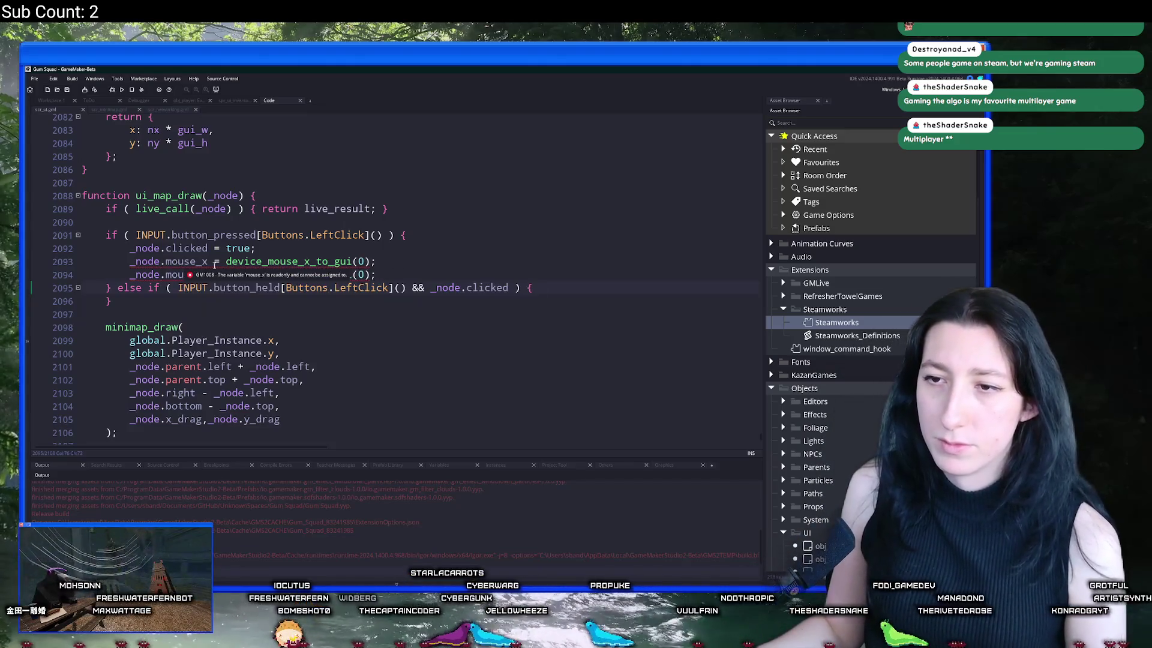
Rename to mouse_x_start and add _node.x_drag = _node.mouse_x_start under button_held
{"action": "left_click", "coordinate": [210, 261]}
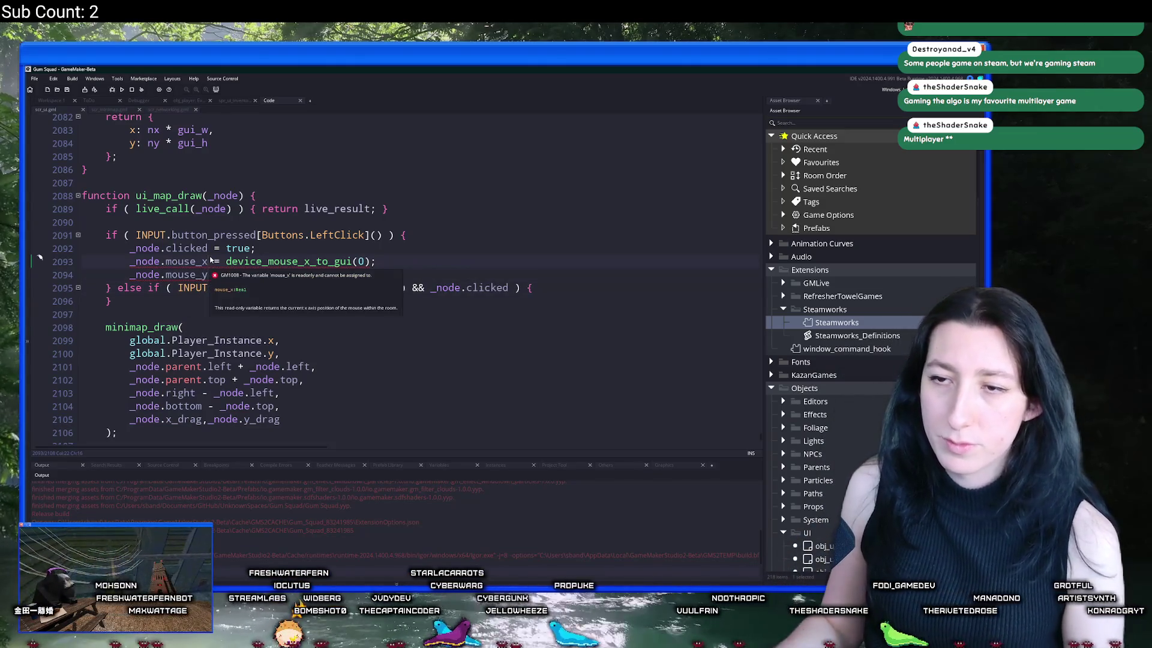
{"action": "type", "text": "_start"}
{"action": "left_click", "coordinate": [248, 261]}
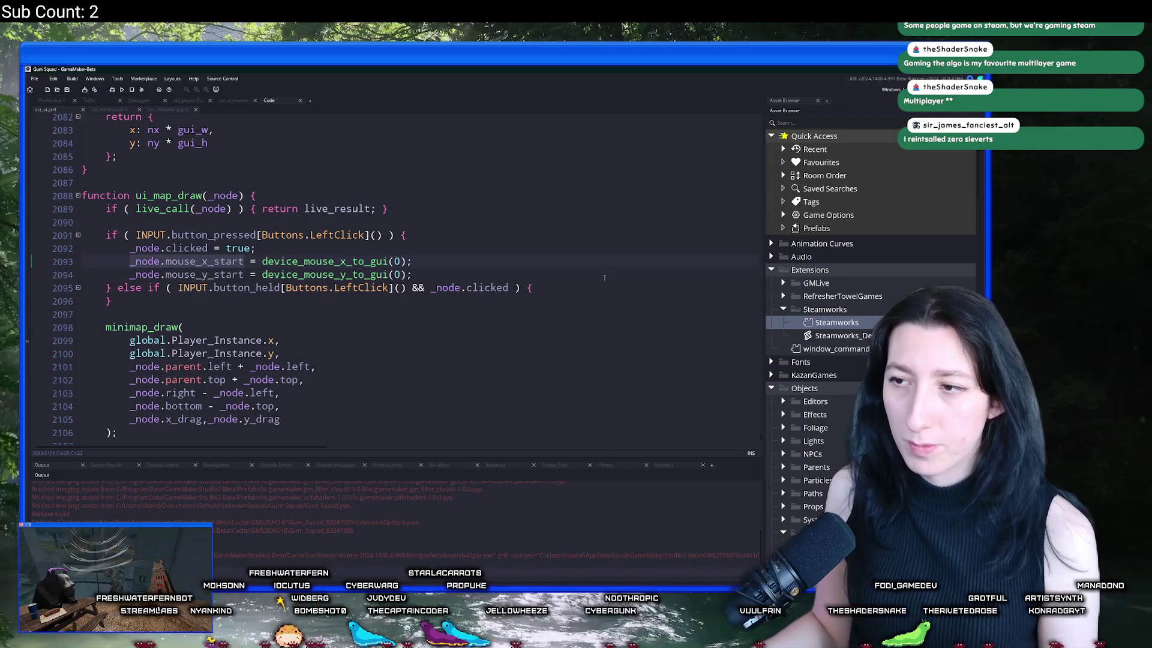
{"action": "left_click", "coordinate": [603, 285]}
{"action": "key", "text": "Return"}
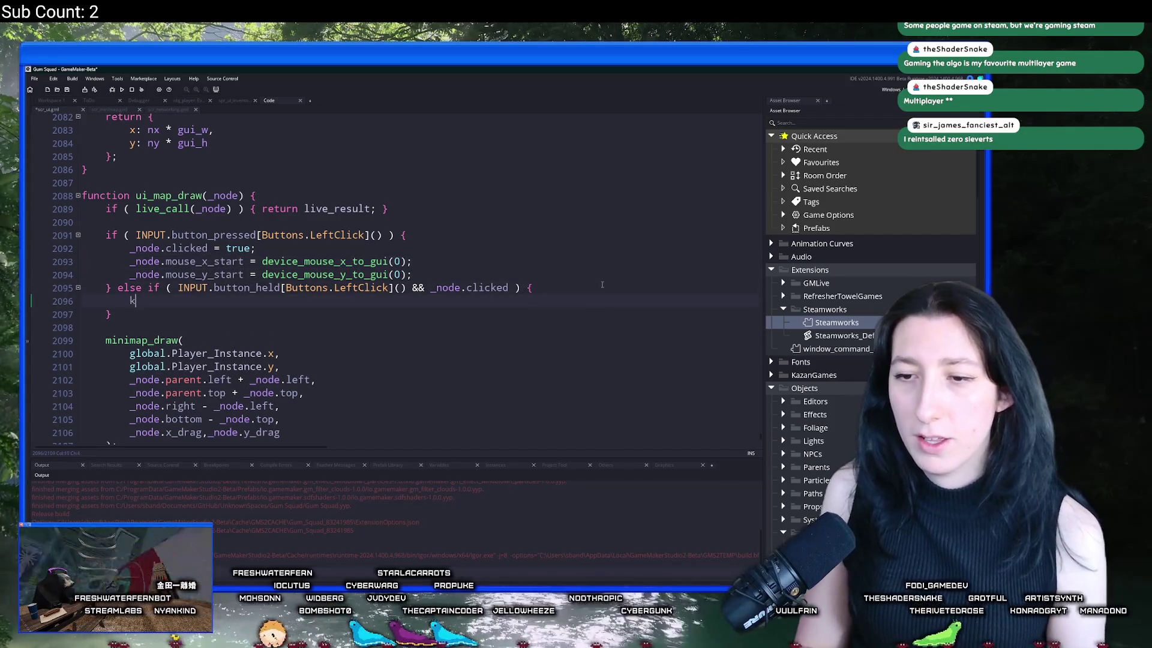
{"action": "type", "text": "node.x_dragk"}
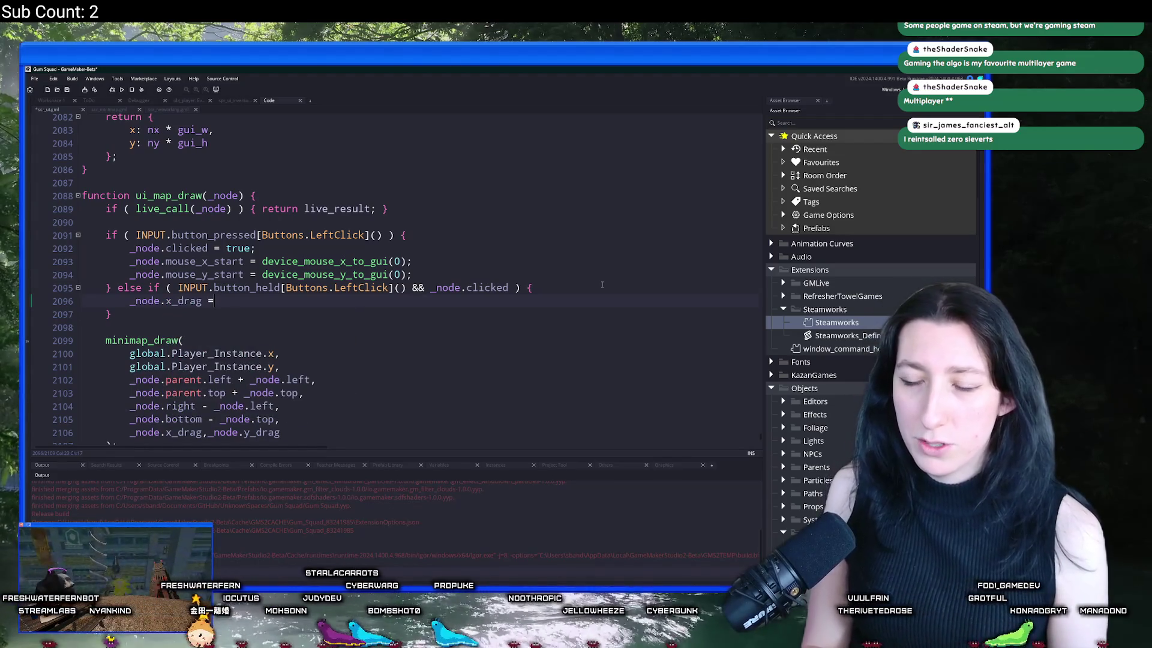
{"action": "type", "text": " _node.mouse_x_start"}
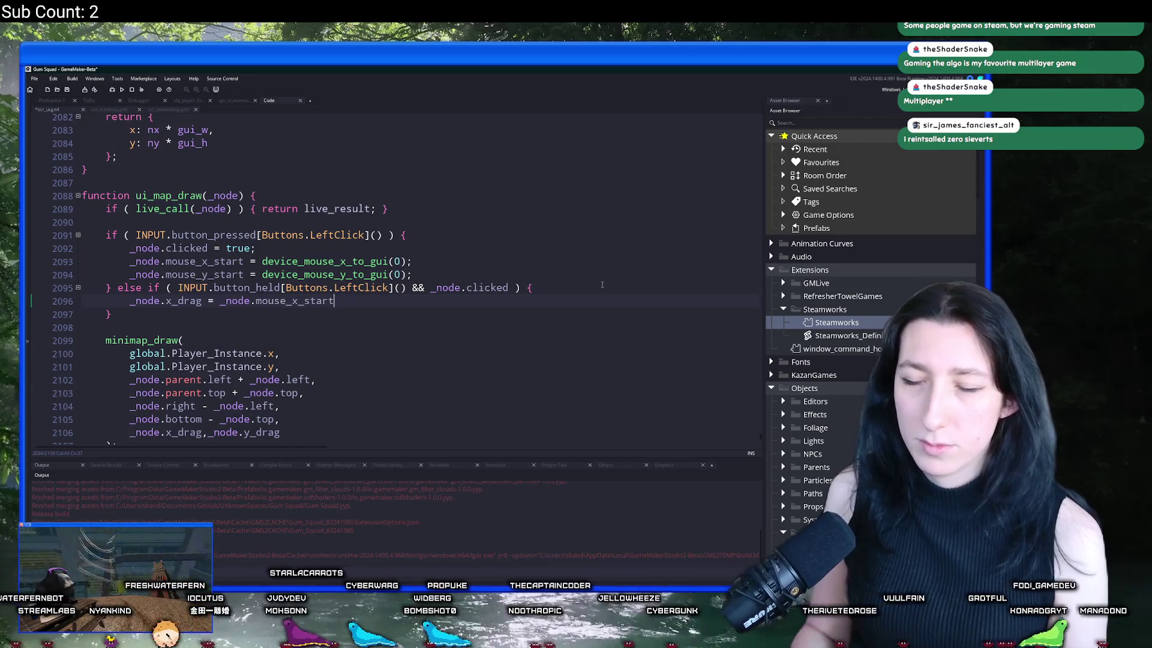
{"action": "scroll", "coordinate": [409, 254], "scroll_direction": "down", "scroll_amount": 1}
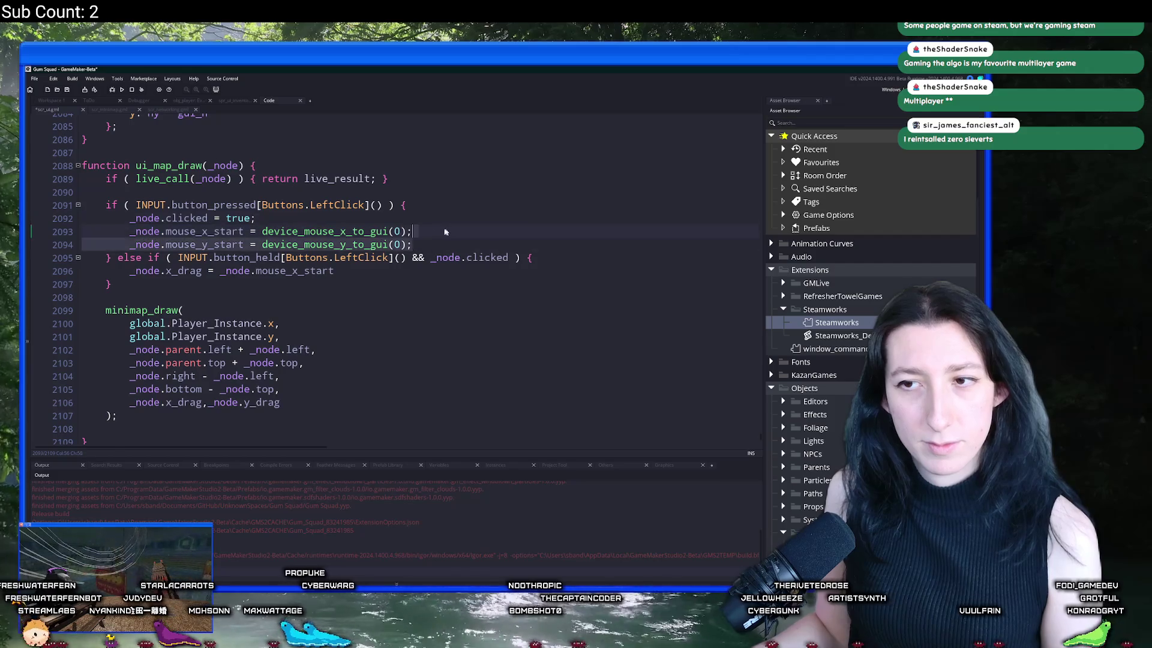
Duplicate the start lines as mouse_x_drag_start and mouse_y_drag_start
{"action": "key", "text": "ctrl+d"}
{"action": "key", "text": "ctrl+z"}
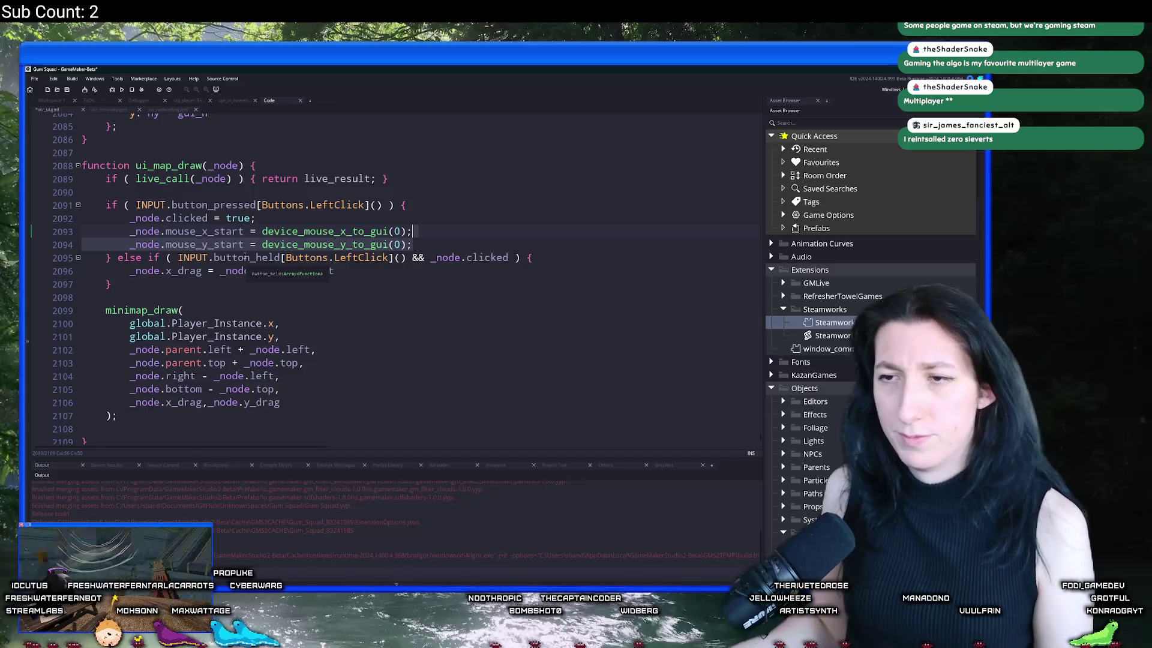
{"action": "key", "text": "ctrl+d"}
{"action": "left_click", "coordinate": [202, 258]}
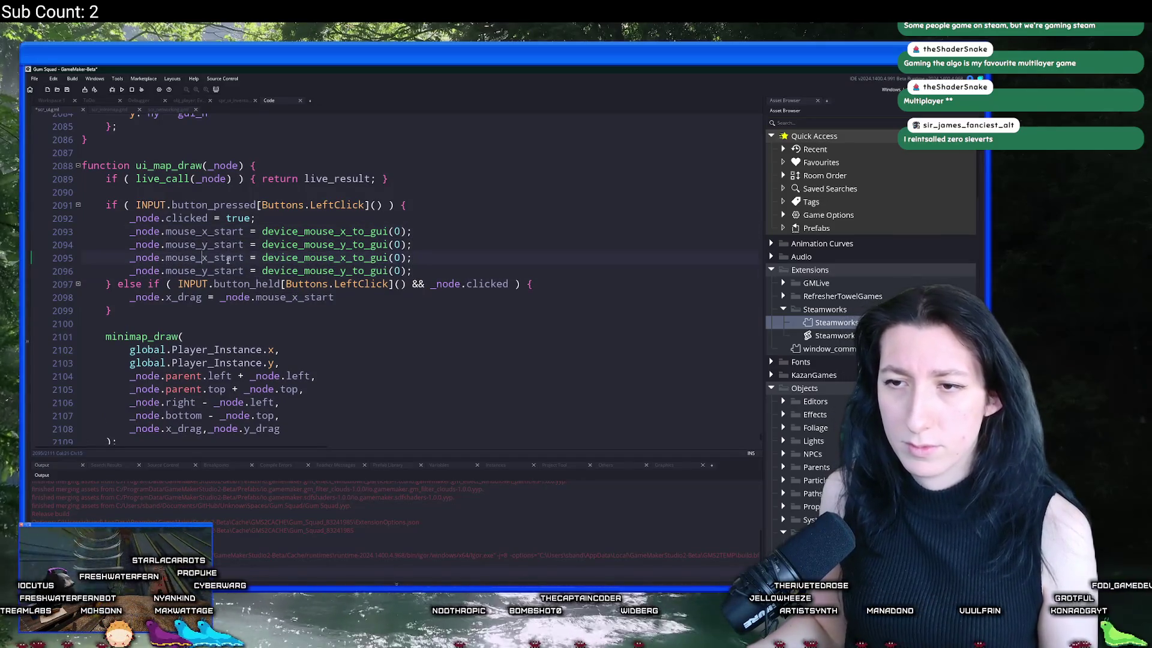
{"action": "left_click_drag", "start_coordinate": [242, 257], "coordinate": [211, 271]}
{"action": "type", "text": "drag"}
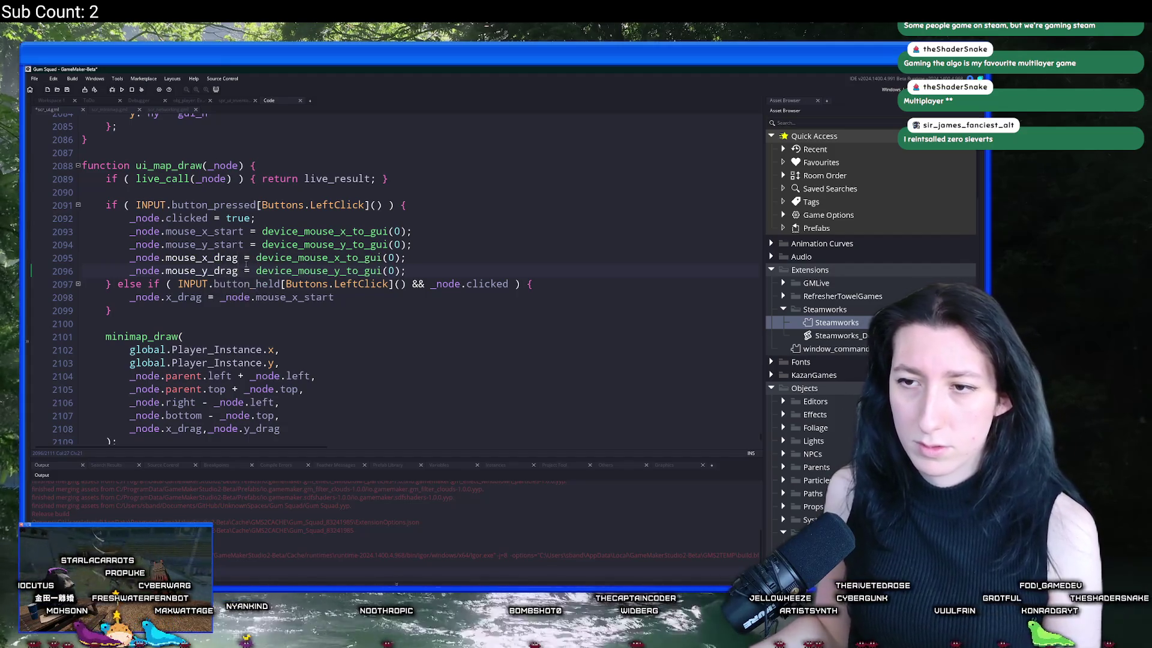
{"action": "type", "text": "_start"}
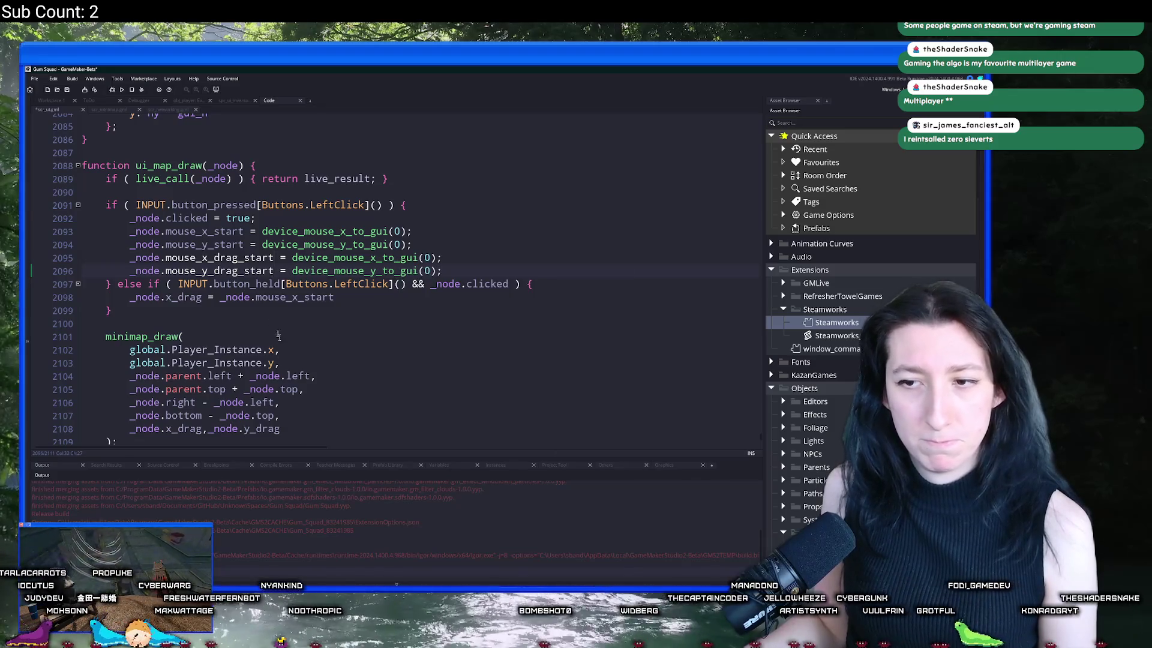
Replace the device_mouse calls on the duplicated lines with the copied _node.x_drag
{"action": "key", "text": "shift+Home"}
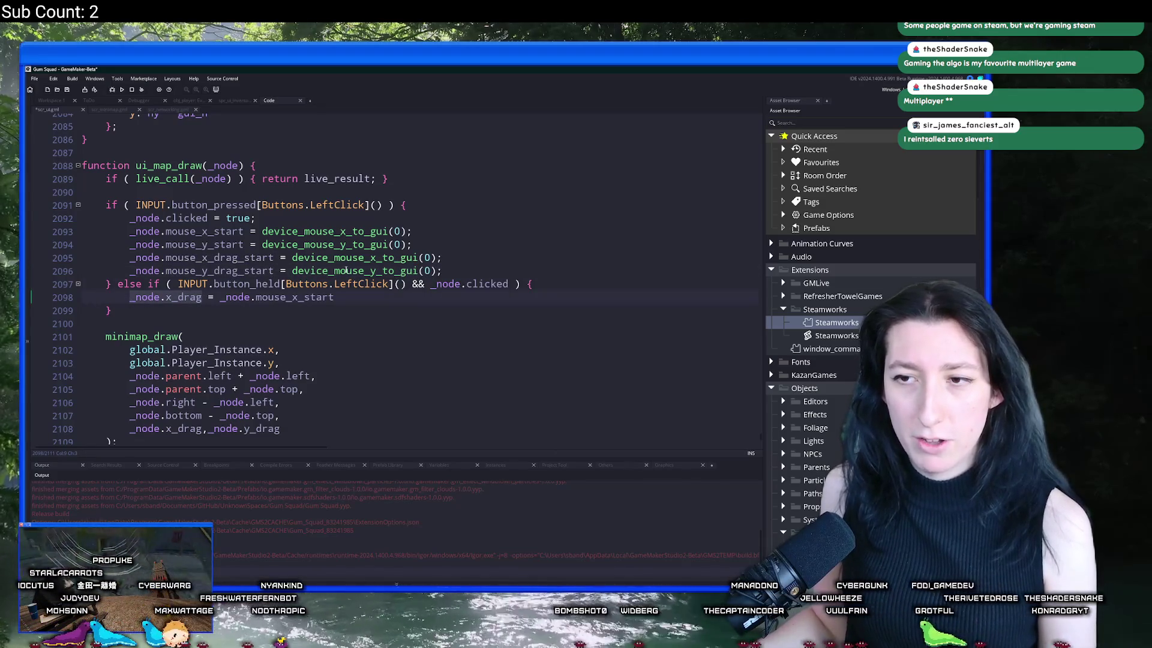
{"action": "key", "text": "ctrl+c"}
{"action": "left_click_drag", "start_coordinate": [294, 257], "coordinate": [441, 257]}
{"action": "key", "text": "ctrl+v"}
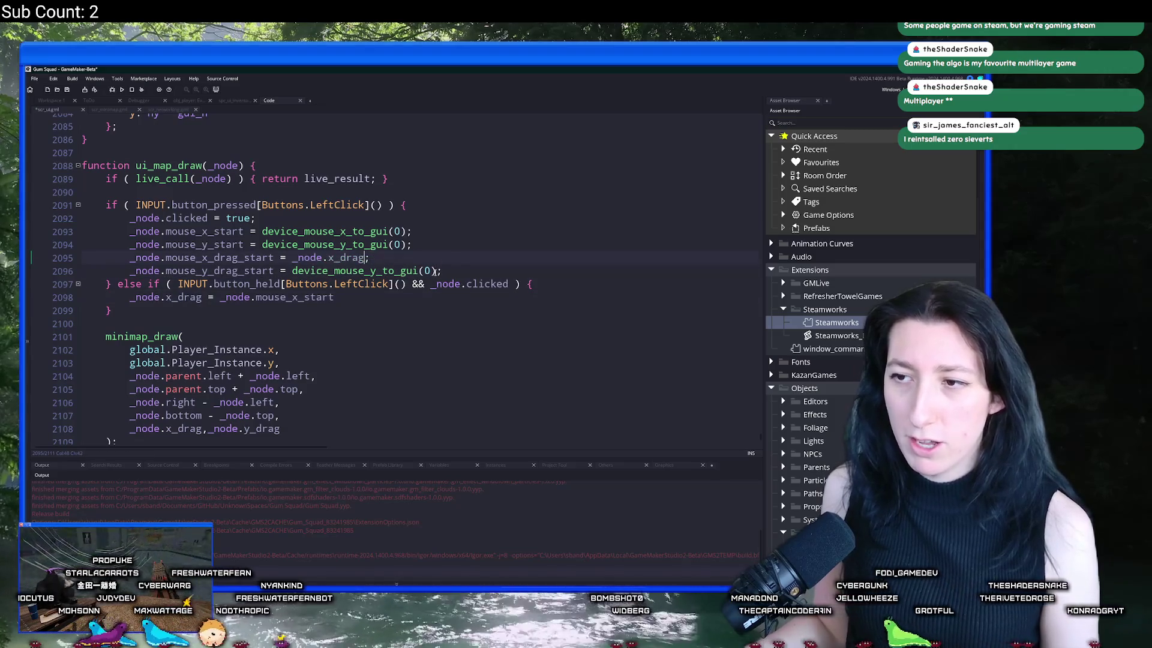
{"action": "left_click", "coordinate": [346, 270]}
{"action": "left_click_drag", "start_coordinate": [292, 270], "coordinate": [442, 270]}
{"action": "key", "text": "ctrl+v"}
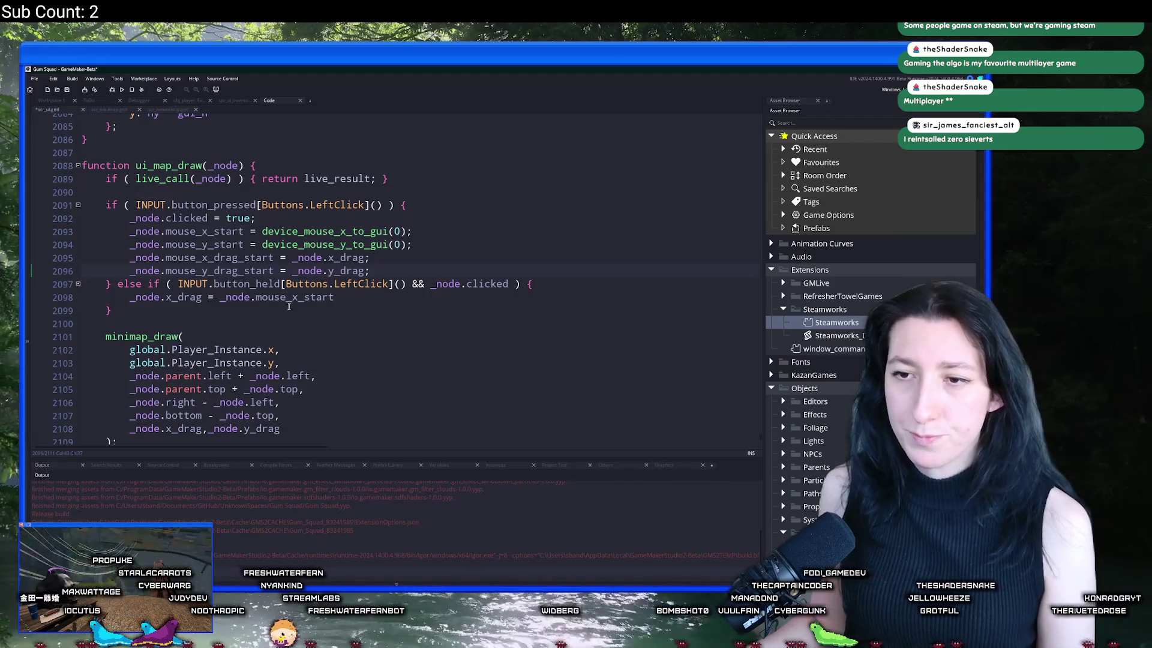
{"action": "mouse_move", "coordinate": [274, 257]}
{"action": "left_mouse_down"}
{"action": "mouse_move", "coordinate": [153, 258]}
{"action": "mouse_move", "coordinate": [130, 271]}
{"action": "left_mouse_up"}
Set line 2098 to _node.mouse_x_drag_start + (device_mouse_x_to_gui(0) - _node.mouse_x_start)
{"action": "left_click", "coordinate": [220, 297]}
{"action": "type", "text": "_node.mouse_x_drag_start +"}
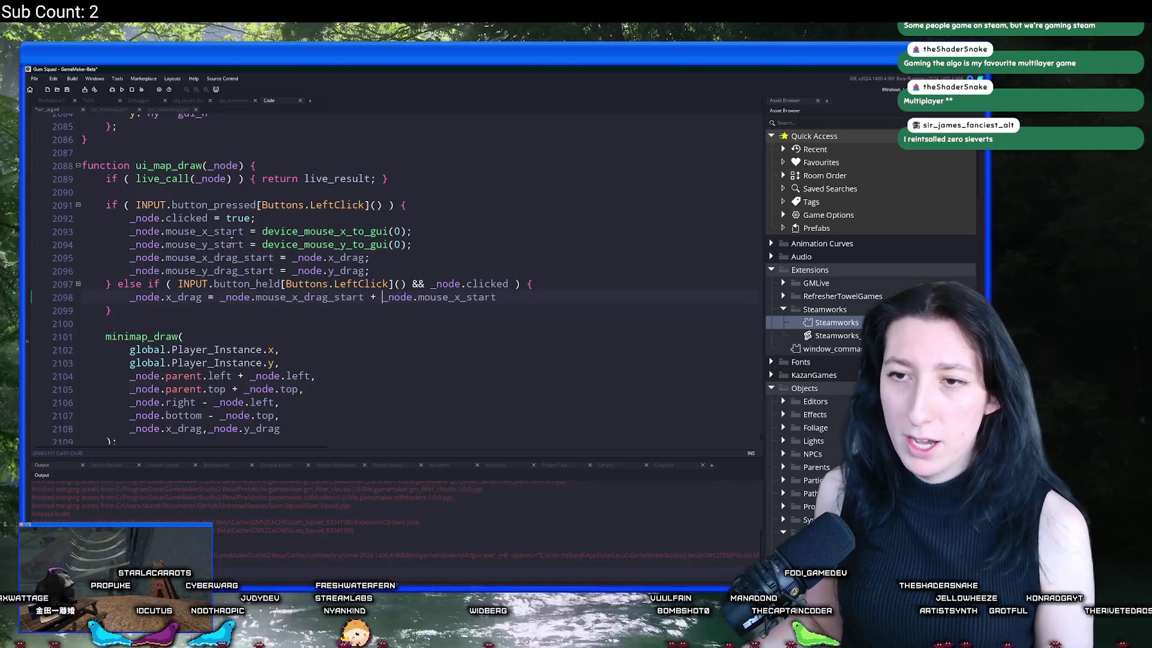
{"action": "left_click", "coordinate": [190, 231]}
{"action": "left_click_drag", "start_coordinate": [411, 232], "coordinate": [263, 232]}
{"action": "left_click_drag", "start_coordinate": [382, 297], "coordinate": [512, 298]}
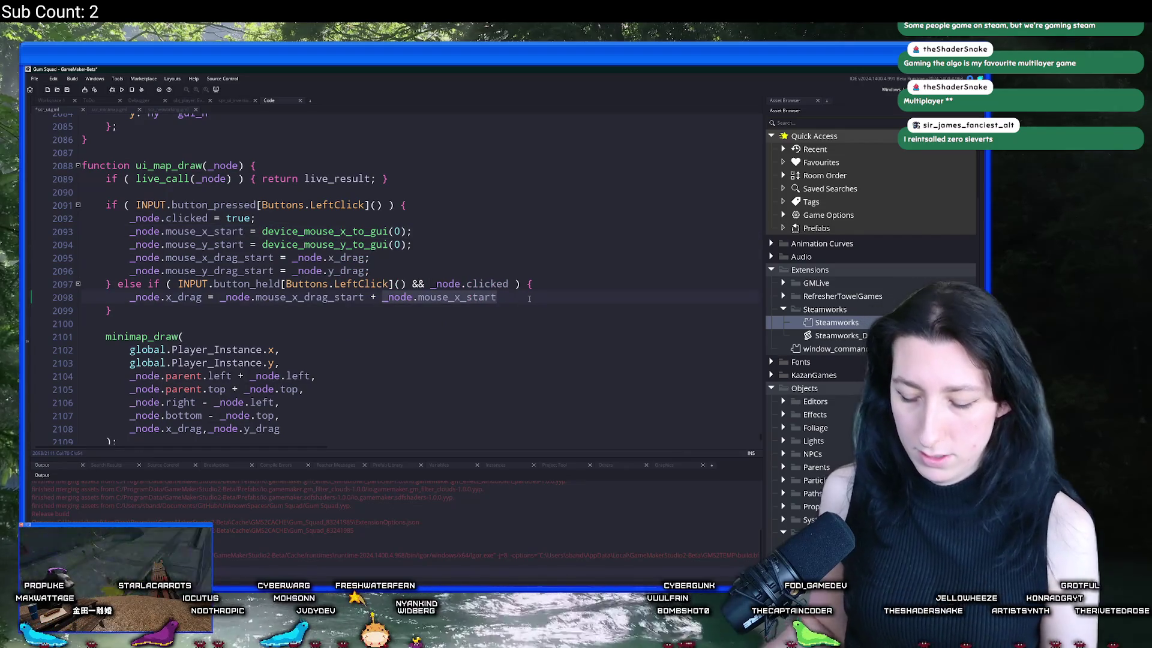
{"action": "type", "text": "(device_mouse_x_to_gui(0) -"}
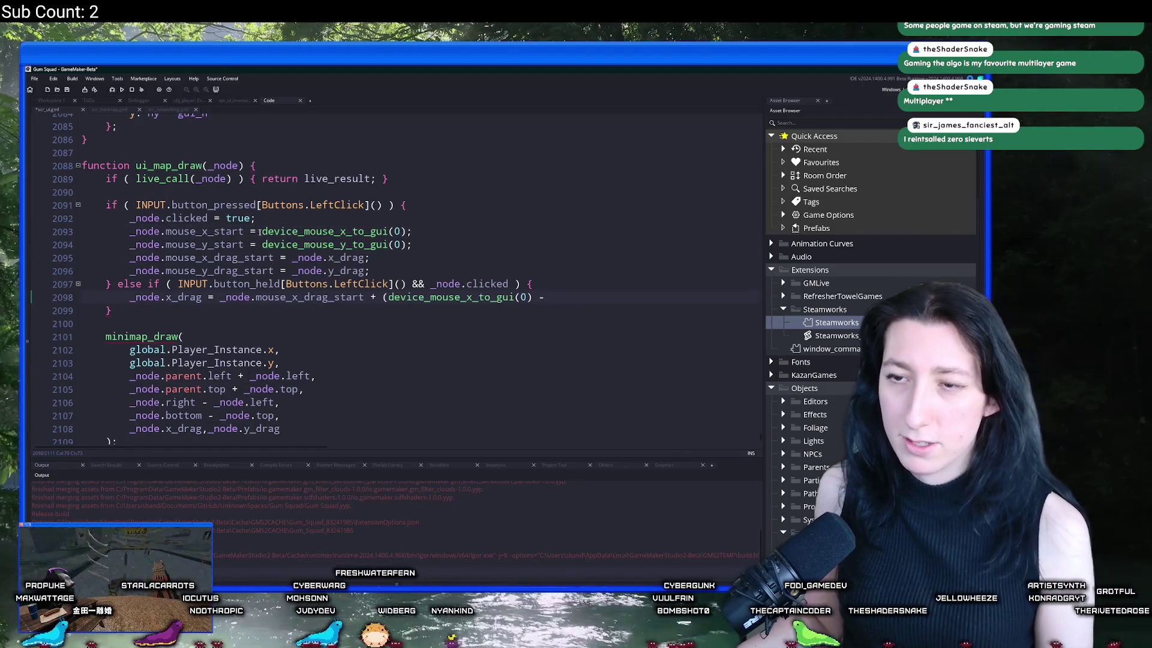
{"action": "left_click_drag", "start_coordinate": [244, 231], "coordinate": [129, 231]}
{"action": "key", "text": "ctrl+c"}
{"action": "left_click", "coordinate": [555, 297]}
{"action": "key", "text": "ctrl+v"}
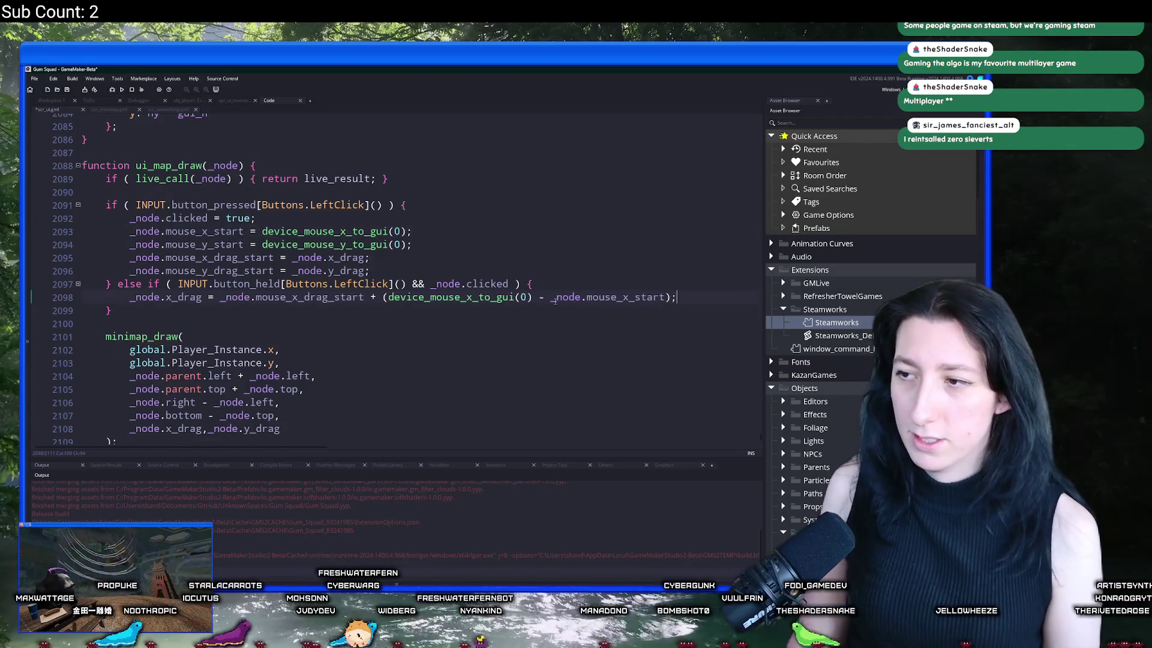
Duplicate line 2098 as the y_drag version using device_mouse_y_to_gui(0)
{"action": "key", "text": "ctrl+d"}
{"action": "left_click", "coordinate": [471, 316]}
{"action": "key", "text": "BackSpace"}
{"action": "type", "text": "y"}
{"action": "left_click", "coordinate": [627, 310]}
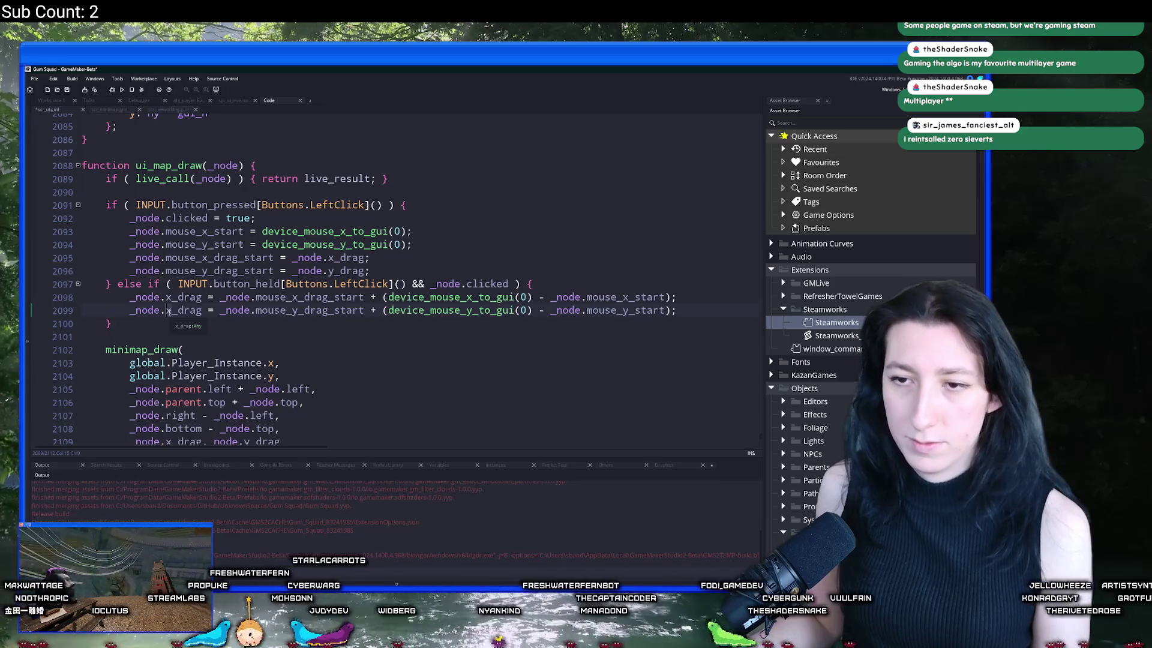
Add an else block setting _node.clicked = false
{"action": "type", "text": "else {"}
{"action": "key", "text": "Return"}
{"action": "key", "text": "Return"}
{"action": "type", "text": "_nodki"}
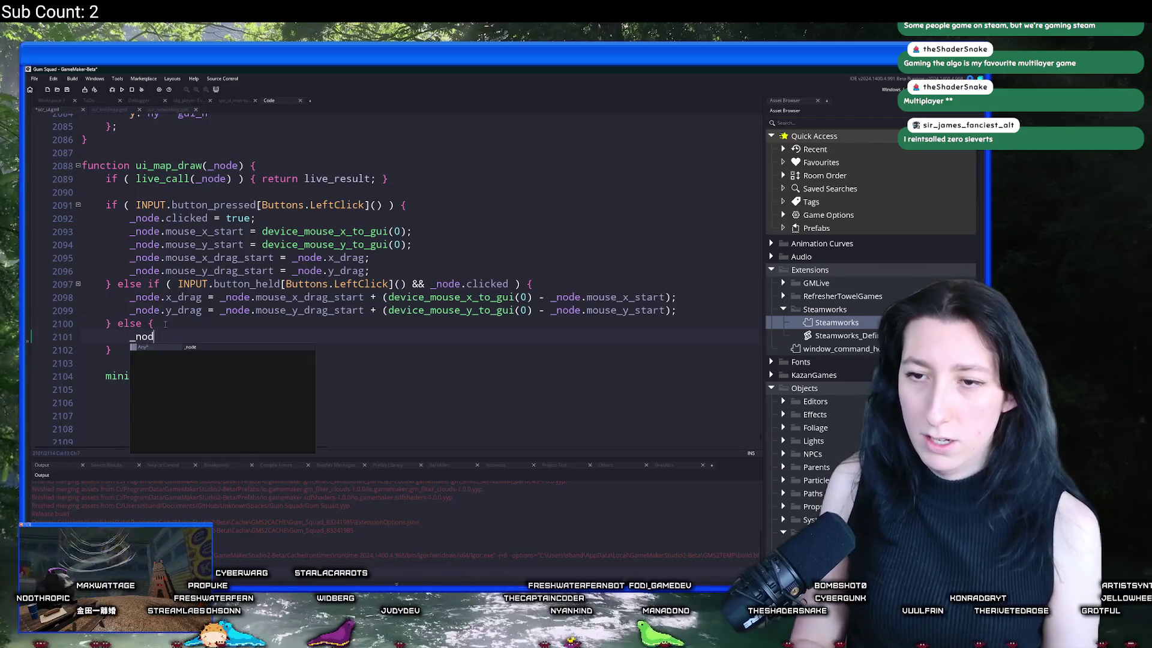
{"action": "type", "text": "licked = false;"}
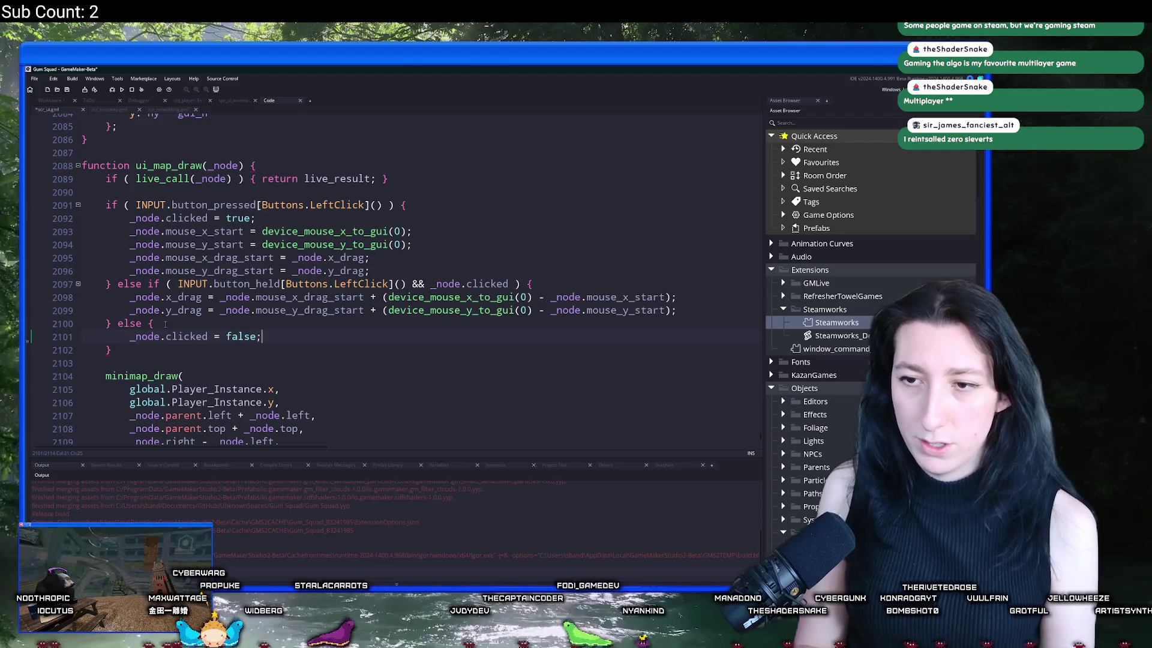
{"action": "scroll", "coordinate": [233, 298], "scroll_direction": "down", "scroll_amount": 2}
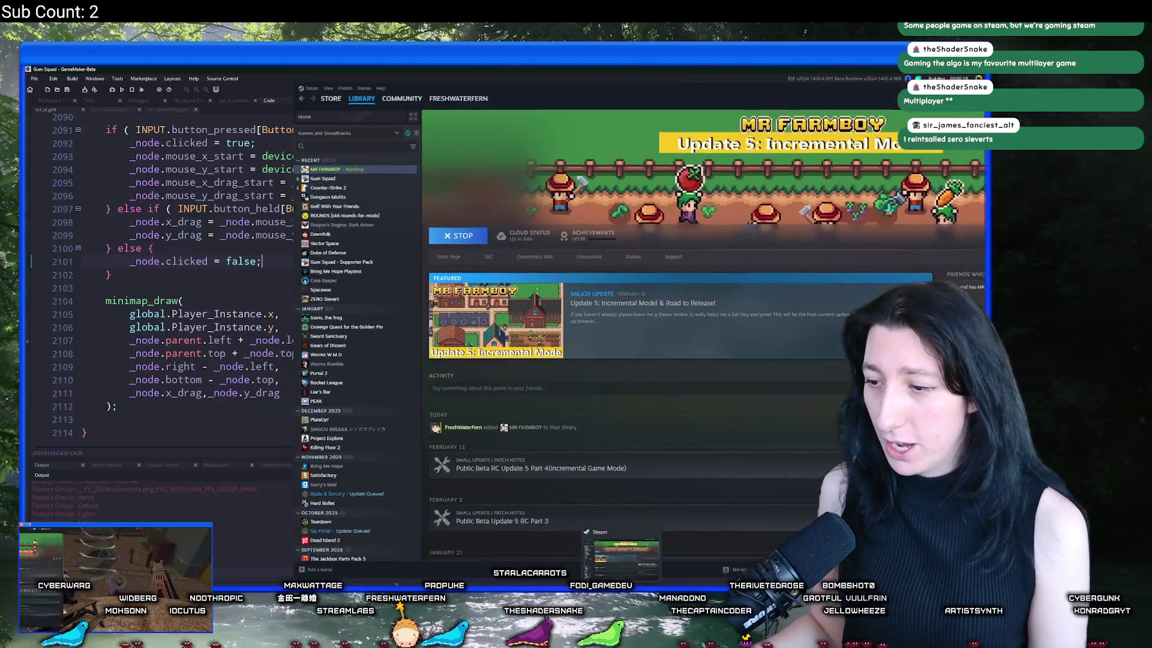
Return from Steam to the GameMaker code editor
{"action": "left_click", "coordinate": [622, 576]}
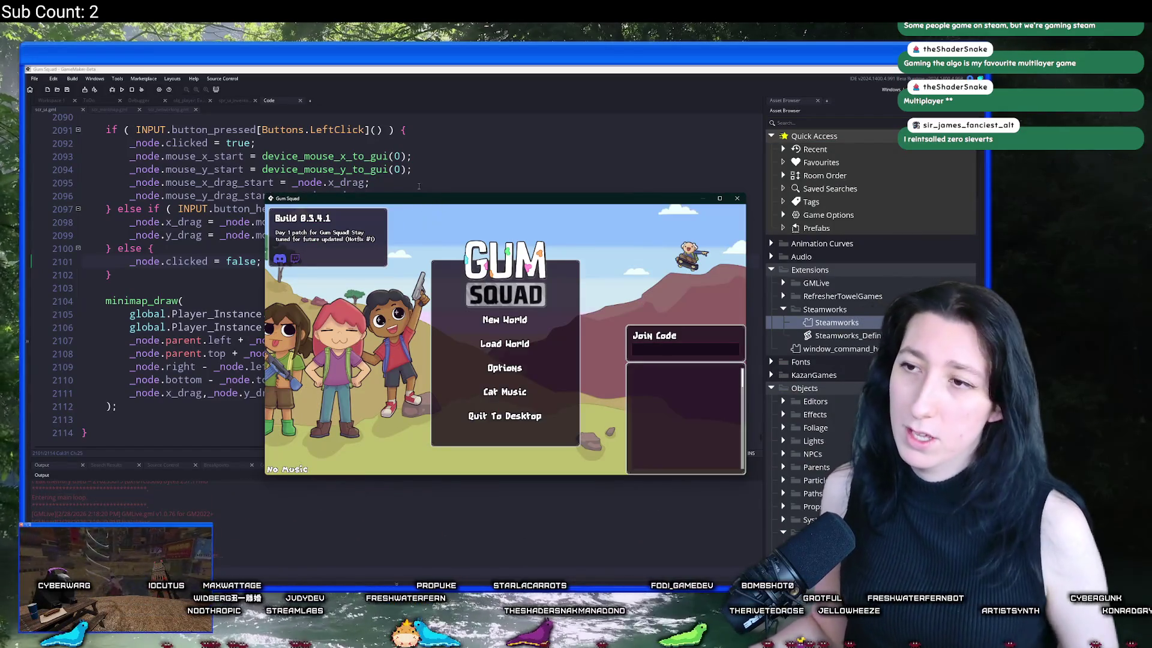
Maximize Gum Squad and host a new Friends Only world, PleasantCup
{"action": "left_click_drag", "start_coordinate": [418, 195], "coordinate": [444, 45]}
{"action": "left_click", "coordinate": [531, 295]}
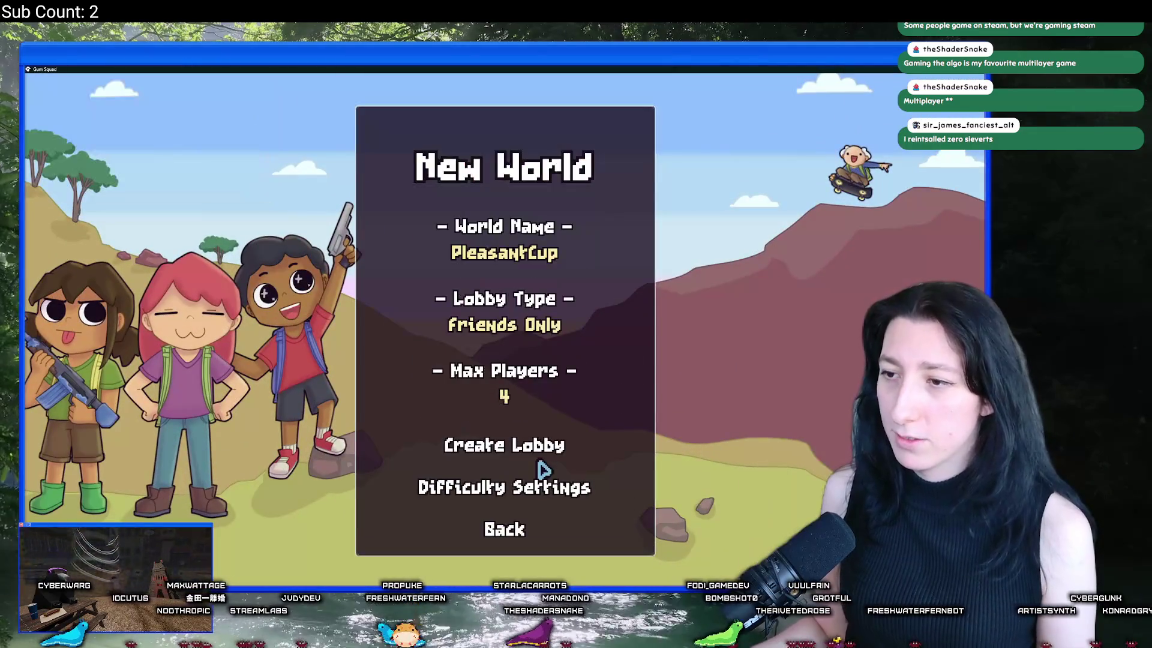
{"action": "left_click", "coordinate": [516, 446]}
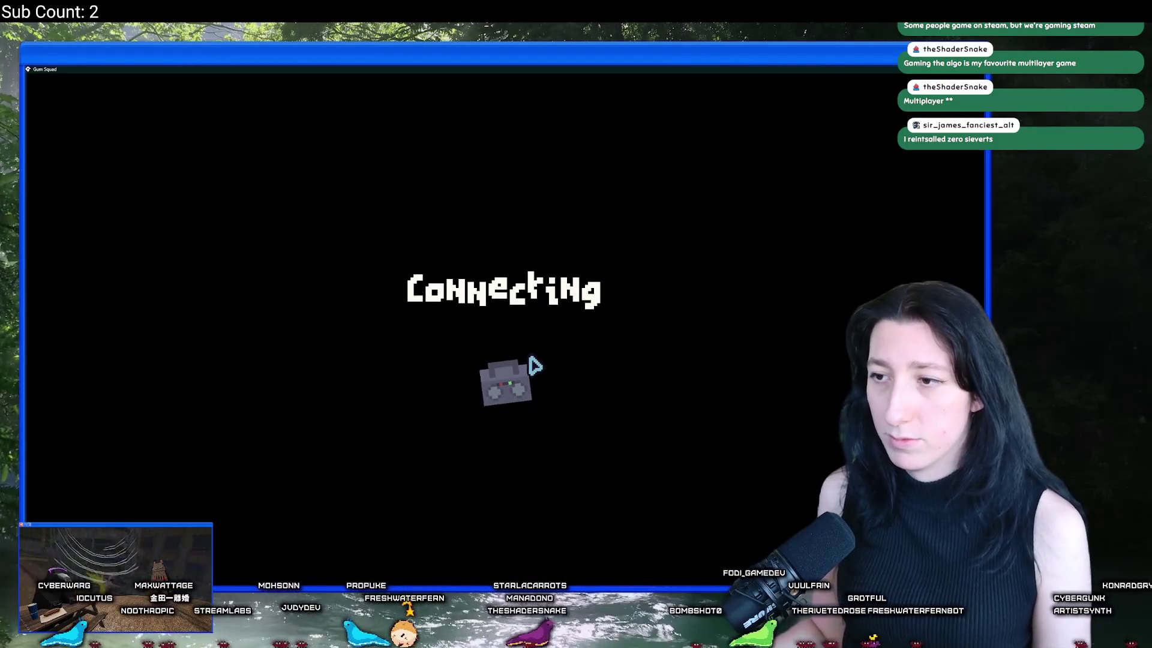
Toggle the inventory, then open the full world map and zoom it in and out
{"action": "key", "text": "Tab"}
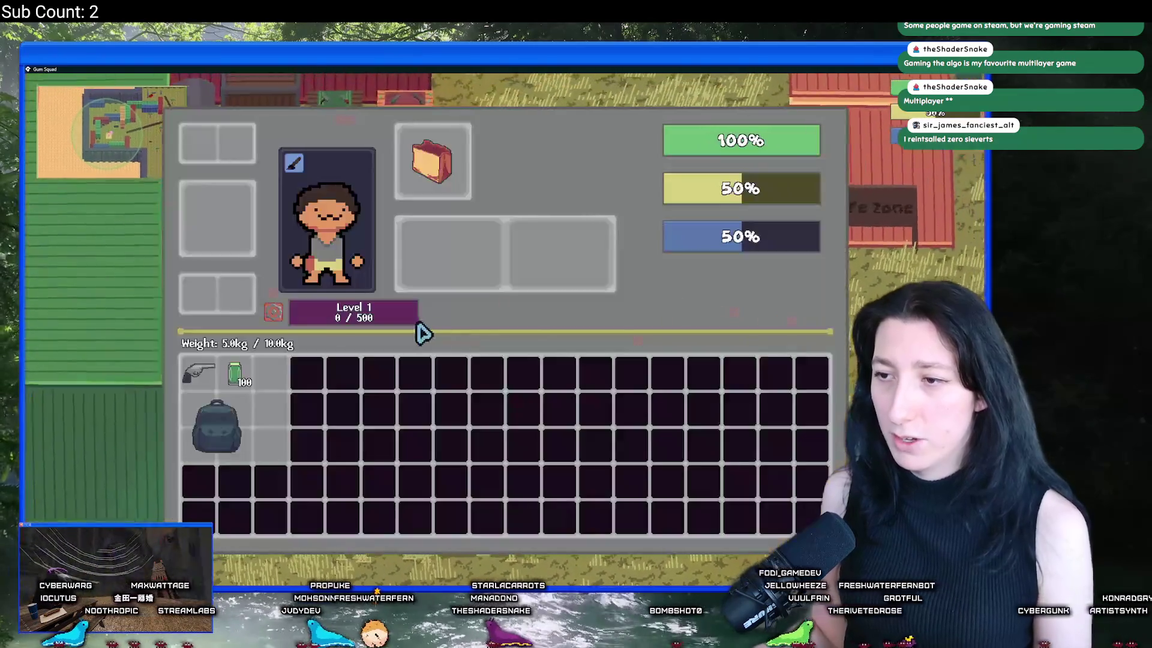
{"action": "key", "text": "Tab"}
{"action": "key", "text": "m"}
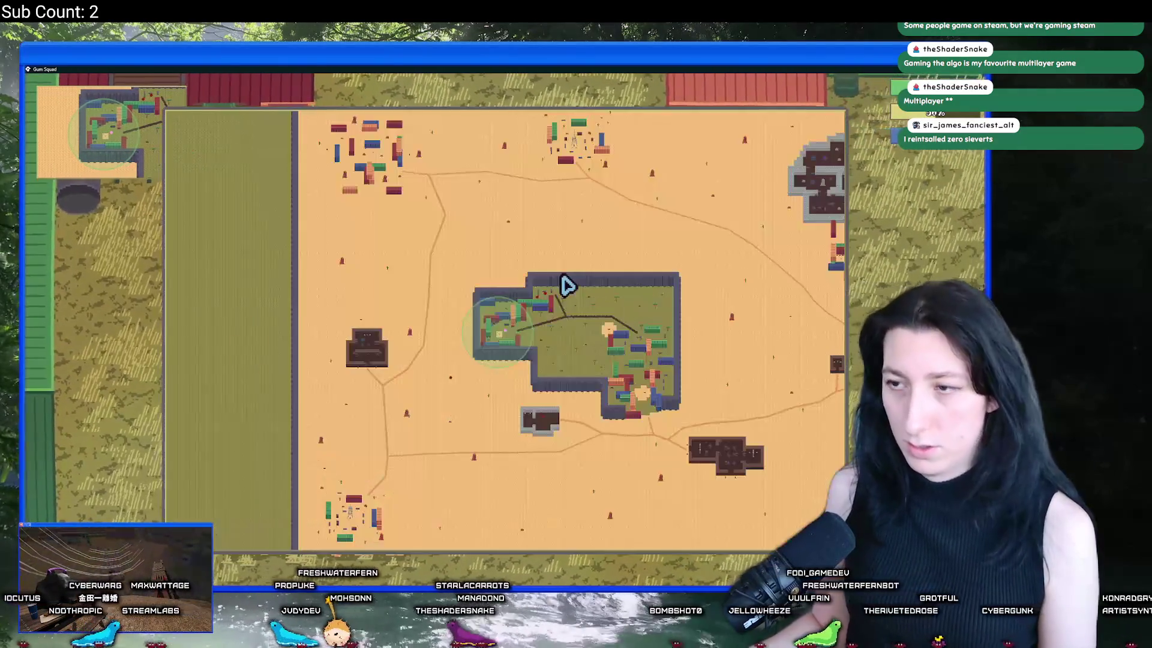
{"action": "scroll", "coordinate": [578, 261], "scroll_direction": "down", "scroll_amount": 3}
{"action": "scroll", "coordinate": [301, 347], "scroll_direction": "up", "scroll_amount": 3}
{"action": "scroll", "coordinate": [656, 218], "scroll_direction": "down", "scroll_amount": 2}
{"action": "scroll", "coordinate": [585, 319], "scroll_direction": "up", "scroll_amount": 2}
{"action": "scroll", "coordinate": [556, 347], "scroll_direction": "down", "scroll_amount": 2}
{"action": "scroll", "coordinate": [700, 232], "scroll_direction": "up", "scroll_amount": 1}
{"action": "scroll", "coordinate": [442, 438], "scroll_direction": "down", "scroll_amount": 1}
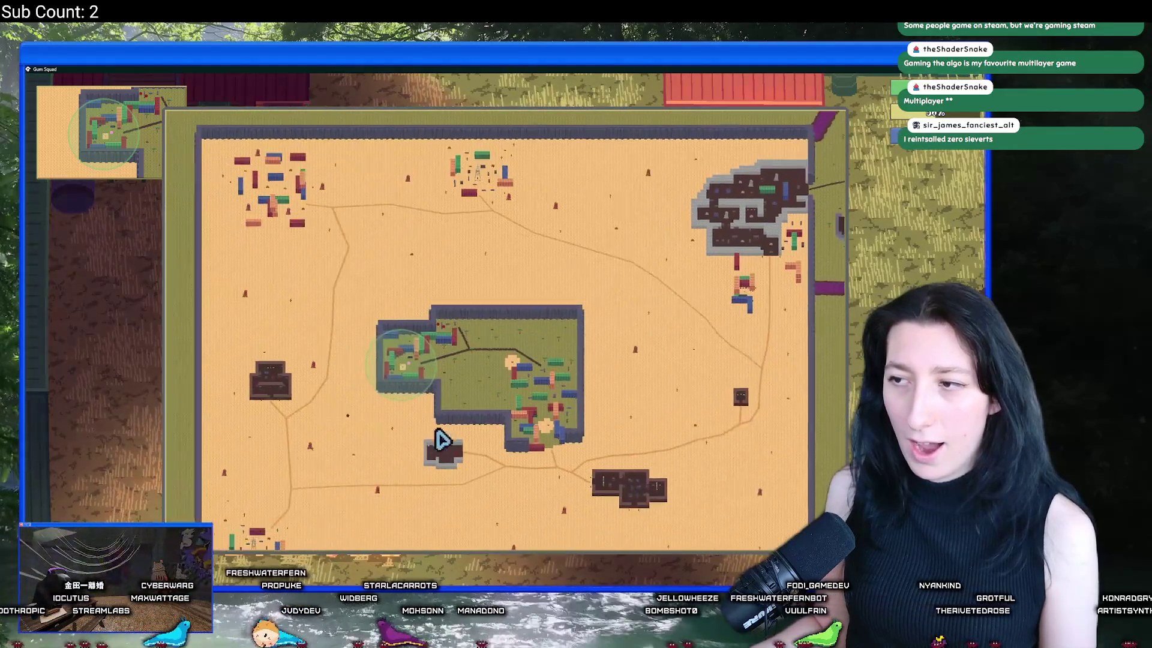
{"action": "scroll", "coordinate": [424, 439], "scroll_direction": "up", "scroll_amount": 2}
Reopen the map and drag it so the base sits lower-right
{"action": "key", "text": "alt+Tab"}
{"action": "scroll", "coordinate": [401, 267], "scroll_direction": "up", "scroll_amount": 3}
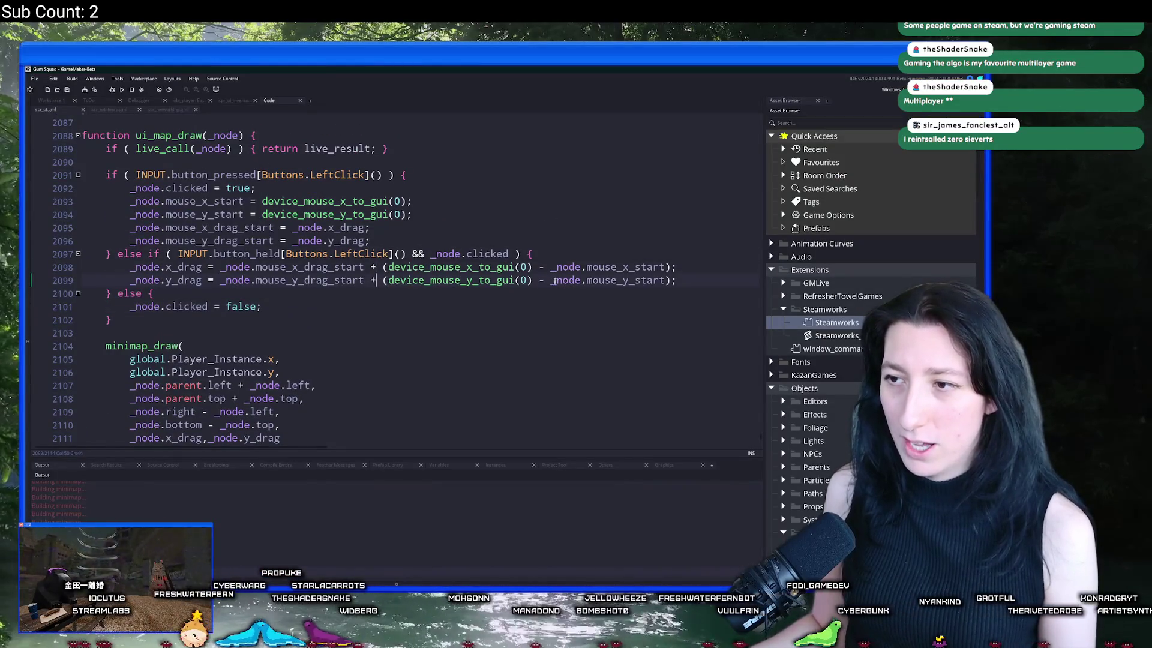
{"action": "key", "text": "alt+Tab"}
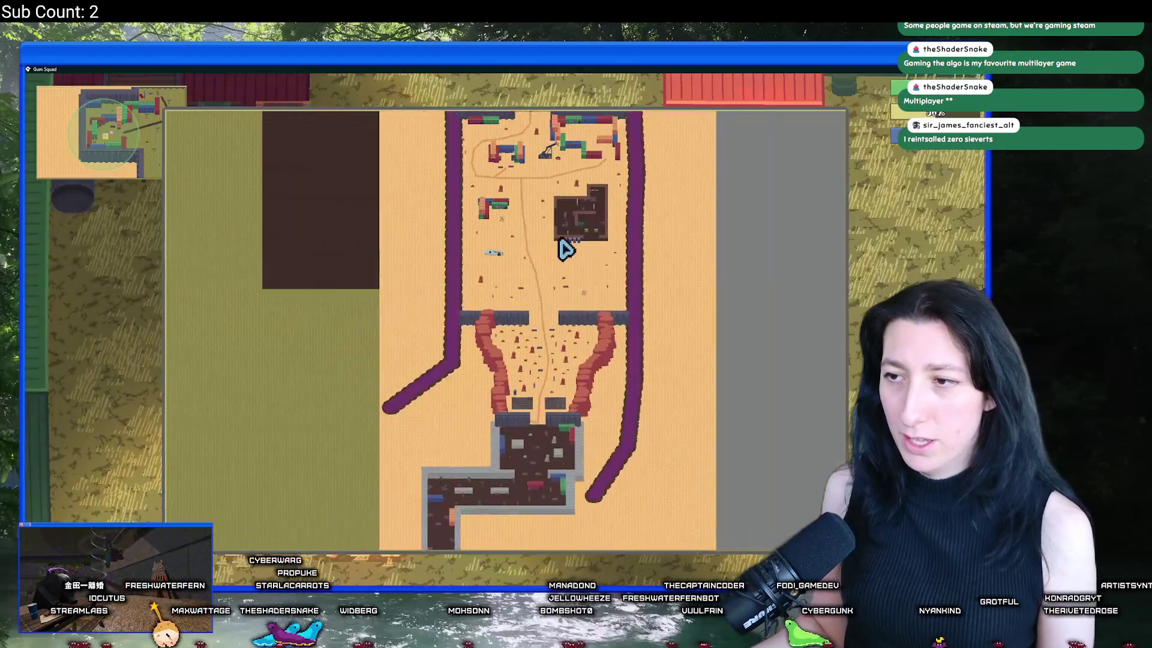
{"action": "scroll", "coordinate": [333, 311], "scroll_direction": "up", "scroll_amount": 2}
{"action": "scroll", "coordinate": [333, 311], "scroll_direction": "down", "scroll_amount": 3}
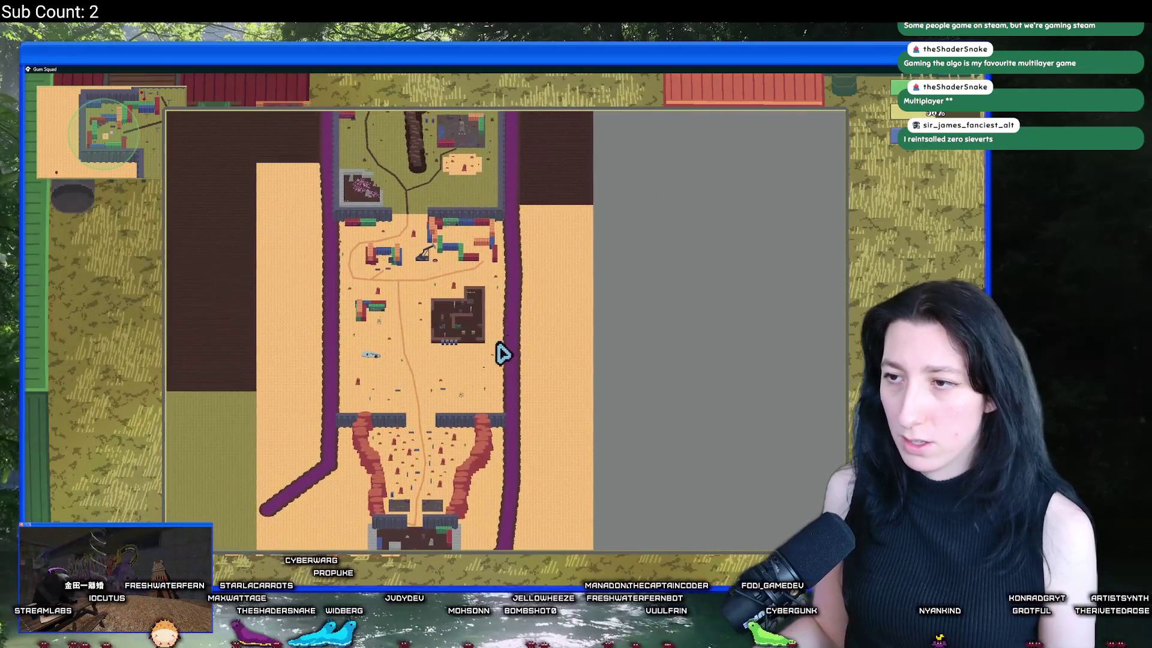
{"action": "scroll", "coordinate": [504, 353], "scroll_direction": "up", "scroll_amount": 3}
{"action": "key", "text": "alt+Tab"}
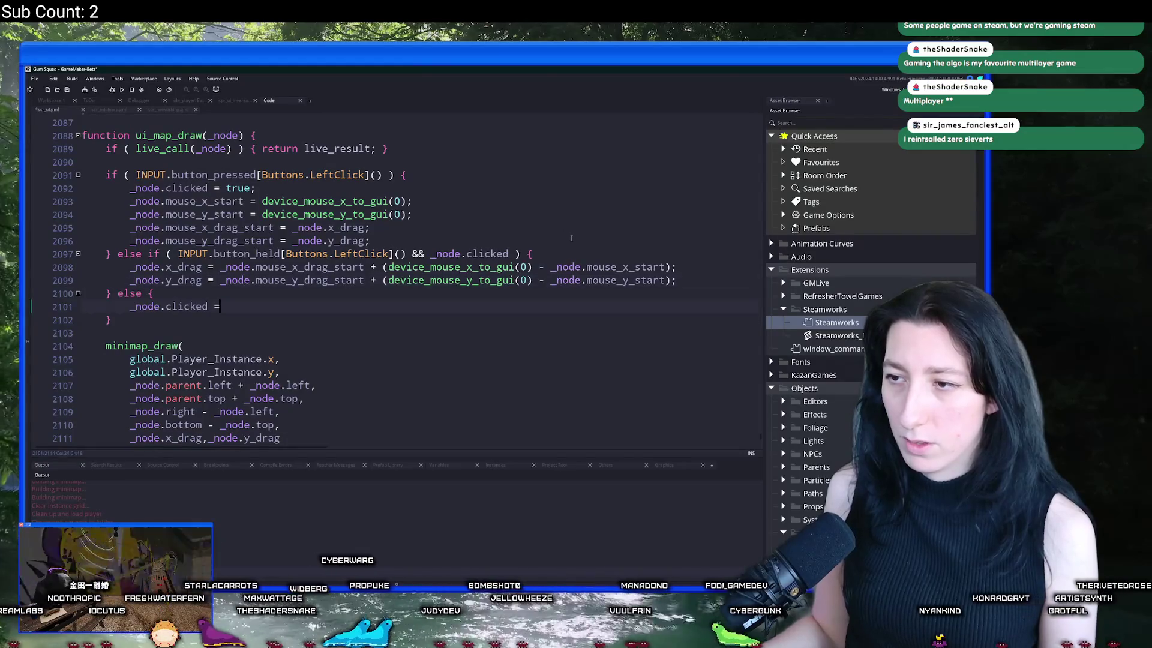
{"action": "key", "text": "alt+Tab"}
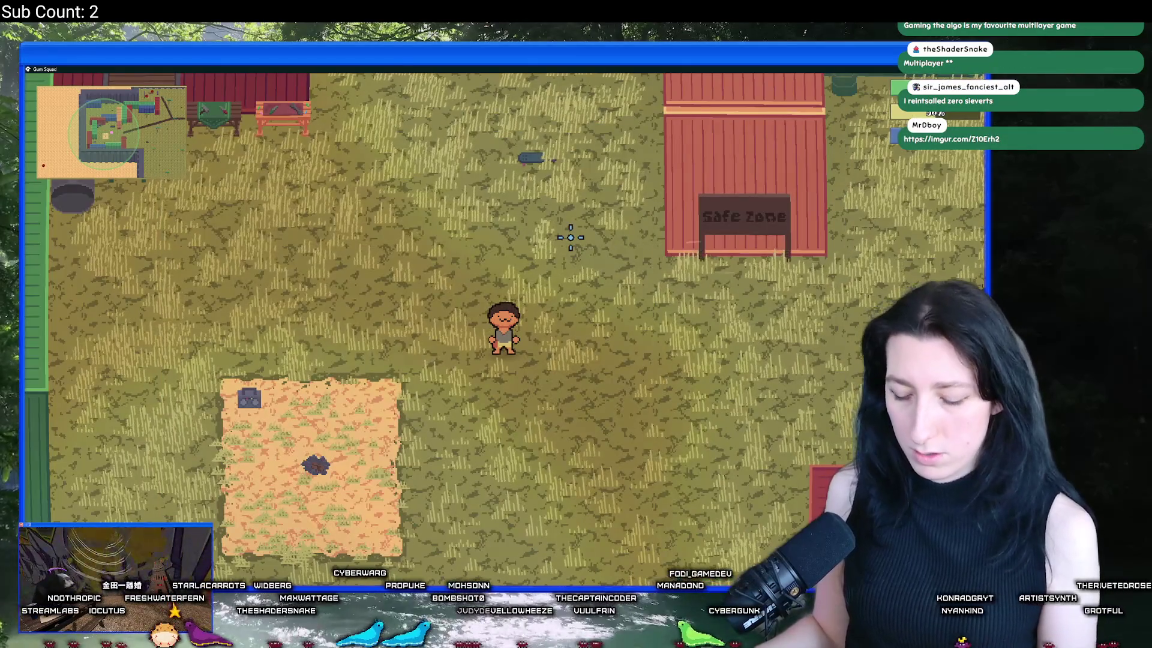
{"action": "key", "text": "m"}
{"action": "mouse_move", "coordinate": [470, 309]}
{"action": "left_mouse_down"}
{"action": "mouse_move", "coordinate": [642, 218]}
{"action": "mouse_move", "coordinate": [798, 226]}
{"action": "mouse_move", "coordinate": [368, 417]}
{"action": "mouse_move", "coordinate": [445, 167]}
{"action": "mouse_move", "coordinate": [630, 285]}
{"action": "mouse_move", "coordinate": [402, 254]}
{"action": "mouse_move", "coordinate": [650, 314]}
{"action": "mouse_move", "coordinate": [477, 224]}
{"action": "mouse_move", "coordinate": [499, 393]}
{"action": "left_mouse_up"}
{"action": "key", "text": "alt+Tab"}
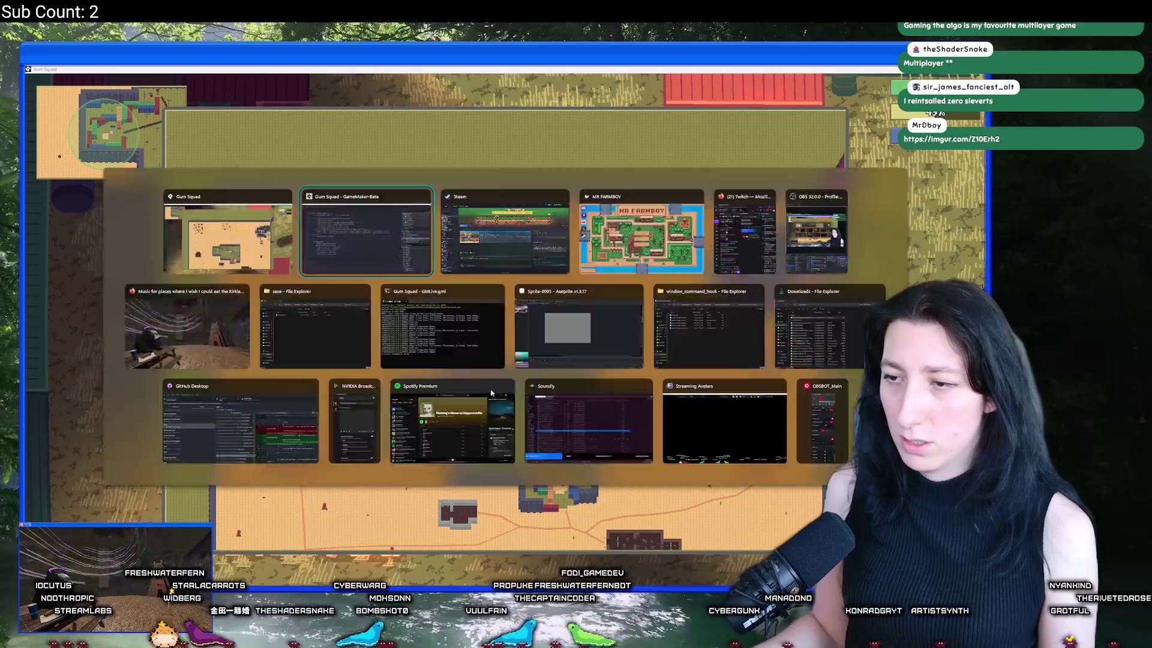
Insert a new line 2100 below the x_drag/y_drag assignments, trying window_set_ names before clearing them
{"action": "left_click", "coordinate": [396, 228]}
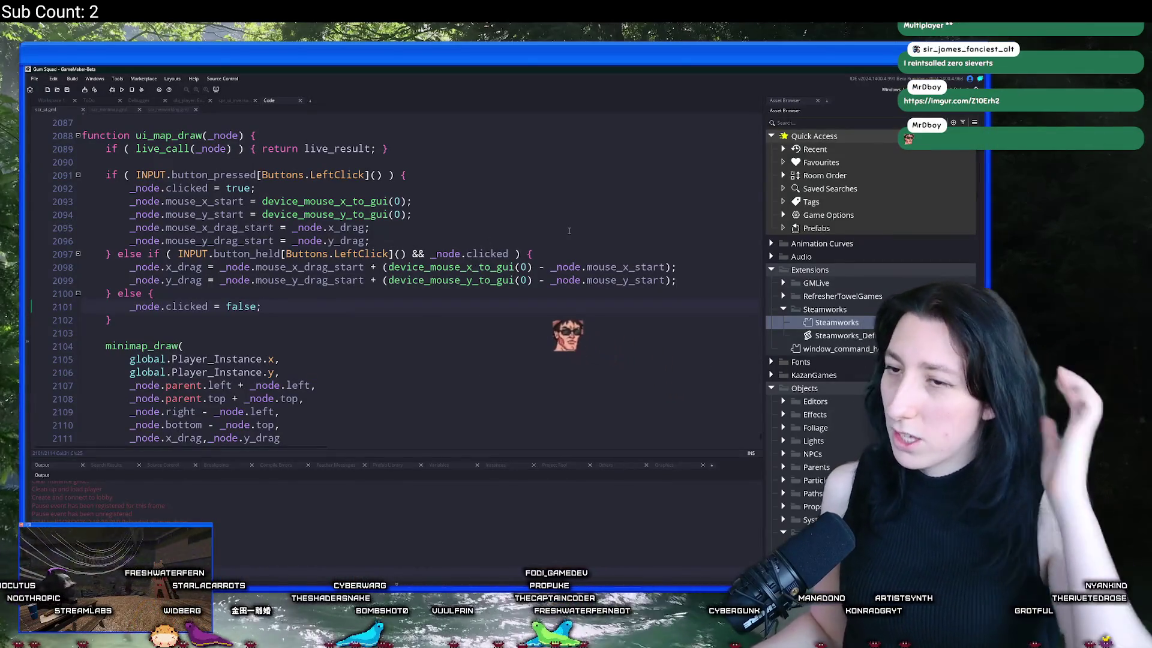
{"action": "left_click", "coordinate": [681, 280]}
{"action": "key", "text": "Return"}
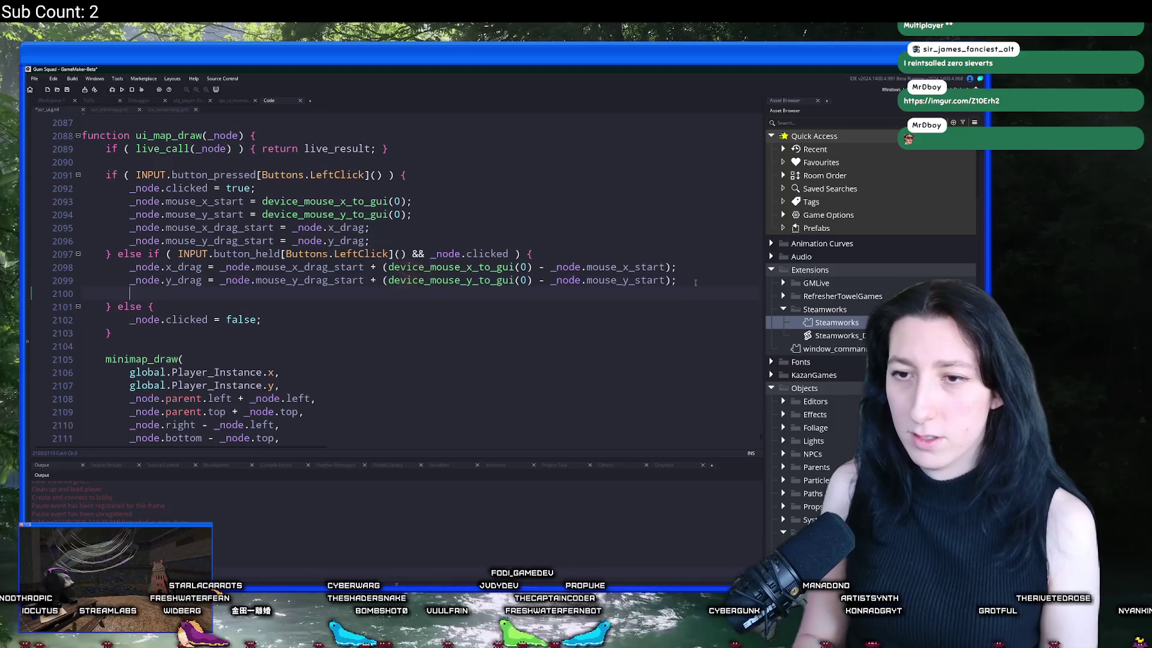
{"action": "key", "text": "BackSpace"}
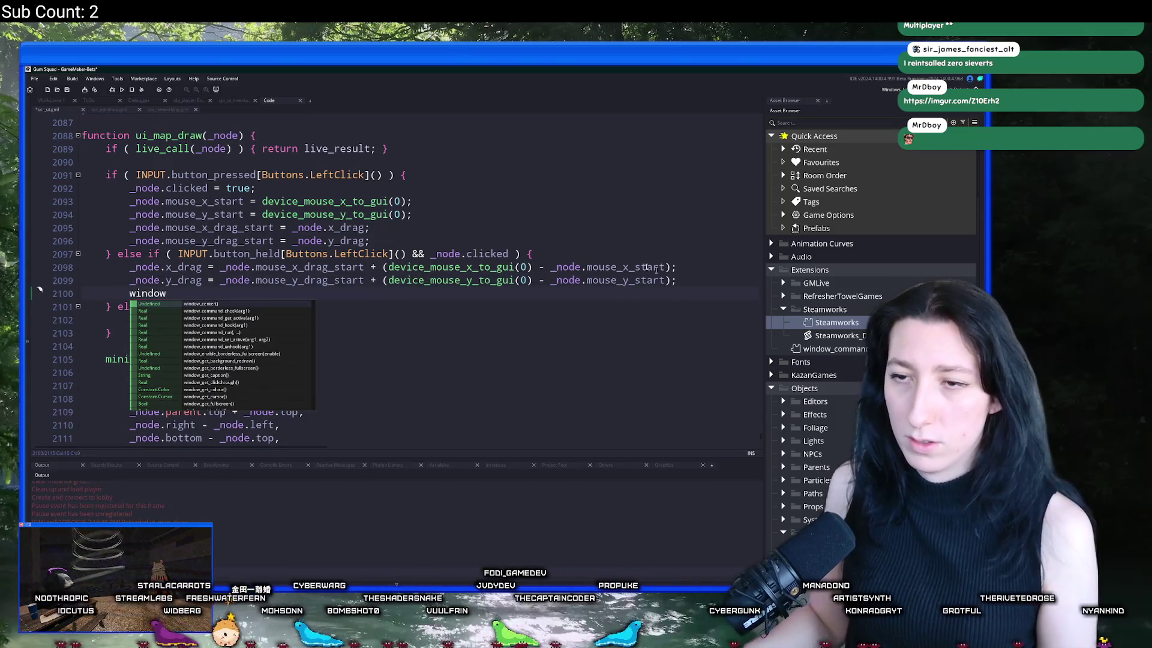
{"action": "key", "text": "Escape"}
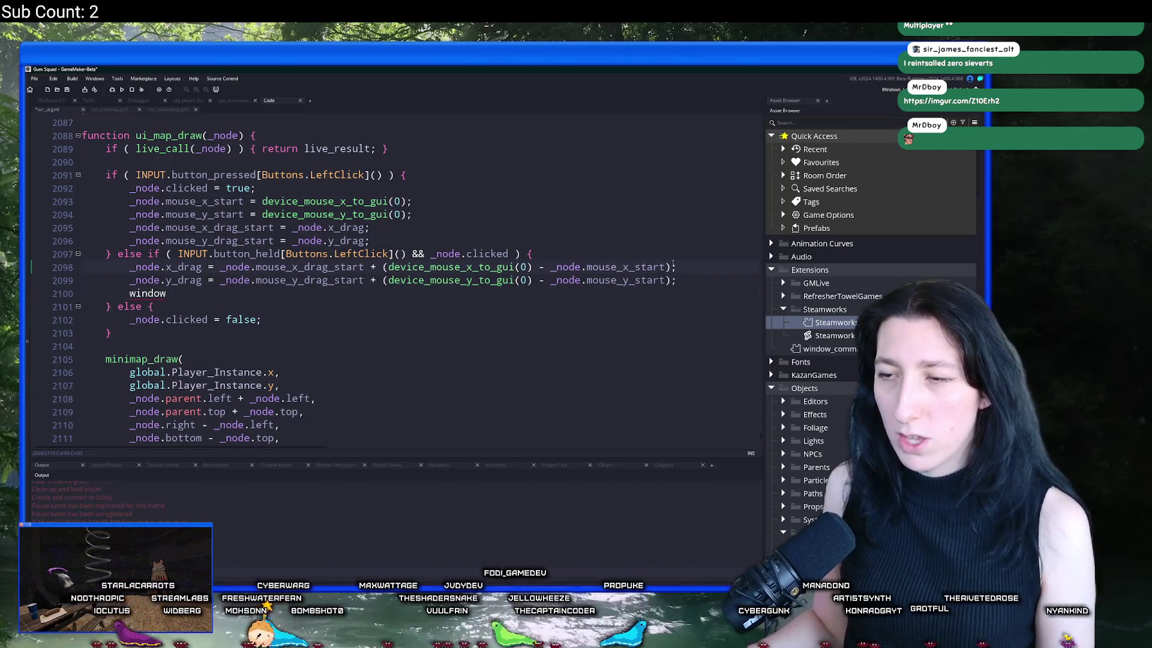
{"action": "left_click", "coordinate": [367, 281]}
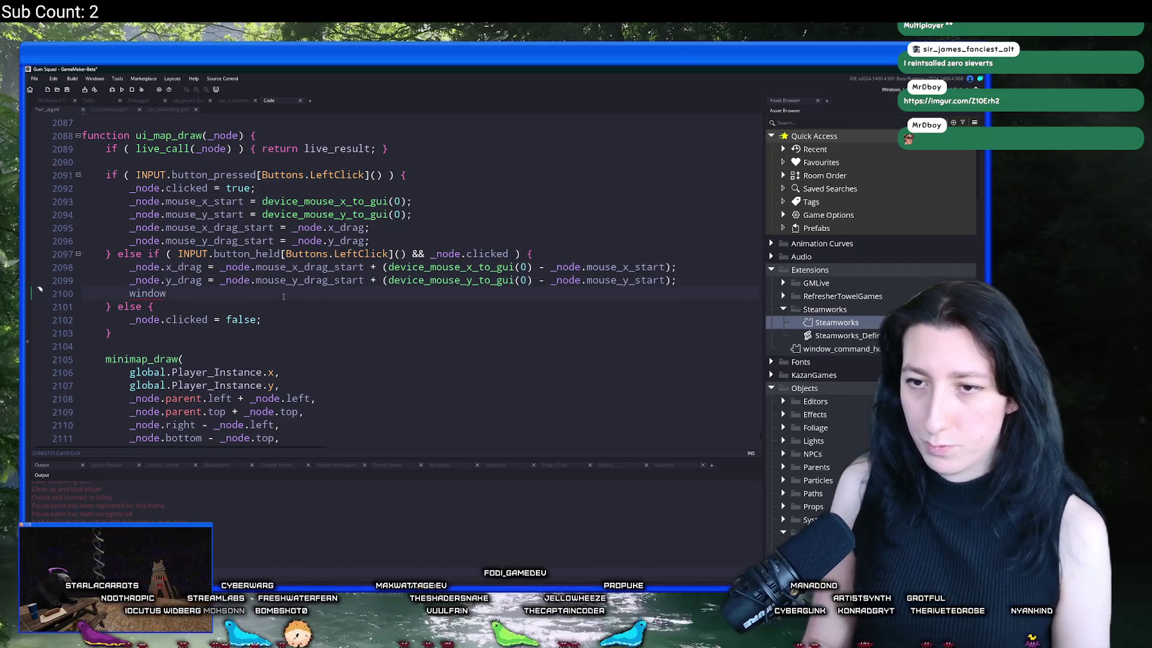
{"action": "type", "text": "_set_c"}
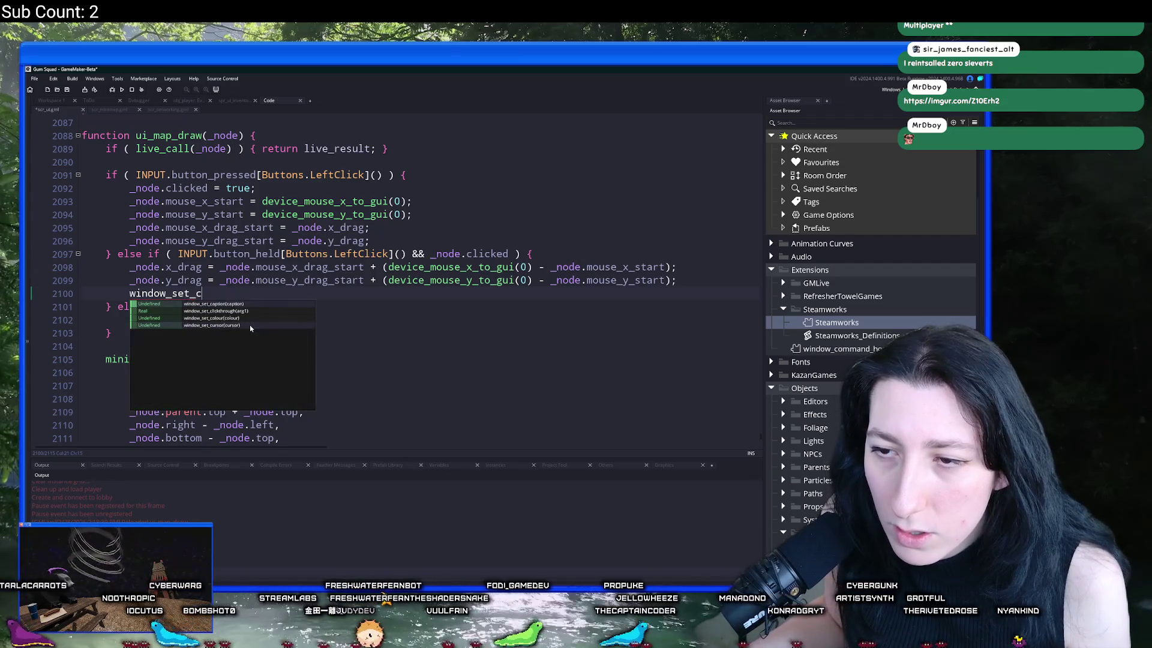
{"action": "key", "text": "Escape"}
{"action": "key", "text": "BackSpace"}
{"action": "key", "text": "BackSpace"}
{"action": "key", "text": "BackSpace"}
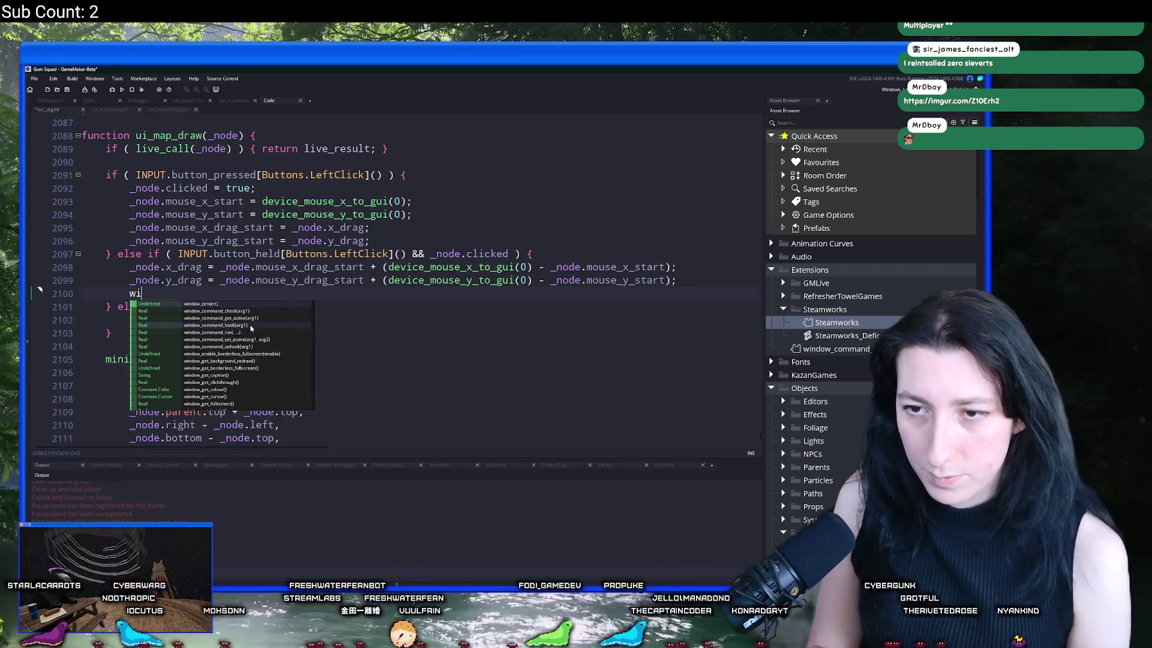
{"action": "type", "text": "se"}
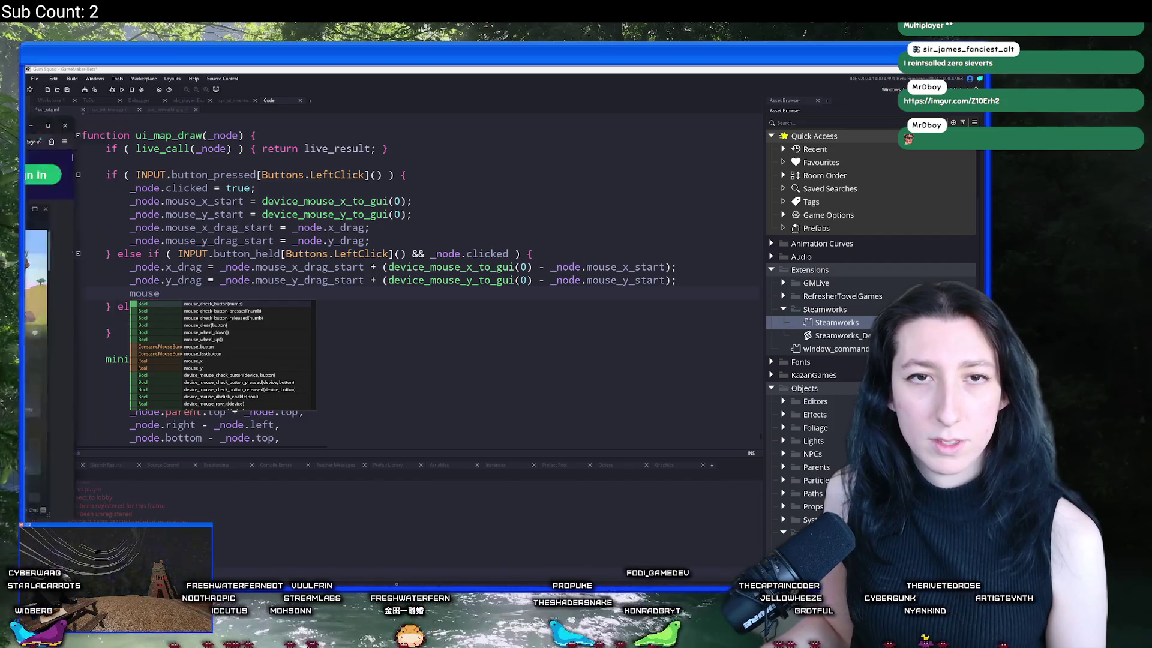
Check the shared Steam screenshot in the browser, then return to the end of 'mouse' on line 2100
{"action": "key", "text": "alt+Tab"}
{"action": "left_click", "coordinate": [560, 380]}
{"action": "scroll", "coordinate": [560, 380], "scroll_direction": "up", "scroll_amount": 2}
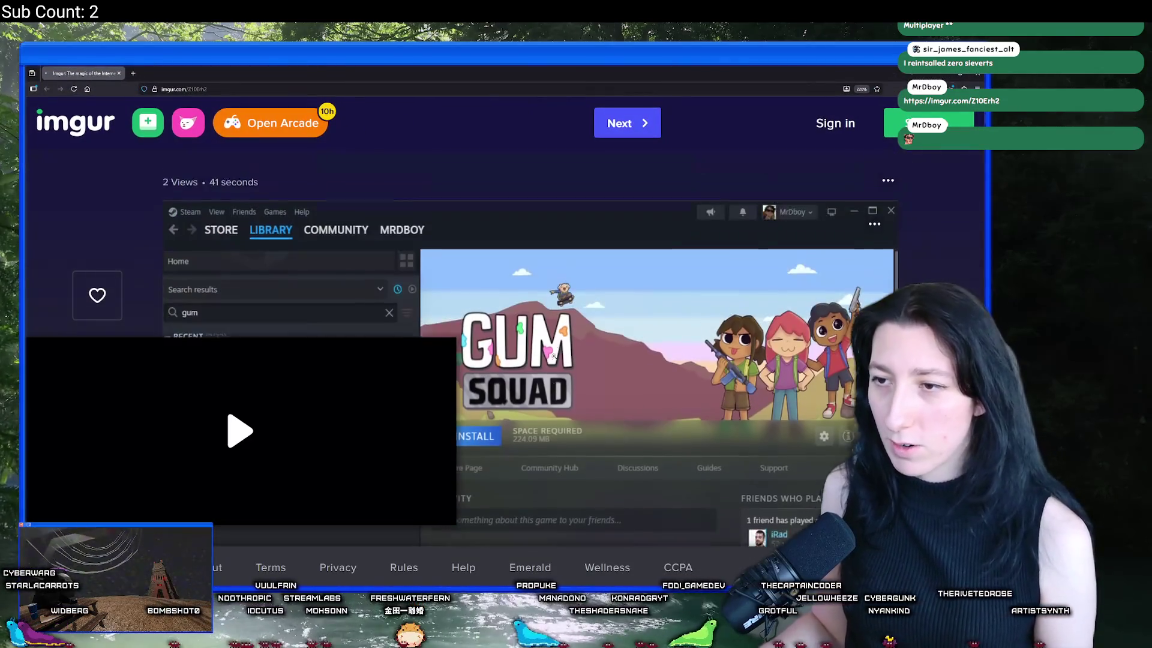
{"action": "scroll", "coordinate": [564, 280], "scroll_direction": "up", "scroll_amount": 2}
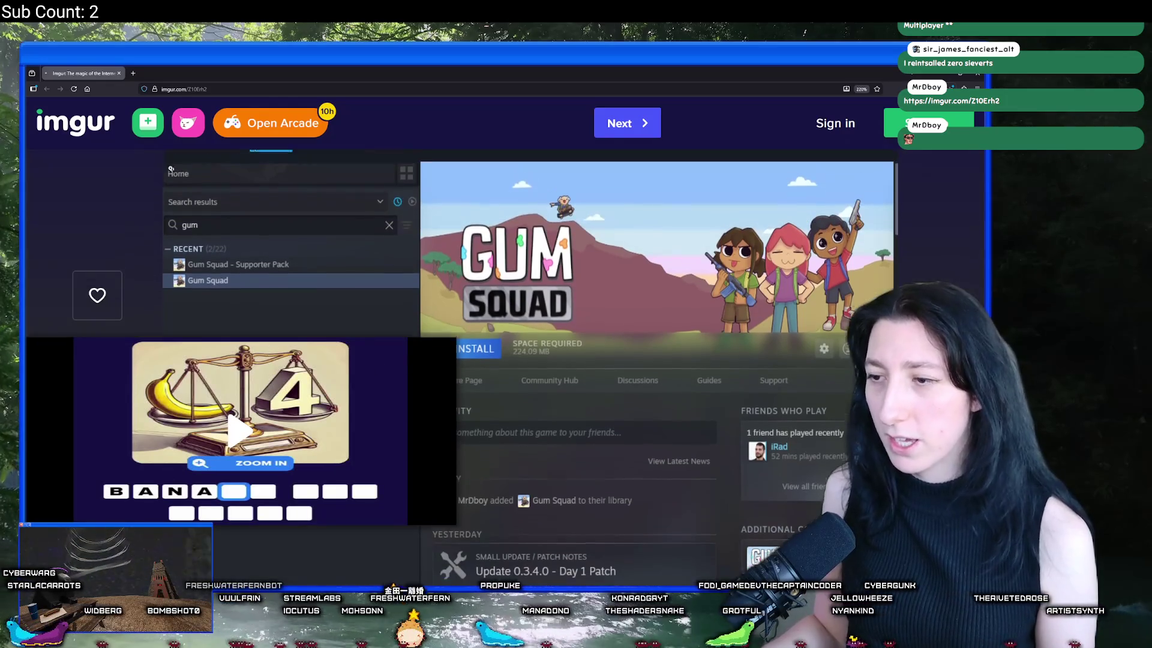
{"action": "key", "text": "alt+Tab"}
{"action": "left_click", "coordinate": [310, 292]}
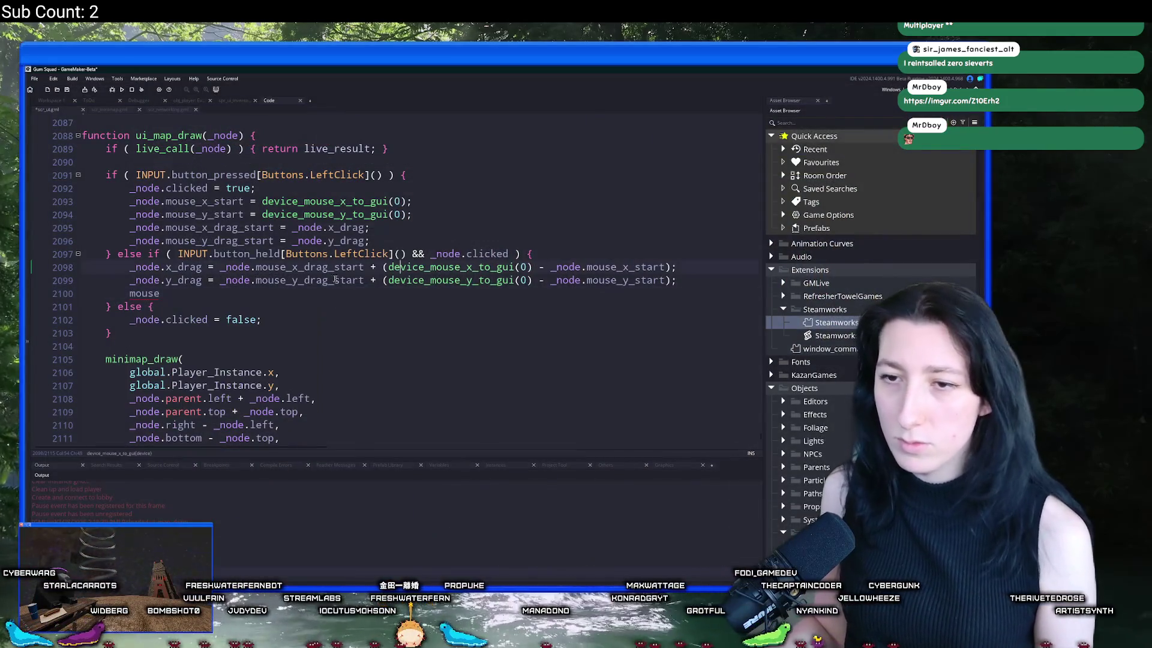
Complete the call name as window_mouse_set, after checking window_mouse_set_locked in a project search
{"action": "type", "text": "e_"}
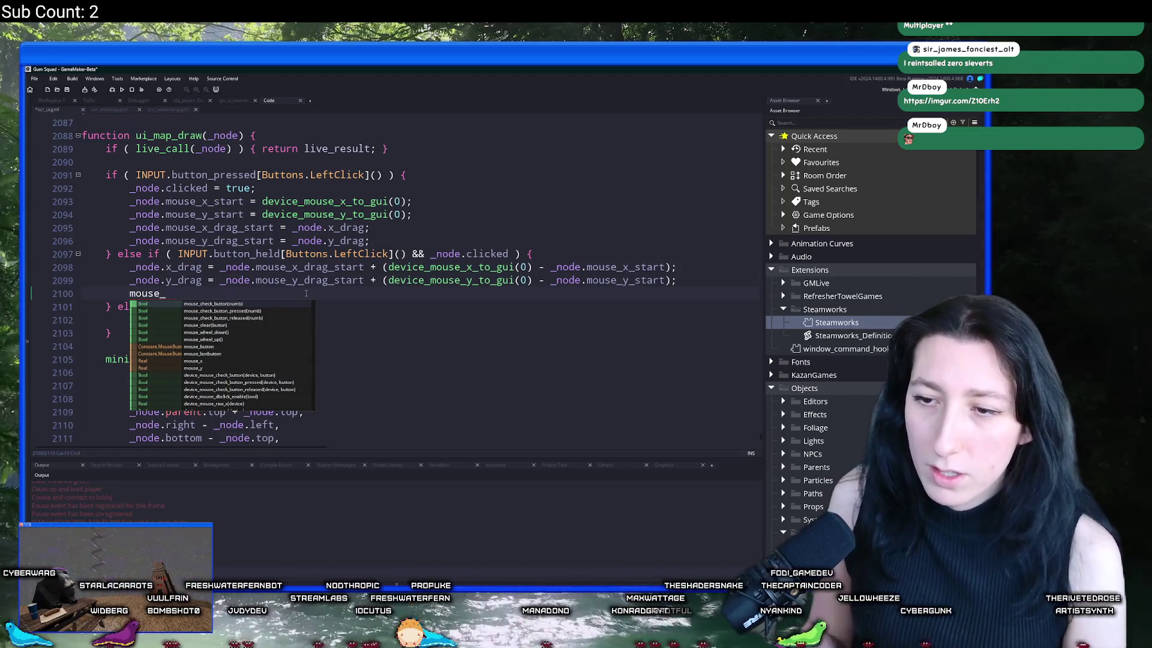
{"action": "scroll", "coordinate": [237, 367], "scroll_direction": "down", "scroll_amount": 3}
{"action": "scroll", "coordinate": [237, 367], "scroll_direction": "down", "scroll_amount": 5}
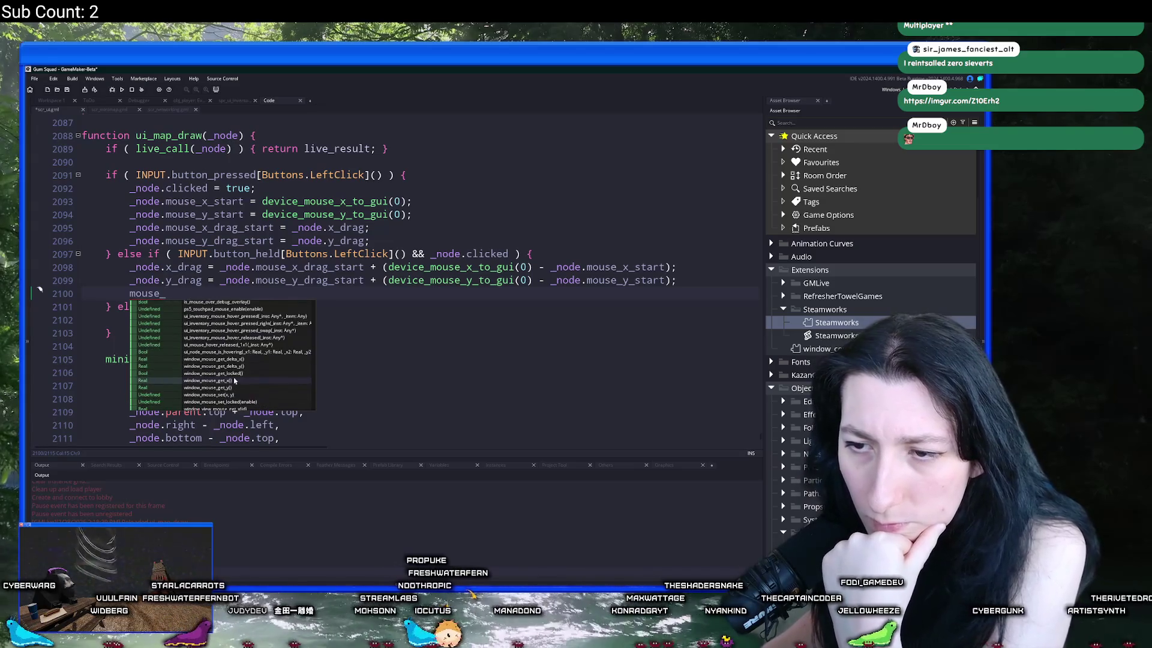
{"action": "scroll", "coordinate": [240, 378], "scroll_direction": "down", "scroll_amount": 2}
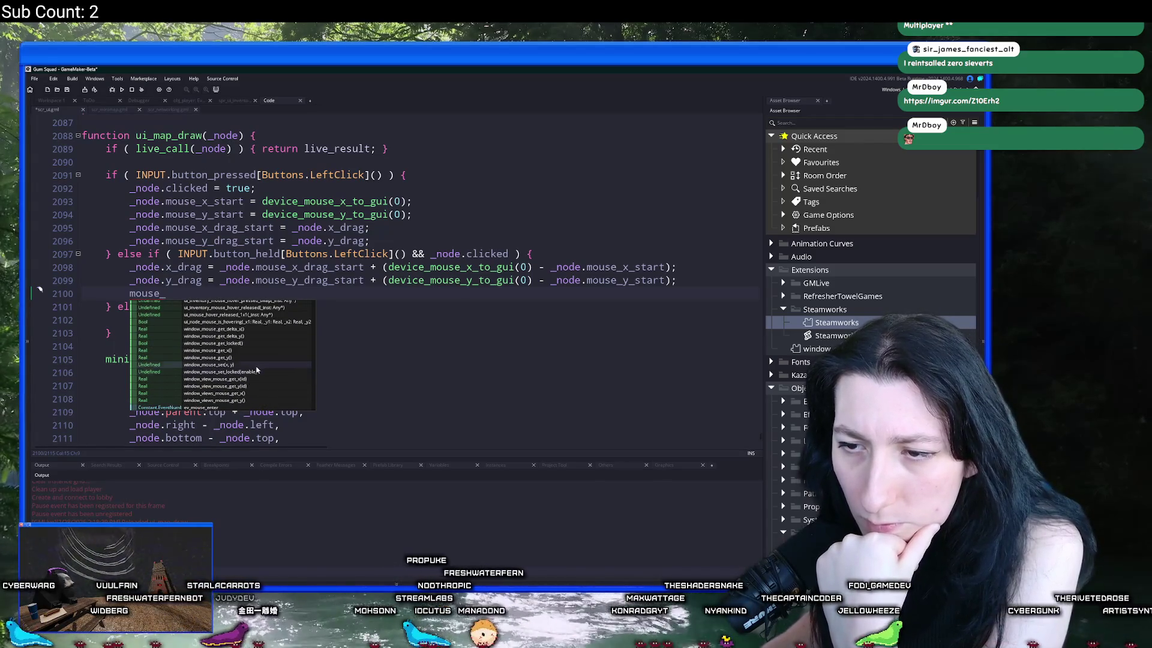
{"action": "double_click", "coordinate": [250, 373]}
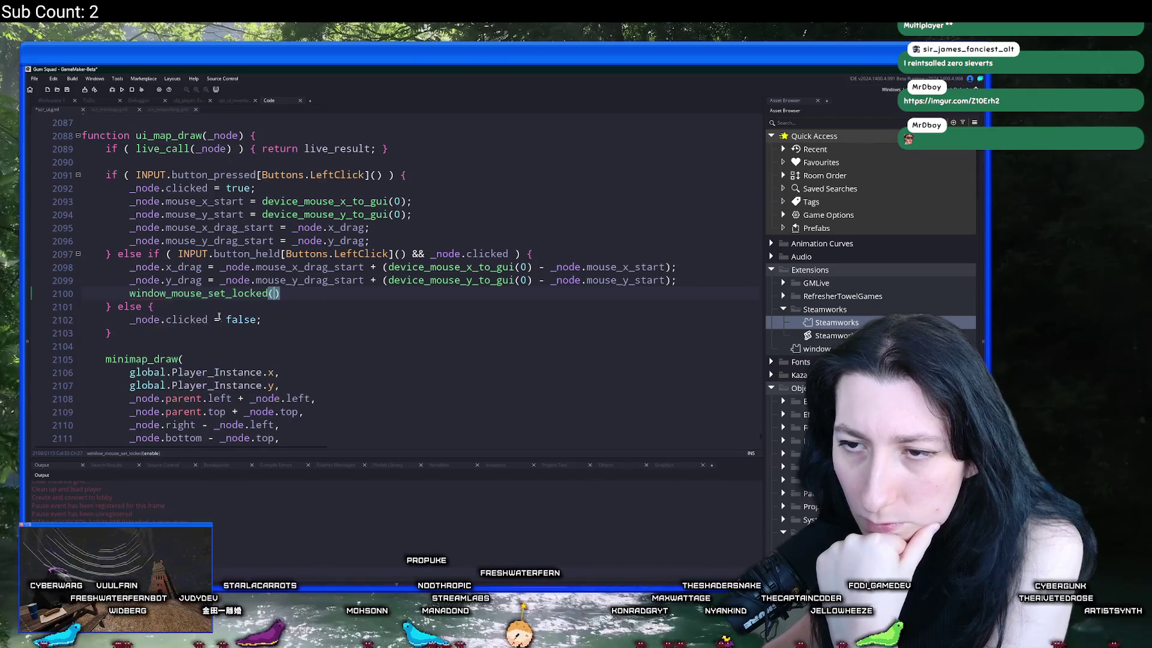
{"action": "double_click", "coordinate": [217, 294]}
{"action": "key", "text": "ctrl+shift+f"}
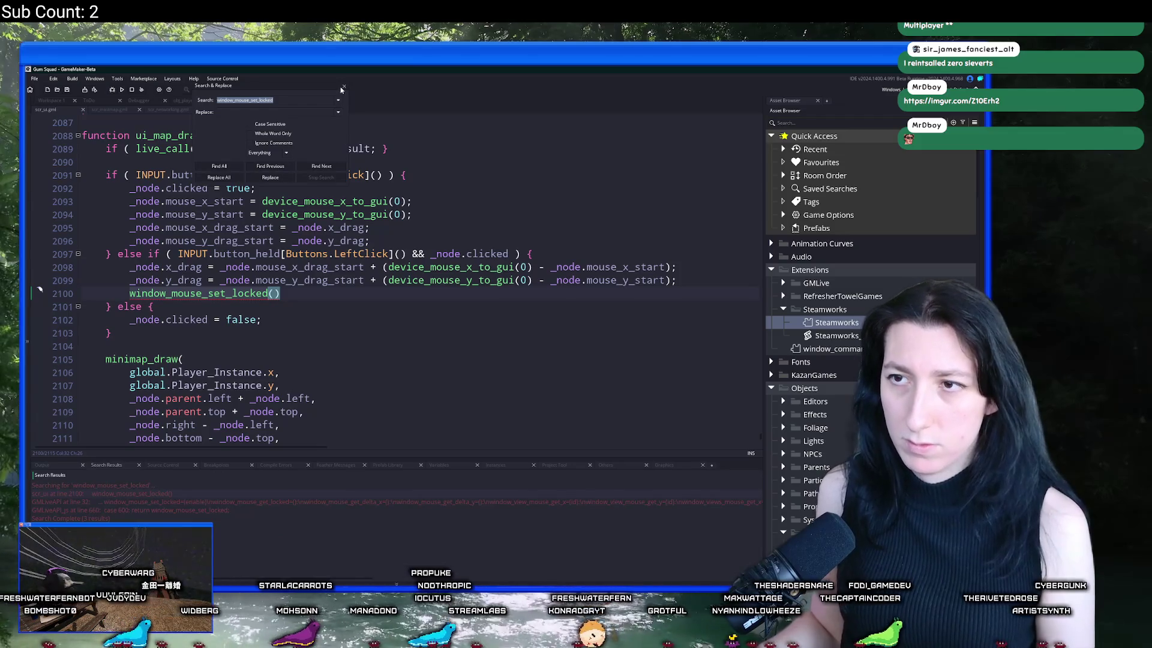
{"action": "left_click", "coordinate": [179, 292]}
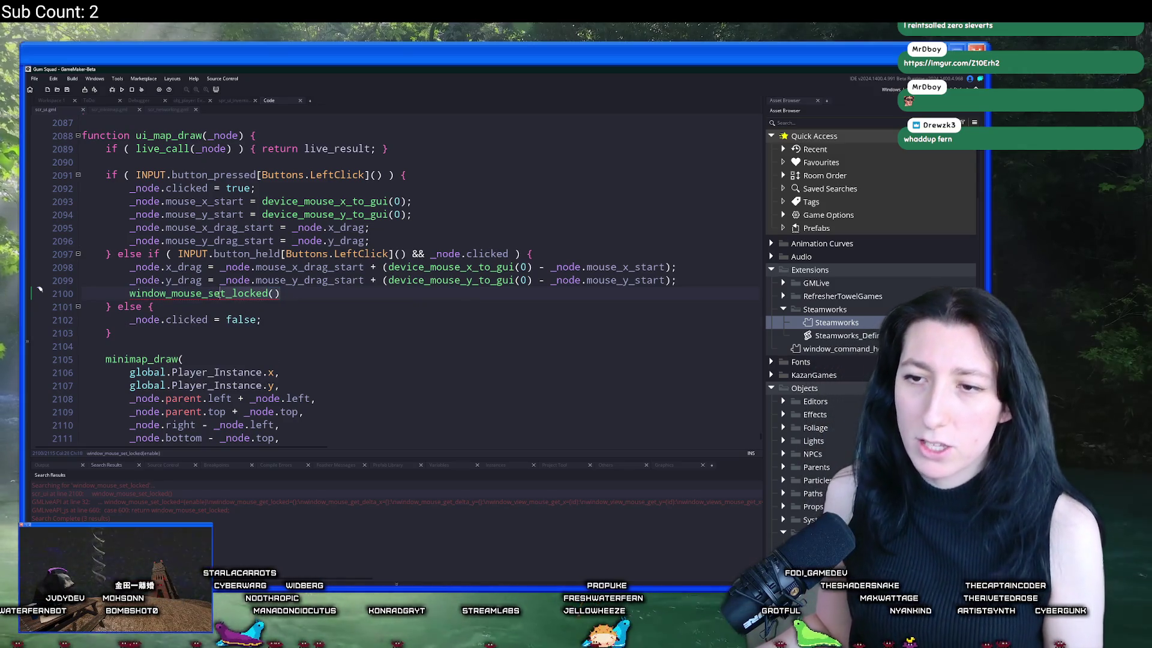
{"action": "left_click", "coordinate": [203, 294]}
{"action": "key", "text": "shift+End"}
{"action": "key", "text": "Delete"}
{"action": "key", "text": "BackSpace"}
{"action": "key", "text": "BackSpace"}
{"action": "key", "text": "BackSpace"}
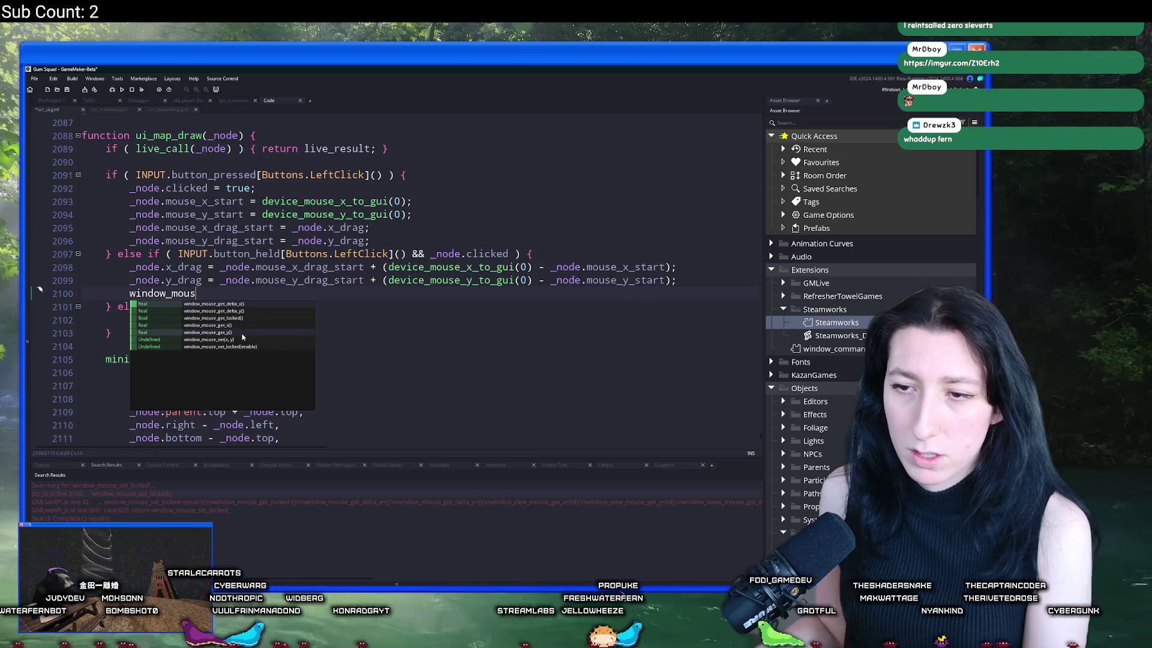
{"action": "left_click", "coordinate": [237, 340]}
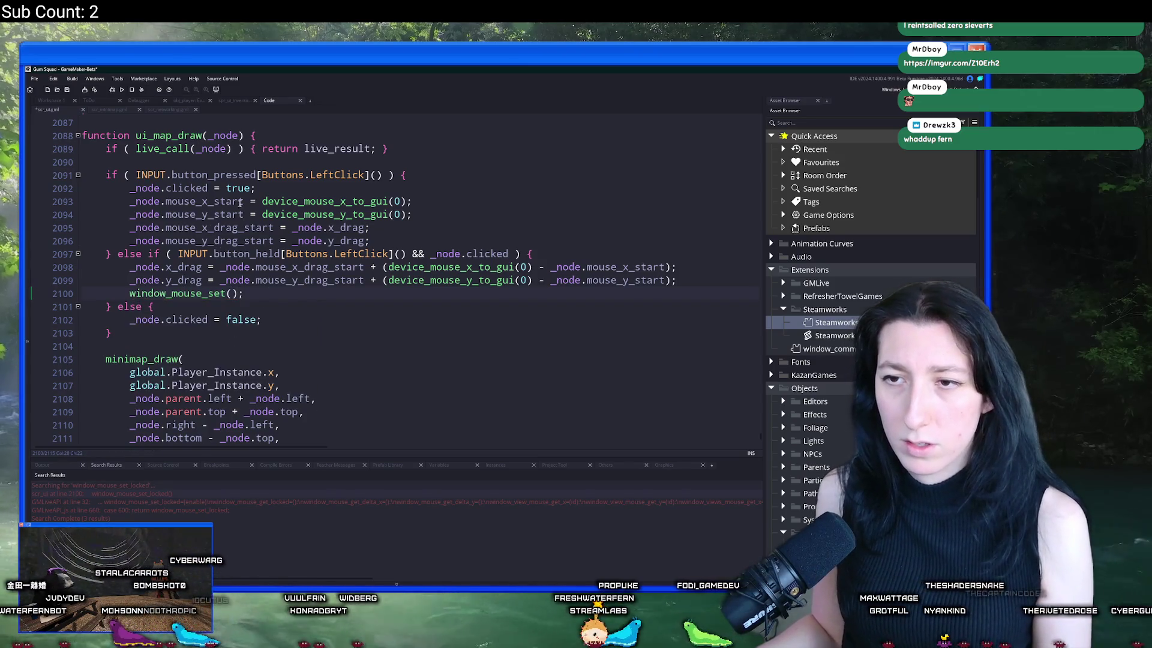
Fill in the arguments _node.mouse_x_start and _node.mouse_y_start
{"action": "key", "text": "Left"}
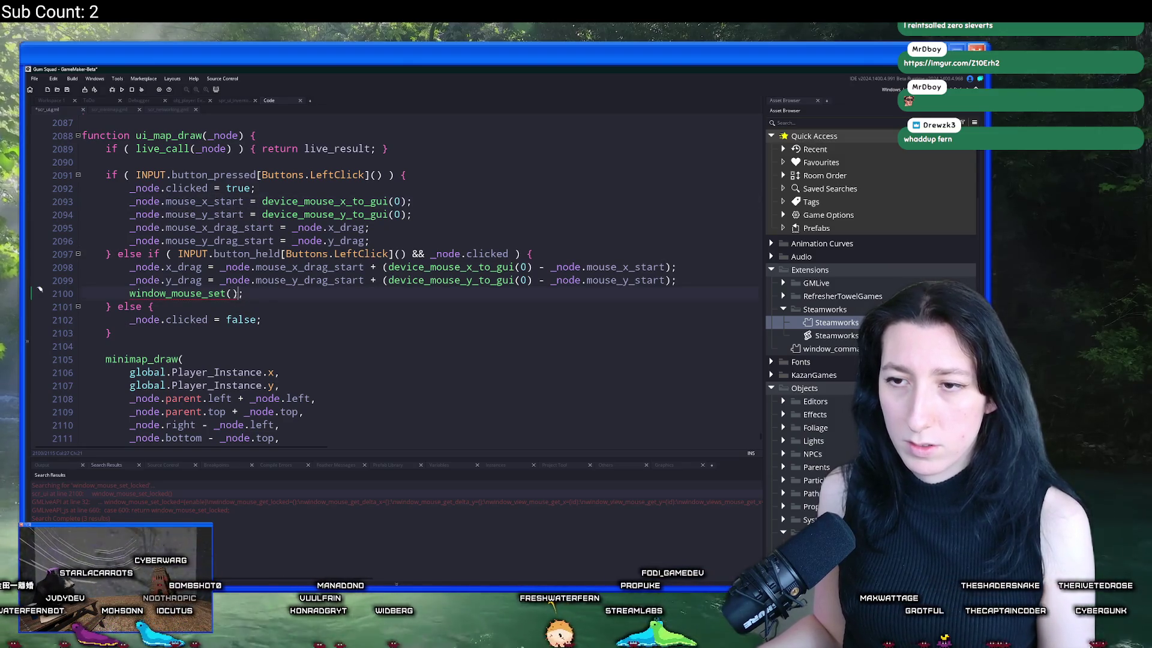
{"action": "key", "text": "Left"}
{"action": "type", "text": "_node.mouse_x_start"}
{"action": "left_click", "coordinate": [135, 216]}
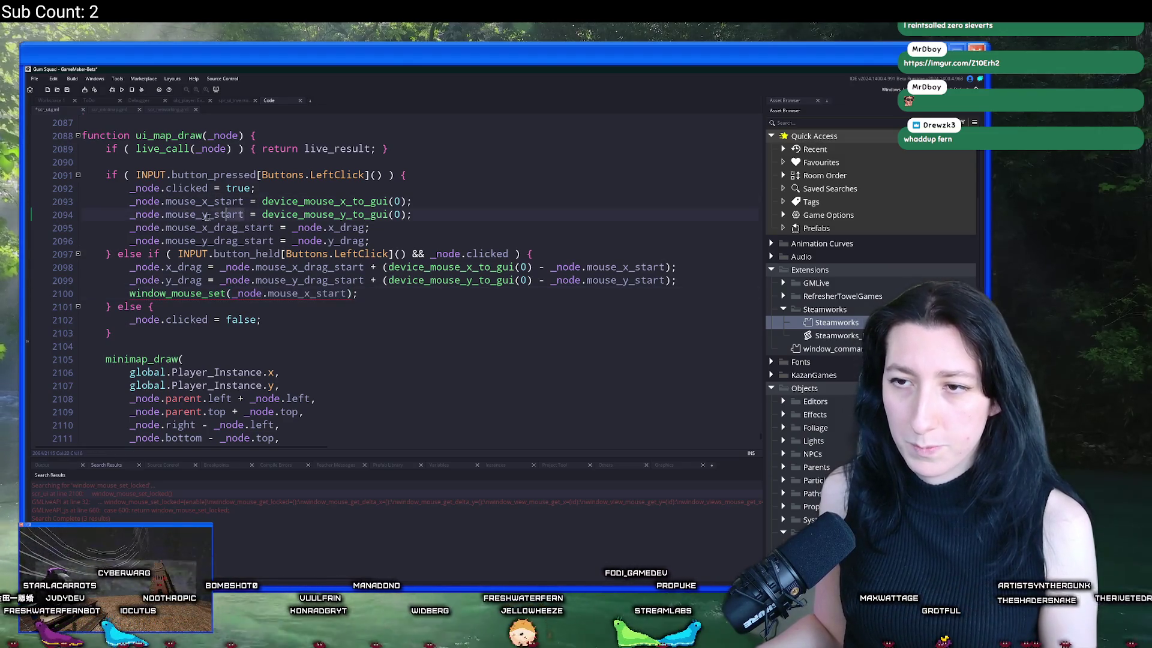
{"action": "left_click", "coordinate": [351, 294]}
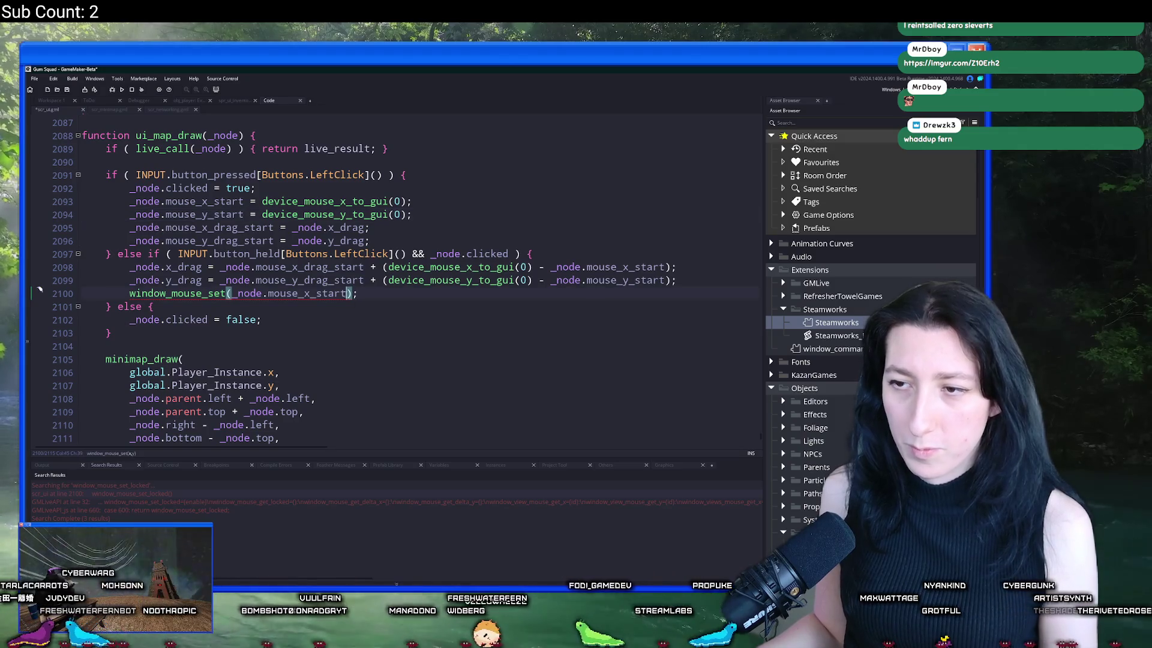
{"action": "type", "text": ",_node.mouse_y_start"}
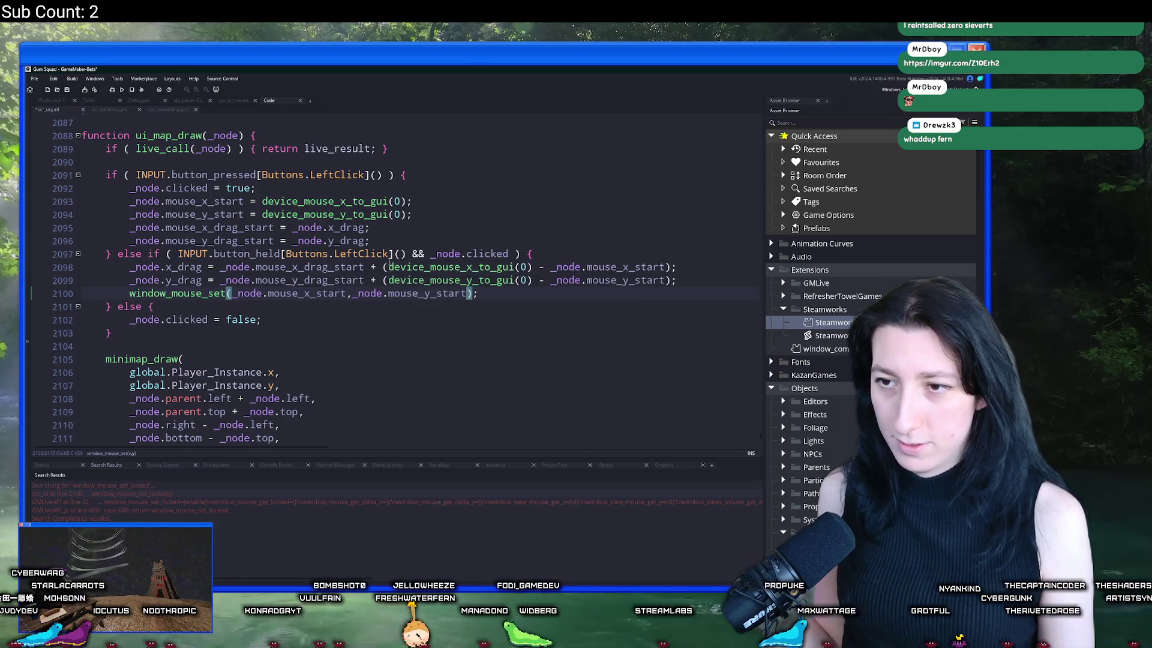
Delete the drag_start terms and the two drag_start assignments, then test map dragging in-game
{"action": "left_click_drag", "start_coordinate": [385, 273], "coordinate": [221, 287]}
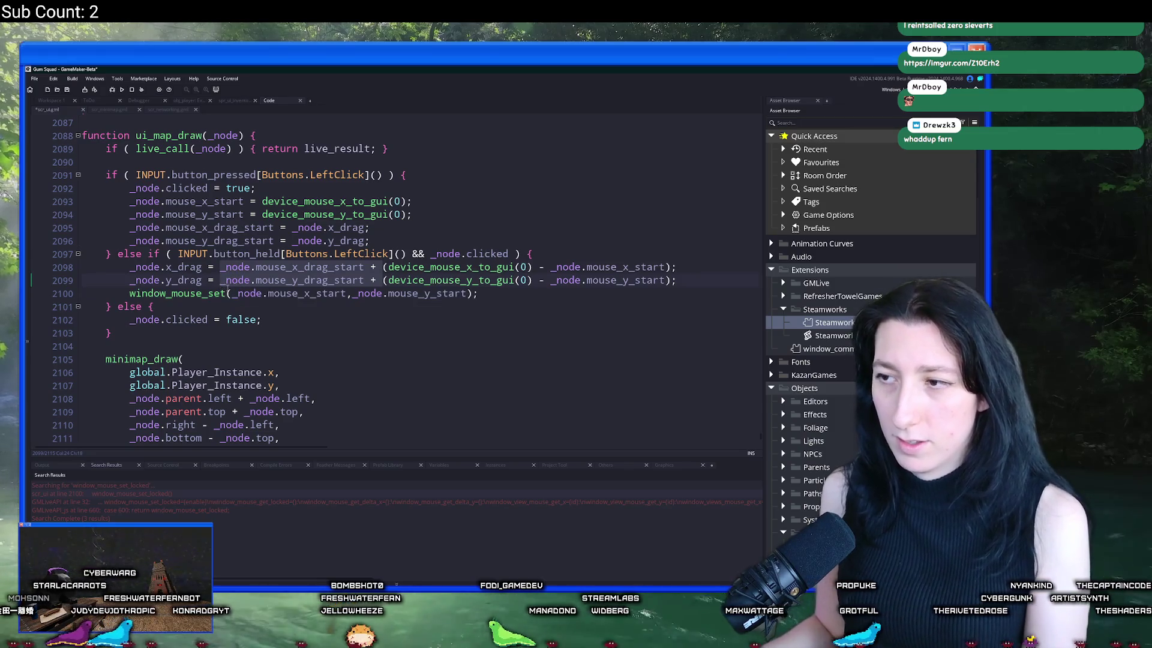
{"action": "key", "text": "BackSpace"}
{"action": "left_click_drag", "start_coordinate": [419, 243], "coordinate": [419, 215]}
{"action": "key", "text": "BackSpace"}
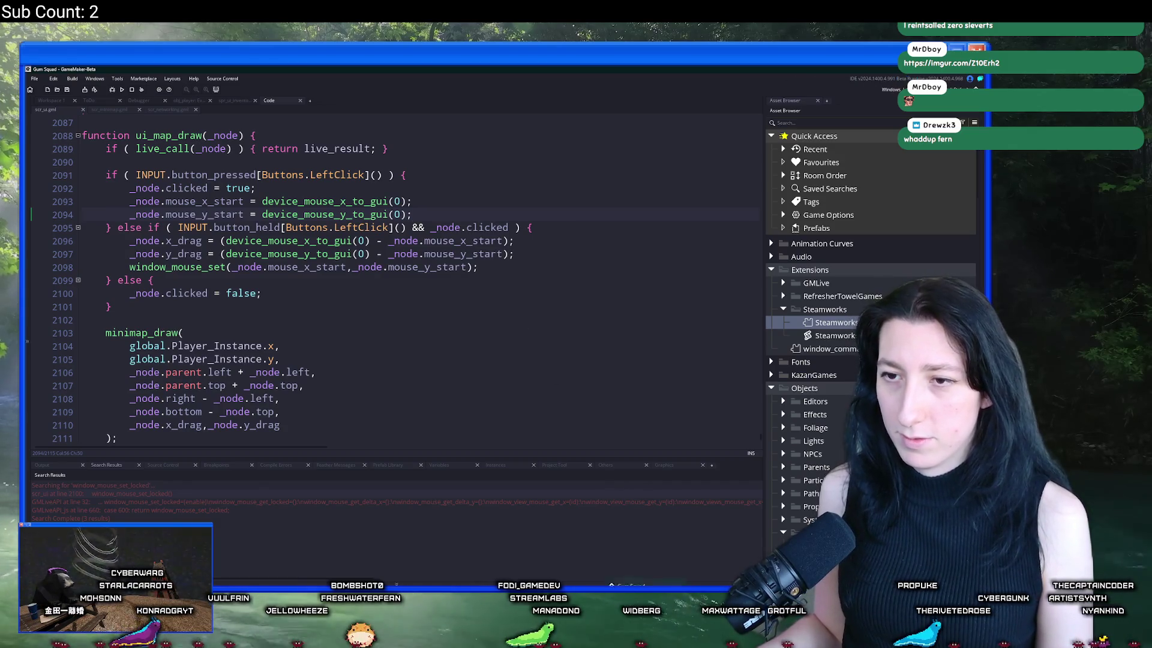
{"action": "key", "text": "alt+Tab"}
{"action": "left_click_drag", "start_coordinate": [376, 318], "coordinate": [370, 324]}
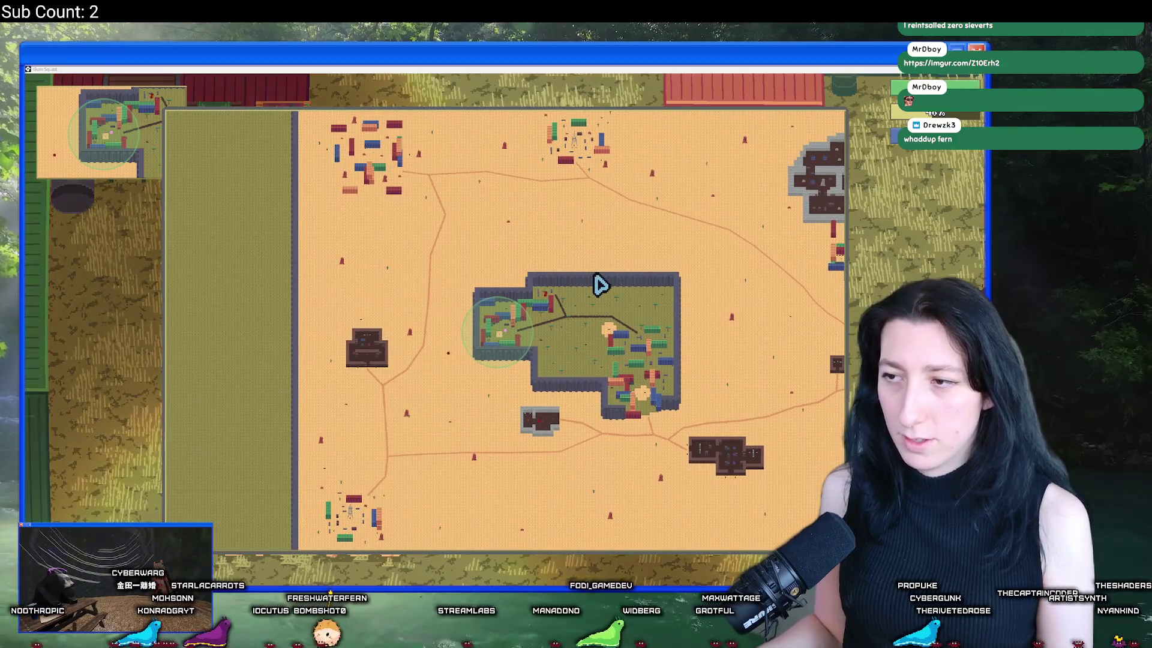
Make x_drag and y_drag accumulate with += and test panning the map in the running game
{"action": "key", "text": "alt+Tab"}
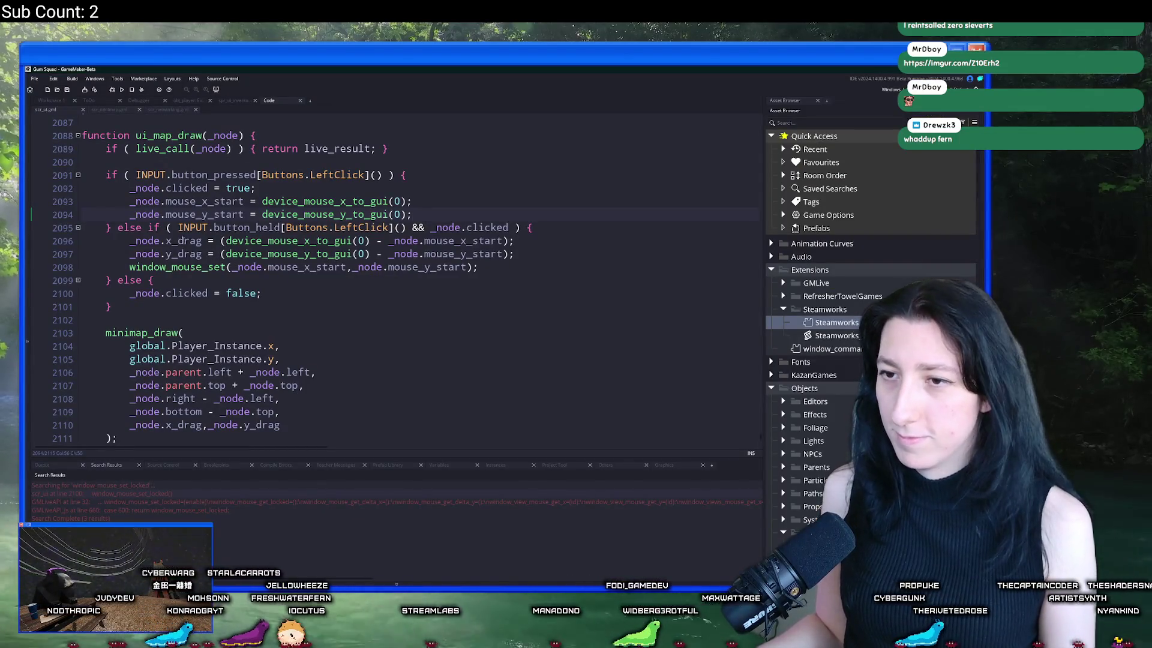
{"action": "left_click", "coordinate": [204, 254]}
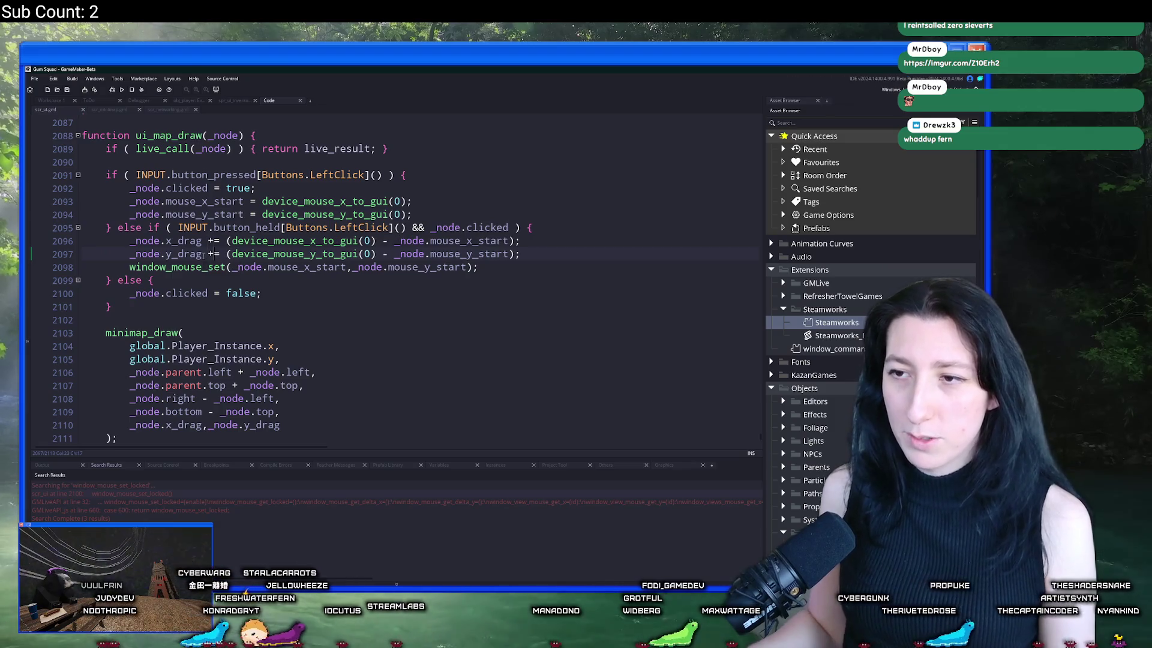
{"action": "key", "text": "alt+Tab"}
{"action": "left_click_drag", "start_coordinate": [471, 320], "coordinate": [466, 319]}
{"action": "left_click_drag", "start_coordinate": [585, 351], "coordinate": [723, 381]}
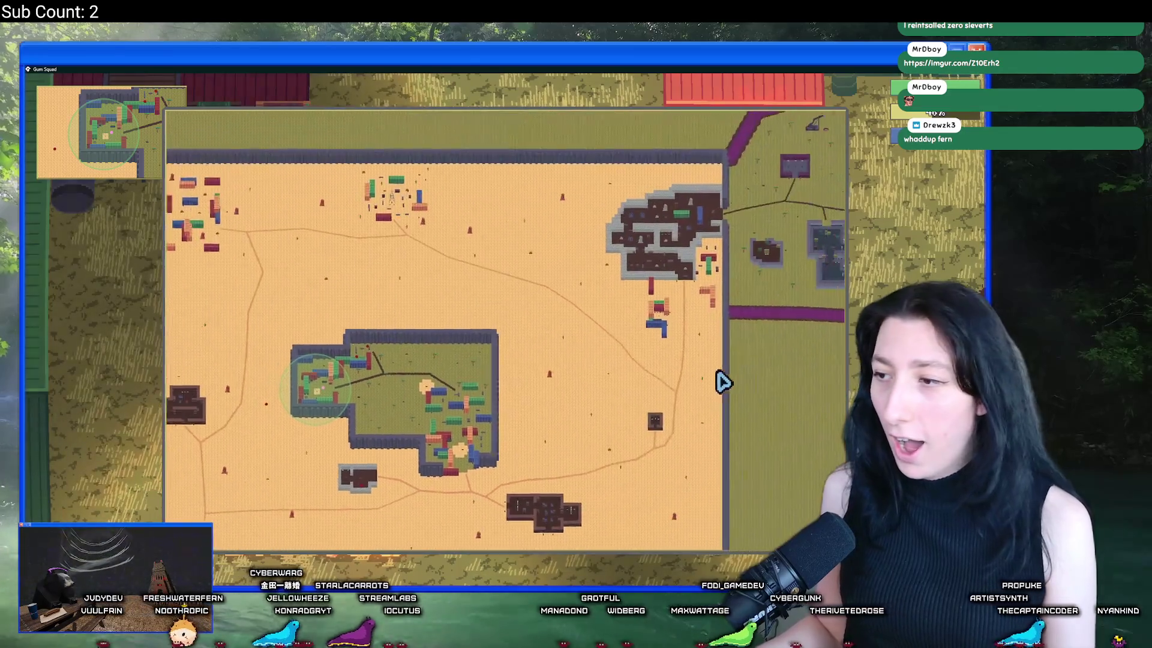
{"action": "mouse_move", "coordinate": [453, 264]}
{"action": "left_mouse_down"}
{"action": "mouse_move", "coordinate": [442, 259]}
{"action": "mouse_move", "coordinate": [473, 280]}
{"action": "mouse_move", "coordinate": [450, 252]}
{"action": "mouse_move", "coordinate": [467, 294]}
{"action": "left_mouse_up"}
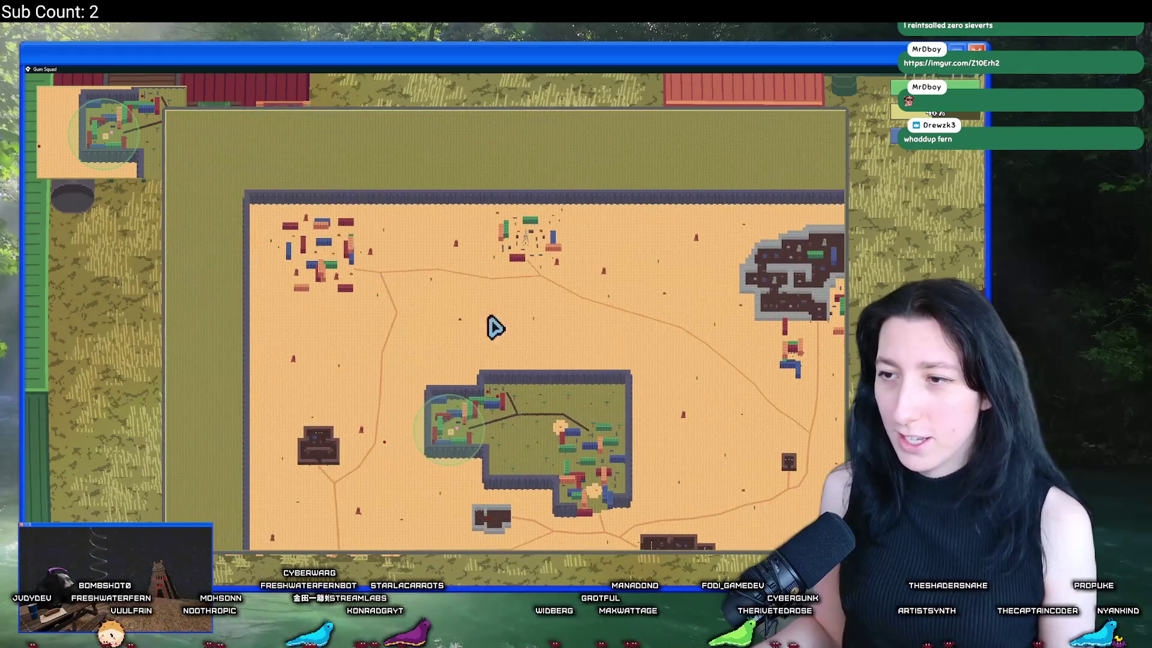
{"action": "mouse_move", "coordinate": [564, 425]}
{"action": "left_mouse_down"}
{"action": "mouse_move", "coordinate": [568, 416]}
{"action": "mouse_move", "coordinate": [548, 432]}
{"action": "mouse_move", "coordinate": [586, 419]}
{"action": "mouse_move", "coordinate": [563, 424]}
{"action": "left_mouse_up"}
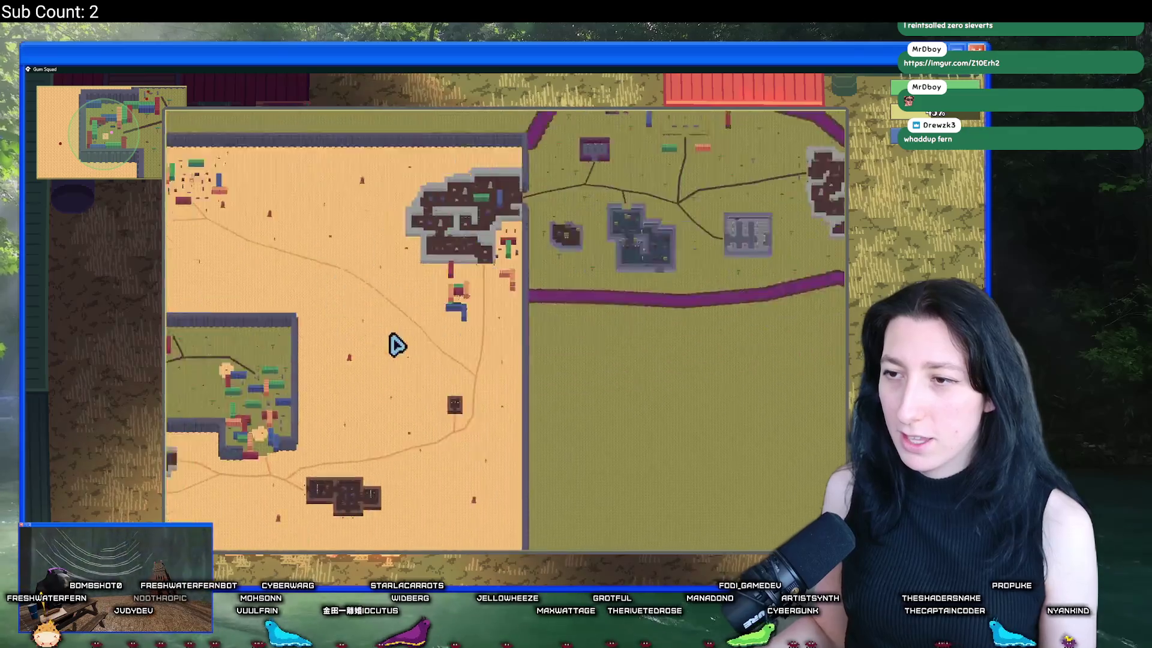
{"action": "key", "text": "alt+Tab"}
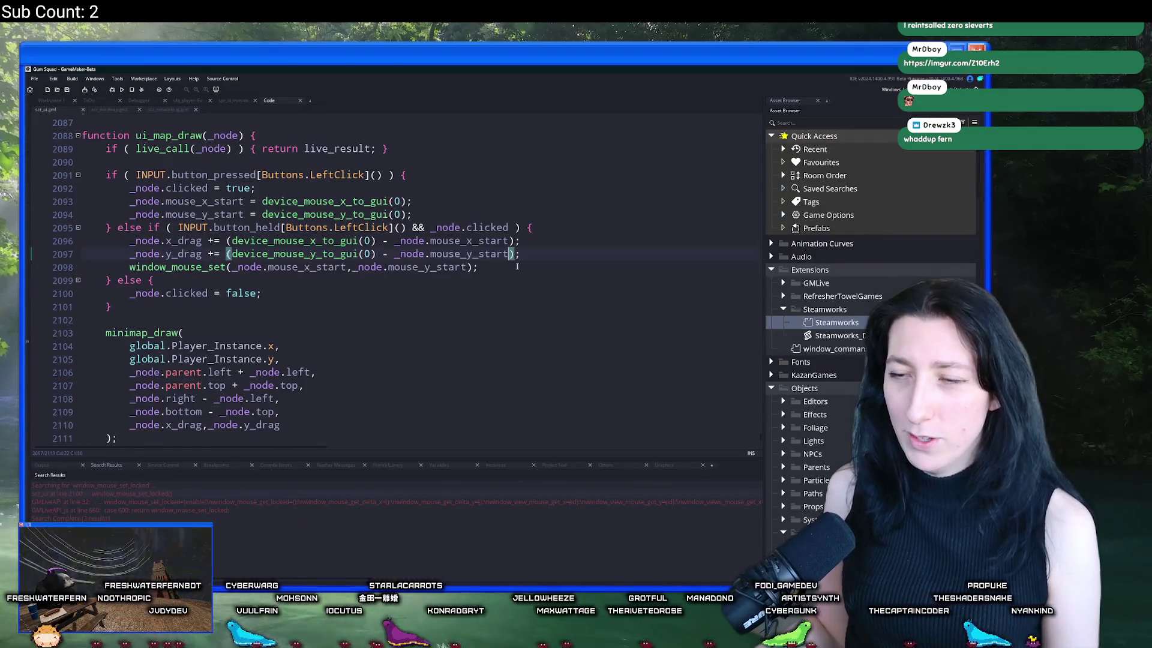
Undo the drag edits, comment out the window_mouse_set line with //, and test the map drag
{"action": "key", "text": "ctrl+z"}
{"action": "key", "text": "ctrl+z"}
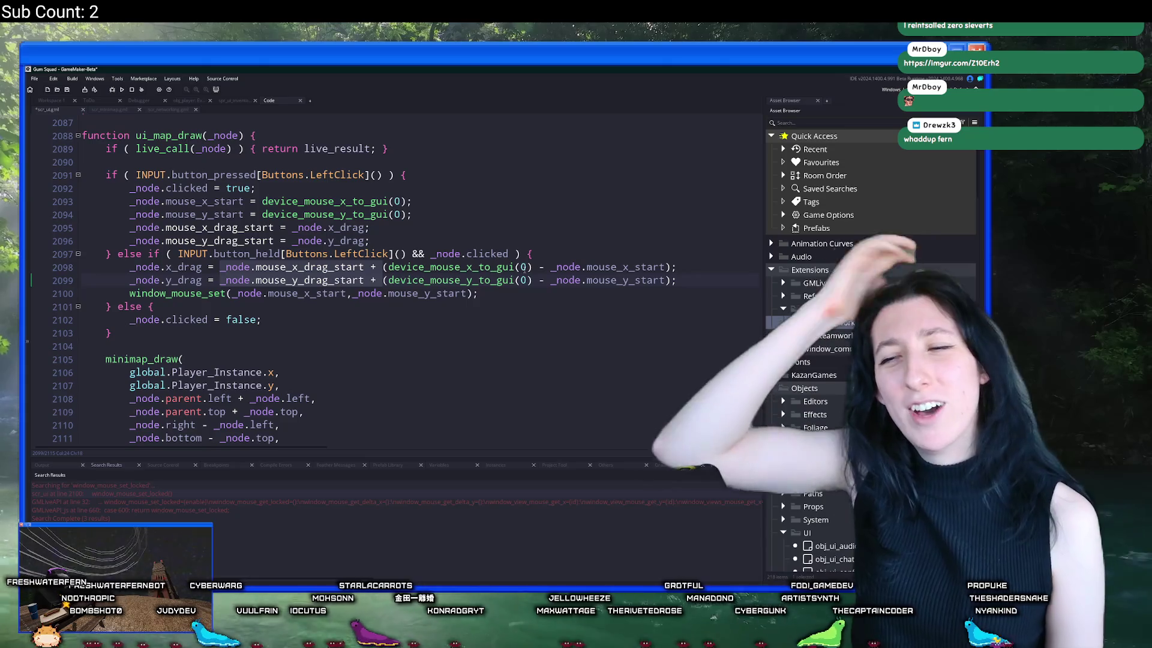
{"action": "left_click_drag", "start_coordinate": [467, 294], "coordinate": [347, 293]}
{"action": "key", "text": "BackSpace"}
{"action": "key", "text": "ctrl+z"}
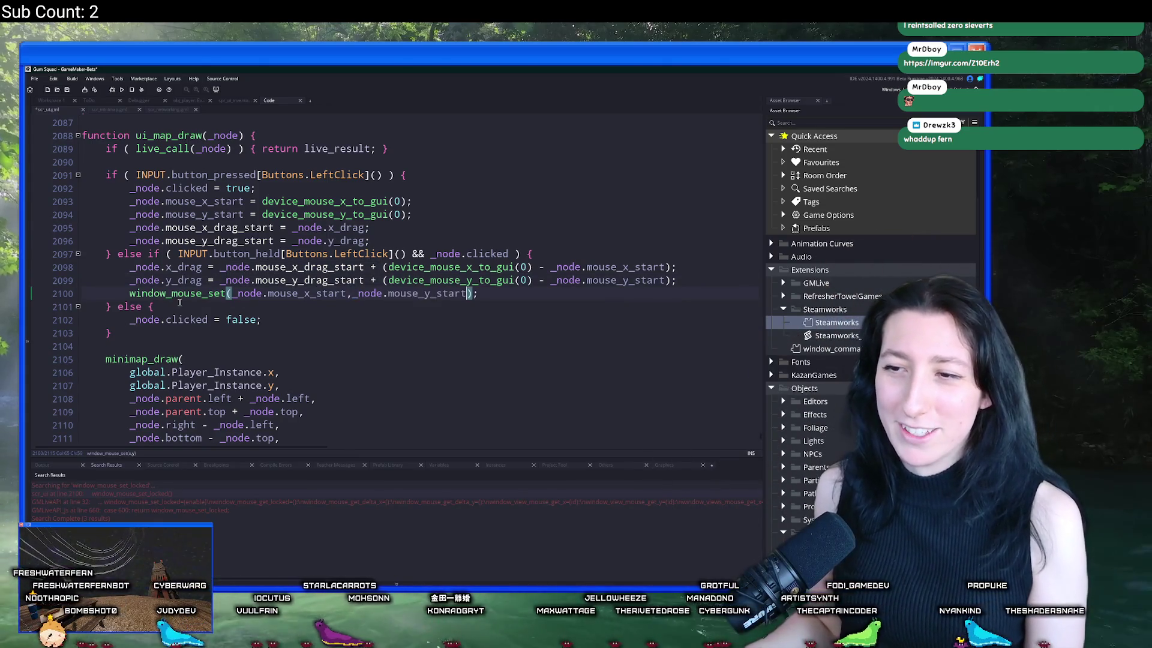
{"action": "left_click", "coordinate": [129, 294]}
{"action": "type", "text": "//"}
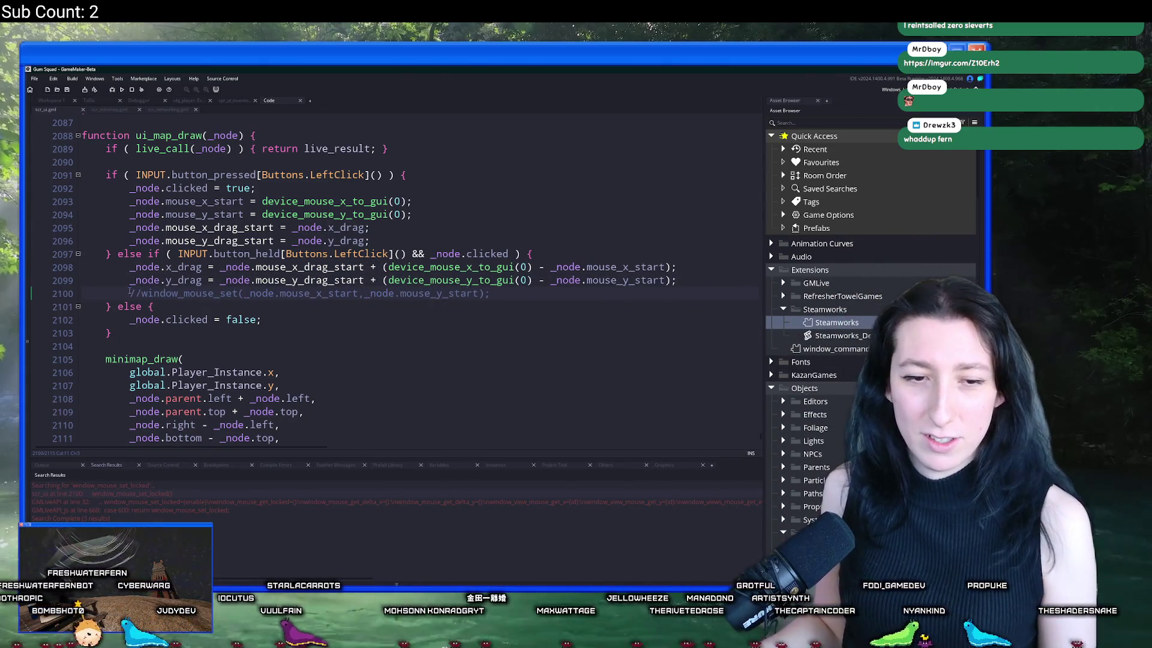
{"action": "key", "text": "alt+Tab"}
{"action": "mouse_move", "coordinate": [479, 366]}
{"action": "left_mouse_down"}
{"action": "mouse_move", "coordinate": [432, 299]}
{"action": "mouse_move", "coordinate": [567, 400]}
{"action": "mouse_move", "coordinate": [489, 326]}
{"action": "left_mouse_up"}
{"action": "key", "text": "alt+Tab"}
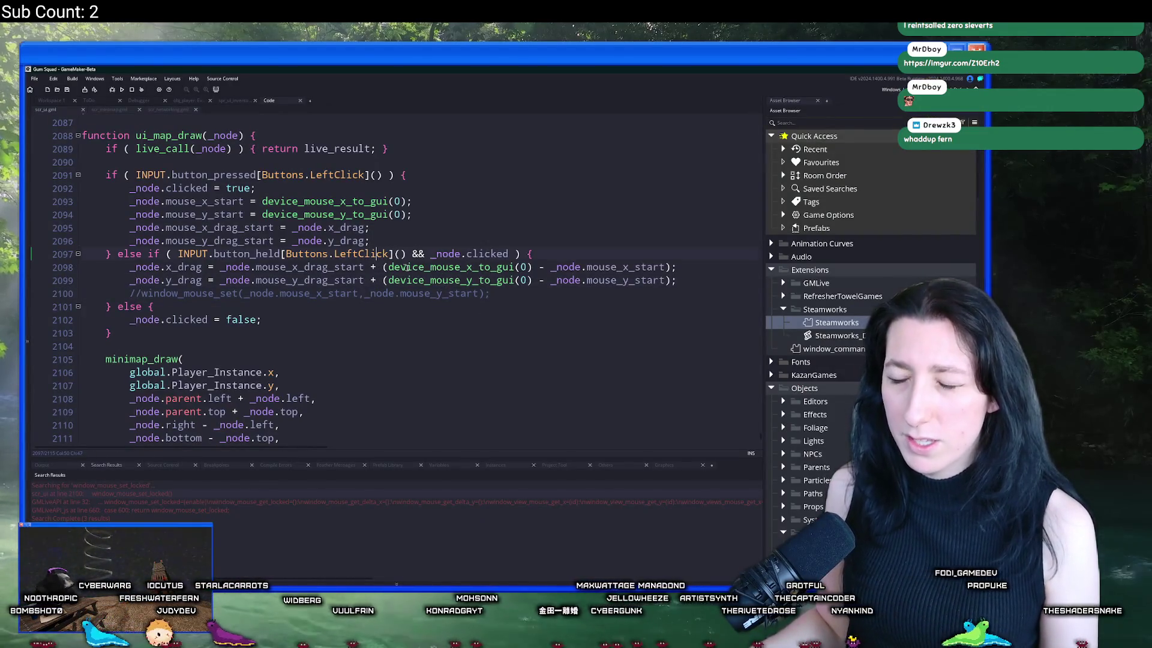
Remove the device_mouse_*_to_gui(0) - terms from both drag lines, save, and run the game
{"action": "left_click", "coordinate": [472, 280]}
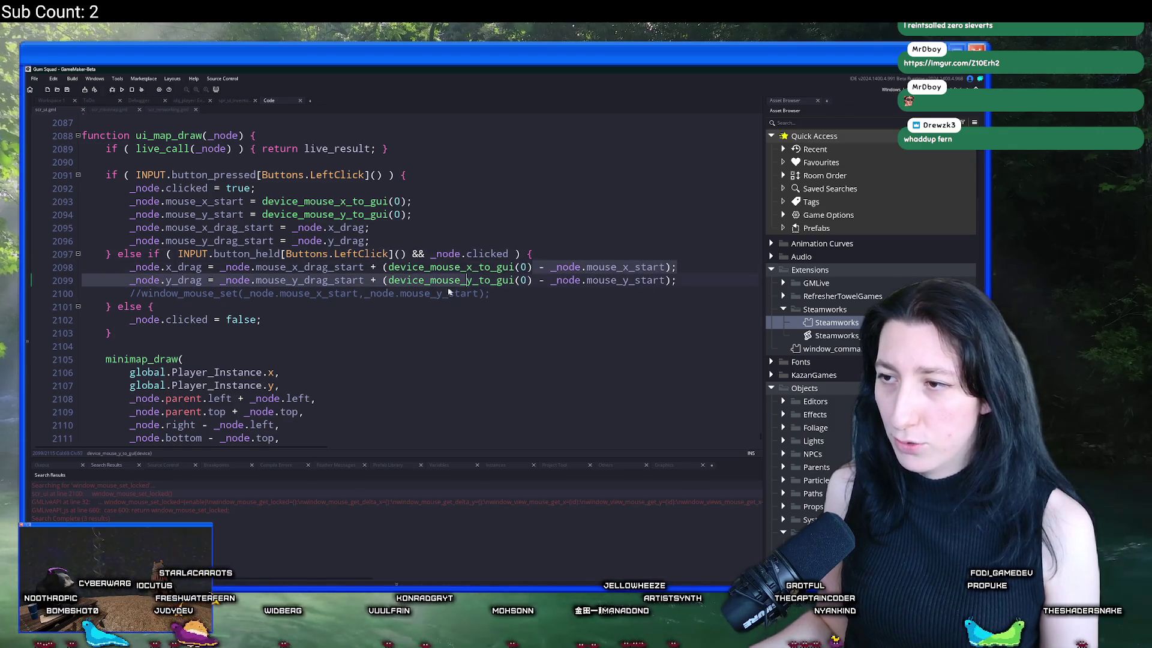
{"action": "key", "text": "Right"}
{"action": "key", "text": "Right"}
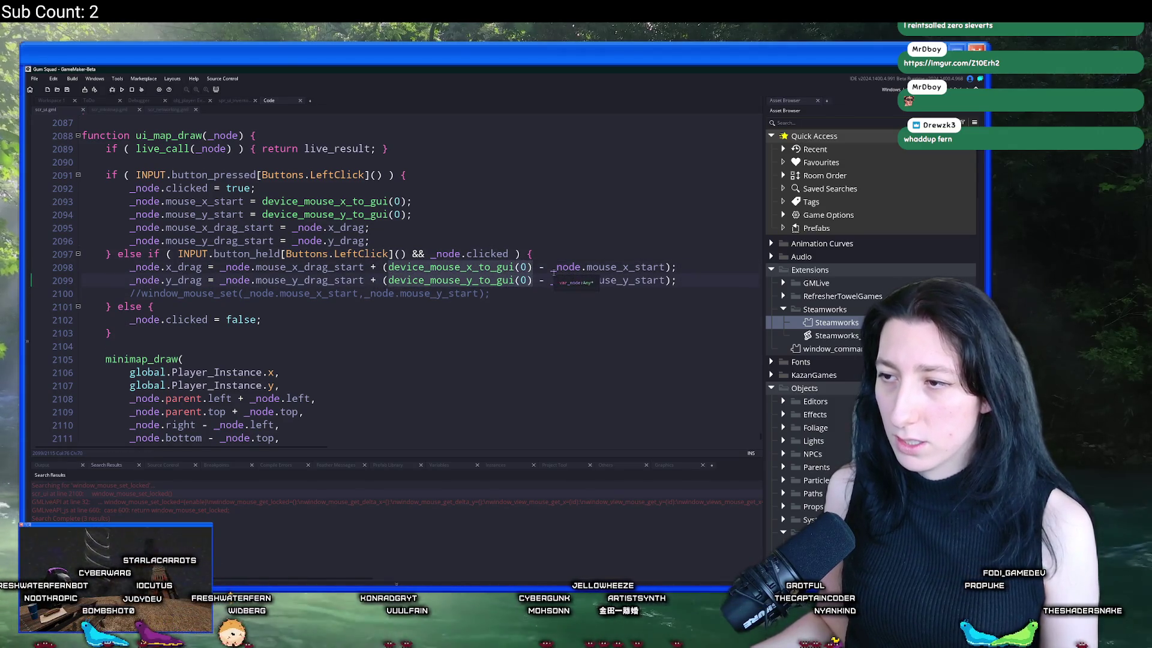
{"action": "left_click_drag", "start_coordinate": [390, 285], "coordinate": [551, 267]}
{"action": "key", "text": "Delete"}
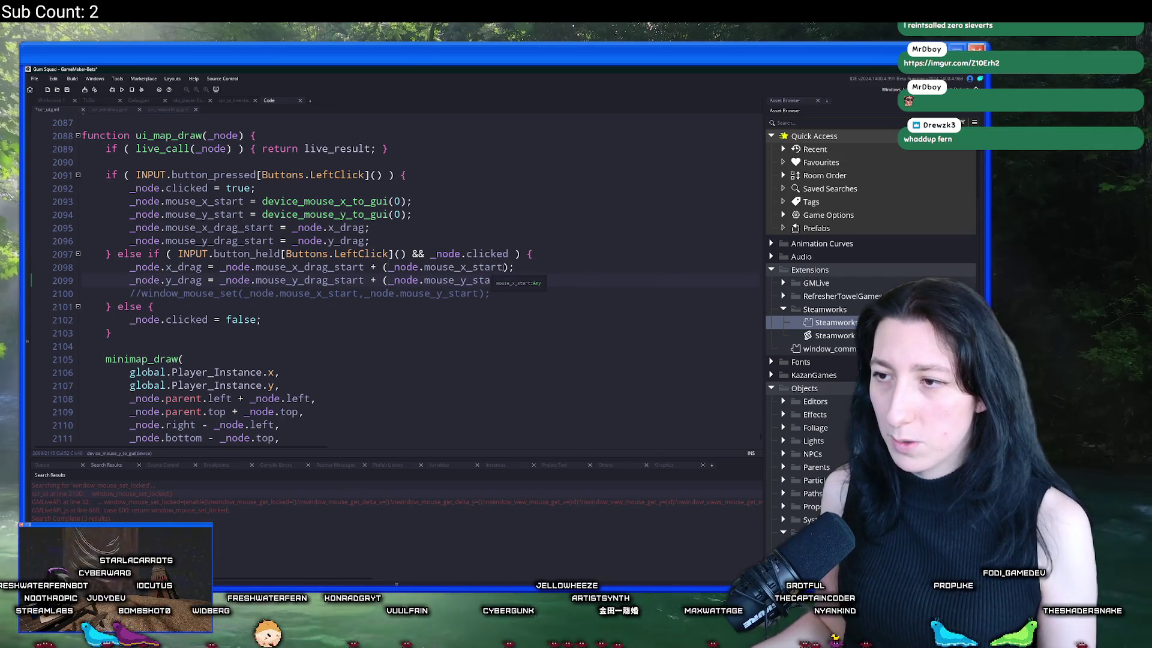
{"action": "type", "text": "device_mouse_x_to_gui(0) device_mouse_y_to_gui(0)"}
{"action": "key", "text": "ctrl+s"}
{"action": "key", "text": "alt+Tab"}
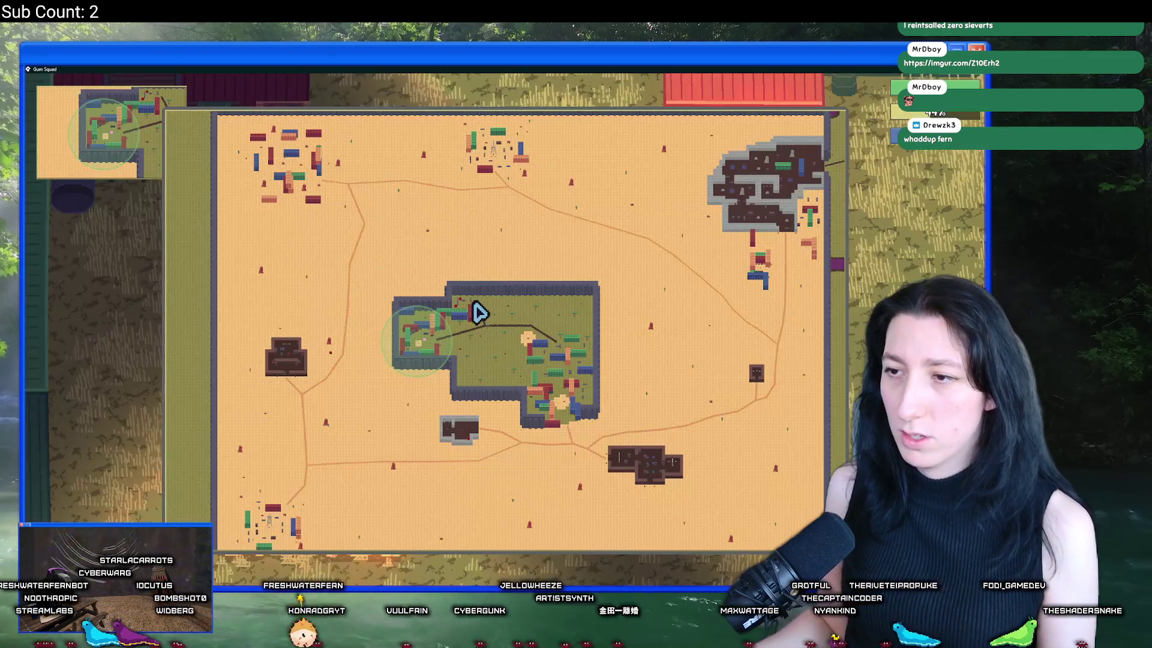
{"action": "mouse_move", "coordinate": [364, 226]}
{"action": "left_mouse_down"}
{"action": "mouse_move", "coordinate": [664, 512]}
{"action": "mouse_move", "coordinate": [831, 249]}
{"action": "mouse_move", "coordinate": [283, 334]}
{"action": "mouse_move", "coordinate": [403, 239]}
{"action": "mouse_move", "coordinate": [306, 321]}
{"action": "mouse_move", "coordinate": [556, 386]}
{"action": "mouse_move", "coordinate": [444, 368]}
{"action": "mouse_move", "coordinate": [556, 357]}
{"action": "mouse_move", "coordinate": [299, 216]}
{"action": "mouse_move", "coordinate": [336, 150]}
{"action": "mouse_move", "coordinate": [404, 432]}
{"action": "mouse_move", "coordinate": [320, 200]}
{"action": "mouse_move", "coordinate": [386, 294]}
{"action": "mouse_move", "coordinate": [676, 241]}
{"action": "mouse_move", "coordinate": [515, 407]}
{"action": "mouse_move", "coordinate": [471, 430]}
{"action": "mouse_move", "coordinate": [680, 231]}
{"action": "left_mouse_up"}
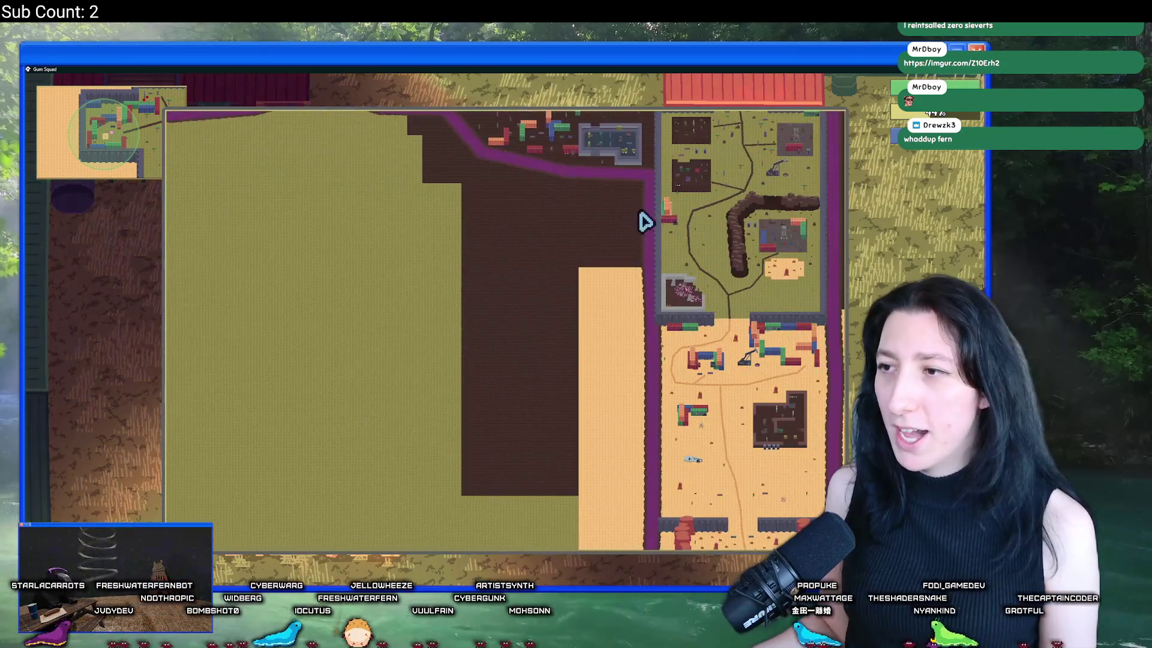
{"action": "mouse_move", "coordinate": [530, 278]}
{"action": "left_mouse_down"}
{"action": "mouse_move", "coordinate": [532, 291]}
{"action": "mouse_move", "coordinate": [551, 251]}
{"action": "left_mouse_up"}
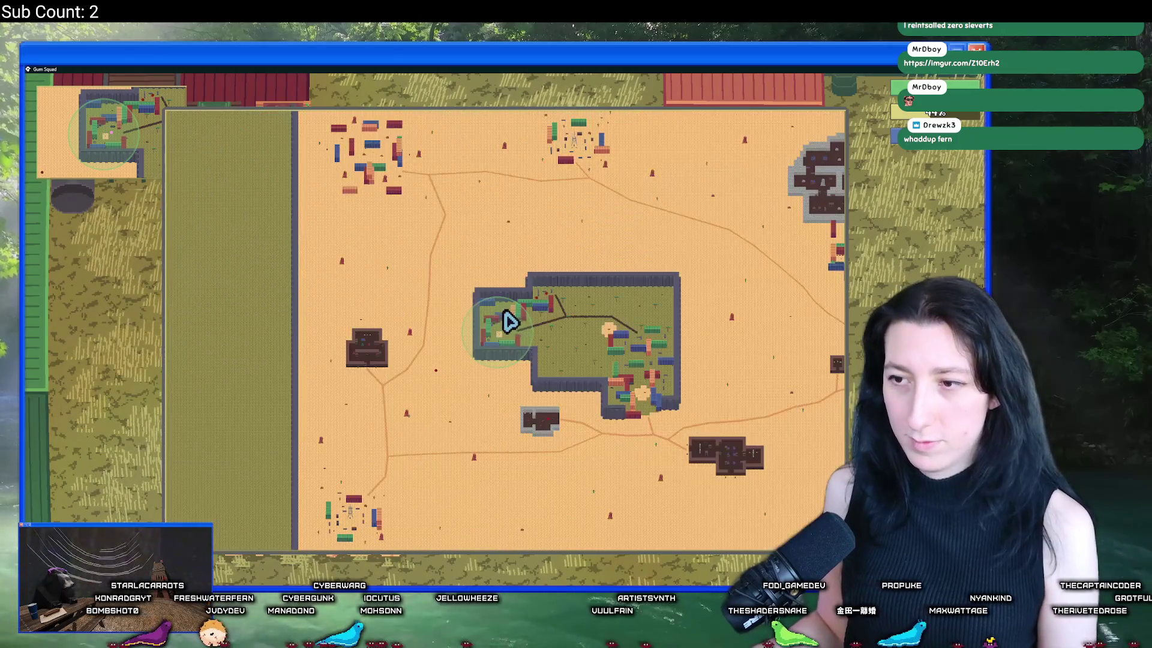
{"action": "key", "text": "m"}
{"action": "key", "text": "m"}
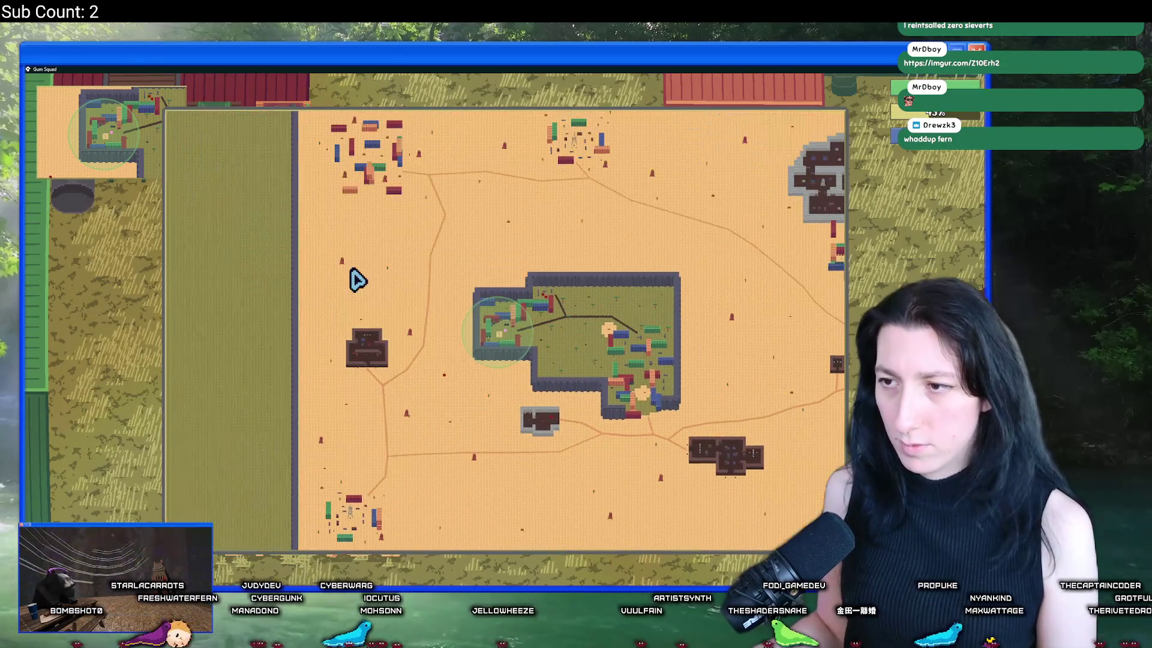
{"action": "key", "text": "m"}
{"action": "key", "text": "m"}
{"action": "scroll", "coordinate": [470, 327], "scroll_direction": "up", "scroll_amount": 2}
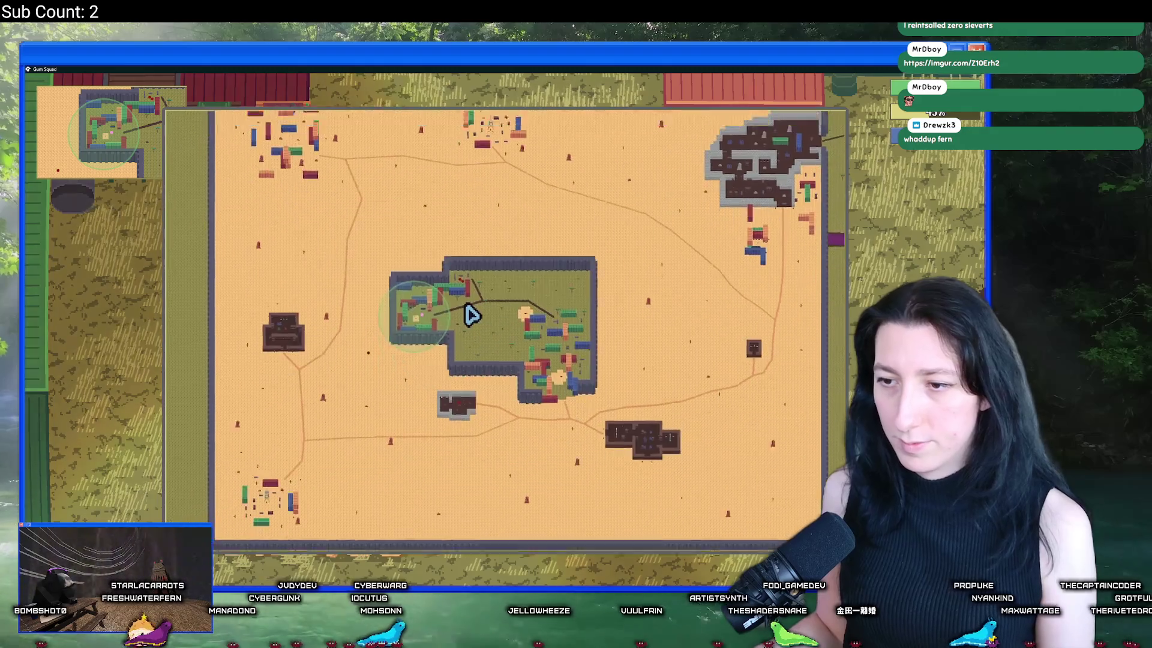
{"action": "left_click_drag", "start_coordinate": [697, 219], "coordinate": [372, 303]}
{"action": "left_click_drag", "start_coordinate": [578, 228], "coordinate": [808, 342]}
{"action": "mouse_move", "coordinate": [405, 341]}
{"action": "left_mouse_down"}
{"action": "mouse_move", "coordinate": [648, 265]}
{"action": "mouse_move", "coordinate": [395, 327]}
{"action": "left_mouse_up"}
{"action": "left_click_drag", "start_coordinate": [751, 226], "coordinate": [498, 298]}
{"action": "left_click_drag", "start_coordinate": [645, 290], "coordinate": [362, 260]}
{"action": "mouse_move", "coordinate": [604, 344]}
{"action": "left_mouse_down"}
{"action": "mouse_move", "coordinate": [578, 298]}
{"action": "mouse_move", "coordinate": [416, 246]}
{"action": "left_mouse_up"}
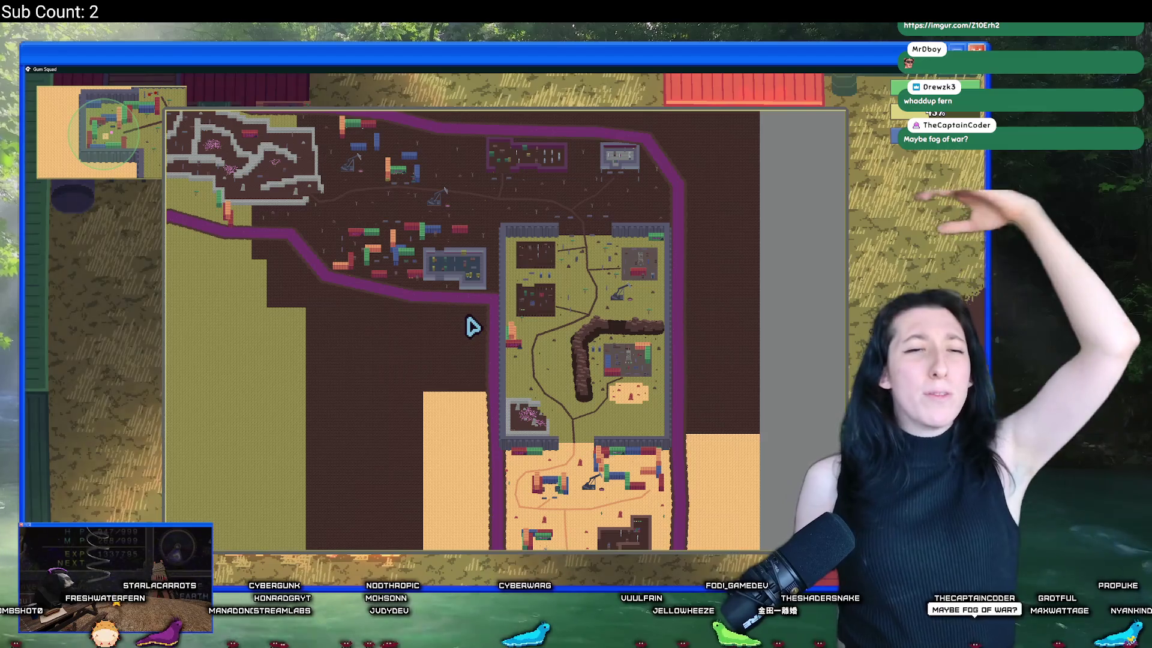
{"action": "key", "text": "a"}
{"action": "key", "text": "w"}
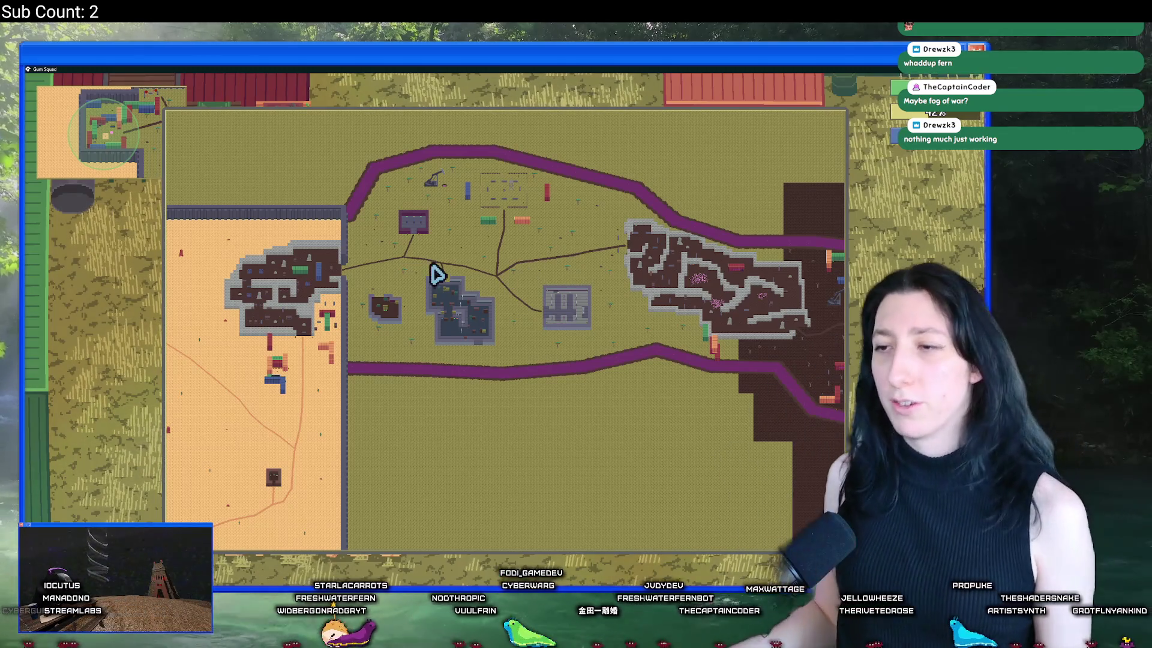
{"action": "key", "text": "a"}
{"action": "key", "text": "a"}
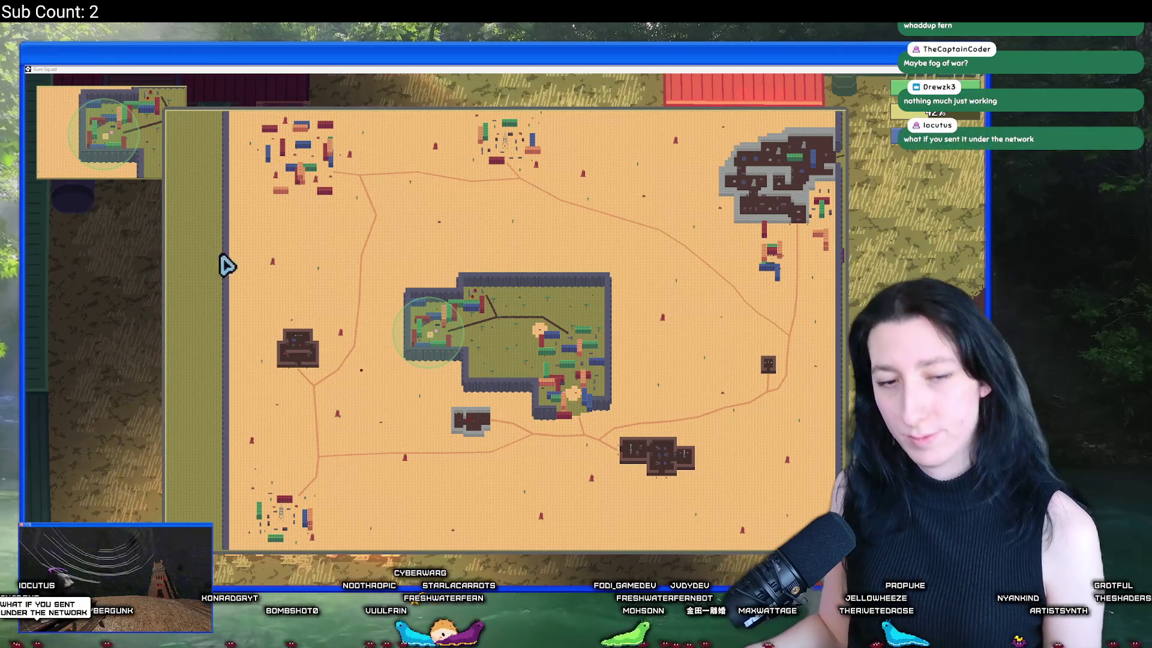
Pan the map with the WASD keys and mouse drags across the base and eastern terrain, then close it
{"action": "left_click", "coordinate": [468, 318]}
{"action": "key", "text": "d"}
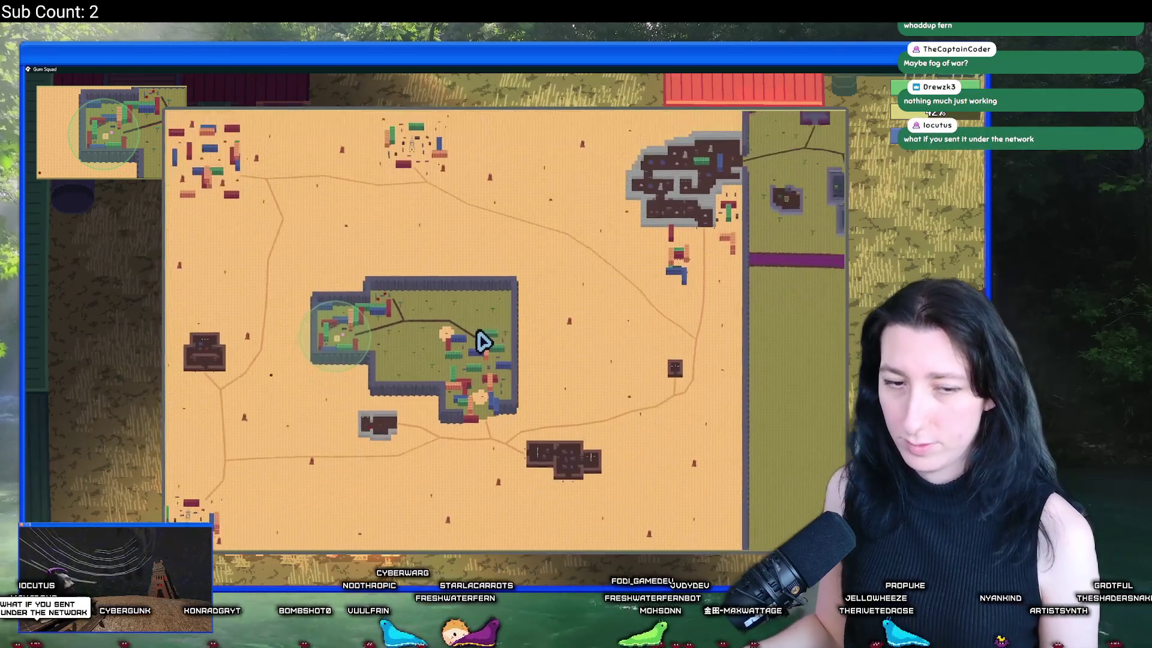
{"action": "key", "text": "a"}
{"action": "key", "text": "d"}
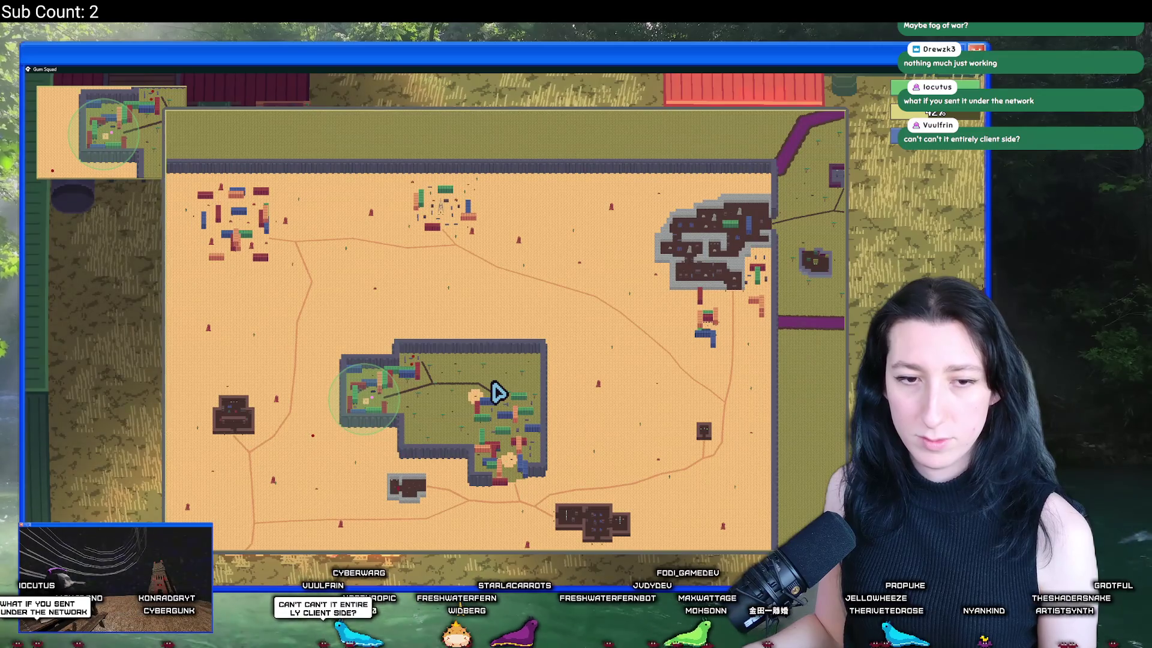
{"action": "key", "text": "s"}
{"action": "key", "text": "d"}
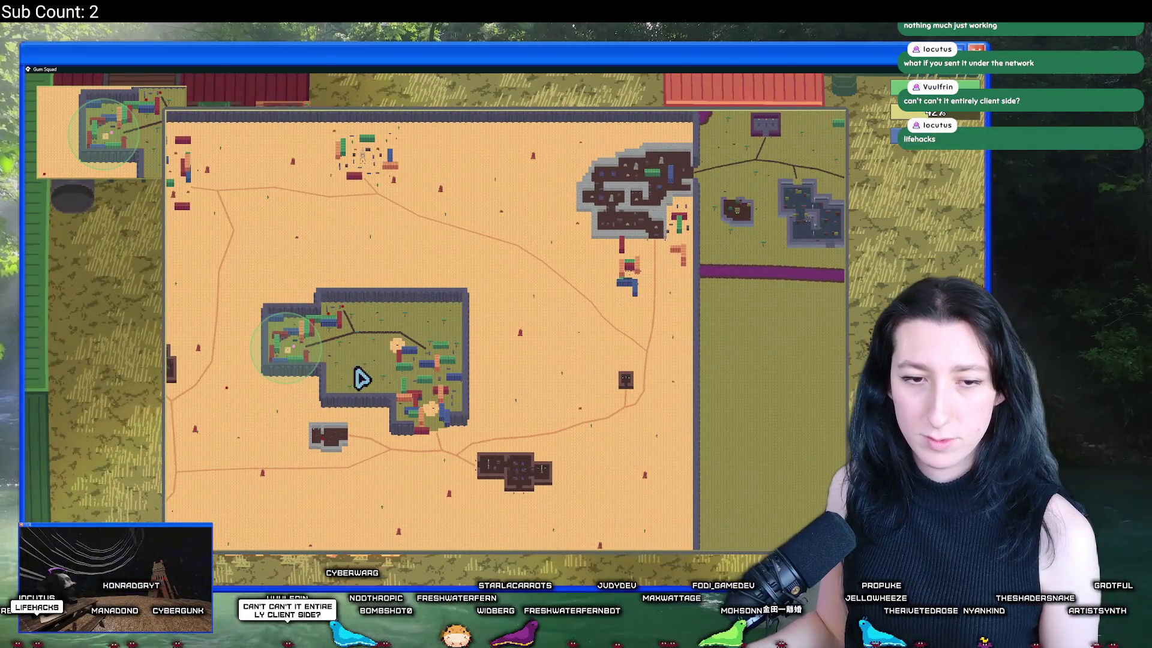
{"action": "key", "text": "a"}
{"action": "key", "text": "s"}
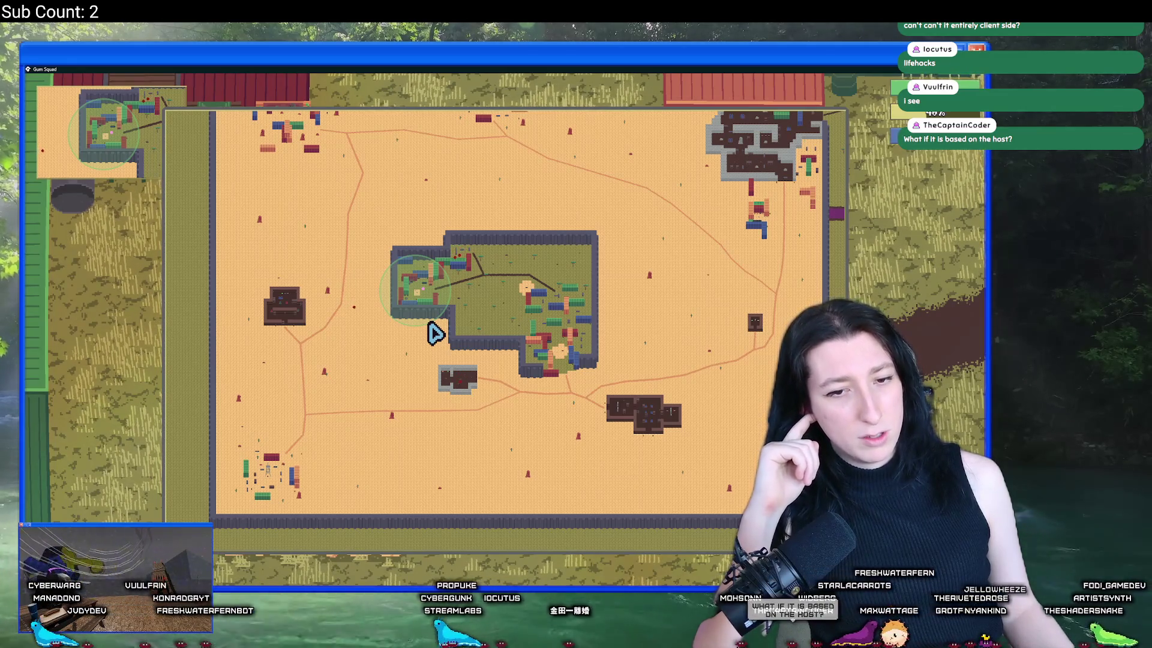
{"action": "mouse_move", "coordinate": [501, 304]}
{"action": "left_mouse_down"}
{"action": "mouse_move", "coordinate": [443, 309]}
{"action": "mouse_move", "coordinate": [381, 343]}
{"action": "left_mouse_up"}
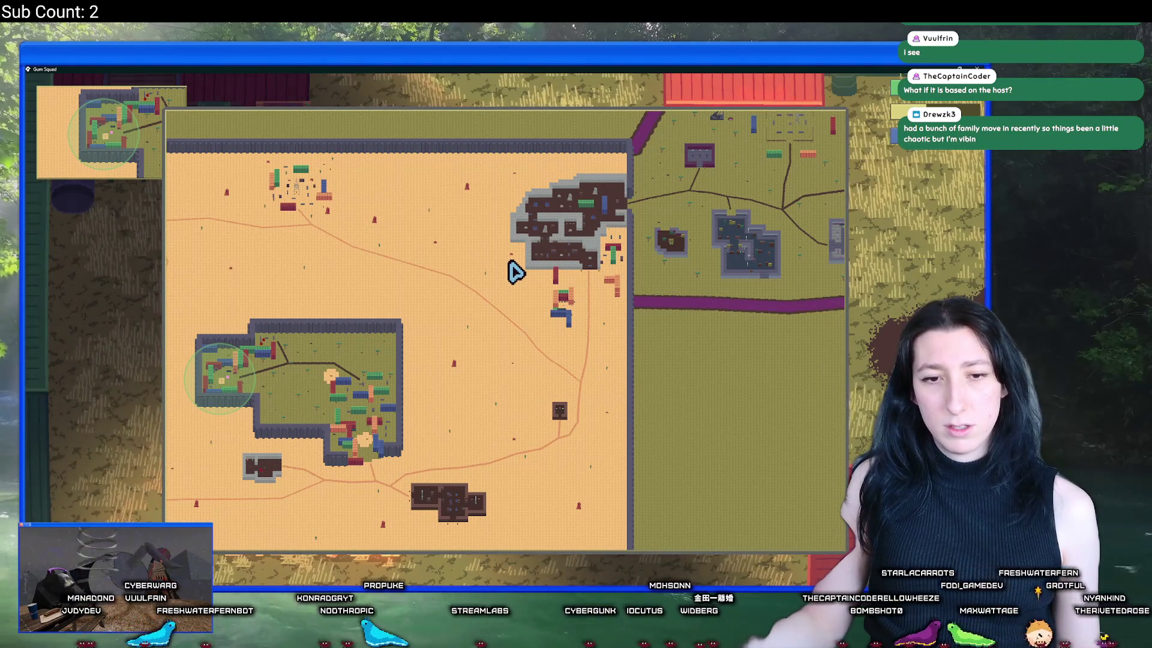
{"action": "left_click_drag", "start_coordinate": [414, 373], "coordinate": [315, 385]}
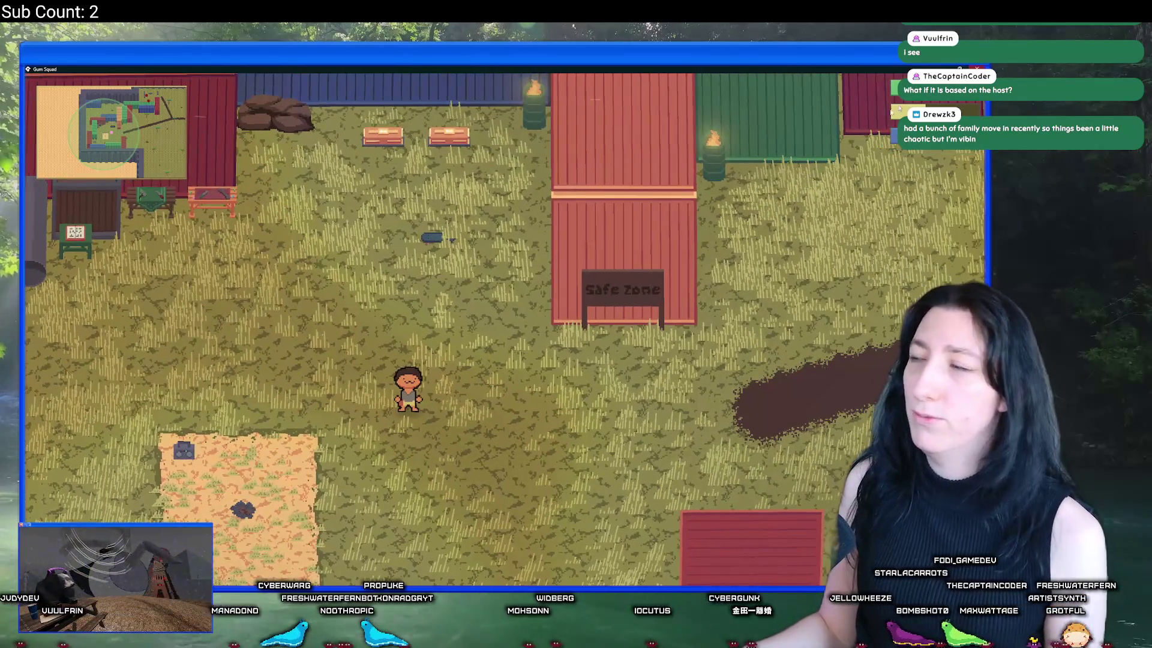
{"action": "key", "text": "Escape"}
Find obj_player through the Ctrl+T asset search and open its Create event code
{"action": "scroll", "coordinate": [326, 232], "scroll_direction": "up", "scroll_amount": 4}
{"action": "scroll", "coordinate": [326, 232], "scroll_direction": "down", "scroll_amount": 3}
{"action": "scroll", "coordinate": [157, 303], "scroll_direction": "up", "scroll_amount": 2}
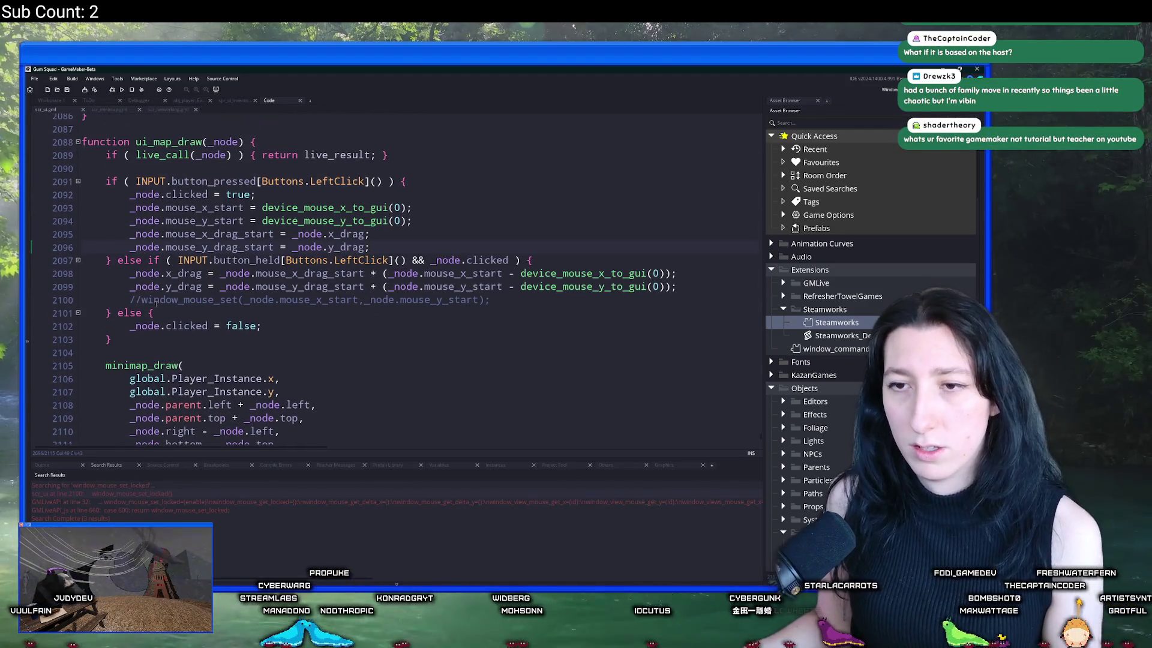
{"action": "key", "text": "ctrl+Tab"}
{"action": "key", "text": "ctrl+t"}
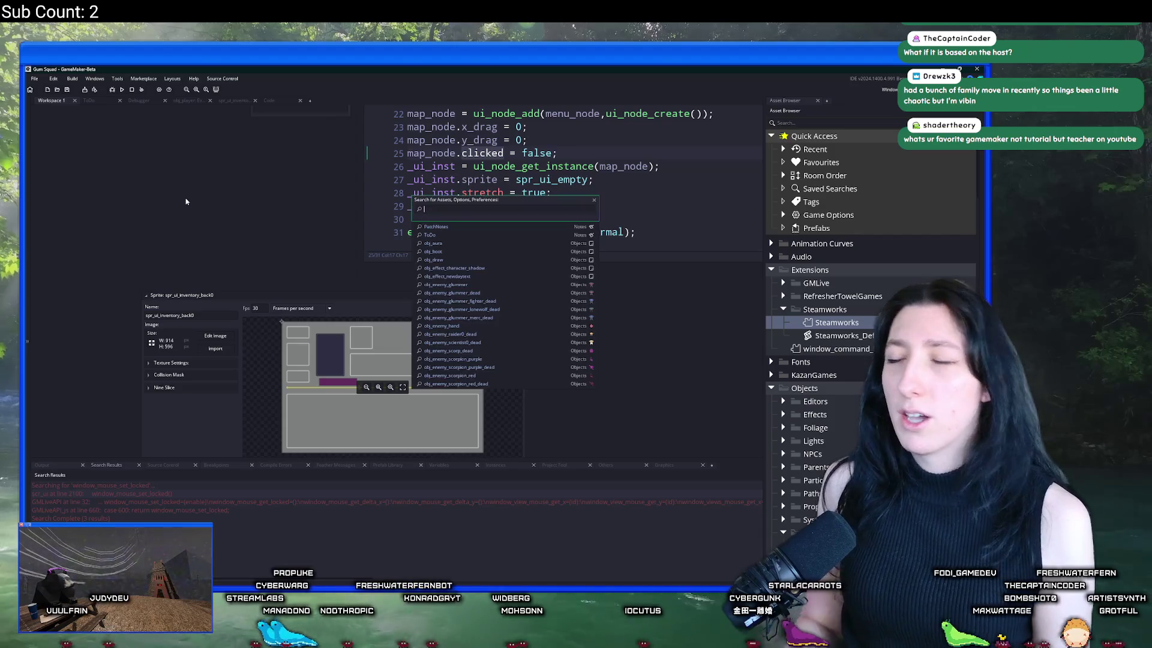
{"action": "type", "text": "bj_"}
{"action": "type", "text": "ve"}
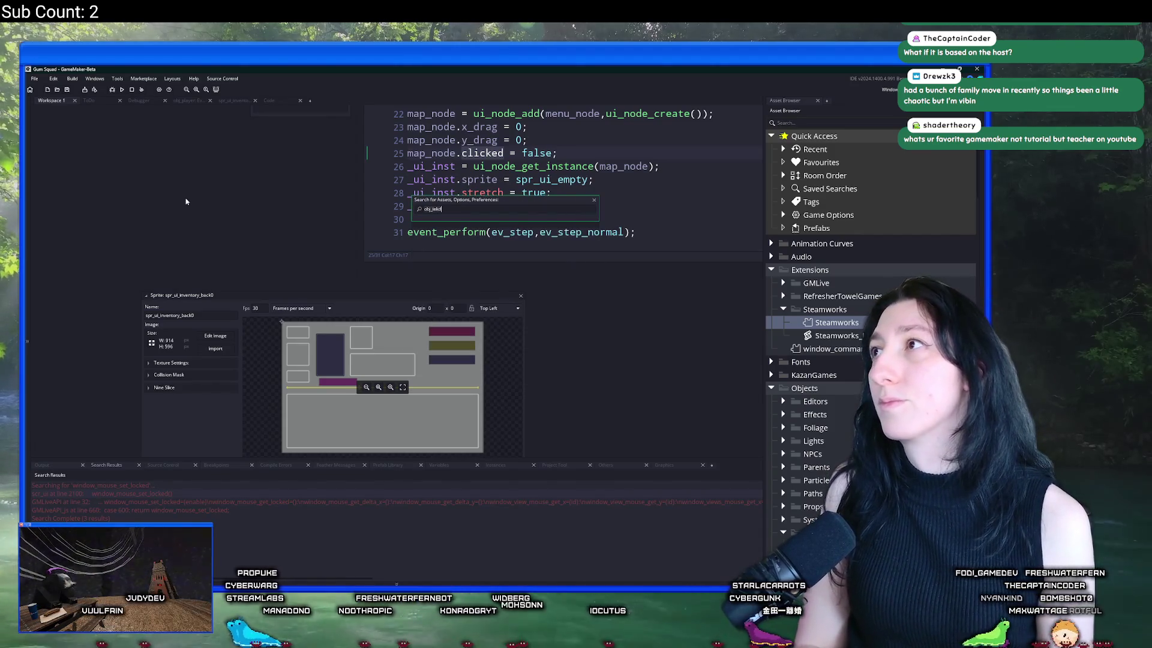
{"action": "key", "text": "BackSpace"}
{"action": "key", "text": "BackSpace"}
{"action": "key", "text": "BackSpace"}
{"action": "type", "text": "w"}
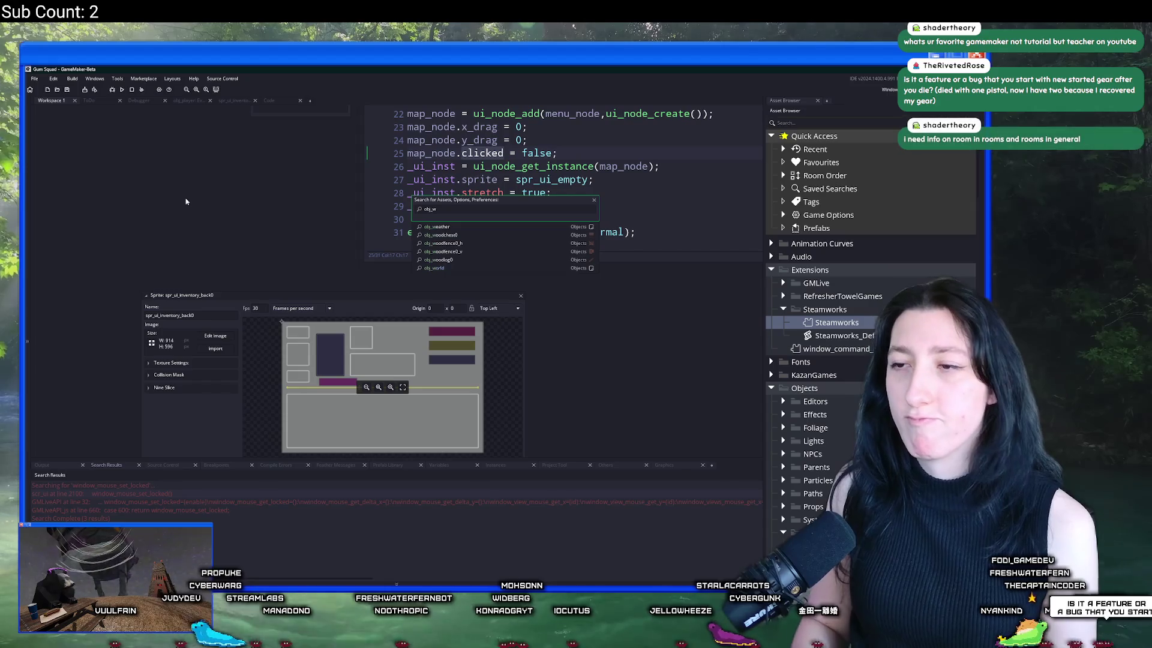
{"action": "key", "text": "BackSpace"}
{"action": "key", "text": "BackSpace"}
{"action": "key", "text": "BackSpace"}
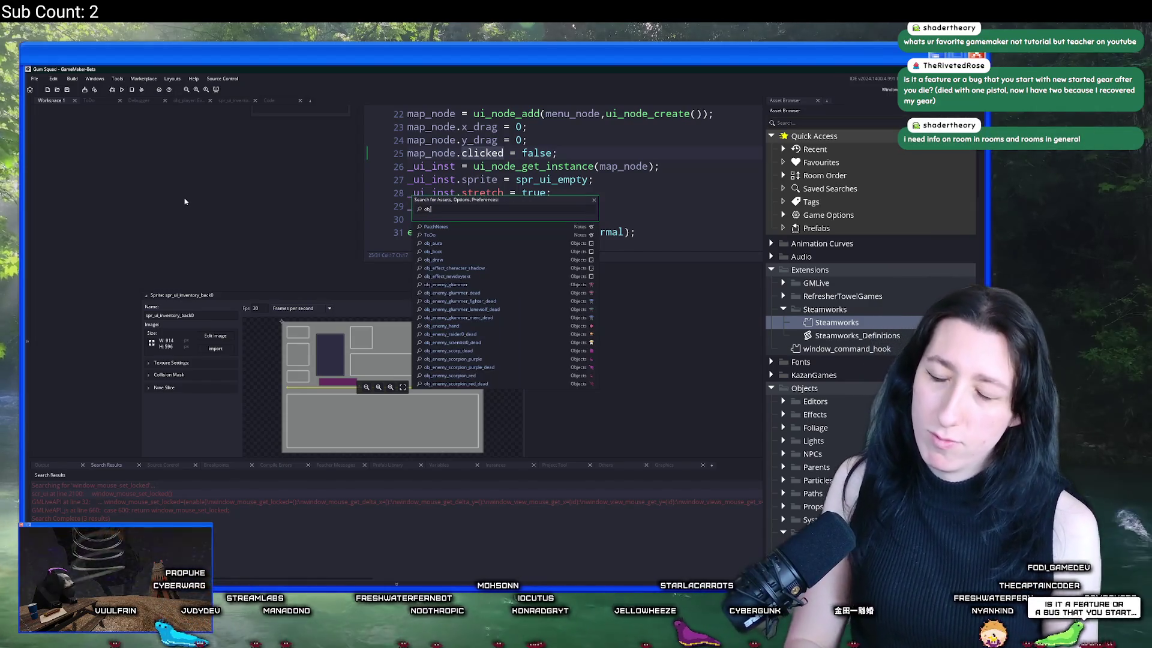
{"action": "key", "text": "Return"}
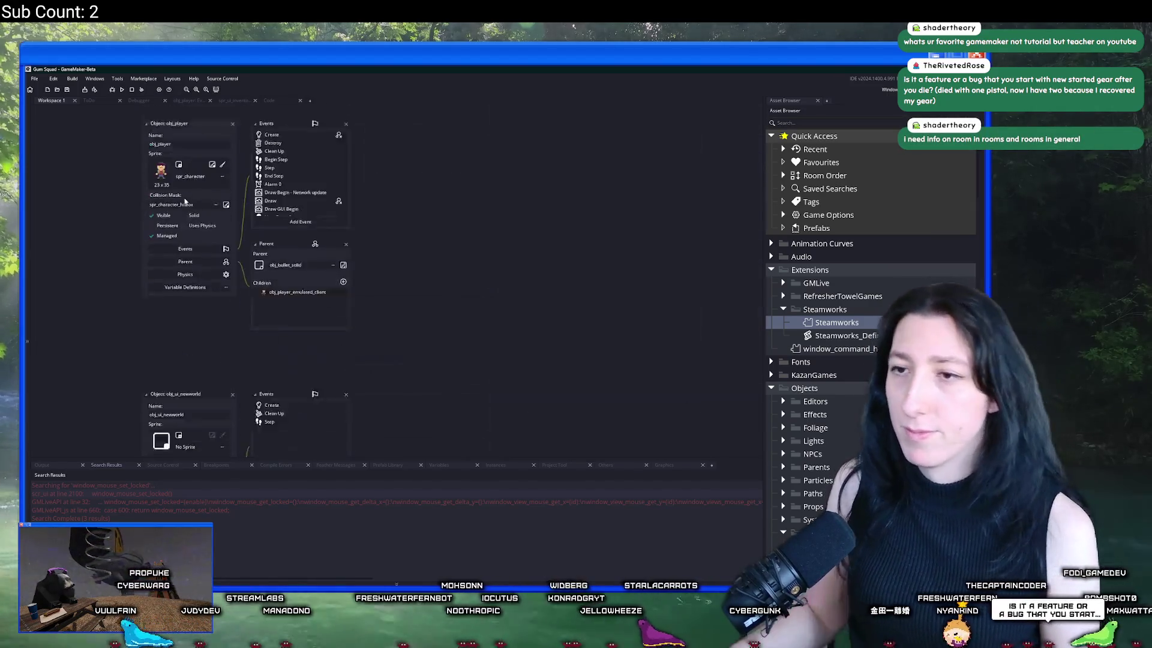
{"action": "double_click", "coordinate": [270, 187]}
Add a line after the hand instances assigning fogofwar to a new Array2d() constructor call
{"action": "scroll", "coordinate": [483, 270], "scroll_direction": "down", "scroll_amount": 5}
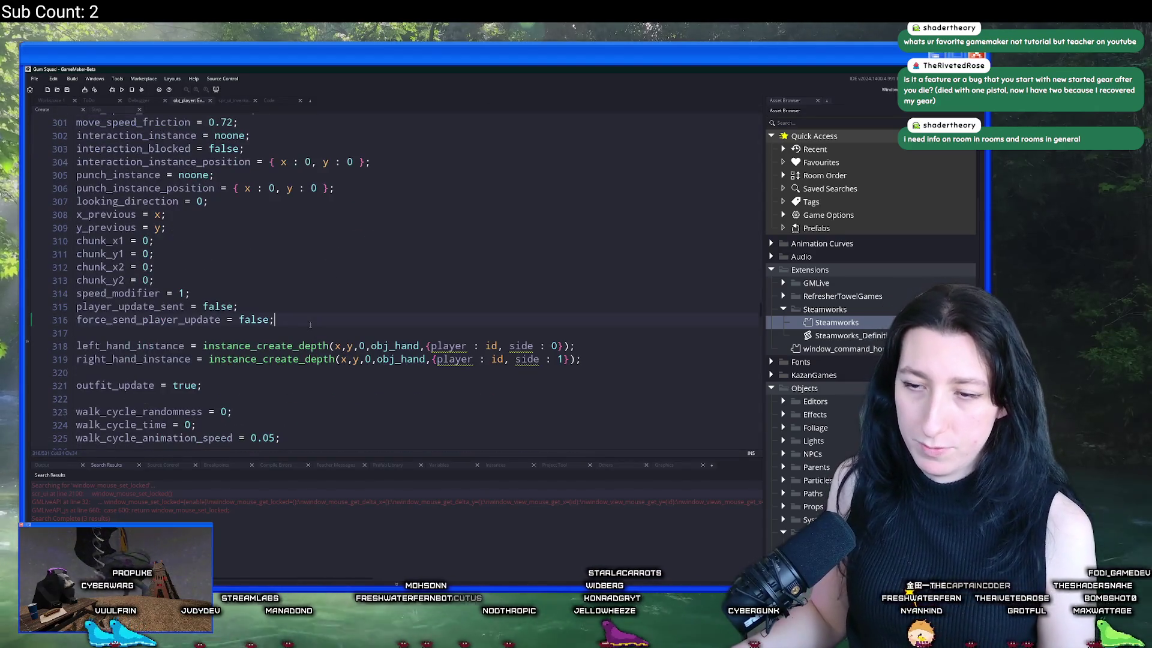
{"action": "key", "text": "Return"}
{"action": "key", "text": "Return"}
{"action": "key", "text": "Return"}
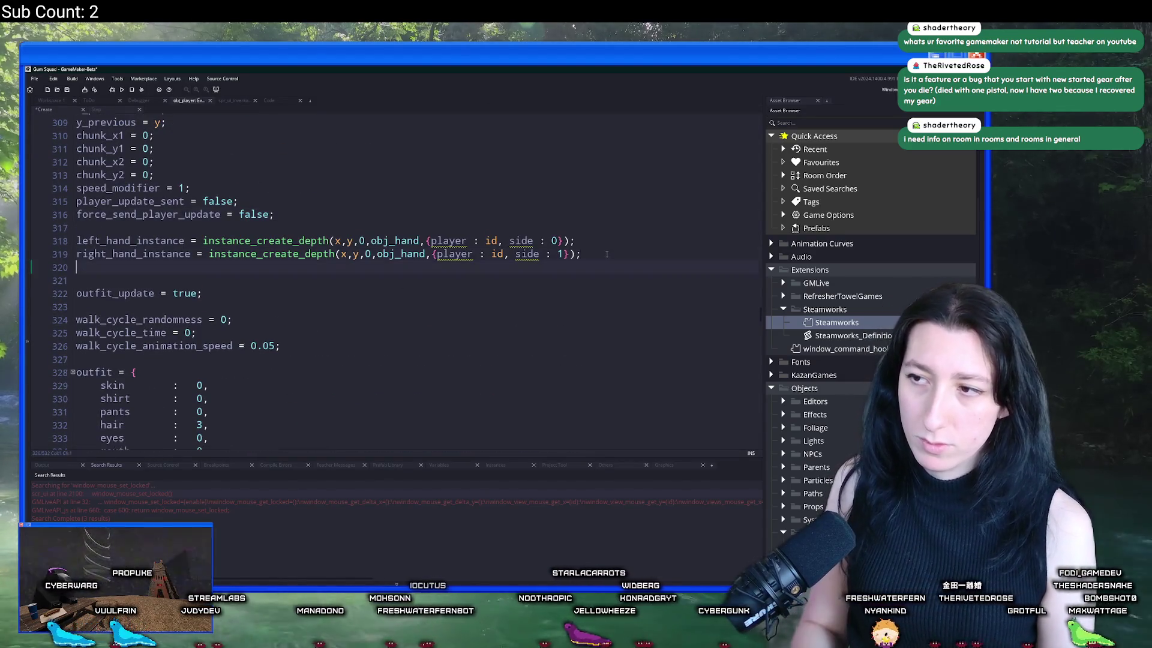
{"action": "key", "text": "BackSpace"}
{"action": "type", "text": "fogofwar"}
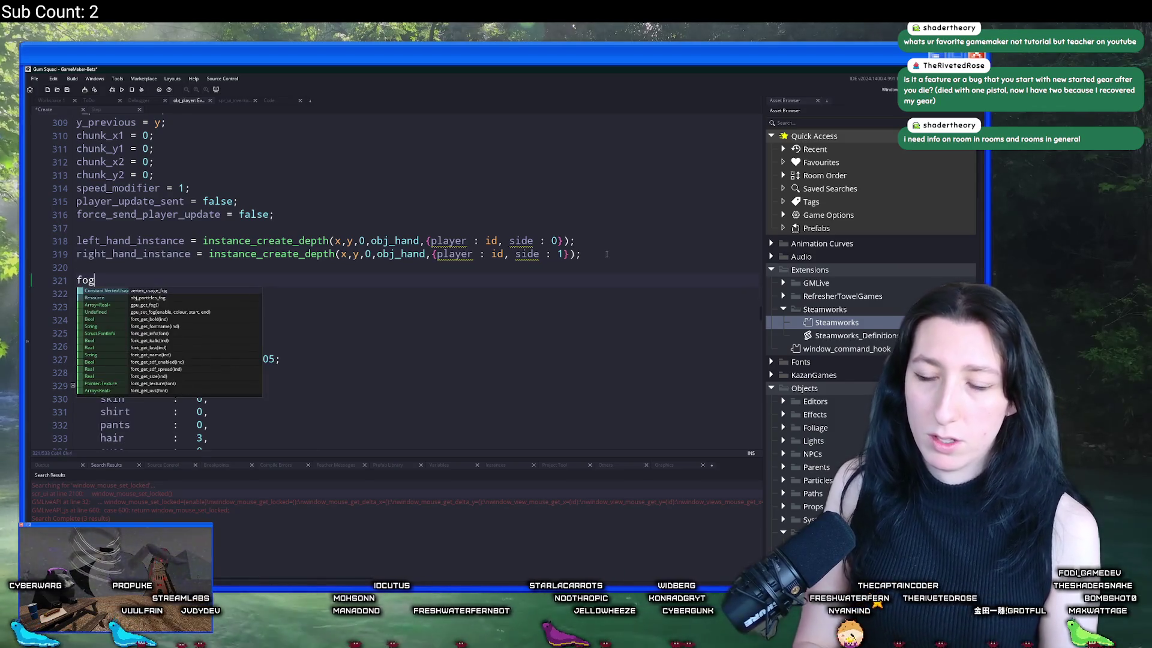
{"action": "type", "text": "["}
{"action": "key", "text": "BackSpace"}
{"action": "type", "text": "new Array2D"}
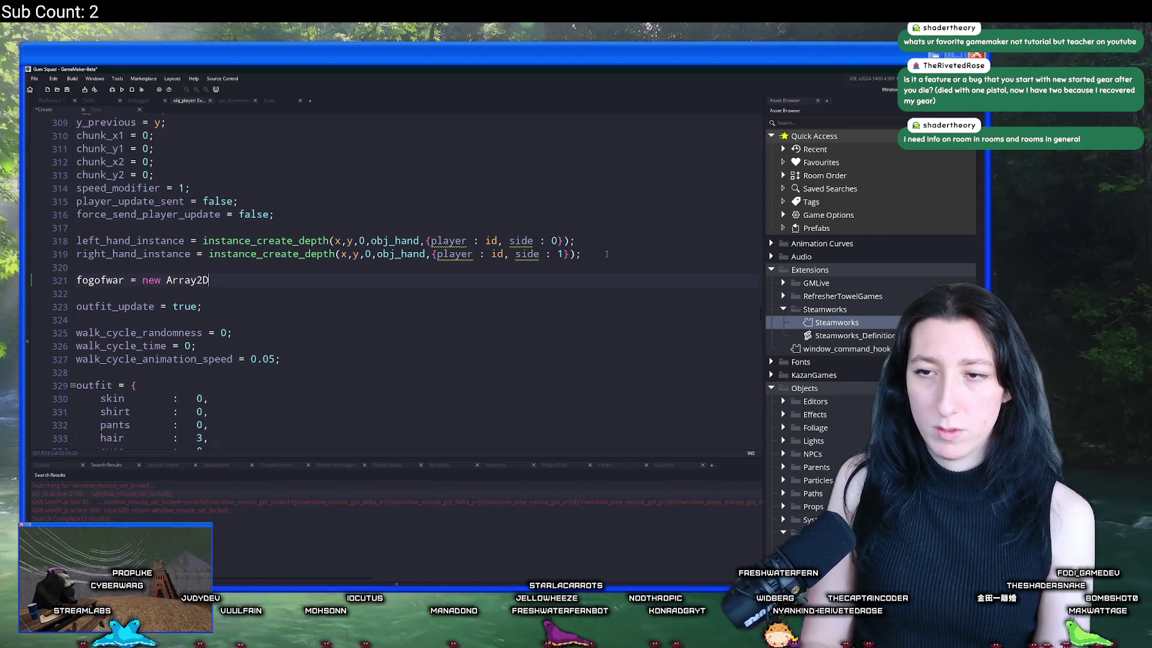
{"action": "key", "text": "BackSpace"}
{"action": "type", "text": "d"}
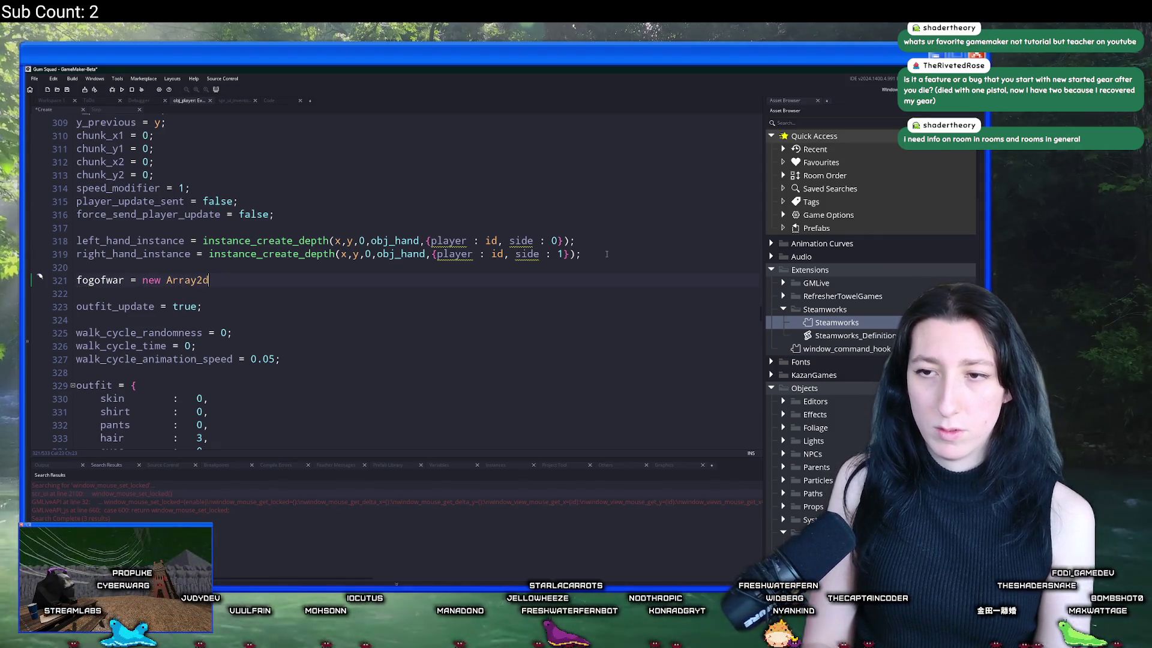
{"action": "key", "text": "BackSpace"}
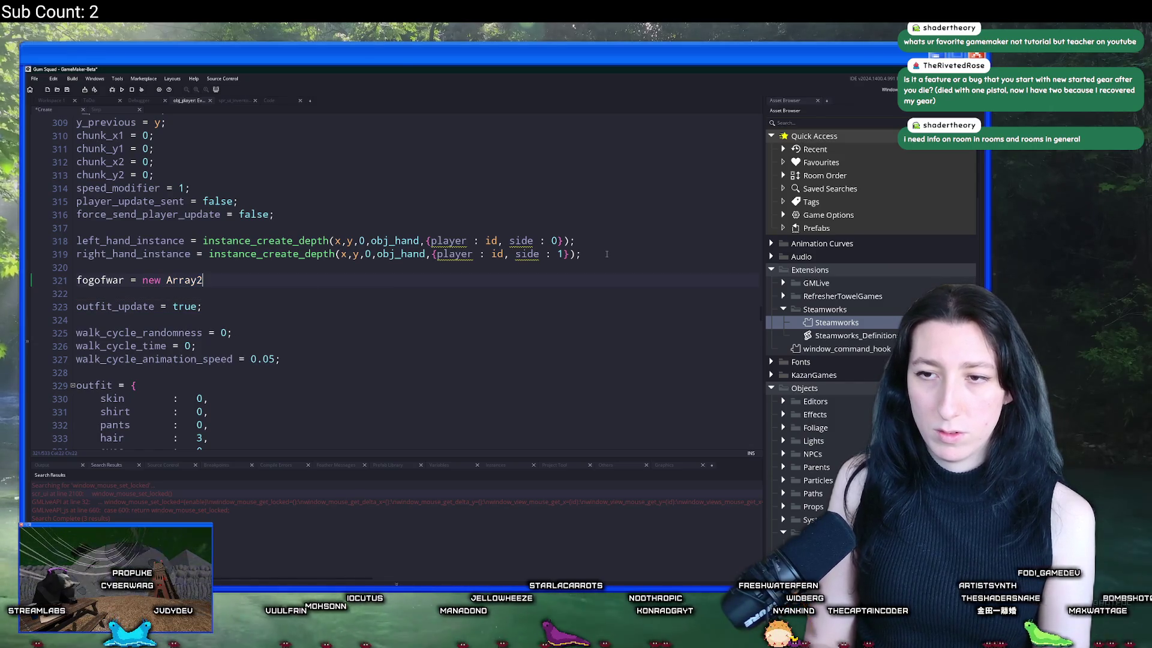
{"action": "type", "text": "Array"}
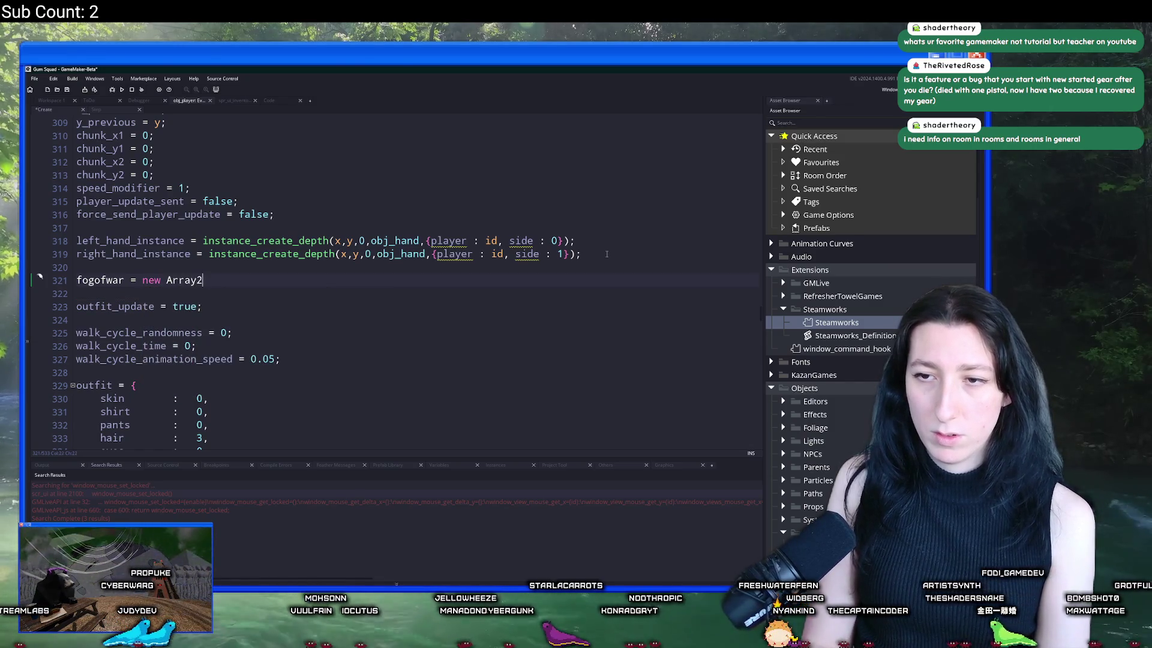
{"action": "key", "text": "BackSpace"}
{"action": "type", "text": "()"}
Correct the constructor name to Array_2d after a project search, leaving its arguments empty
{"action": "left_click_drag", "start_coordinate": [184, 281], "coordinate": [143, 280]}
{"action": "key", "text": "ctrl+shift+f"}
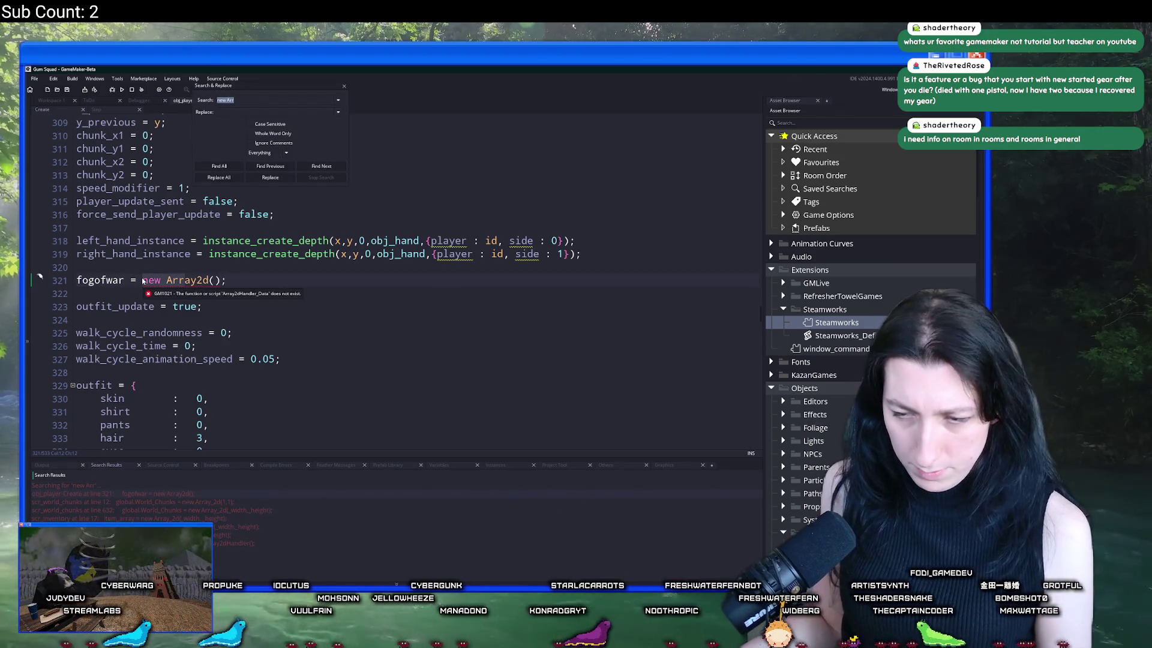
{"action": "left_click", "coordinate": [342, 87]}
{"action": "left_click", "coordinate": [197, 280]}
{"action": "type", "text": "_"}
{"action": "key", "text": "Right"}
{"action": "key", "text": "Right"}
{"action": "key", "text": "Right"}
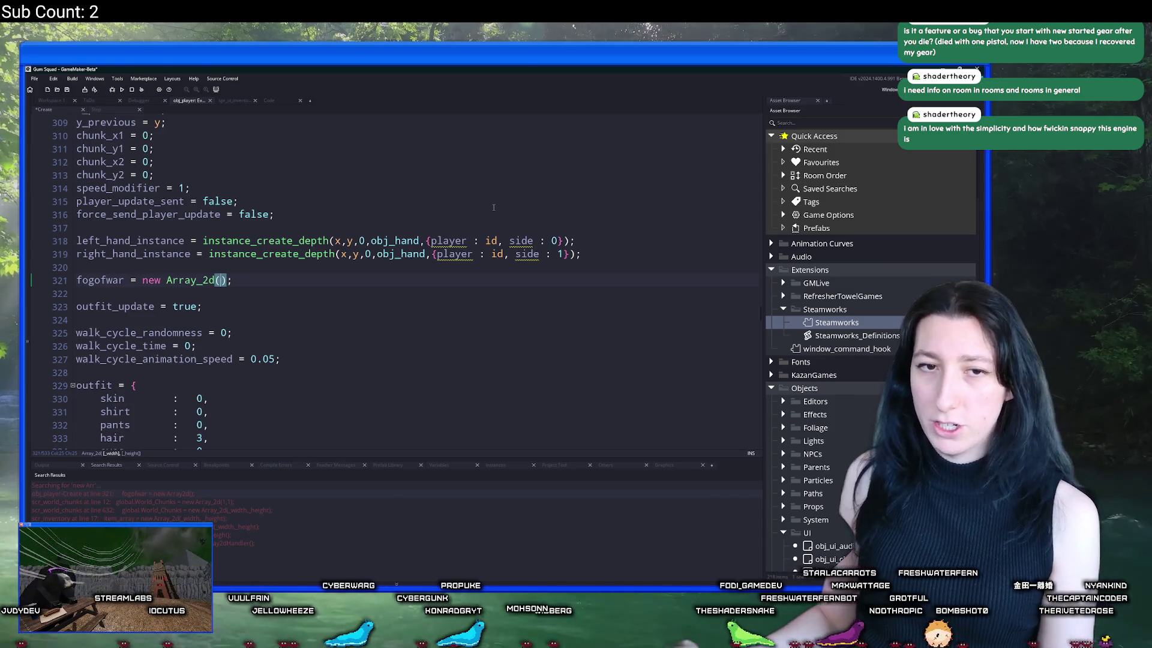
{"action": "type", "text": "6"}
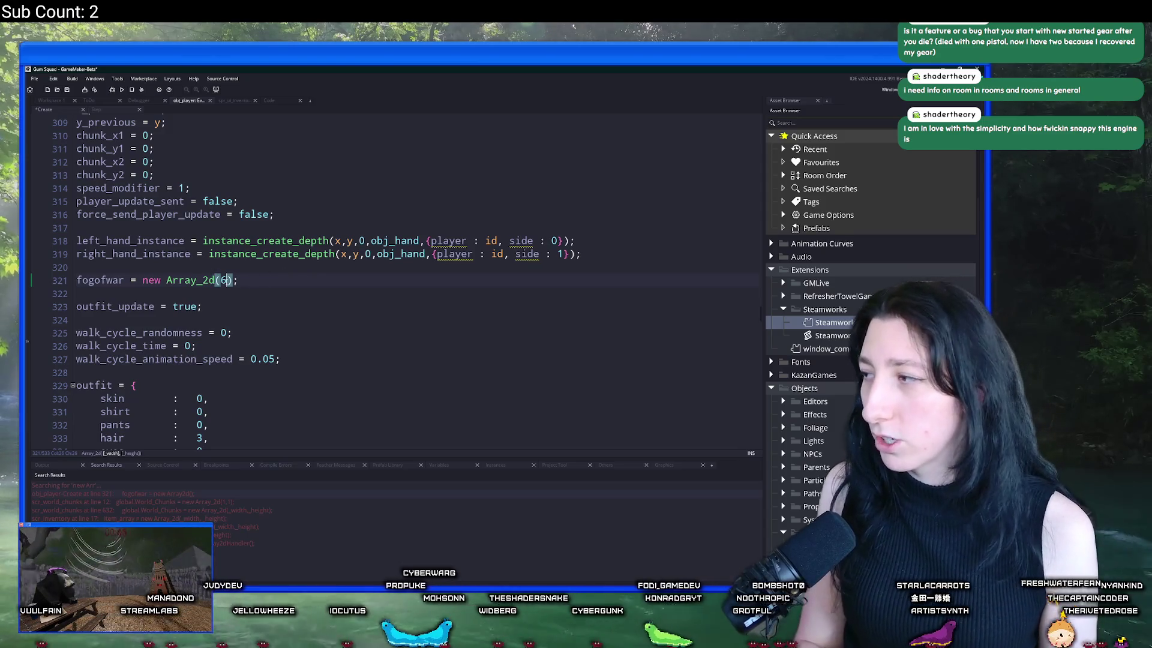
{"action": "key", "text": "BackSpace"}
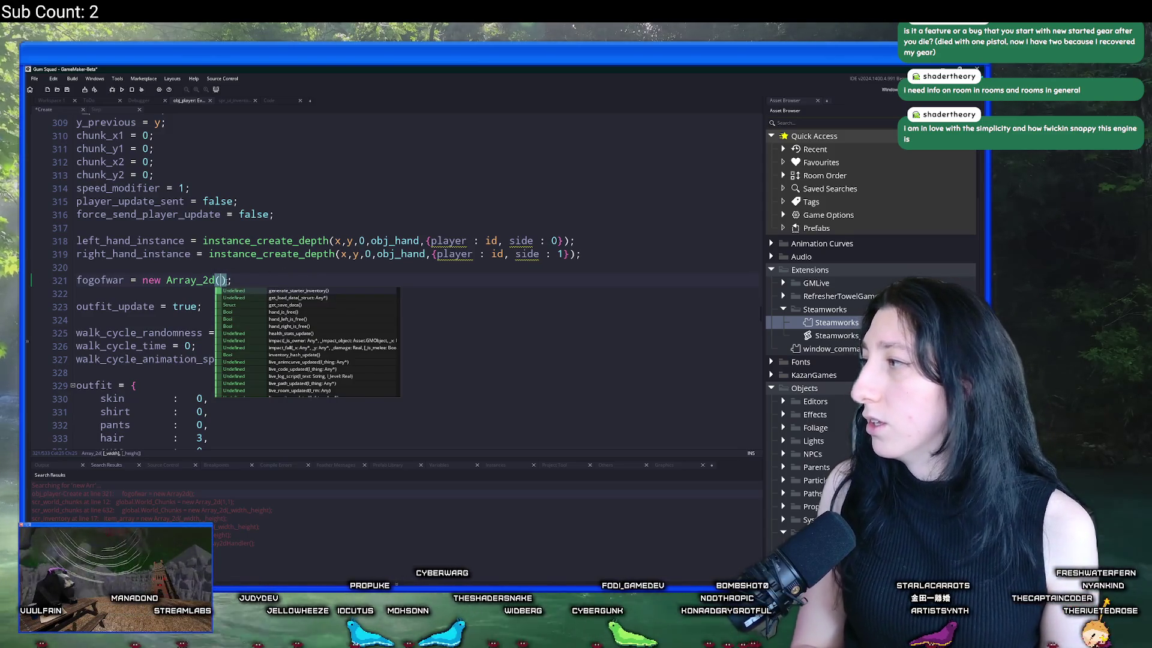
Enter 51200 as the Array_2d argument and search the project for its other uses
{"action": "type", "text": "51200"}
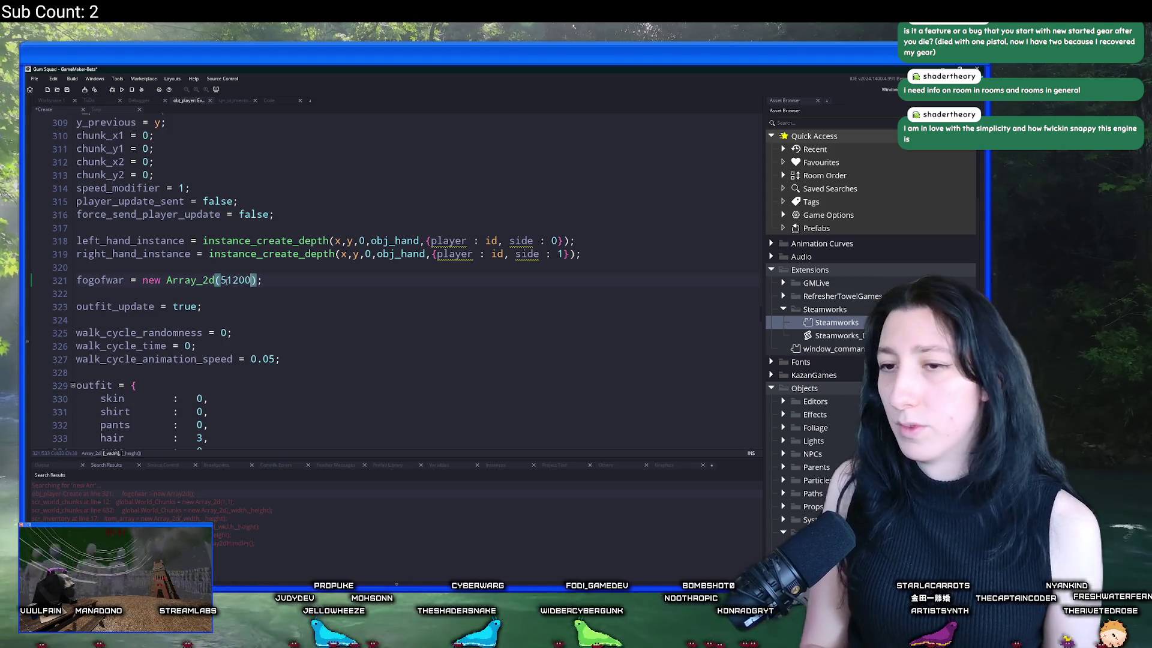
{"action": "key", "text": "ctrl+shift+f"}
{"action": "key", "text": "Return"}
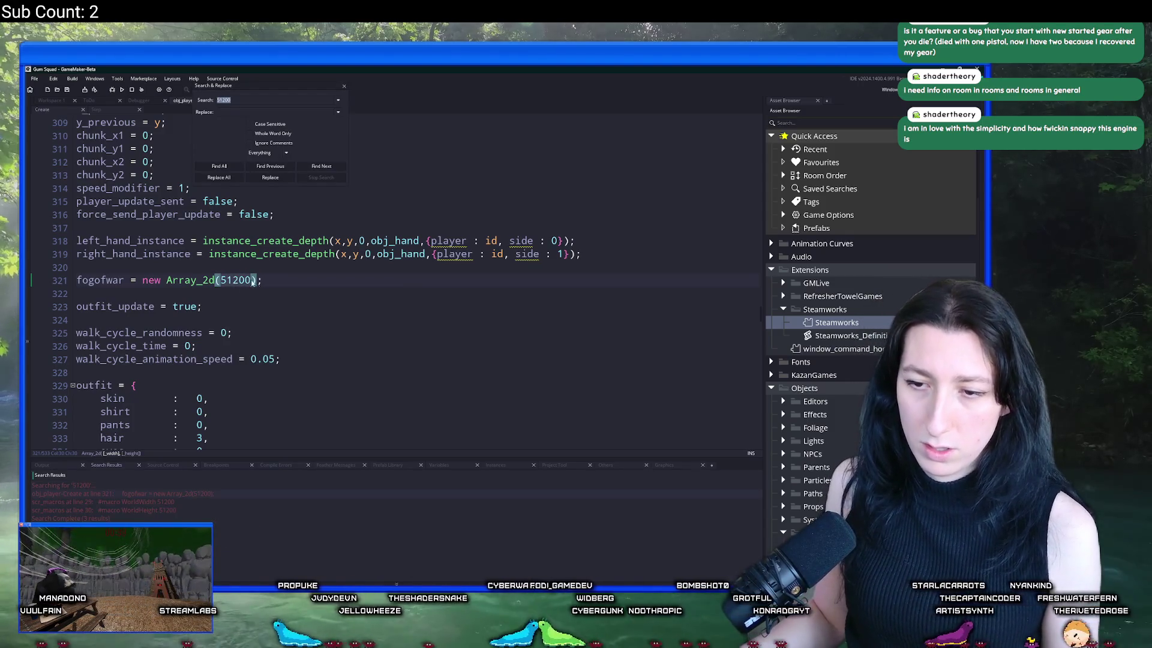
{"action": "left_click", "coordinate": [344, 86]}
Replace 51200 with WorldWidth / WorldChunkSize using autocomplete
{"action": "double_click", "coordinate": [235, 280]}
{"action": "type", "text": "WorldSi"}
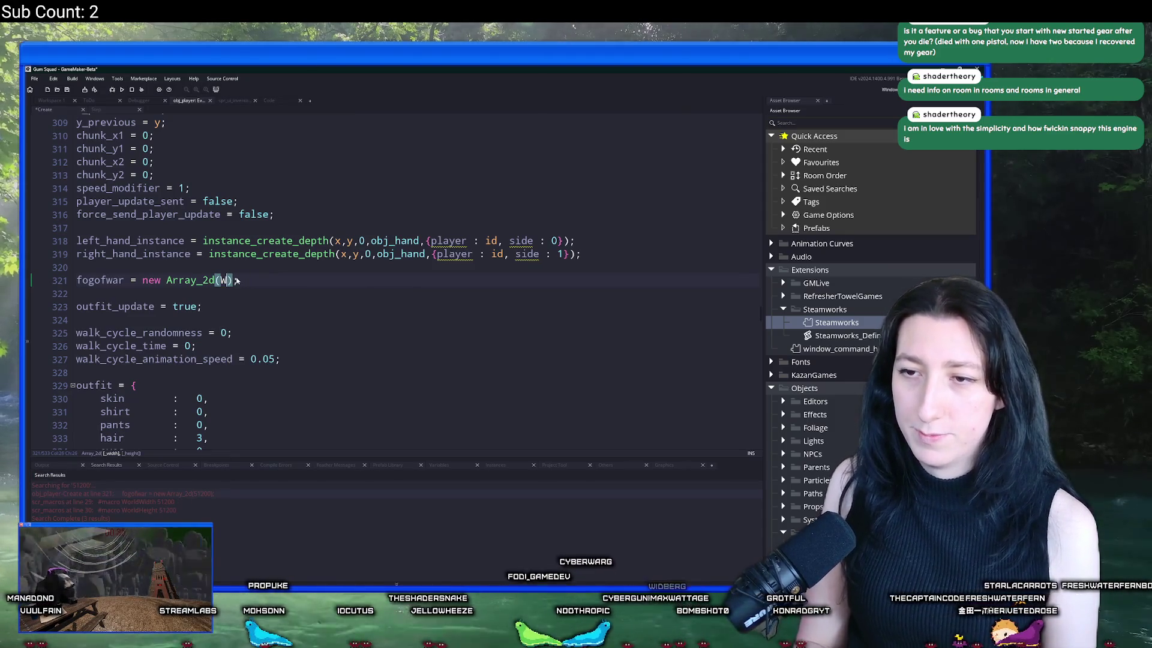
{"action": "key", "text": "BackSpace"}
{"action": "key", "text": "BackSpace"}
{"action": "type", "text": "WIt"}
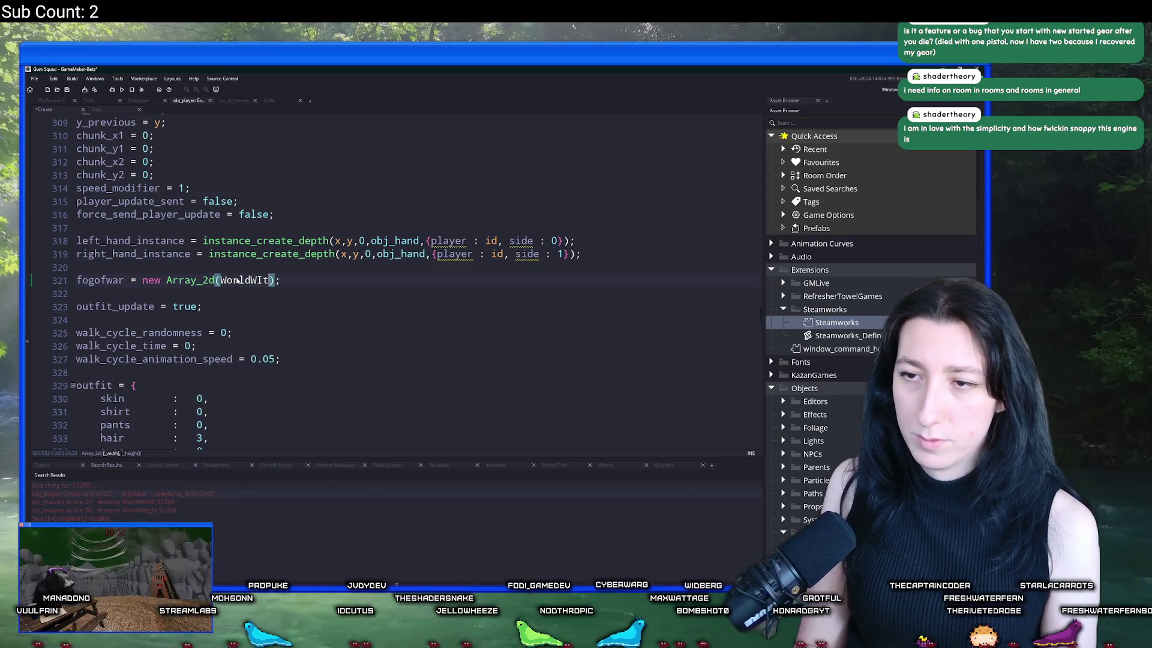
{"action": "key", "text": "Return"}
{"action": "type", "text": "/ "}
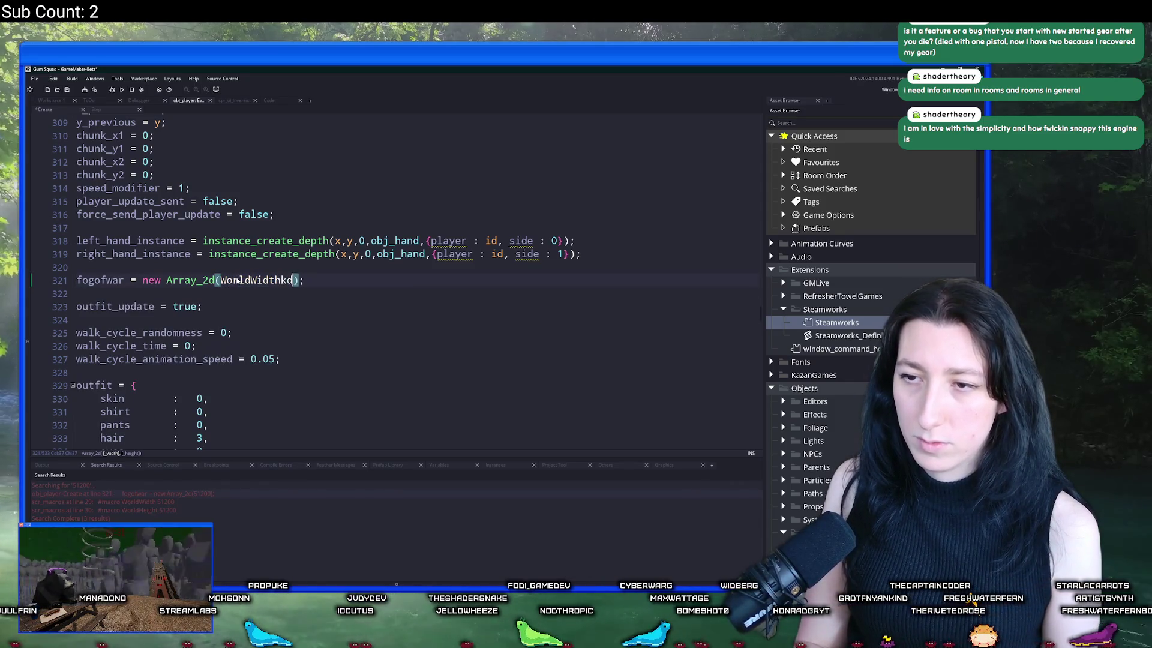
{"action": "type", "text": "World"}
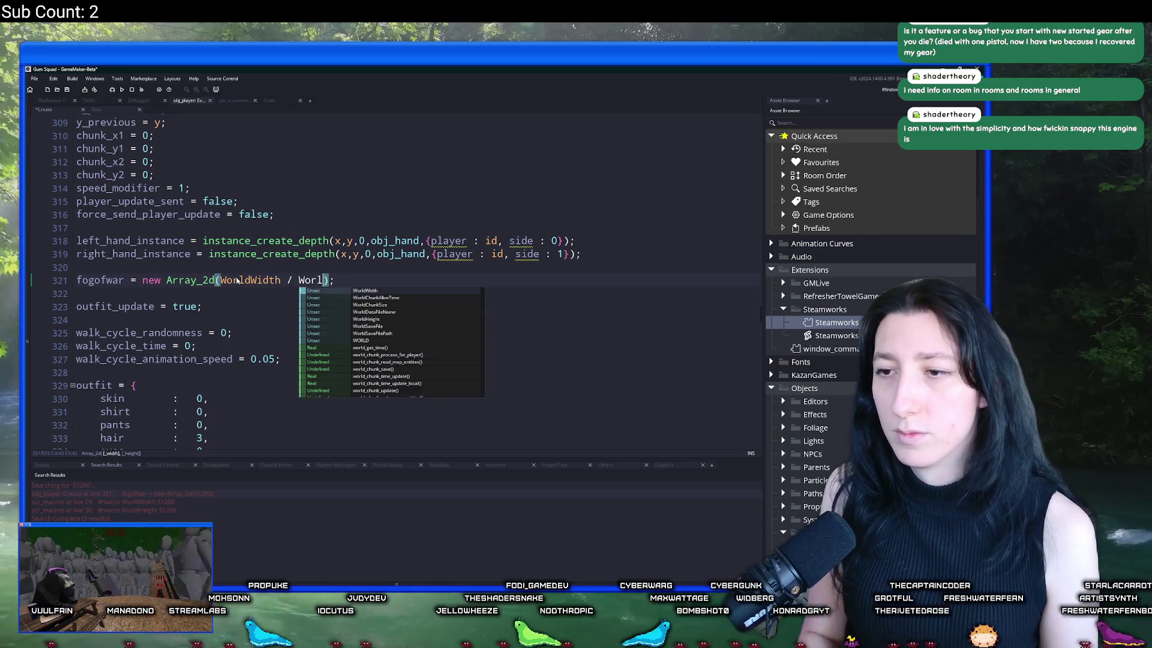
{"action": "key", "text": "Up"}
{"action": "key", "text": "Down"}
{"action": "key", "text": "Down"}
{"action": "key", "text": "Down"}
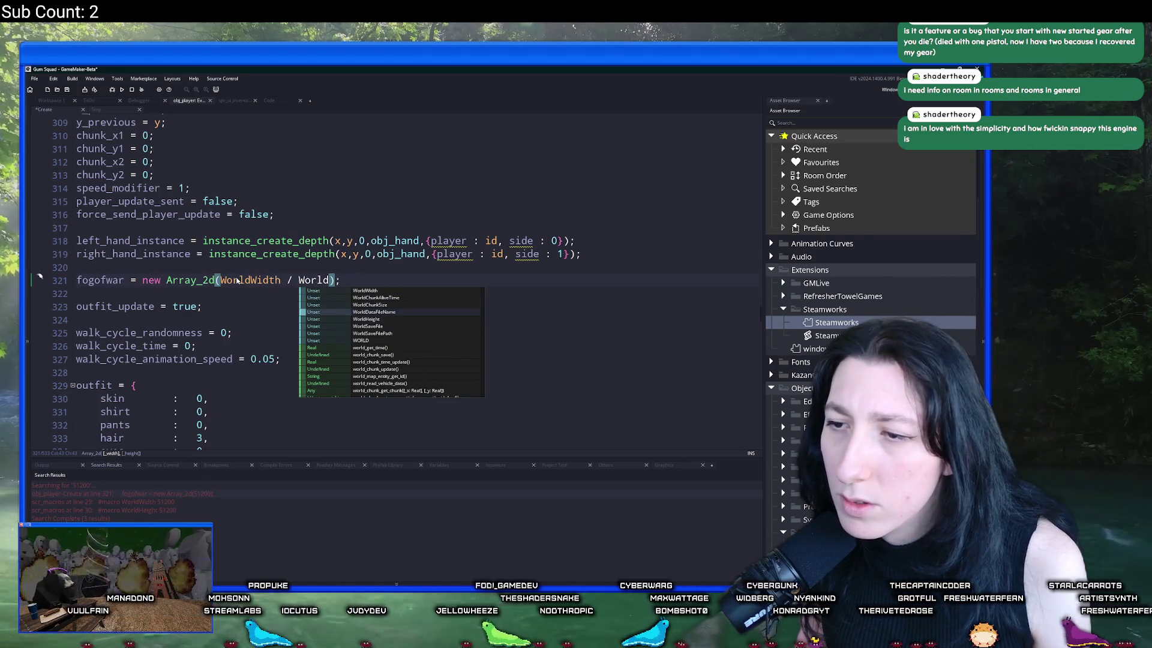
{"action": "key", "text": "Up"}
{"action": "key", "text": "Up"}
{"action": "key", "text": "Up"}
{"action": "key", "text": "Down"}
{"action": "key", "text": "Return"}
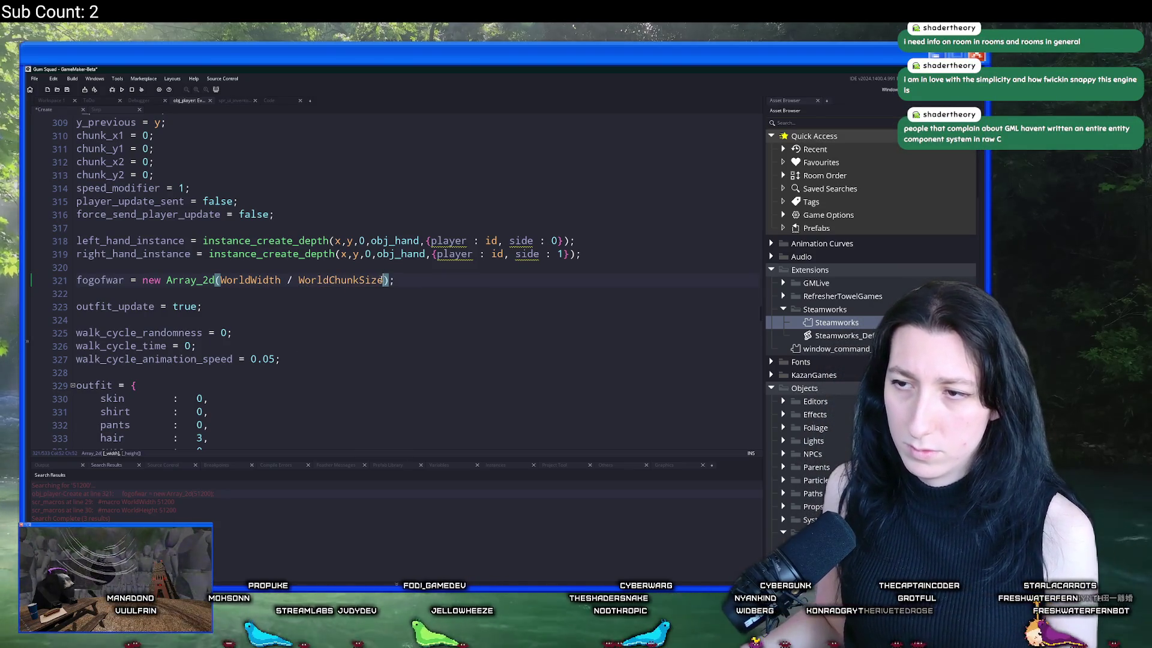
Paste the same expression as the second argument and check the Array_2d constructor definition
{"action": "left_click", "coordinate": [225, 286]}
{"action": "left_click", "coordinate": [384, 280]}
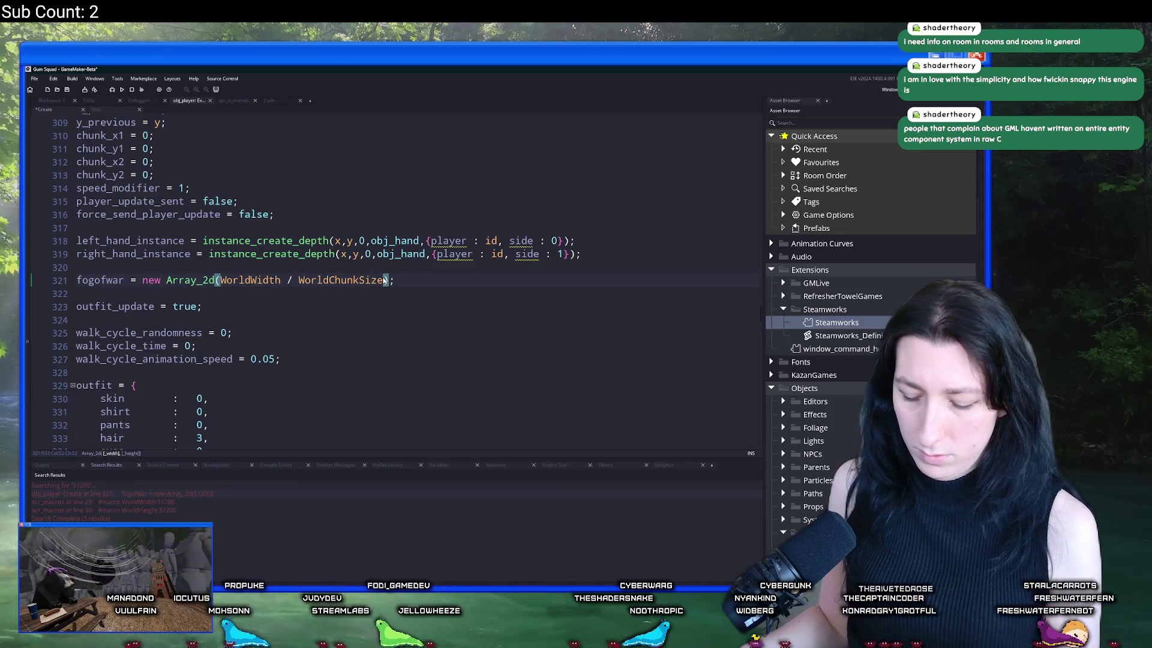
{"action": "type", "text": ","}
{"action": "type", "text": "WorldWidth / WorldChunkSize"}
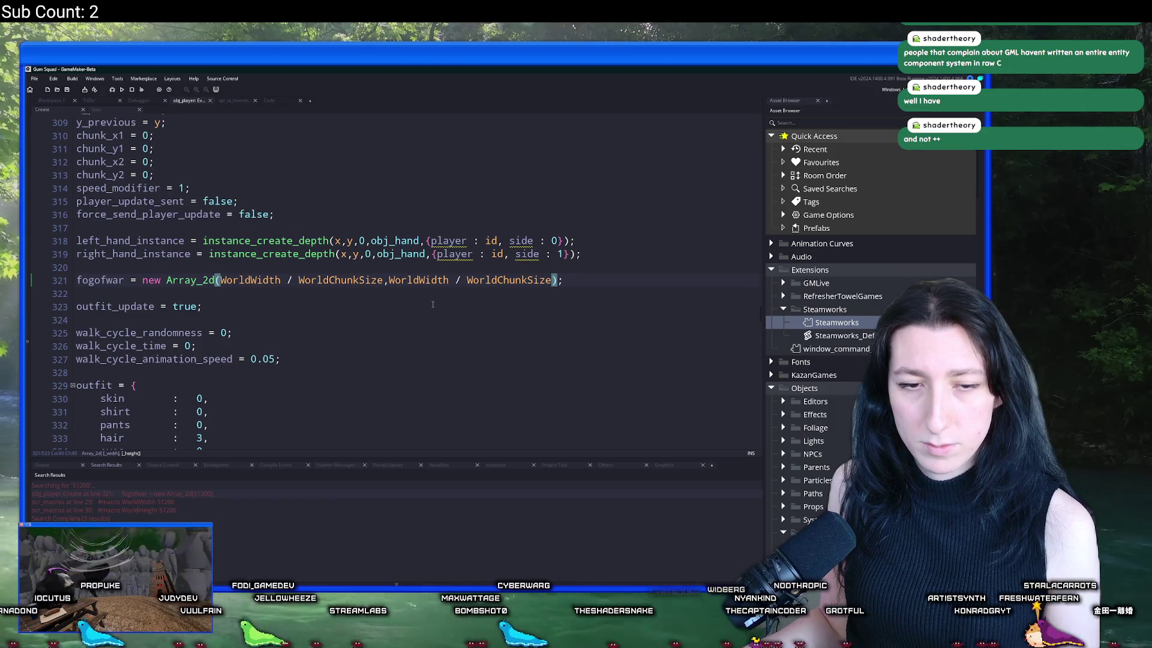
{"action": "left_click", "coordinate": [591, 284]}
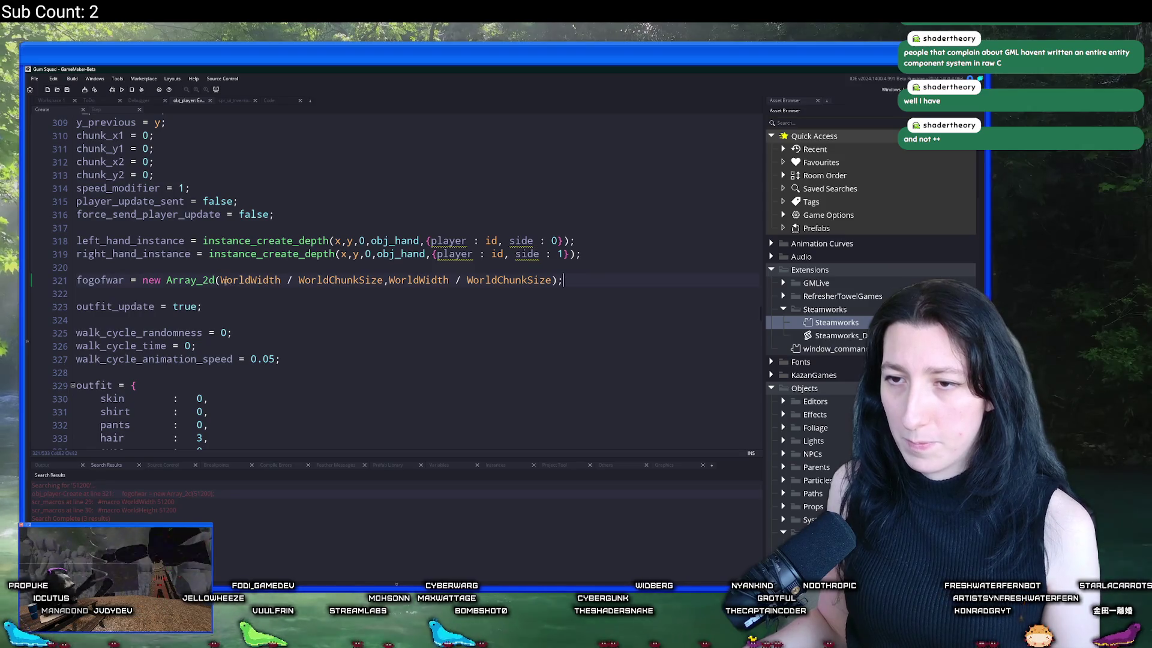
{"action": "left_click", "coordinate": [221, 280]}
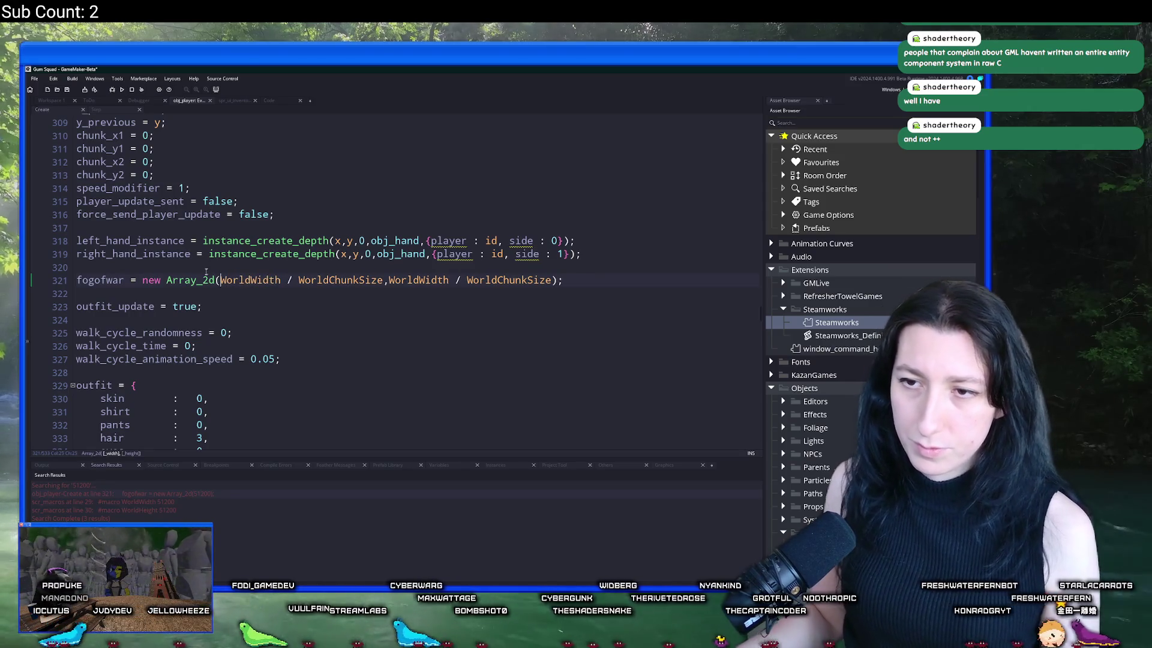
{"action": "middle_click", "coordinate": [199, 282]}
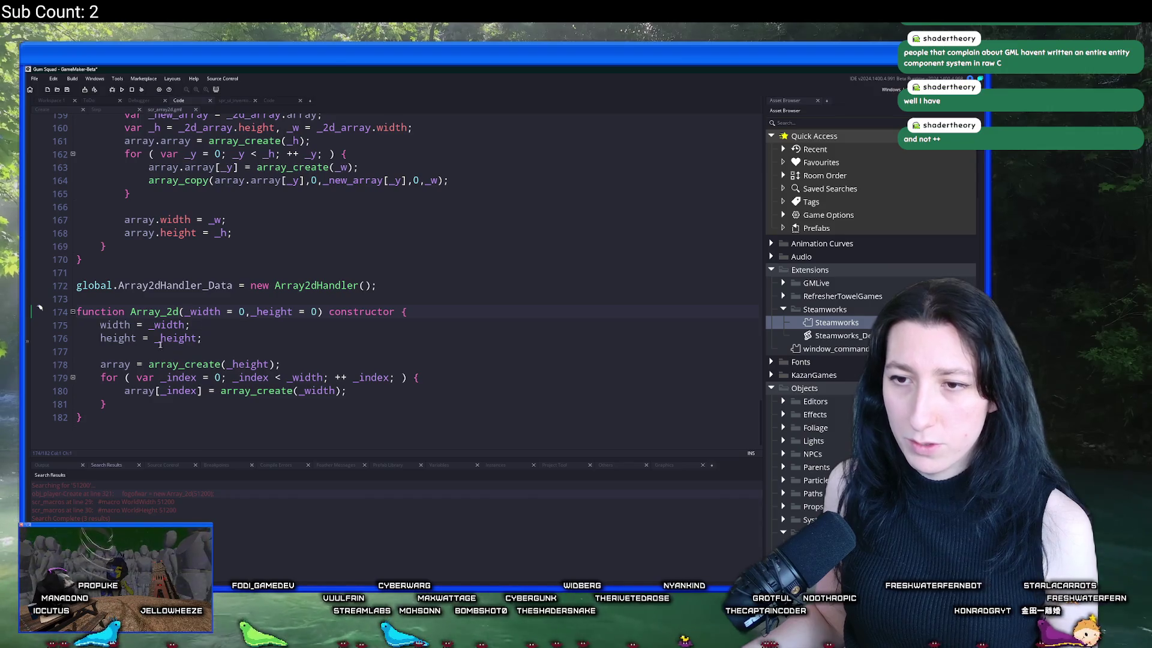
{"action": "key", "text": "ctrl+w"}
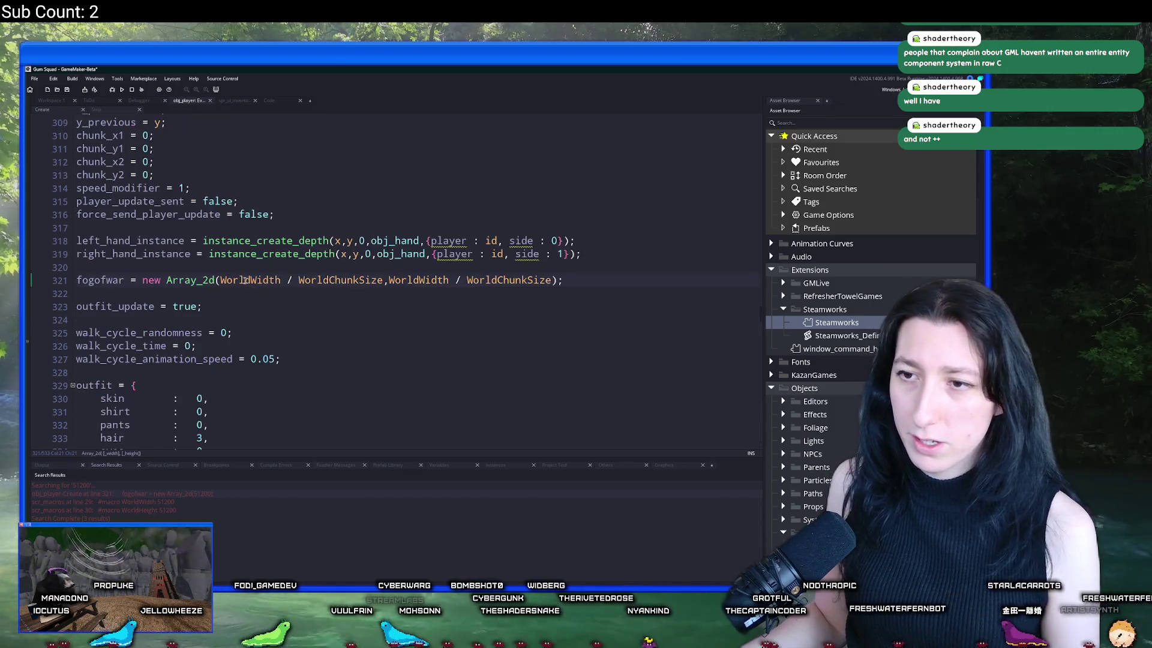
Wrap both size expressions in floor(), giving floor(WorldWidth / WorldChunkSize) for each
{"action": "left_click", "coordinate": [221, 280]}
{"action": "type", "text": "floor("}
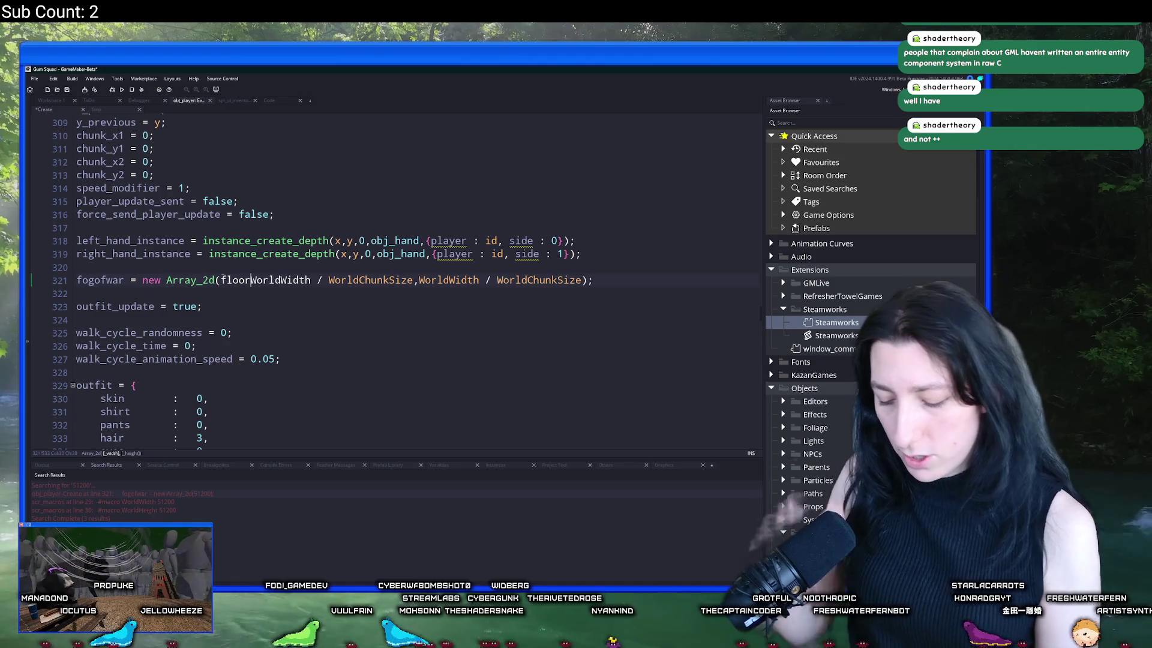
{"action": "left_click", "coordinate": [419, 280]}
{"action": "type", "text": ")"}
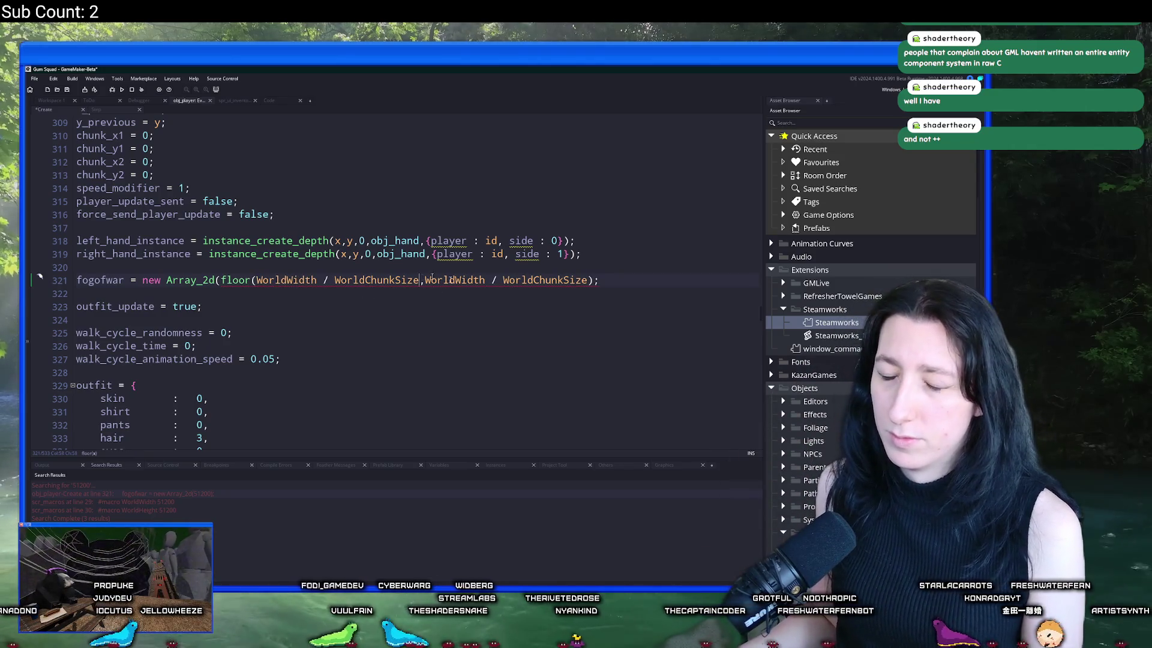
{"action": "left_click", "coordinate": [601, 280]}
{"action": "type", "text": ")"}
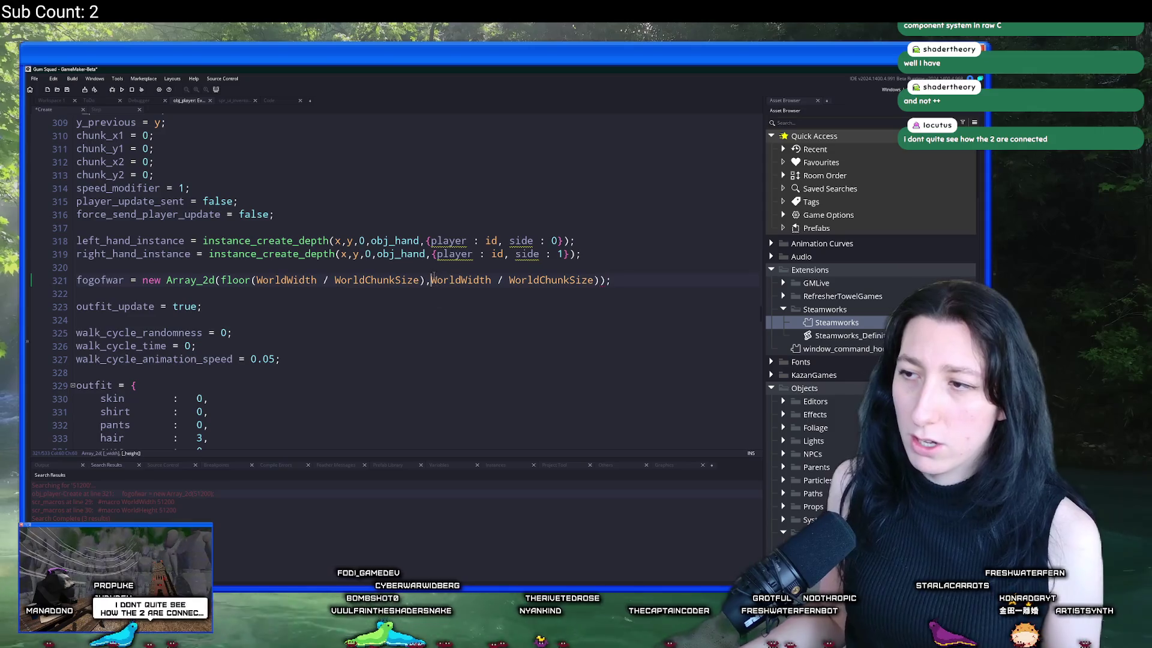
{"action": "left_click", "coordinate": [431, 281]}
{"action": "type", "text": "floor"}
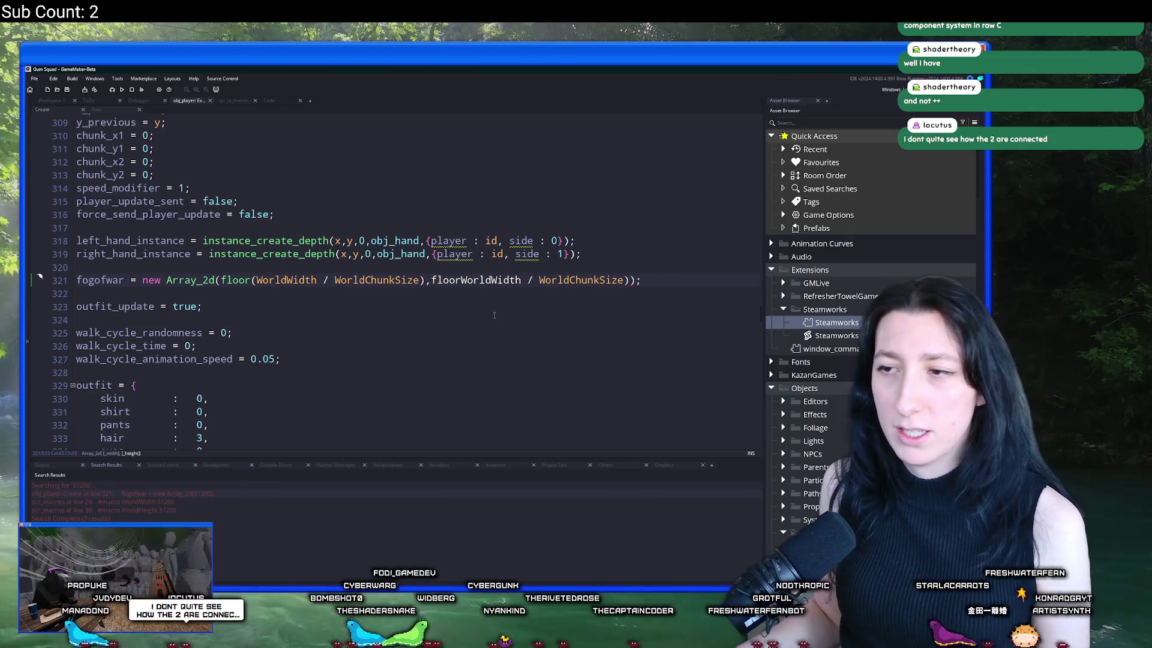
{"action": "type", "text": "("}
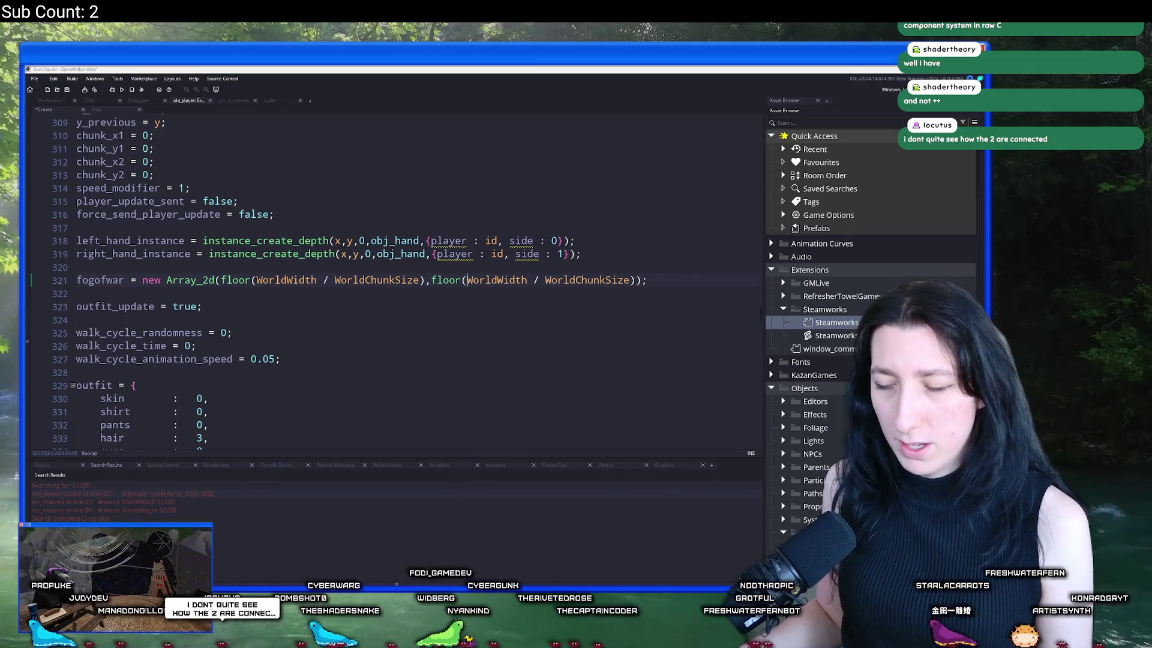
{"action": "key", "text": "super+v"}
{"action": "left_click", "coordinate": [401, 334]}
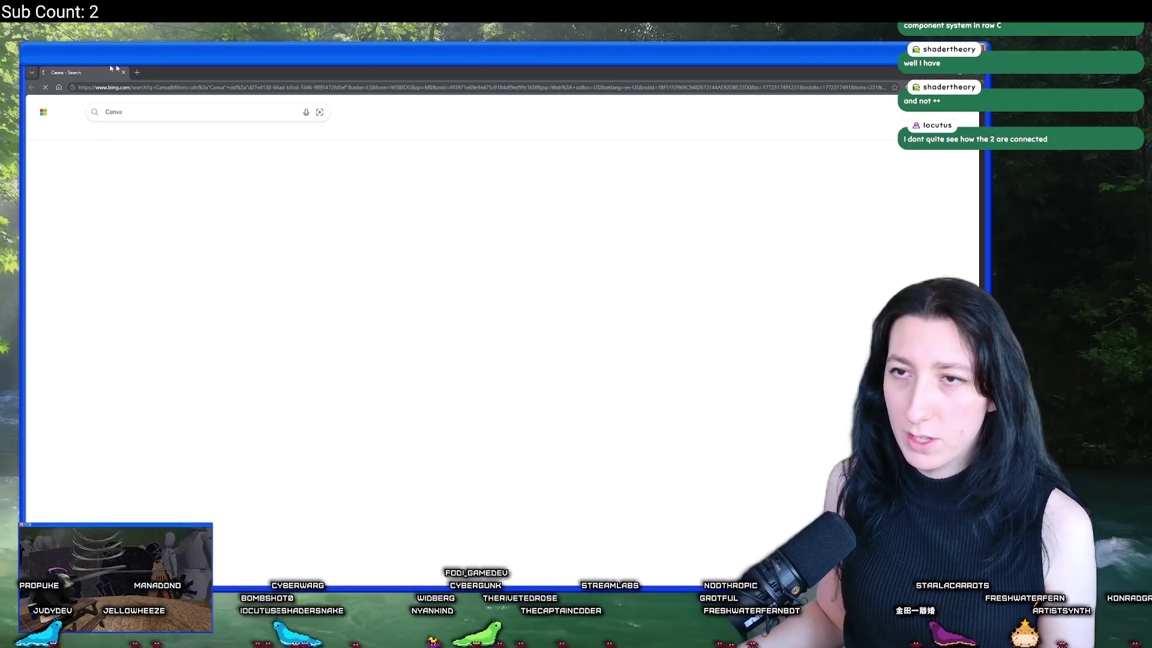
Launch Calculator and compute 51200 ÷ 512 = 100, then 100 × 100 = 10,000
{"action": "key", "text": "super"}
{"action": "type", "text": "calc"}
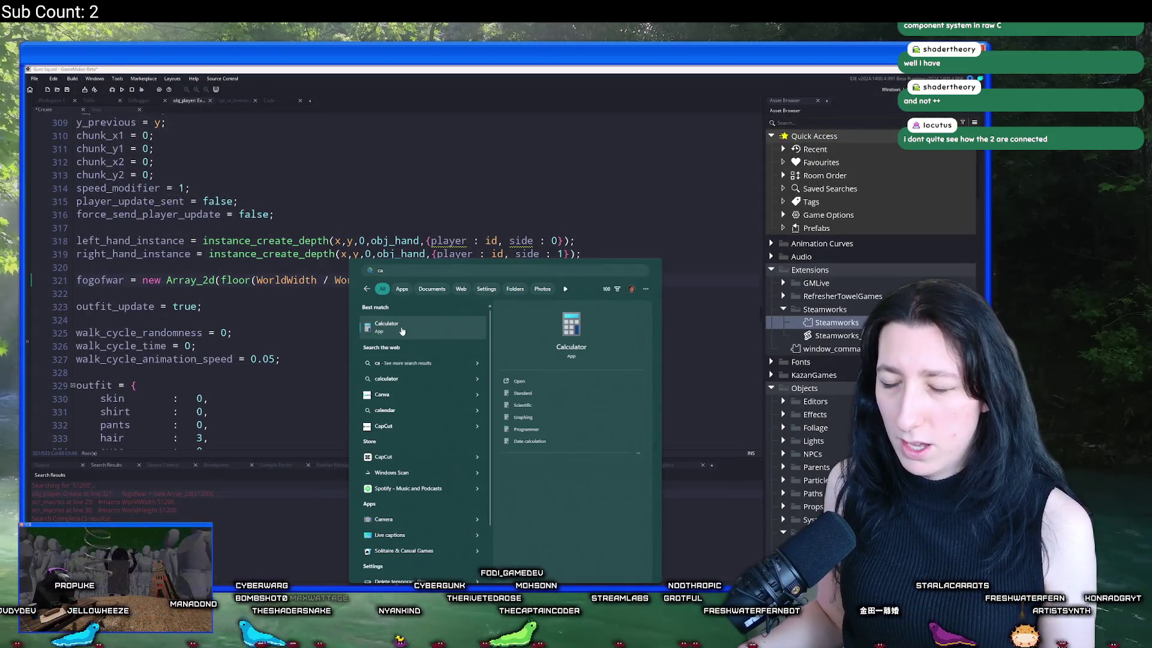
{"action": "key", "text": "Return"}
{"action": "type", "text": "51200/15"}
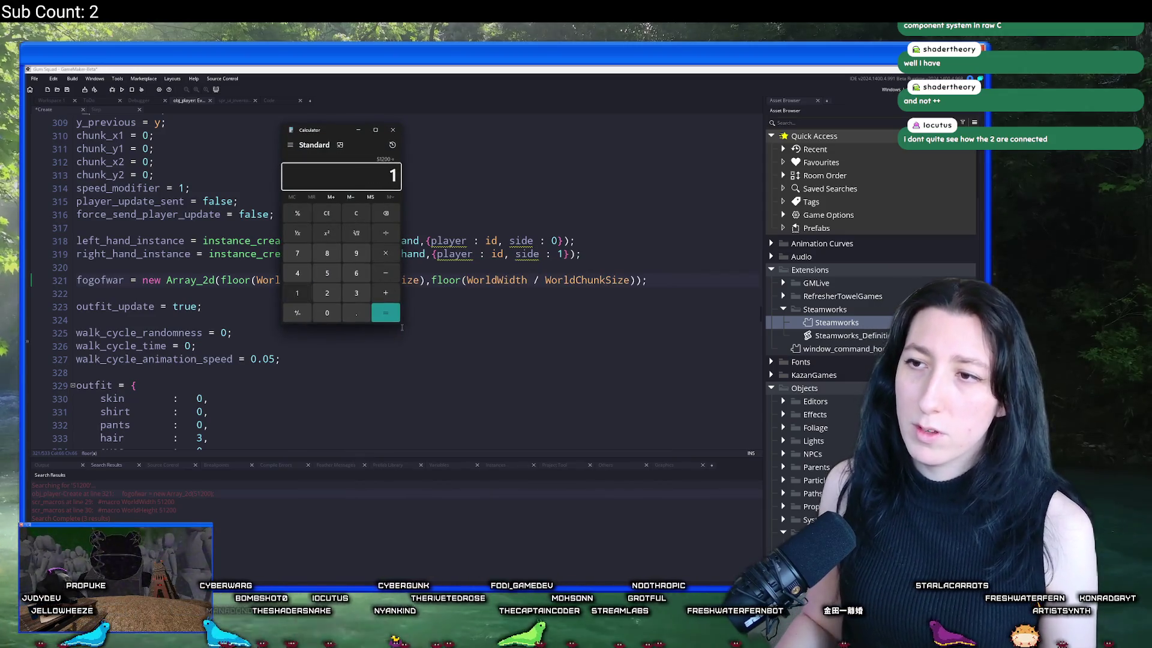
{"action": "key", "text": "BackSpace"}
{"action": "key", "text": "BackSpace"}
{"action": "type", "text": "512"}
{"action": "key", "text": "Return"}
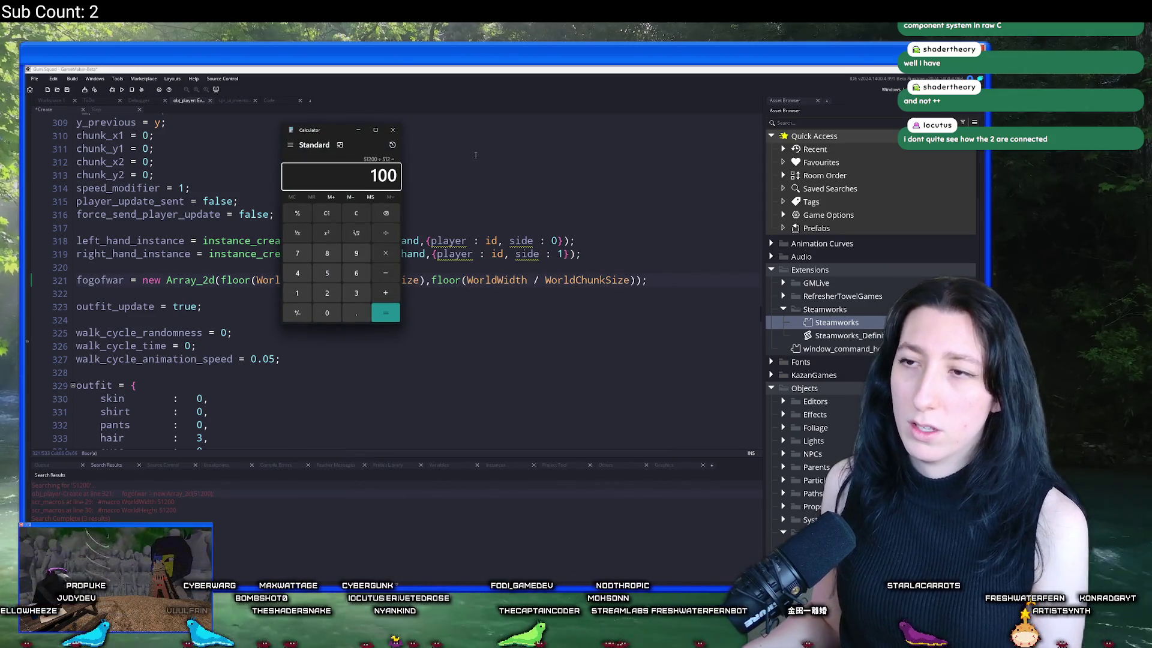
{"action": "type", "text": "*100"}
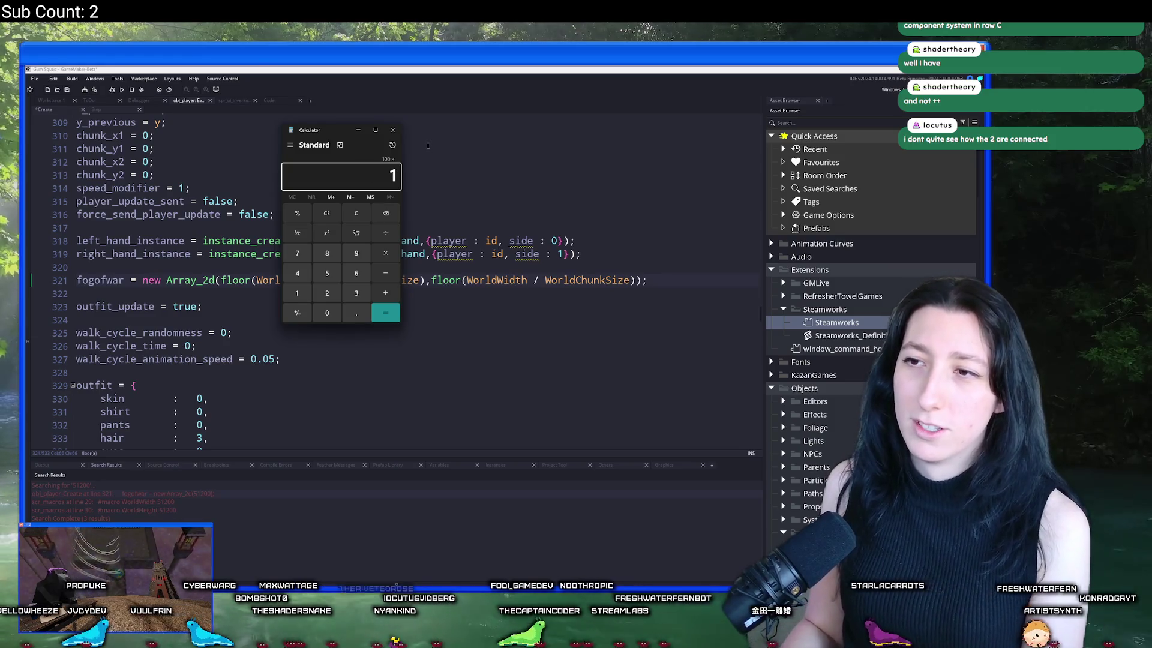
{"action": "key", "text": "Return"}
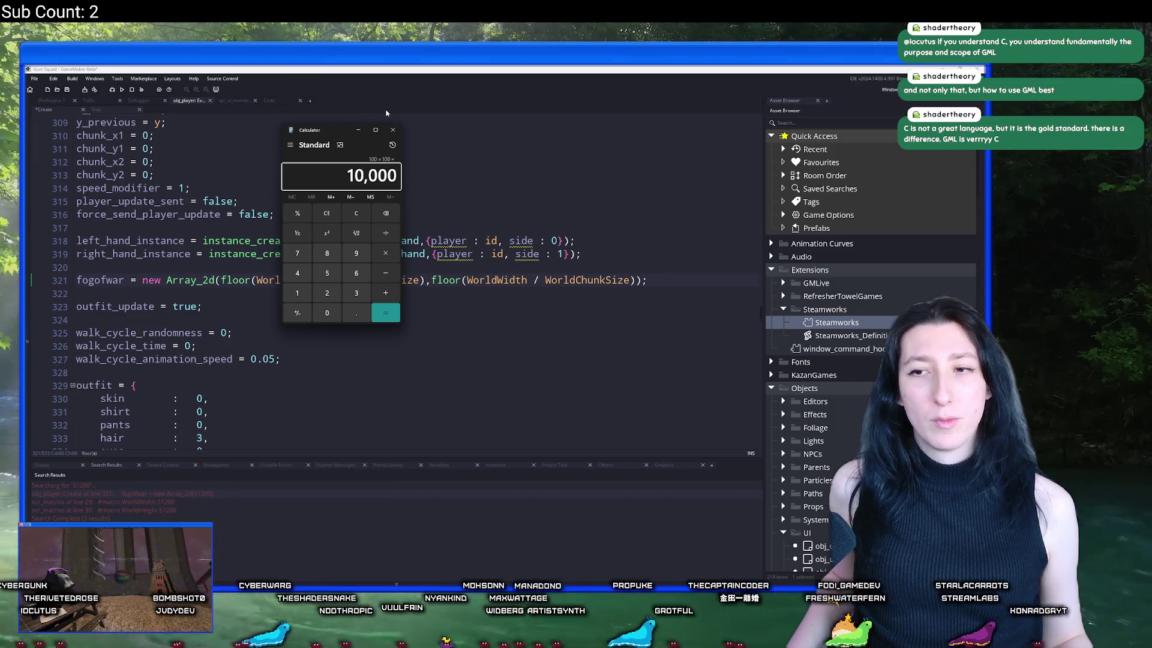
Move the Calculator off the code, clear its result and close it
{"action": "mouse_move", "coordinate": [333, 132]}
{"action": "left_mouse_down"}
{"action": "mouse_move", "coordinate": [381, 127]}
{"action": "mouse_move", "coordinate": [635, 214]}
{"action": "mouse_move", "coordinate": [598, 162]}
{"action": "mouse_move", "coordinate": [604, 236]}
{"action": "left_mouse_up"}
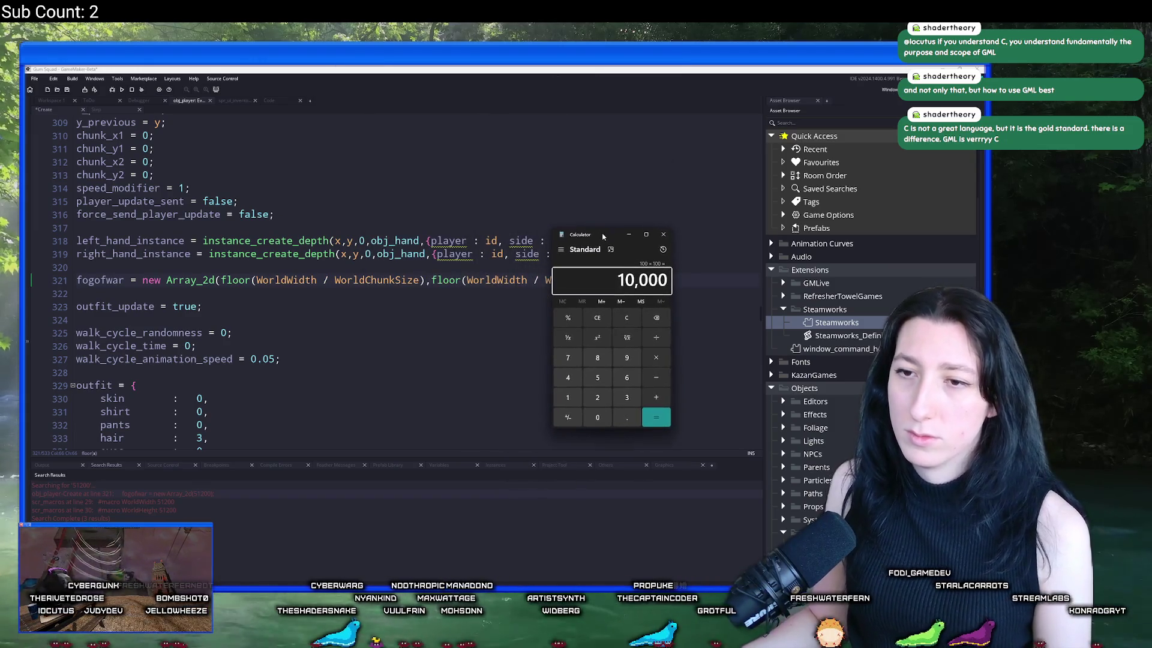
{"action": "left_click", "coordinate": [615, 318]}
{"action": "left_click", "coordinate": [663, 234]}
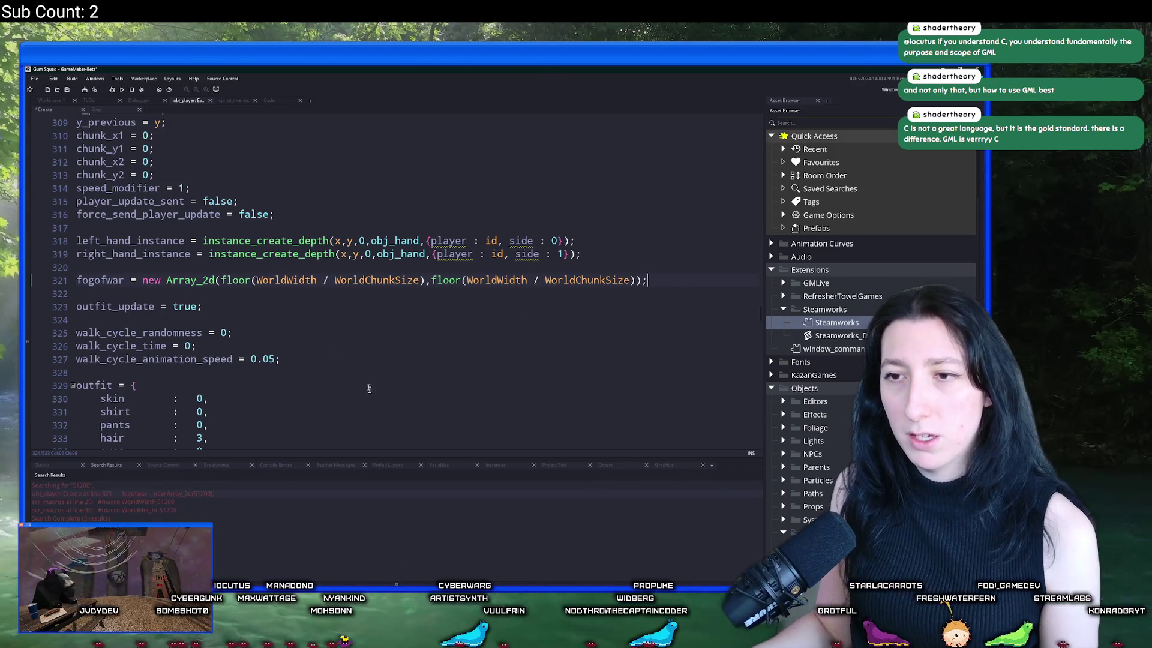
{"action": "key", "text": "super"}
Add a line above fogofwar defining #macro FogOfWarChunkSize 2048
{"action": "type", "text": "calc"}
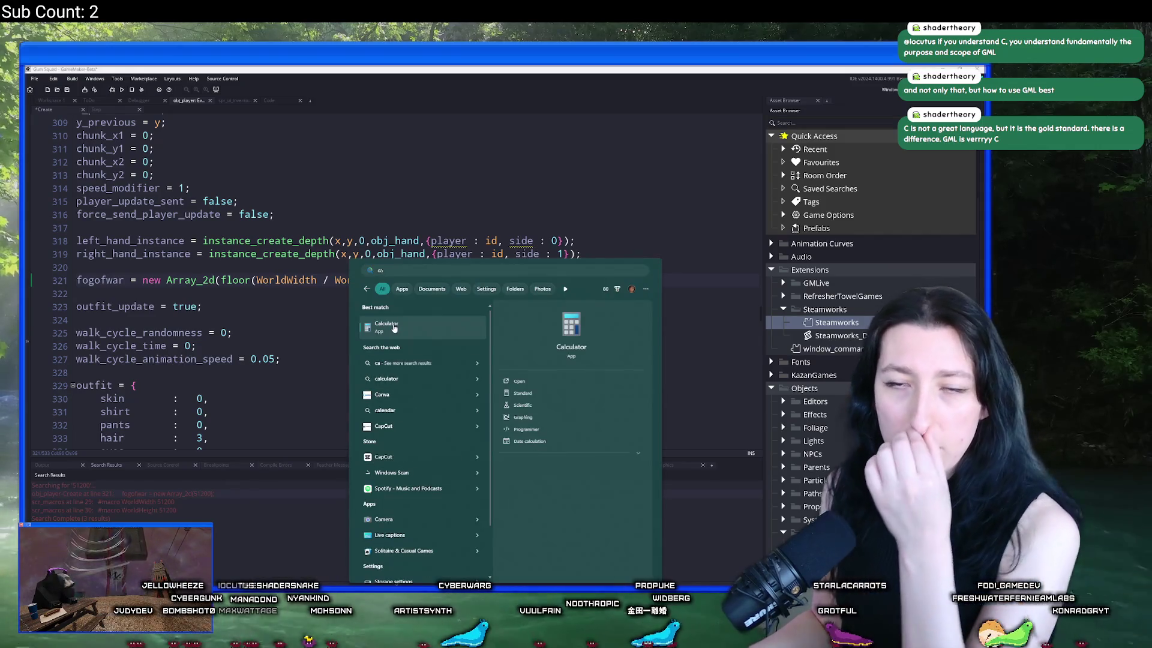
{"action": "key", "text": "Return"}
{"action": "left_click", "coordinate": [355, 283]}
{"action": "left_click", "coordinate": [333, 266]}
{"action": "key", "text": "Return"}
{"action": "type", "text": "var"}
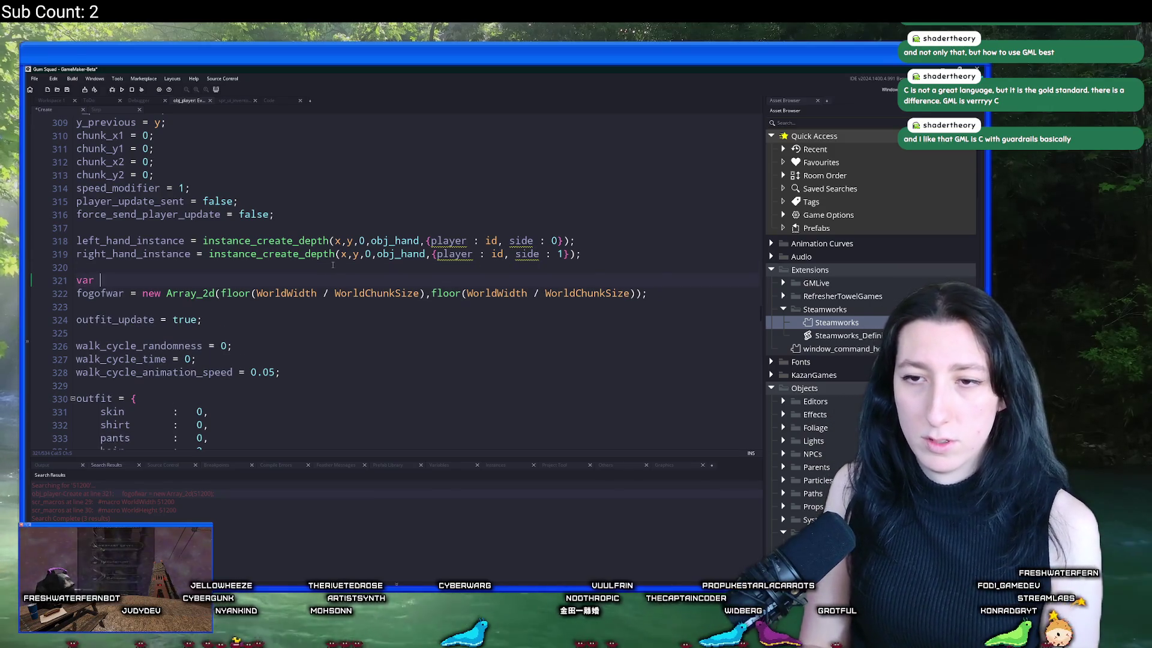
{"action": "key", "text": "BackSpace"}
{"action": "key", "text": "BackSpace"}
{"action": "key", "text": "BackSpace"}
{"action": "type", "text": "#macro Fo"}
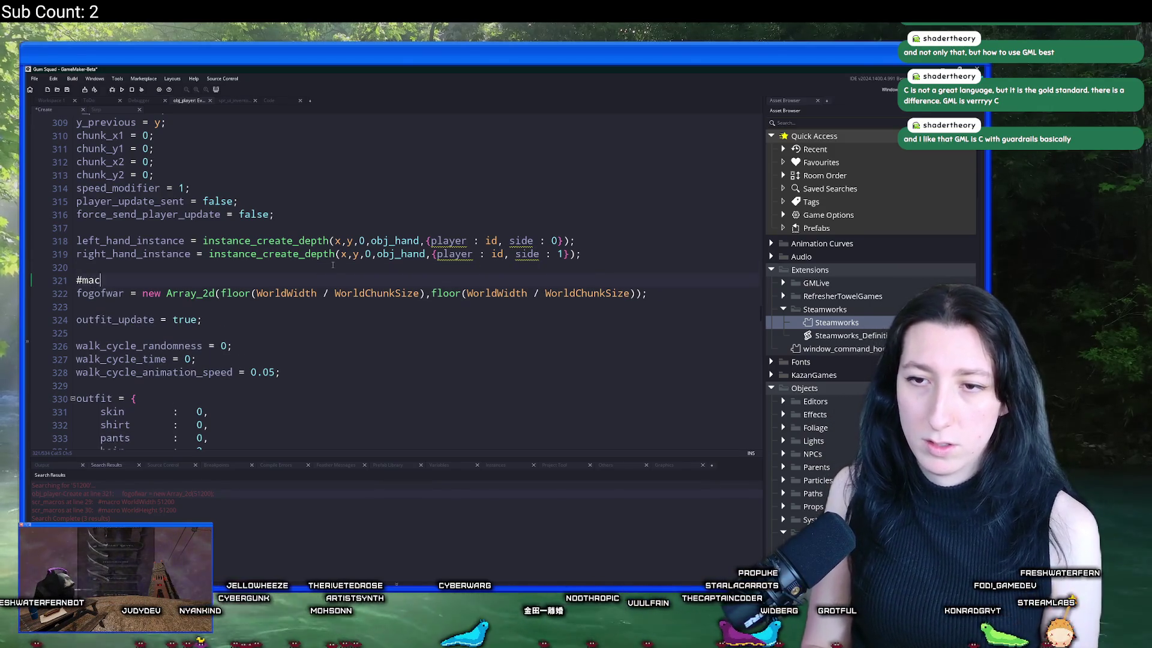
{"action": "type", "text": "gOfWarChu"}
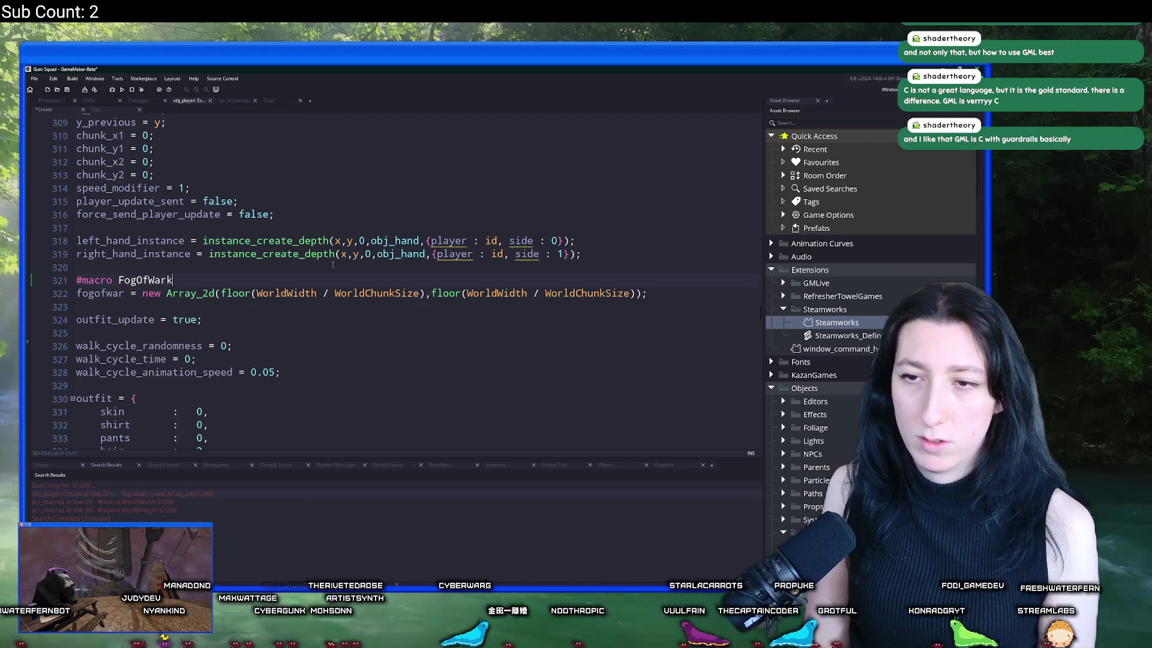
{"action": "type", "text": "nkSize 20"}
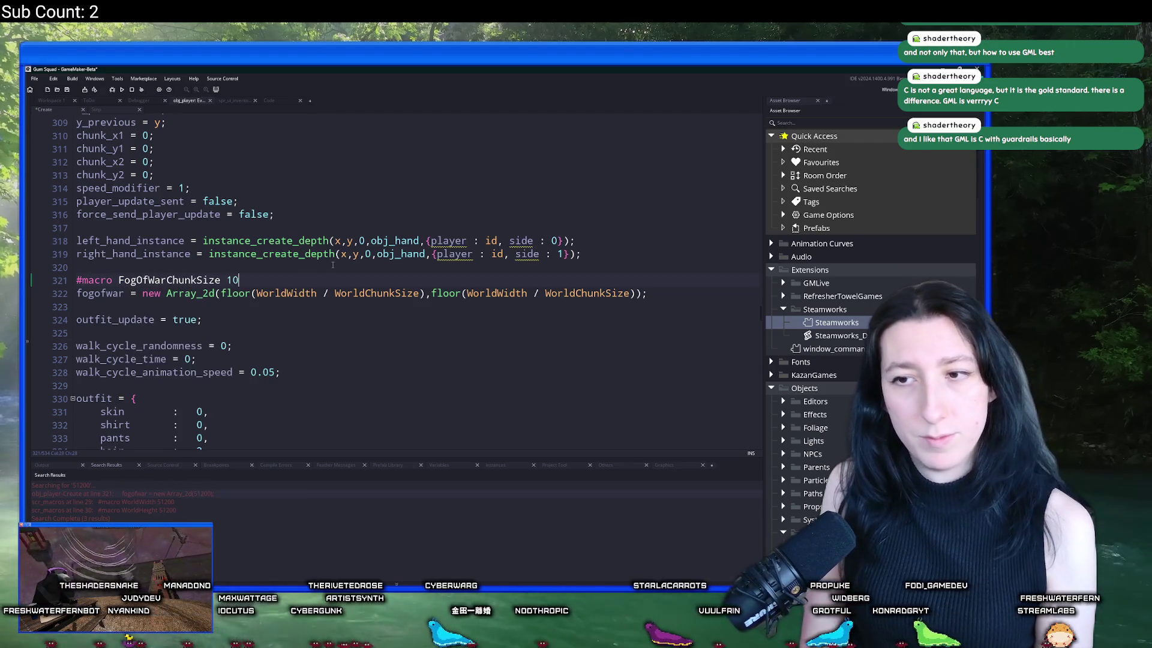
{"action": "type", "text": "487"}
{"action": "key", "text": "BackSpace"}
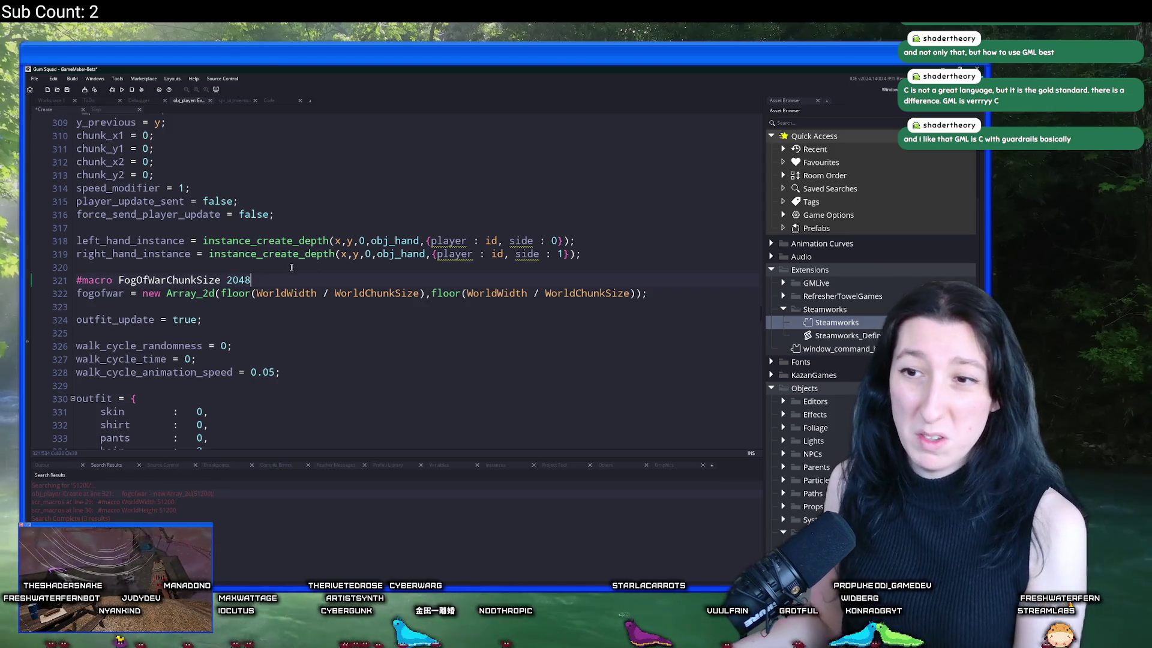
Replace both WorldChunkSize divisors on line 322 with the copied FogOfWarChunkSize name
{"action": "double_click", "coordinate": [193, 280]}
{"action": "key", "text": "ctrl+c"}
{"action": "double_click", "coordinate": [377, 293]}
{"action": "key", "text": "ctrl+v"}
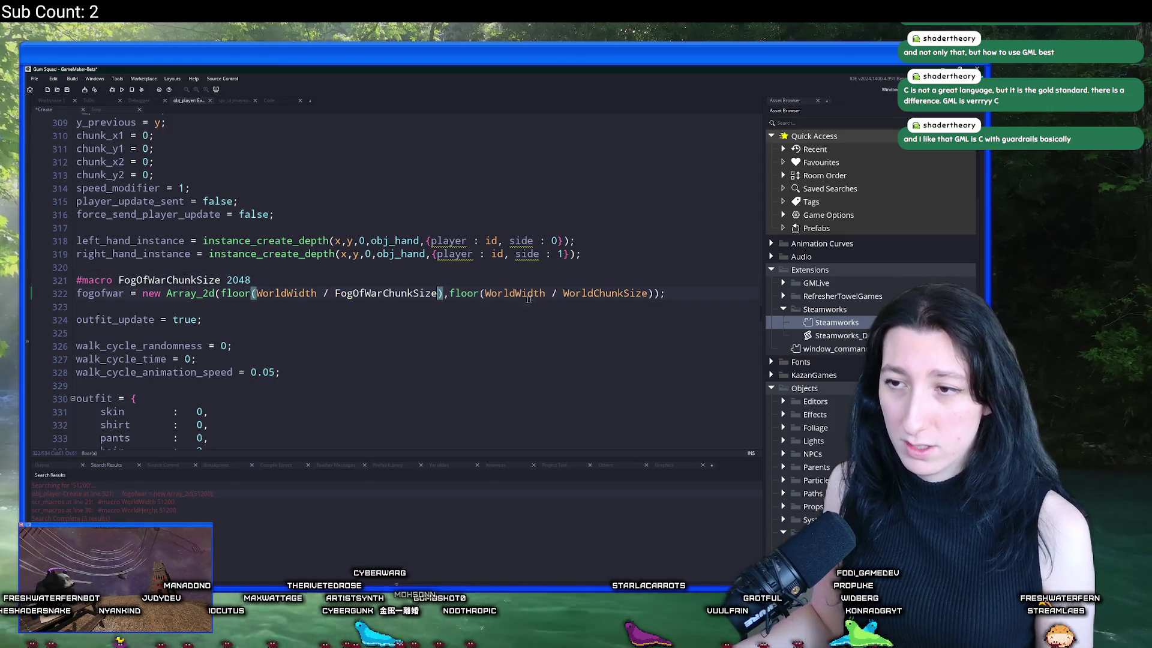
{"action": "left_click", "coordinate": [583, 293]}
{"action": "double_click", "coordinate": [582, 293]}
{"action": "key", "text": "ctrl+v"}
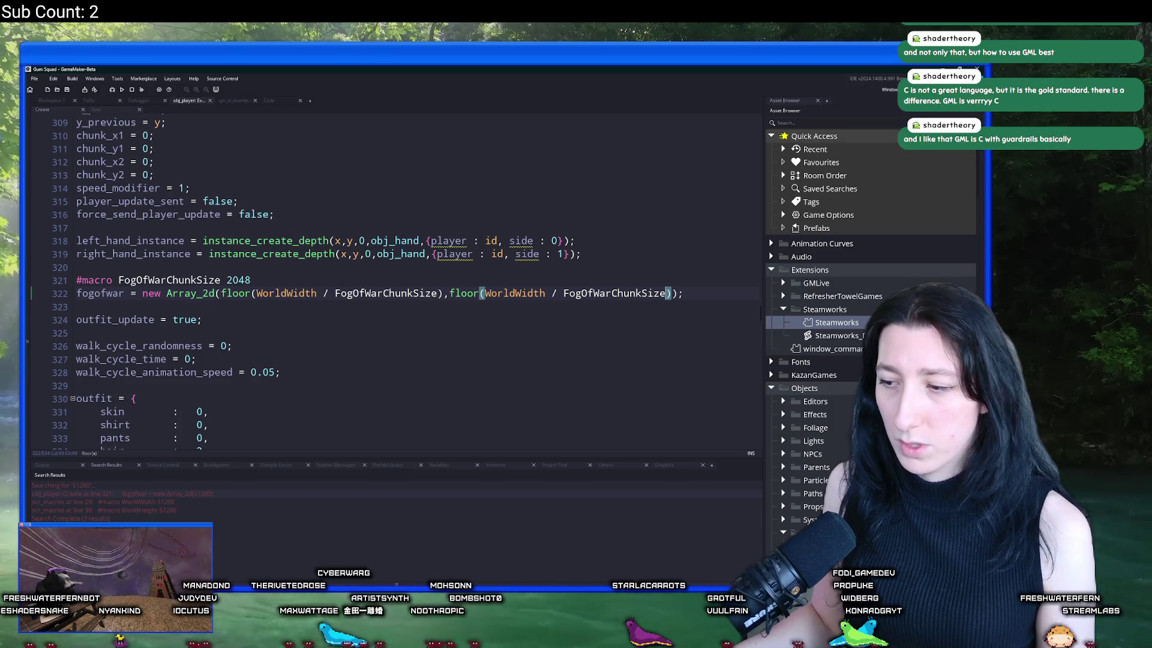
{"action": "key", "text": "XF86Calculator"}
Compute 51200 ÷ 2048 = 25 and 25 × 25 = 625, then close Calculator
{"action": "type", "text": "51200"}
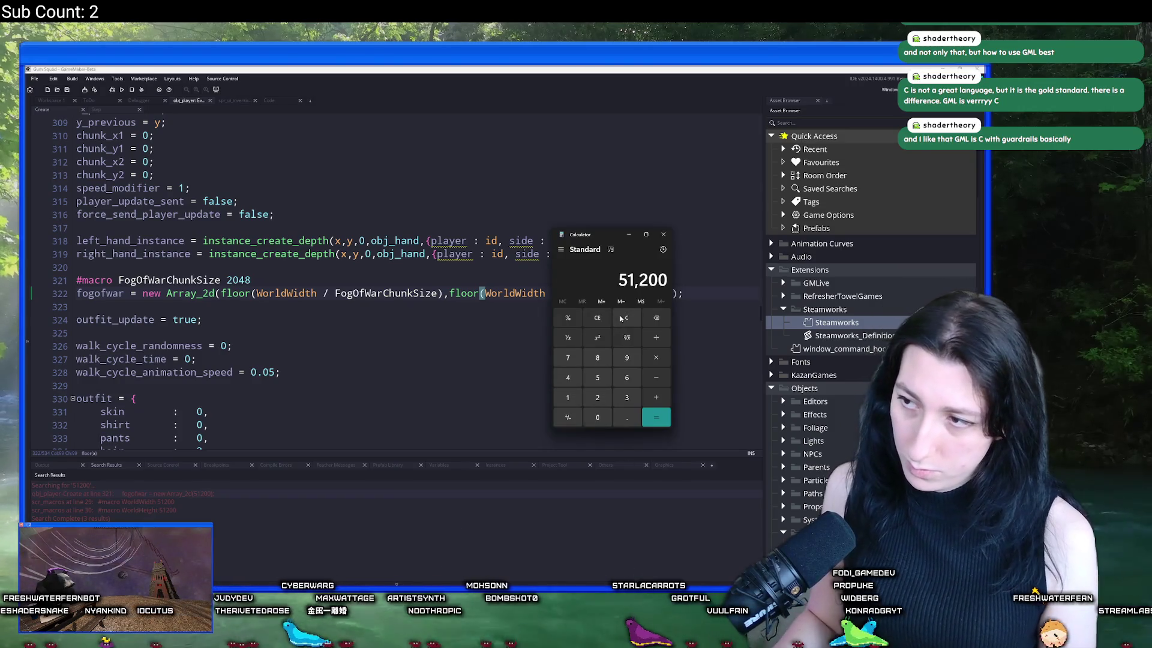
{"action": "type", "text": "/2048"}
{"action": "key", "text": "Return"}
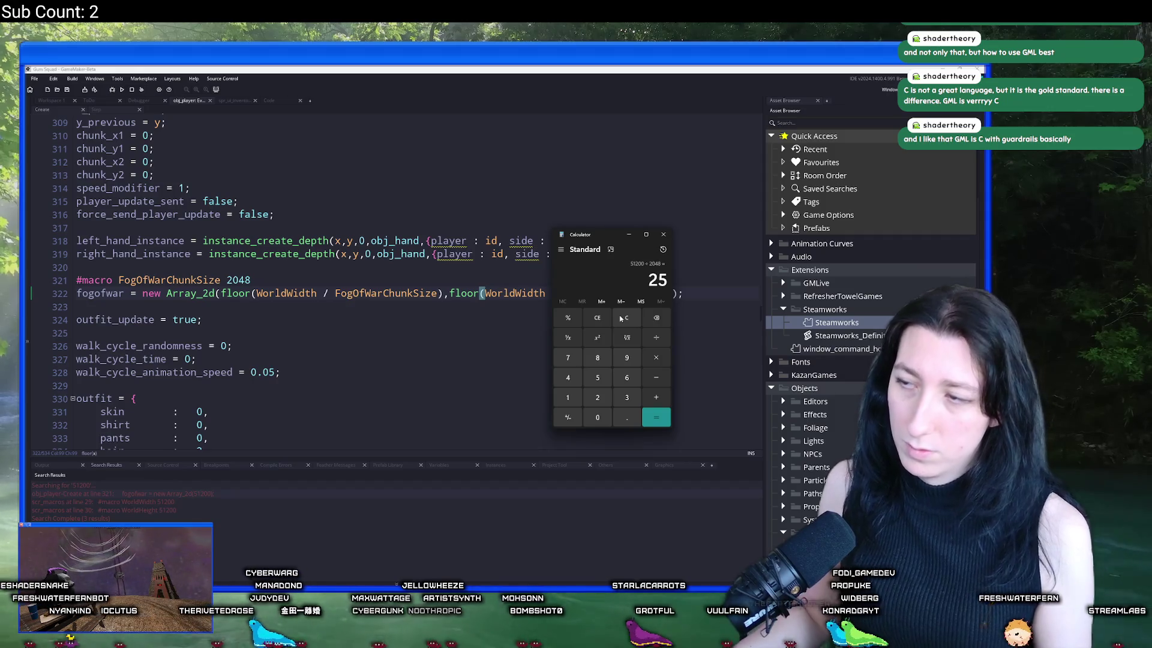
{"action": "type", "text": "*25"}
{"action": "key", "text": "Return"}
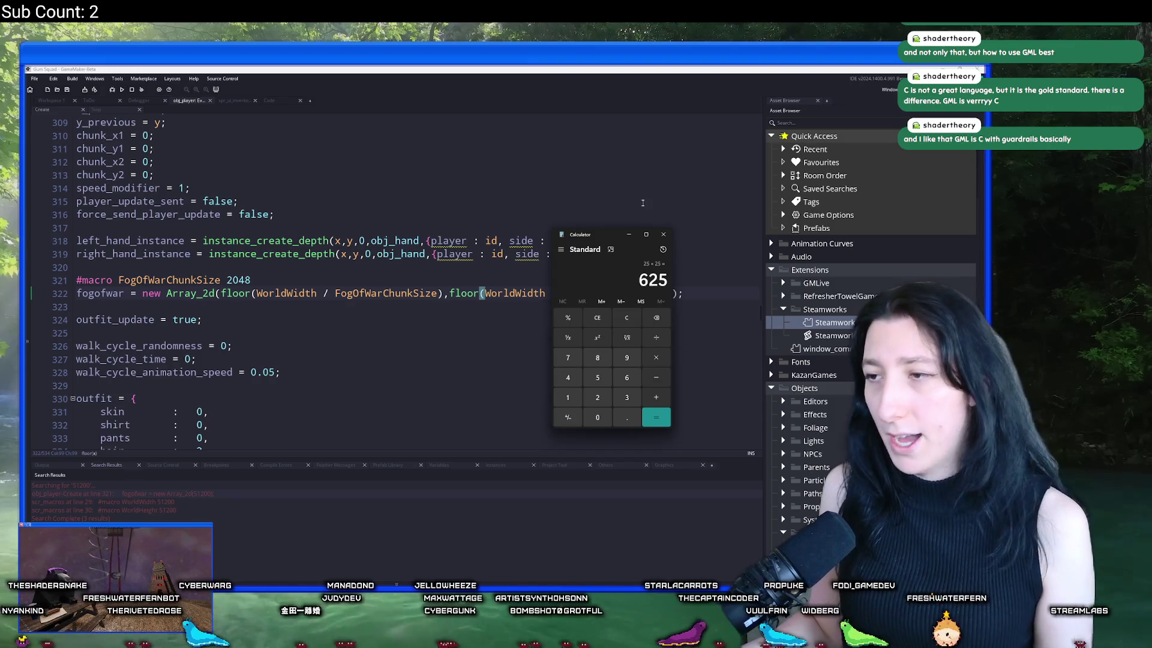
{"action": "left_click", "coordinate": [663, 234]}
{"action": "left_click", "coordinate": [466, 283]}
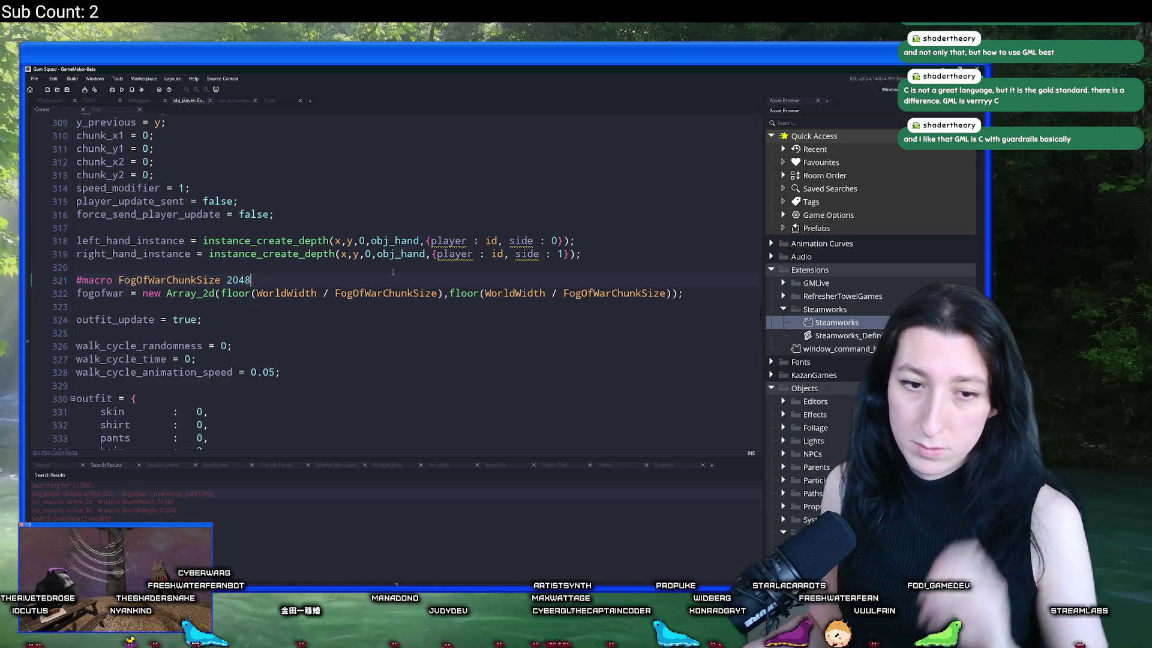
{"action": "double_click", "coordinate": [104, 294]}
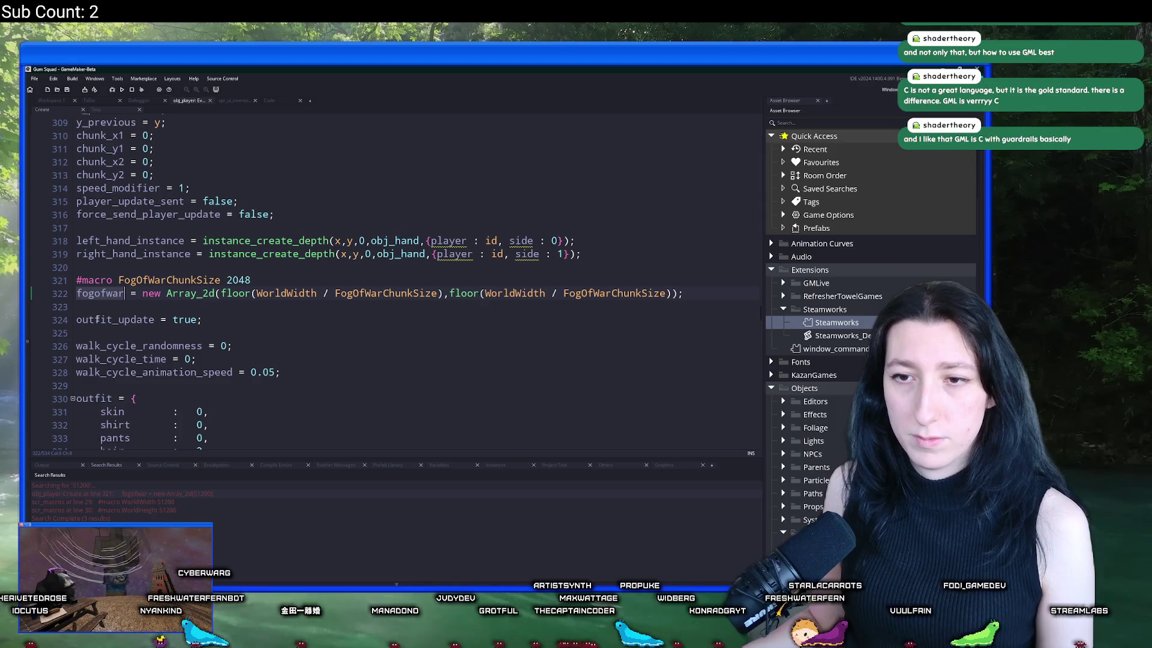
{"action": "left_click", "coordinate": [125, 294]}
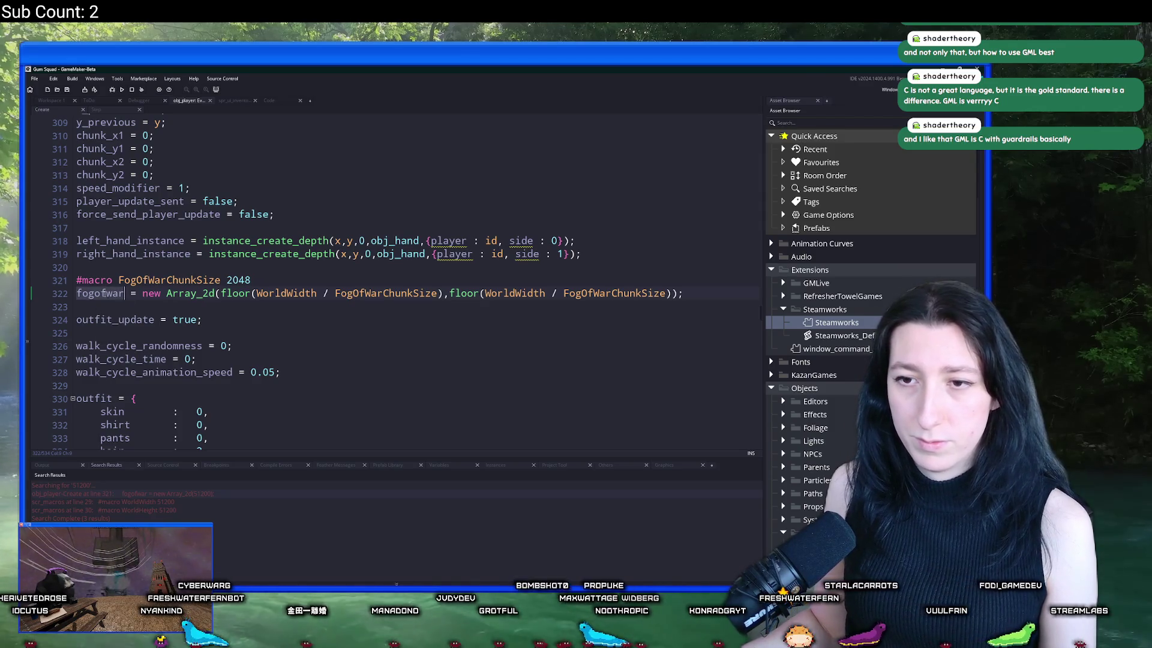
{"action": "scroll", "coordinate": [211, 183], "scroll_direction": "up", "scroll_amount": 3}
{"action": "scroll", "coordinate": [211, 183], "scroll_direction": "down", "scroll_amount": 1}
{"action": "scroll", "coordinate": [211, 183], "scroll_direction": "up", "scroll_amount": 1}
{"action": "scroll", "coordinate": [212, 183], "scroll_direction": "down", "scroll_amount": 1}
{"action": "scroll", "coordinate": [244, 281], "scroll_direction": "up", "scroll_amount": 15}
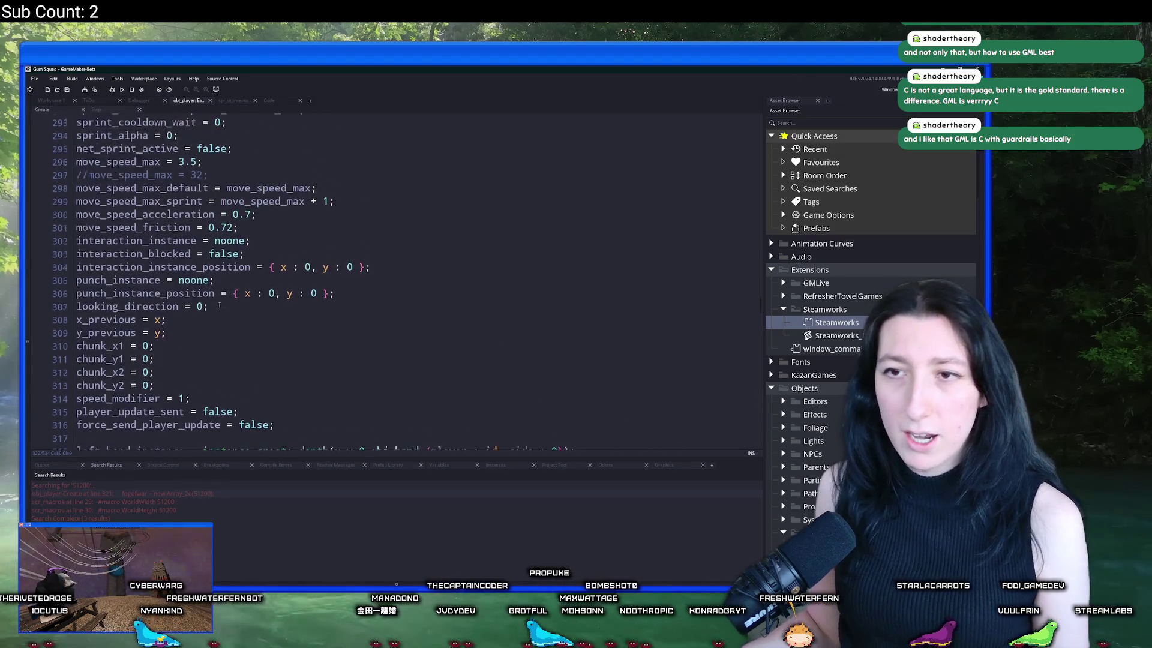
{"action": "left_click_drag", "start_coordinate": [244, 281], "coordinate": [73, 69]}
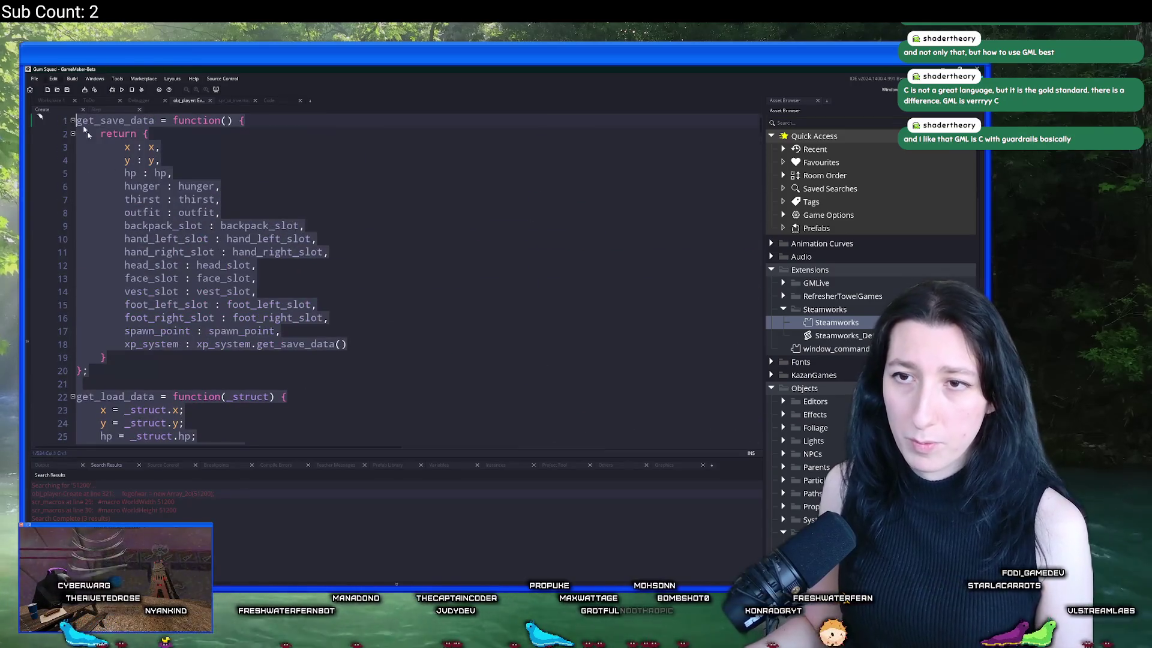
{"action": "left_click", "coordinate": [244, 299]}
{"action": "scroll", "coordinate": [244, 299], "scroll_direction": "down", "scroll_amount": 3}
{"action": "scroll", "coordinate": [245, 300], "scroll_direction": "up", "scroll_amount": 3}
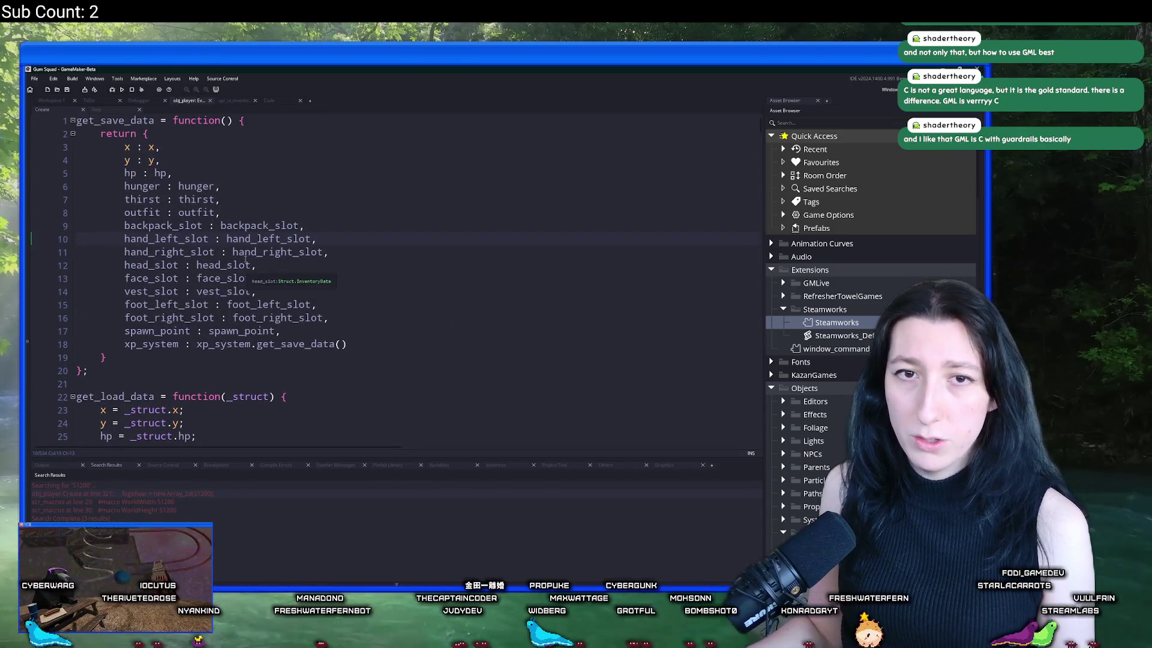
{"action": "scroll", "coordinate": [252, 282], "scroll_direction": "down", "scroll_amount": 1}
{"action": "left_click", "coordinate": [384, 311]}
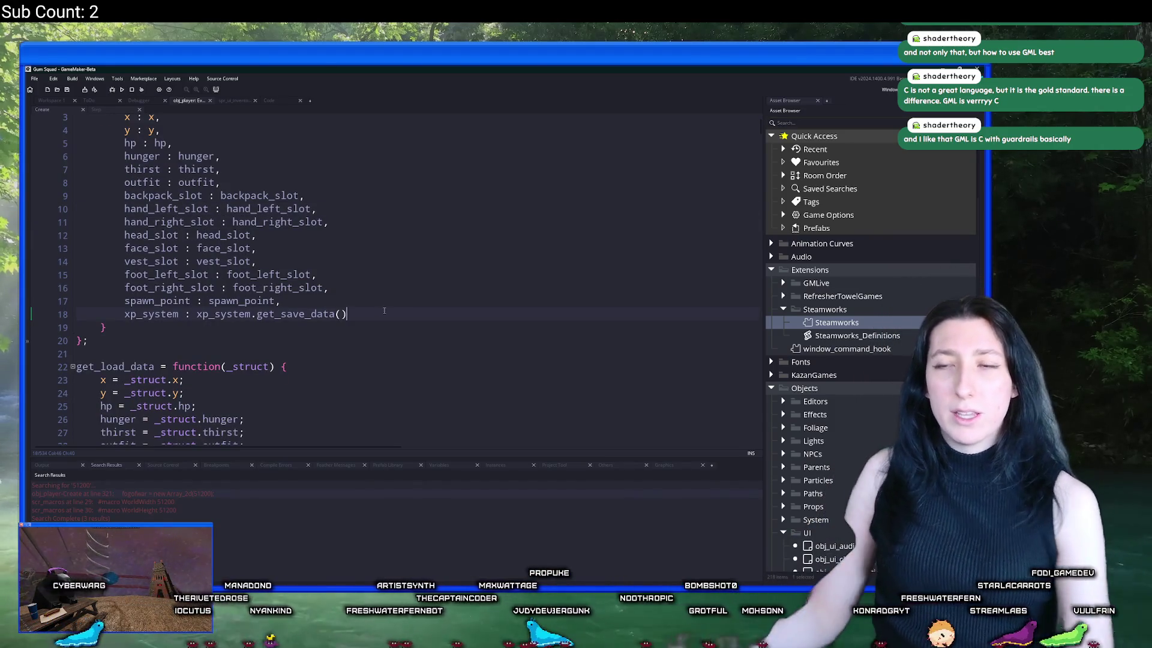
{"action": "scroll", "coordinate": [384, 310], "scroll_direction": "up", "scroll_amount": 1}
{"action": "scroll", "coordinate": [374, 262], "scroll_direction": "down", "scroll_amount": 6}
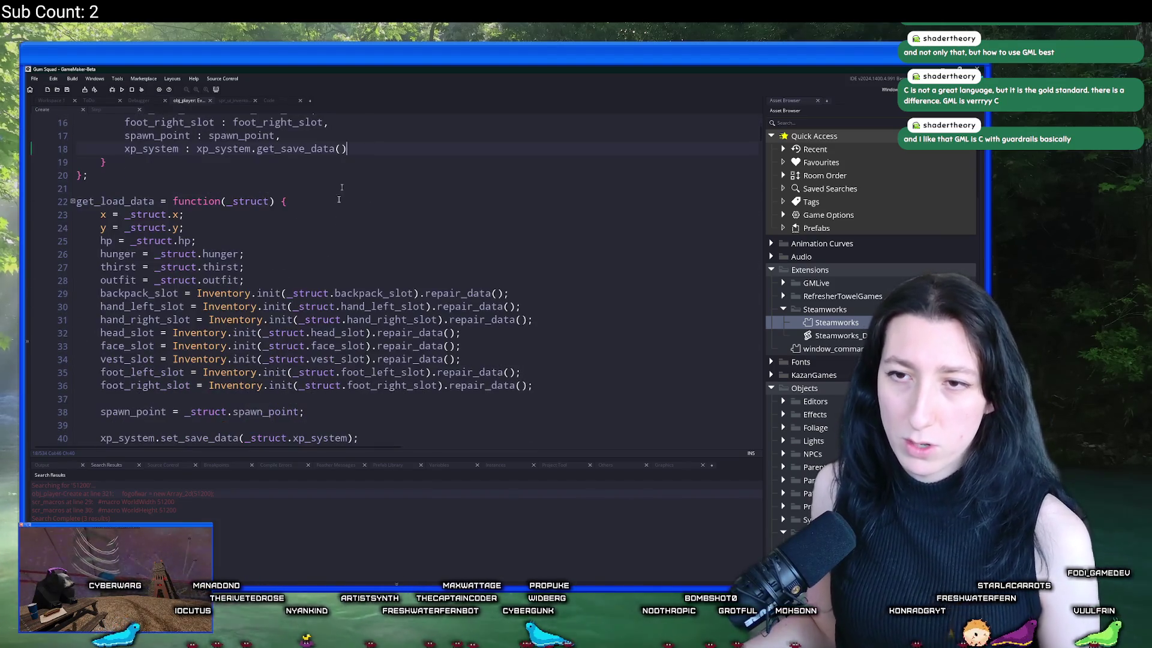
{"action": "scroll", "coordinate": [256, 195], "scroll_direction": "up", "scroll_amount": 6}
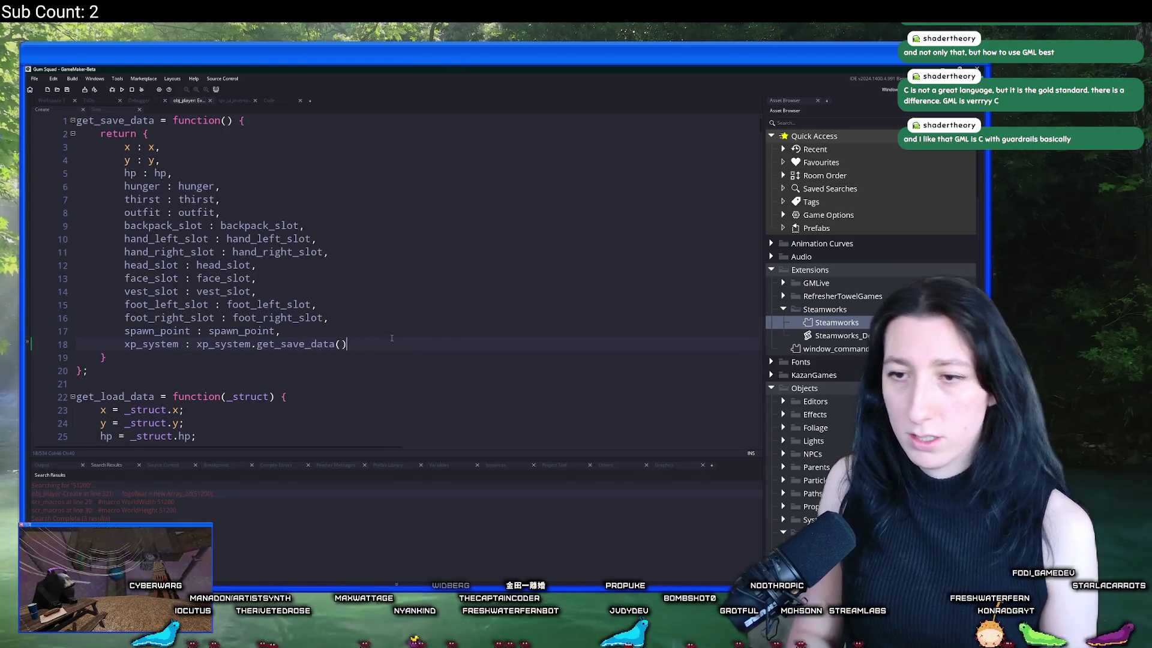
Add 'fogofwar : fogofwar' as a new entry after xp_system.get_save_data()
{"action": "type", "text": ","}
{"action": "key", "text": "Return"}
{"action": "type", "text": "fogofwar : fogofwar"}
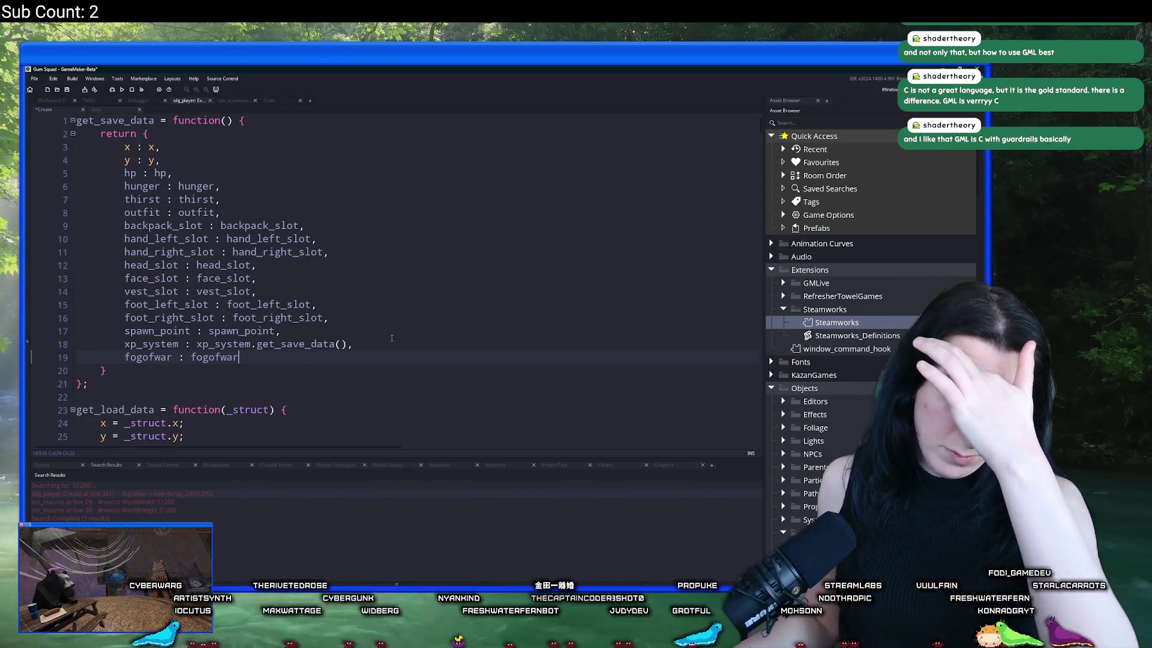
Jump to the Array_2d constructor's definition in scr_array2d
{"action": "scroll", "coordinate": [392, 338], "scroll_direction": "down", "scroll_amount": 20}
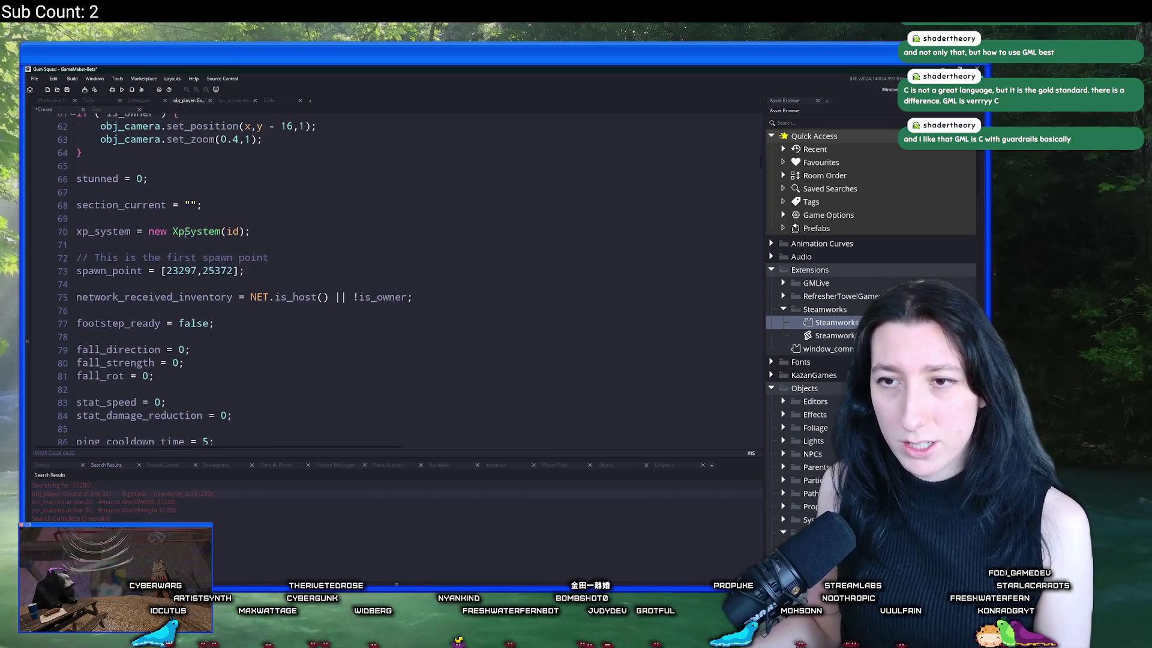
{"action": "scroll", "coordinate": [203, 302], "scroll_direction": "down", "scroll_amount": 14}
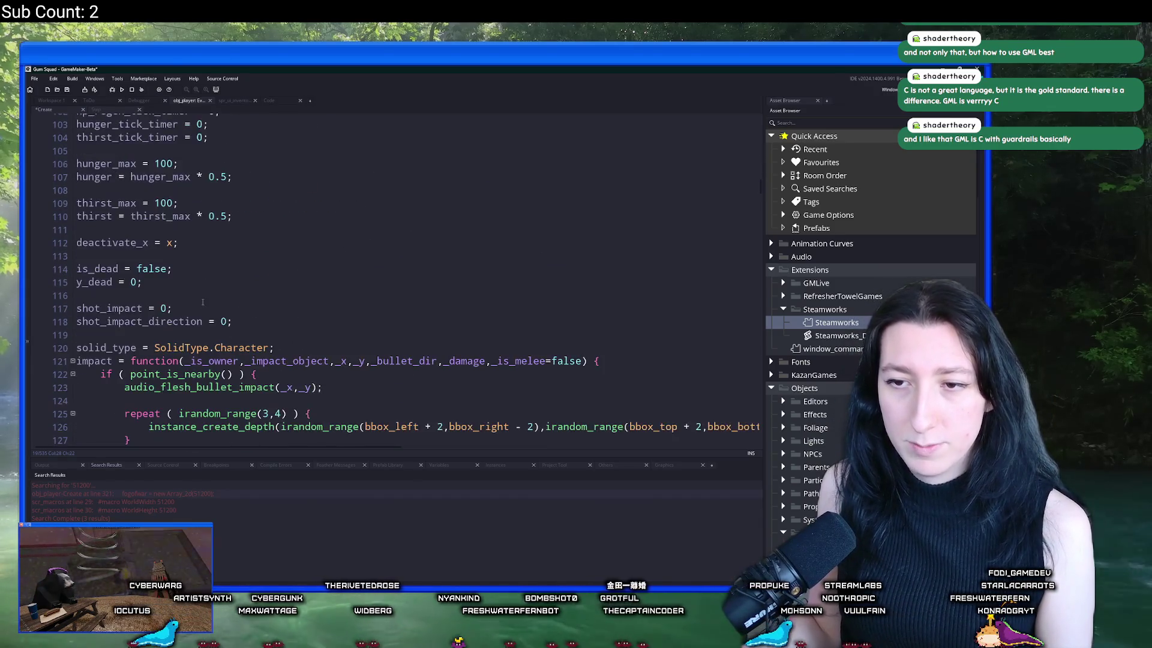
{"action": "scroll", "coordinate": [203, 302], "scroll_direction": "down", "scroll_amount": 1}
{"action": "scroll", "coordinate": [203, 304], "scroll_direction": "up", "scroll_amount": 17}
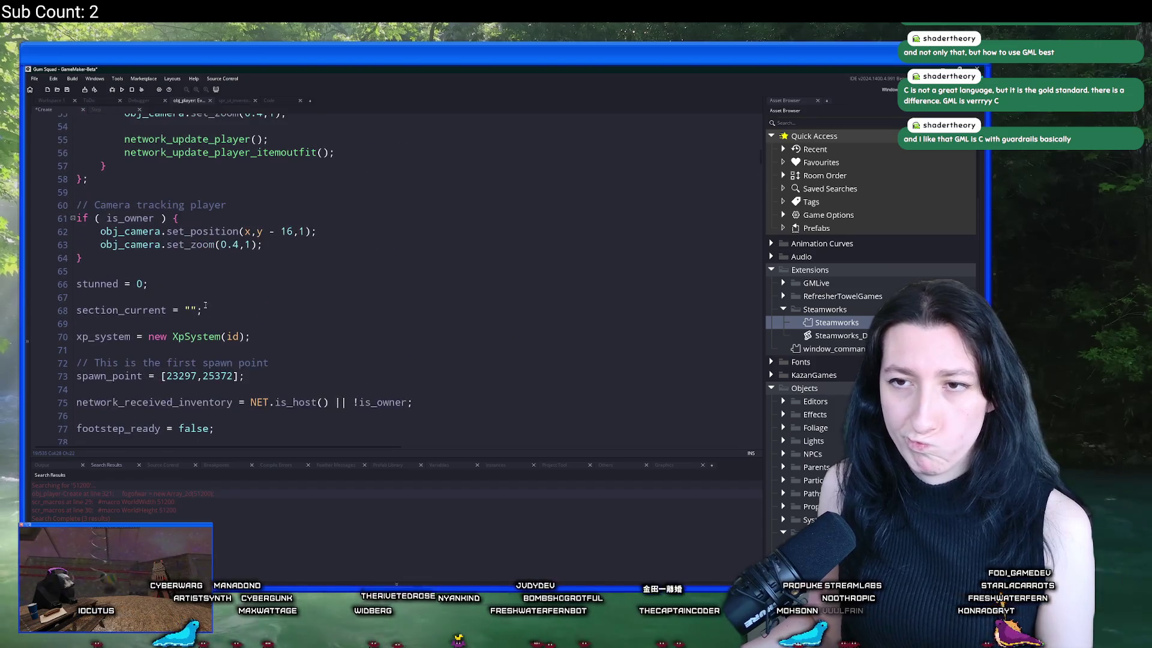
{"action": "scroll", "coordinate": [208, 293], "scroll_direction": "down", "scroll_amount": 20}
{"action": "middle_click", "coordinate": [208, 154]}
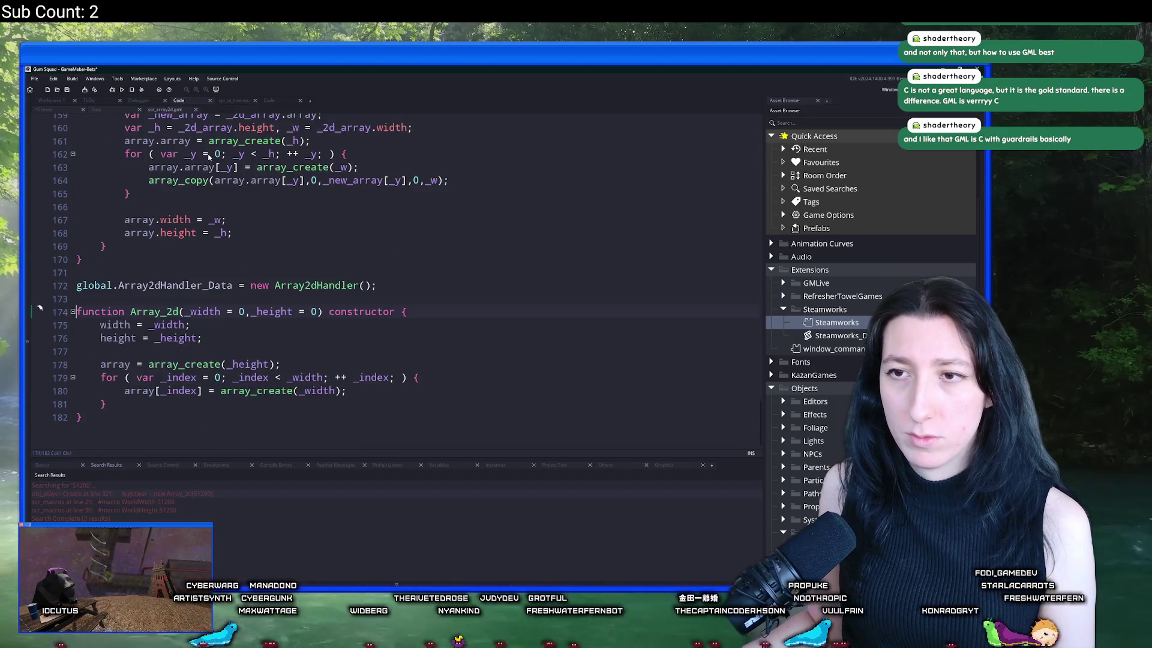
Check the Array_2d width and height fields, then return to obj_player's get_save_data code
{"action": "scroll", "coordinate": [107, 311], "scroll_direction": "up", "scroll_amount": 1}
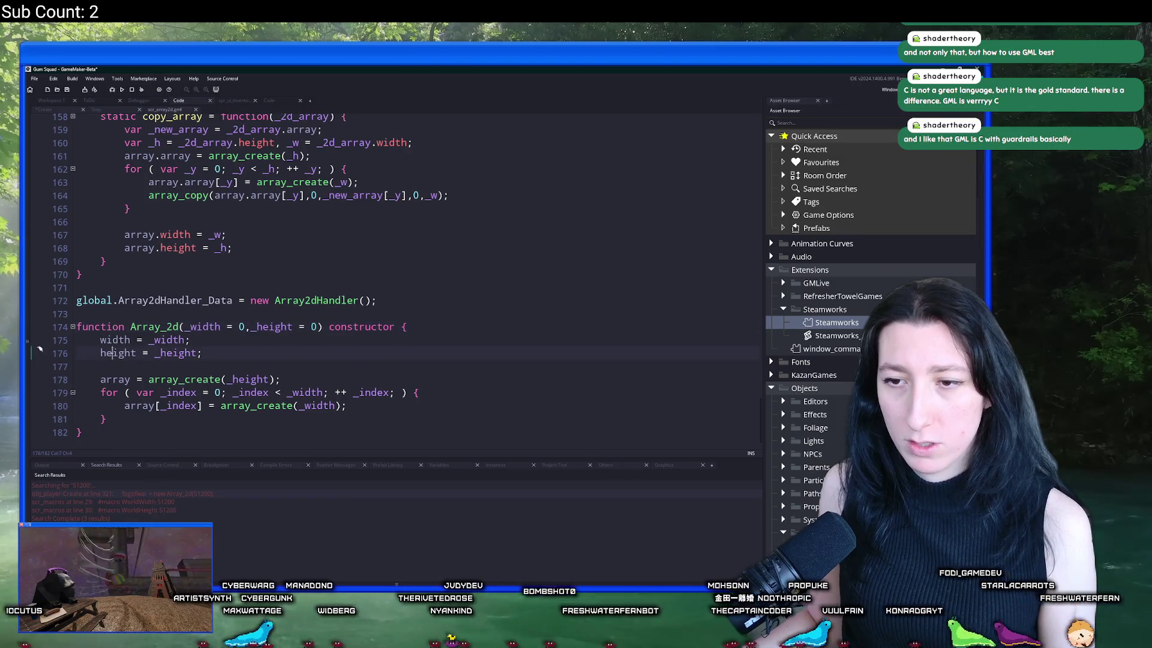
{"action": "double_click", "coordinate": [114, 340]}
{"action": "left_click", "coordinate": [111, 353]}
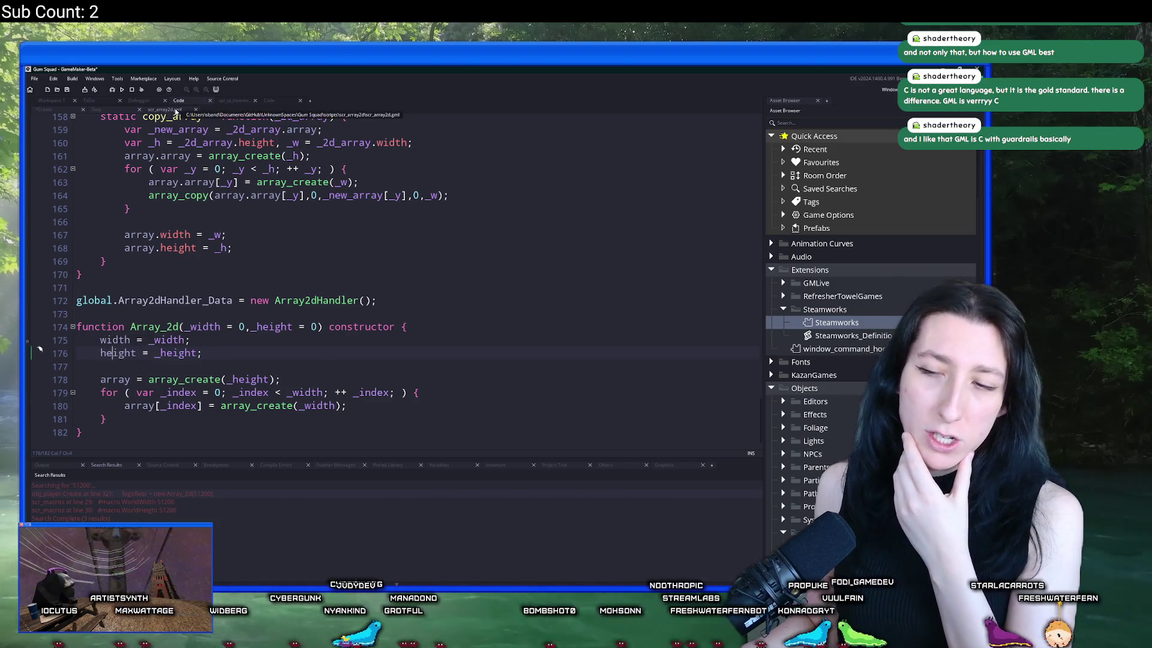
{"action": "left_click", "coordinate": [189, 100]}
{"action": "scroll", "coordinate": [198, 300], "scroll_direction": "up", "scroll_amount": 10}
{"action": "left_click_drag", "start_coordinate": [198, 342], "coordinate": [140, 68]}
{"action": "left_click", "coordinate": [136, 210]}
{"action": "scroll", "coordinate": [170, 220], "scroll_direction": "down", "scroll_amount": 1}
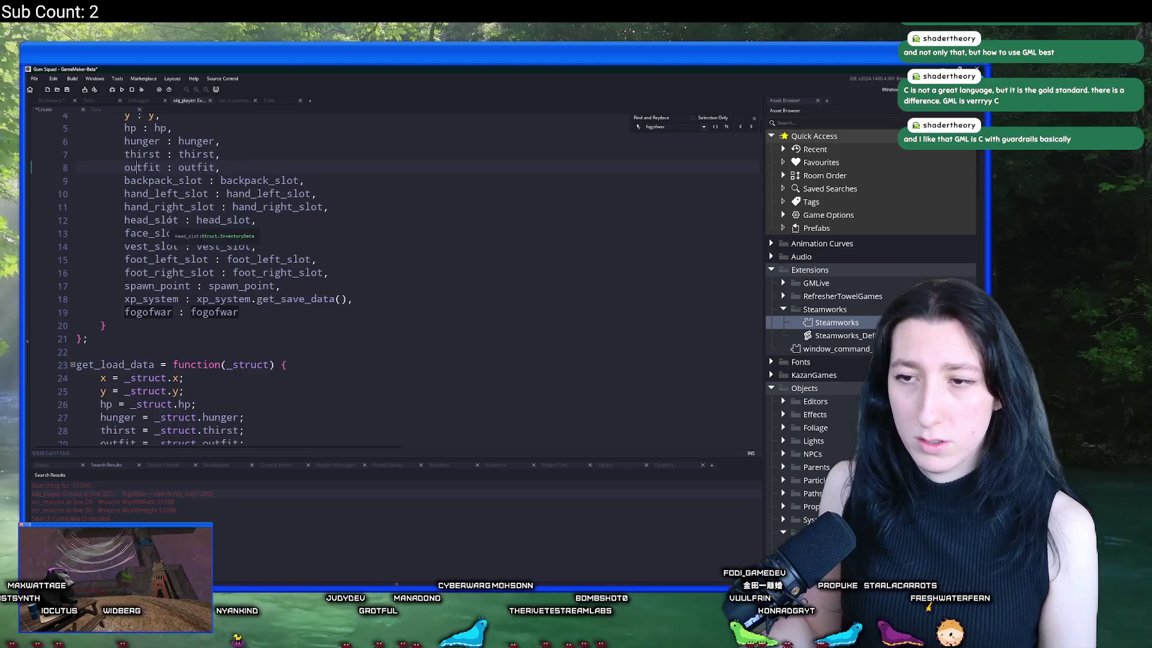
Change the fogofwar save value to json_stringify(fogofwar), removing stray characters on line 19
{"action": "left_click", "coordinate": [245, 313]}
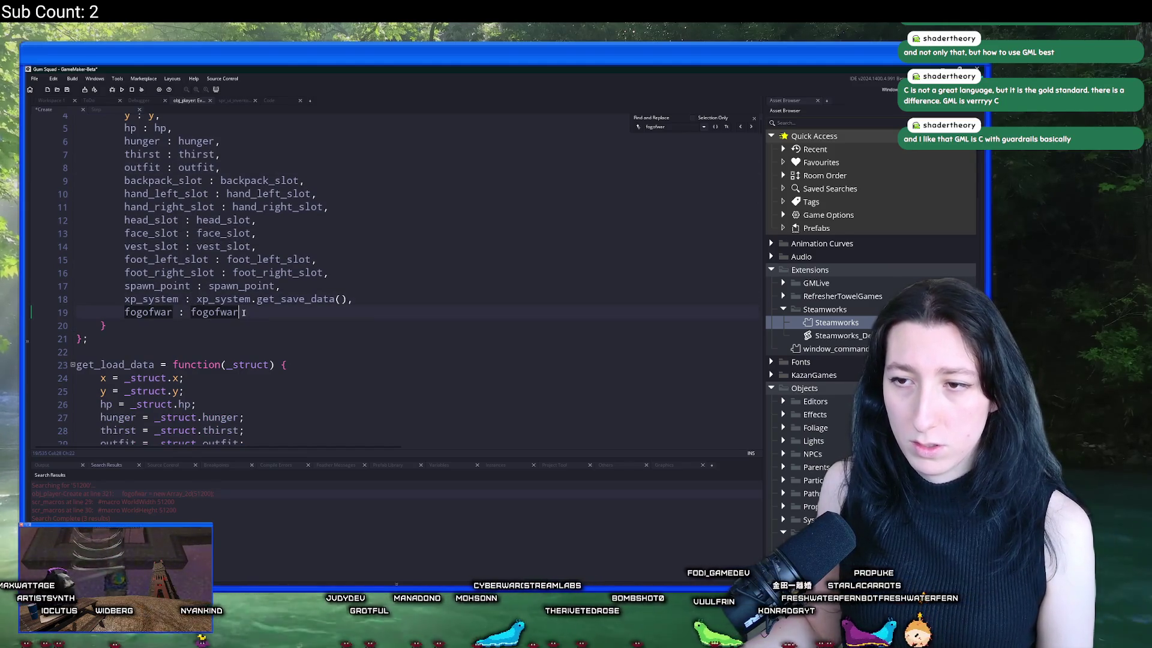
{"action": "left_click", "coordinate": [191, 312]}
{"action": "scroll", "coordinate": [192, 311], "scroll_direction": "up", "scroll_amount": 1}
{"action": "type", "text": "json"}
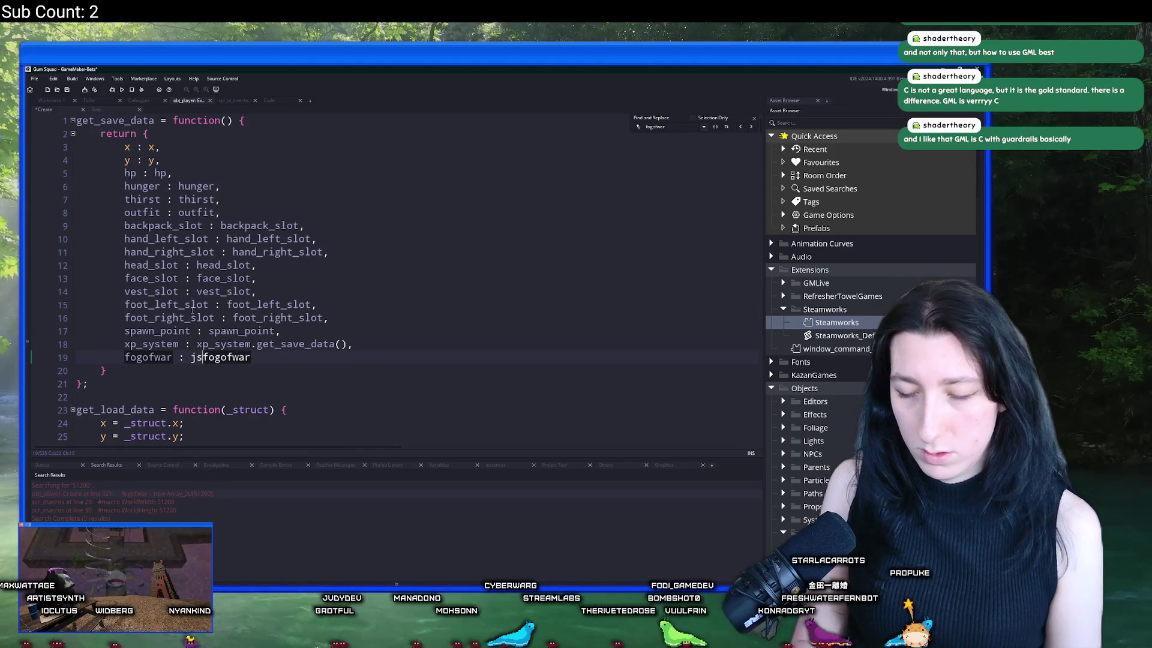
{"action": "key", "text": "BackSpace"}
{"action": "key", "text": "BackSpace"}
{"action": "key", "text": "BackSpace"}
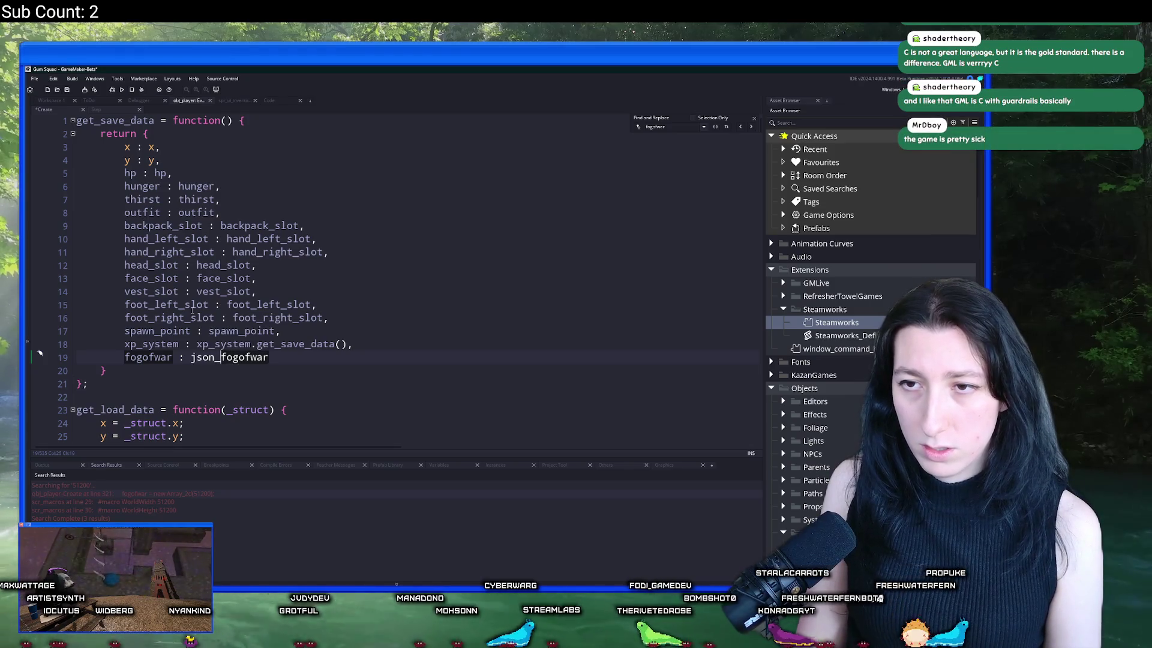
{"action": "key", "text": "BackSpace"}
{"action": "scroll", "coordinate": [223, 246], "scroll_direction": "down", "scroll_amount": 3}
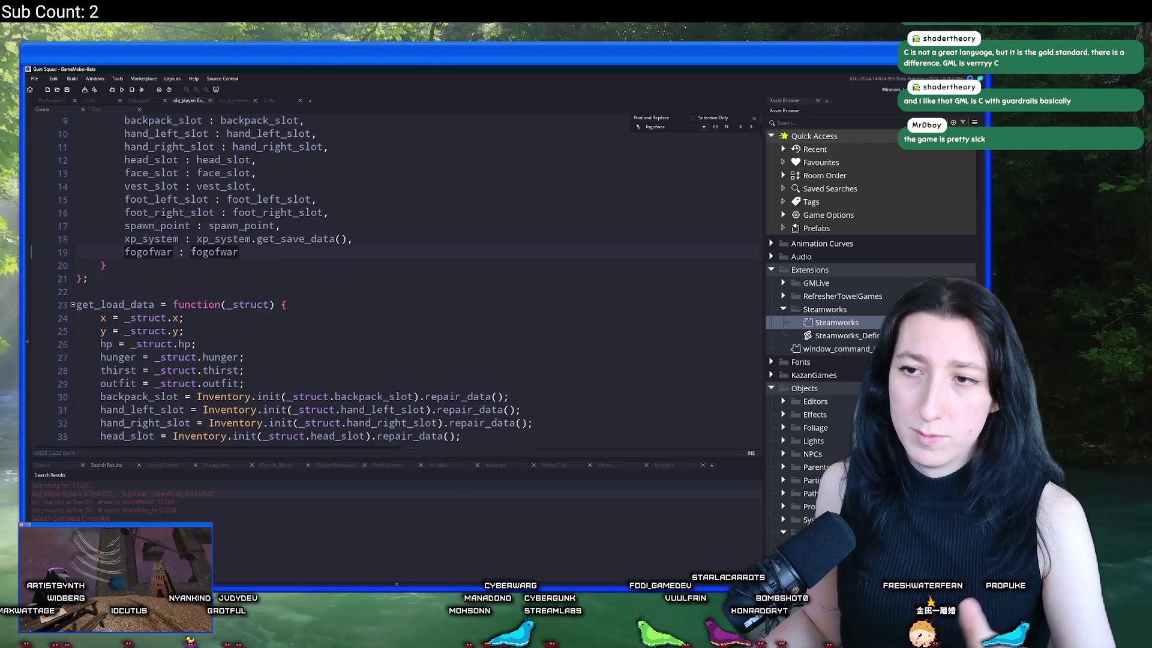
{"action": "scroll", "coordinate": [180, 252], "scroll_direction": "up", "scroll_amount": 3}
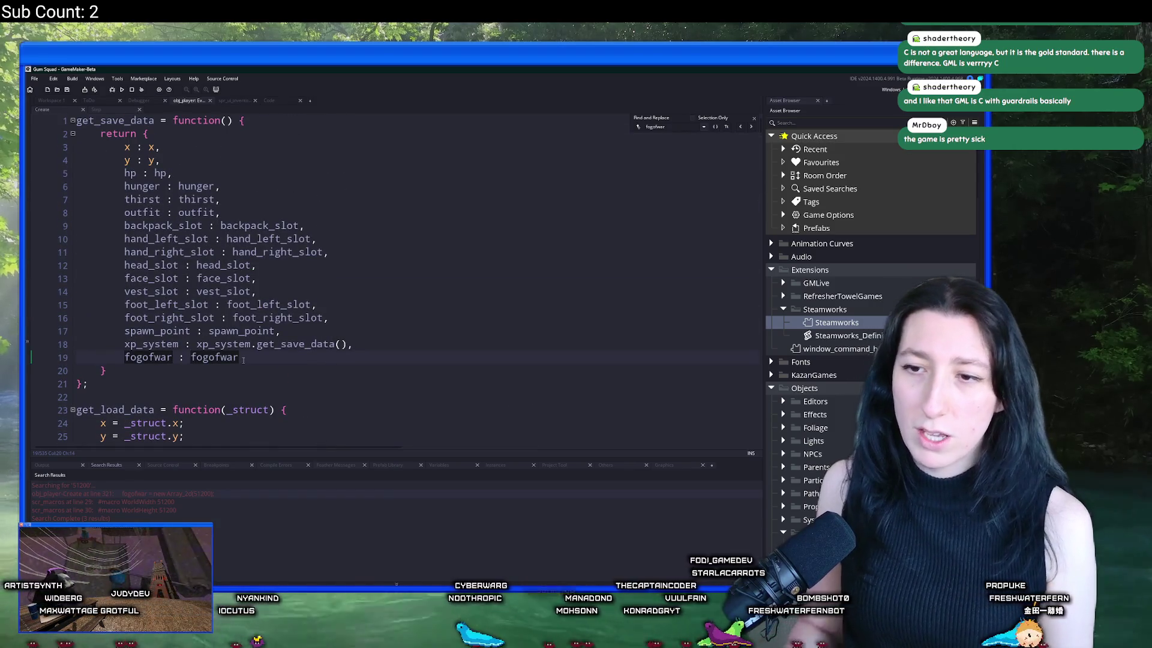
{"action": "type", "text": "json_enc"}
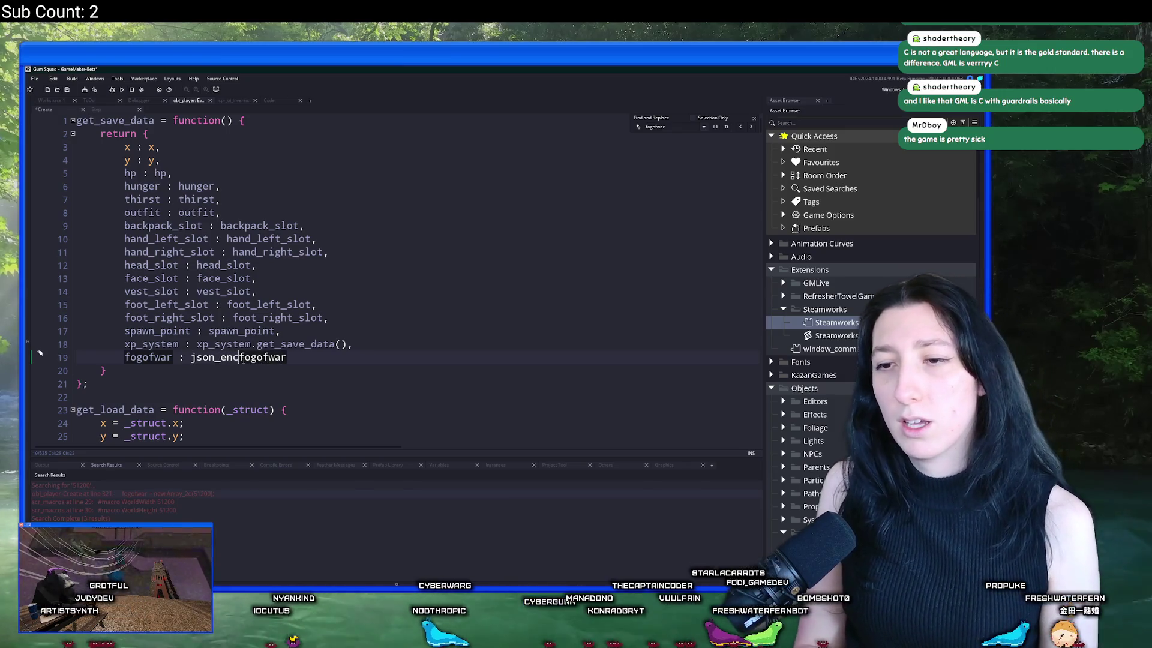
{"action": "key", "text": "BackSpace"}
{"action": "key", "text": "BackSpace"}
{"action": "key", "text": "BackSpace"}
{"action": "type", "text": "stringify(fogofwar"}
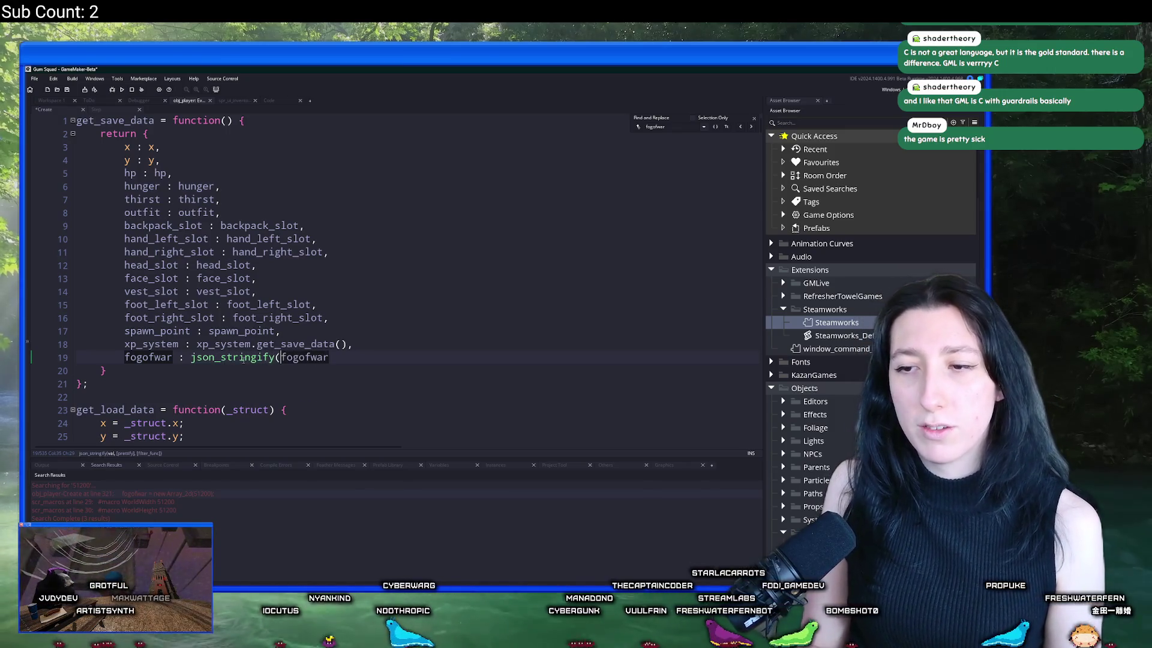
{"action": "type", "text": ")"}
{"action": "scroll", "coordinate": [366, 316], "scroll_direction": "down", "scroll_amount": 4}
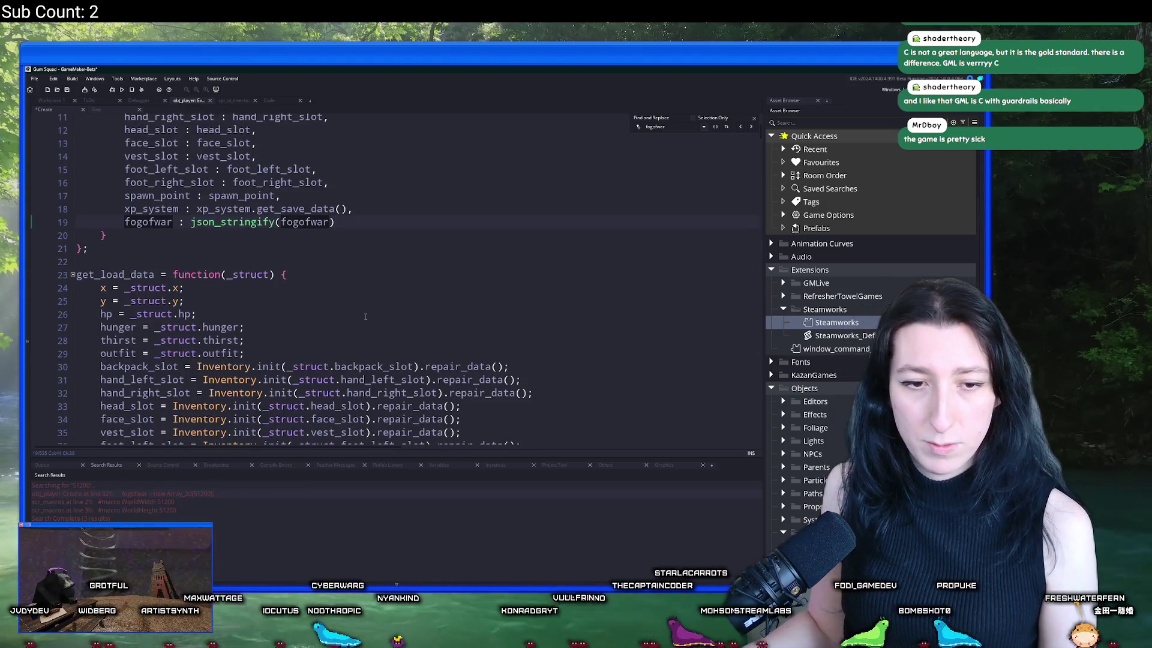
{"action": "scroll", "coordinate": [365, 316], "scroll_direction": "down", "scroll_amount": 5}
Duplicate the foot_right_slot load line into fogofwar = json_parse(_struct.fogofwar)
{"action": "left_click", "coordinate": [394, 292]}
{"action": "scroll", "coordinate": [394, 292], "scroll_direction": "down", "scroll_amount": 1}
{"action": "scroll", "coordinate": [500, 324], "scroll_direction": "up", "scroll_amount": 3}
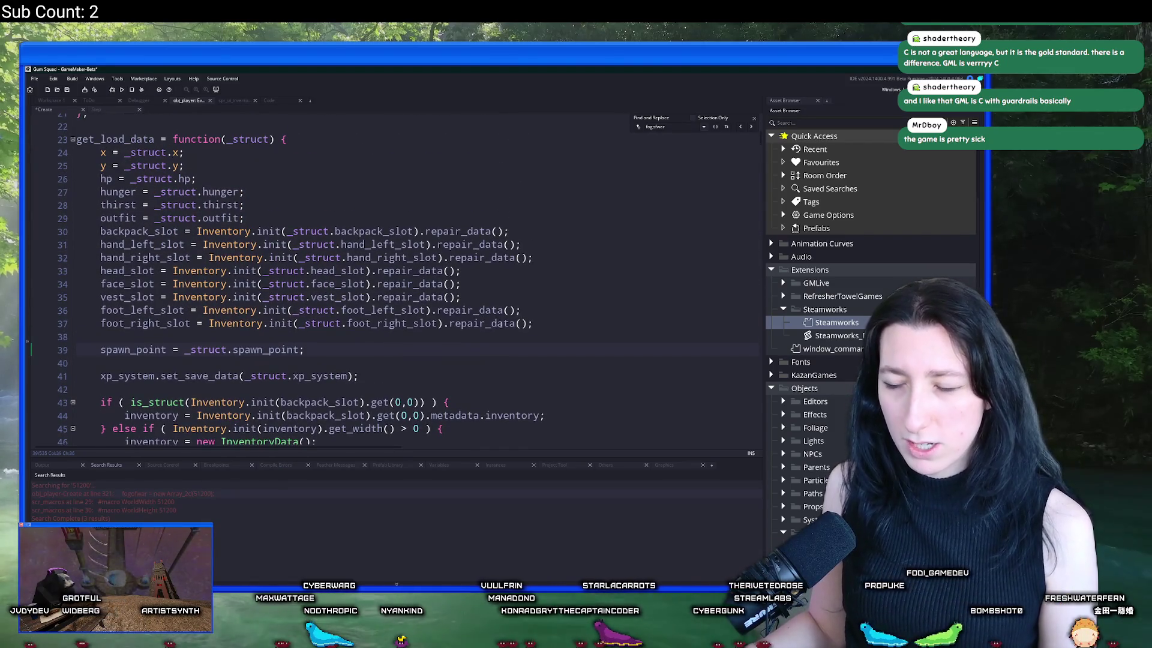
{"action": "left_click", "coordinate": [533, 324]}
{"action": "key", "text": "ctrl+d"}
{"action": "double_click", "coordinate": [144, 336]}
{"action": "type", "text": "fogofwar = Inventory.init(_struct.foot_right_slot).repair_data();"}
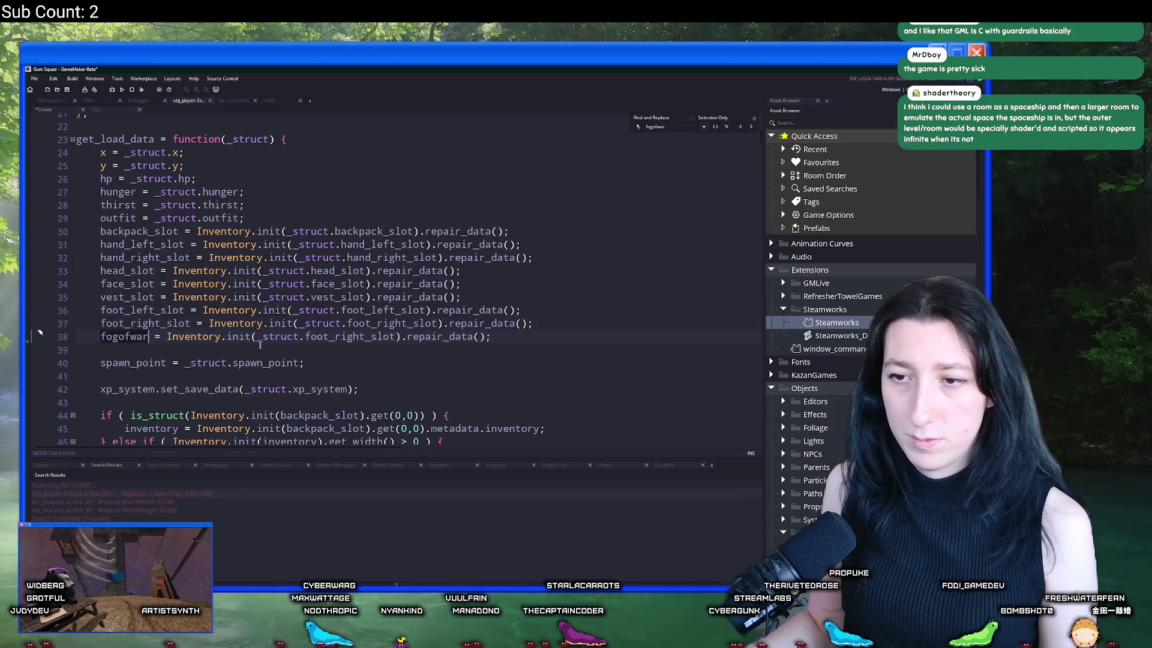
{"action": "left_click_drag", "start_coordinate": [166, 337], "coordinate": [496, 342]}
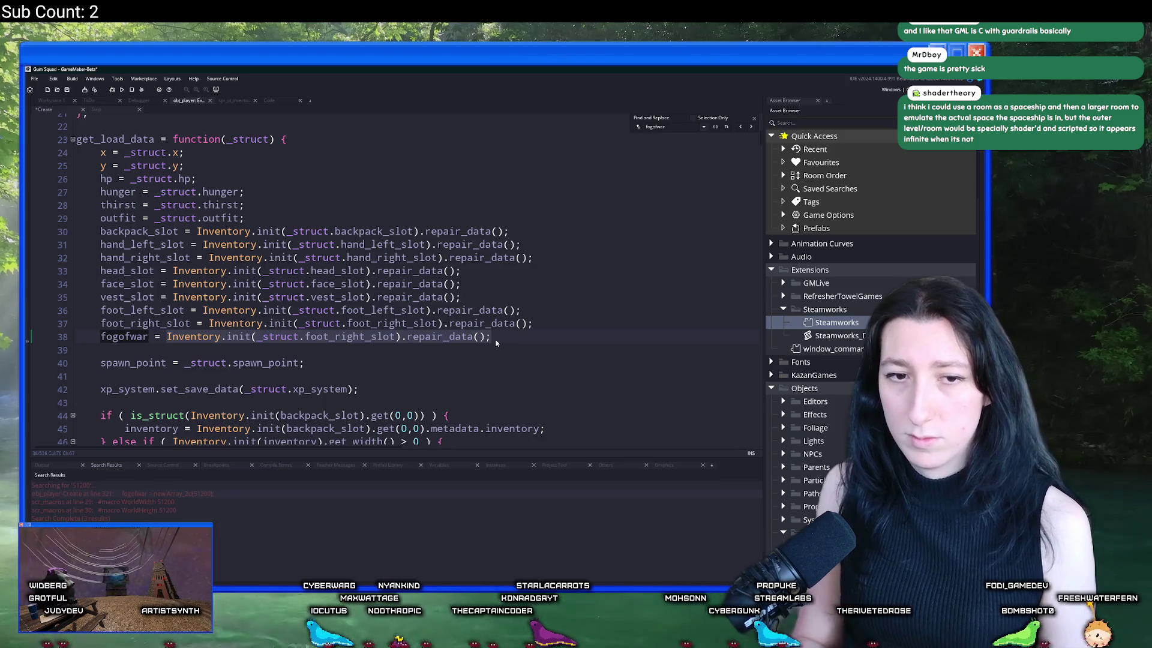
{"action": "type", "text": "json"}
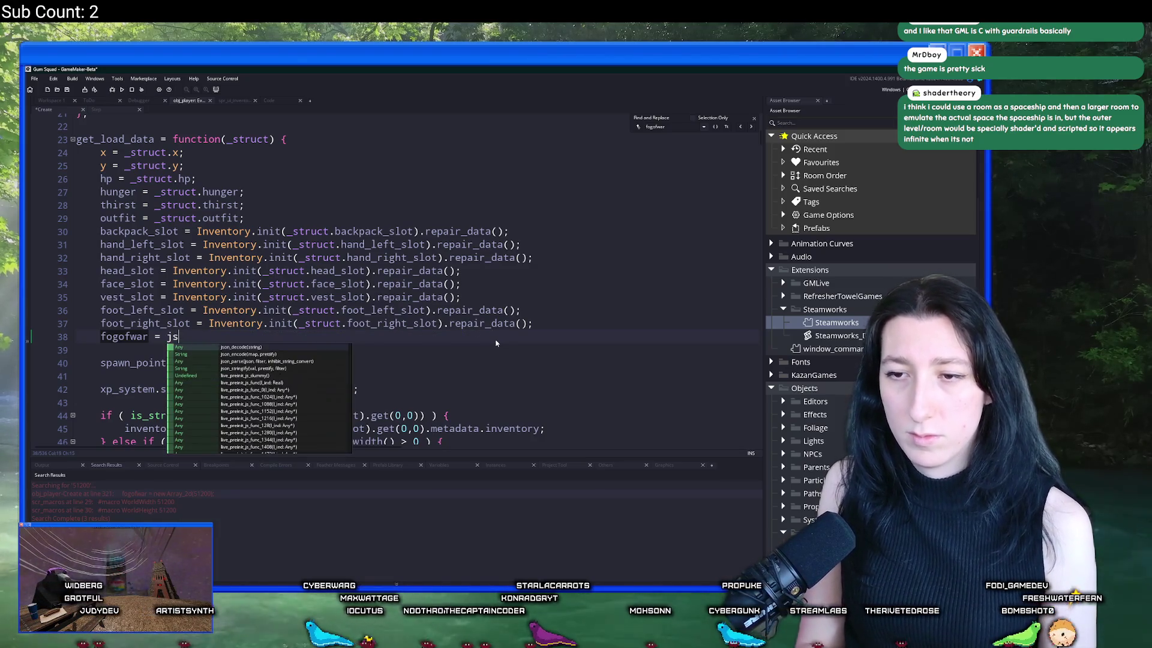
{"action": "type", "text": "_"}
{"action": "key", "text": "Down"}
{"action": "key", "text": "Down"}
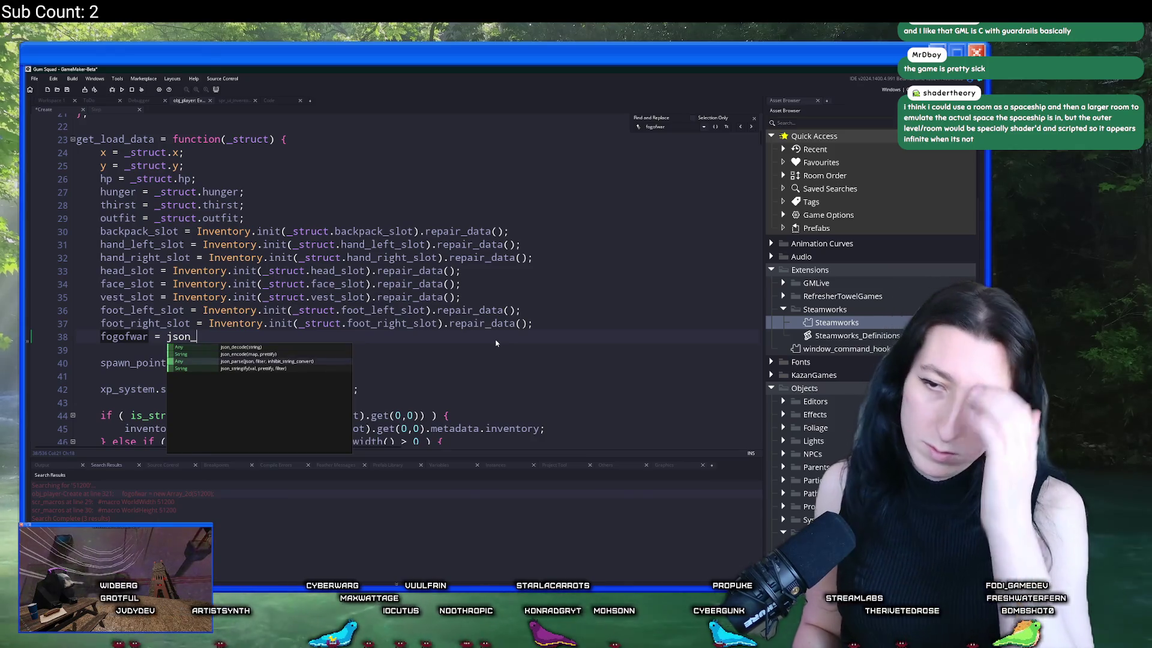
{"action": "key", "text": "Return"}
{"action": "type", "text": "fogofwar"}
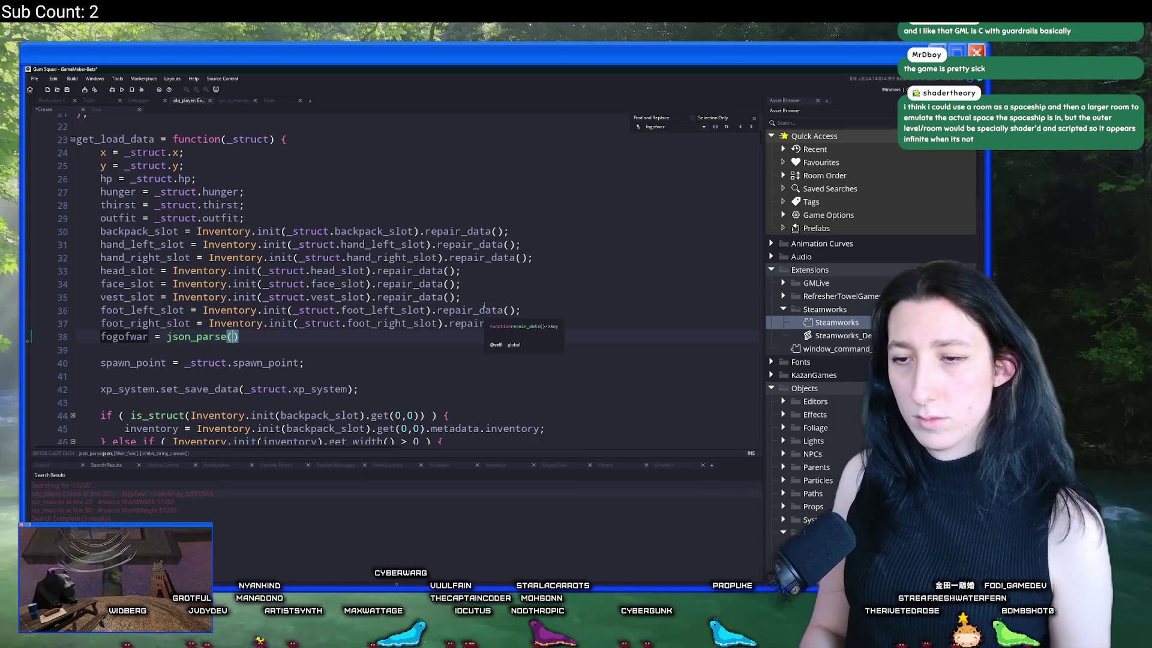
{"action": "key", "text": "ctrl+Left"}
{"action": "type", "text": "_struct."}
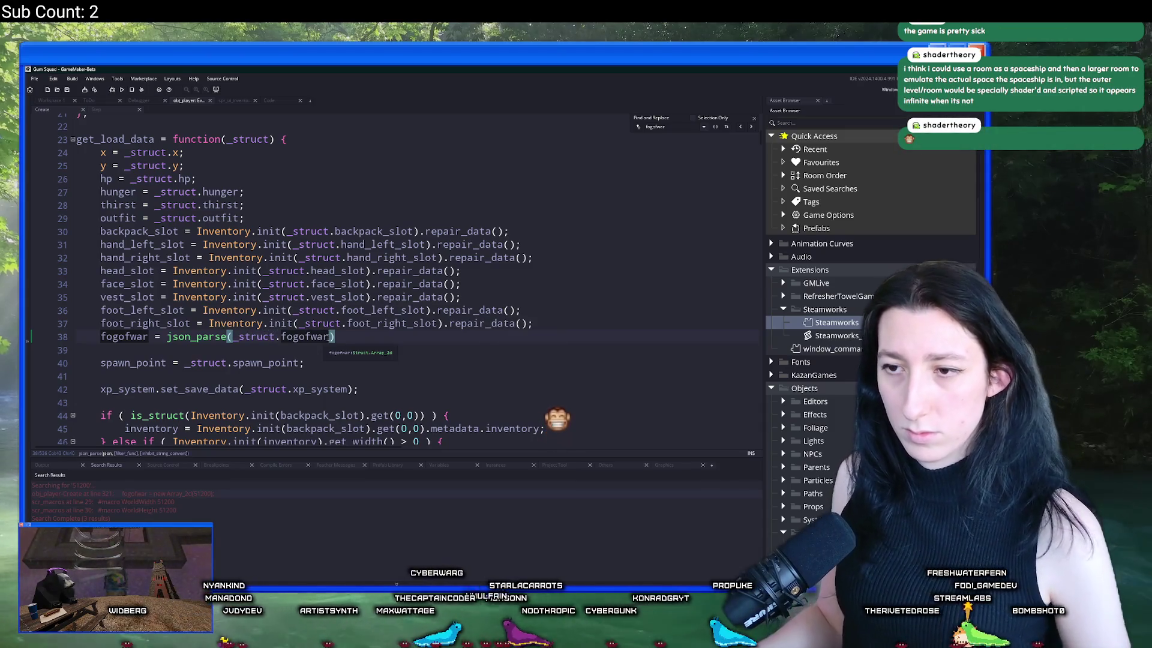
Remove the json_parse and json_stringify wrappers so save and load use plain fogofwar
{"action": "left_click", "coordinate": [242, 337]}
{"action": "left_click", "coordinate": [233, 337]}
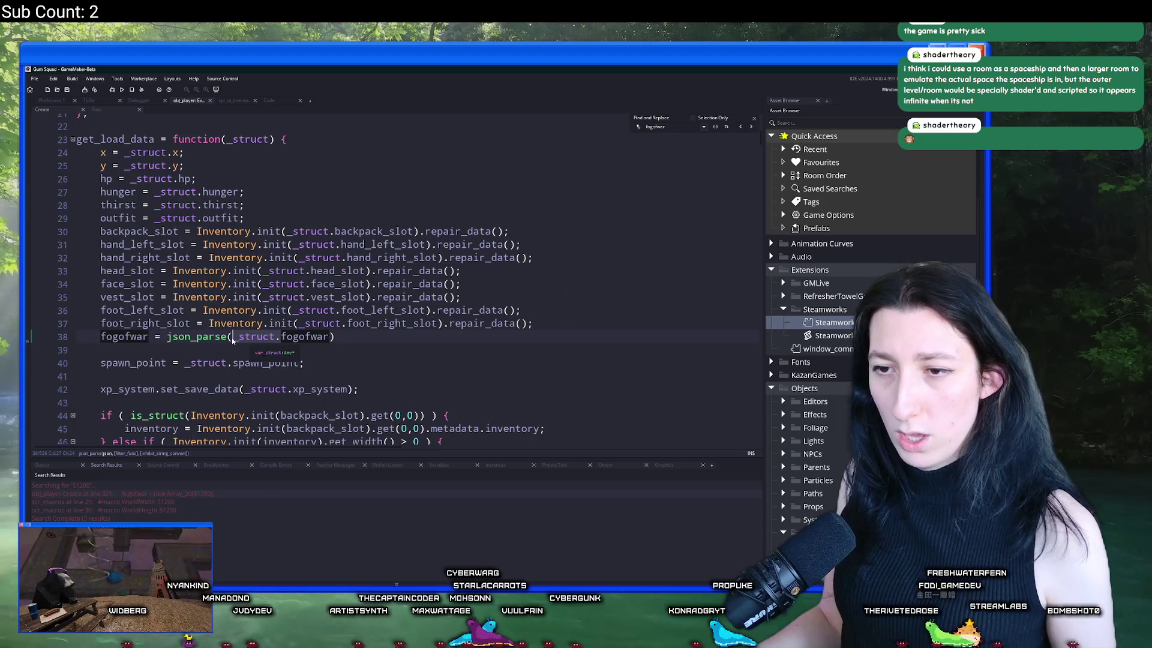
{"action": "left_click", "coordinate": [167, 338]}
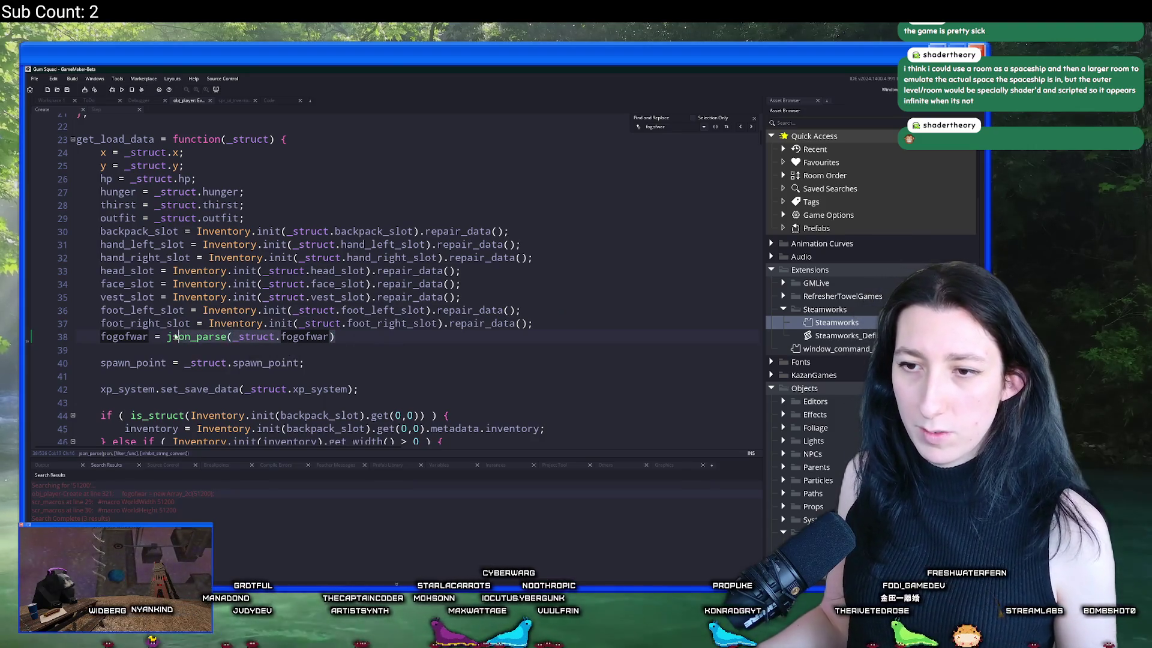
{"action": "scroll", "coordinate": [233, 316], "scroll_direction": "up", "scroll_amount": 5}
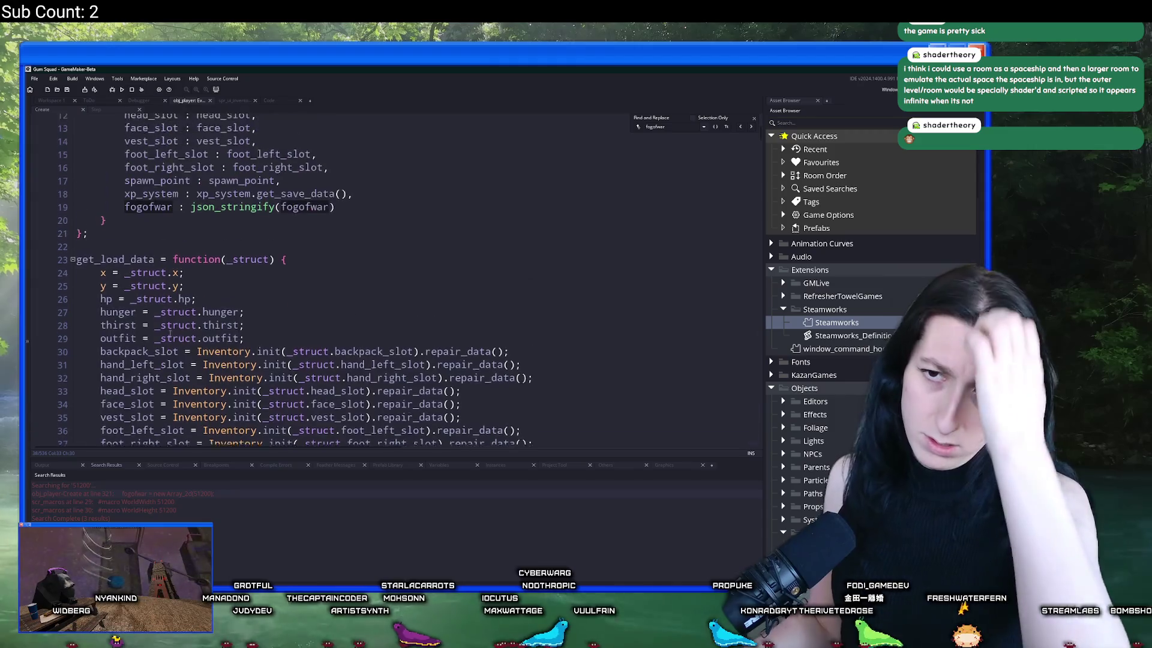
{"action": "scroll", "coordinate": [233, 316], "scroll_direction": "up", "scroll_amount": 2}
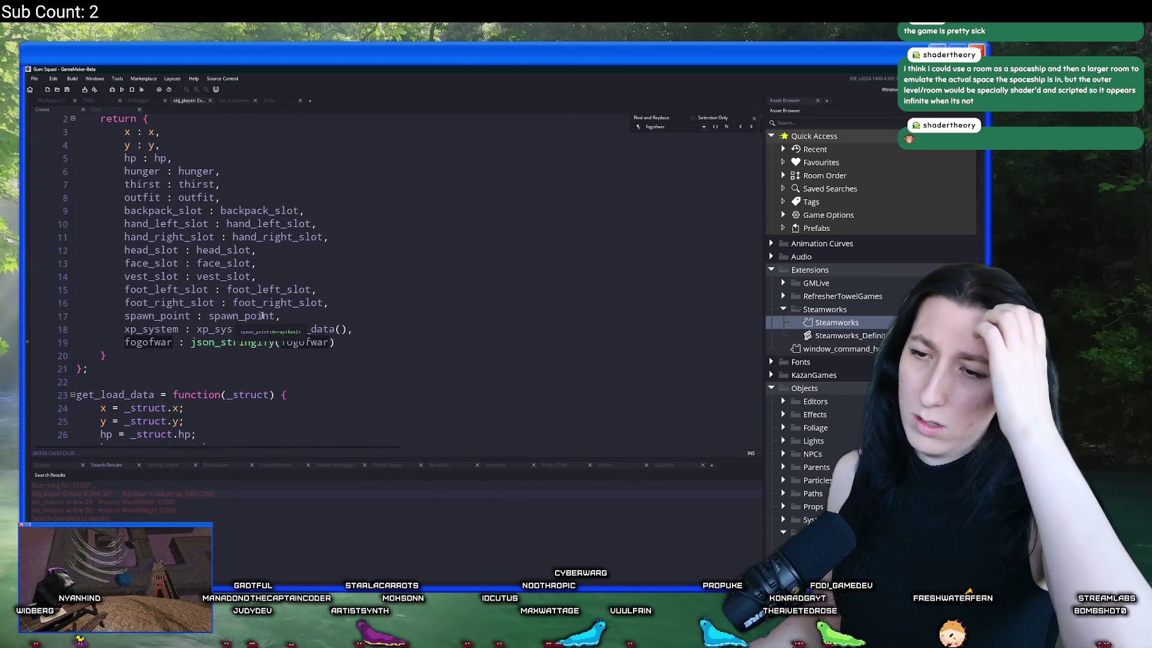
{"action": "left_click_drag", "start_coordinate": [190, 342], "coordinate": [282, 342]}
{"action": "key", "text": "BackSpace"}
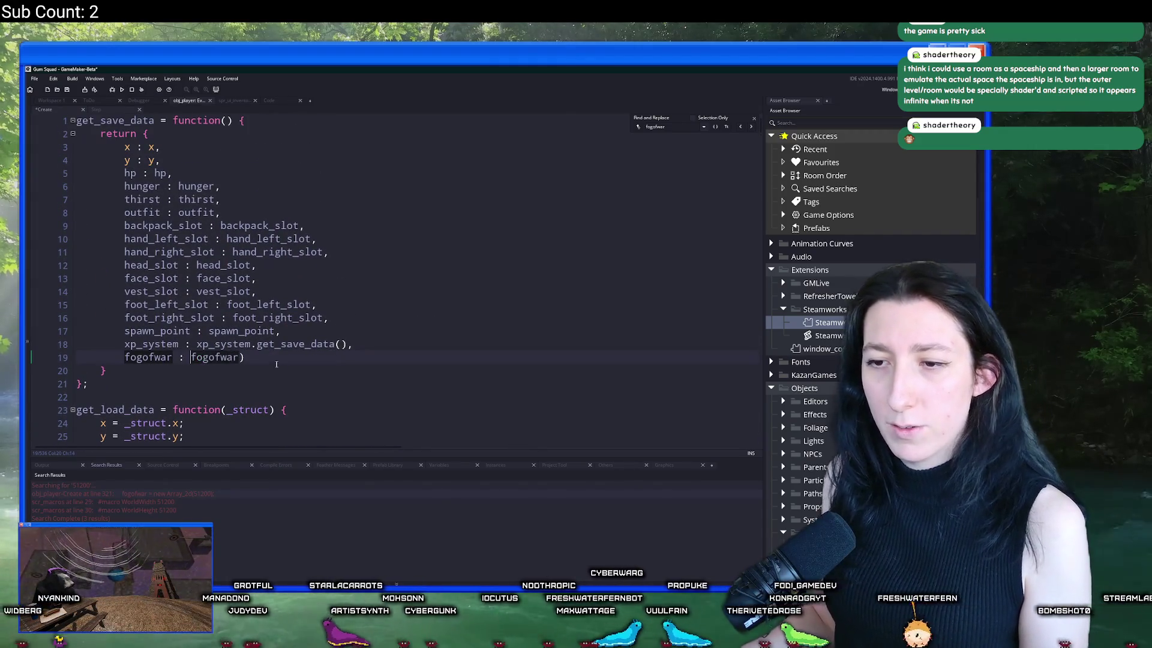
{"action": "key", "text": "BackSpace"}
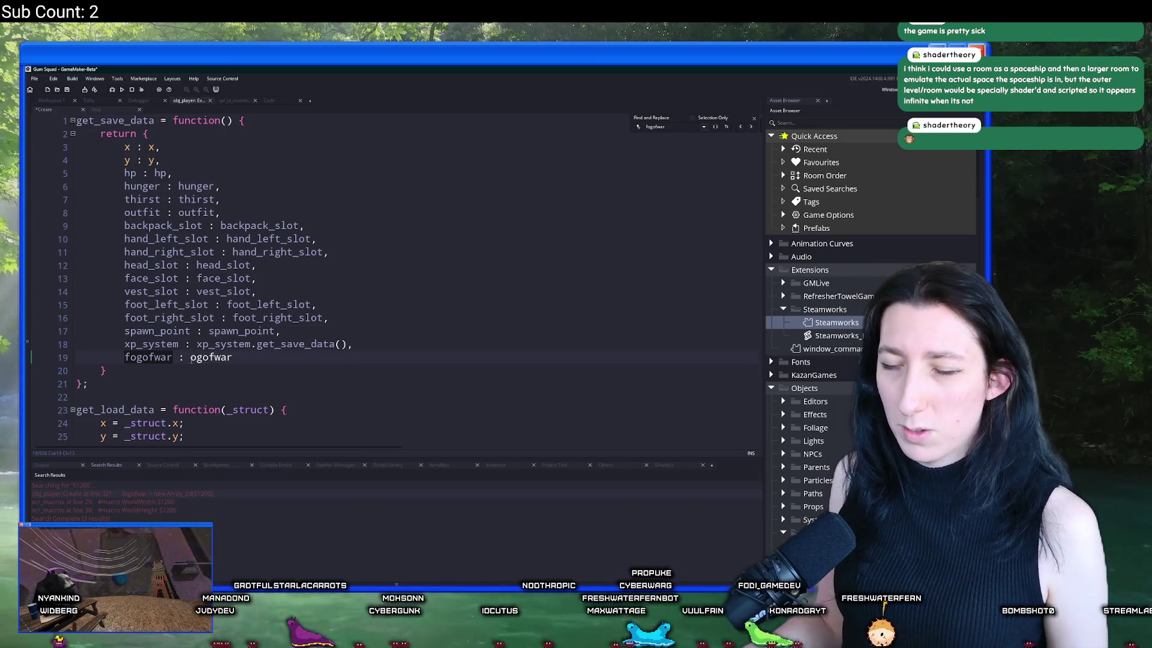
{"action": "type", "text": "f"}
{"action": "key", "text": "Escape"}
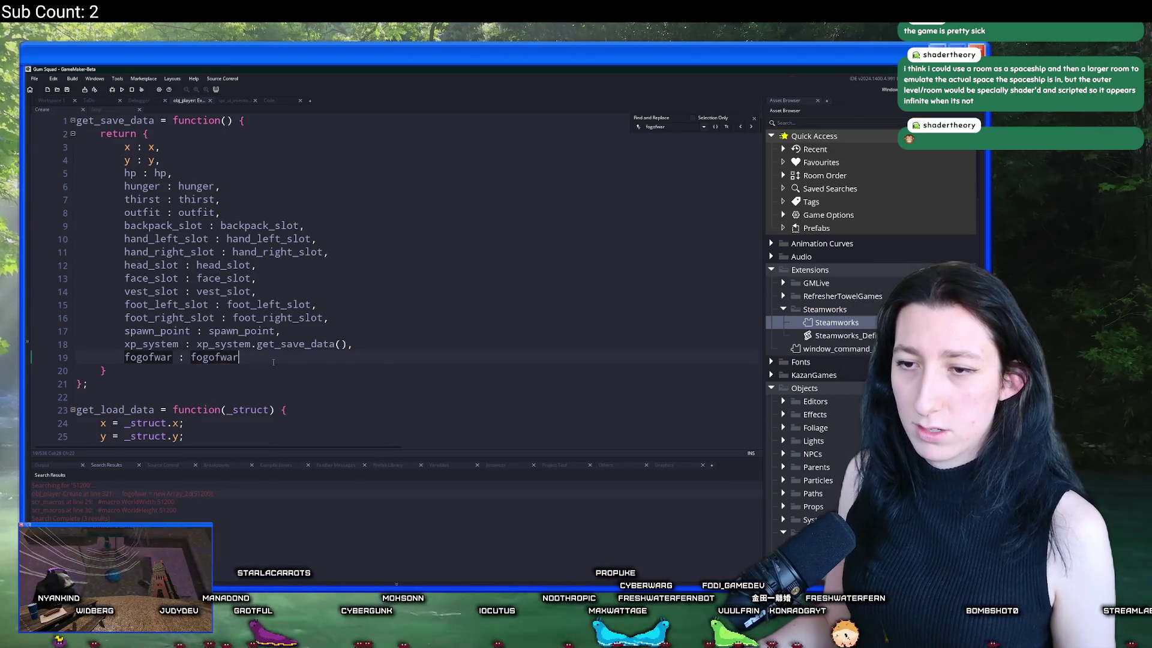
{"action": "scroll", "coordinate": [274, 362], "scroll_direction": "down", "scroll_amount": 2}
{"action": "left_click", "coordinate": [755, 119]}
Undo an accidental paste of _struct.fogofwar after the spawn point line
{"action": "scroll", "coordinate": [339, 297], "scroll_direction": "down", "scroll_amount": 4}
{"action": "scroll", "coordinate": [338, 296], "scroll_direction": "down", "scroll_amount": 6}
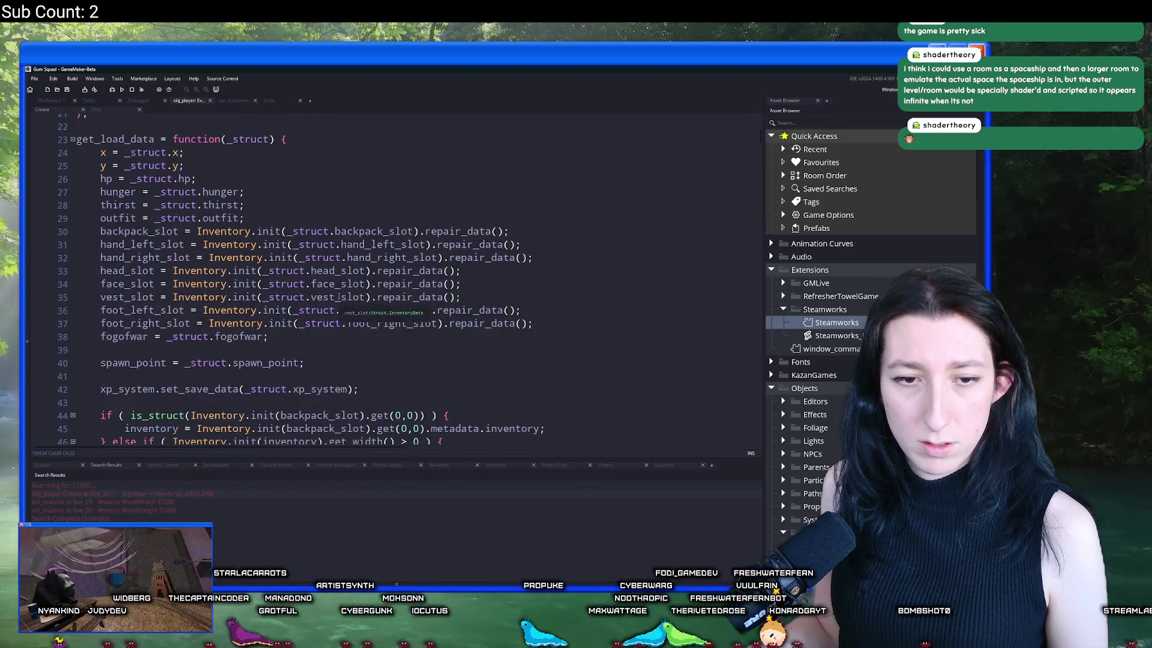
{"action": "scroll", "coordinate": [339, 294], "scroll_direction": "down", "scroll_amount": 4}
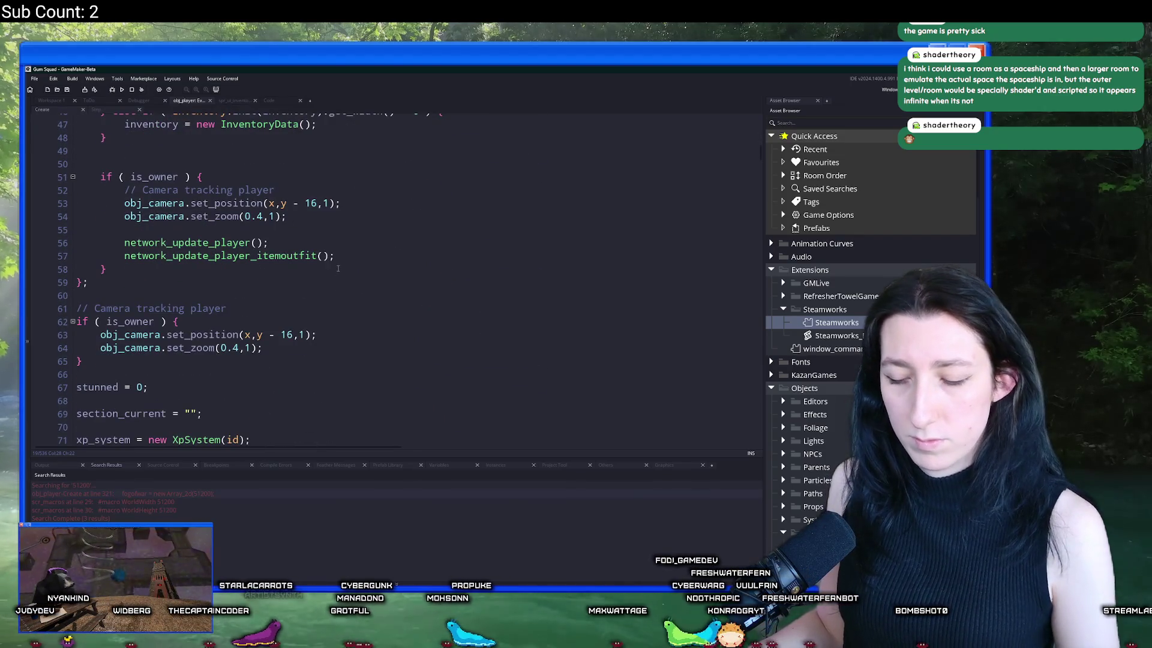
{"action": "scroll", "coordinate": [338, 268], "scroll_direction": "up", "scroll_amount": 4}
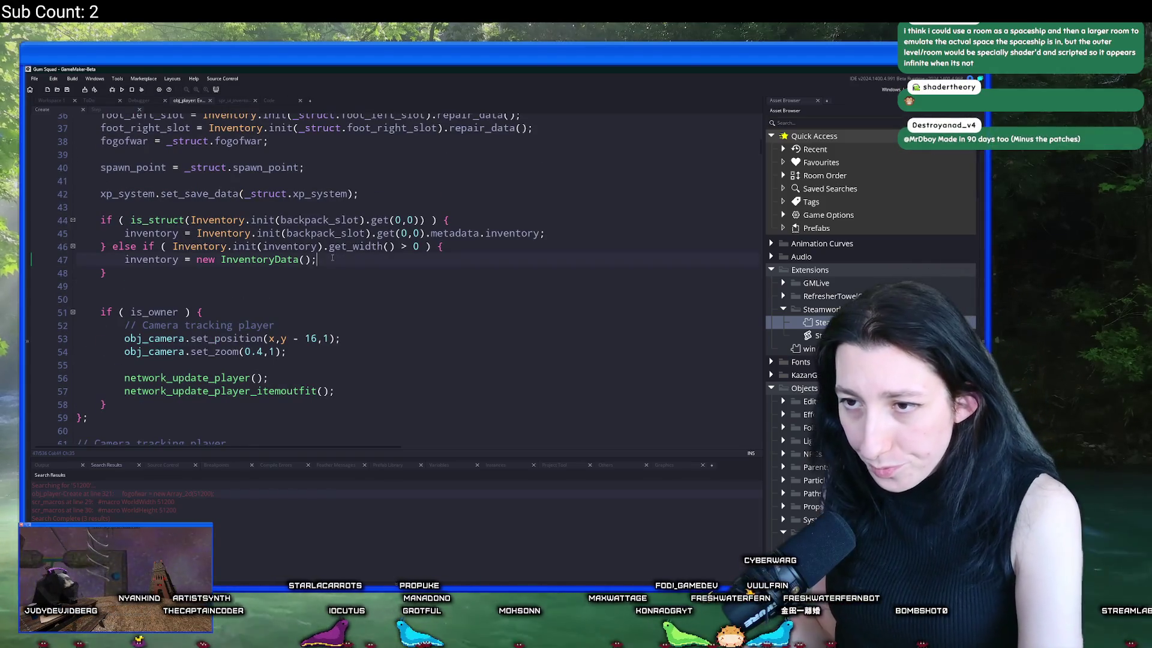
{"action": "scroll", "coordinate": [348, 232], "scroll_direction": "down", "scroll_amount": 4}
{"action": "scroll", "coordinate": [349, 232], "scroll_direction": "down", "scroll_amount": 4}
{"action": "left_click", "coordinate": [316, 267]}
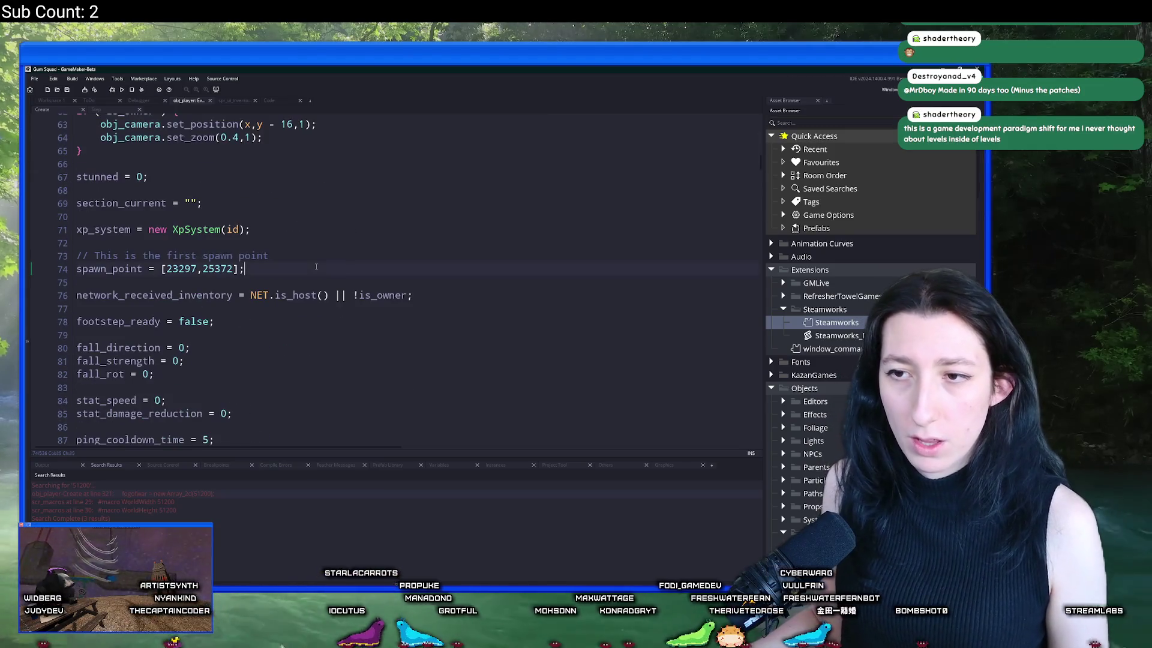
{"action": "type", "text": "_struct.fogofwar"}
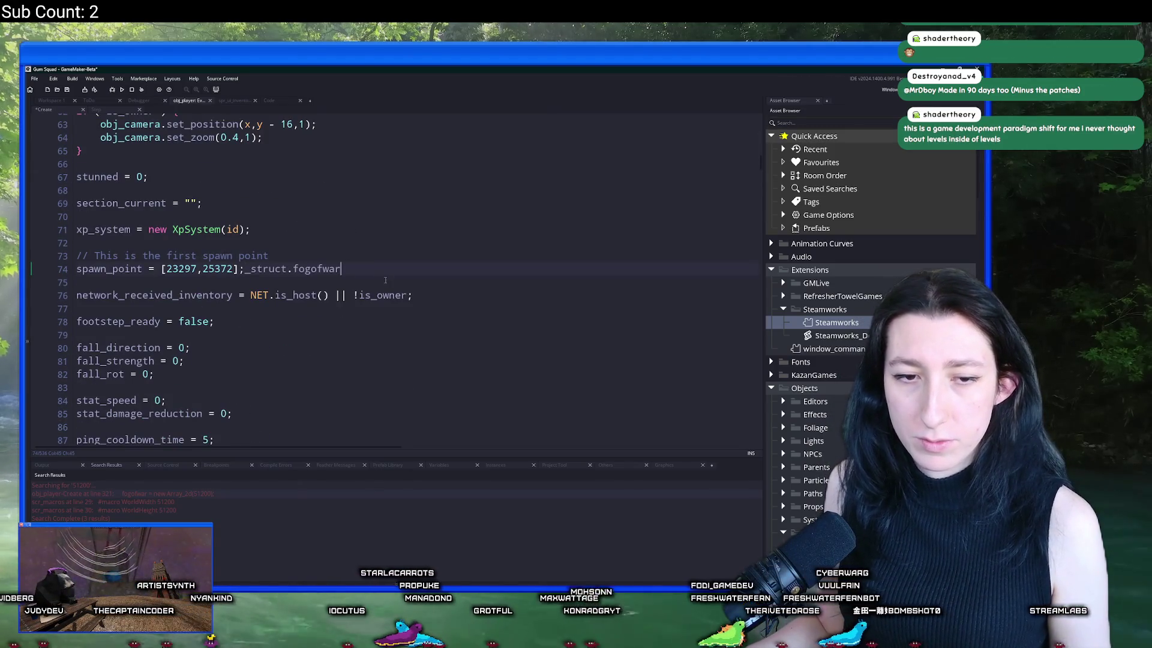
{"action": "key", "text": "ctrl+z"}
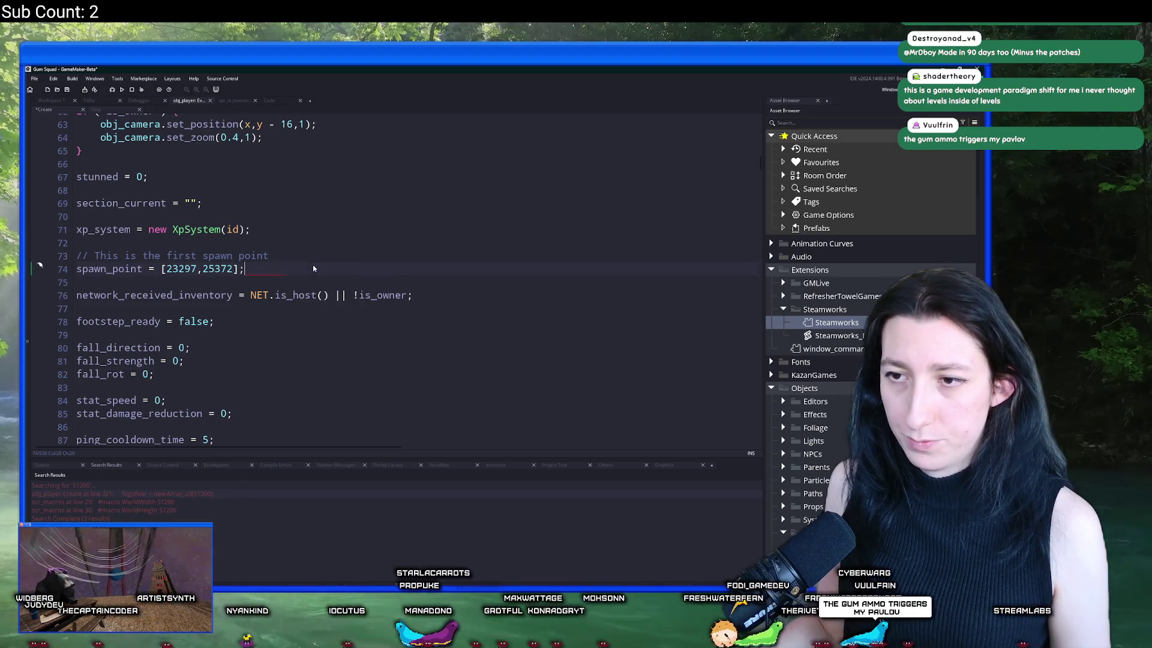
{"action": "left_click", "coordinate": [95, 112]}
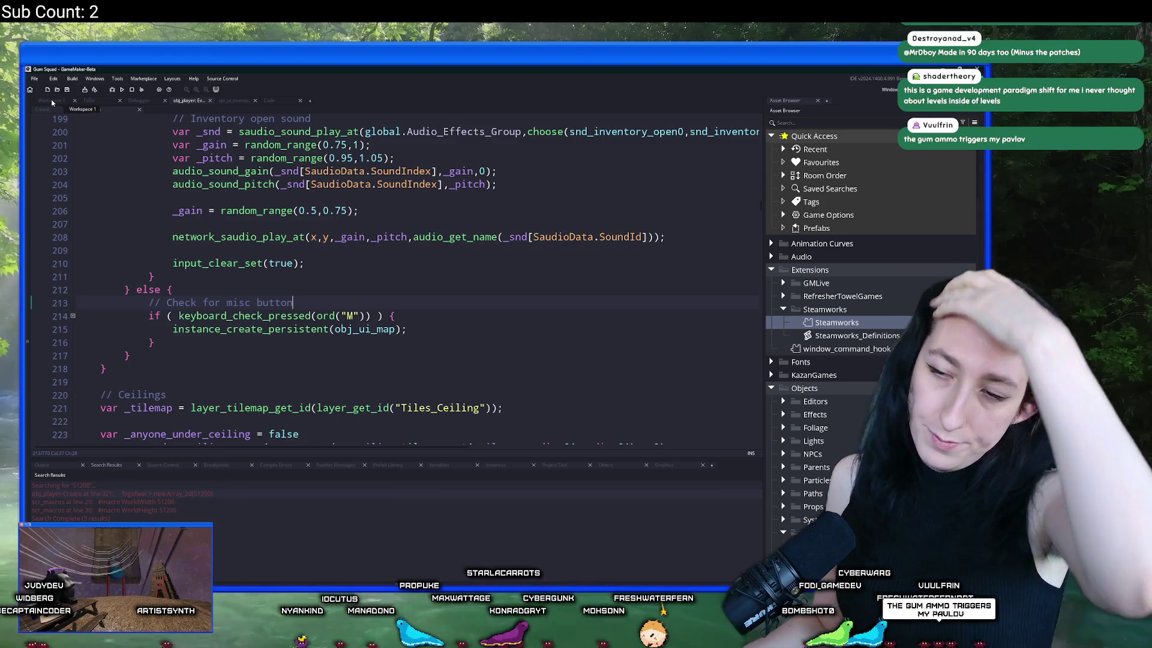
Look over obj_player's Create and Step event code, dismissing the asset search
{"action": "left_click", "coordinate": [295, 210]}
{"action": "key", "text": "ctrl+t"}
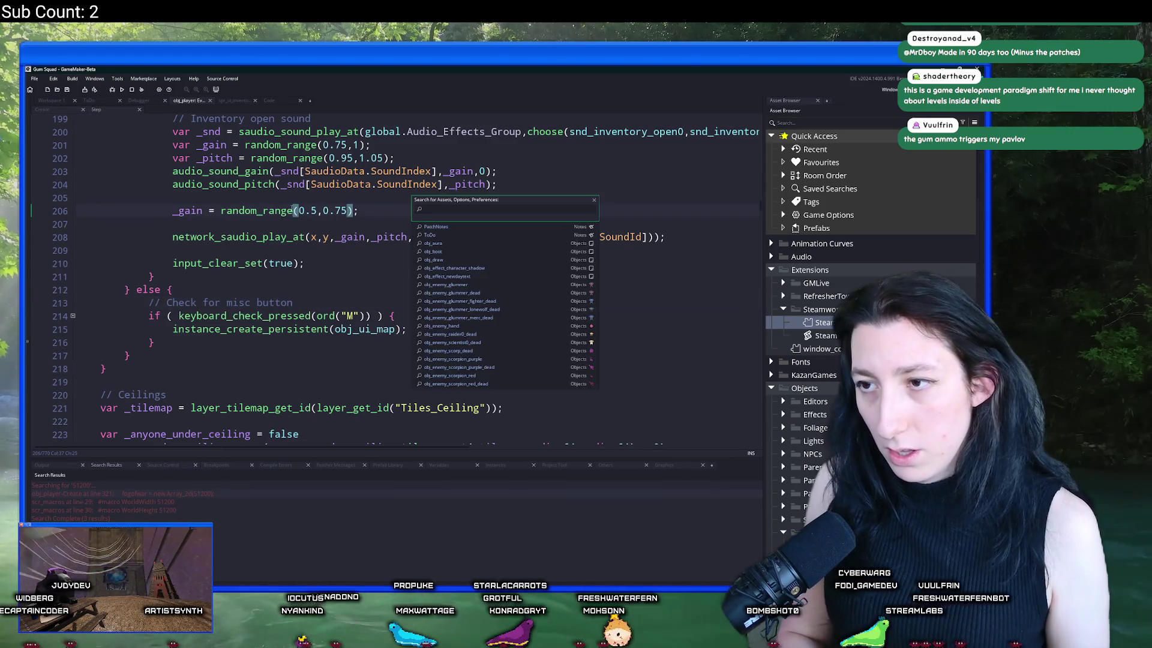
{"action": "key", "text": "Escape"}
{"action": "scroll", "coordinate": [180, 156], "scroll_direction": "up", "scroll_amount": 6}
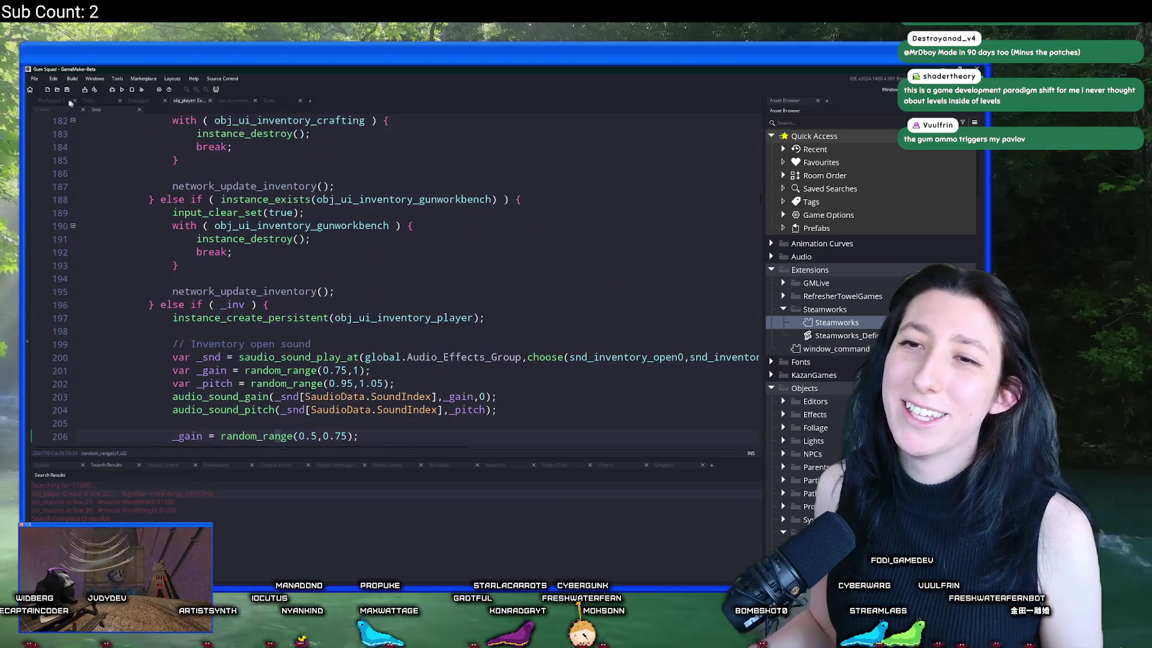
{"action": "left_click", "coordinate": [56, 110]}
{"action": "scroll", "coordinate": [82, 115], "scroll_direction": "down", "scroll_amount": 6}
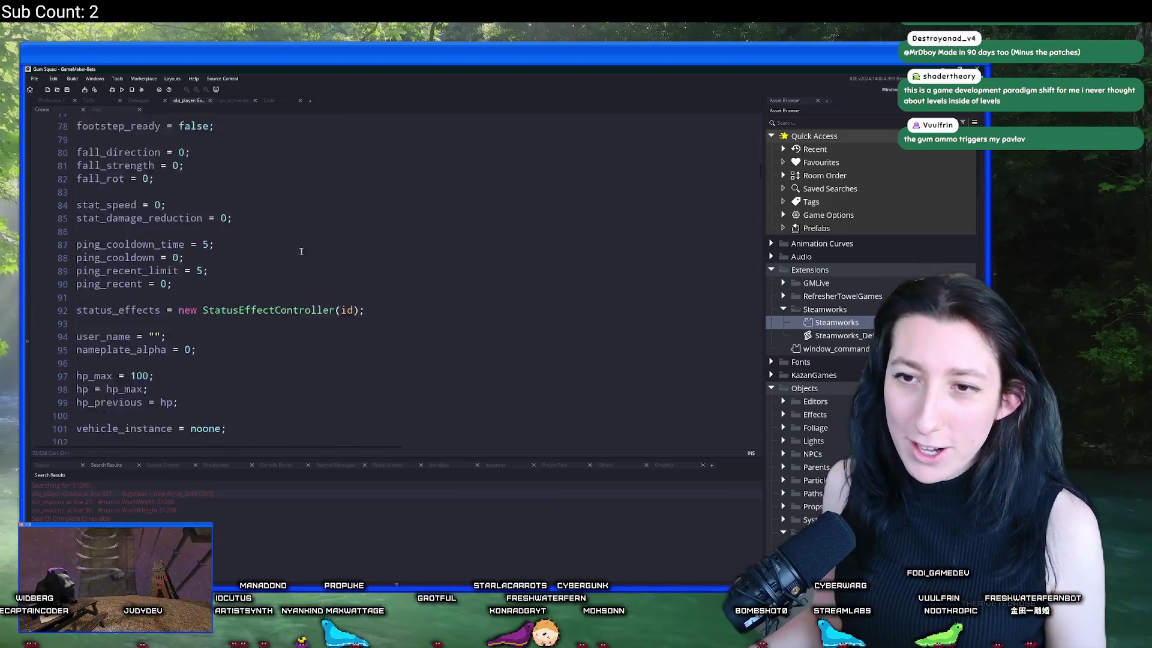
{"action": "left_click", "coordinate": [97, 111]}
{"action": "scroll", "coordinate": [420, 270], "scroll_direction": "up", "scroll_amount": 10}
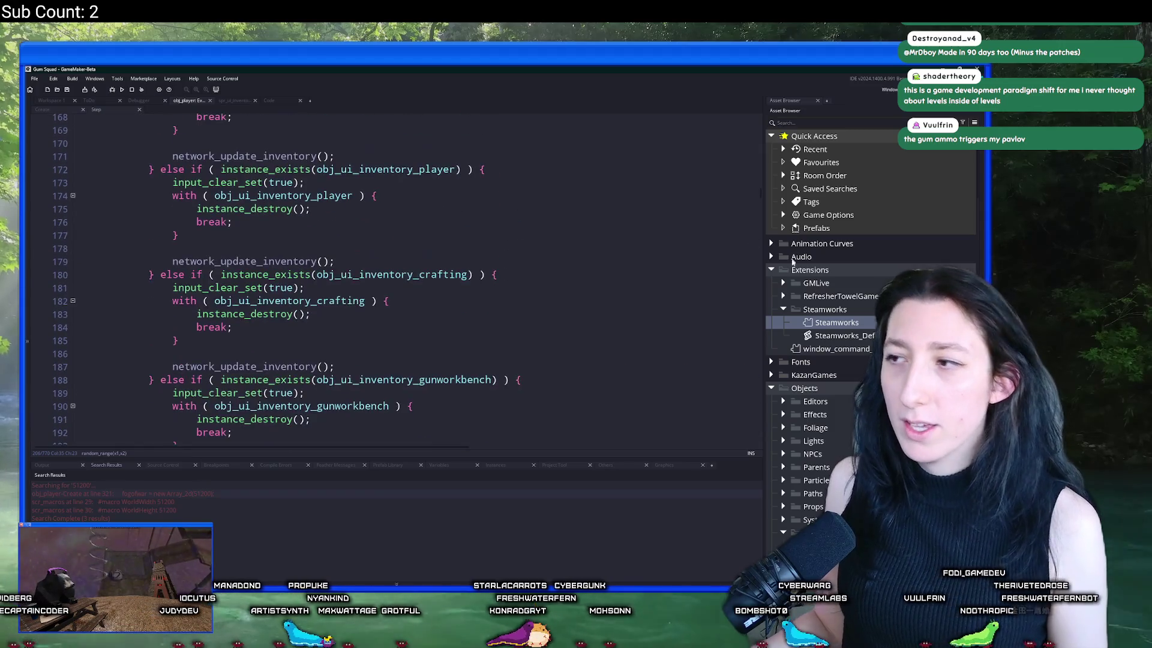
{"action": "scroll", "coordinate": [600, 180], "scroll_direction": "up", "scroll_amount": 20}
Add blank lines after line 2, begin typing fogofwarAra, and jump to Array2d's definition
{"action": "left_click", "coordinate": [375, 138]}
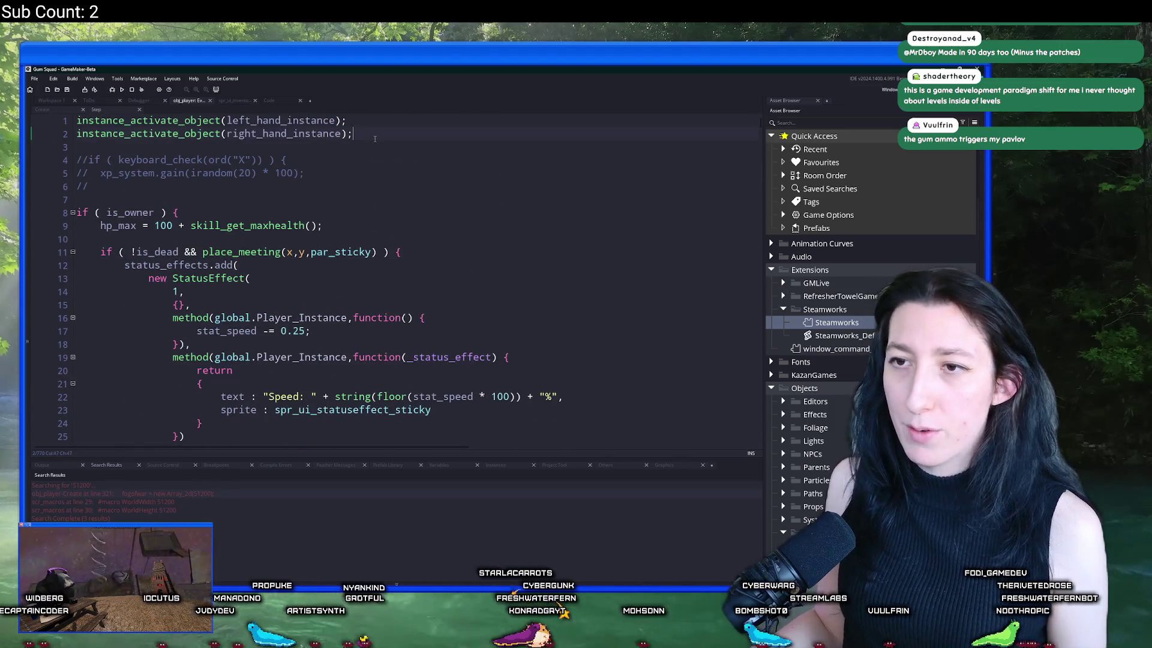
{"action": "key", "text": "Return"}
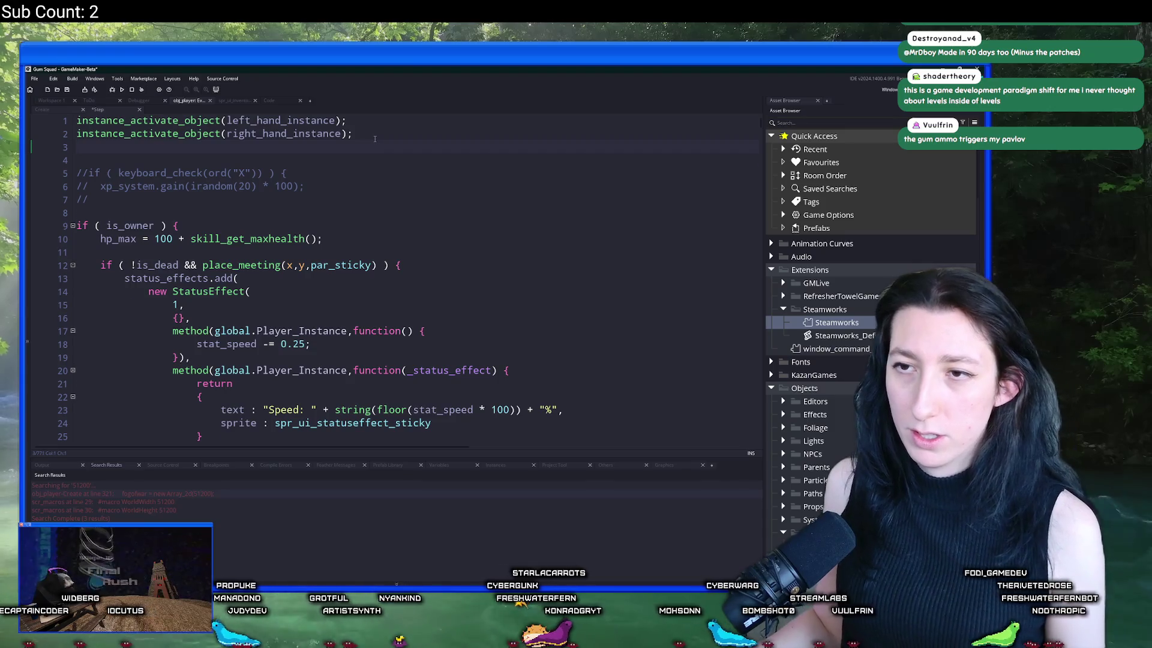
{"action": "key", "text": "Return"}
{"action": "type", "text": "fogofwar"}
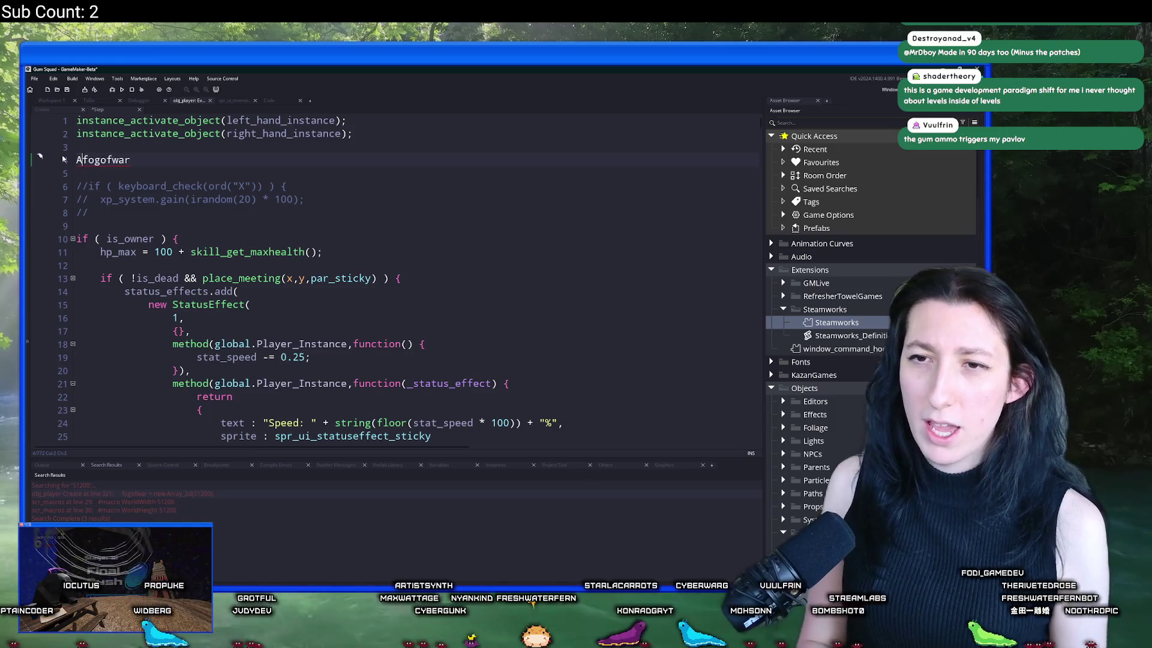
{"action": "type", "text": "Ara"}
{"action": "key", "text": "F12"}
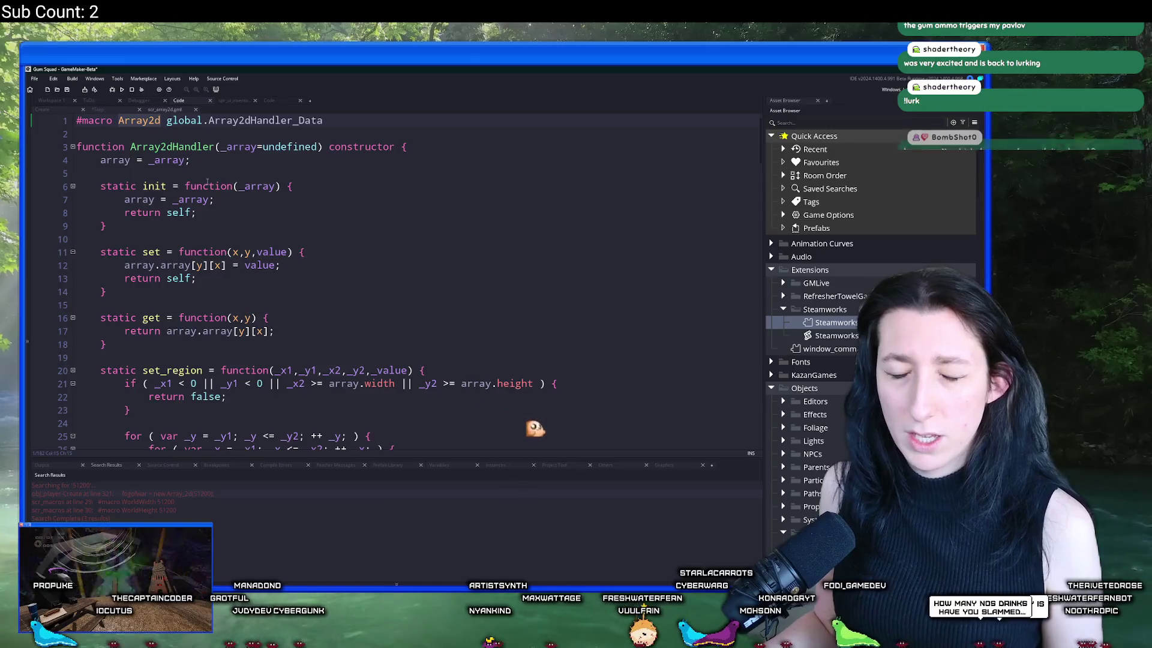
Look over the set_region method in the Array2d script
{"action": "scroll", "coordinate": [162, 257], "scroll_direction": "down", "scroll_amount": 3}
{"action": "left_click", "coordinate": [162, 252]}
{"action": "key", "text": "Down"}
{"action": "key", "text": "ctrl+Right"}
{"action": "key", "text": "ctrl+Right"}
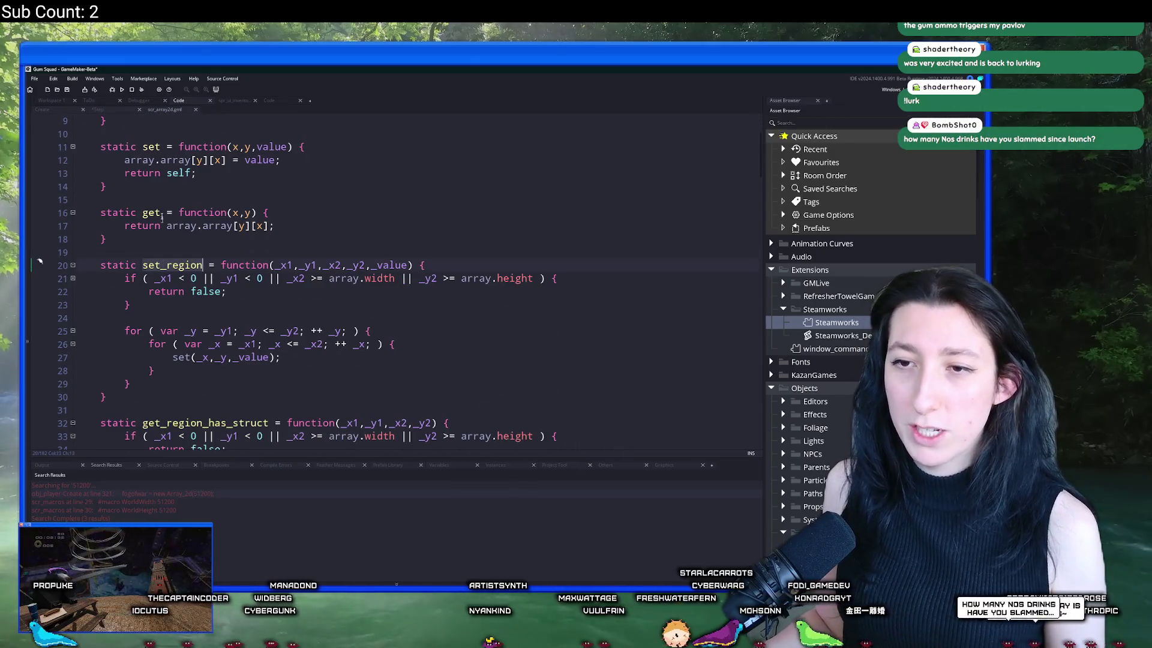
Append .set_region(x div FogOfWarChunkSize,y div FogOfWarChunkSize) to Array2d.init(fogofwar), then view set_region's definition
{"action": "left_click", "coordinate": [97, 109]}
{"action": "left_click", "coordinate": [214, 158]}
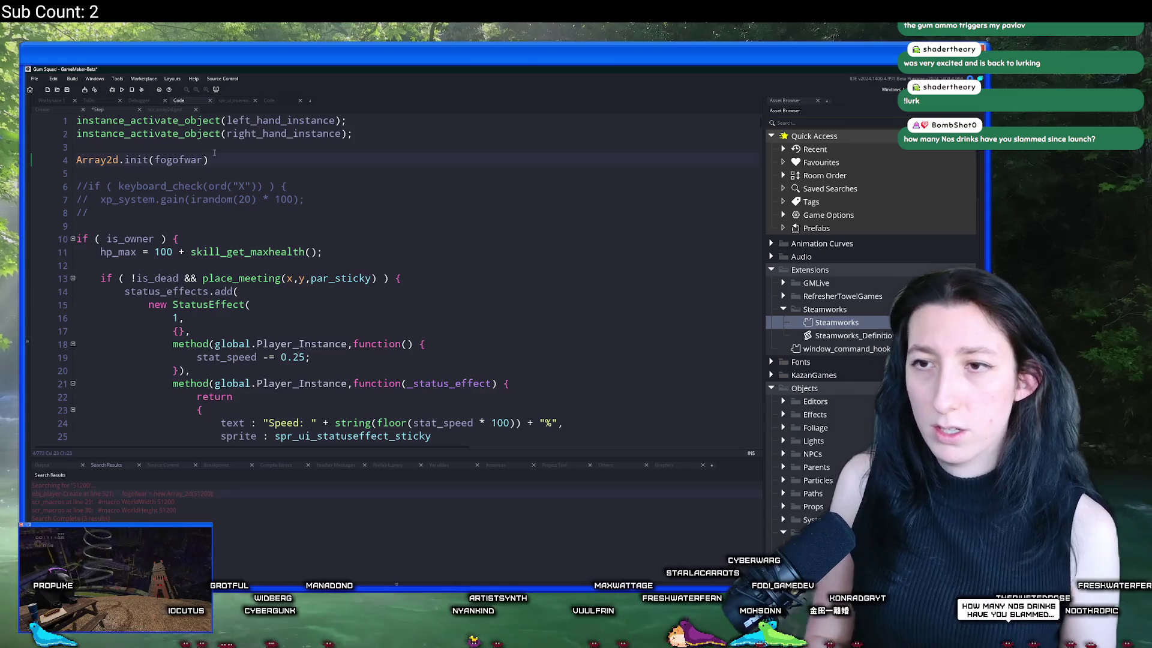
{"action": "type", "text": ".set_region("}
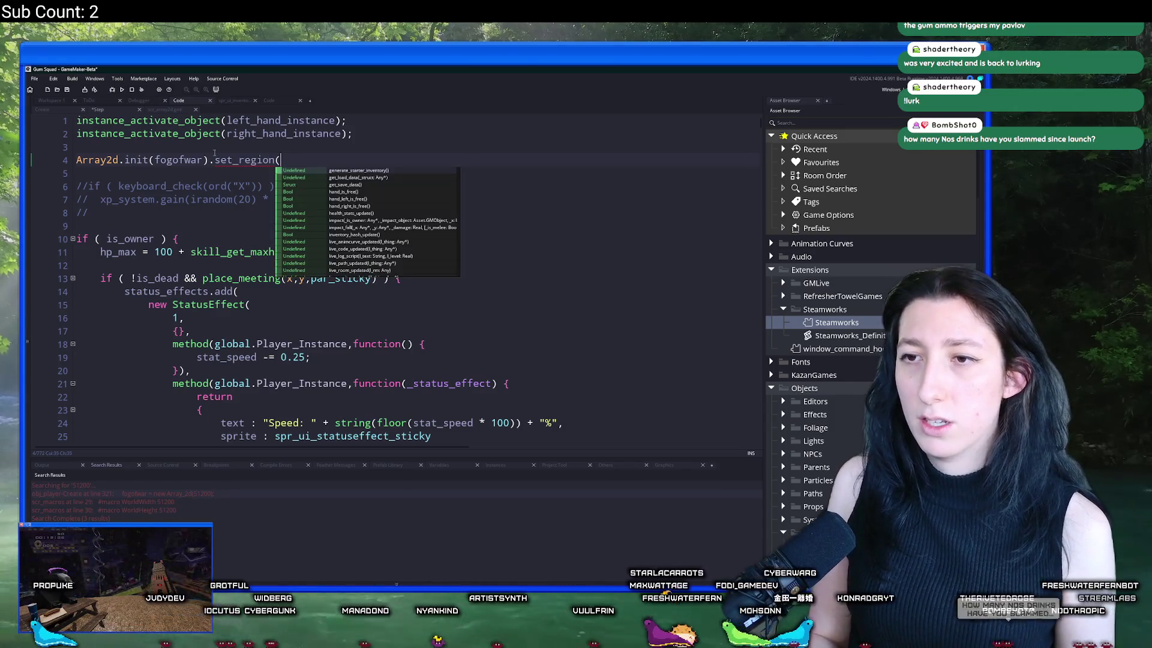
{"action": "type", "text": "x"}
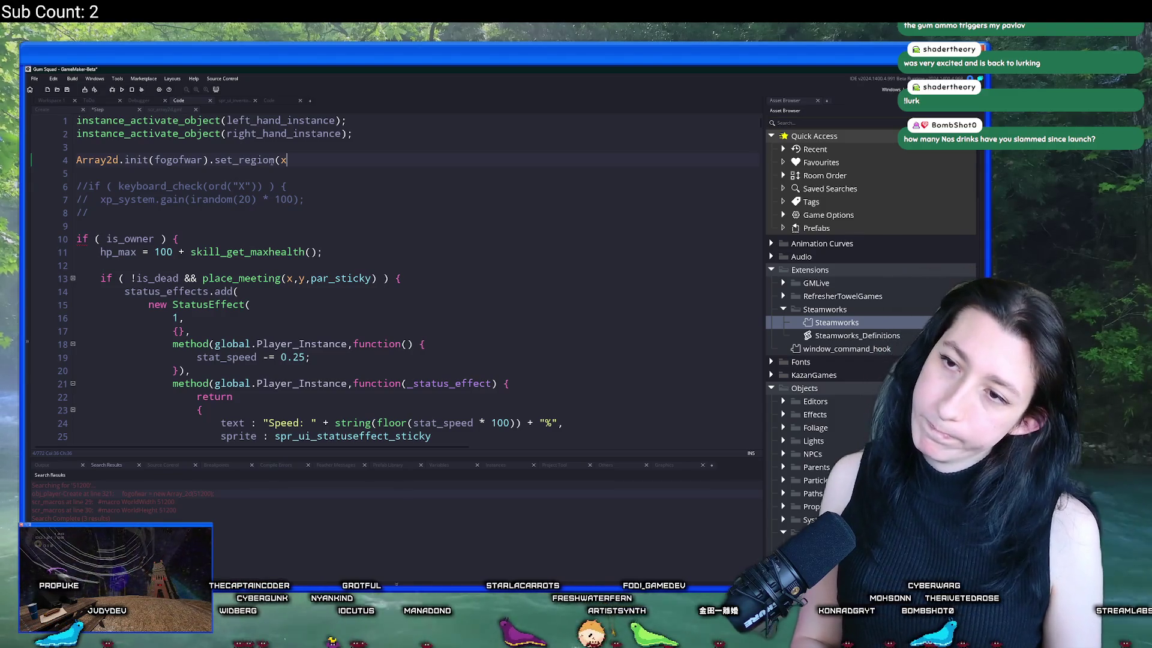
{"action": "type", "text": "div"}
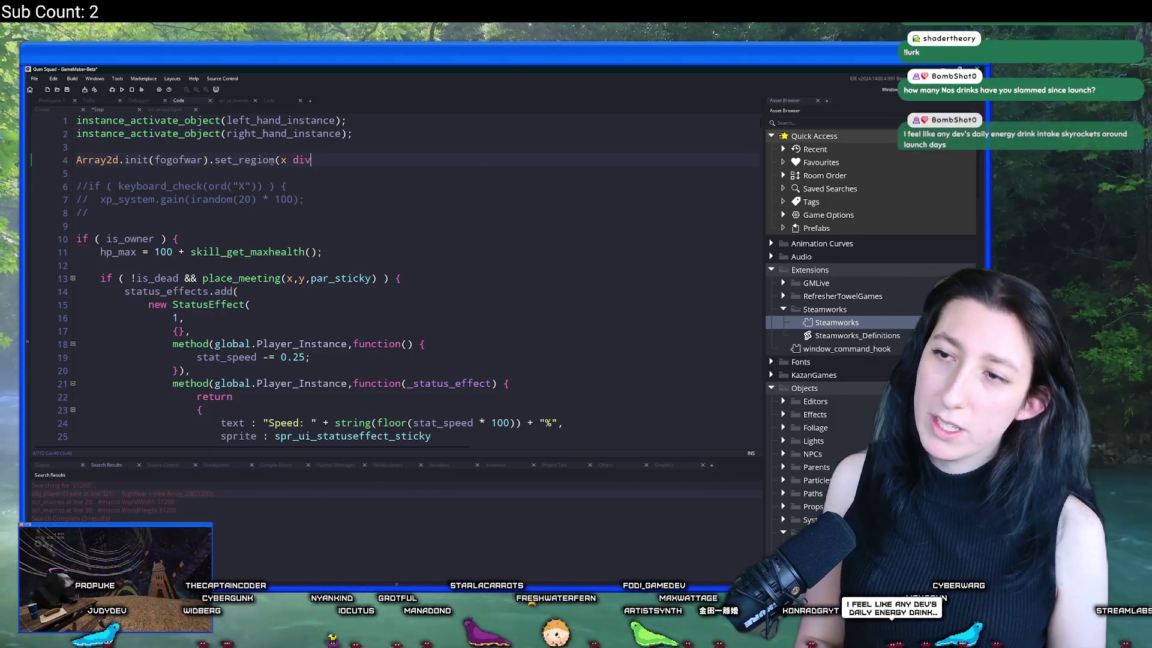
{"action": "type", "text": " FogOf"}
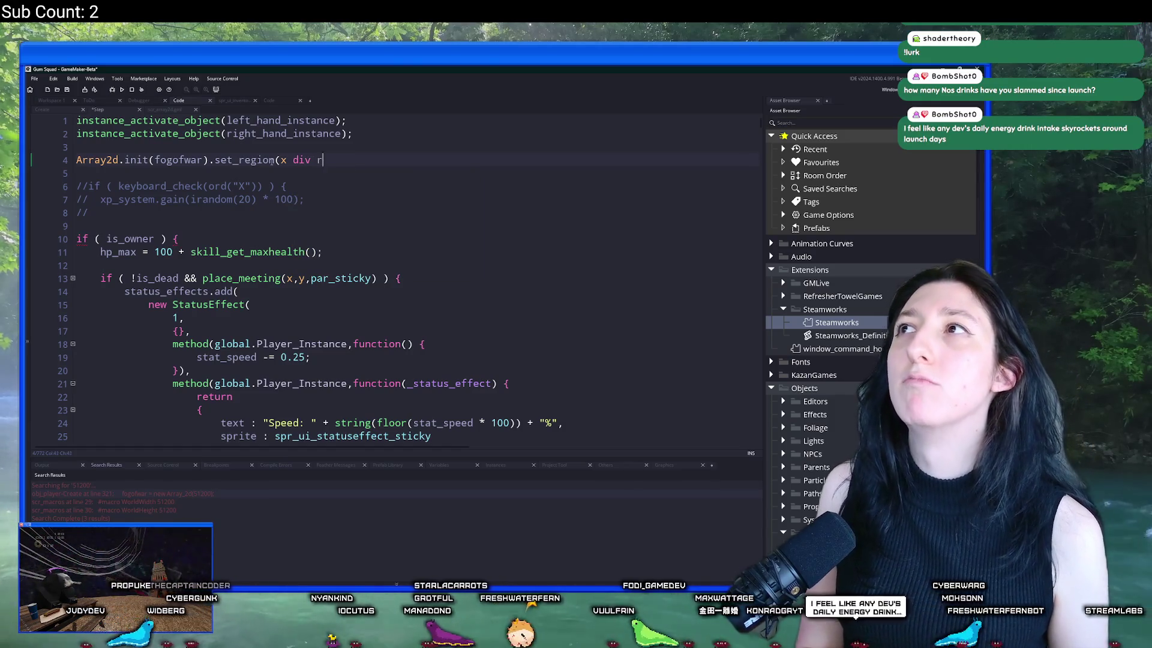
{"action": "key", "text": "Return"}
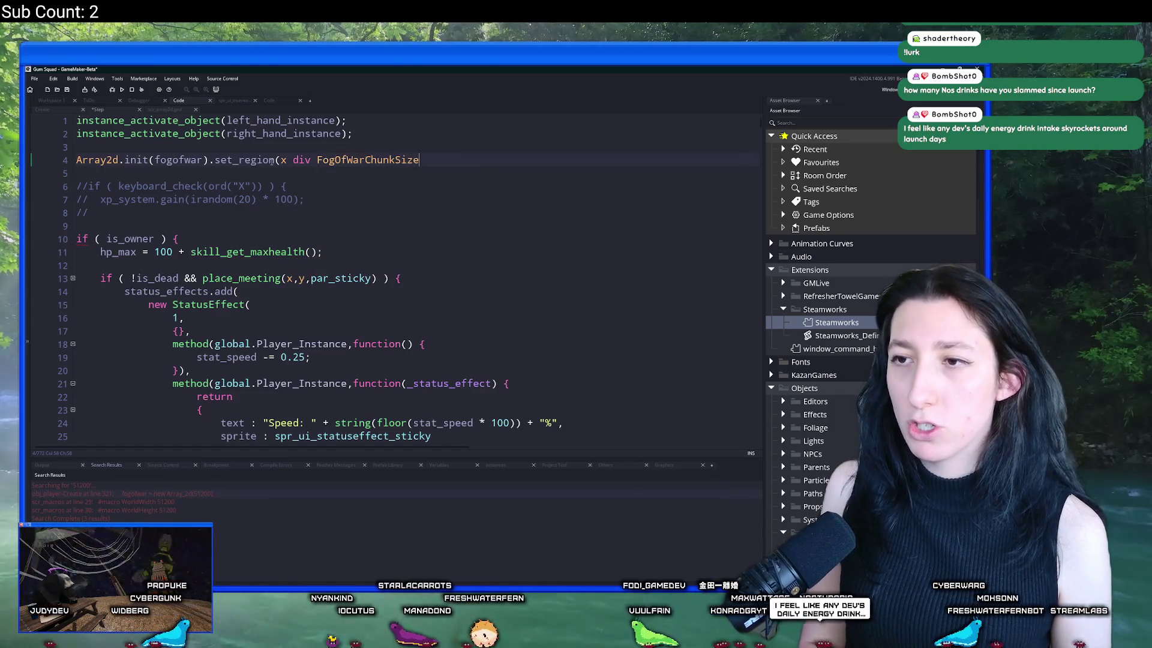
{"action": "type", "text": ",y div Fog"}
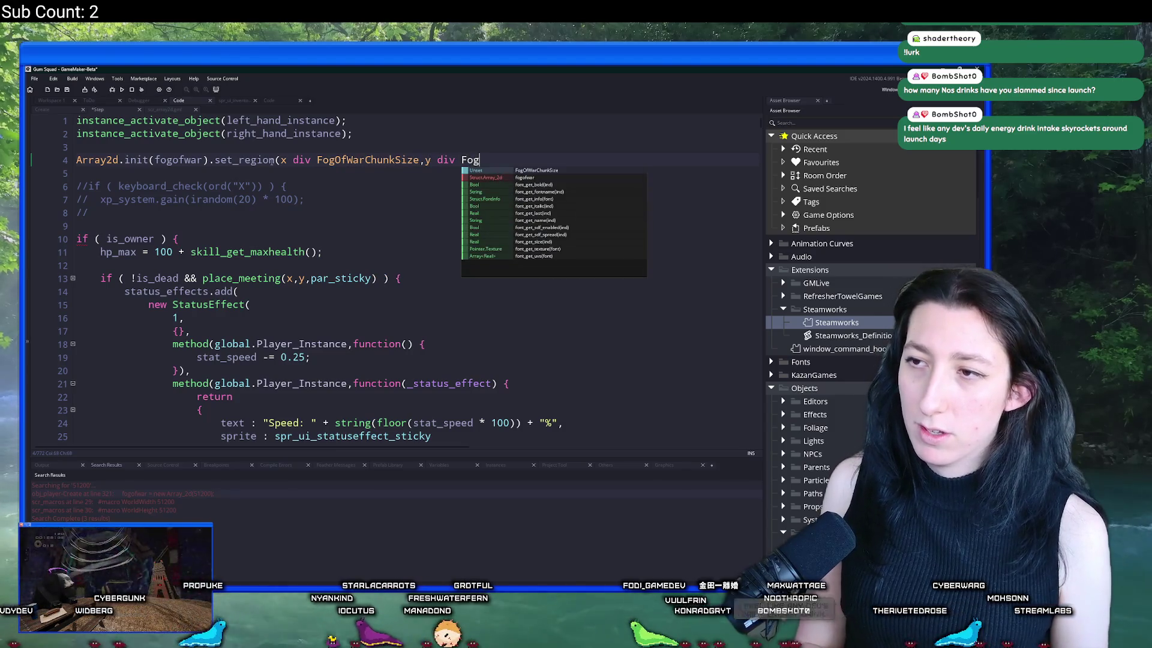
{"action": "key", "text": "Return"}
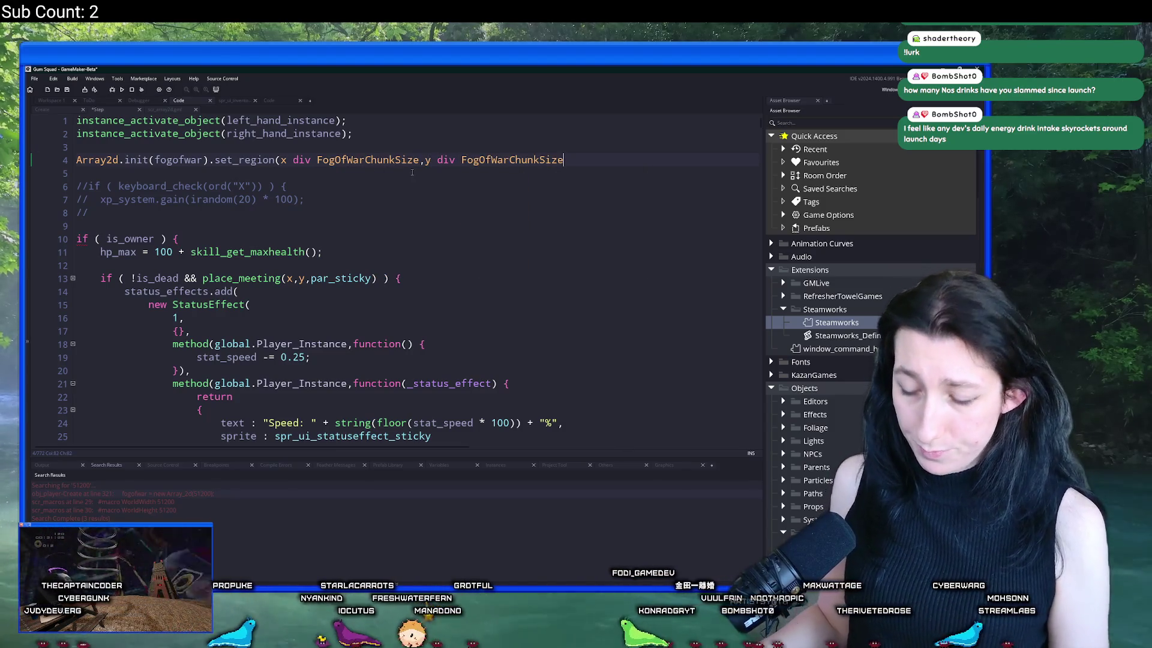
{"action": "type", "text": ")"}
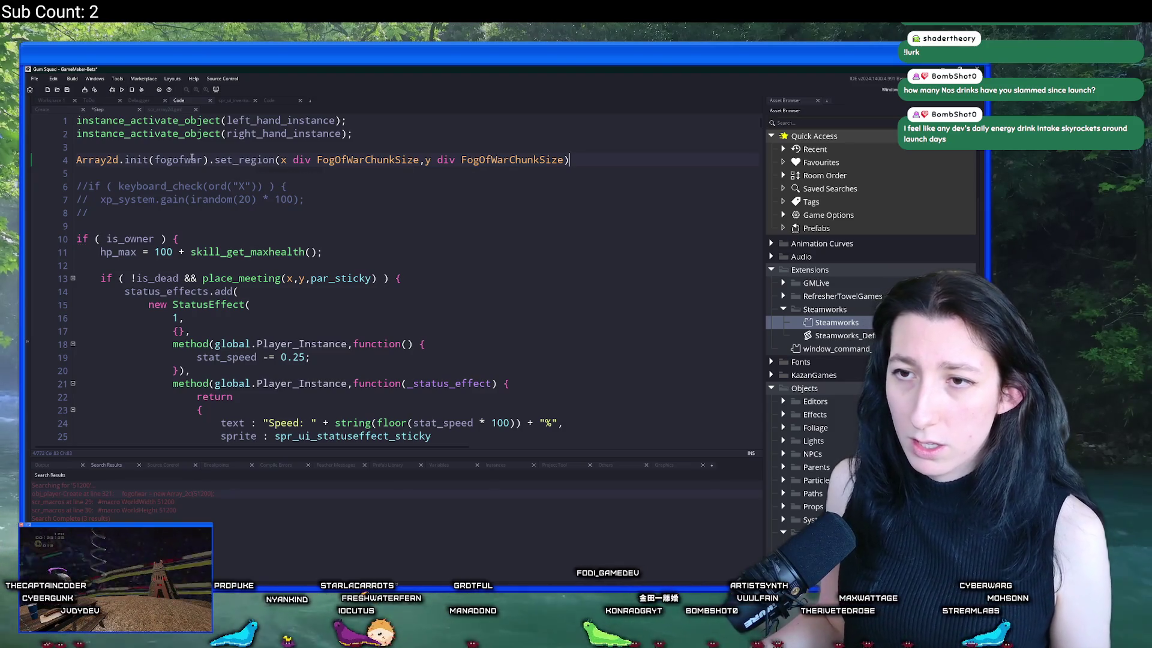
{"action": "middle_click", "coordinate": [198, 157]}
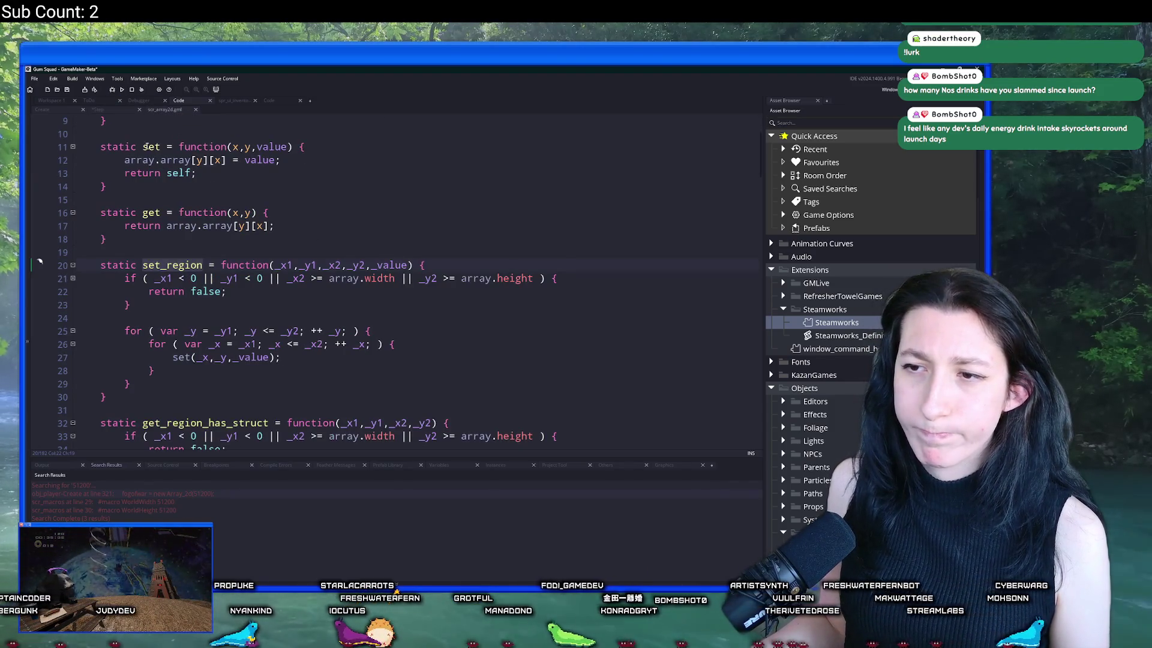
Reopen the obj_player Step event code from Workspace 1
{"action": "left_click", "coordinate": [116, 100]}
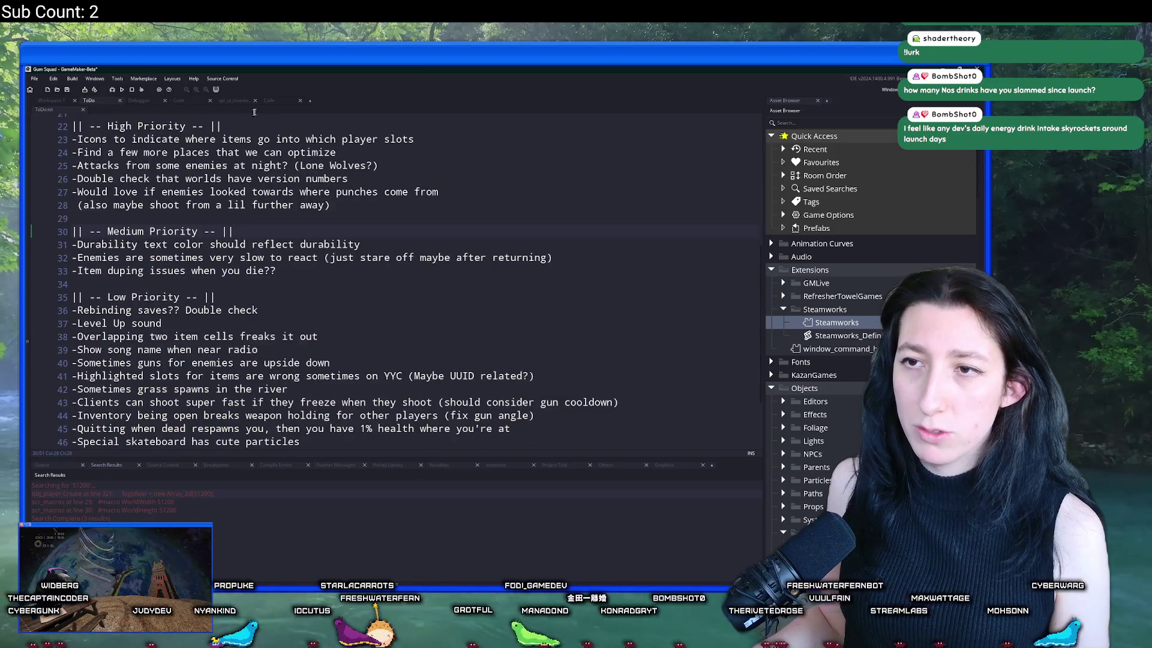
{"action": "left_click", "coordinate": [271, 101]}
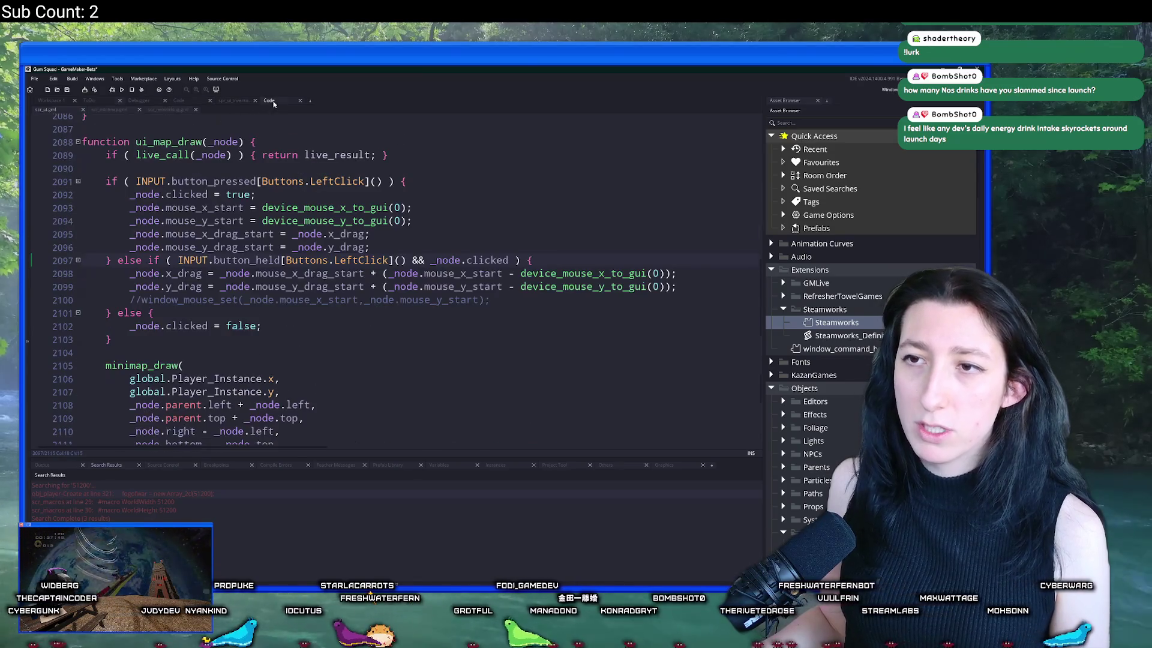
{"action": "left_click", "coordinate": [60, 101]}
{"action": "double_click", "coordinate": [286, 220]}
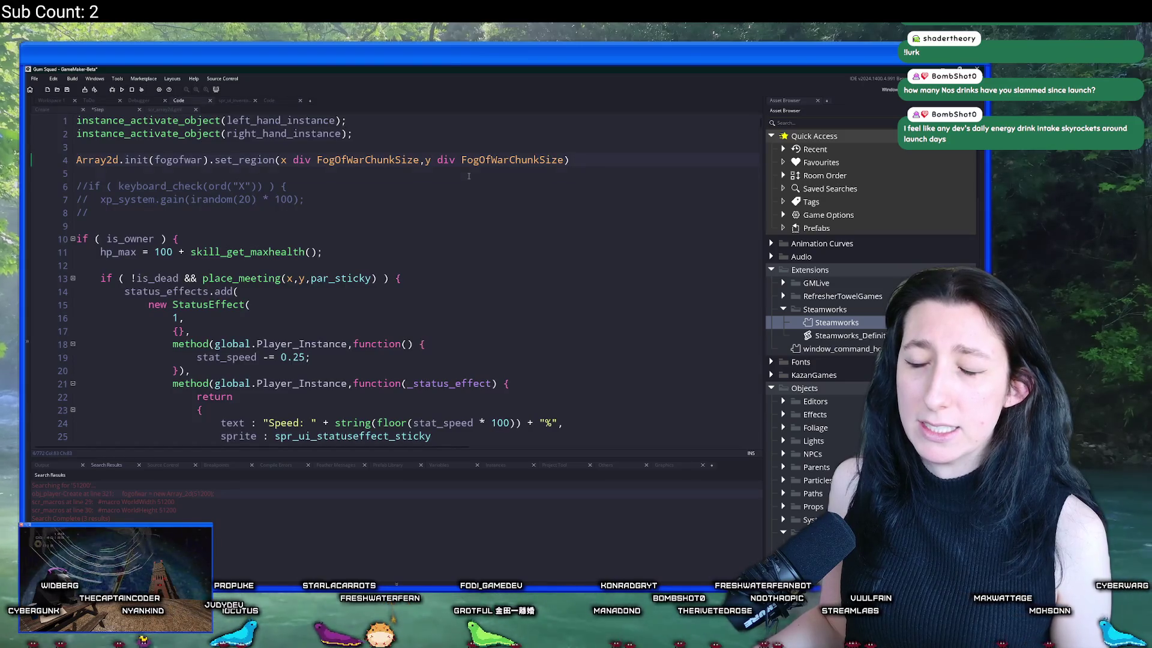
Add a trailing comma and wrap the x and y FogOfWarChunkSize divisions in brackets
{"action": "key", "text": "Left"}
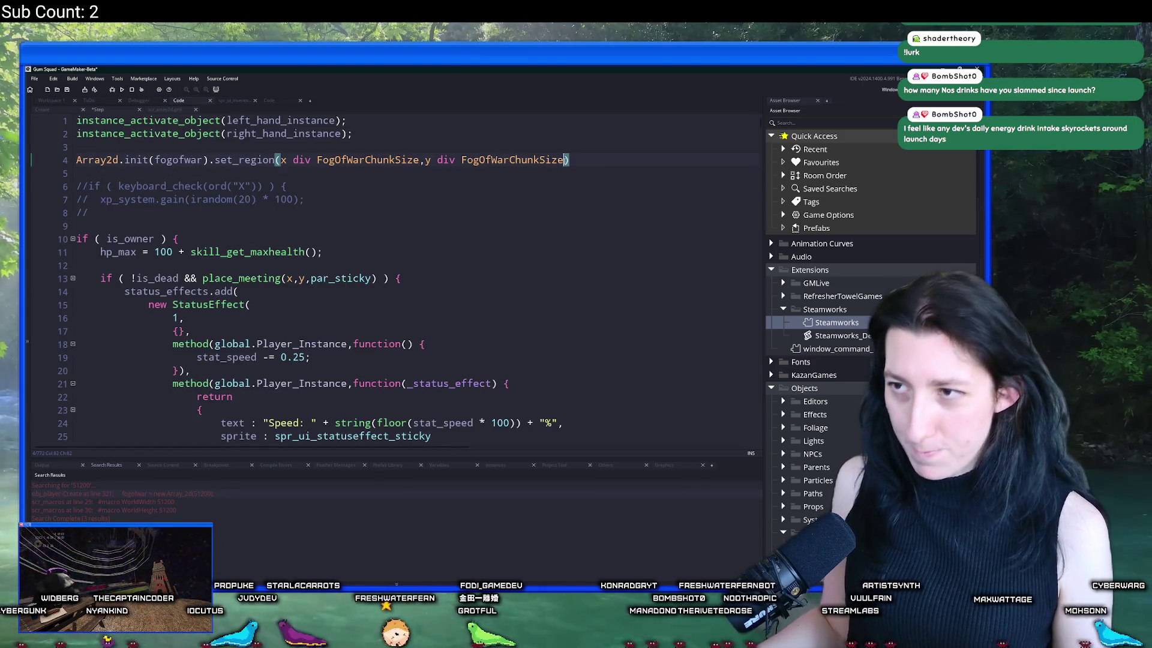
{"action": "type", "text": ","}
{"action": "left_click", "coordinate": [417, 159]}
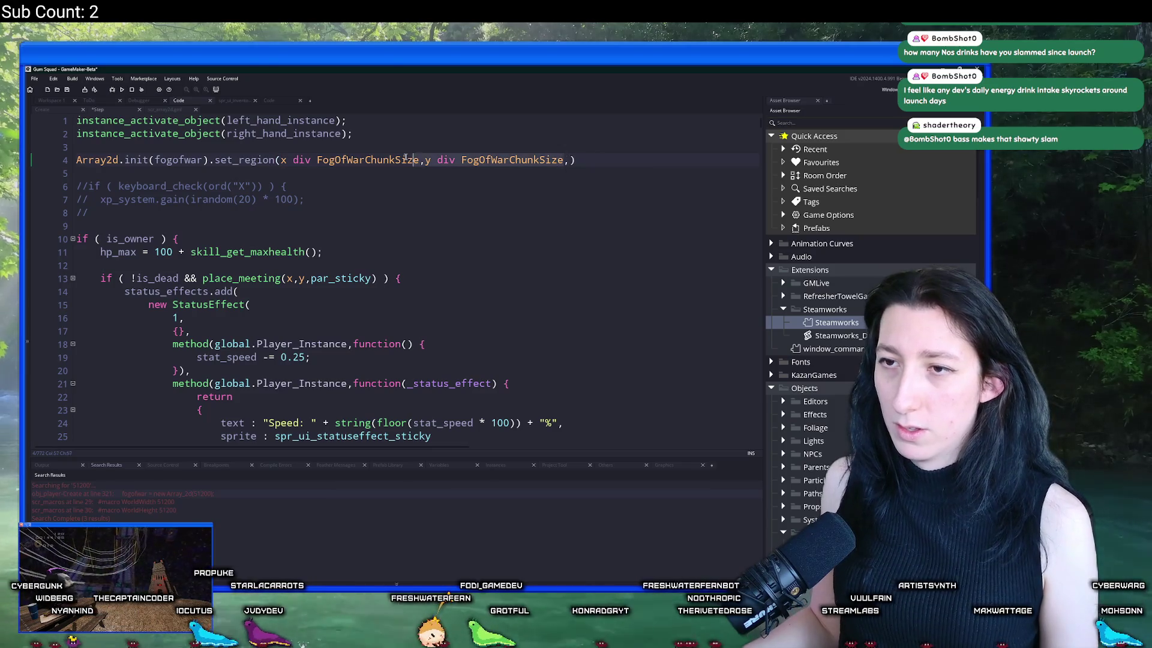
{"action": "left_click", "coordinate": [282, 160]}
{"action": "type", "text": "("}
{"action": "left_click", "coordinate": [425, 159]}
{"action": "type", "text": ")"}
{"action": "key", "text": "End"}
{"action": "key", "text": "Left"}
{"action": "key", "text": "Left"}
{"action": "type", "text": ")"}
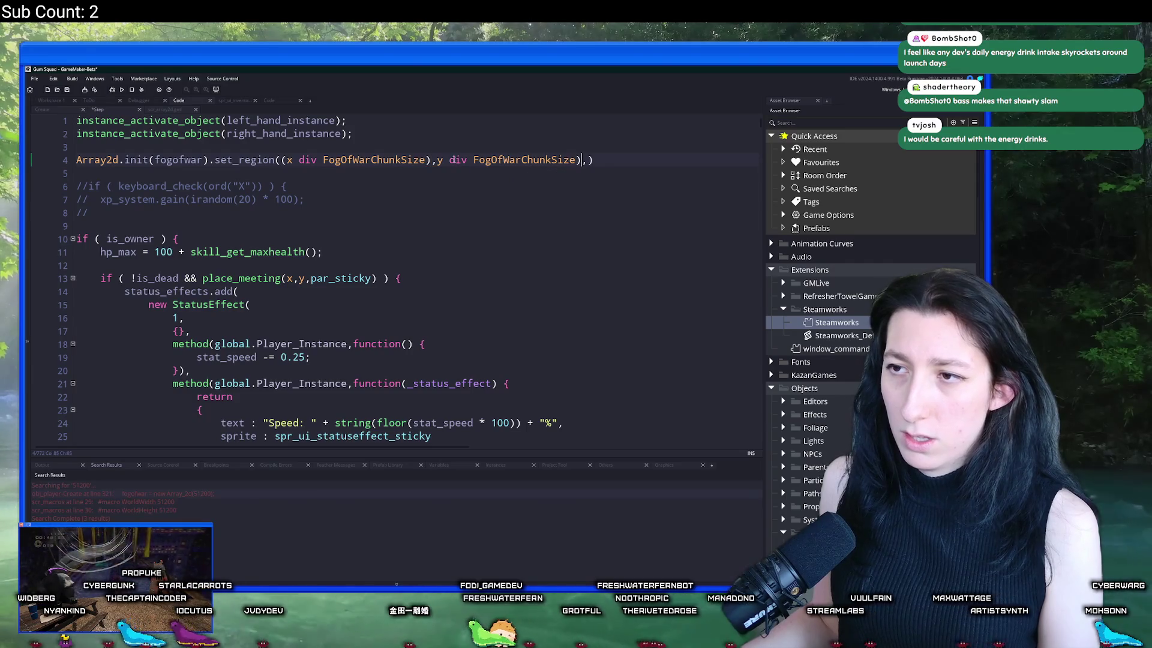
{"action": "left_click", "coordinate": [441, 160]}
{"action": "type", "text": "("}
Subtract 1 from both bracketed x and y chunk terms as lower bounds
{"action": "left_click", "coordinate": [430, 160]}
{"action": "type", "text": "- 1"}
{"action": "left_click", "coordinate": [611, 160]}
{"action": "type", "text": "- 1"}
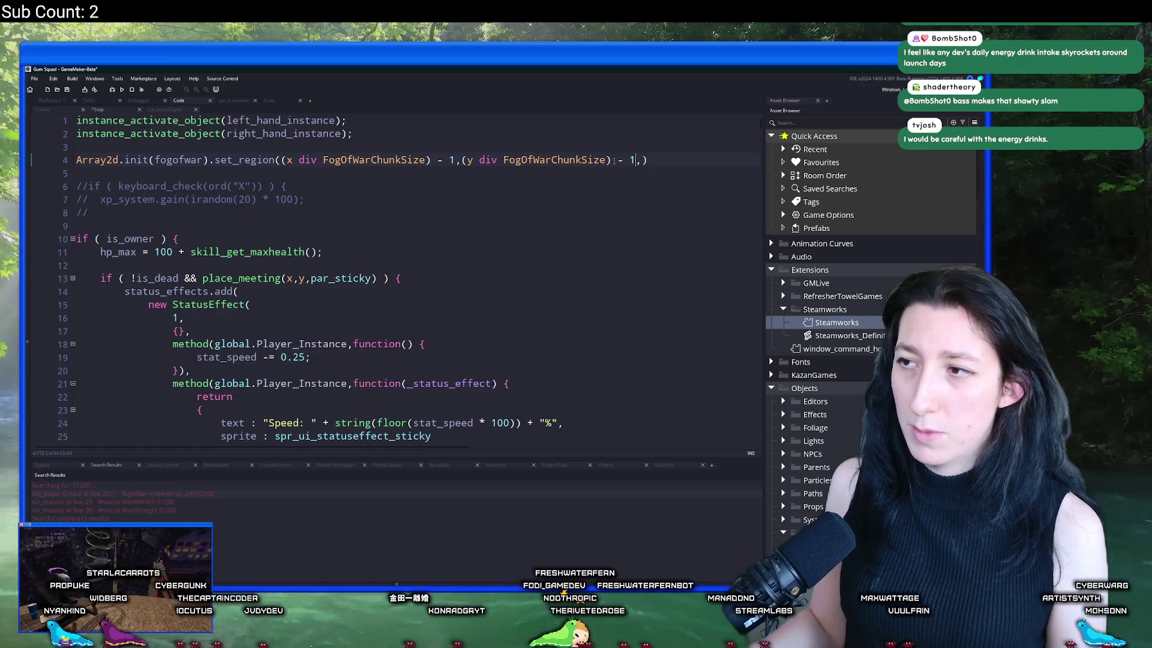
Duplicate the two lower-bound arguments as upper bounds using + 1 instead of - 1
{"action": "left_click", "coordinate": [282, 160]}
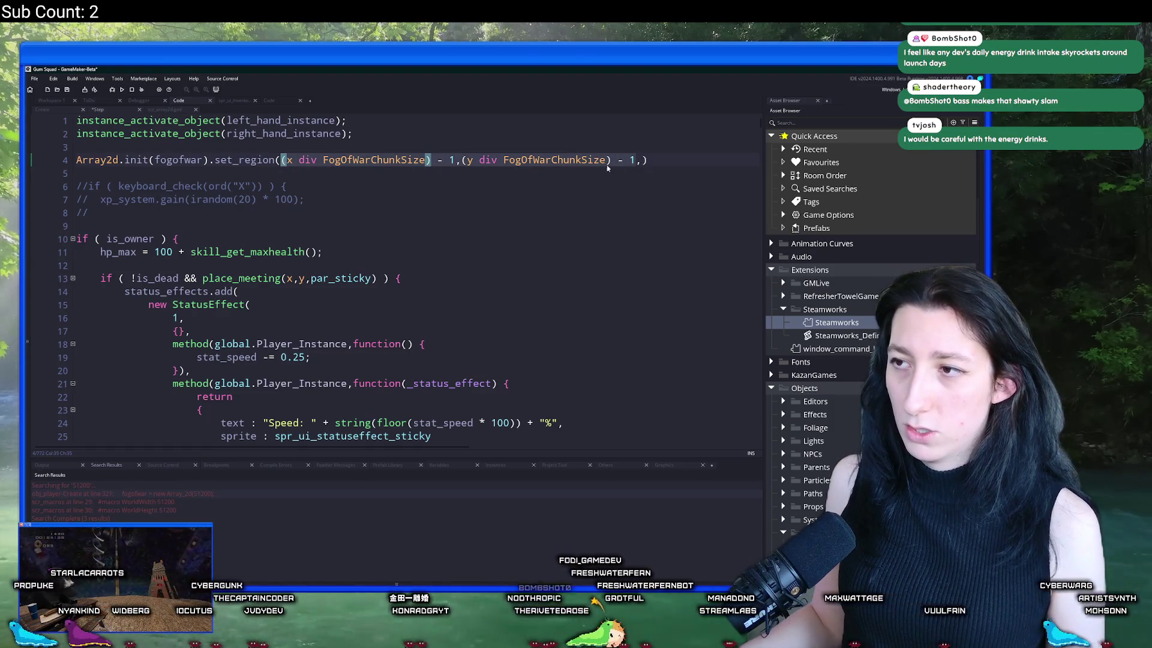
{"action": "left_click", "coordinate": [635, 160], "text": "shift"}
{"action": "key", "text": "ctrl+c"}
{"action": "left_click", "coordinate": [641, 160]}
{"action": "key", "text": "ctrl+v"}
{"action": "double_click", "coordinate": [639, 160]}
{"action": "type", "text": "+"}
{"action": "double_click", "coordinate": [459, 160]}
{"action": "type", "text": "+"}
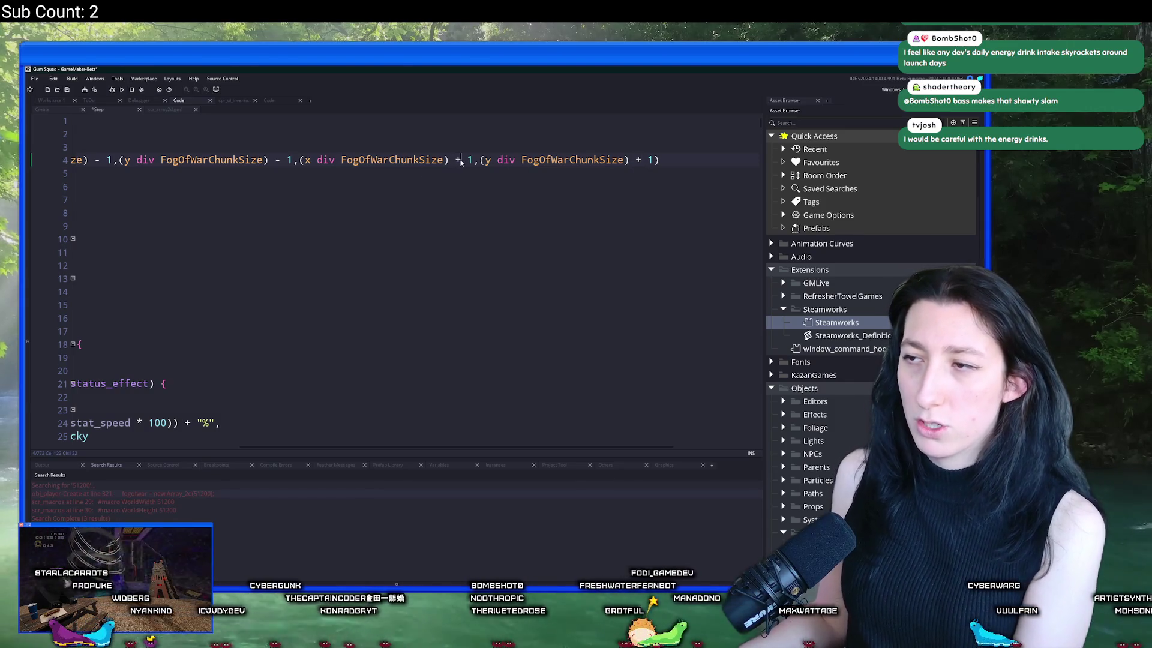
End line 4 with a semicolon and add a comma before the closing bracket
{"action": "left_click", "coordinate": [688, 159]}
{"action": "type", "text": ";"}
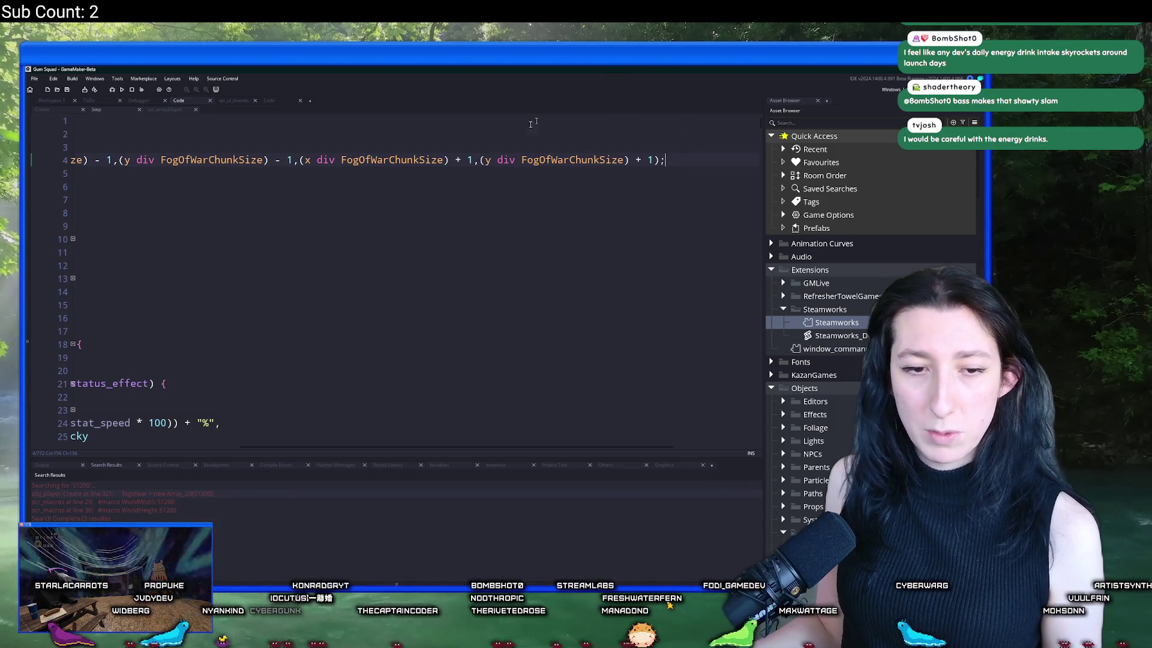
{"action": "key", "text": "Left"}
{"action": "key", "text": "Left"}
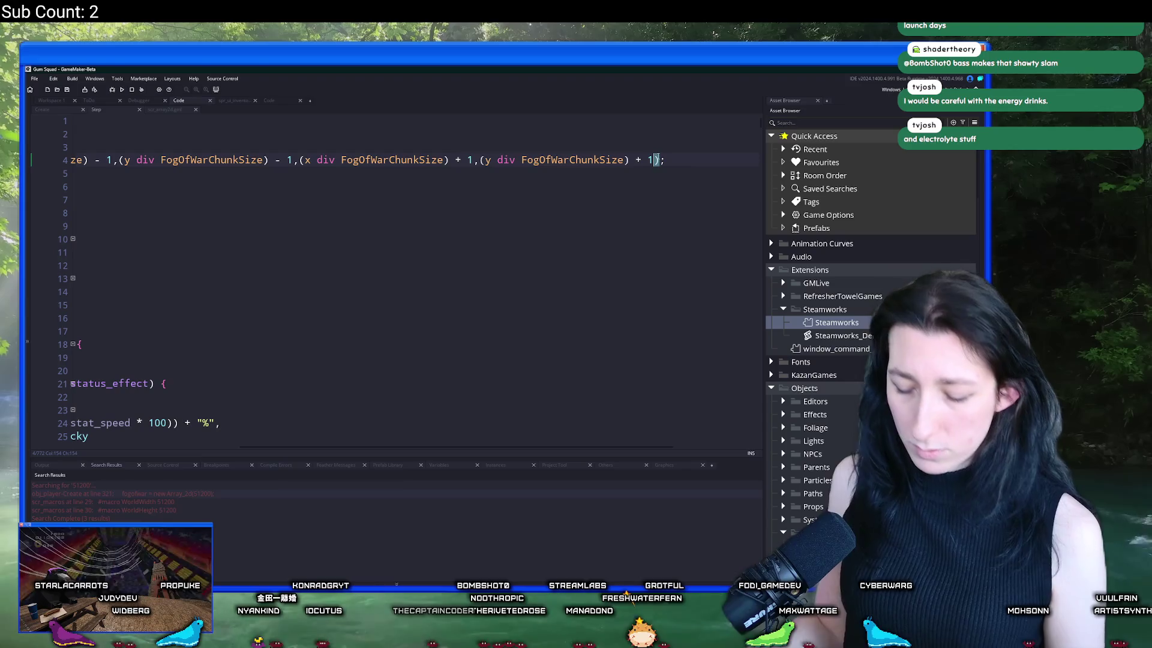
{"action": "type", "text": ","}
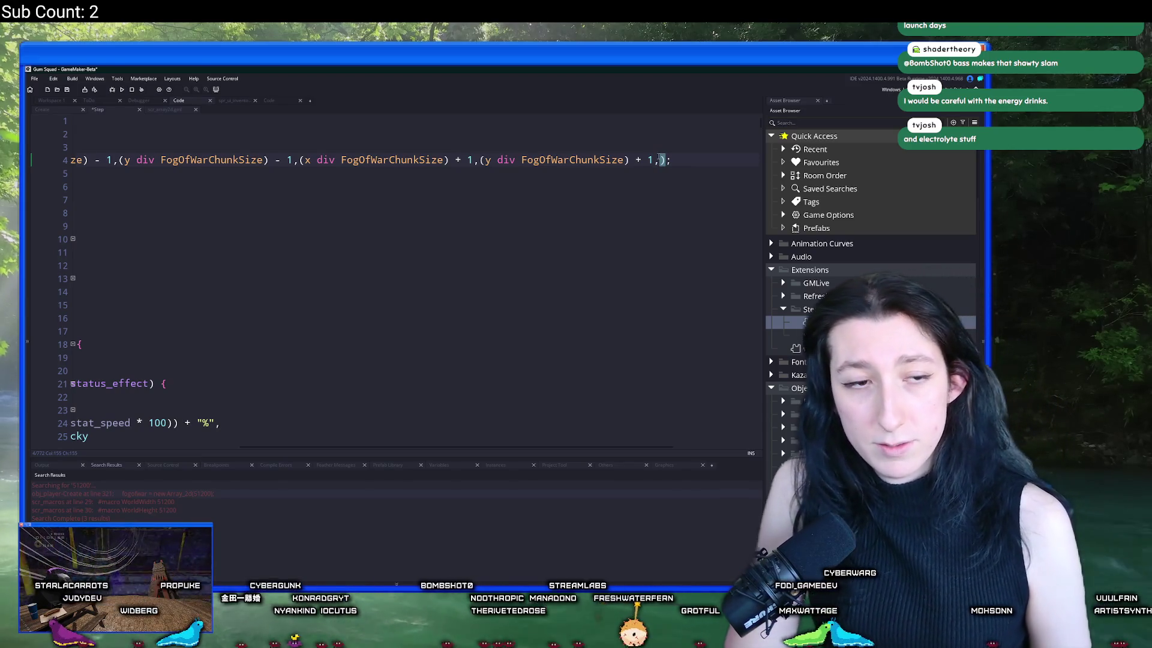
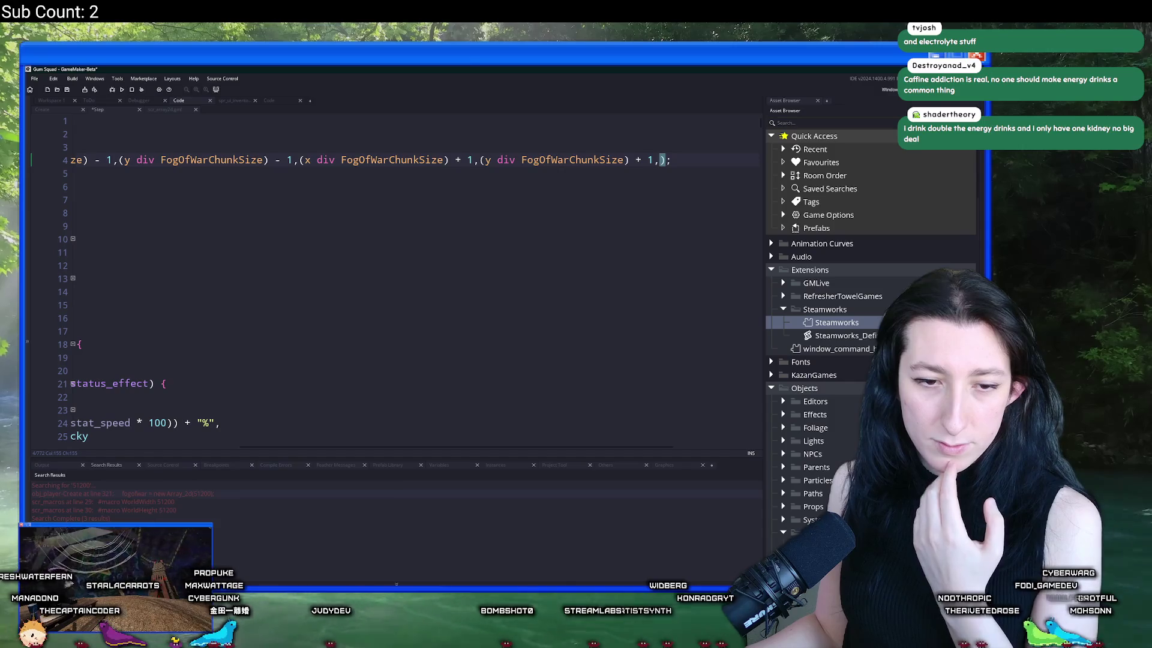
Add 1 as the final argument of the set_region call on line 4
{"action": "scroll", "coordinate": [367, 218], "scroll_direction": "left", "scroll_amount": 5}
{"action": "type", "text": "1"}
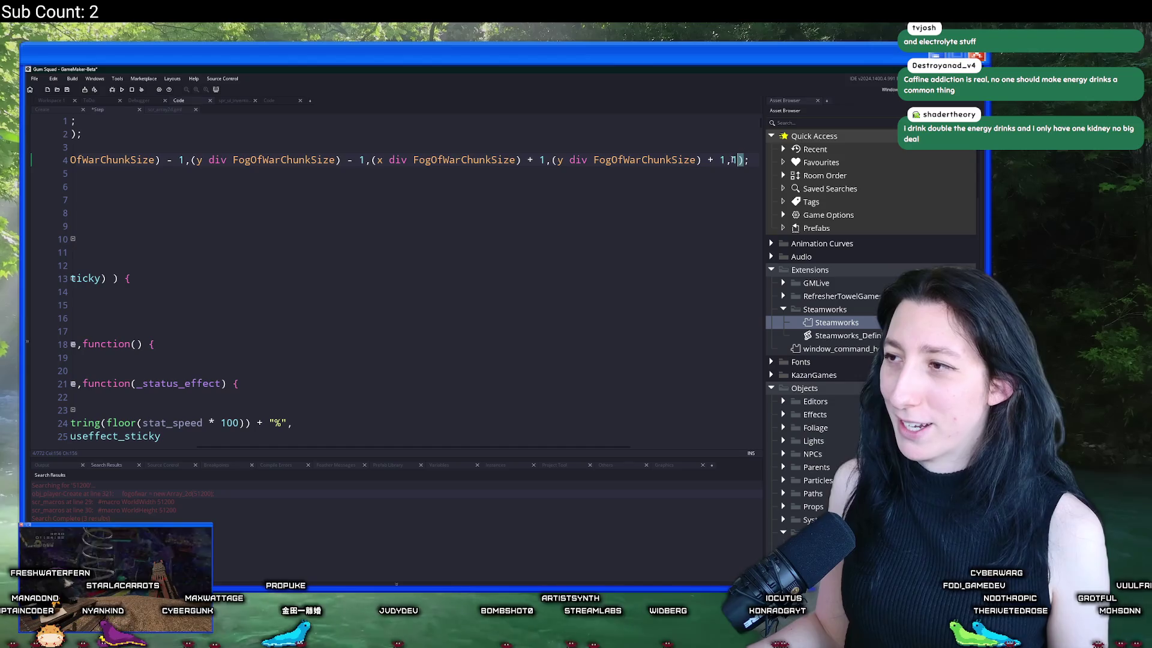
{"action": "left_click_drag", "start_coordinate": [733, 160], "coordinate": [66, 160]}
{"action": "left_click", "coordinate": [185, 160]}
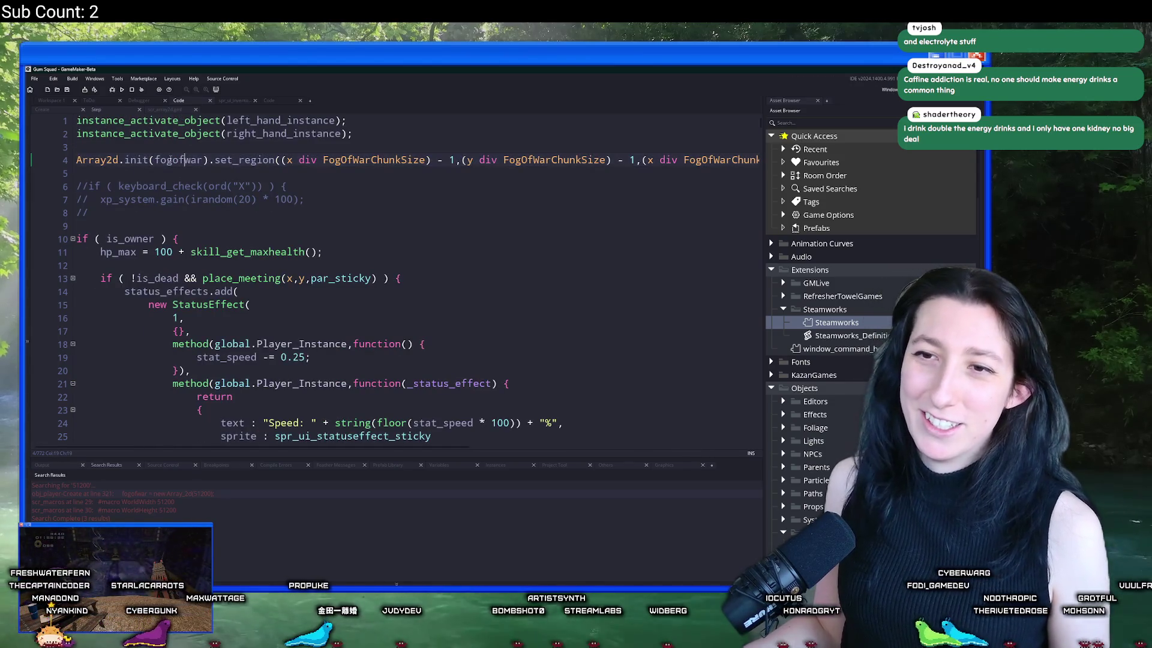
{"action": "double_click", "coordinate": [171, 160]}
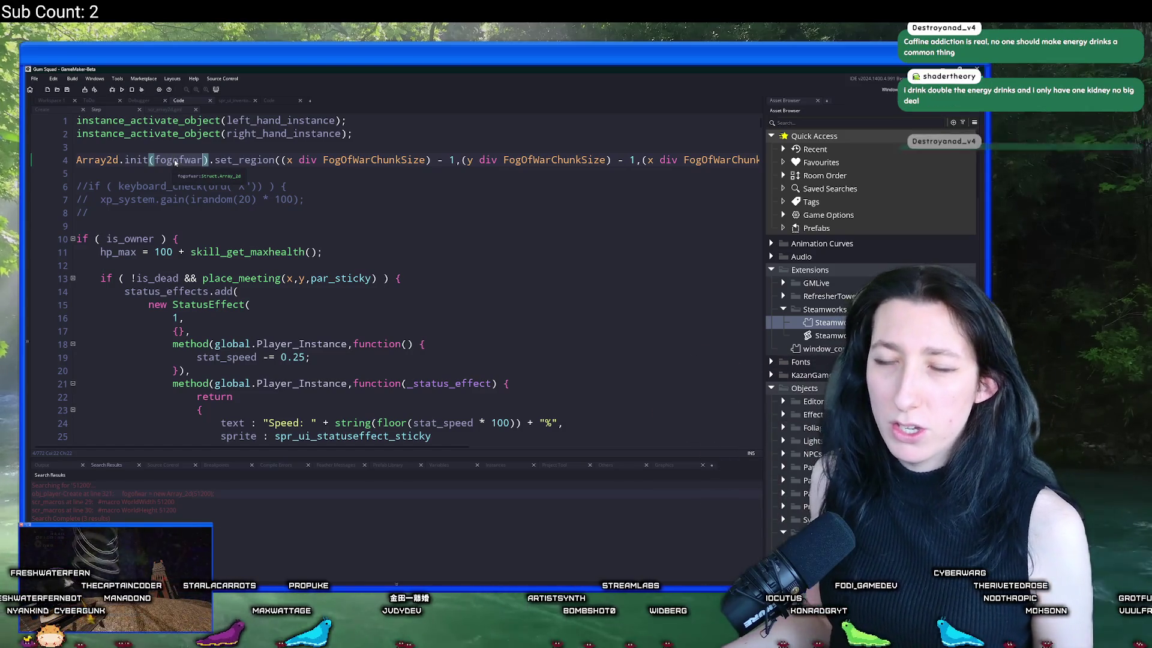
Search the assets with Ctrl+T and jump to scr_minimap's minimap_draw function
{"action": "key", "text": "ctrl+t"}
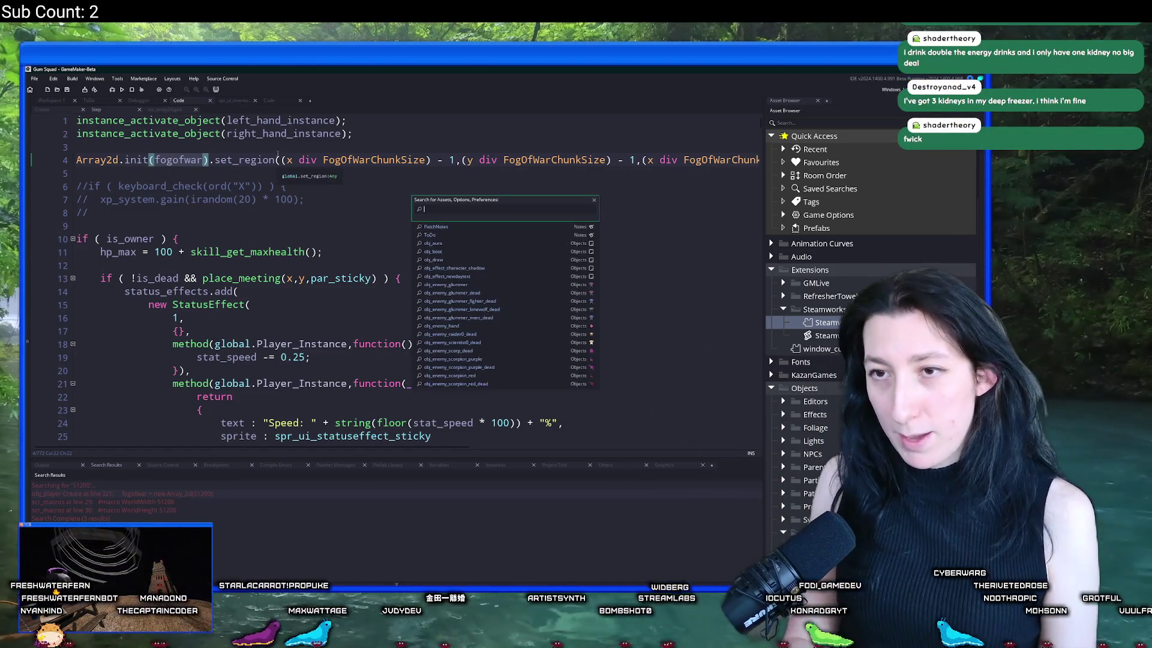
{"action": "type", "text": "ima"}
{"action": "key", "text": "Down"}
{"action": "key", "text": "Return"}
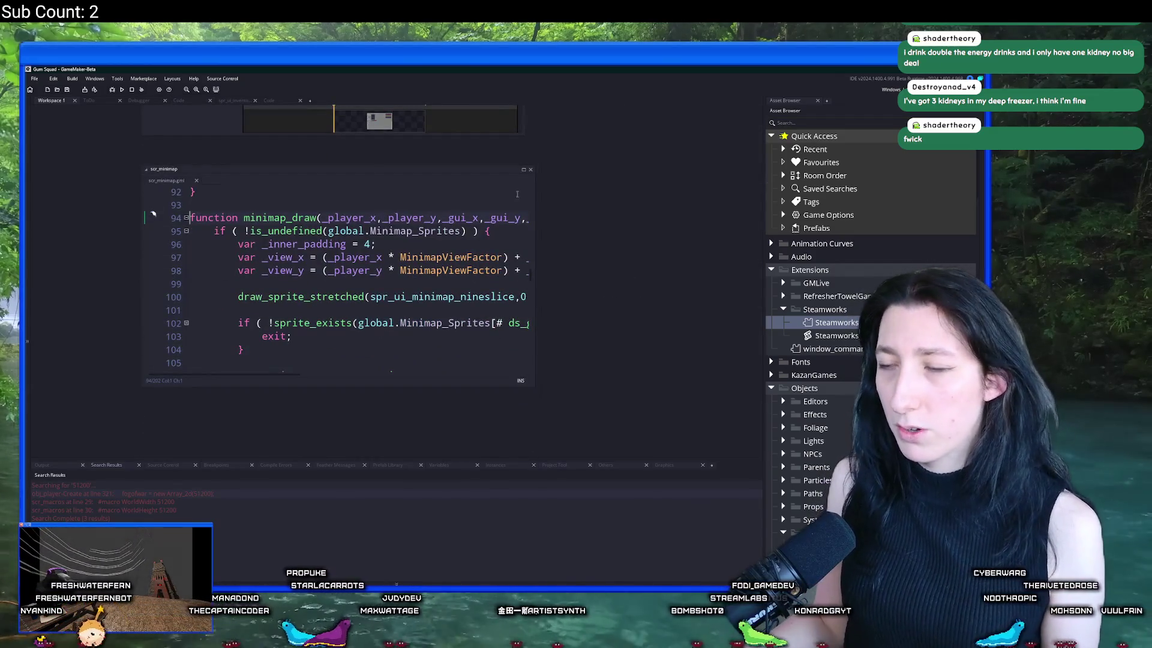
Expand scr_minimap to fill the workspace and look over minimap_draw's sprite loop
{"action": "left_click", "coordinate": [525, 170]}
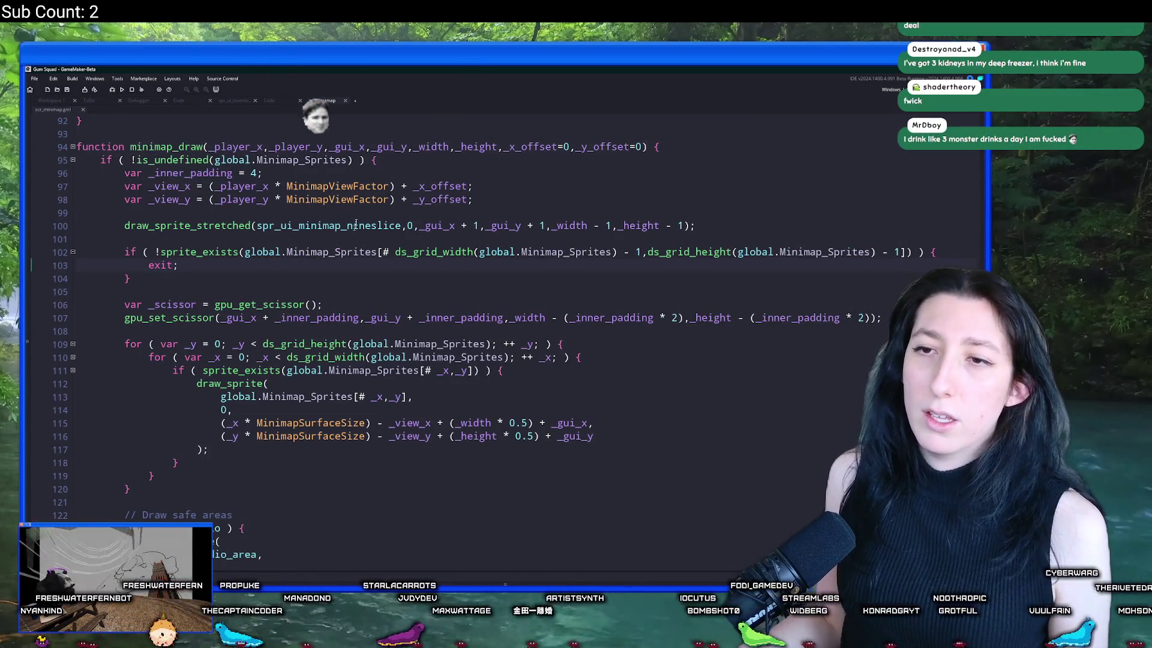
{"action": "scroll", "coordinate": [409, 290], "scroll_direction": "down", "scroll_amount": 2}
{"action": "scroll", "coordinate": [409, 290], "scroll_direction": "down", "scroll_amount": 3}
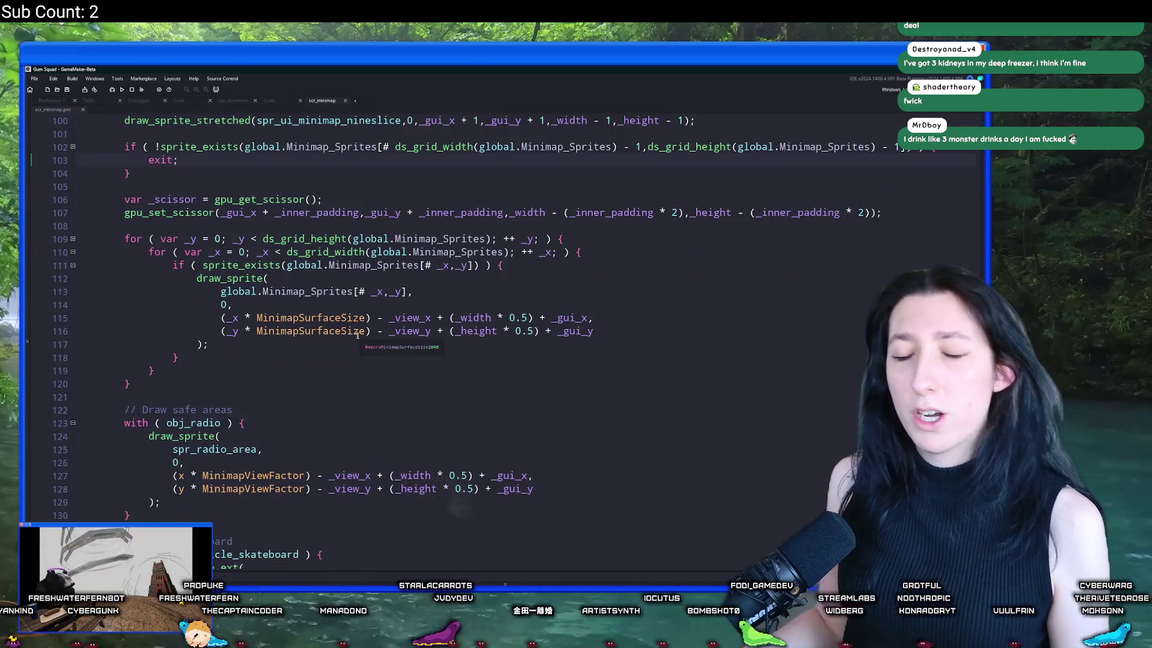
{"action": "scroll", "coordinate": [289, 312], "scroll_direction": "down", "scroll_amount": 2}
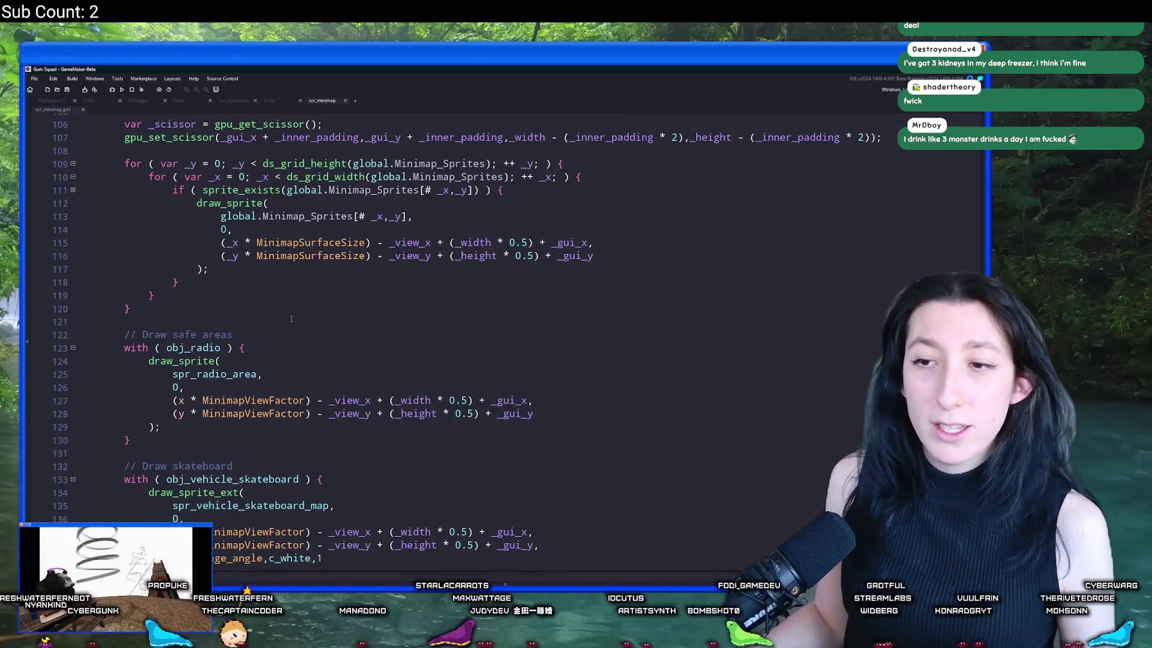
{"action": "left_click", "coordinate": [289, 320]}
{"action": "left_click", "coordinate": [289, 310]}
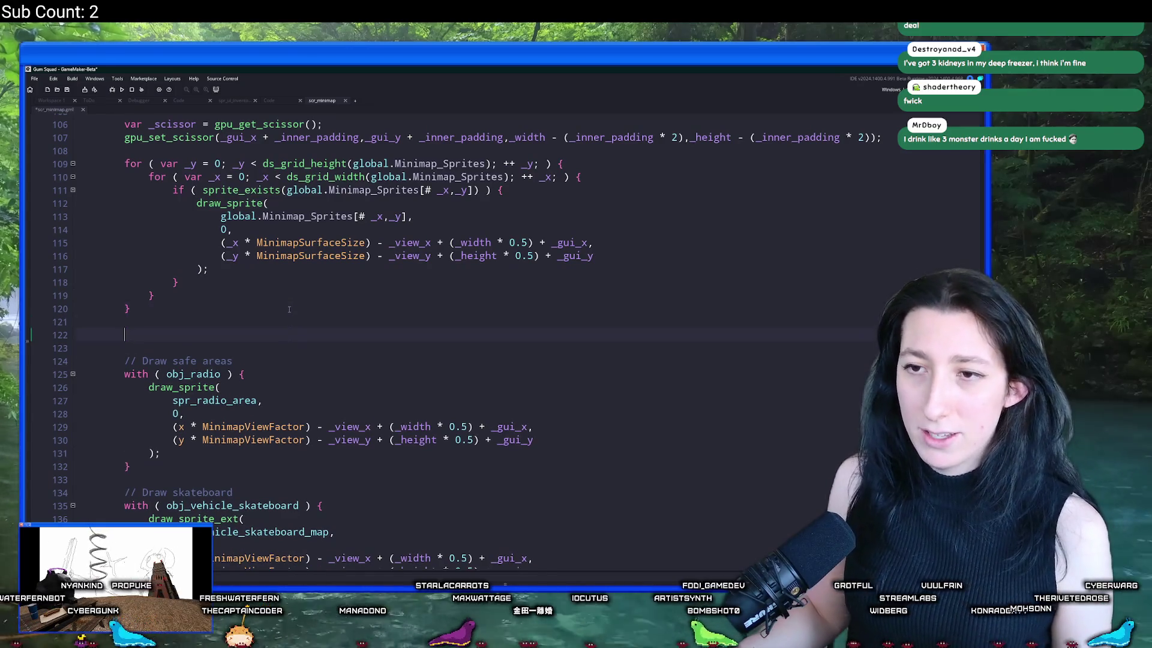
{"action": "scroll", "coordinate": [327, 268], "scroll_direction": "up", "scroll_amount": 2}
{"action": "left_click", "coordinate": [389, 224]}
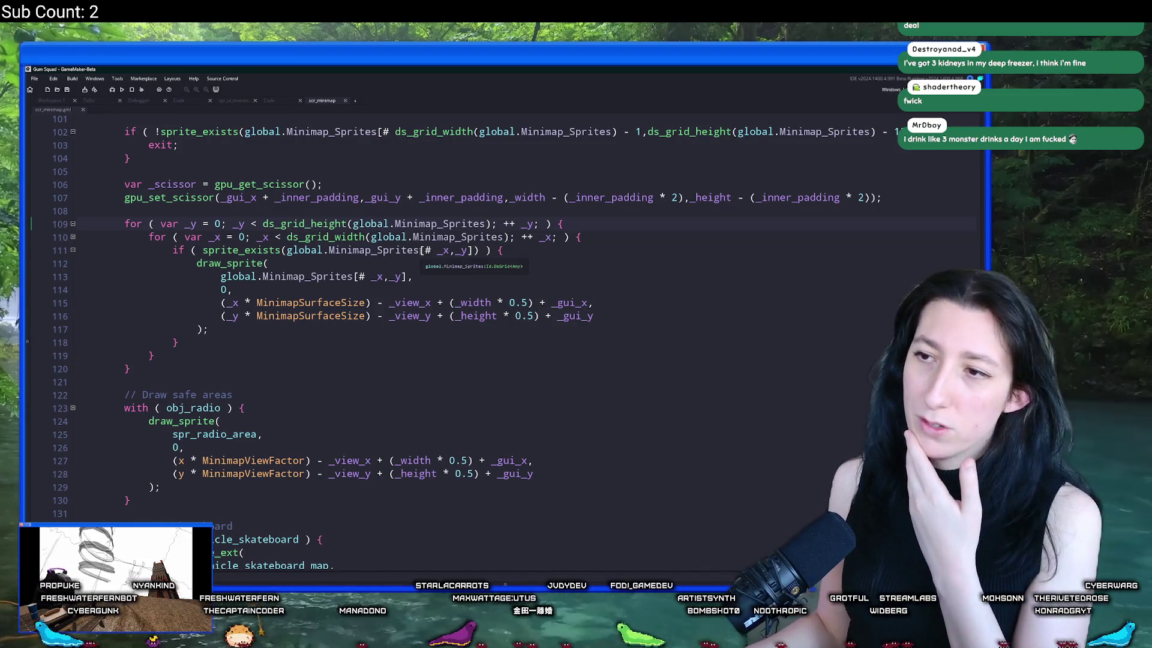
Review the macros, then add an empty line after line 111 inside the sprite_exists check
{"action": "scroll", "coordinate": [333, 267], "scroll_direction": "up", "scroll_amount": 1}
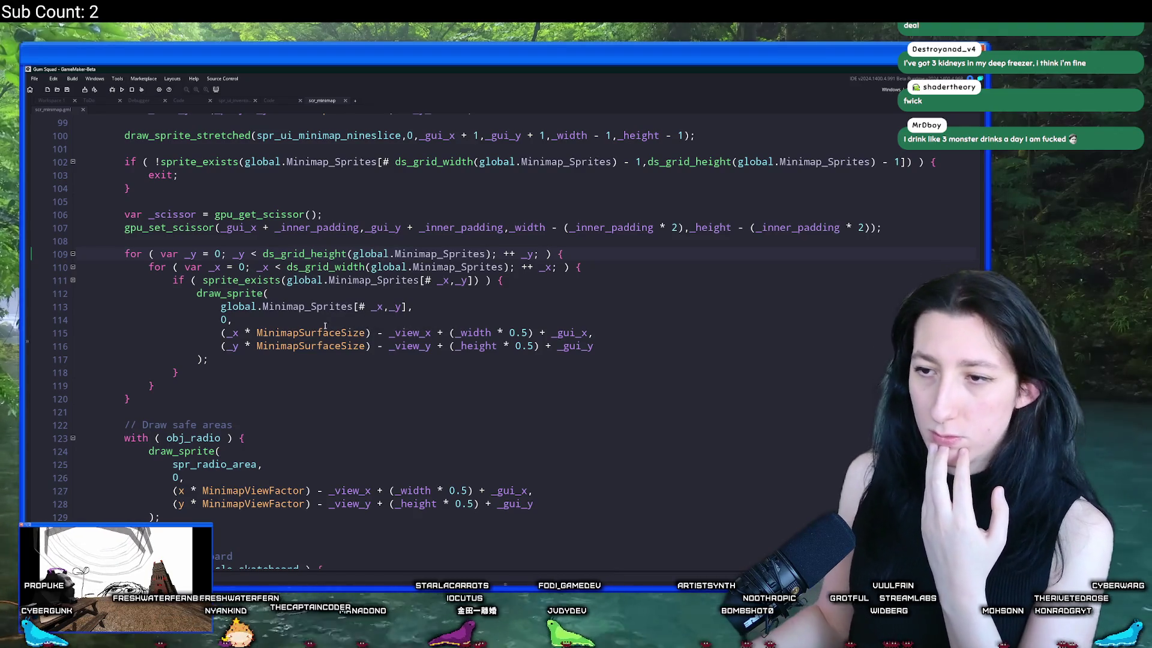
{"action": "scroll", "coordinate": [327, 322], "scroll_direction": "up", "scroll_amount": 4}
{"action": "mouse_move", "coordinate": [292, 491]}
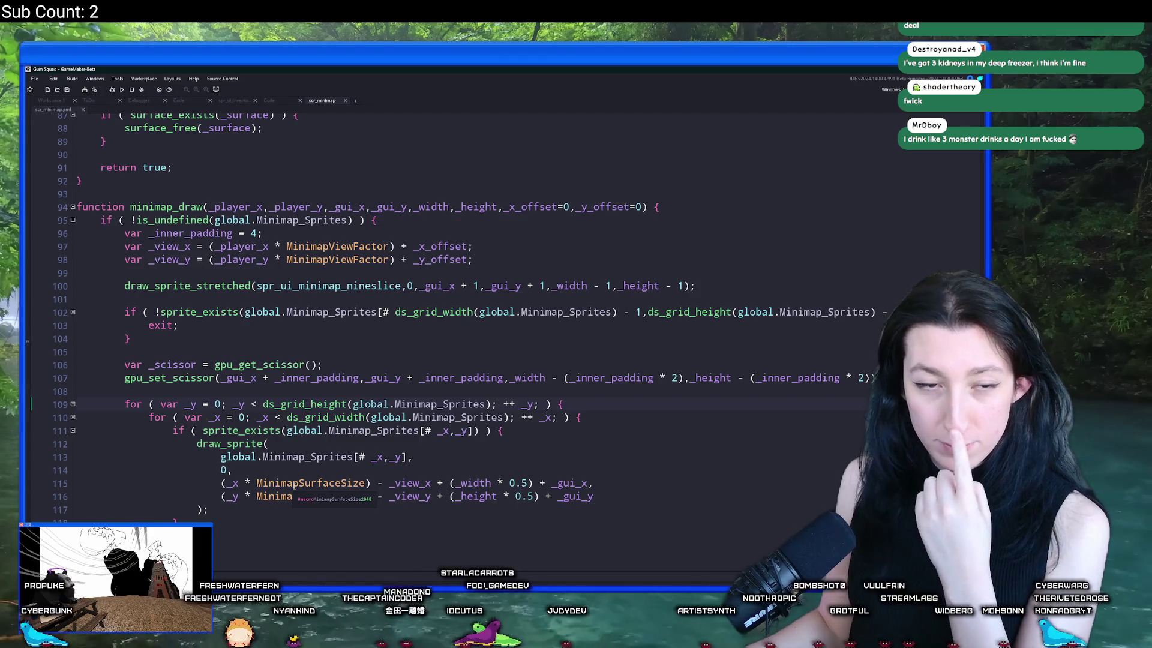
{"action": "scroll", "coordinate": [292, 491], "scroll_direction": "up", "scroll_amount": 2}
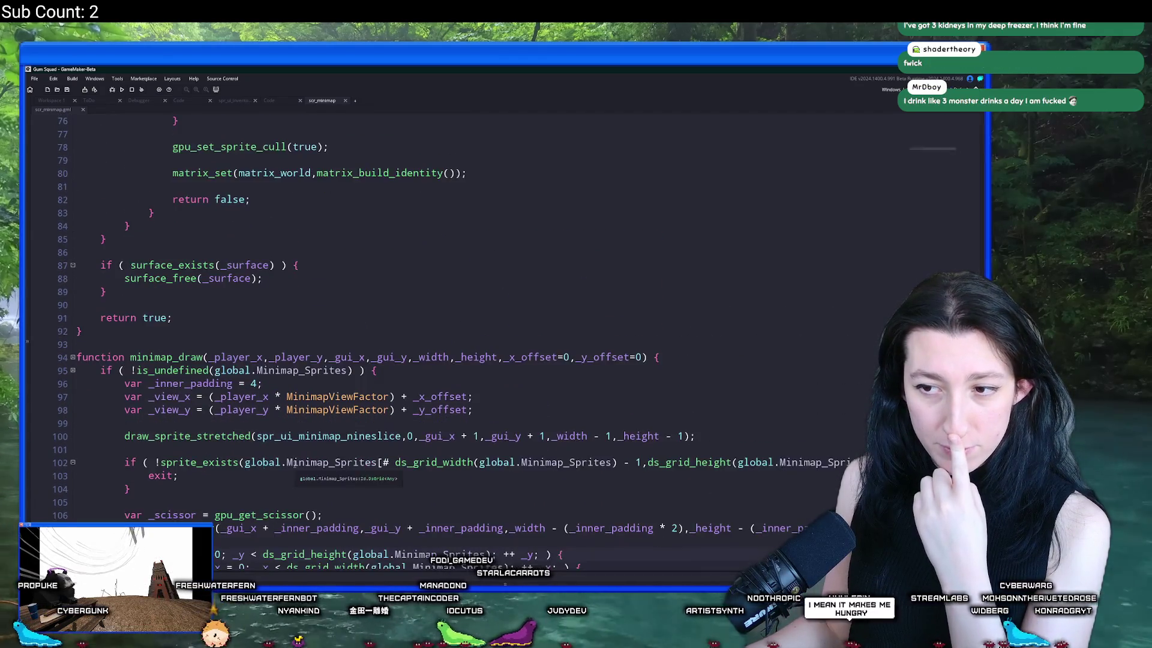
{"action": "mouse_move", "coordinate": [355, 307]}
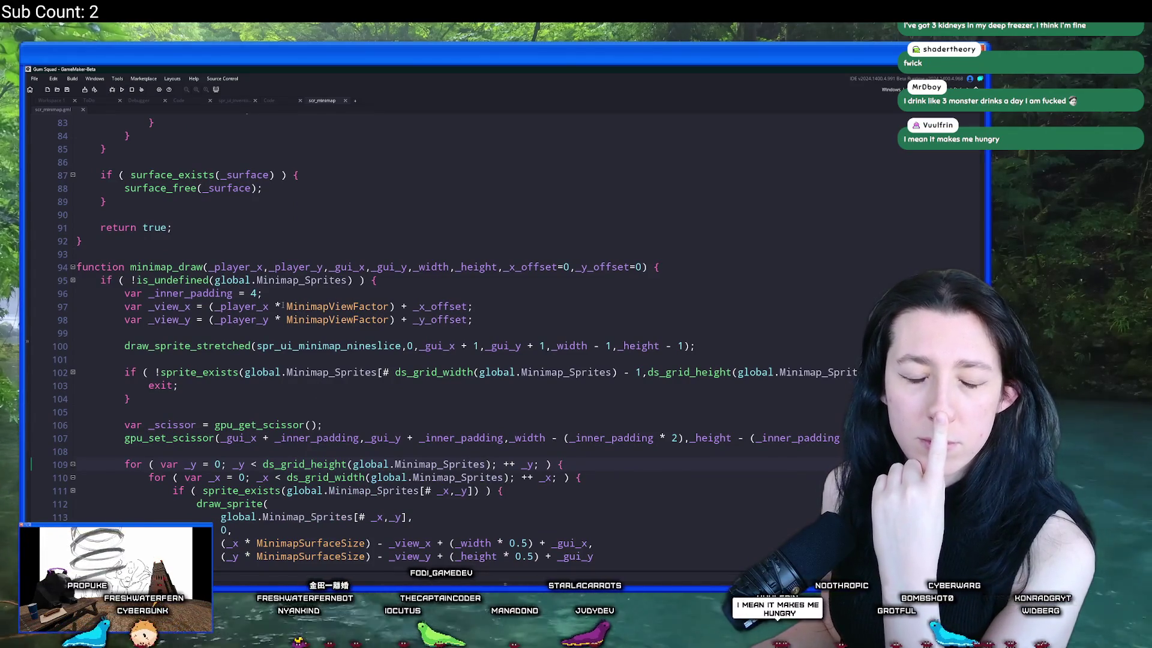
{"action": "scroll", "coordinate": [452, 376], "scroll_direction": "down", "scroll_amount": 4}
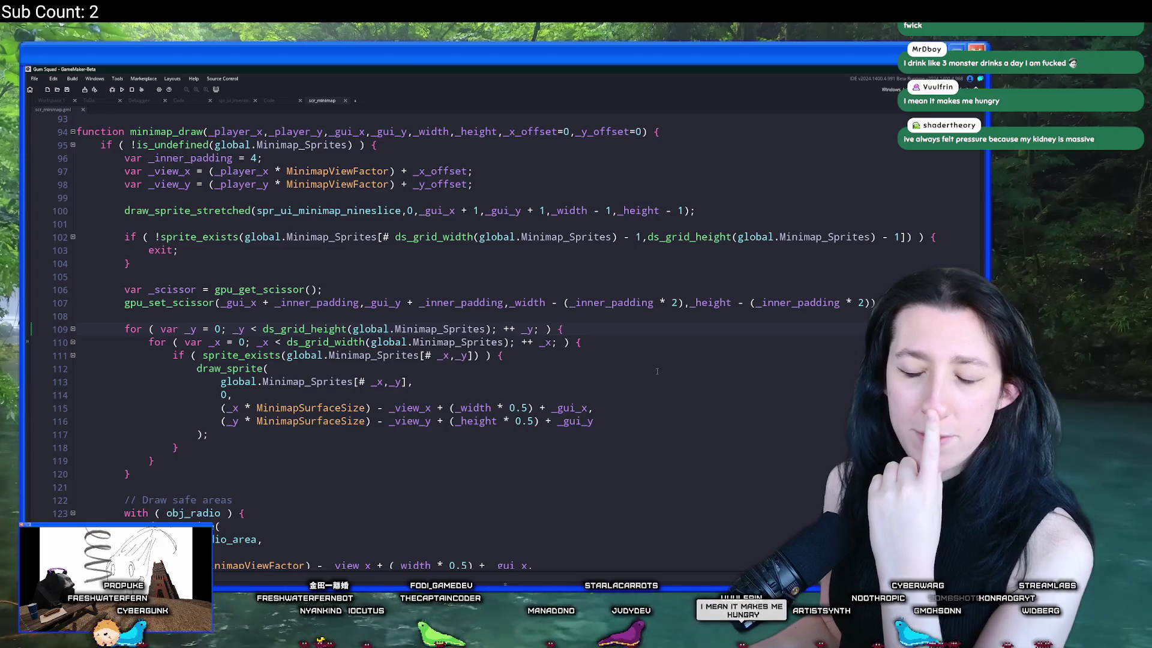
{"action": "left_click", "coordinate": [672, 358]}
{"action": "key", "text": "Return"}
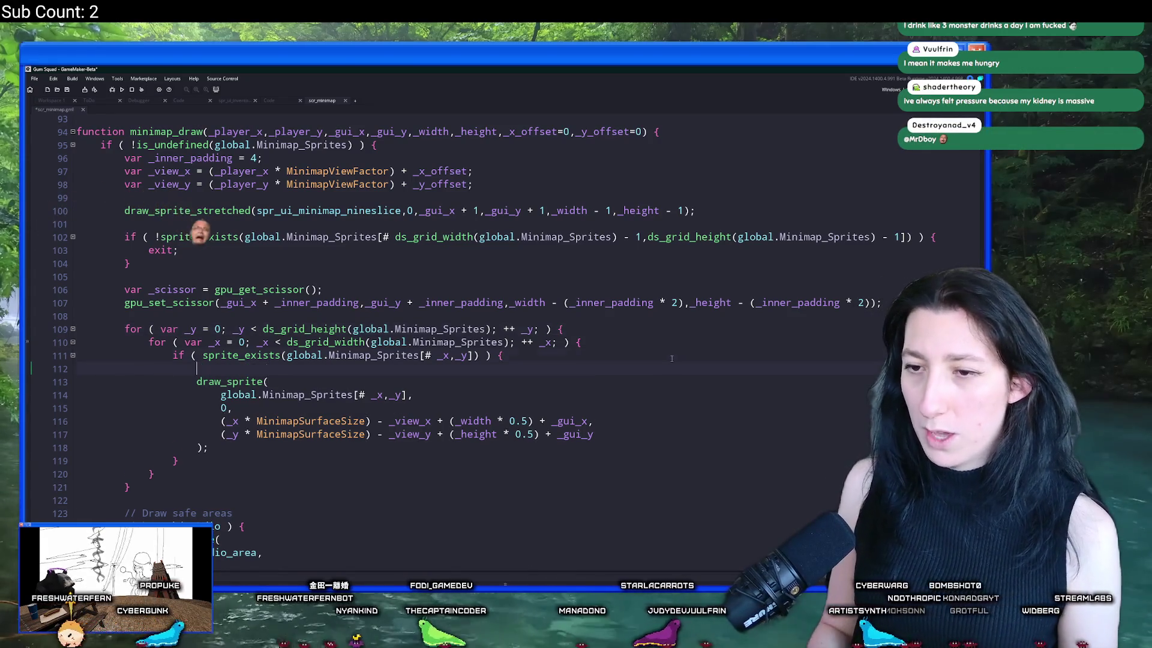
Insert Array2d.init(global.Player_Instance.fogofwar); on a new line above the for loop
{"action": "type", "text": "if ( fogofwar"}
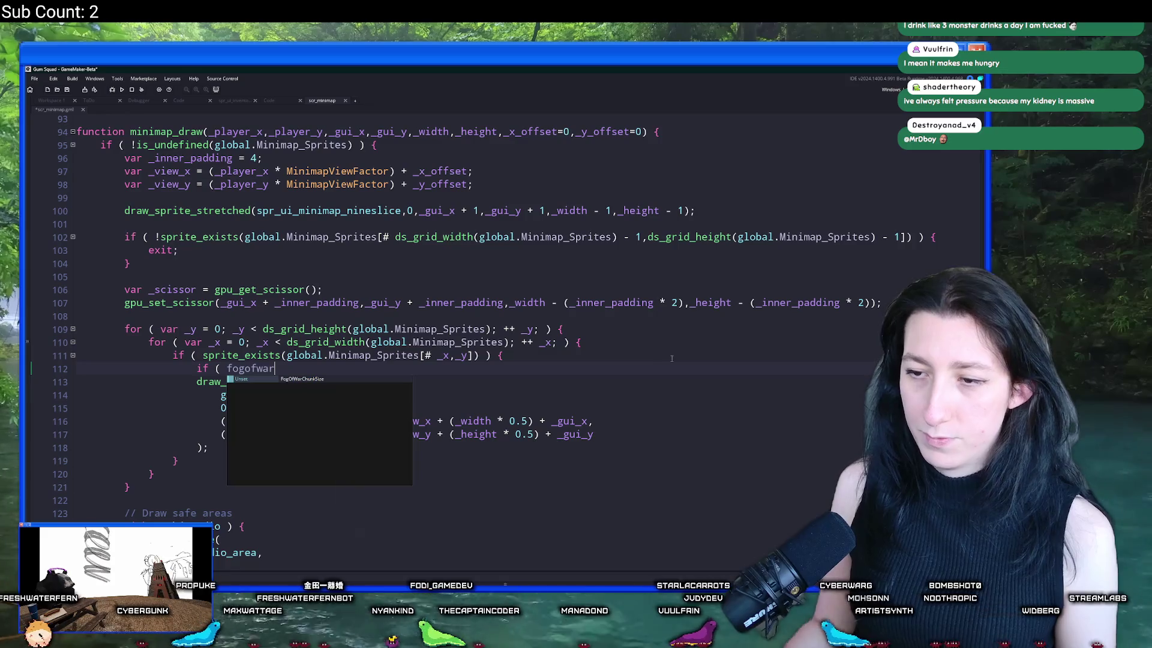
{"action": "left_click", "coordinate": [326, 372]}
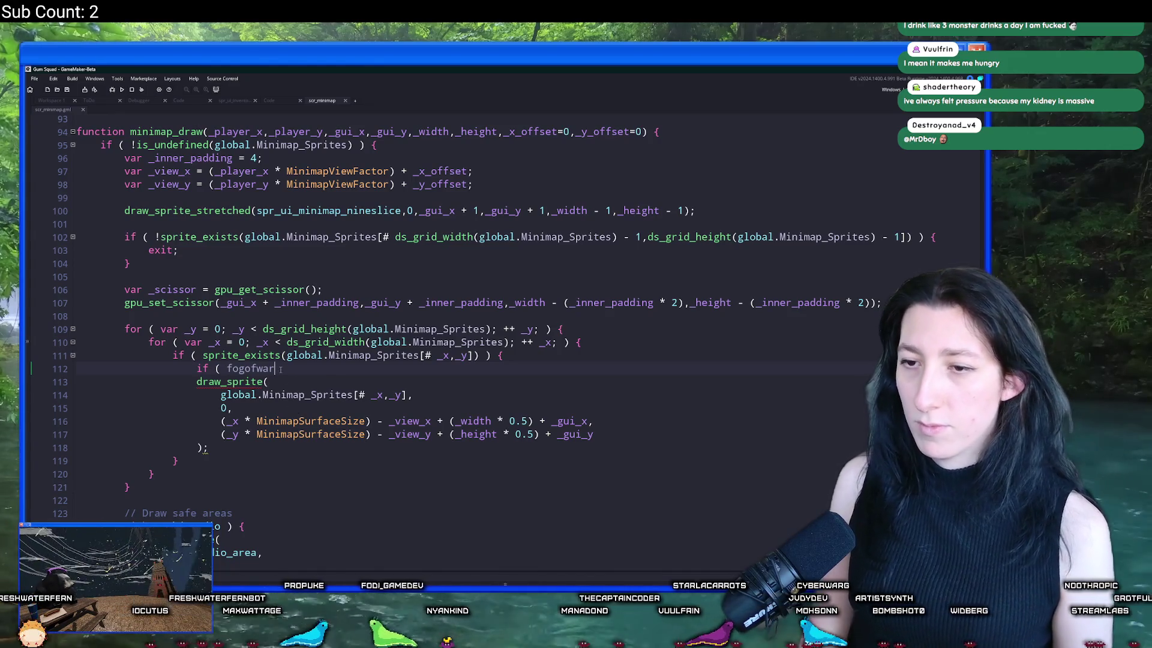
{"action": "double_click", "coordinate": [260, 368]}
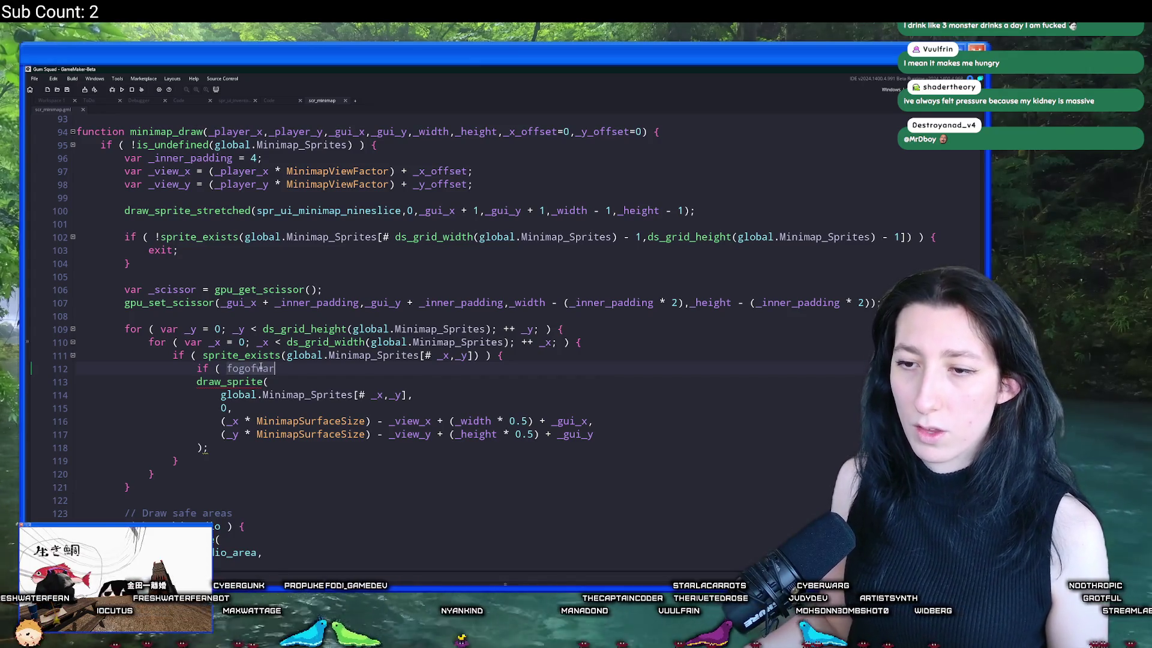
{"action": "type", "text": "global.Player_Instance.fogofwar"}
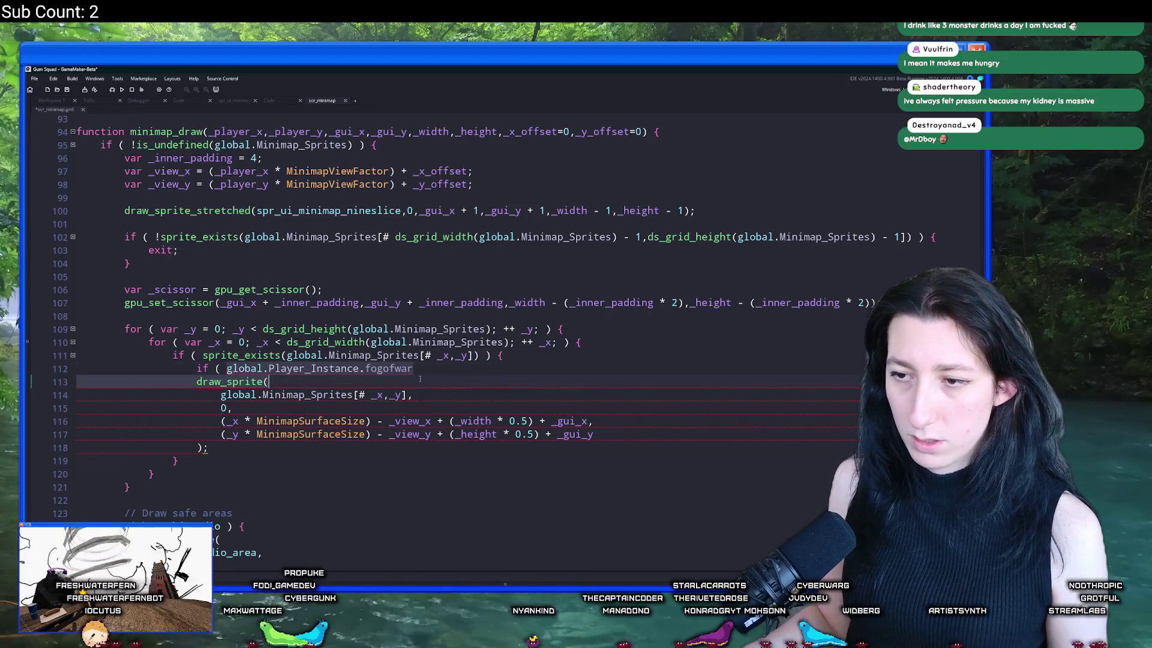
{"action": "left_click", "coordinate": [590, 331]}
{"action": "key", "text": "Up"}
{"action": "key", "text": "Return"}
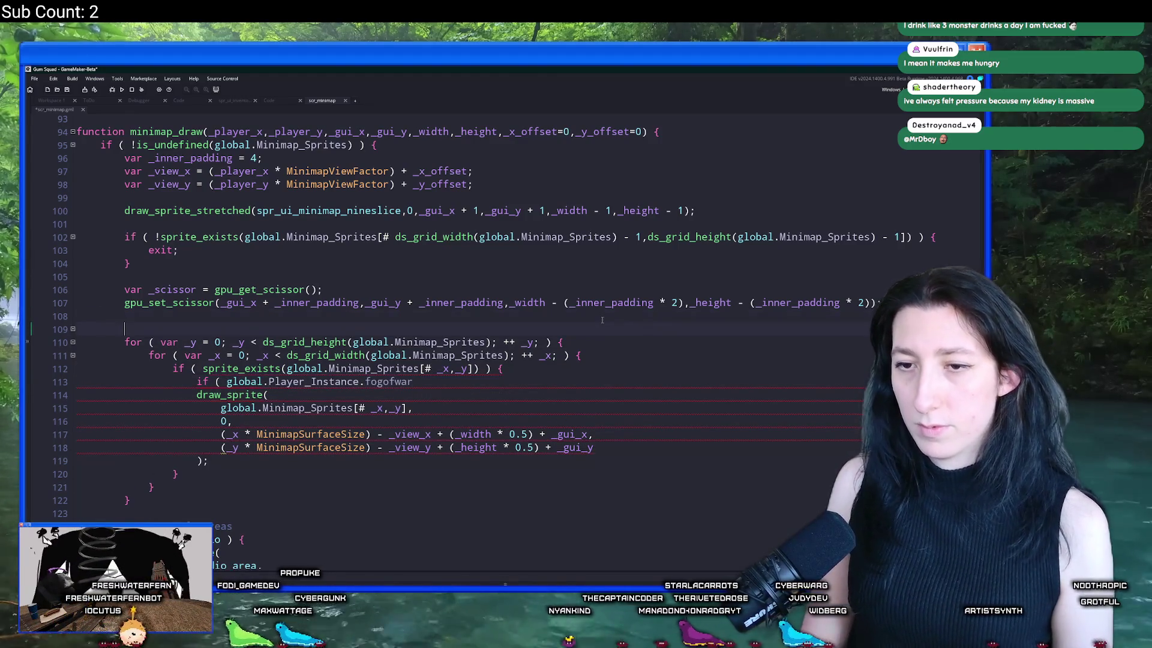
{"action": "type", "text": "Array@"}
{"action": "type", "text": "d.init("}
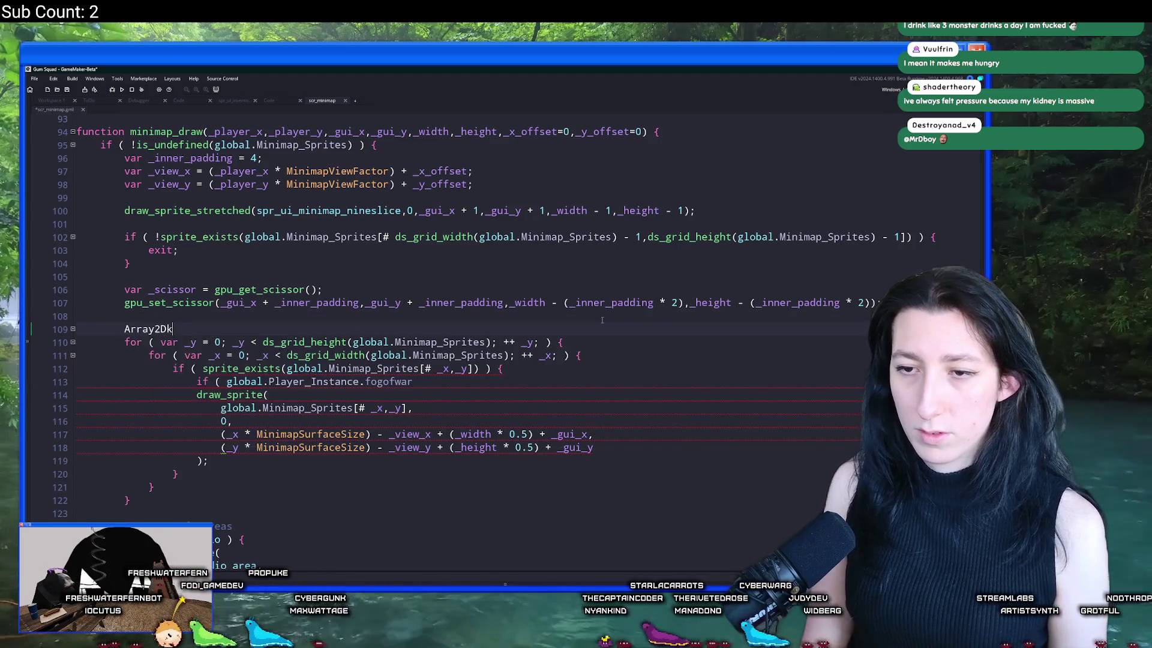
{"action": "type", "text": "global.Player_Instance.fogofwar"}
{"action": "type", "text": ");"}
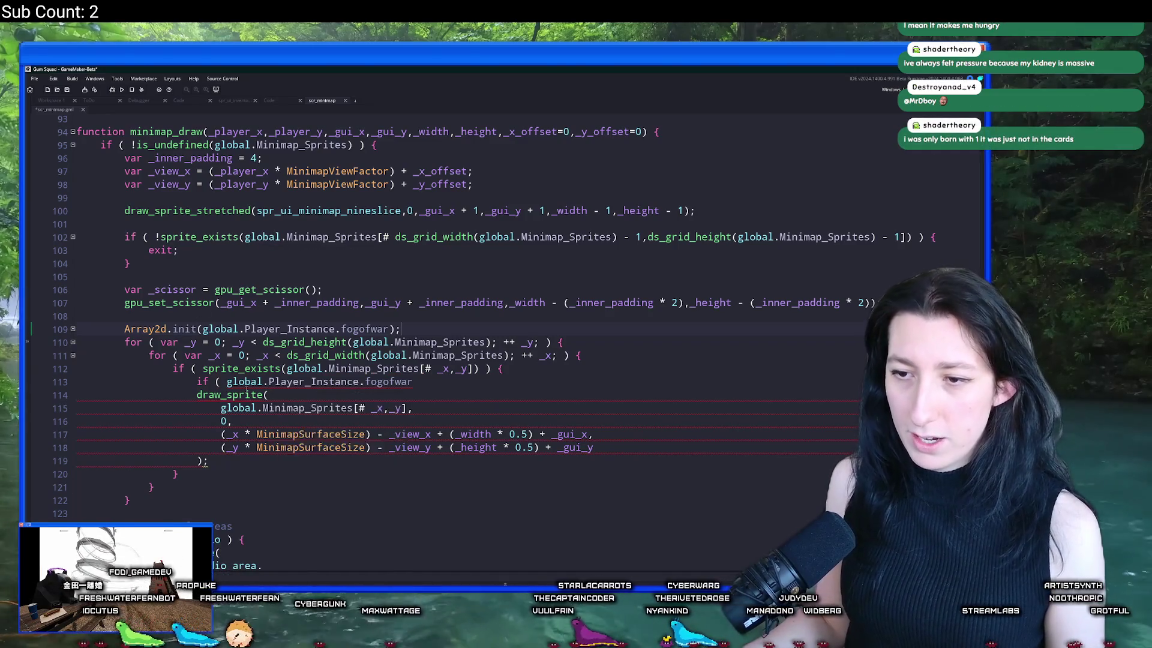
Wrap draw_sprite in an indented if ( Array2d.get(_x,_y) ) { … } block
{"action": "double_click", "coordinate": [149, 329]}
{"action": "key", "text": "ctrl+c"}
{"action": "left_click_drag", "start_coordinate": [223, 382], "coordinate": [430, 386]}
{"action": "key", "text": "ctrl+v"}
{"action": "type", "text": ".set"}
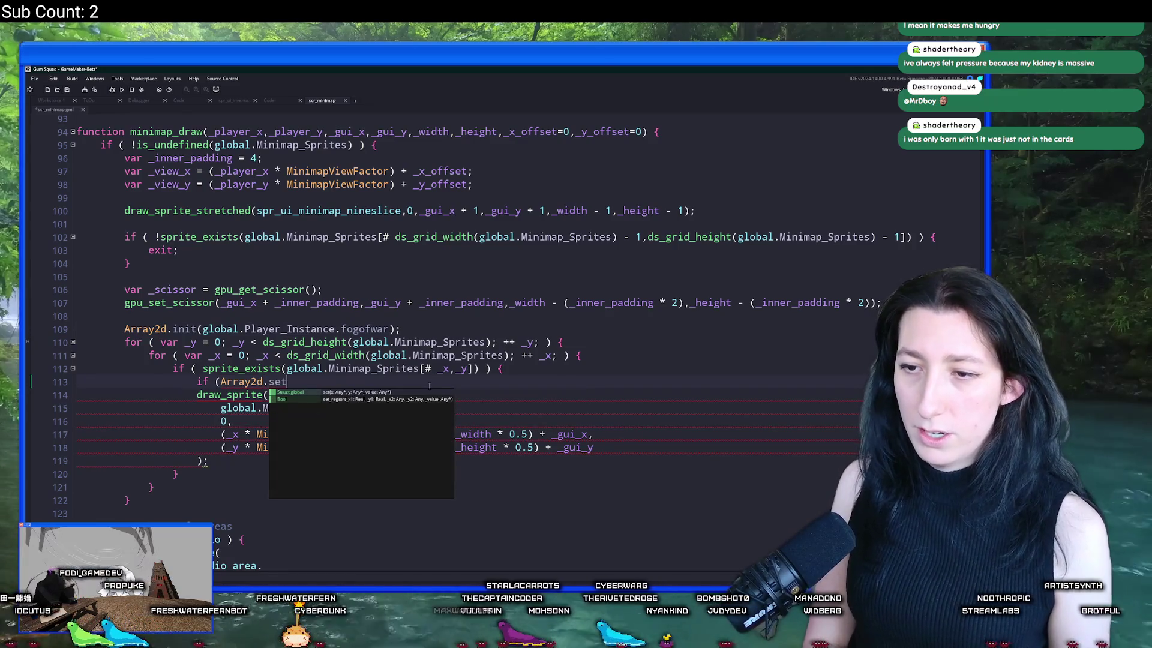
{"action": "key", "text": "BackSpace"}
{"action": "key", "text": "BackSpace"}
{"action": "key", "text": "BackSpace"}
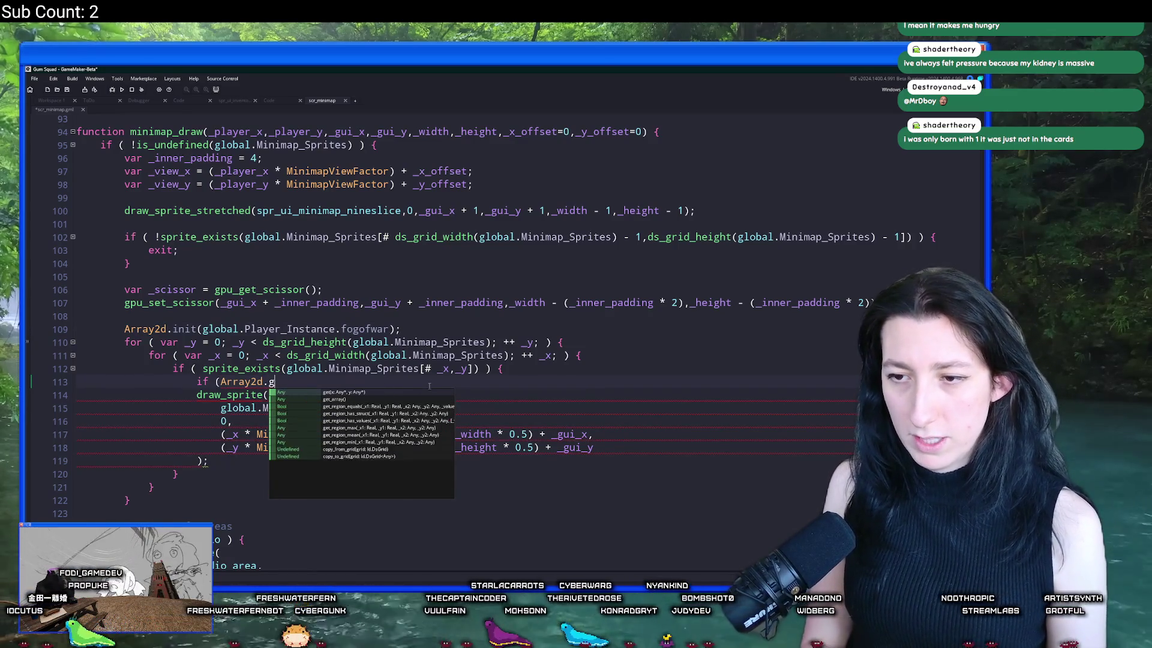
{"action": "type", "text": "get("}
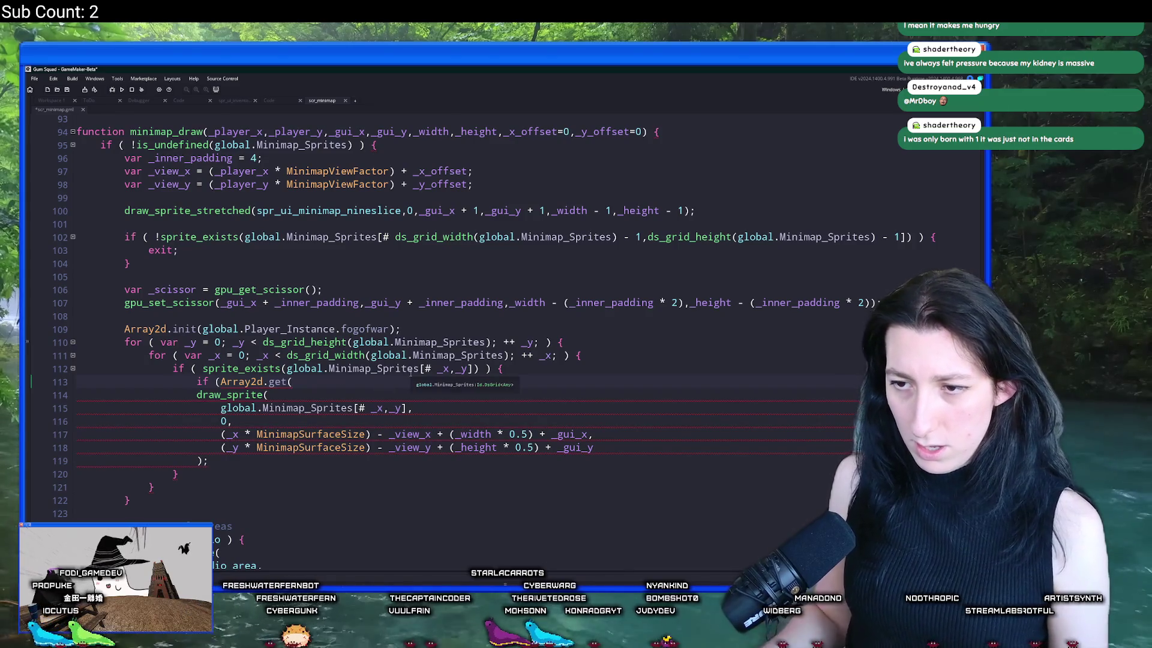
{"action": "type", "text": "_x,_y) ) {"}
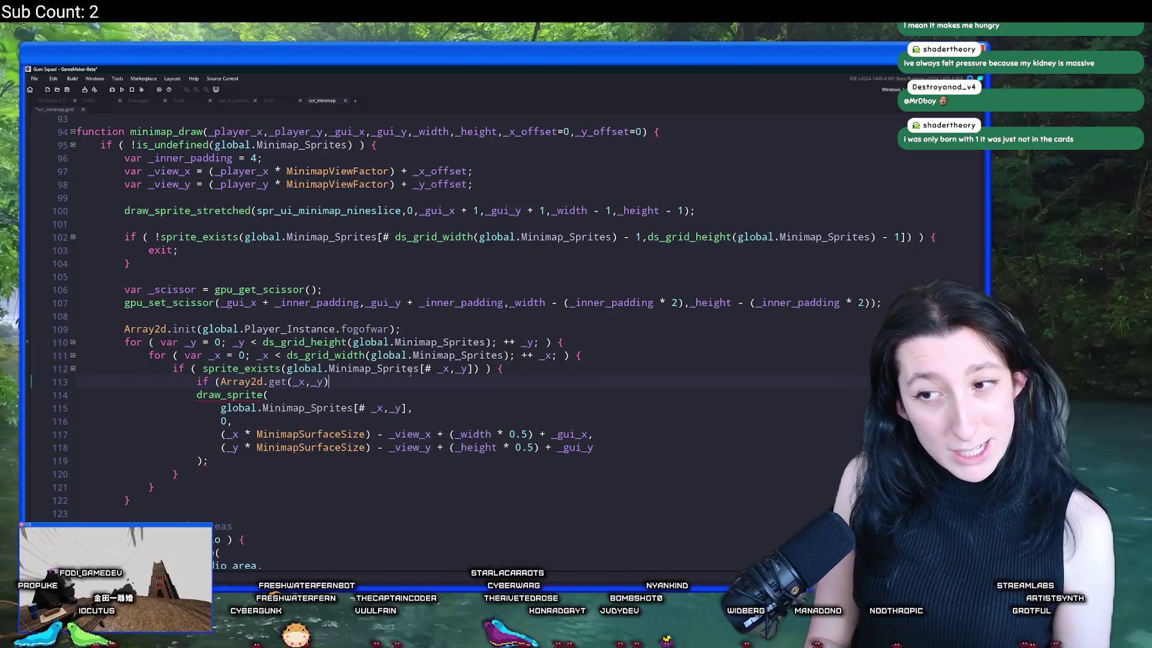
{"action": "left_click", "coordinate": [219, 382]}
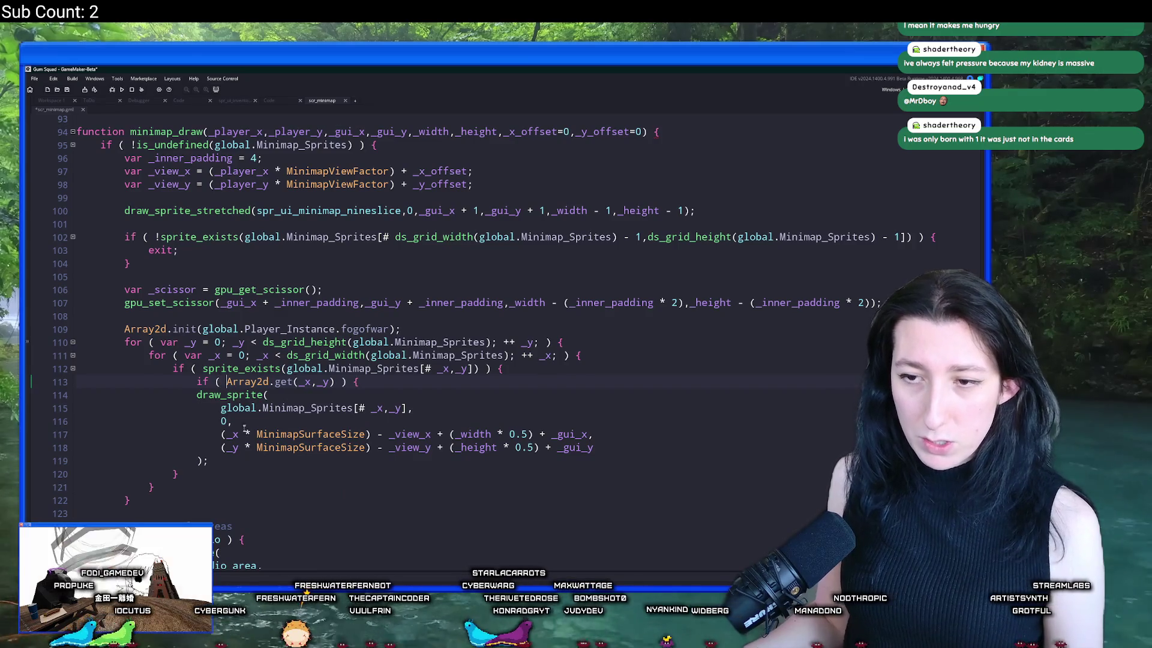
{"action": "key", "text": "Return"}
{"action": "type", "text": "}"}
{"action": "left_click_drag", "start_coordinate": [226, 464], "coordinate": [196, 395]}
{"action": "key", "text": "Tab"}
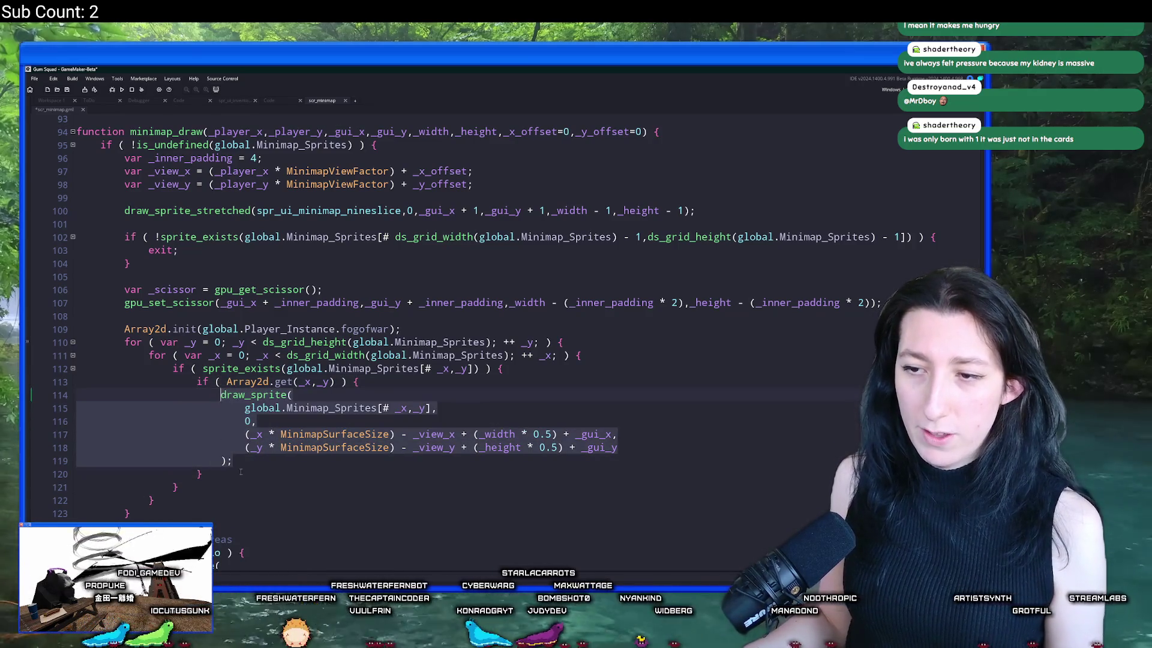
Add an else { } branch holding a copy of the draw_sprite call
{"action": "left_click", "coordinate": [240, 474]}
{"action": "type", "text": "else {"}
{"action": "key", "text": "Return"}
{"action": "type", "text": "}"}
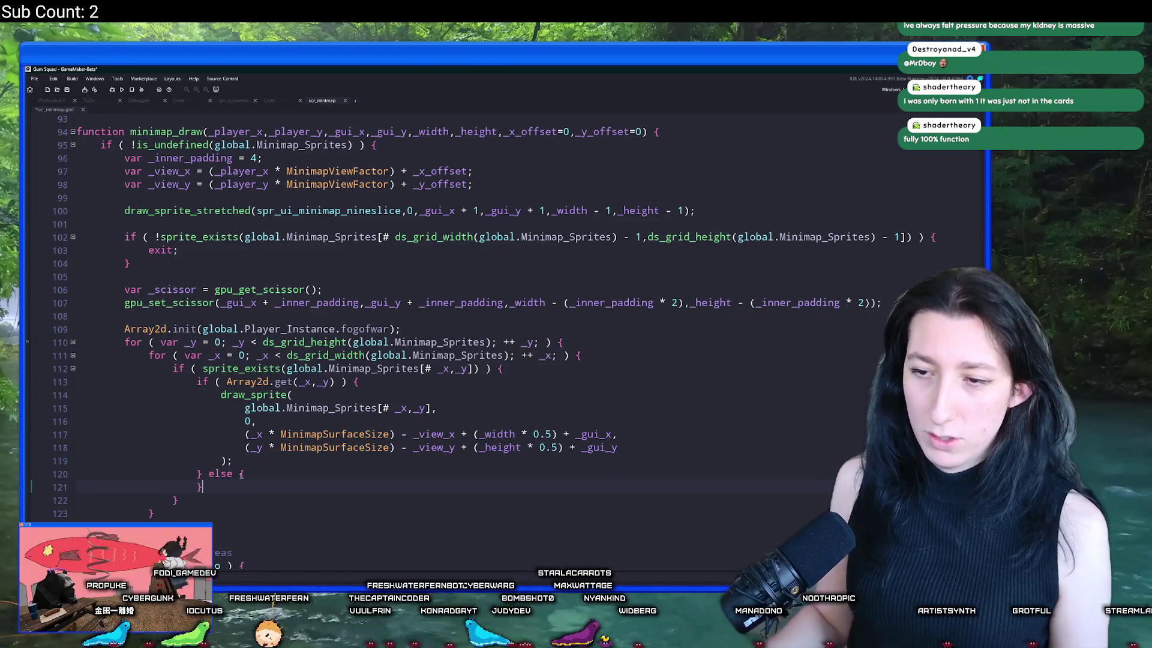
{"action": "key", "text": "Return"}
{"action": "type", "text": "draw_spr"}
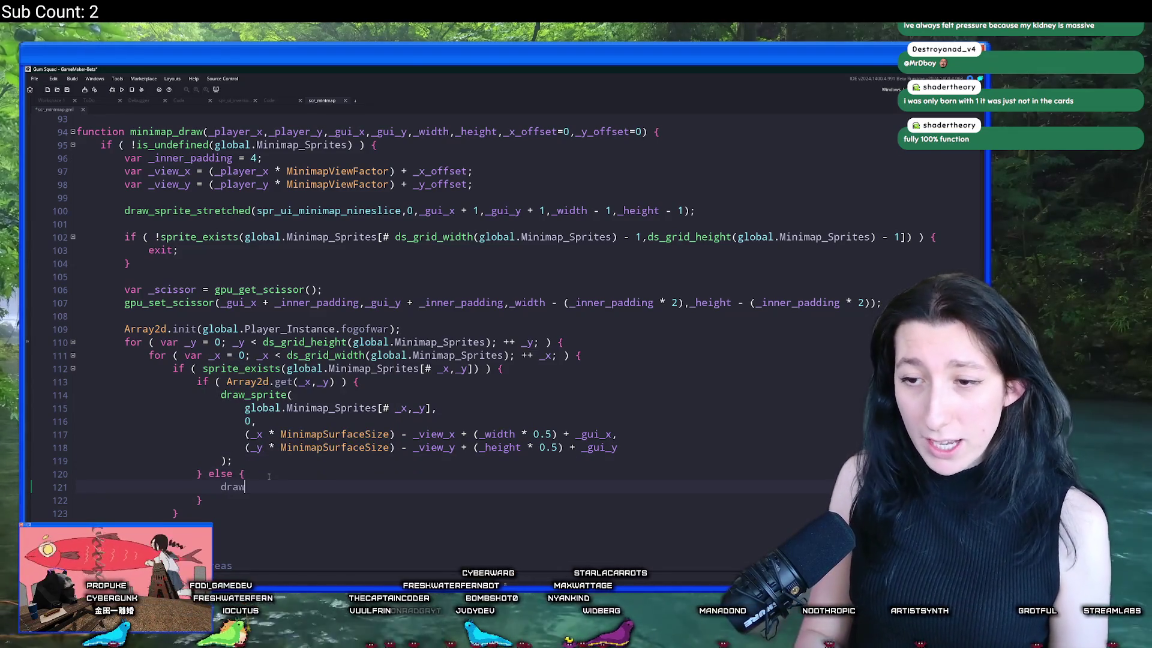
{"action": "key", "text": "Escape"}
{"action": "left_click_drag", "start_coordinate": [233, 462], "coordinate": [220, 394]}
{"action": "key", "text": "ctrl+c"}
{"action": "double_click", "coordinate": [220, 487]}
{"action": "key", "text": "ctrl+v"}
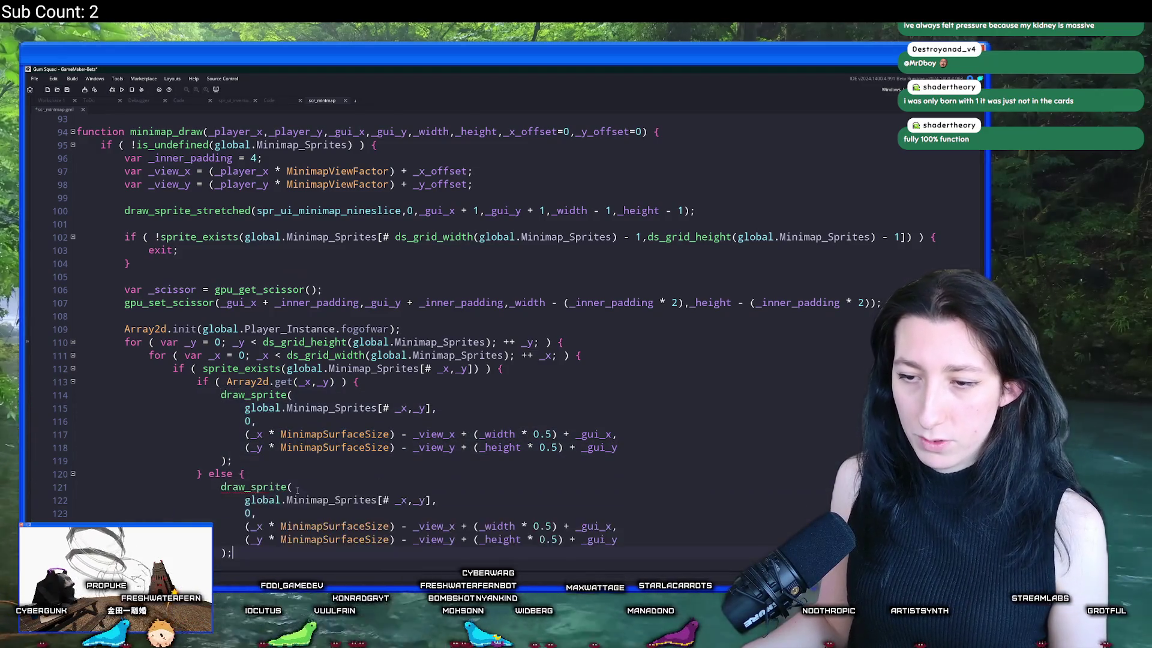
Make it draw_sprite_ext with extra arguments 1, 1, 0, c_black, 1, and run the game
{"action": "left_click", "coordinate": [289, 426]}
{"action": "type", "text": "_ex"}
{"action": "key", "text": "Escape"}
{"action": "type", "text": "t"}
{"action": "left_click", "coordinate": [649, 478]}
{"action": "type", "text": ","}
{"action": "key", "text": "Return"}
{"action": "type", "text": "1,1,"}
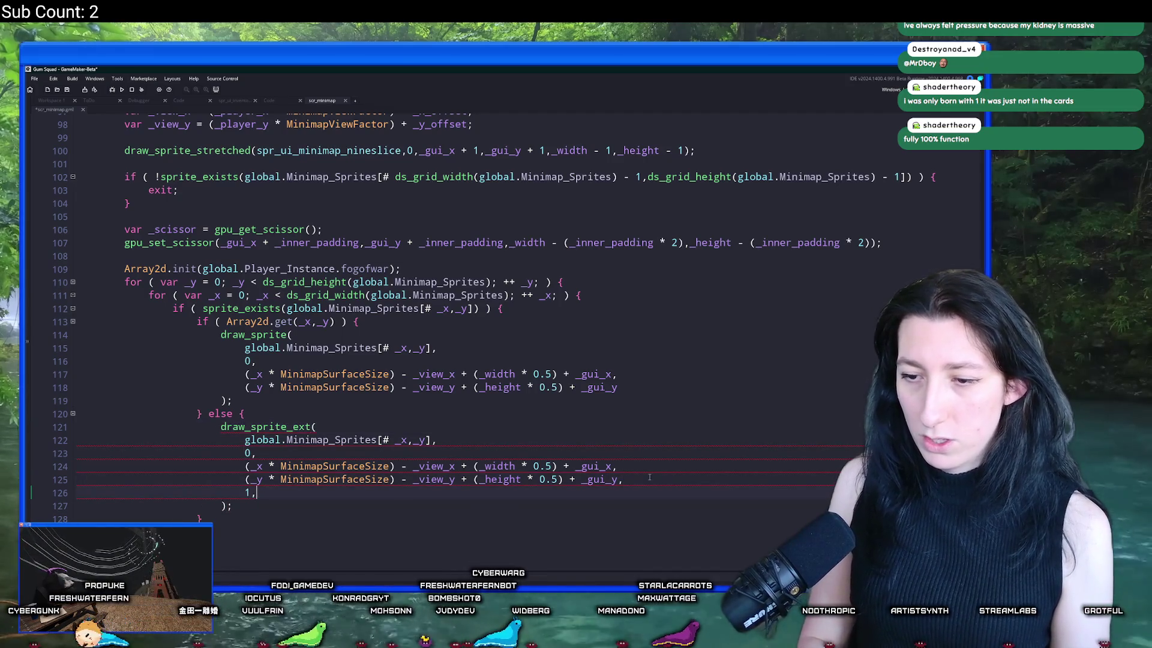
{"action": "key", "text": "Return"}
{"action": "type", "text": "0,"}
{"action": "key", "text": "Return"}
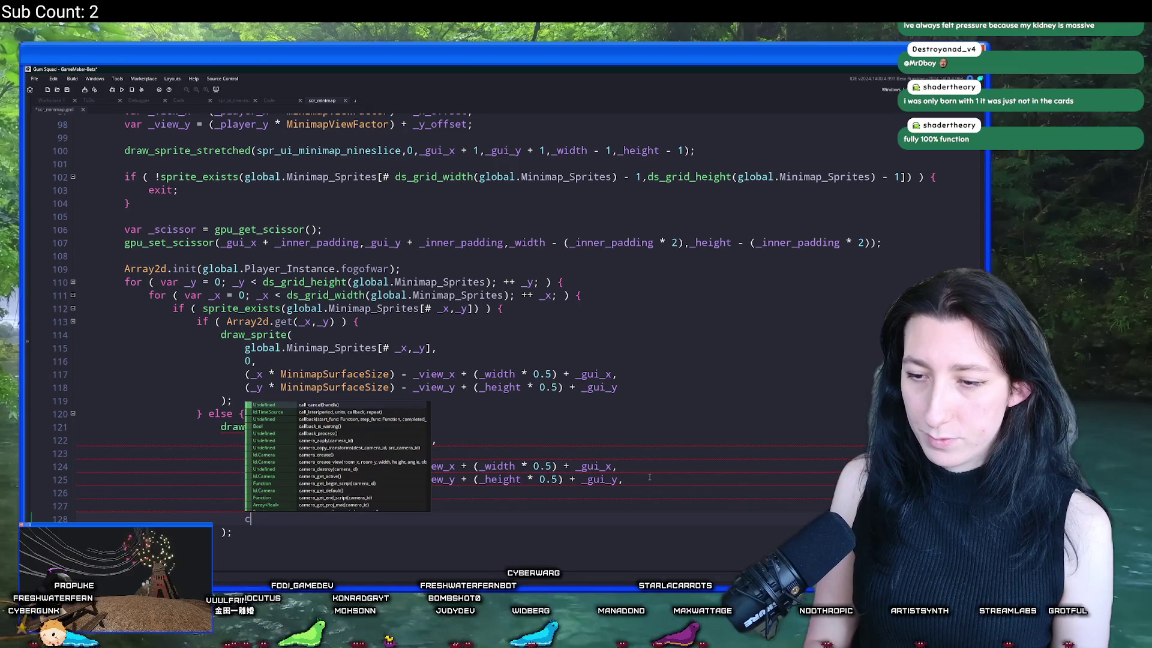
{"action": "key", "text": "BackSpace"}
{"action": "type", "text": "c_black,"}
{"action": "key", "text": "Return"}
{"action": "type", "text": "1"}
{"action": "key", "text": "F5"}
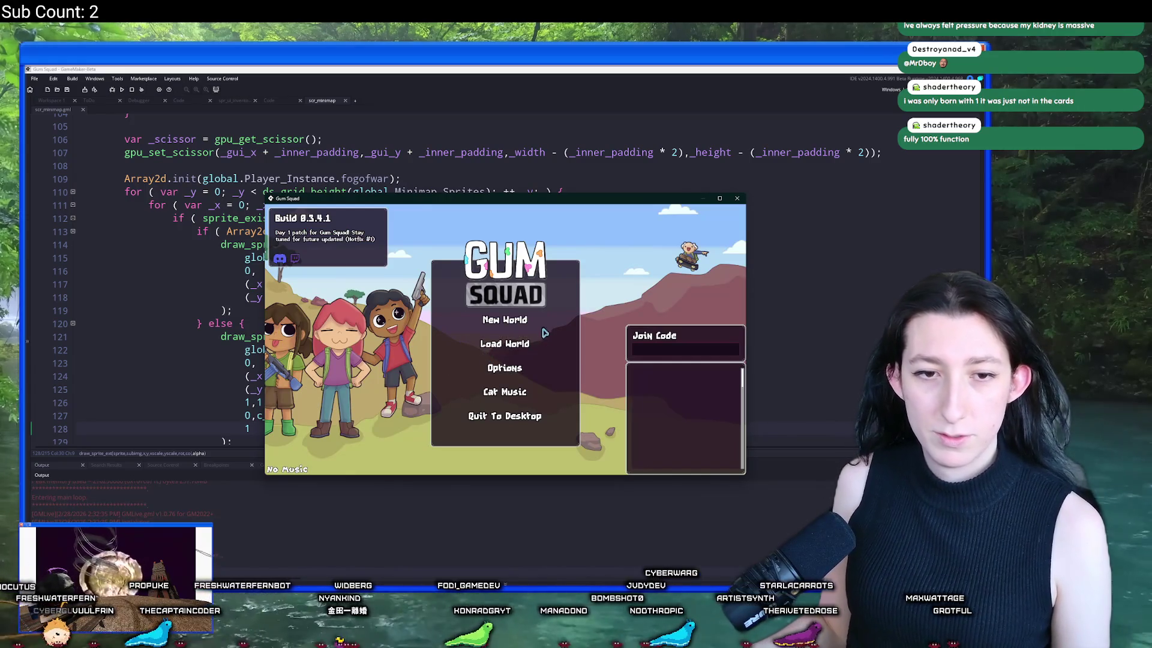
Host a New World through Create Lobby and maximize the game window
{"action": "left_click", "coordinate": [522, 320]}
{"action": "left_click", "coordinate": [515, 389]}
{"action": "mouse_move", "coordinate": [645, 200]}
{"action": "left_mouse_down"}
{"action": "mouse_move", "coordinate": [591, 95]}
{"action": "mouse_move", "coordinate": [594, 67]}
{"action": "left_mouse_up"}
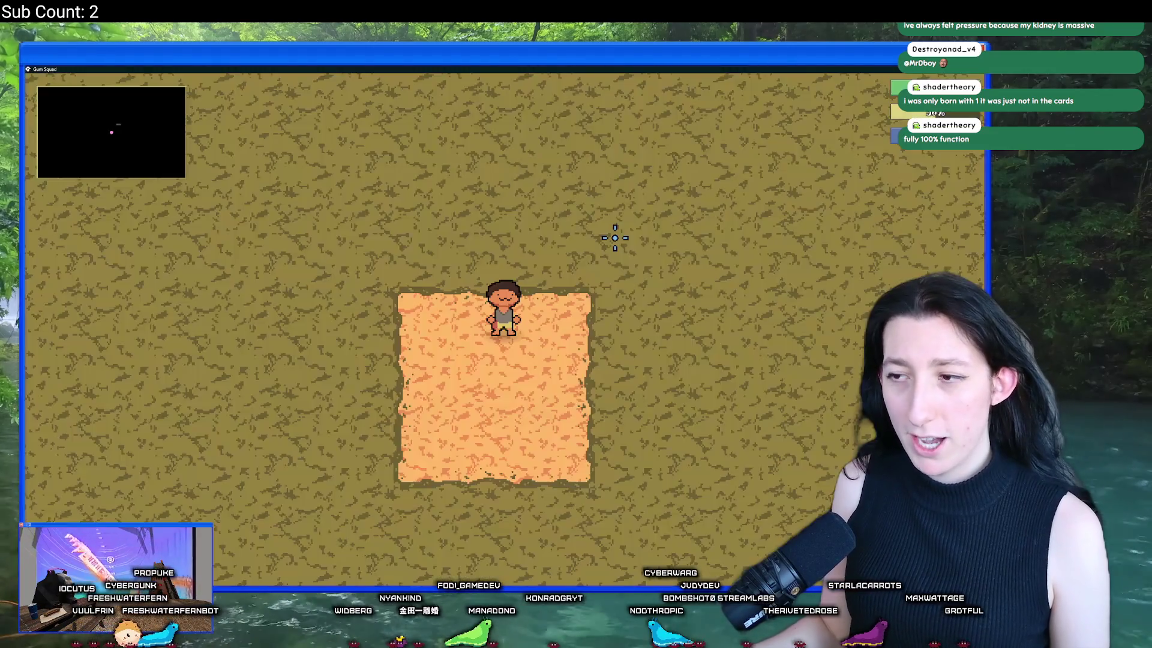
Walk around the village, toggle the map overlay with M, and close the game
{"action": "key", "text": "d"}
{"action": "key", "text": "w"}
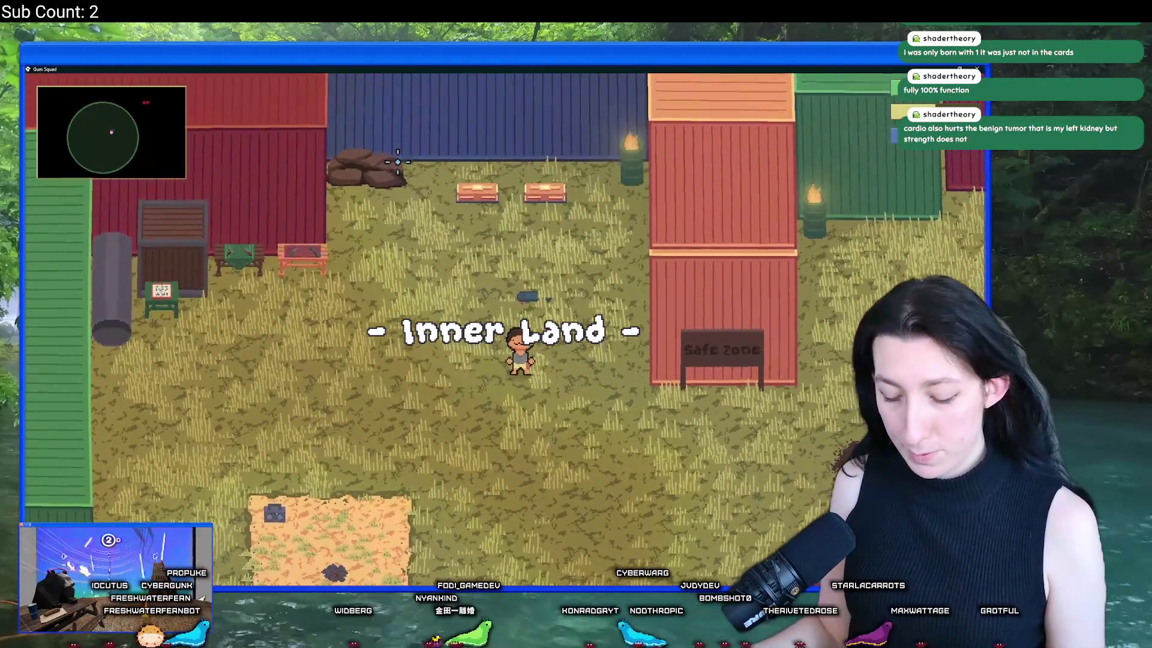
{"action": "key", "text": "m"}
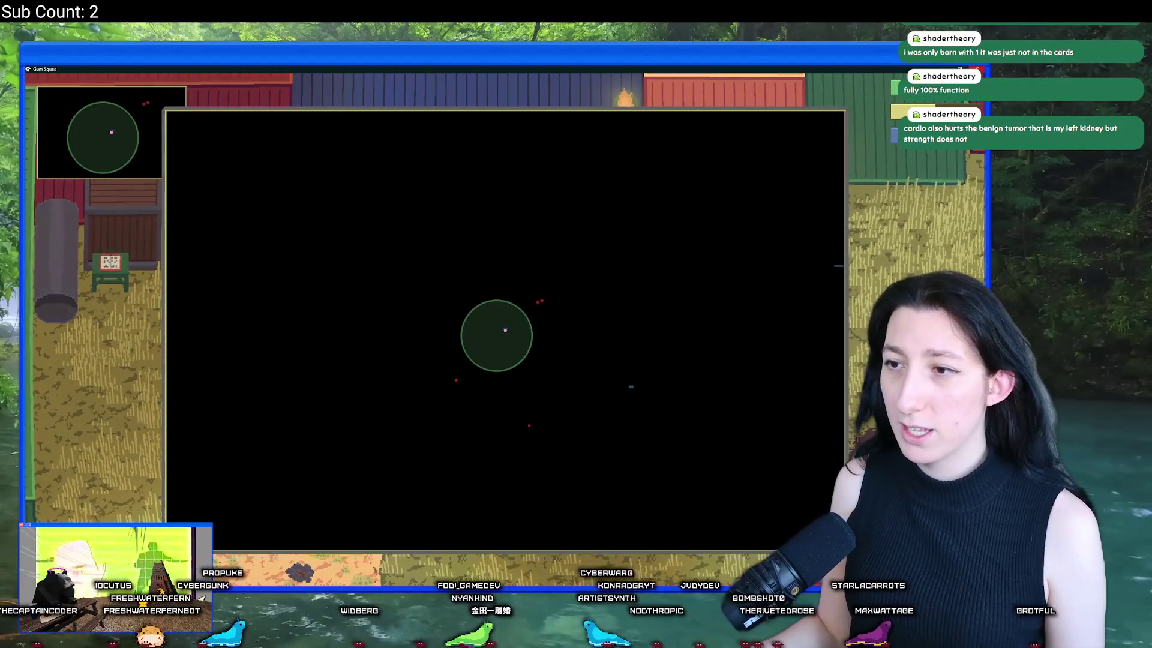
{"action": "key", "text": "m"}
{"action": "key", "text": "d"}
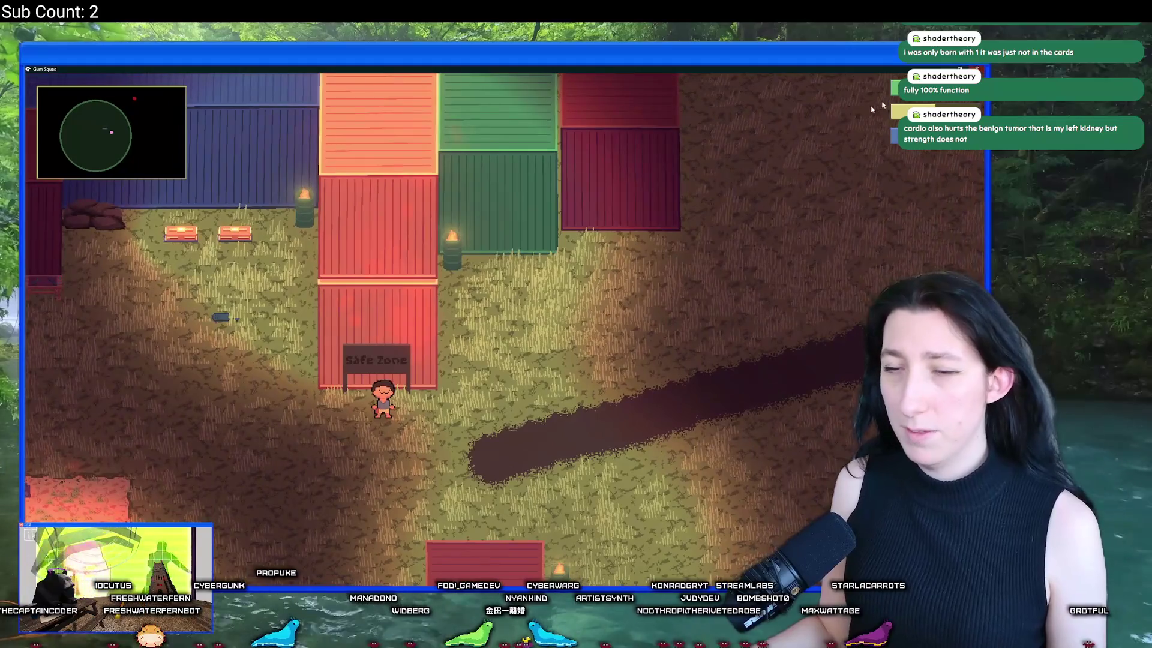
{"action": "left_click", "coordinate": [977, 69]}
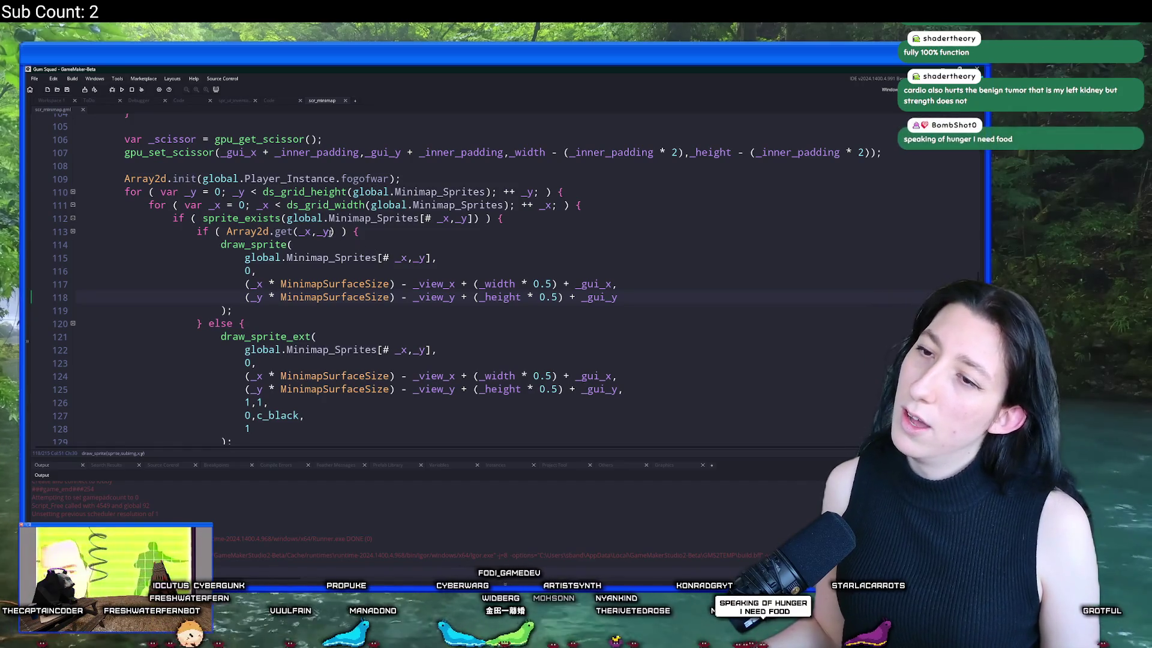
Delete the 'if ( Array2d.get(_x,_y) ) {' line and the black-tinted else draw_sprite_ext block
{"action": "left_click", "coordinate": [342, 231]}
{"action": "left_click", "coordinate": [333, 232]}
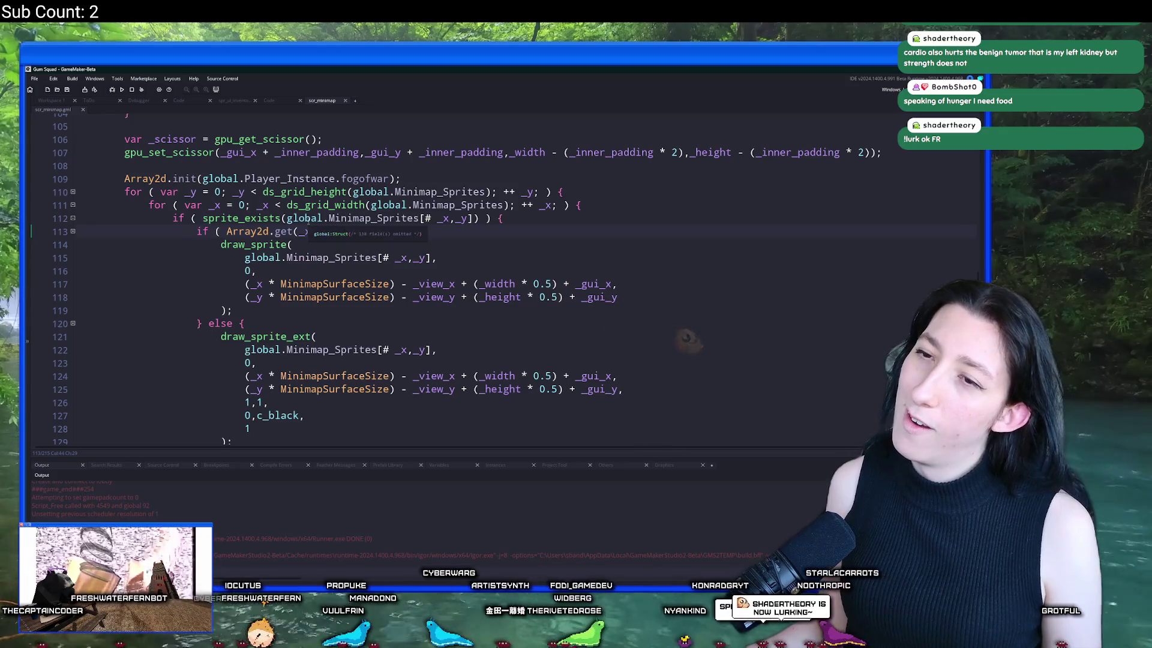
{"action": "scroll", "coordinate": [321, 218], "scroll_direction": "up", "scroll_amount": 2}
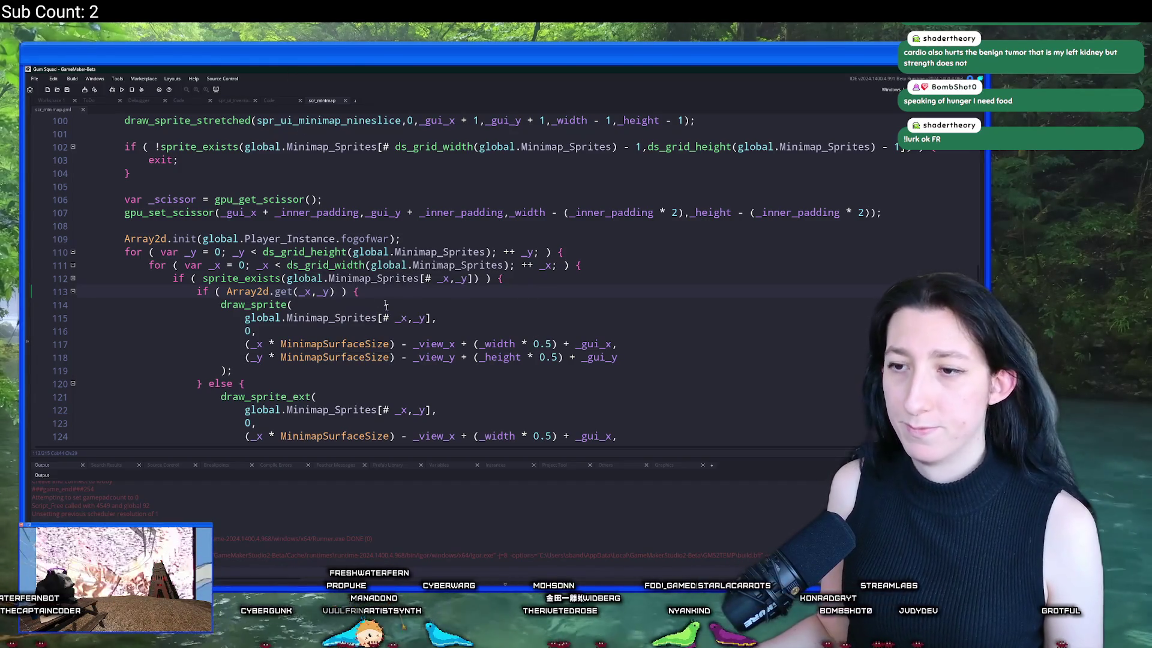
{"action": "scroll", "coordinate": [364, 311], "scroll_direction": "down", "scroll_amount": 4}
{"action": "scroll", "coordinate": [304, 284], "scroll_direction": "up", "scroll_amount": 2}
{"action": "left_click_drag", "start_coordinate": [363, 201], "coordinate": [85, 201]}
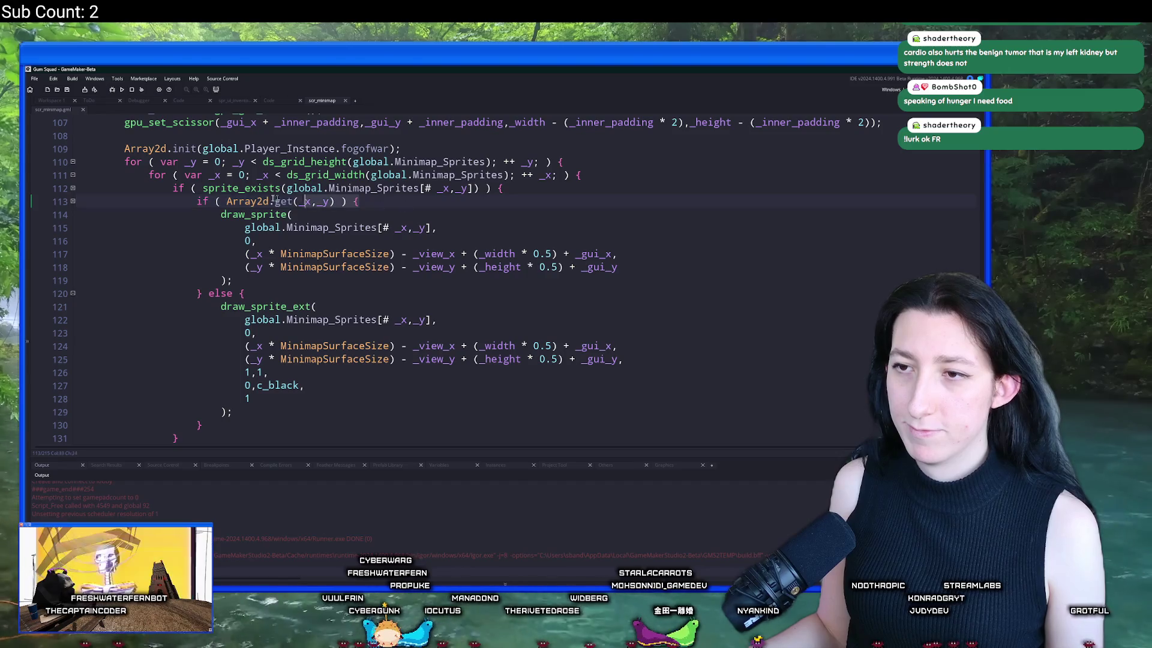
{"action": "key", "text": "BackSpace"}
{"action": "key", "text": "BackSpace"}
{"action": "left_click_drag", "start_coordinate": [253, 402], "coordinate": [204, 282]}
{"action": "key", "text": "BackSpace"}
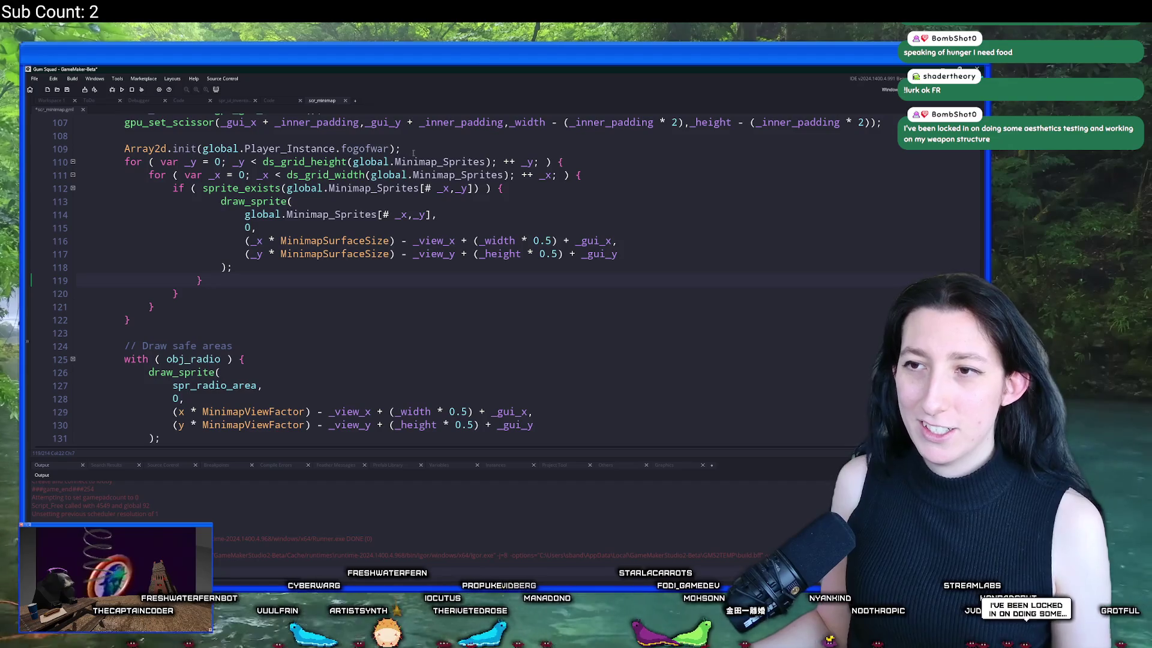
Move the Array2d.init(global.Player_Instance.fogofwar) line below the loop's closing brace
{"action": "left_click", "coordinate": [407, 145]}
{"action": "key", "text": "shift+Home"}
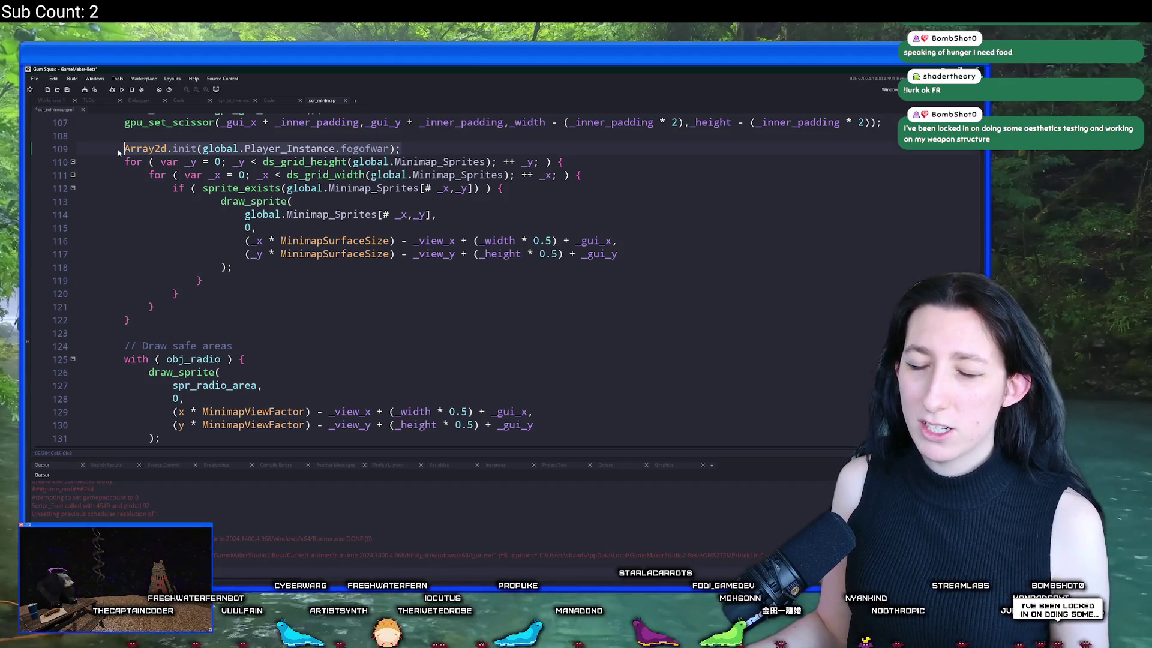
{"action": "key", "text": "Home"}
{"action": "key", "text": "shift+End"}
{"action": "key", "text": "BackSpace"}
{"action": "key", "text": "BackSpace"}
{"action": "left_click", "coordinate": [166, 305]}
{"action": "key", "text": "Return"}
{"action": "key", "text": "Return"}
{"action": "scroll", "coordinate": [180, 297], "scroll_direction": "down", "scroll_amount": 1}
{"action": "key", "text": "ctrl+v"}
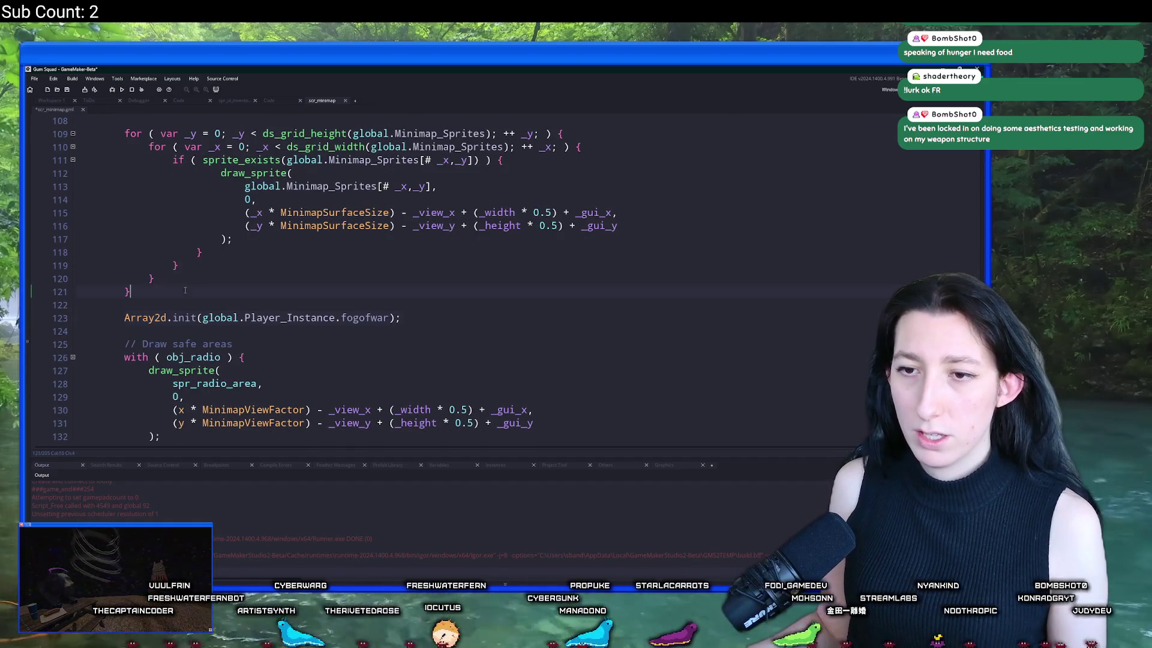
Copy the whole sprite for-loop and paste a duplicate under the Array2d.init line
{"action": "left_click_drag", "start_coordinate": [176, 295], "coordinate": [78, 133]}
{"action": "scroll", "coordinate": [462, 328], "scroll_direction": "up", "scroll_amount": 2}
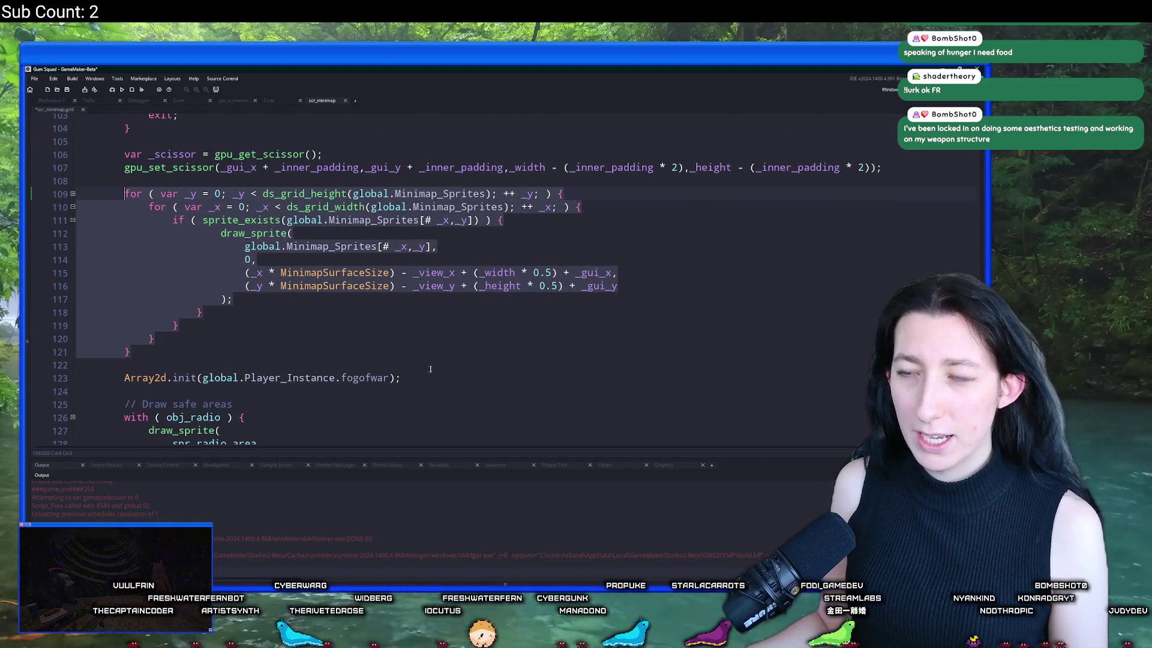
{"action": "key", "text": "ctrl+c"}
{"action": "left_click", "coordinate": [431, 376]}
{"action": "key", "text": "Return"}
{"action": "key", "text": "ctrl+v"}
{"action": "scroll", "coordinate": [339, 327], "scroll_direction": "down", "scroll_amount": 1}
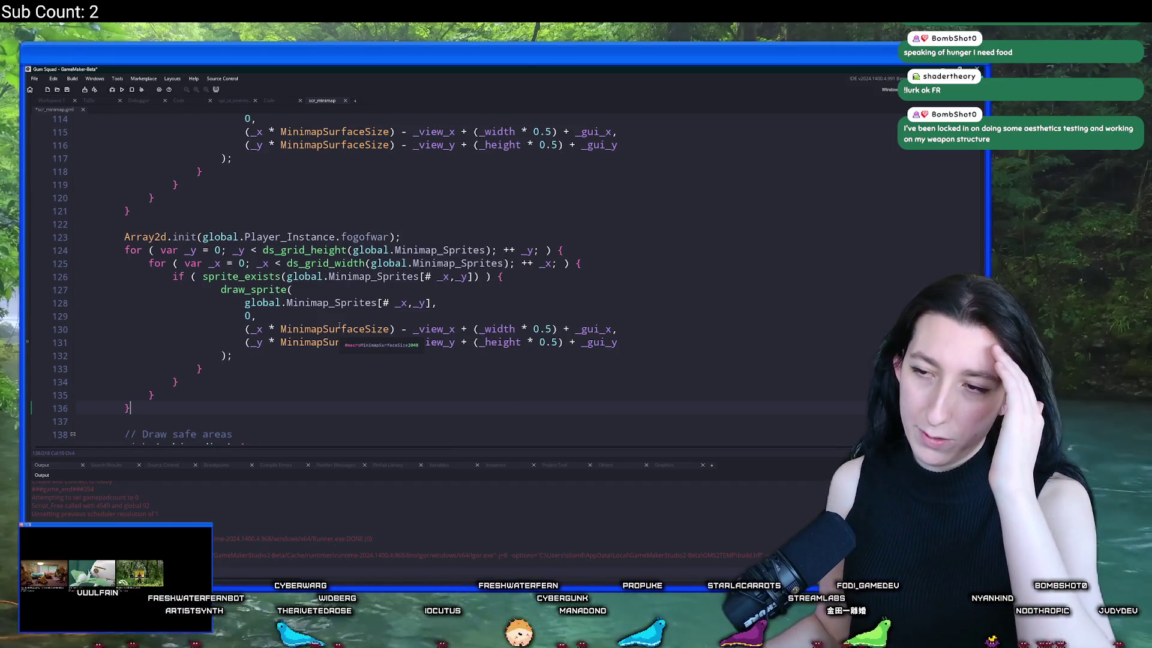
{"action": "scroll", "coordinate": [340, 326], "scroll_direction": "down", "scroll_amount": 1}
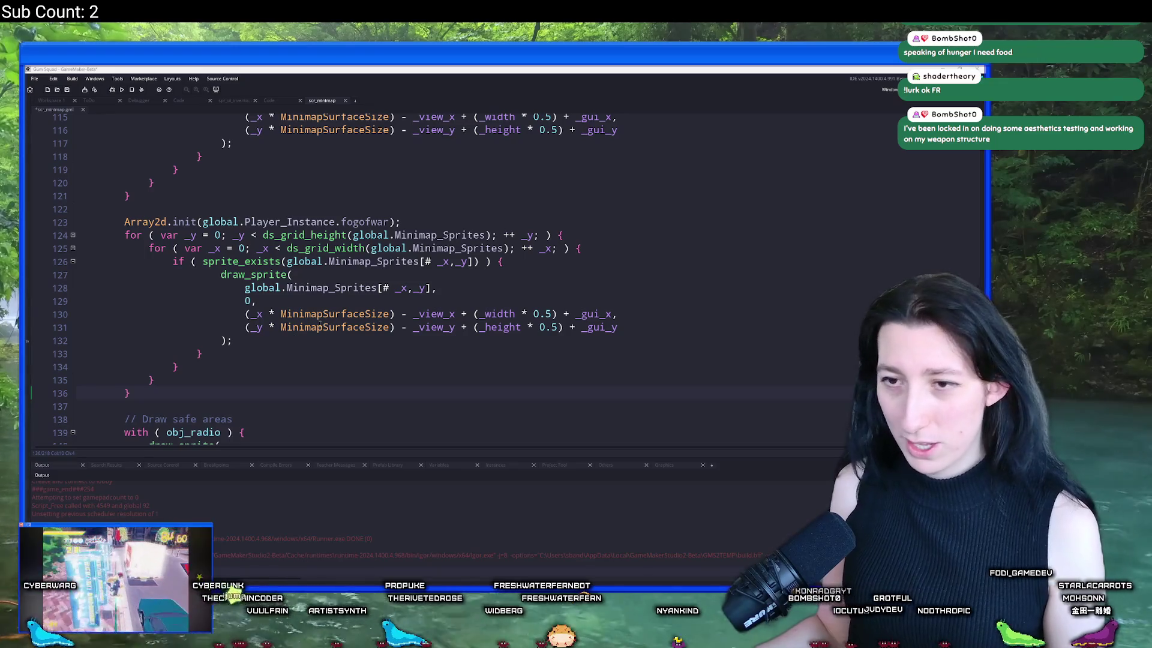
Replace the duplicated loop's ds_grid_height bound with Array2d.width
{"action": "key", "text": "ctrl+z"}
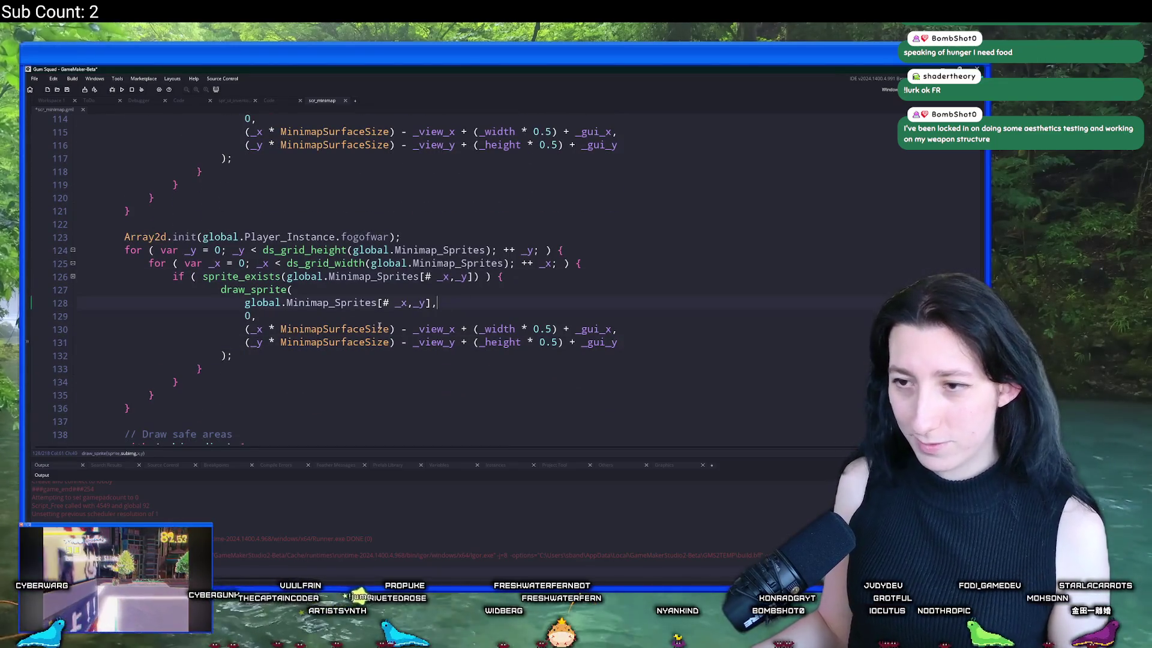
{"action": "left_click", "coordinate": [497, 250]}
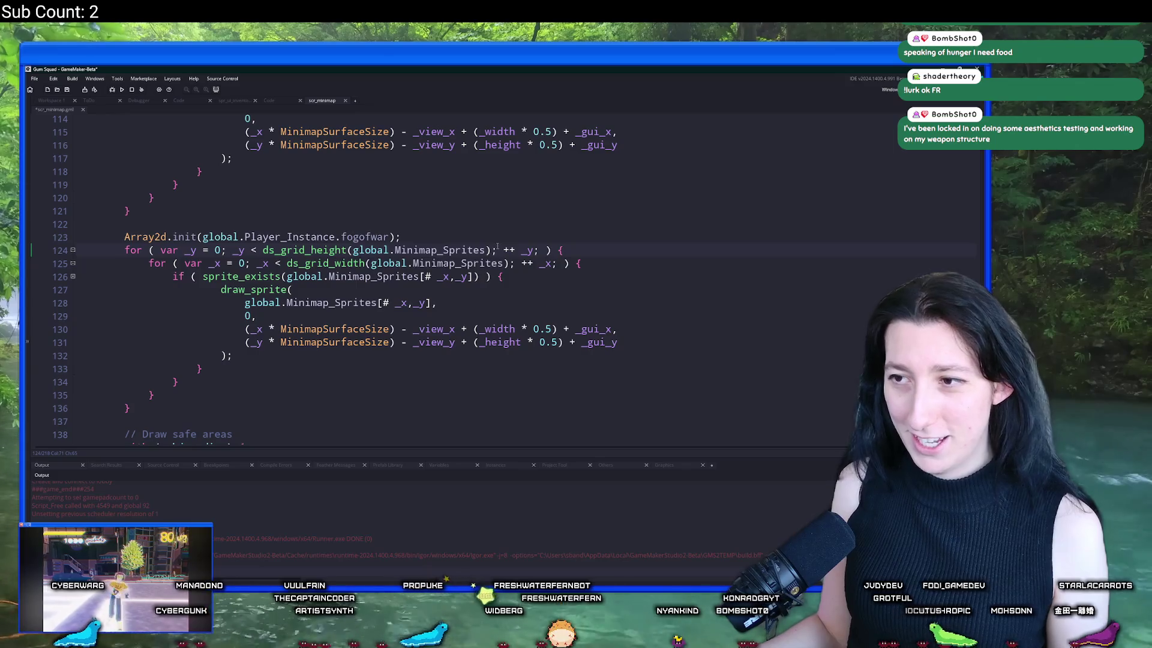
{"action": "left_click", "coordinate": [270, 249]}
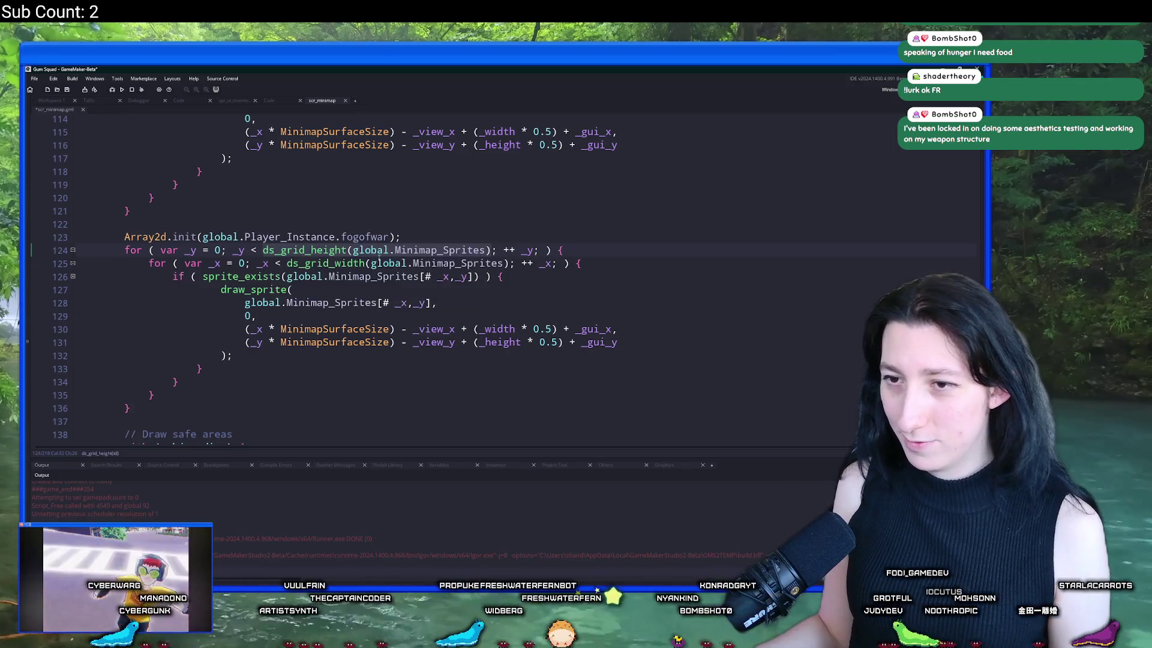
{"action": "left_click", "coordinate": [490, 236]}
{"action": "key", "text": "Return"}
{"action": "key", "text": "ctrl+z"}
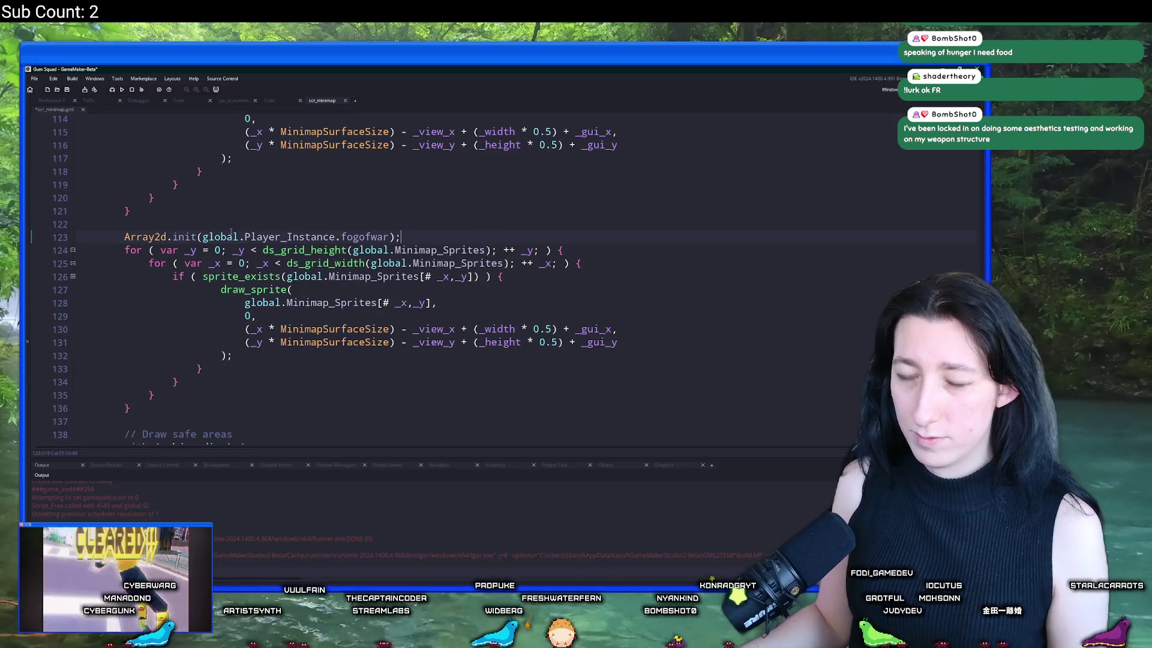
{"action": "left_click", "coordinate": [166, 237]}
{"action": "left_click_drag", "start_coordinate": [493, 249], "coordinate": [262, 250]}
{"action": "type", "text": "Array2d"}
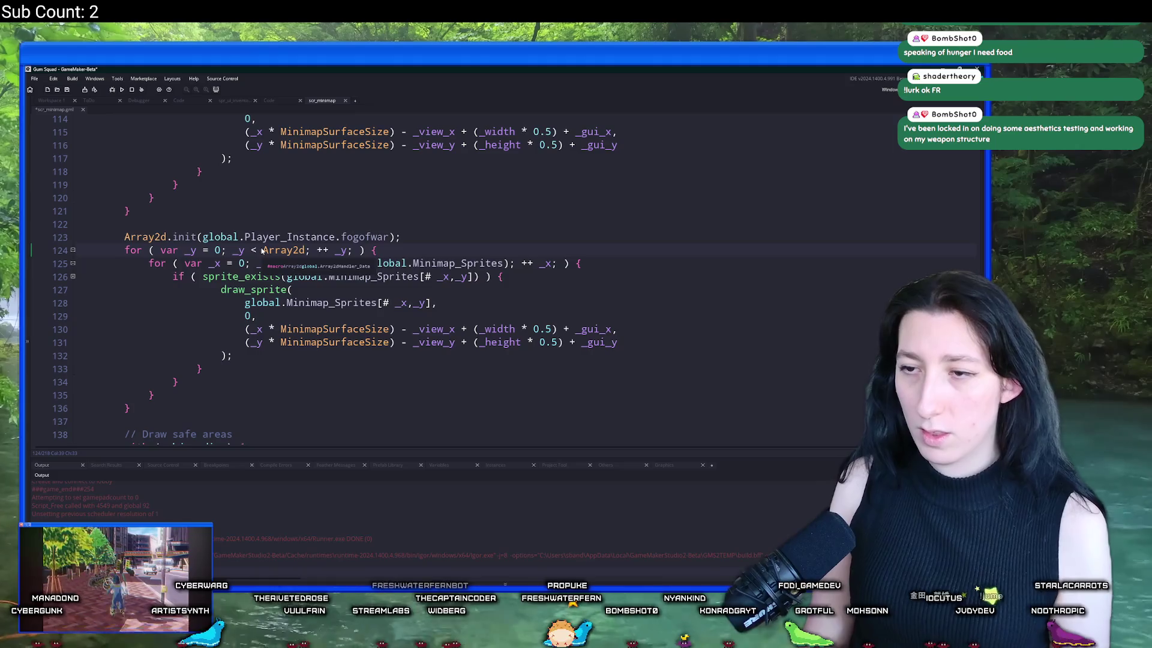
{"action": "type", "text": ".width"}
Change the ds_grid_width bound to Array2d.height, save, and open Array2d's definition
{"action": "left_click", "coordinate": [341, 250]}
{"action": "left_click_drag", "start_coordinate": [510, 263], "coordinate": [286, 263]}
{"action": "type", "text": "Array2d.width"}
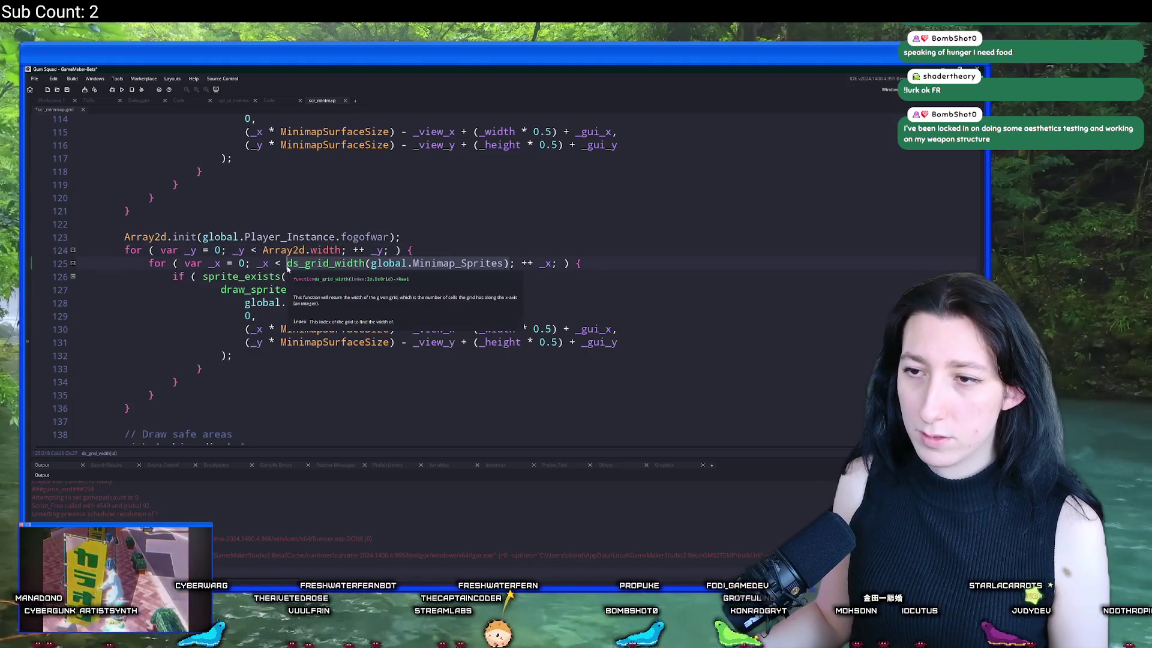
{"action": "key", "text": "BackSpace"}
{"action": "key", "text": "BackSpace"}
{"action": "key", "text": "BackSpace"}
{"action": "type", "text": "height"}
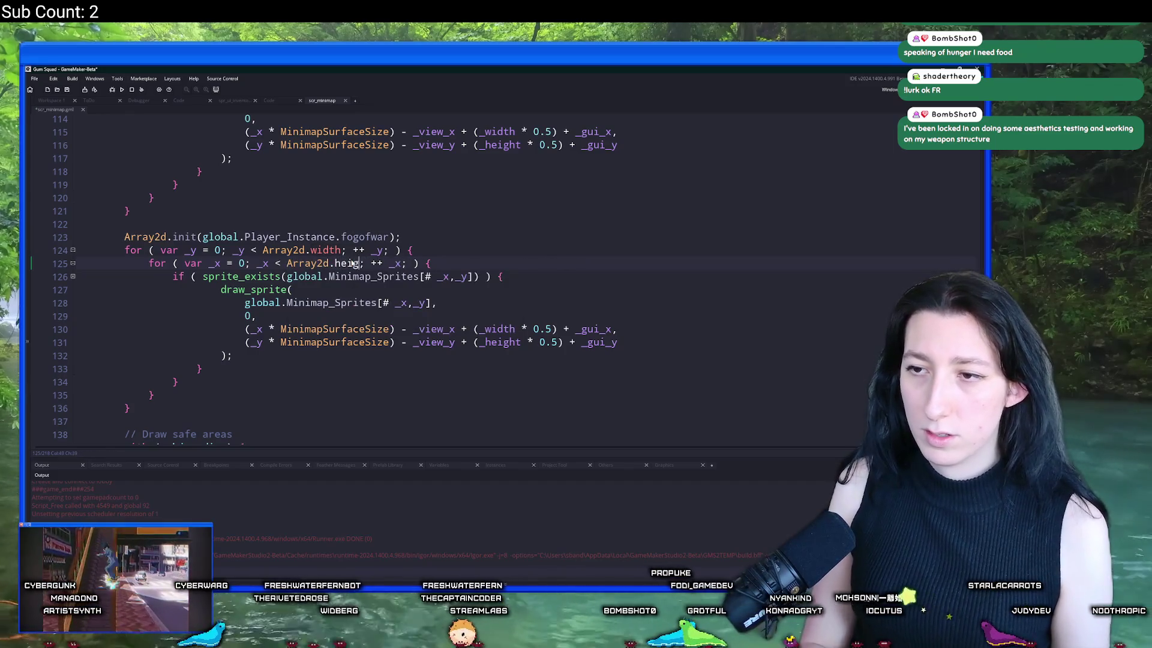
{"action": "key", "text": "ctrl+s"}
{"action": "key", "text": "F12"}
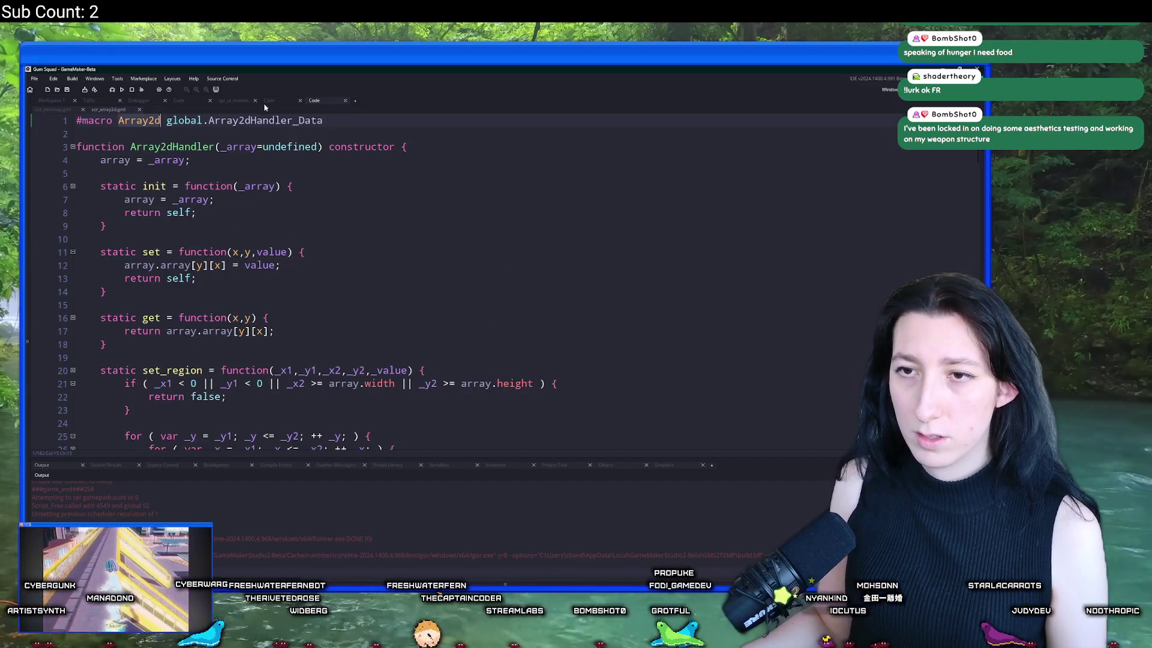
Highlight every use of array and read through the Array2dHandler methods
{"action": "double_click", "coordinate": [111, 162]}
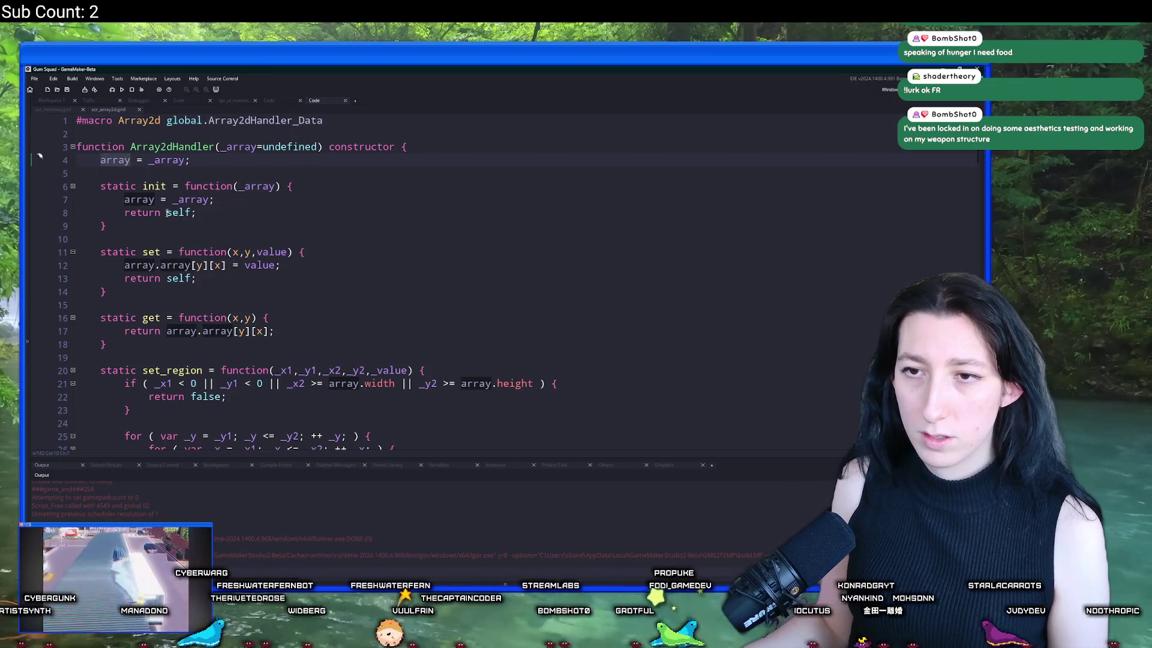
{"action": "scroll", "coordinate": [156, 318], "scroll_direction": "down", "scroll_amount": 15}
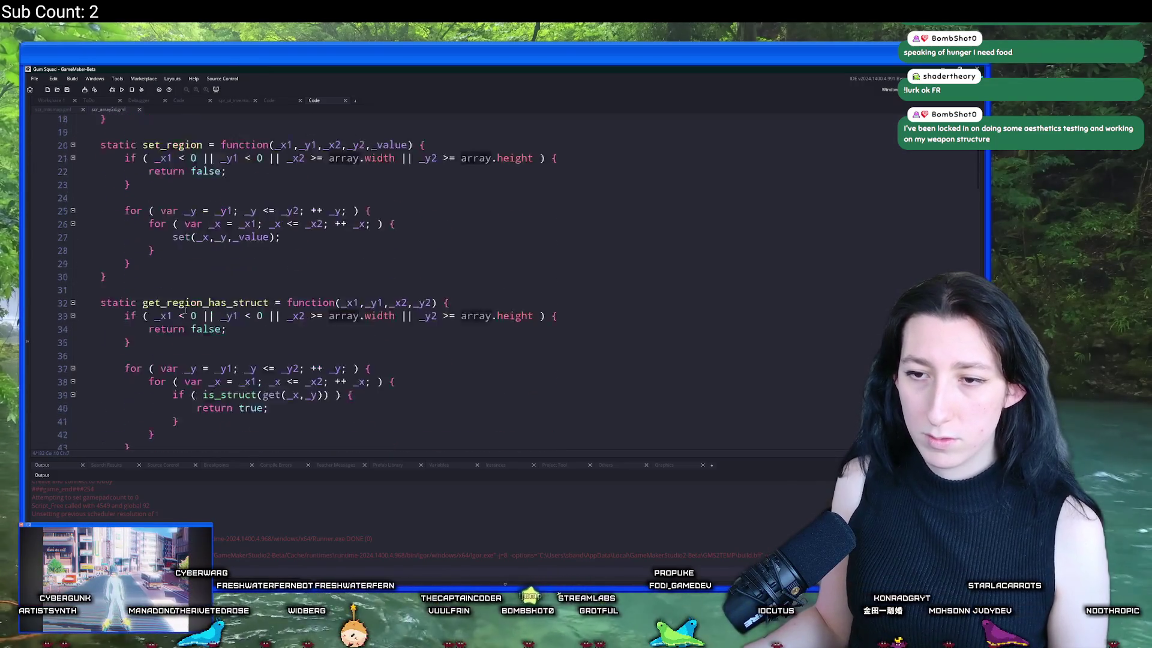
{"action": "scroll", "coordinate": [196, 303], "scroll_direction": "down", "scroll_amount": 20}
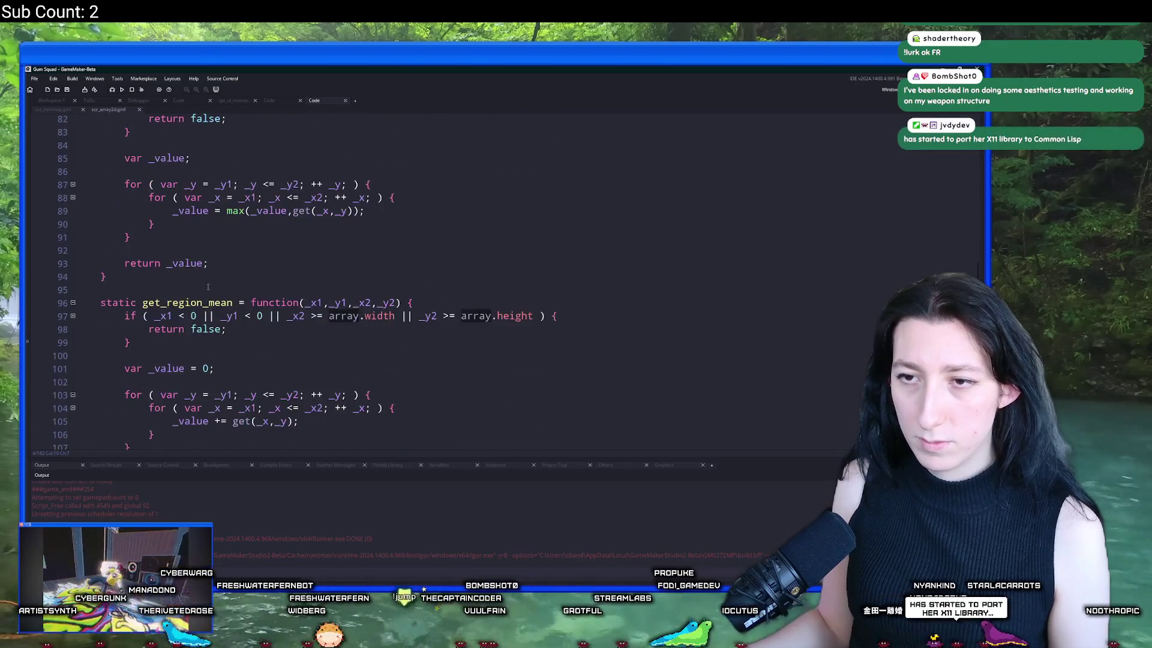
{"action": "scroll", "coordinate": [218, 272], "scroll_direction": "down", "scroll_amount": 13}
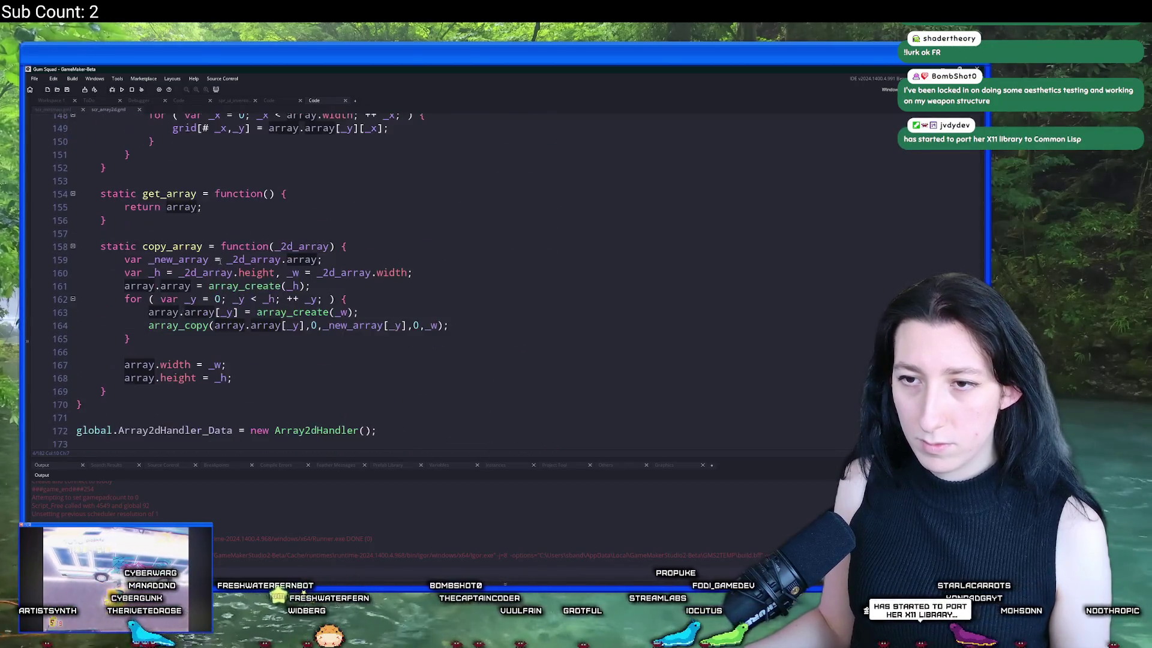
{"action": "scroll", "coordinate": [339, 306], "scroll_direction": "up", "scroll_amount": 1}
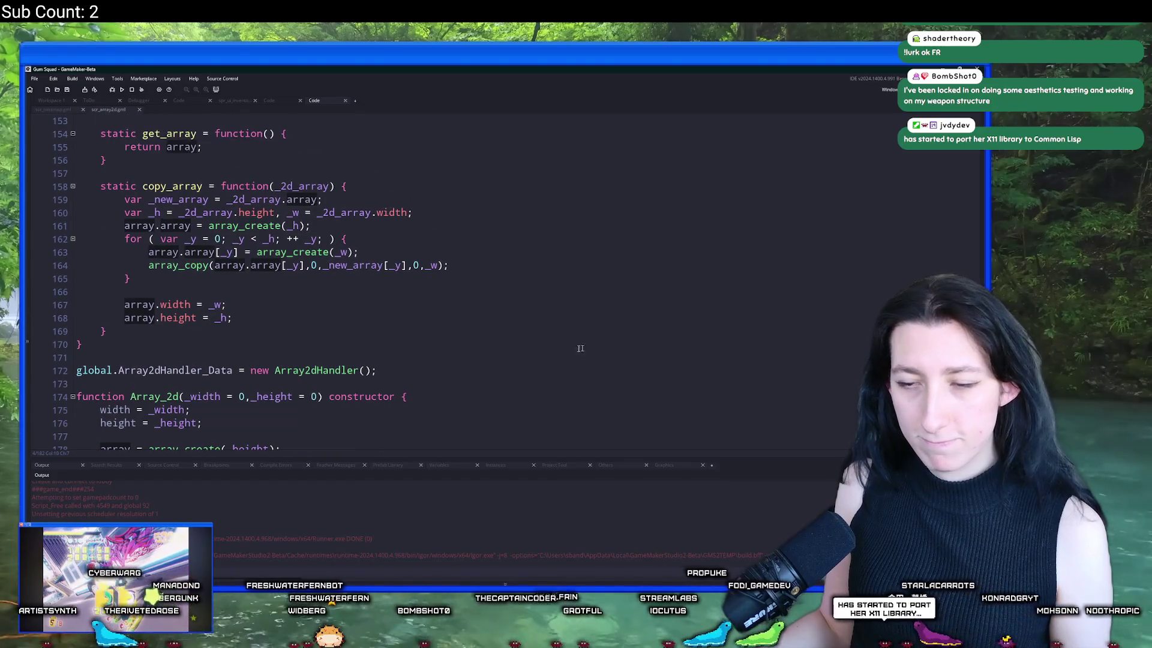
{"action": "scroll", "coordinate": [612, 343], "scroll_direction": "down", "scroll_amount": 2}
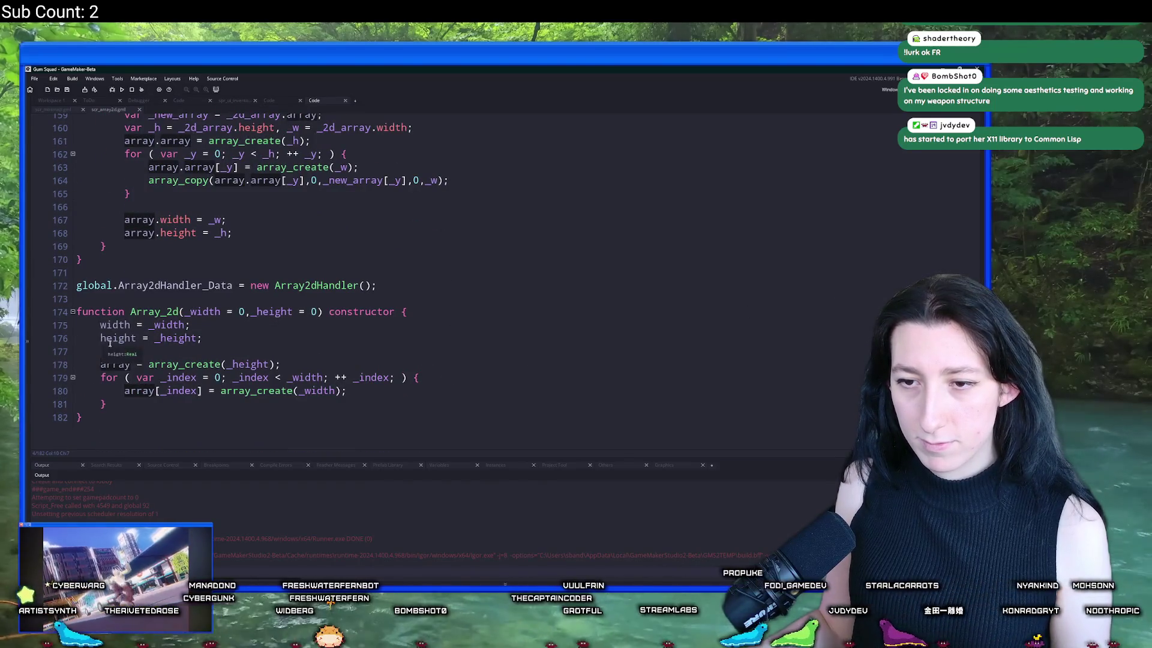
{"action": "scroll", "coordinate": [39, 156], "scroll_direction": "up", "scroll_amount": 20}
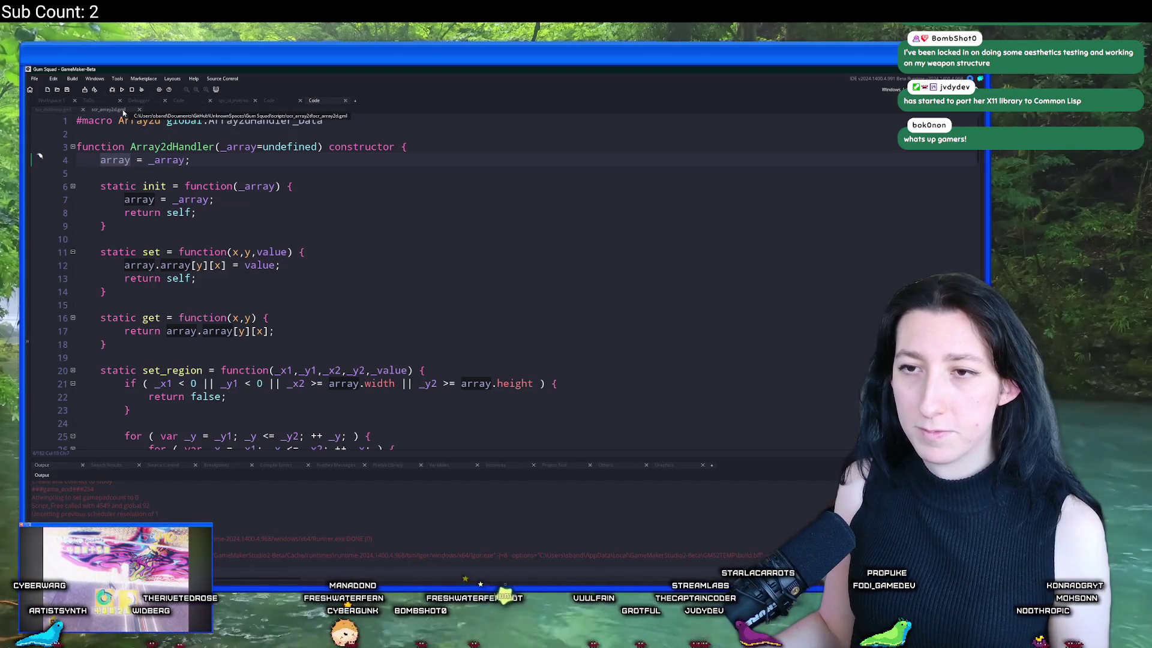
Add then delete a trial 'static width = function()' line, and close scr_array2d
{"action": "left_click", "coordinate": [146, 295]}
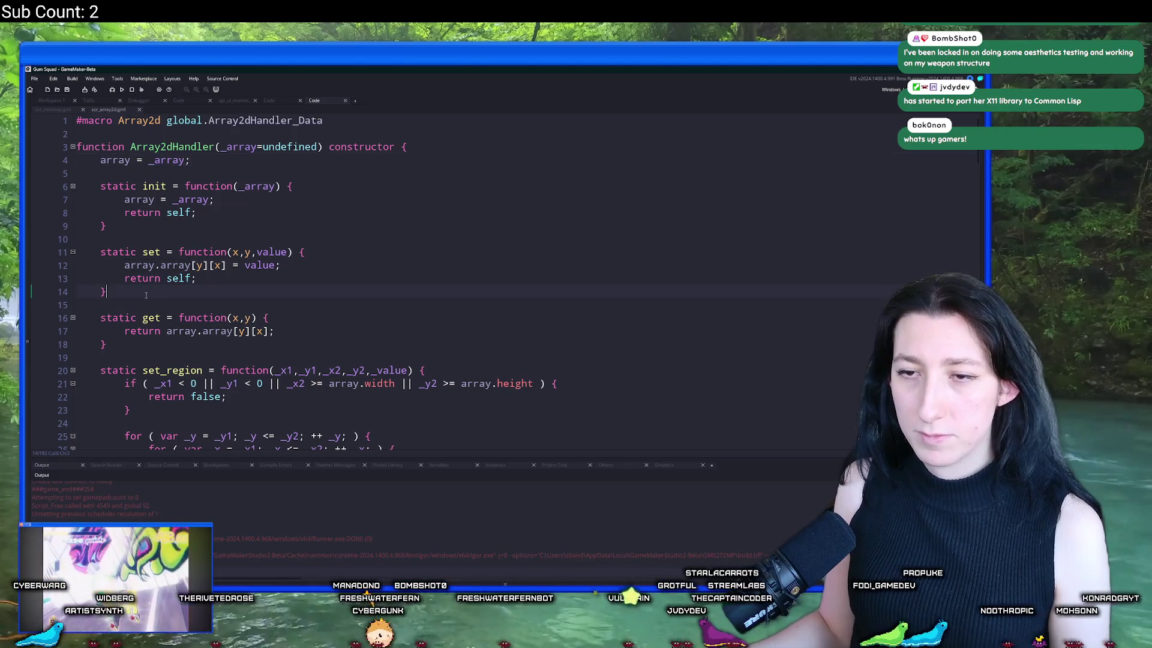
{"action": "key", "text": "Return"}
{"action": "key", "text": "Return"}
{"action": "type", "text": "static width = f"}
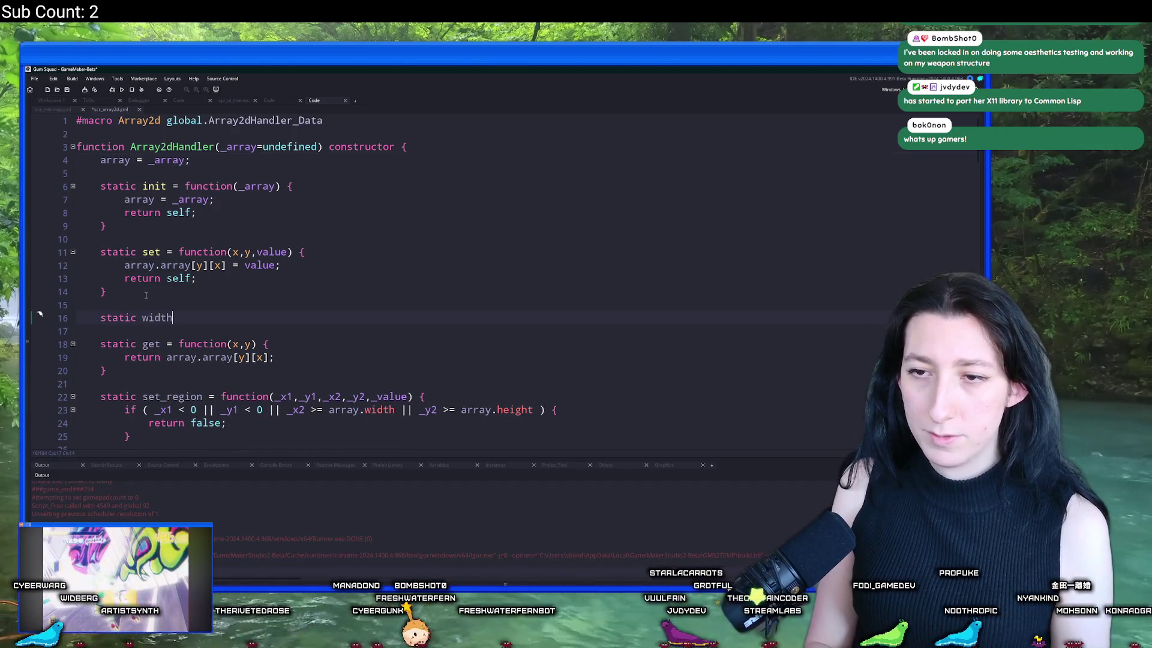
{"action": "type", "text": "unction"}
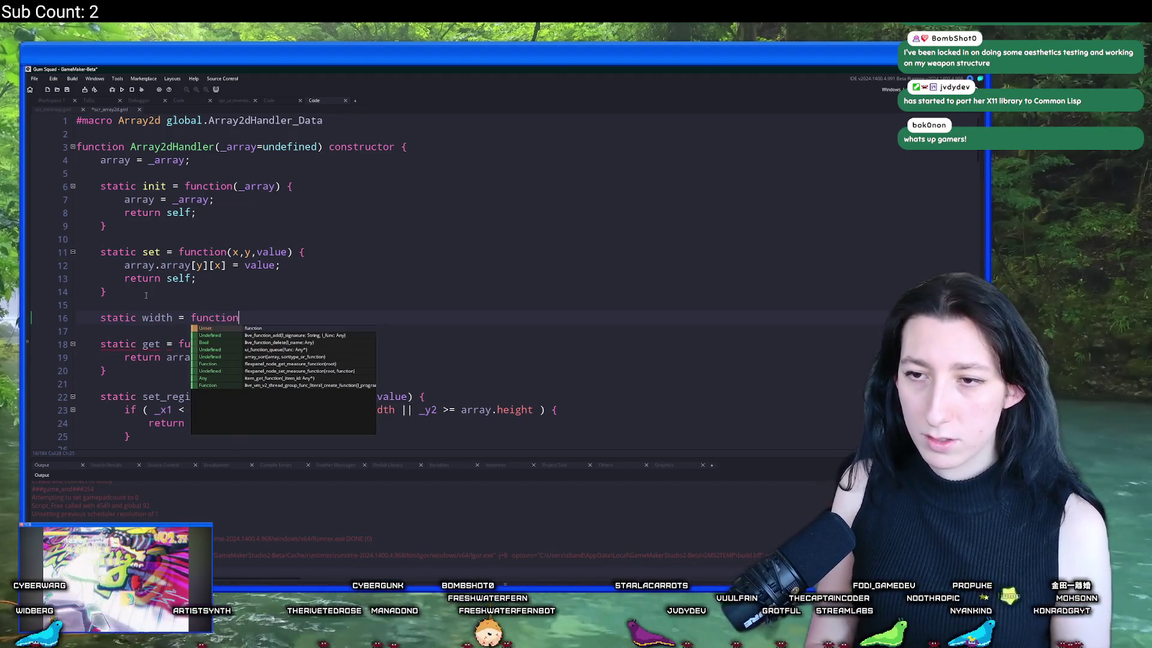
{"action": "type", "text": "("}
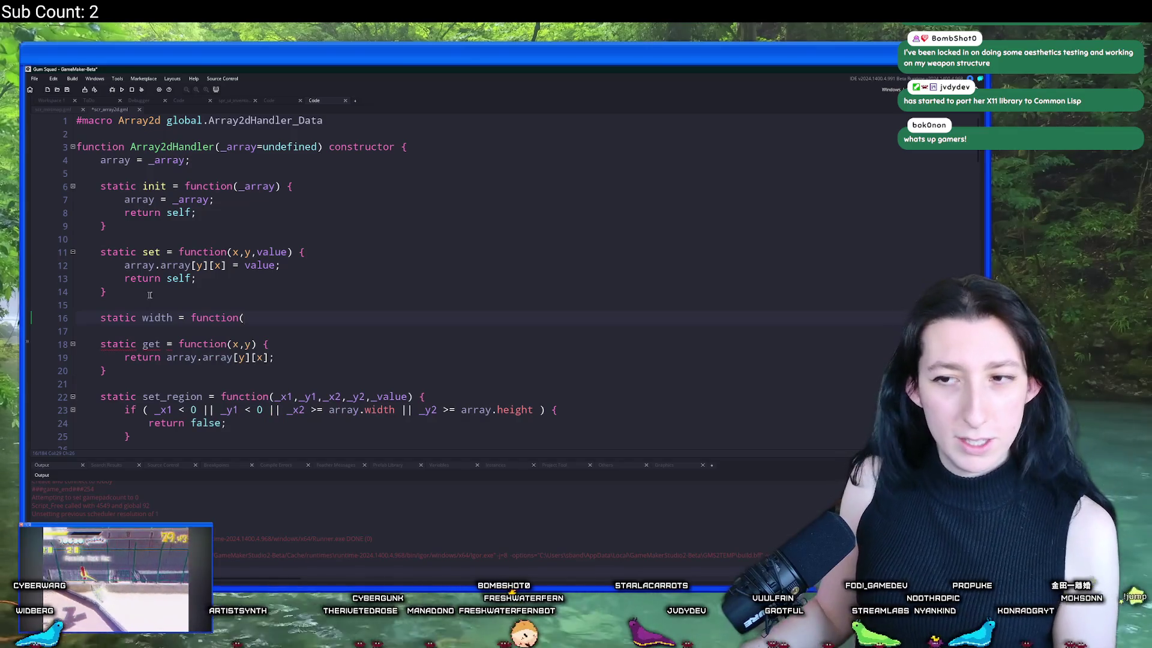
{"action": "key", "text": "shift+Up"}
{"action": "key", "text": "shift+Up"}
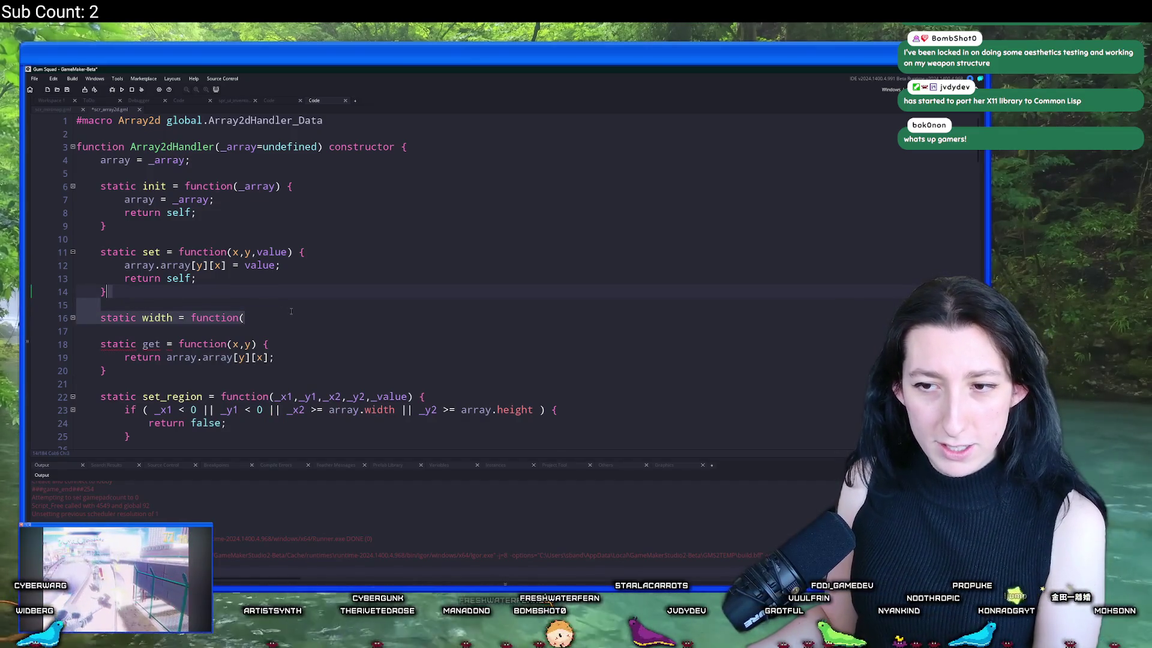
{"action": "scroll", "coordinate": [501, 373], "scroll_direction": "down", "scroll_amount": 2}
{"action": "key", "text": "BackSpace"}
{"action": "left_click", "coordinate": [359, 323]}
{"action": "scroll", "coordinate": [289, 265], "scroll_direction": "up", "scroll_amount": 2}
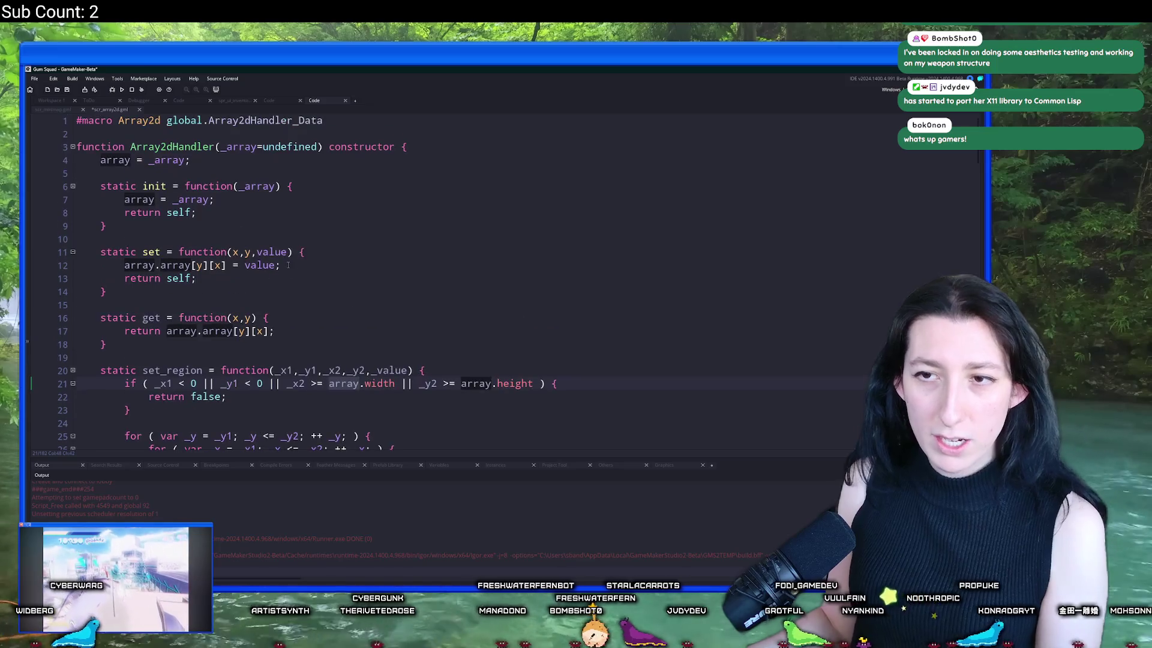
{"action": "left_click", "coordinate": [139, 109]}
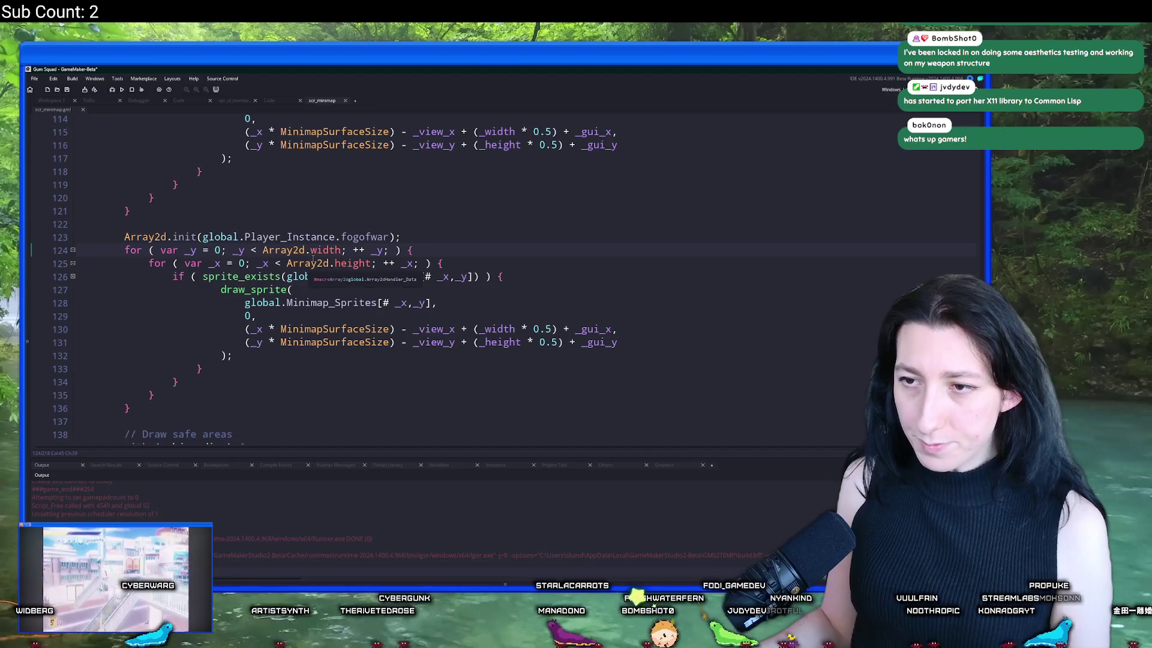
Replace the sprite_exists condition on line 126 with Array2d.get(_x,_y)
{"action": "scroll", "coordinate": [261, 220], "scroll_direction": "down", "scroll_amount": 1}
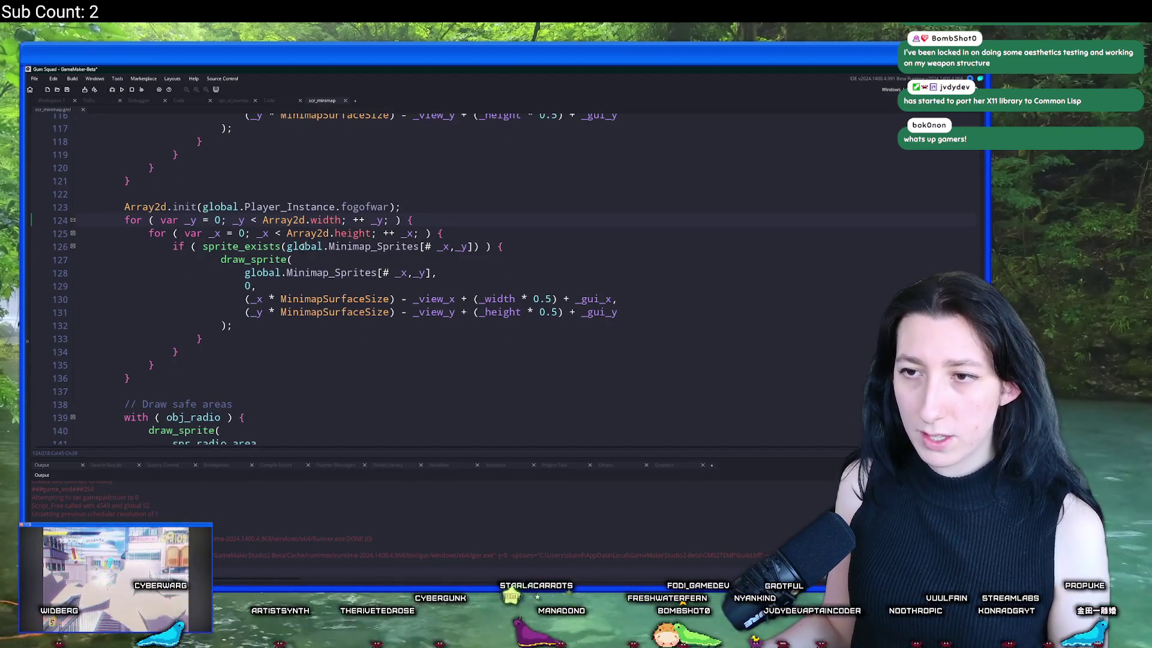
{"action": "scroll", "coordinate": [536, 266], "scroll_direction": "up", "scroll_amount": 1}
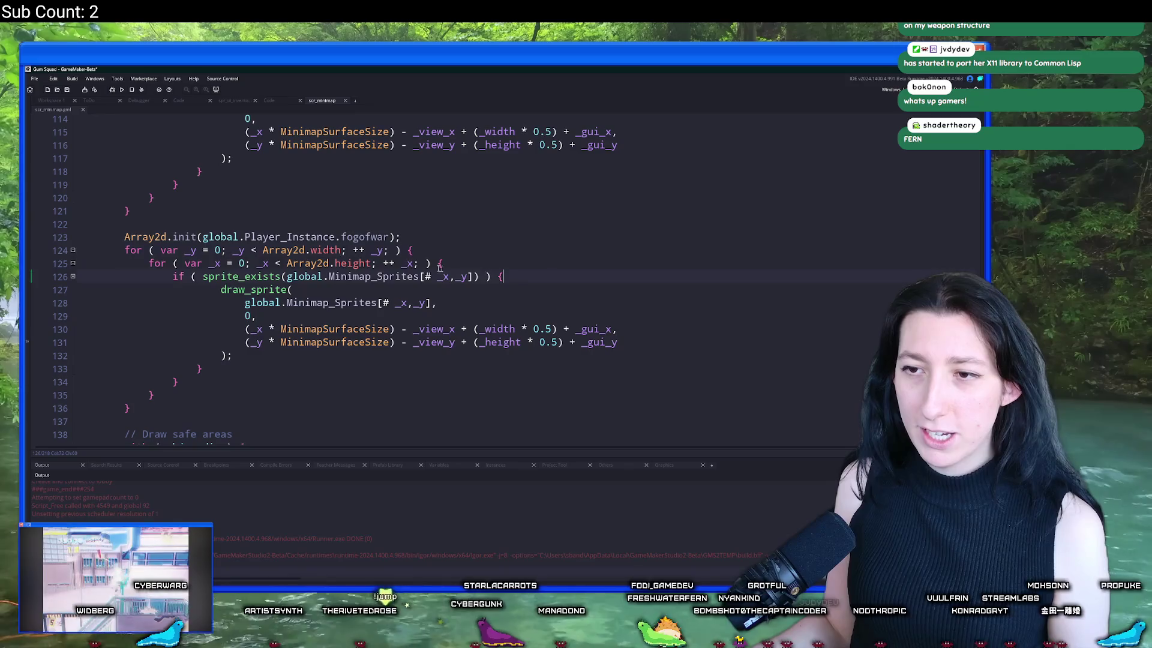
{"action": "left_click", "coordinate": [202, 278]}
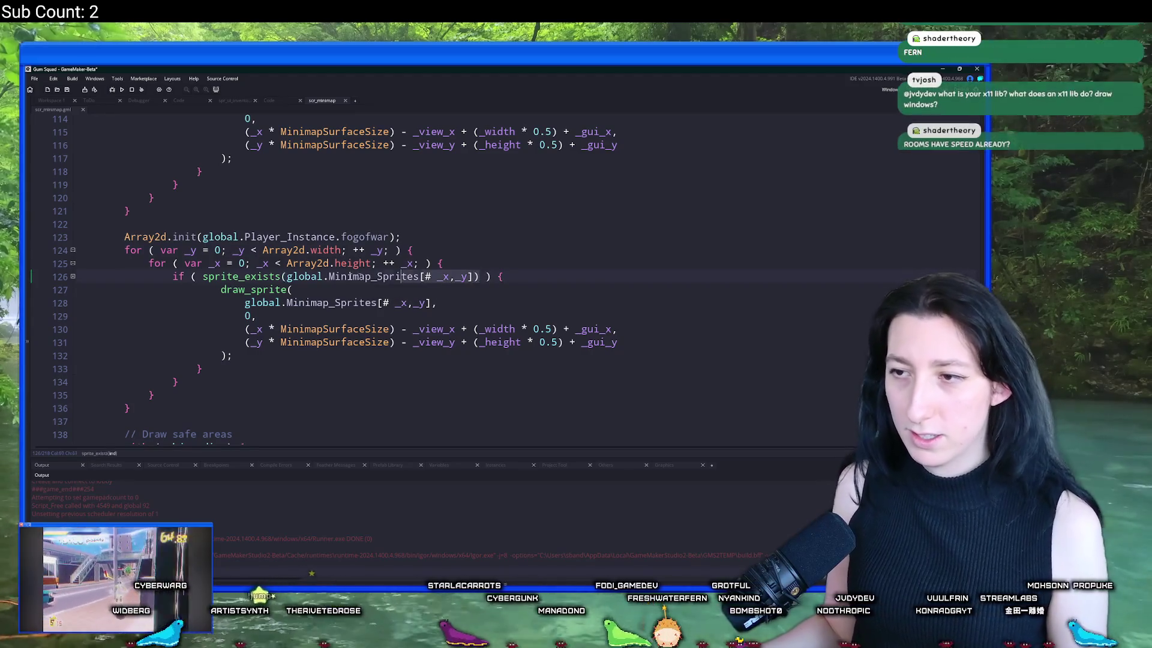
{"action": "key", "text": "ctrl+Delete"}
{"action": "key", "text": "ctrl+Delete"}
{"action": "key", "text": "ctrl+Delete"}
{"action": "type", "text": "array"}
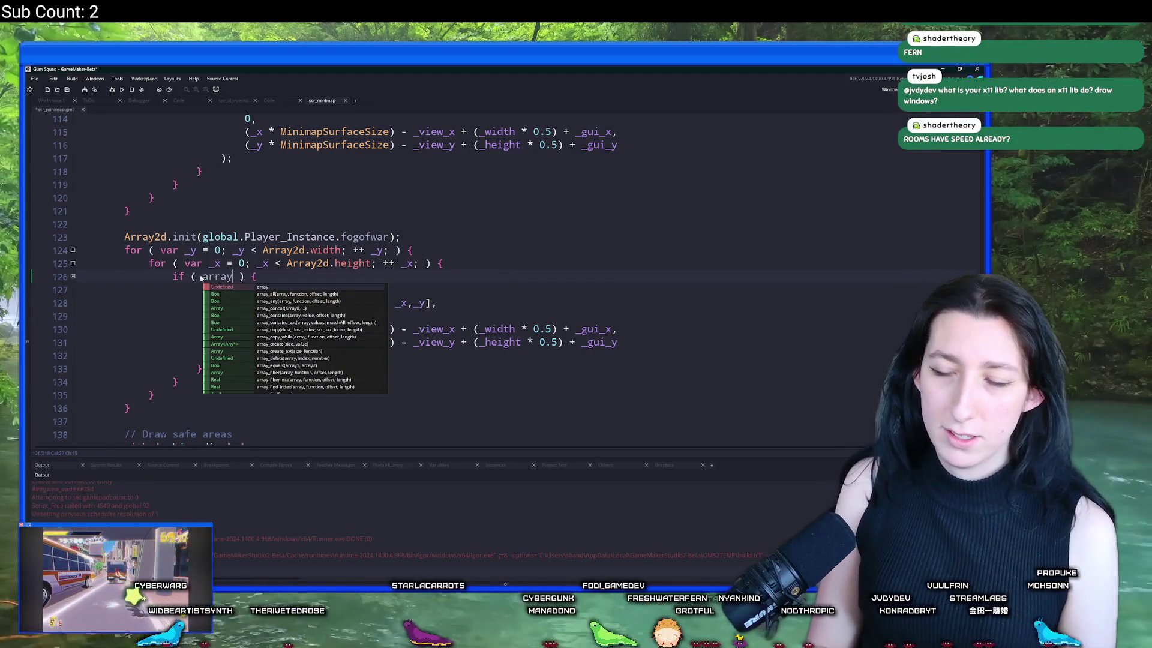
{"action": "key", "text": "BackSpace"}
{"action": "key", "text": "BackSpace"}
{"action": "key", "text": "BackSpace"}
{"action": "type", "text": "Array"}
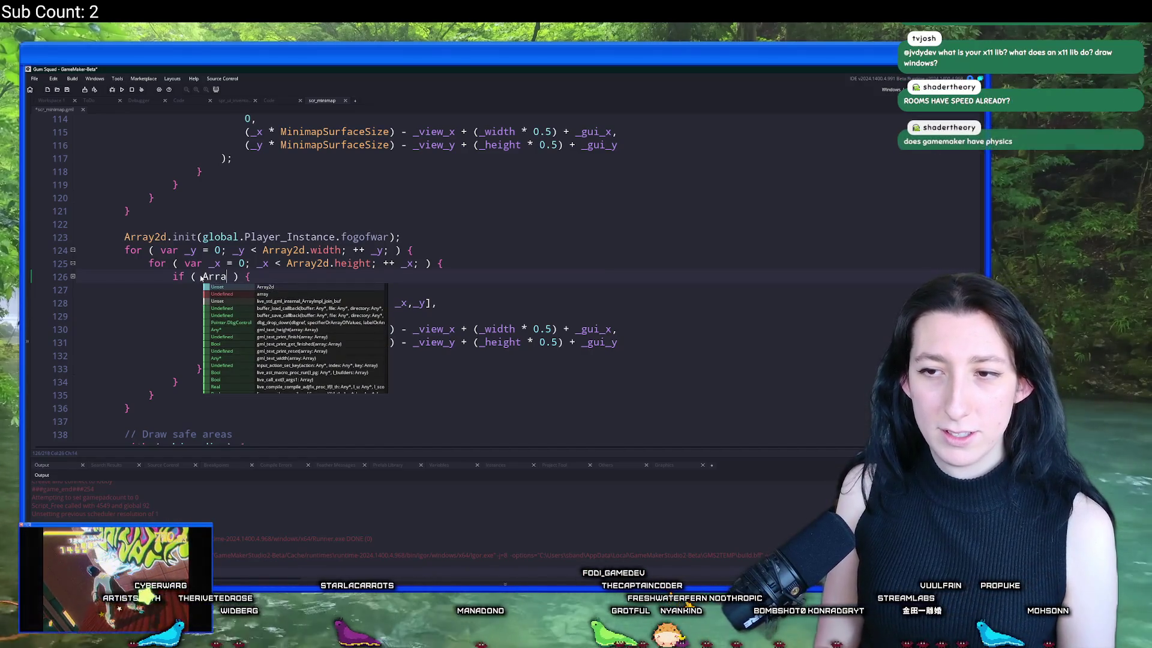
{"action": "type", "text": "."}
{"action": "key", "text": "BackSpace"}
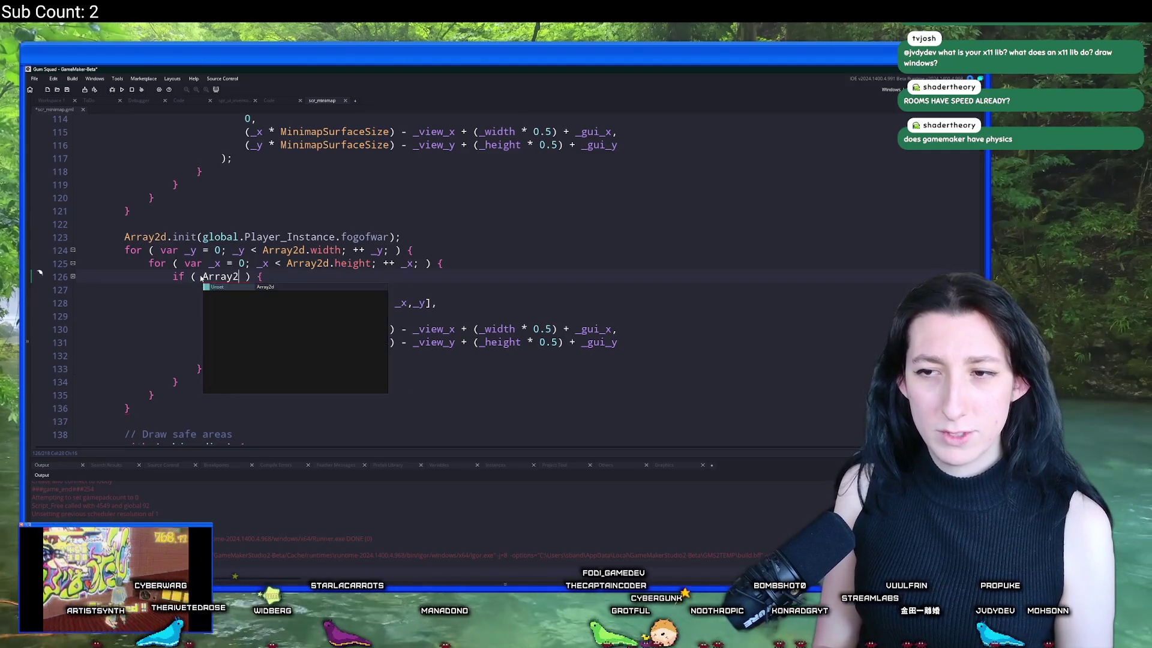
{"action": "type", "text": "2d.get("}
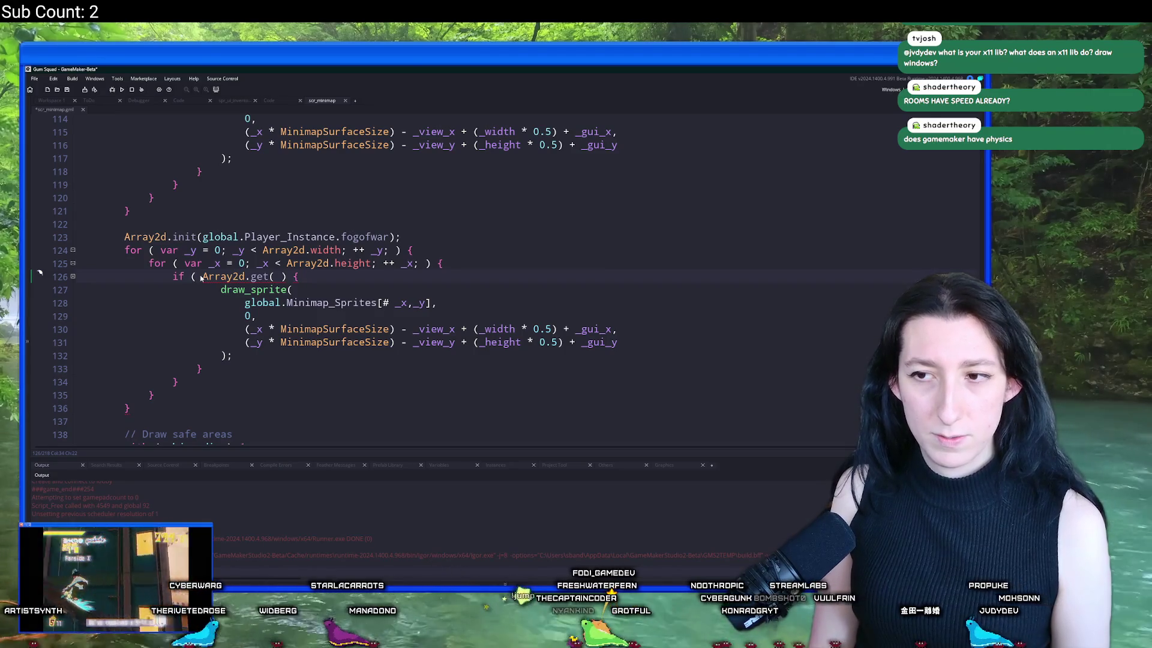
{"action": "type", "text": "k"}
{"action": "type", "text": "x,_y"}
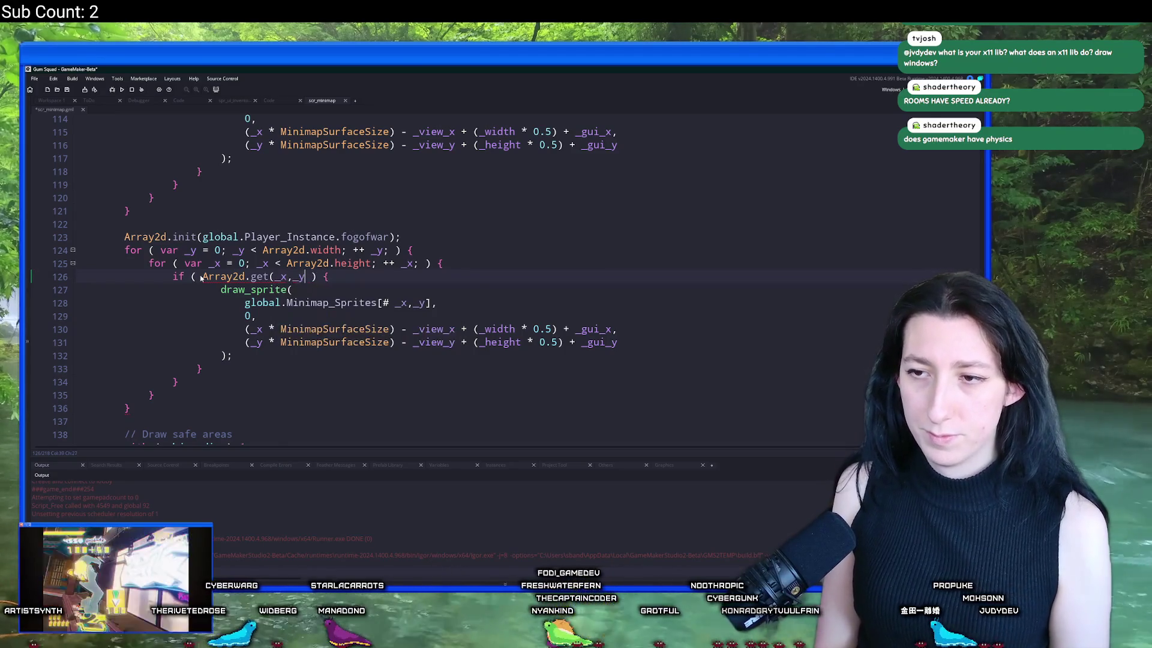
Rename draw_sprite to draw_sprite_ext, negate the condition with !, and select the sprite argument
{"action": "key", "text": "Down"}
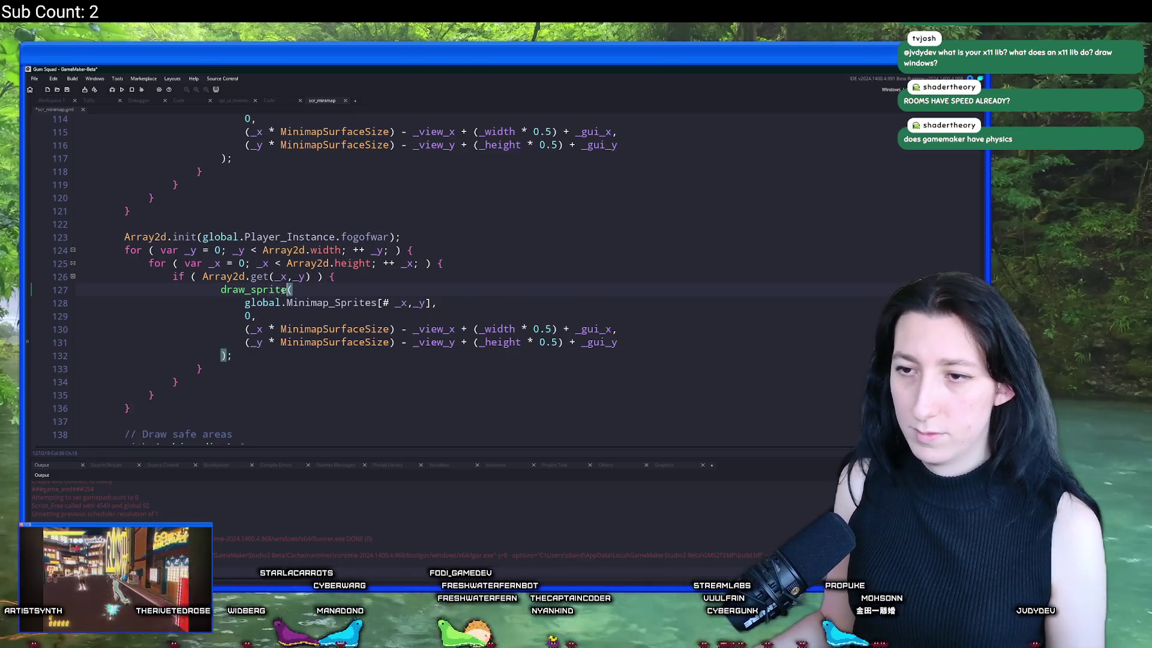
{"action": "left_click", "coordinate": [252, 291]}
{"action": "left_click", "coordinate": [291, 290]}
{"action": "type", "text": "_ext"}
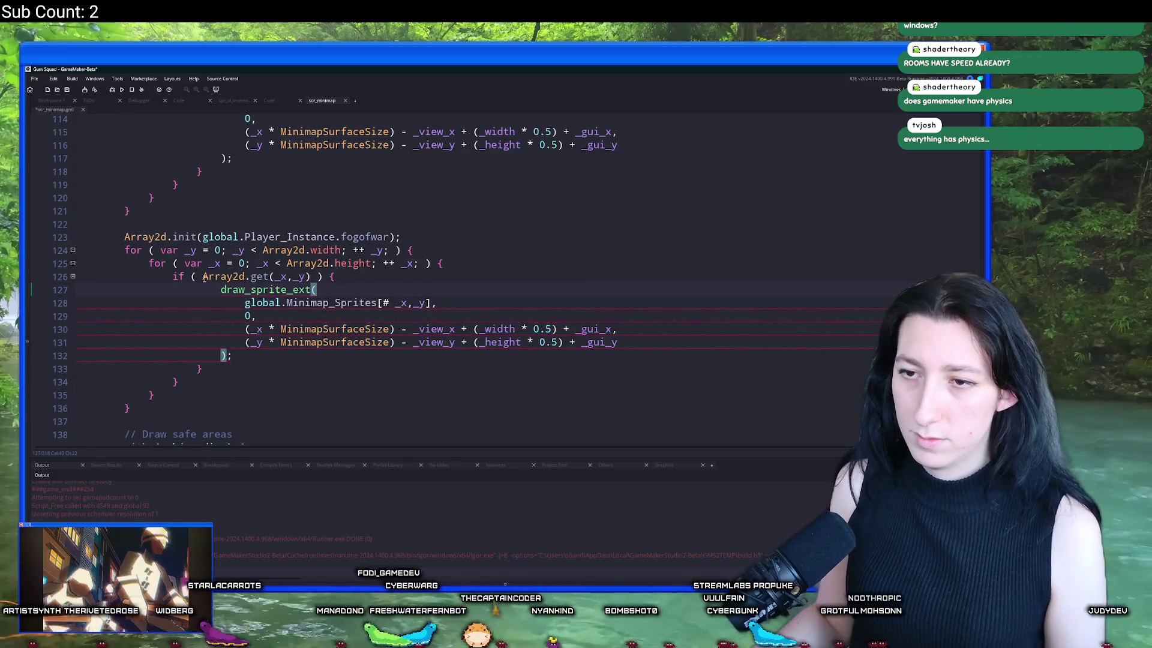
{"action": "left_click", "coordinate": [202, 277]}
{"action": "type", "text": "!"}
{"action": "left_click", "coordinate": [251, 303]}
{"action": "left_click_drag", "start_coordinate": [245, 303], "coordinate": [426, 302]}
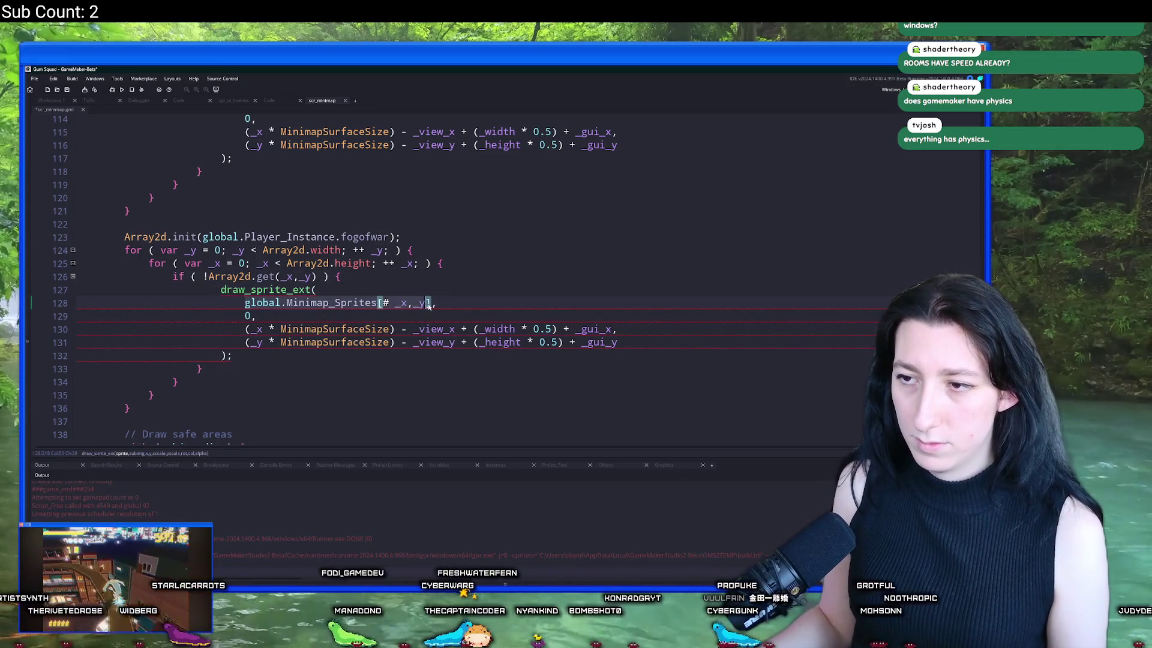
Replace the sprite argument with spr_ui_empty, add arguments 1,1,0,c_black,1, and save
{"action": "type", "text": "spr_ui_em"}
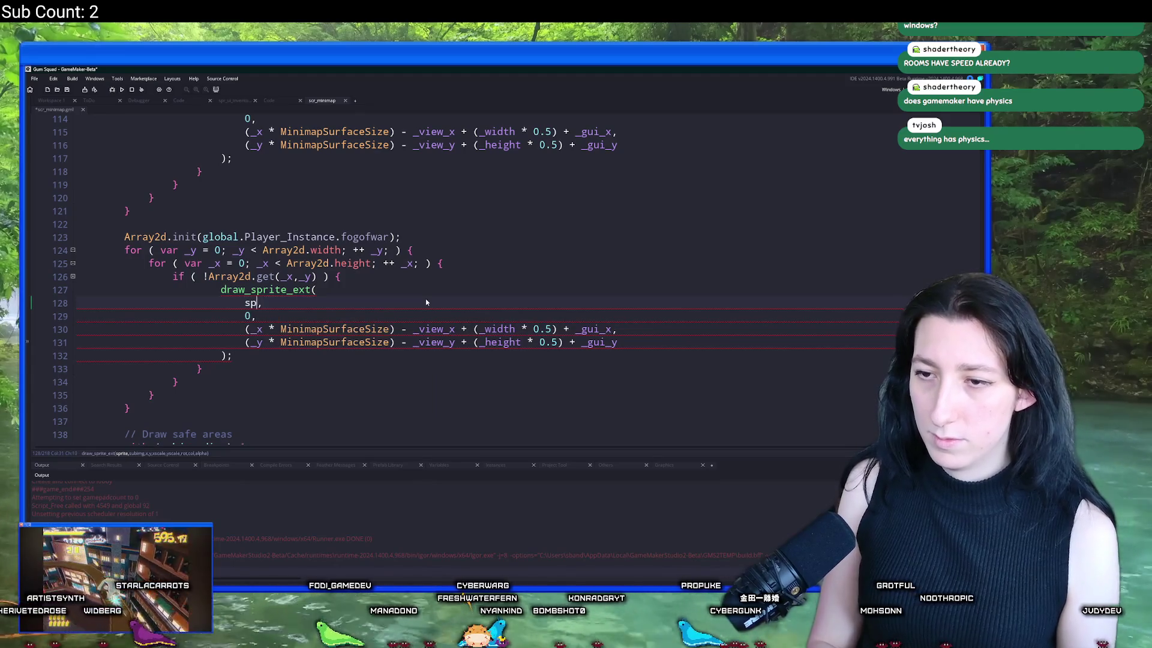
{"action": "key", "text": "Return"}
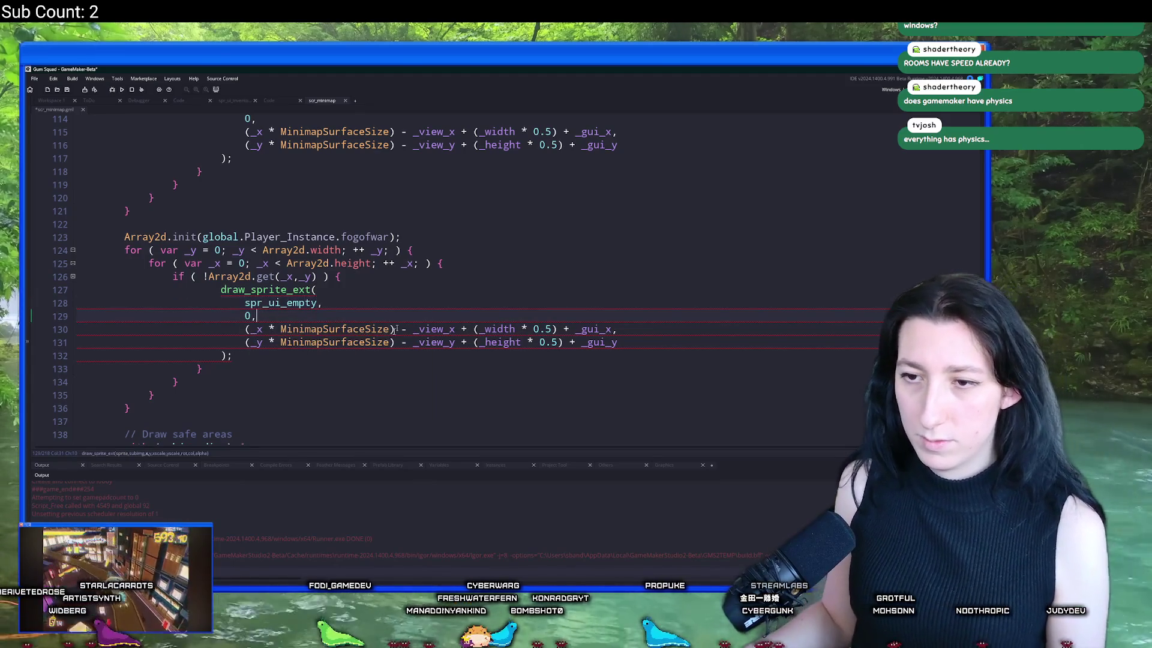
{"action": "left_click", "coordinate": [329, 370]}
{"action": "left_click", "coordinate": [626, 346]}
{"action": "type", "text": ","}
{"action": "key", "text": "Return"}
{"action": "type", "text": "1,1,0,"}
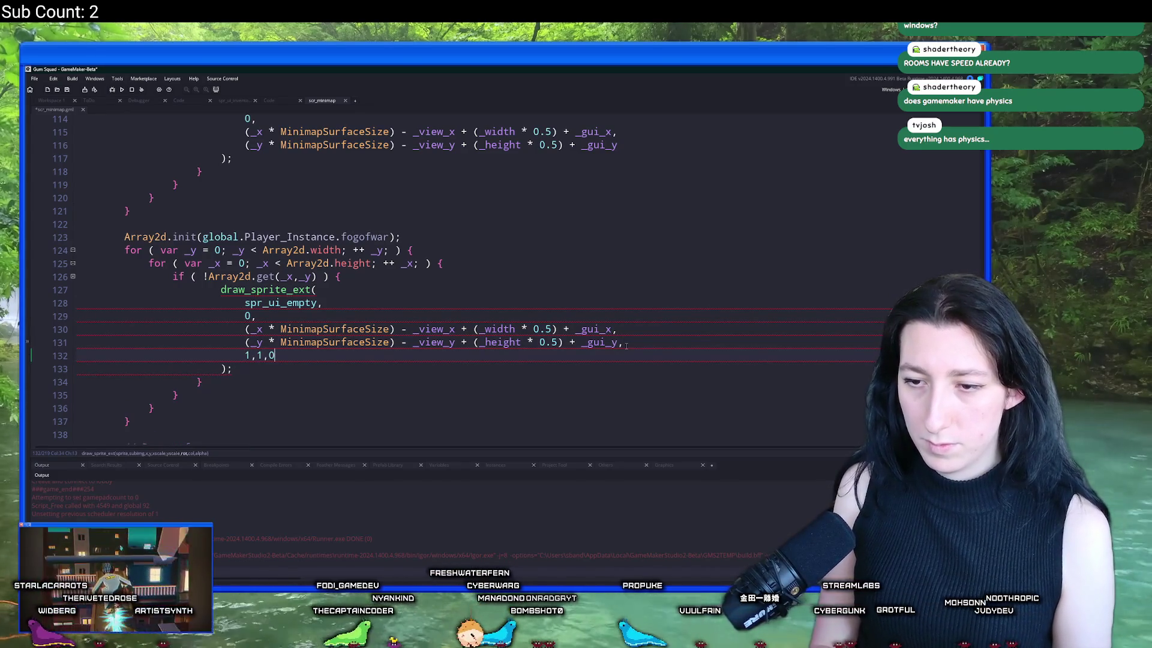
{"action": "type", "text": "c_black,1"}
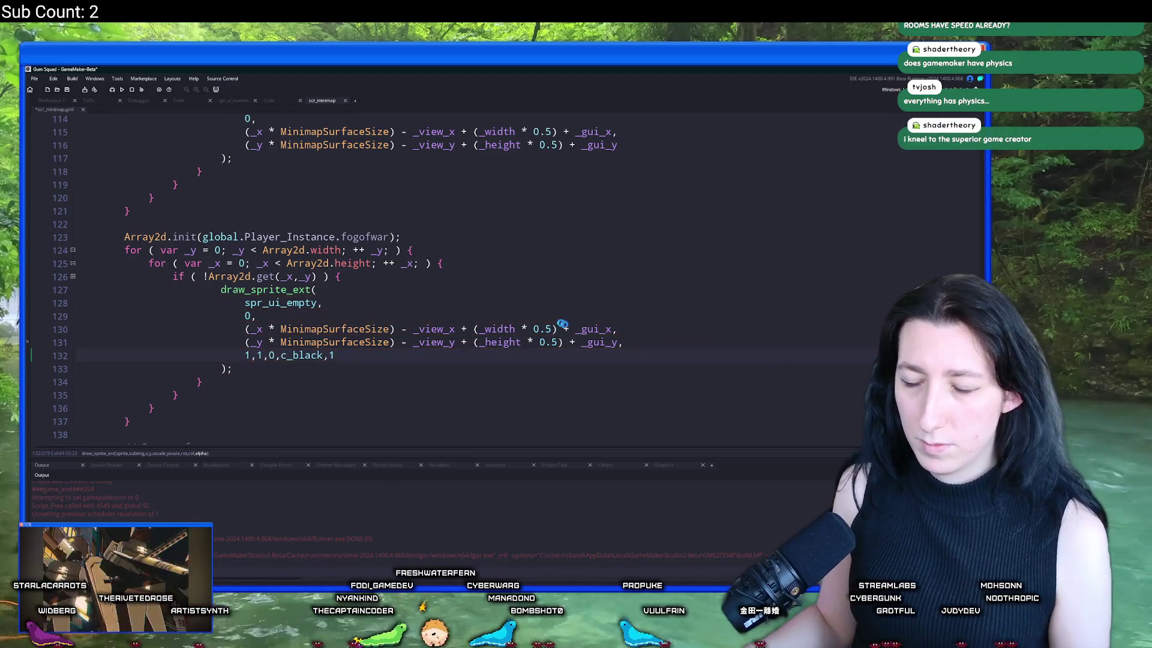
{"action": "key", "text": "ctrl+s"}
Inspect the _view_x position expression and its other uses in the loop
{"action": "left_click", "coordinate": [438, 300]}
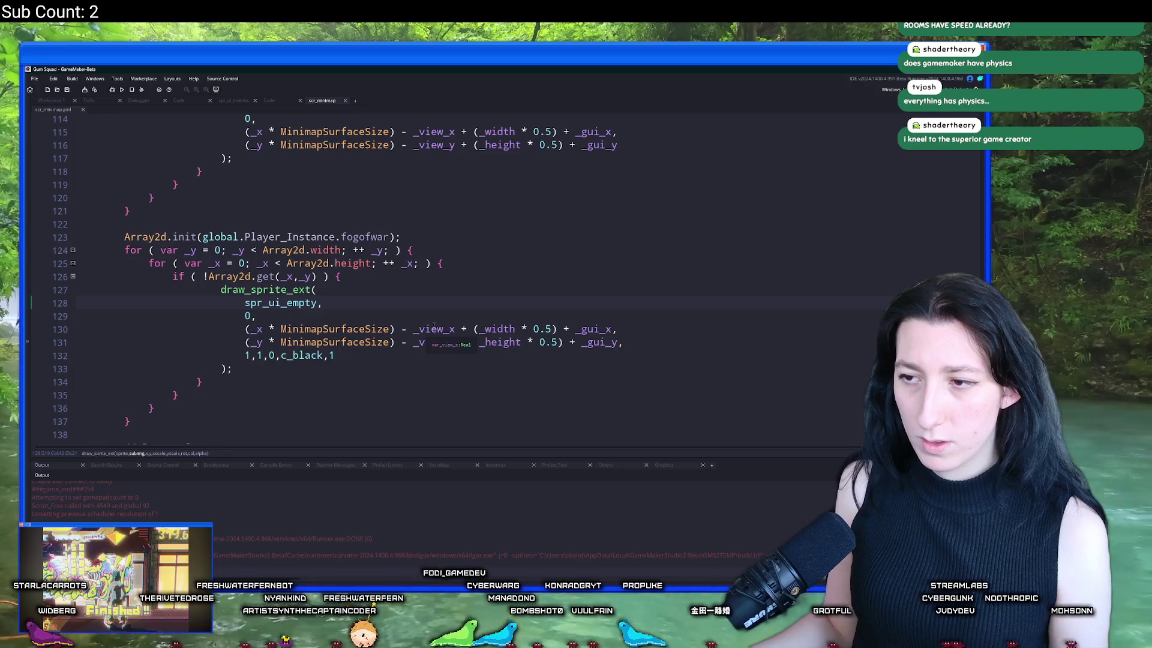
{"action": "left_click", "coordinate": [234, 329]}
{"action": "double_click", "coordinate": [421, 329]}
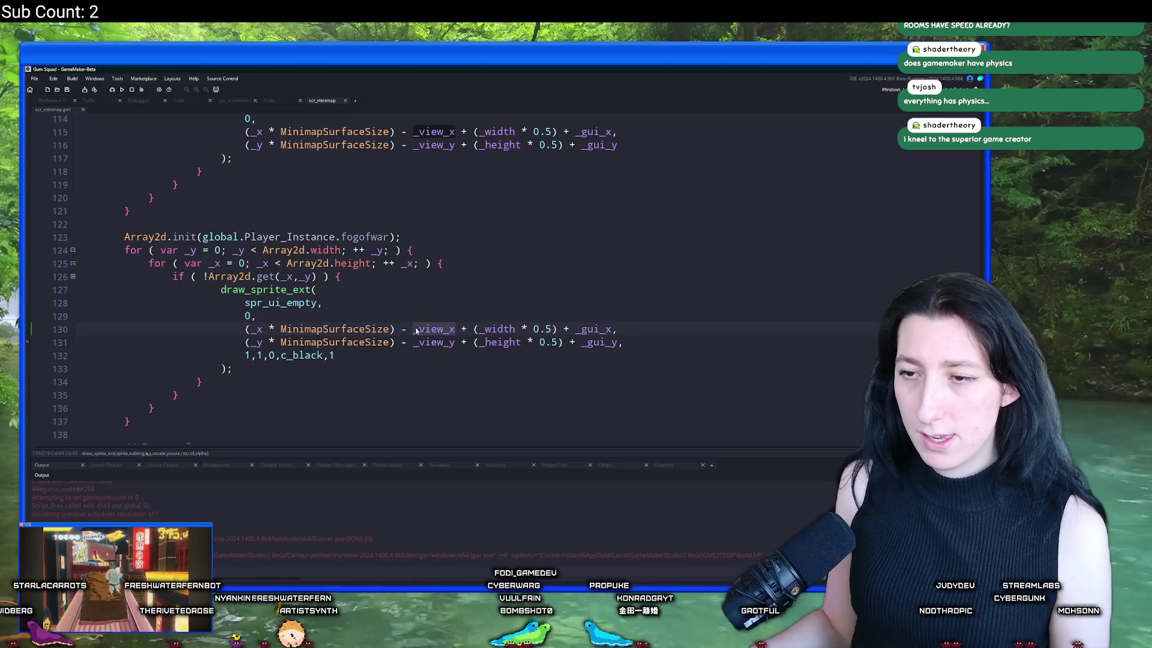
{"action": "scroll", "coordinate": [415, 331], "scroll_direction": "up", "scroll_amount": 2}
{"action": "scroll", "coordinate": [607, 329], "scroll_direction": "down", "scroll_amount": 2}
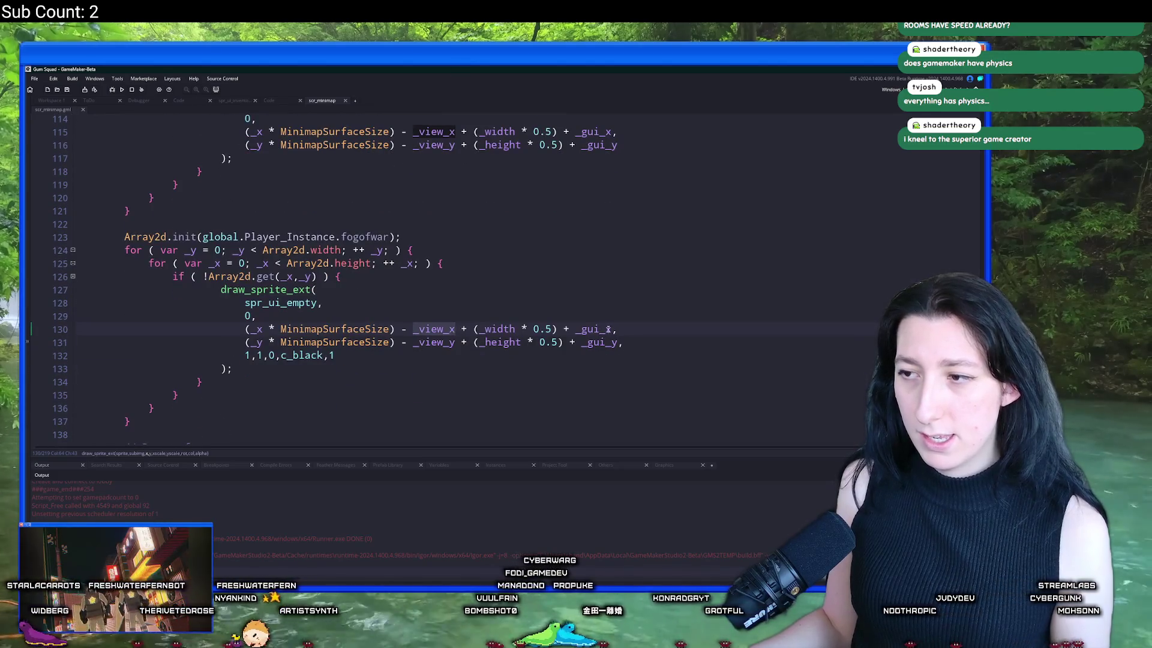
{"action": "left_click", "coordinate": [613, 330]}
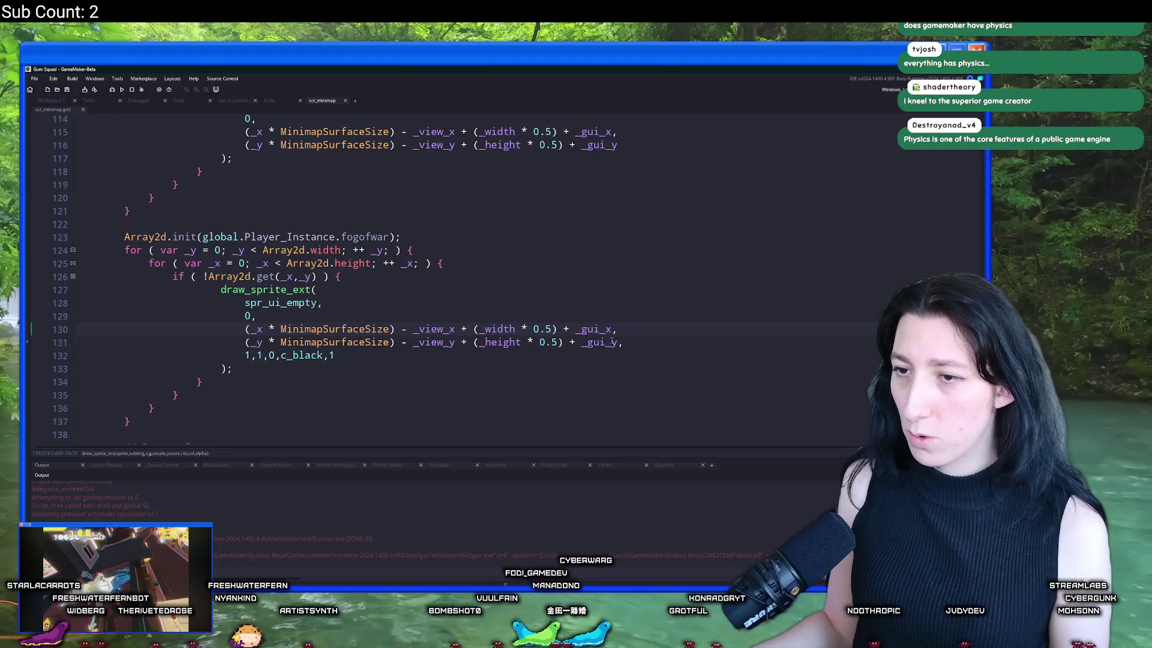
{"action": "scroll", "coordinate": [610, 322], "scroll_direction": "up", "scroll_amount": 3}
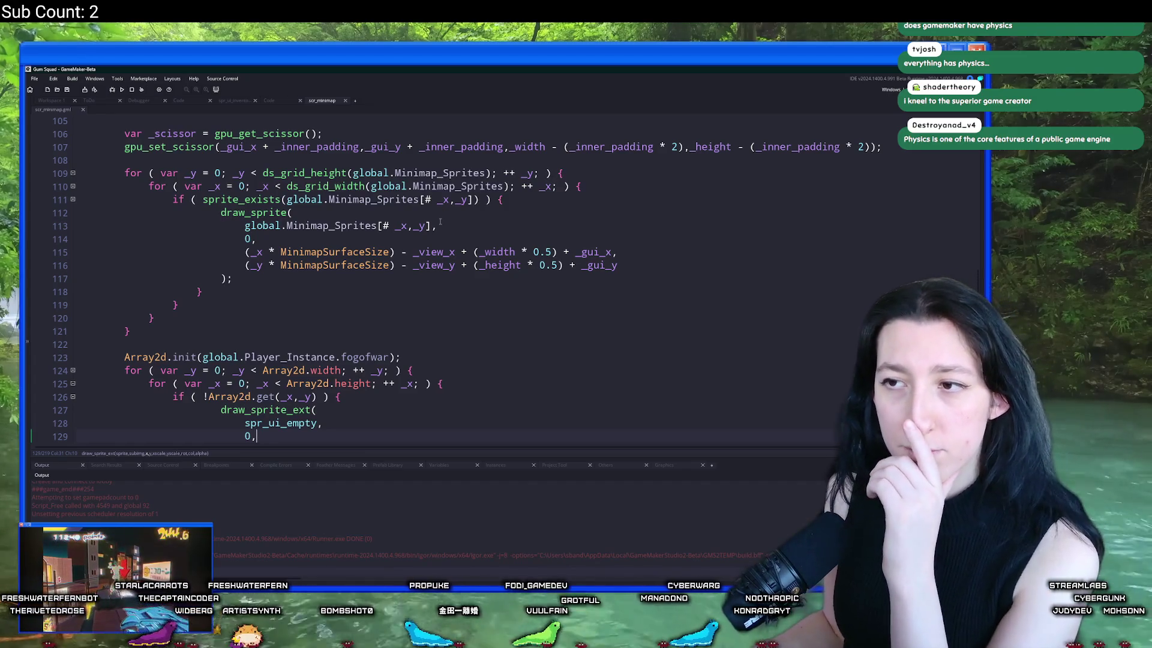
Review the fog-of-war loop, checking the MinimapSurfaceSize macro and the loop's closing brace
{"action": "mouse_move", "coordinate": [371, 253]}
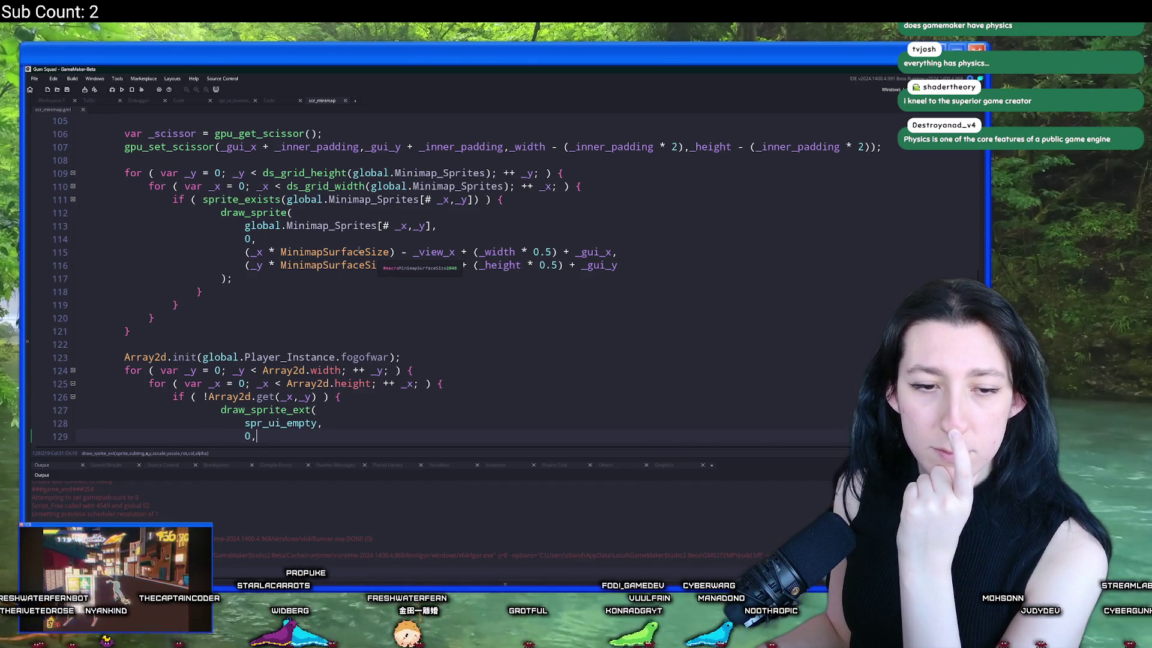
{"action": "scroll", "coordinate": [454, 123], "scroll_direction": "down", "scroll_amount": 2}
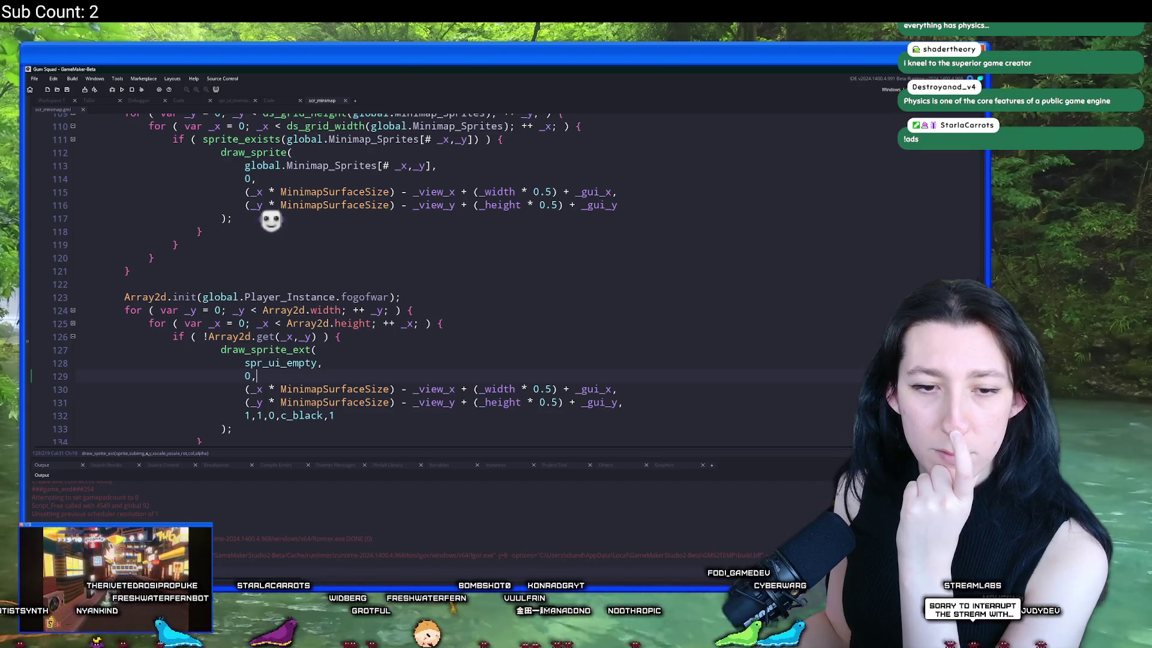
{"action": "scroll", "coordinate": [387, 373], "scroll_direction": "down", "scroll_amount": 2}
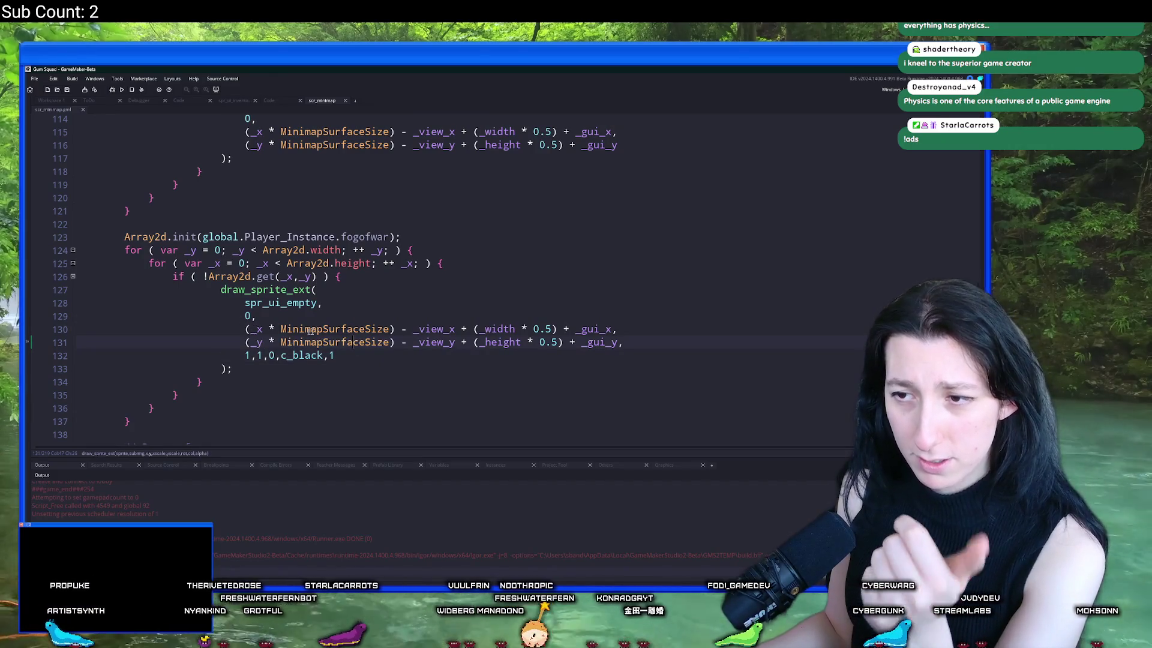
{"action": "left_click", "coordinate": [324, 329]}
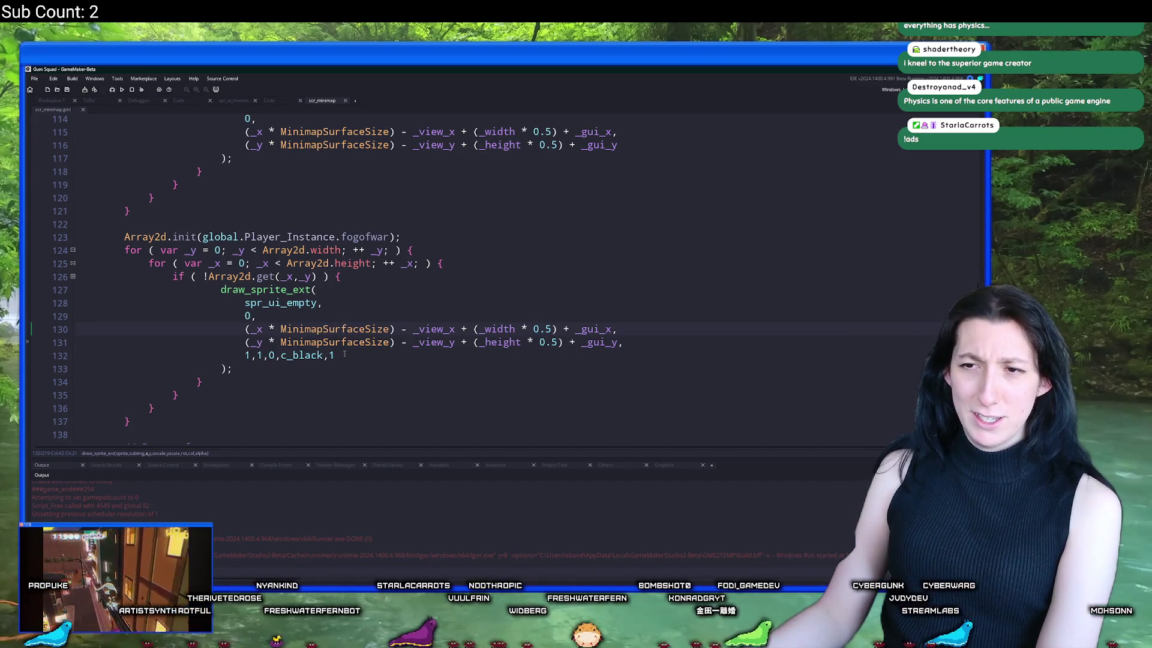
{"action": "scroll", "coordinate": [345, 354], "scroll_direction": "down", "scroll_amount": 2}
{"action": "left_click", "coordinate": [124, 360]}
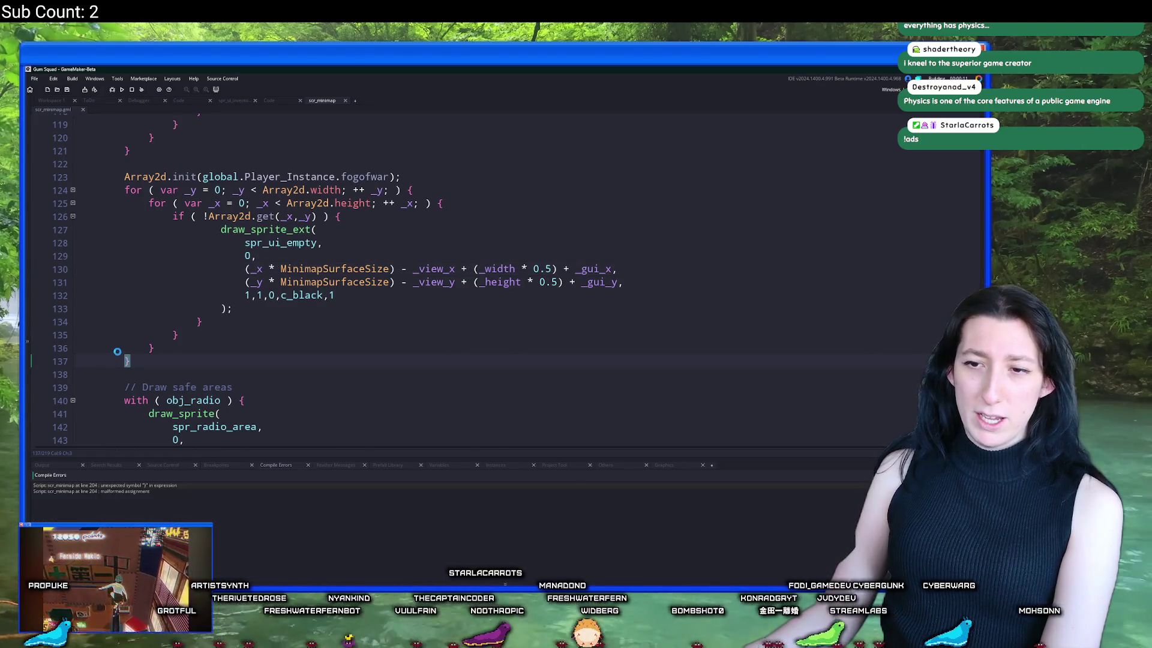
From the line 204 error, delete the fog loop's stray brace, outdent draw_sprite_ext, and run
{"action": "scroll", "coordinate": [117, 353], "scroll_direction": "down", "scroll_amount": 1}
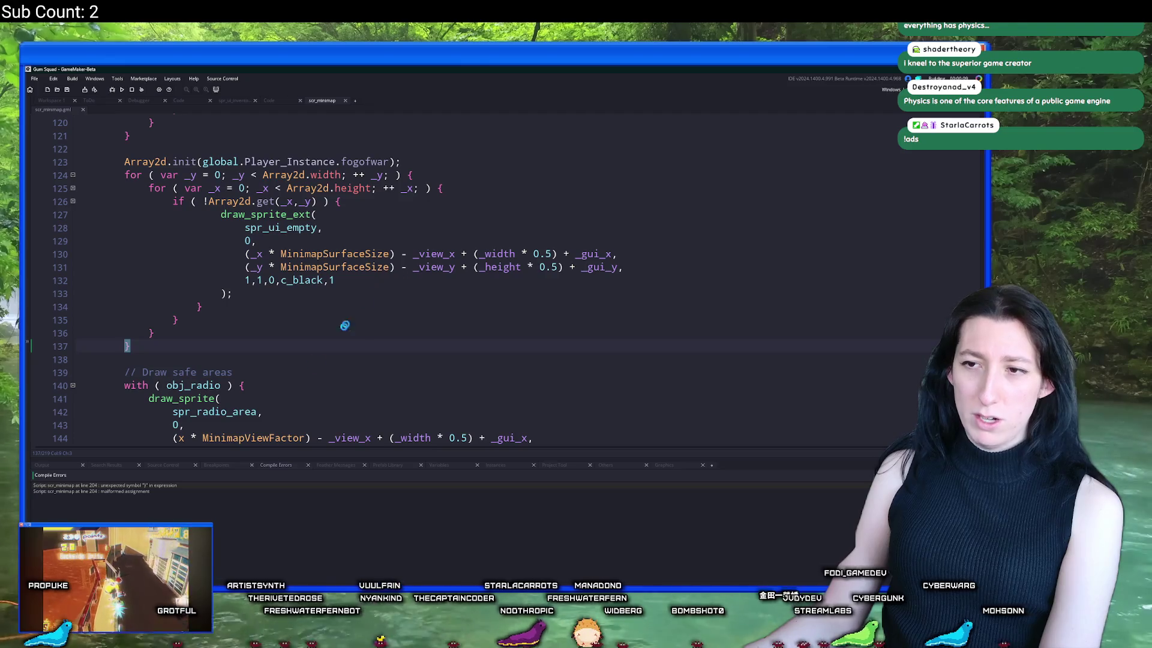
{"action": "double_click", "coordinate": [198, 483]}
{"action": "scroll", "coordinate": [232, 260], "scroll_direction": "up", "scroll_amount": 20}
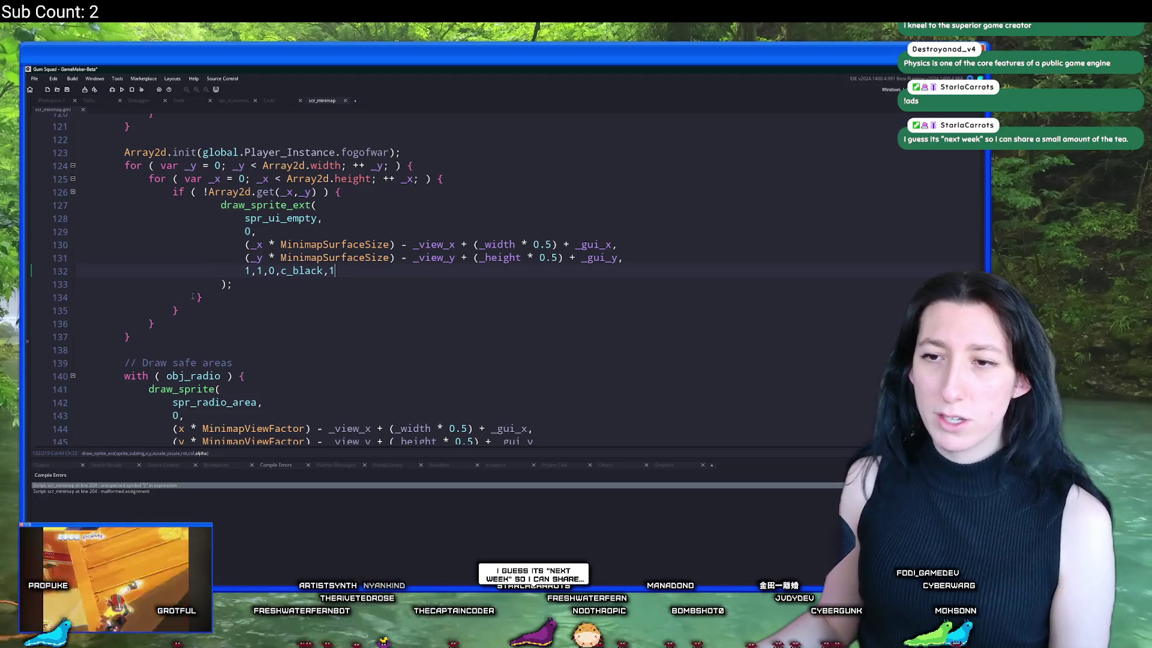
{"action": "left_click", "coordinate": [209, 298]}
{"action": "left_click_drag", "start_coordinate": [179, 310], "coordinate": [279, 207]}
{"action": "key", "text": "BackSpace"}
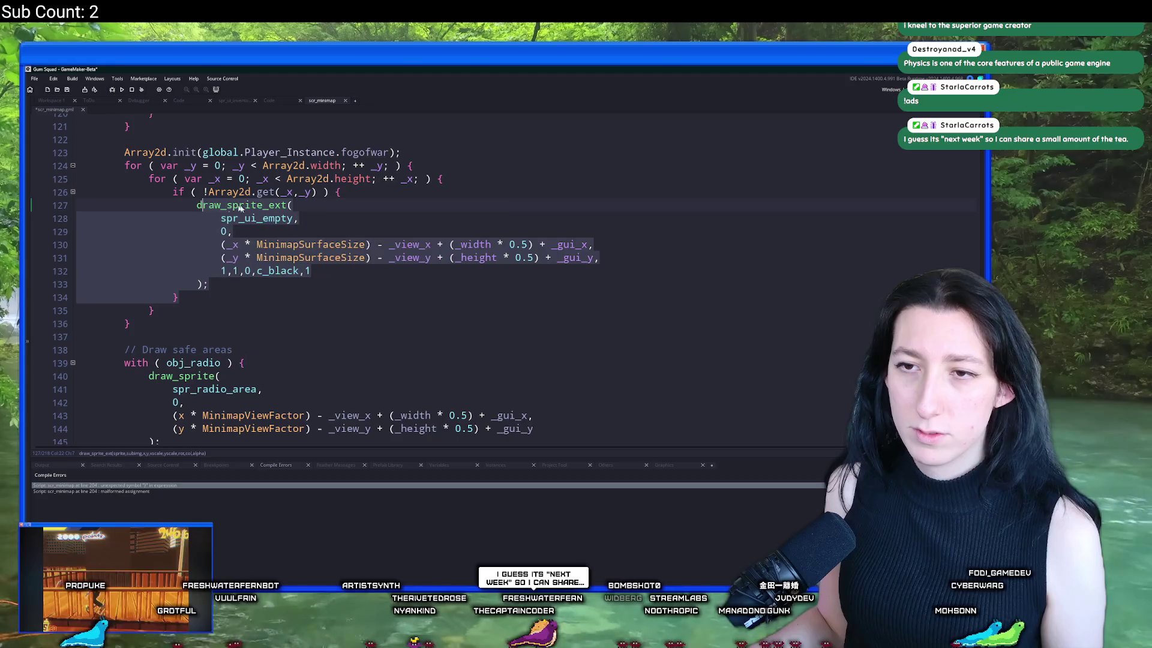
{"action": "key", "text": "shift+Tab"}
{"action": "left_click", "coordinate": [279, 211]}
{"action": "key", "text": "F5"}
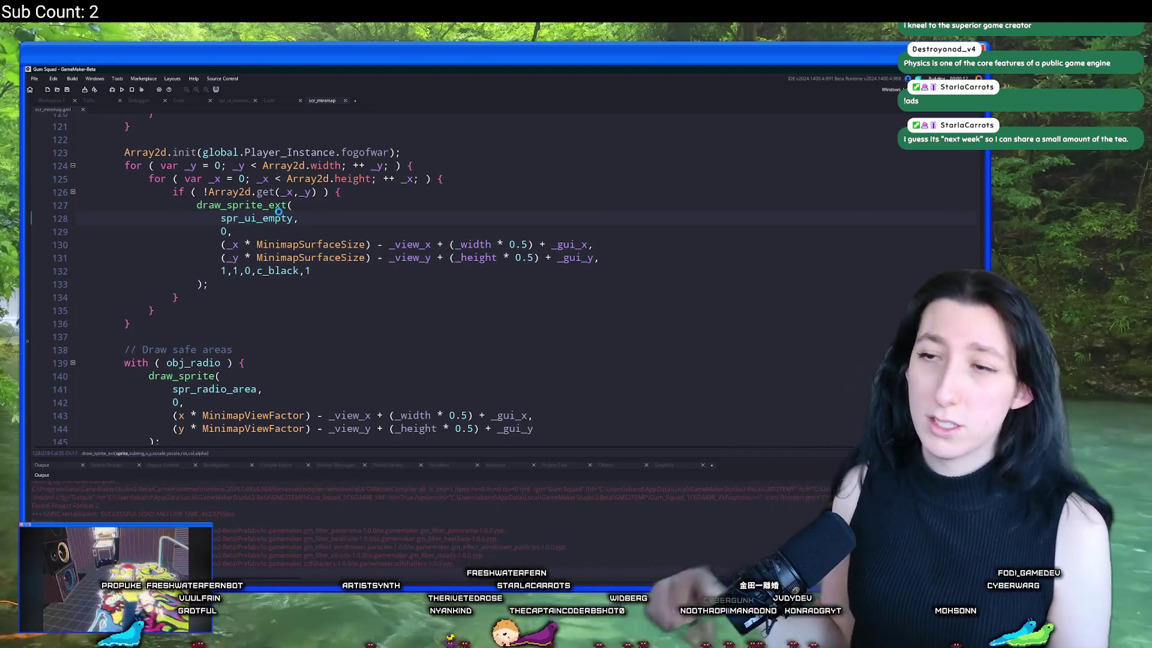
{"action": "scroll", "coordinate": [294, 231], "scroll_direction": "up", "scroll_amount": 2}
{"action": "scroll", "coordinate": [301, 349], "scroll_direction": "up", "scroll_amount": 2}
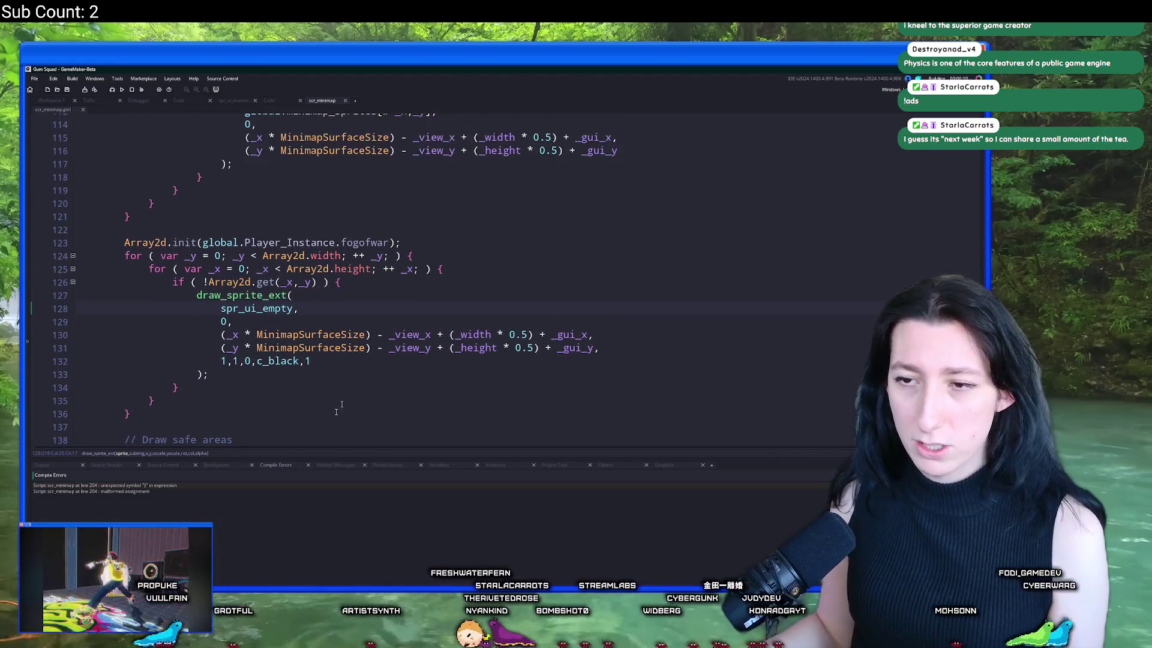
{"action": "scroll", "coordinate": [301, 349], "scroll_direction": "down", "scroll_amount": 1}
{"action": "scroll", "coordinate": [301, 349], "scroll_direction": "down", "scroll_amount": 1}
Delete the sprite loop's stray closing brace, outdent its draw_sprite block, and run again
{"action": "left_click", "coordinate": [185, 331]}
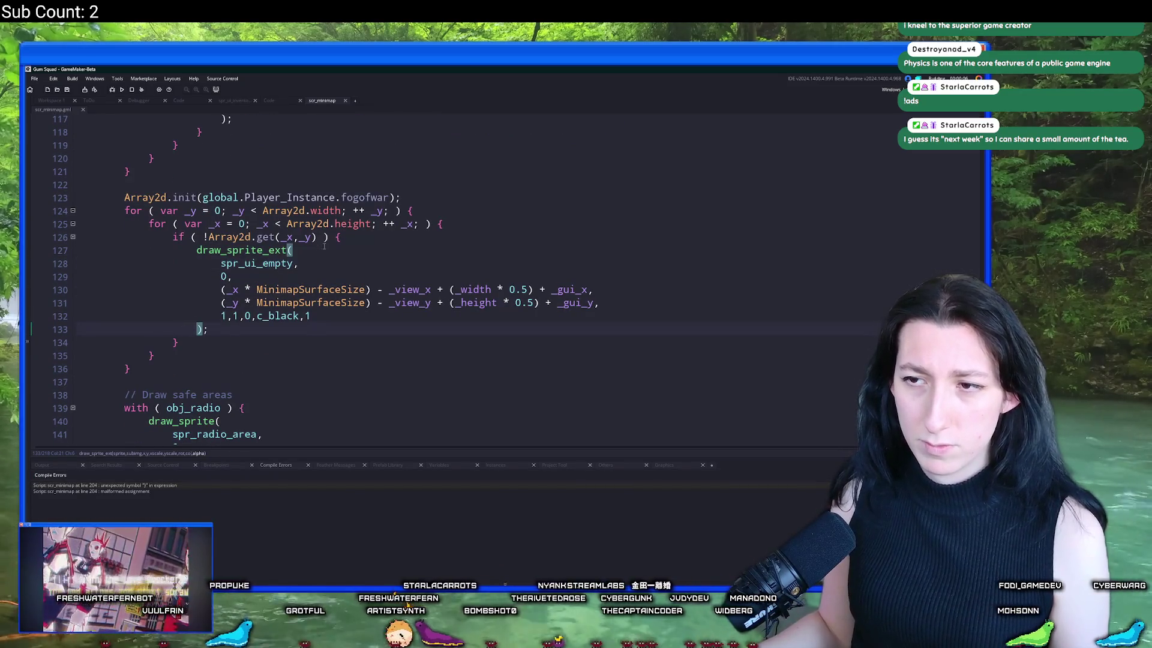
{"action": "left_click", "coordinate": [409, 211]}
{"action": "scroll", "coordinate": [154, 276], "scroll_direction": "up", "scroll_amount": 3}
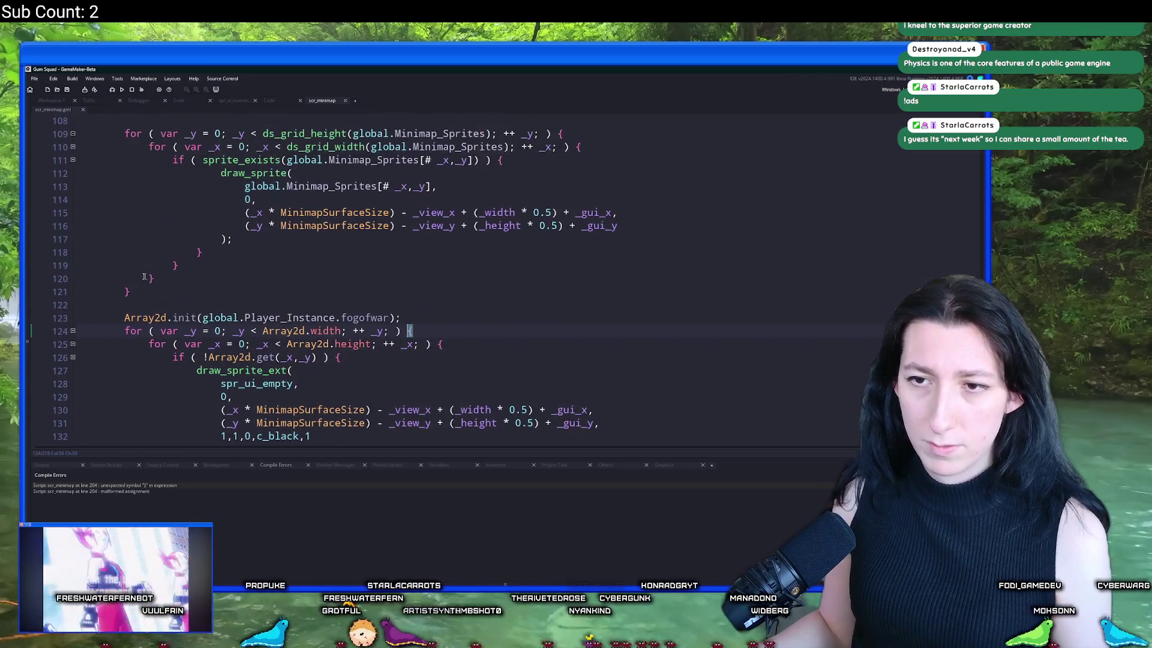
{"action": "left_click", "coordinate": [127, 292]}
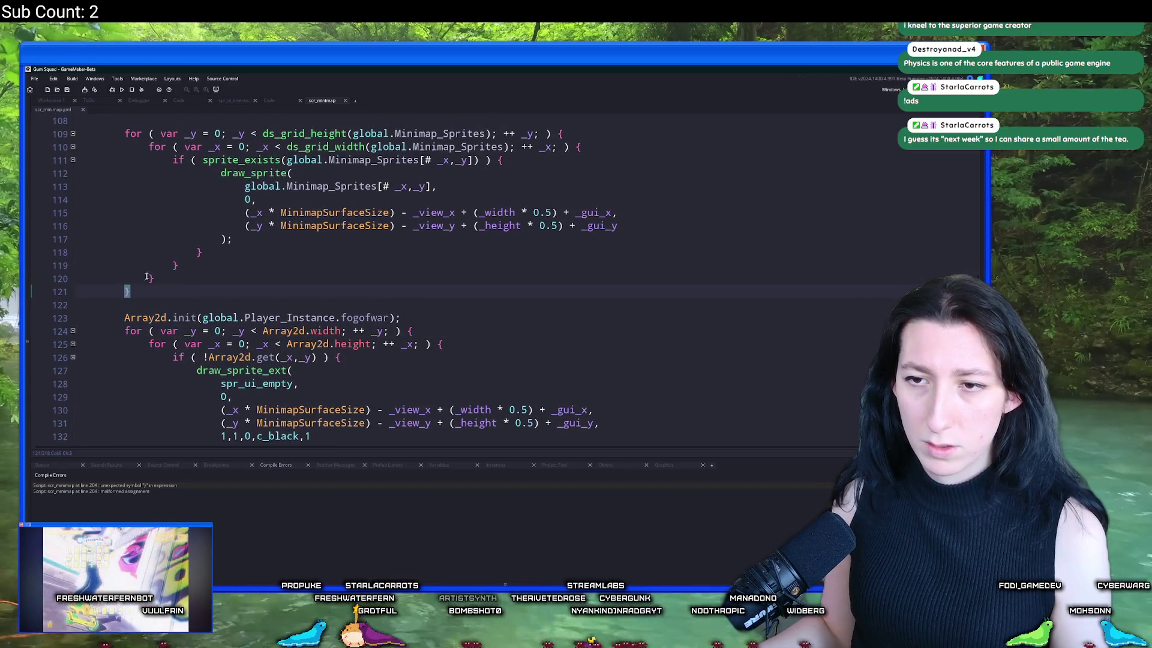
{"action": "left_click_drag", "start_coordinate": [203, 252], "coordinate": [124, 252]}
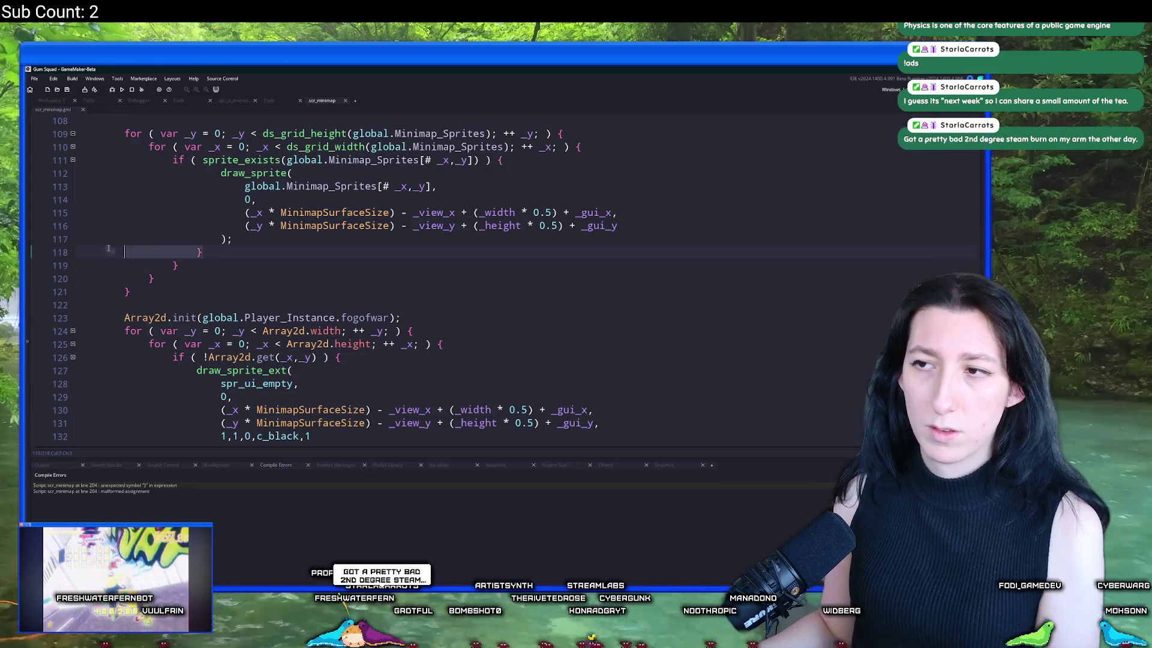
{"action": "key", "text": "BackSpace"}
{"action": "key", "text": "BackSpace"}
{"action": "mouse_move", "coordinate": [233, 239]}
{"action": "left_mouse_down"}
{"action": "mouse_move", "coordinate": [239, 201]}
{"action": "mouse_move", "coordinate": [78, 173]}
{"action": "left_mouse_up"}
{"action": "key", "text": "shift+Tab"}
{"action": "left_click", "coordinate": [308, 189]}
{"action": "key", "text": "F5"}
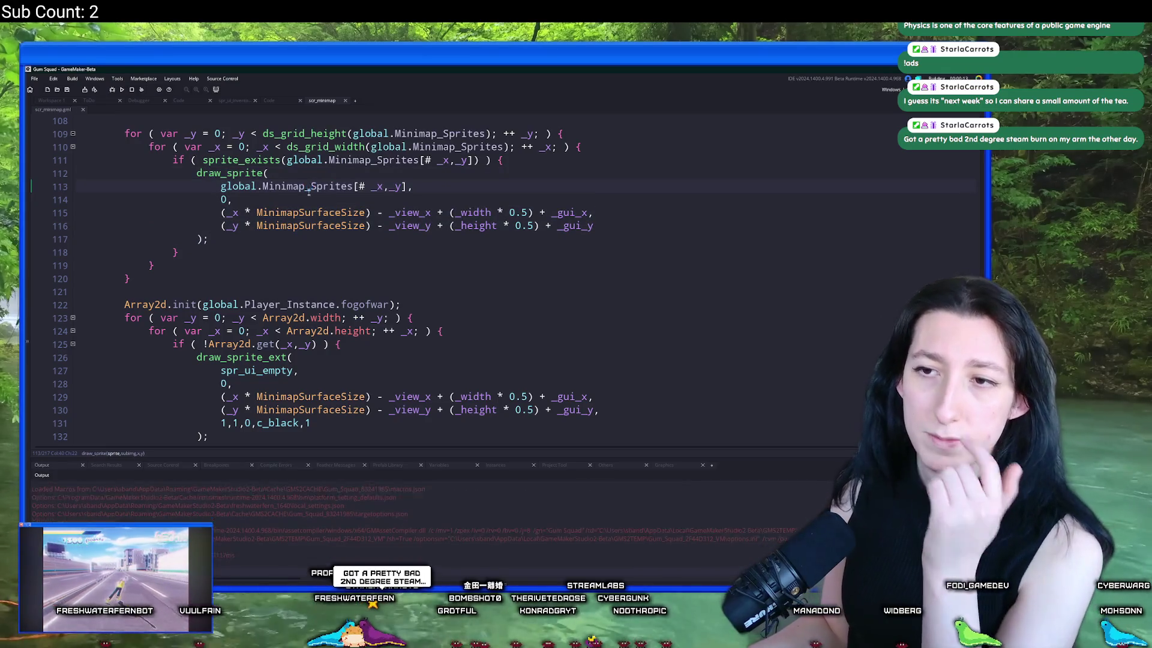
{"action": "scroll", "coordinate": [306, 192], "scroll_direction": "down", "scroll_amount": 5}
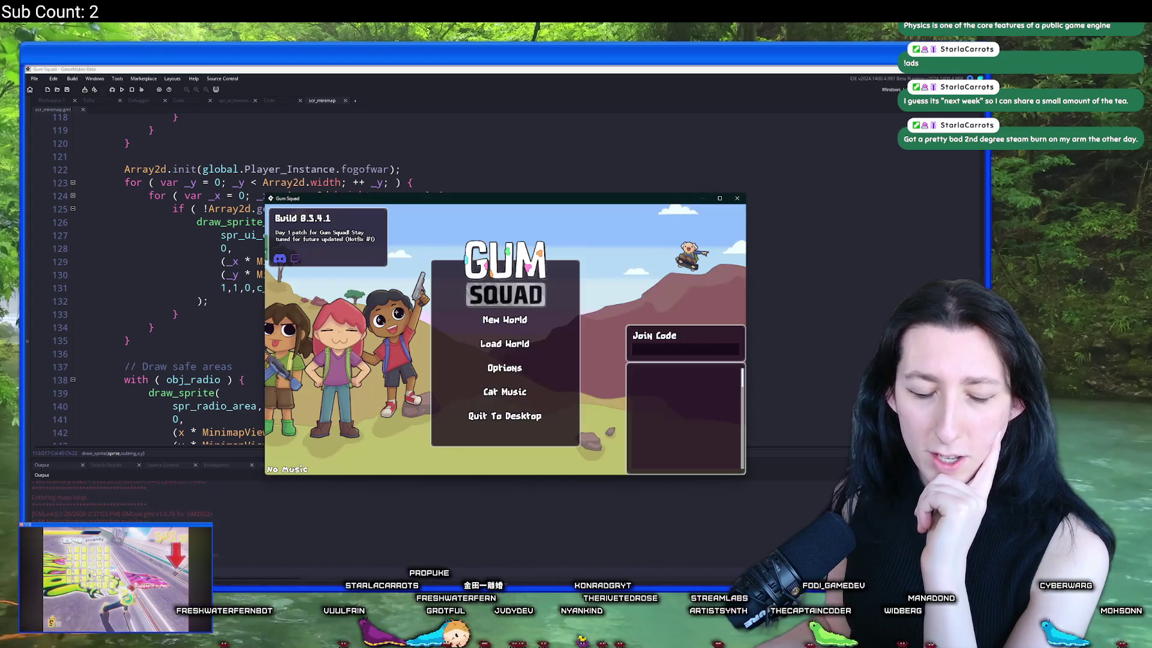
Create a New World lobby in Gum Squad, maximize the window, and abort on the code error
{"action": "left_click", "coordinate": [528, 321]}
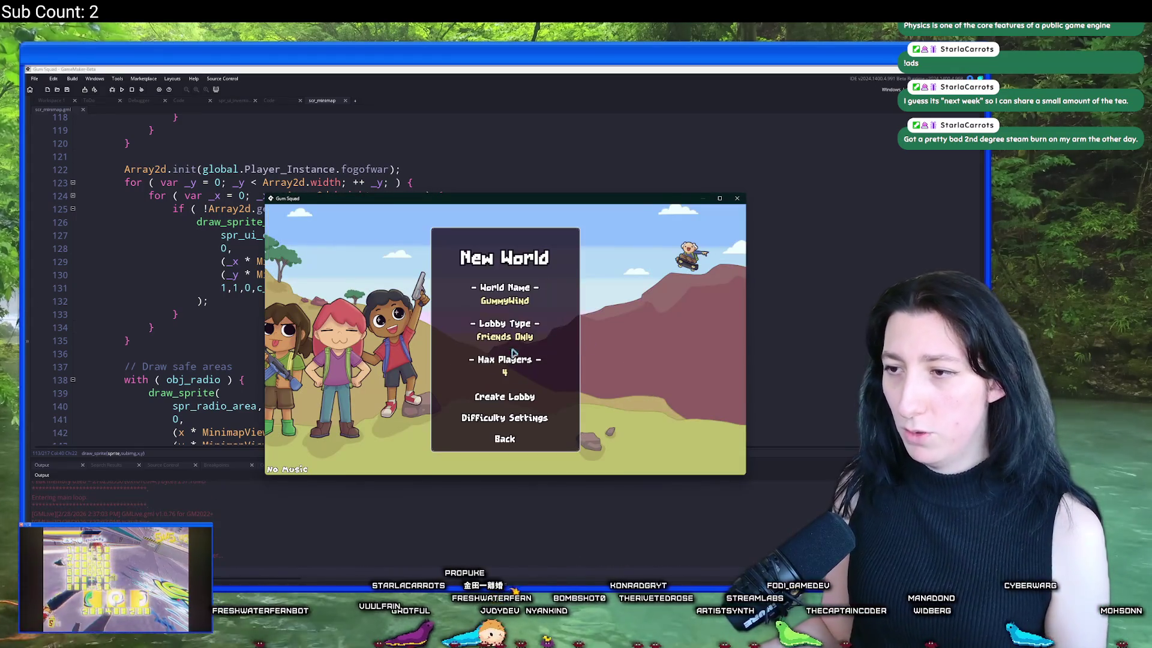
{"action": "left_click", "coordinate": [510, 398]}
{"action": "double_click", "coordinate": [597, 176]}
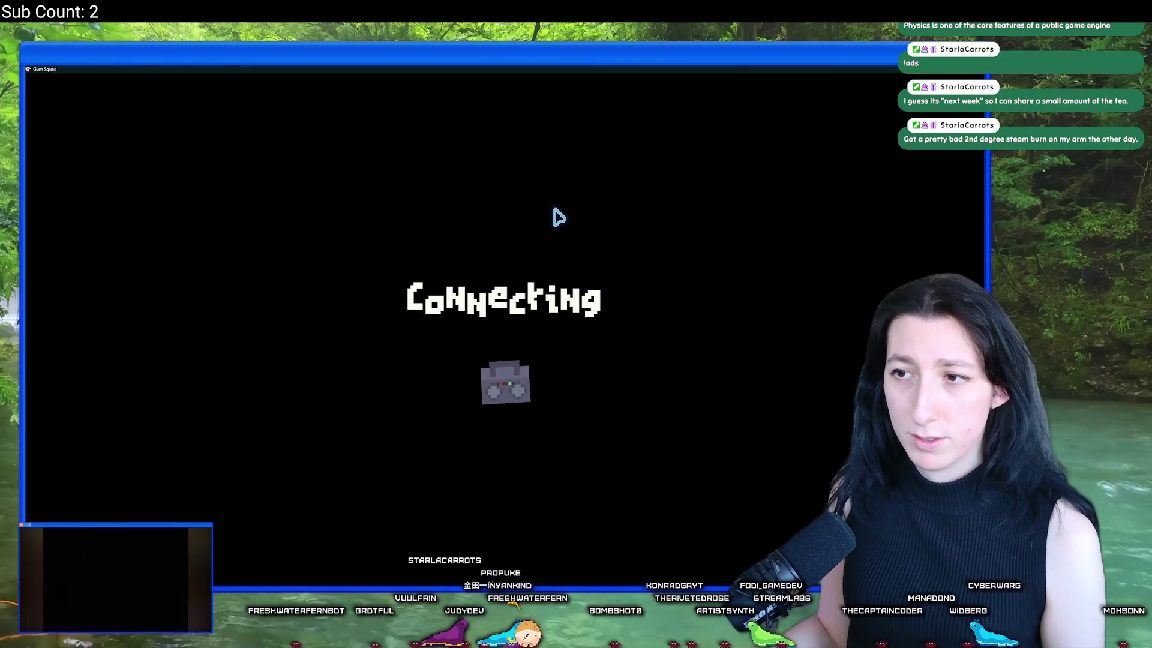
{"action": "left_click", "coordinate": [414, 416]}
{"action": "scroll", "coordinate": [422, 341], "scroll_direction": "down", "scroll_amount": 3}
Undo the last edit and paste the Array2d.get fog check inside the minimap sprite loop
{"action": "scroll", "coordinate": [421, 340], "scroll_direction": "down", "scroll_amount": 2}
{"action": "scroll", "coordinate": [338, 296], "scroll_direction": "up", "scroll_amount": 6}
{"action": "key", "text": "ctrl+z"}
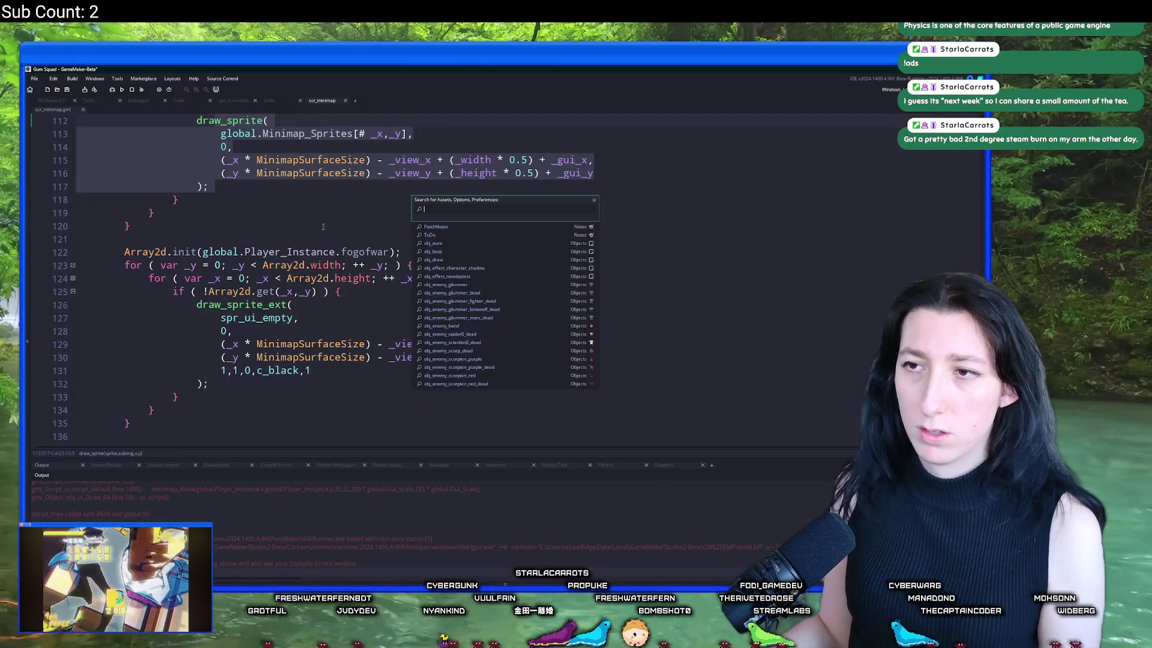
{"action": "scroll", "coordinate": [265, 291], "scroll_direction": "down", "scroll_amount": 5}
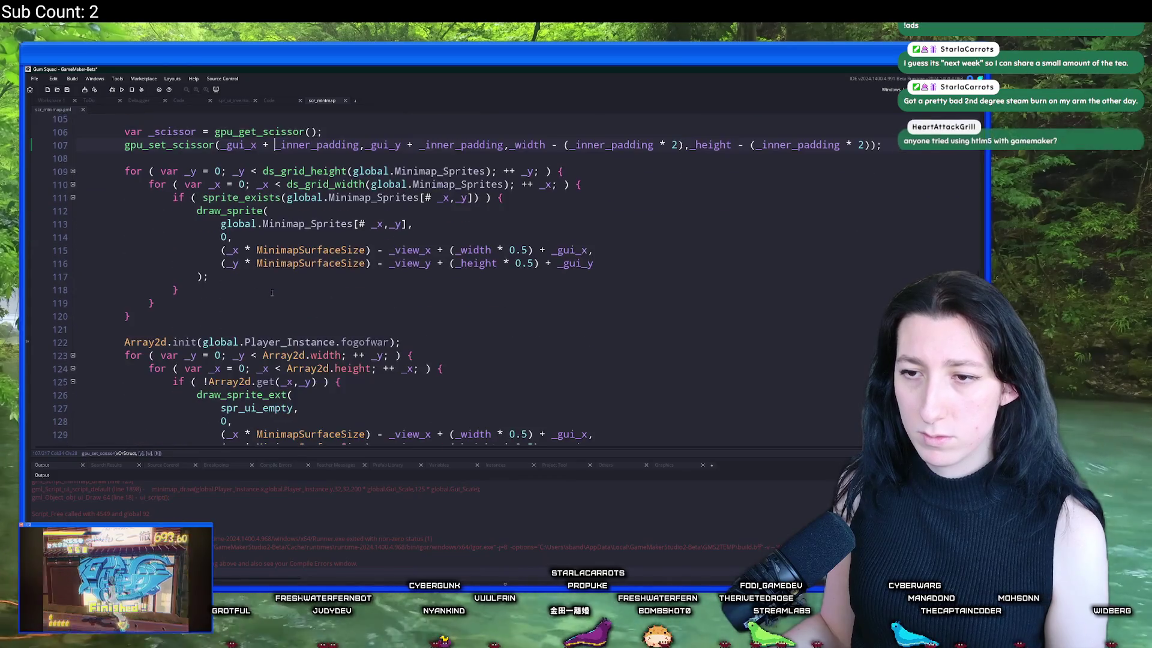
{"action": "scroll", "coordinate": [369, 258], "scroll_direction": "up", "scroll_amount": 3}
{"action": "left_click", "coordinate": [174, 305]}
{"action": "key", "text": "Down"}
{"action": "key", "text": "Down"}
{"action": "key", "text": "Down"}
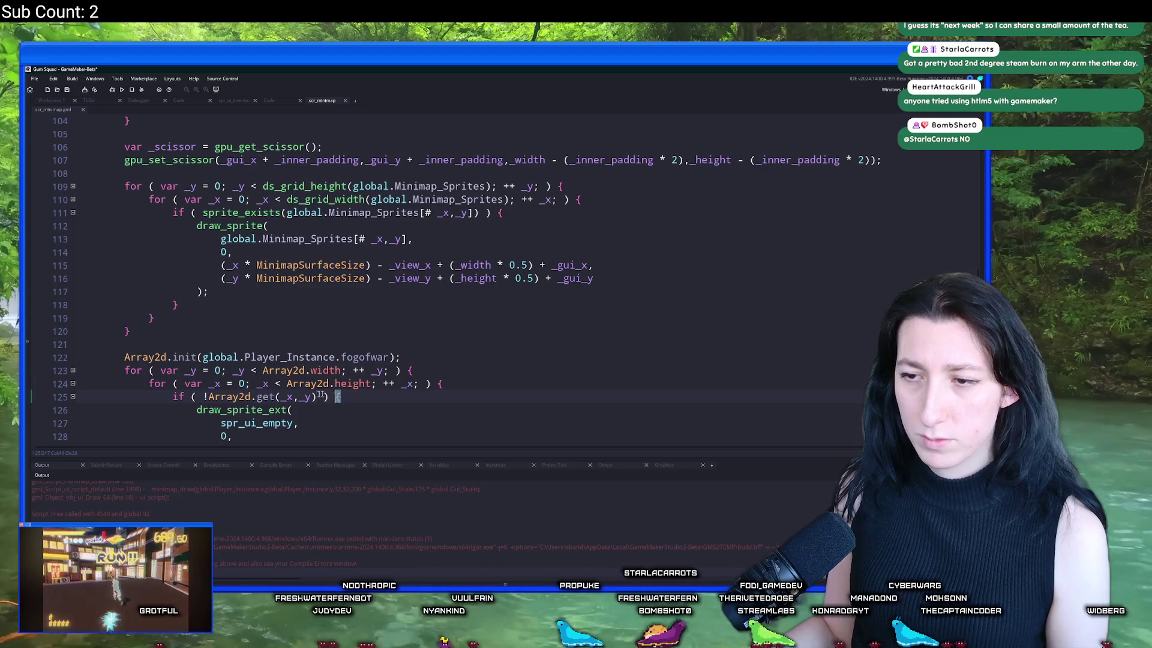
{"action": "key", "text": "ctrl+c"}
{"action": "left_click", "coordinate": [609, 201]}
{"action": "key", "text": "Return"}
{"action": "key", "text": "ctrl+v"}
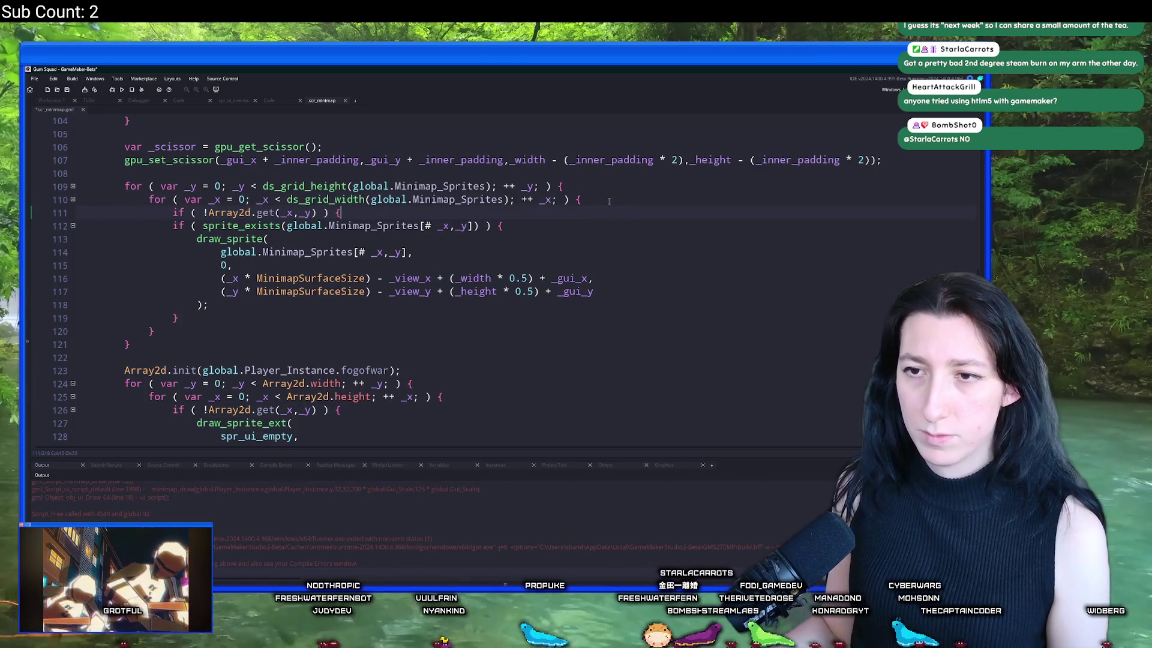
{"action": "key", "text": "Return"}
{"action": "key", "text": "Return"}
{"action": "type", "text": "} else"}
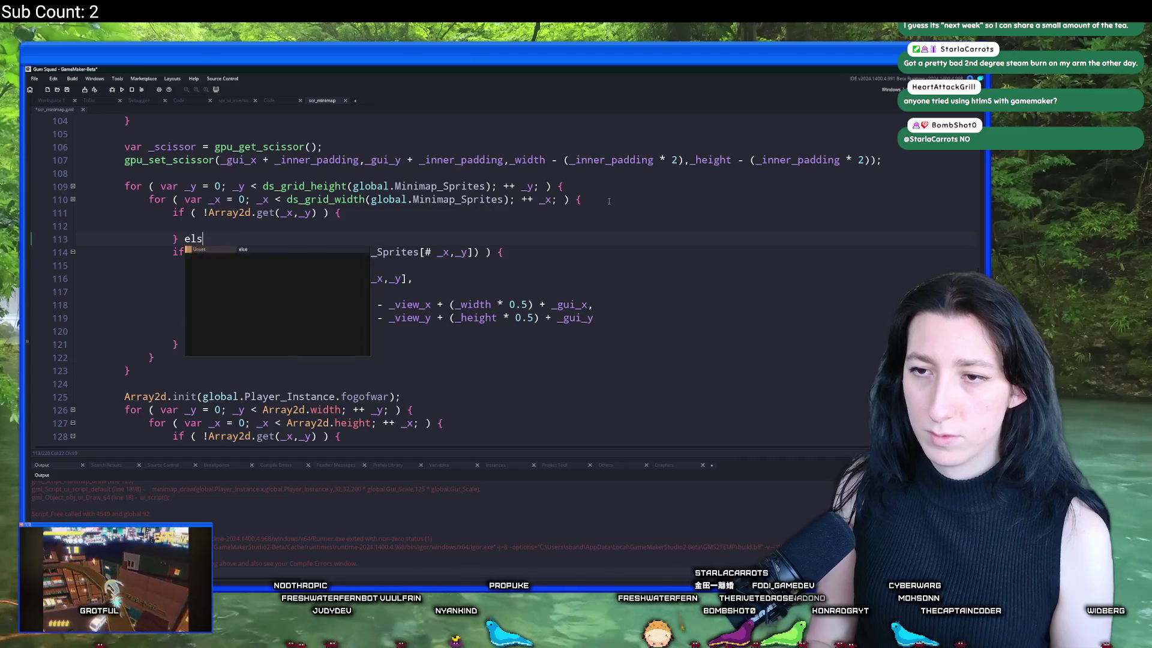
Merge the fog check into the sprite_exists condition as Array2d.get(_x,_y) &&, without negation
{"action": "mouse_move", "coordinate": [173, 252]}
{"action": "left_mouse_down"}
{"action": "mouse_move", "coordinate": [77, 252]}
{"action": "mouse_move", "coordinate": [124, 252]}
{"action": "left_mouse_up"}
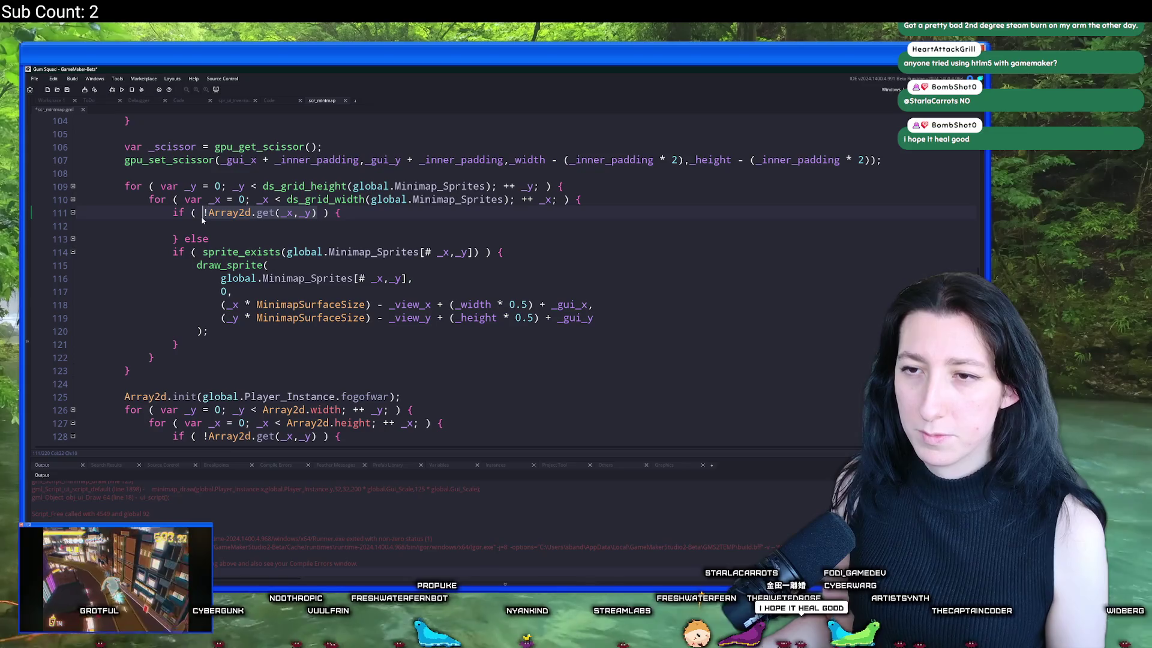
{"action": "left_click", "coordinate": [172, 222], "text": "shift"}
{"action": "key", "text": "Delete"}
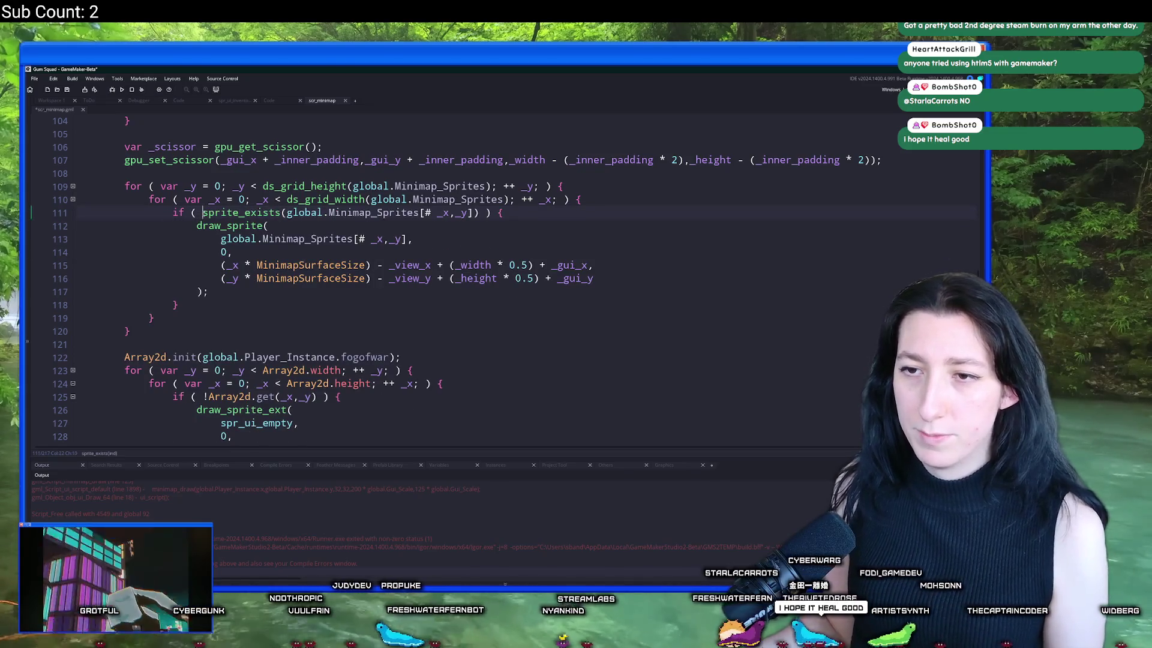
{"action": "key", "text": "BackSpace"}
{"action": "key", "text": "BackSpace"}
{"action": "key", "text": "BackSpace"}
{"action": "type", "text": "&&"}
{"action": "key", "text": "Delete"}
{"action": "key", "text": "Delete"}
{"action": "key", "text": "Delete"}
{"action": "left_click", "coordinate": [208, 213]}
{"action": "key", "text": "BackSpace"}
{"action": "scroll", "coordinate": [209, 312], "scroll_direction": "down", "scroll_amount": 2}
{"action": "scroll", "coordinate": [210, 311], "scroll_direction": "down", "scroll_amount": 5}
{"action": "scroll", "coordinate": [198, 300], "scroll_direction": "up", "scroll_amount": 3}
Delete the old fog overlay loop and add Array2d.init(global.Player_Instance.fogofwar); above the minimap loop
{"action": "left_click_drag", "start_coordinate": [180, 297], "coordinate": [56, 161]}
{"action": "left_click", "coordinate": [118, 176]}
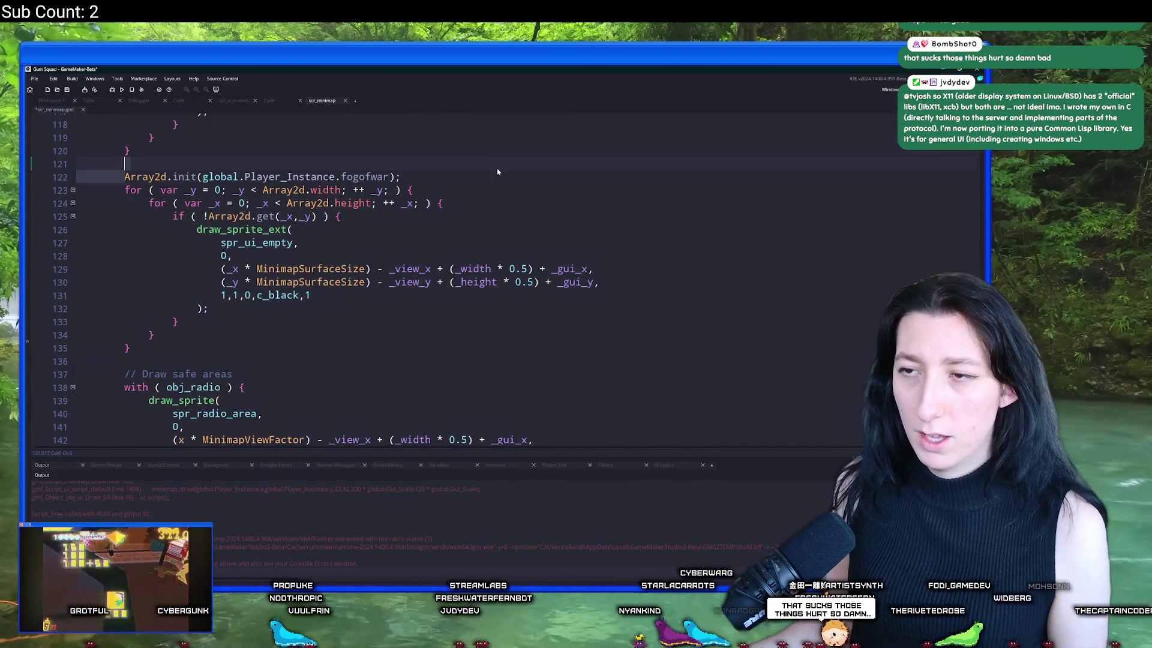
{"action": "key", "text": "End"}
{"action": "left_click_drag", "start_coordinate": [176, 346], "coordinate": [78, 165]}
{"action": "key", "text": "BackSpace"}
{"action": "scroll", "coordinate": [323, 229], "scroll_direction": "up", "scroll_amount": 6}
{"action": "key", "text": "Return"}
{"action": "key", "text": "Return"}
{"action": "key", "text": "Return"}
{"action": "key", "text": "Up"}
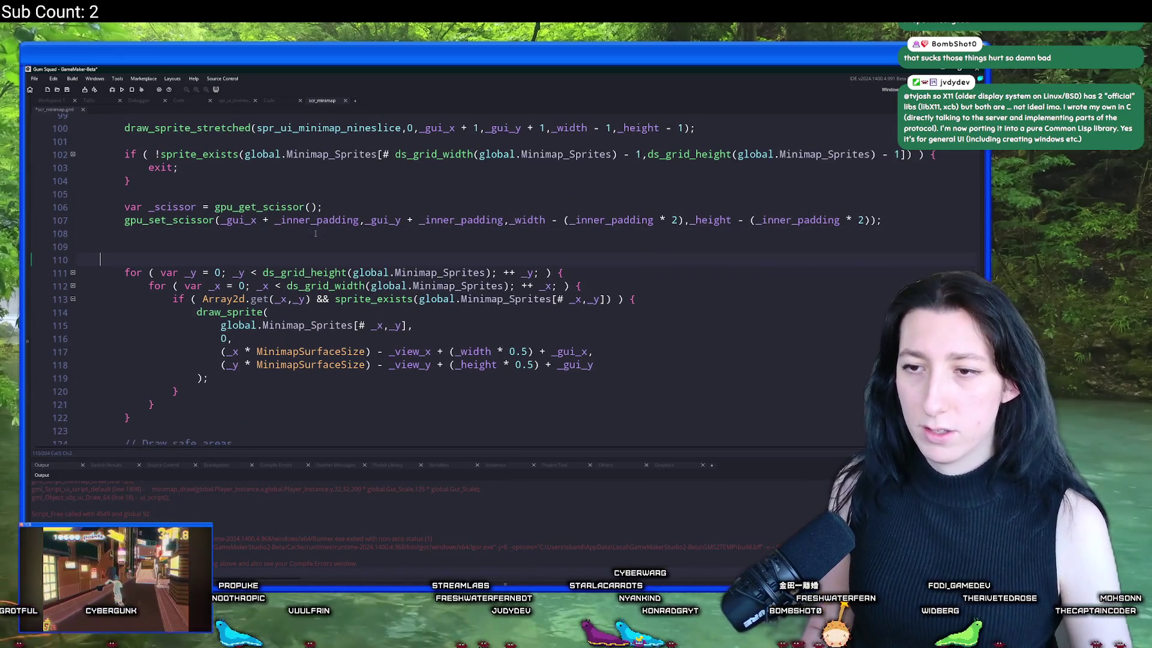
{"action": "type", "text": "Array2d.init(global.Player_Instance.fogofwar);"}
{"action": "key", "text": "Up"}
{"action": "key", "text": "BackSpace"}
{"action": "left_click", "coordinate": [64, 102]}
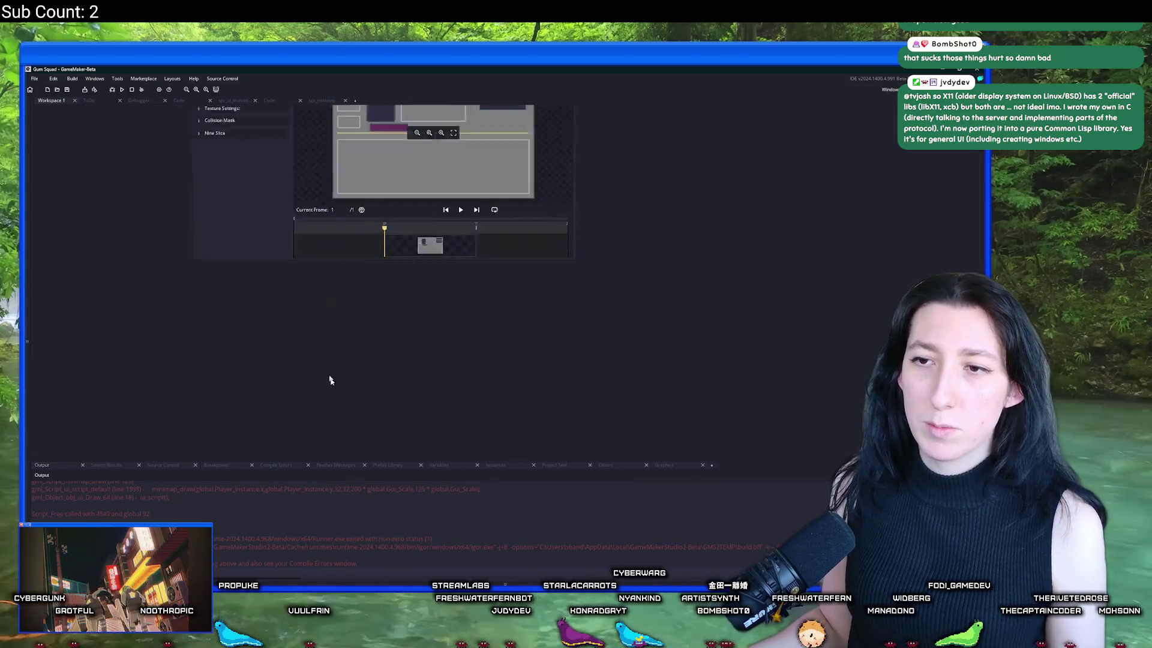
Open the obj_player object through an asset search for 'obj'
{"action": "key", "text": "ctrl+t"}
{"action": "type", "text": "obj_pla"}
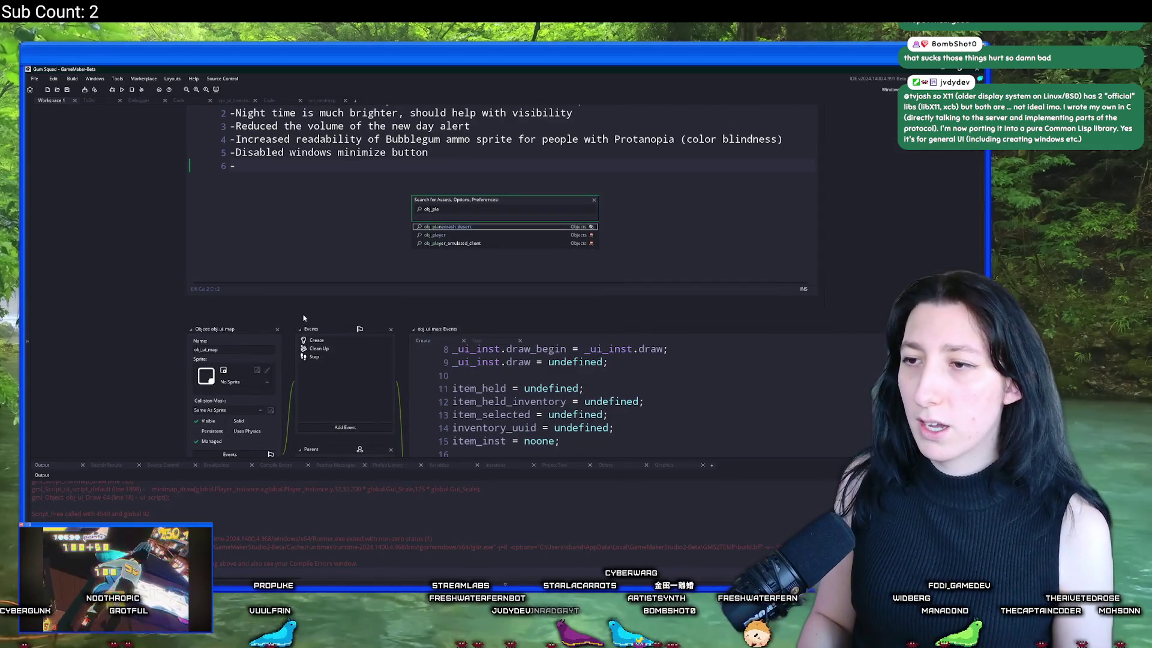
{"action": "key", "text": "Return"}
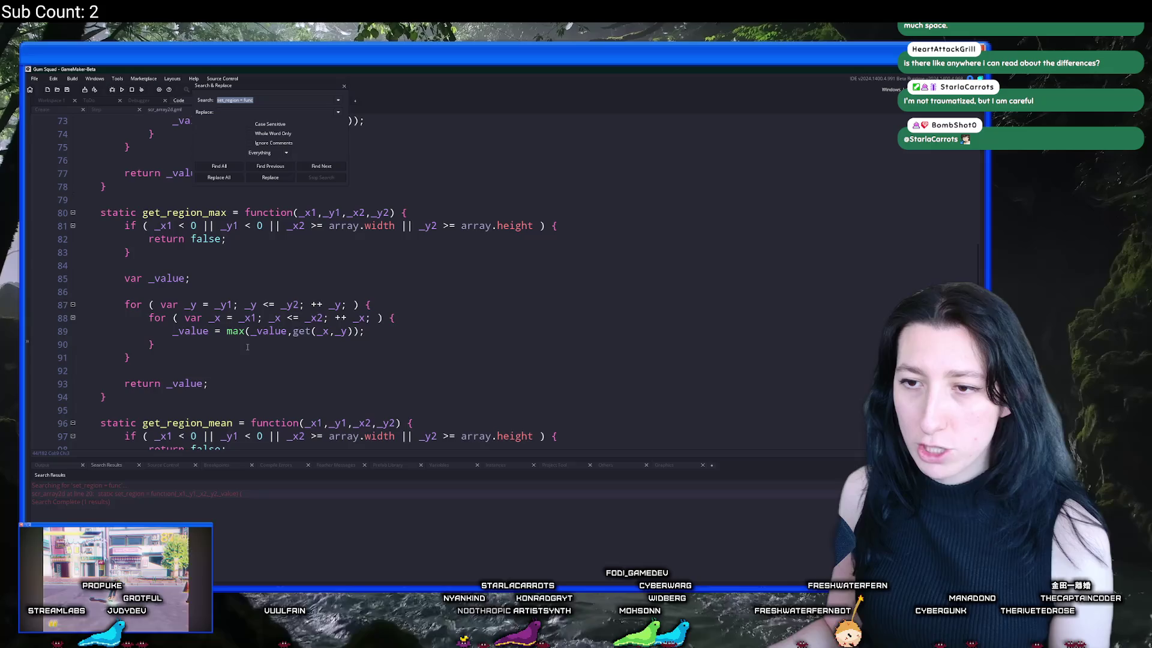
Scroll through the code, close the search popup, and choose New World in the running game
{"action": "scroll", "coordinate": [261, 324], "scroll_direction": "down", "scroll_amount": 10}
{"action": "scroll", "coordinate": [261, 307], "scroll_direction": "down", "scroll_amount": 7}
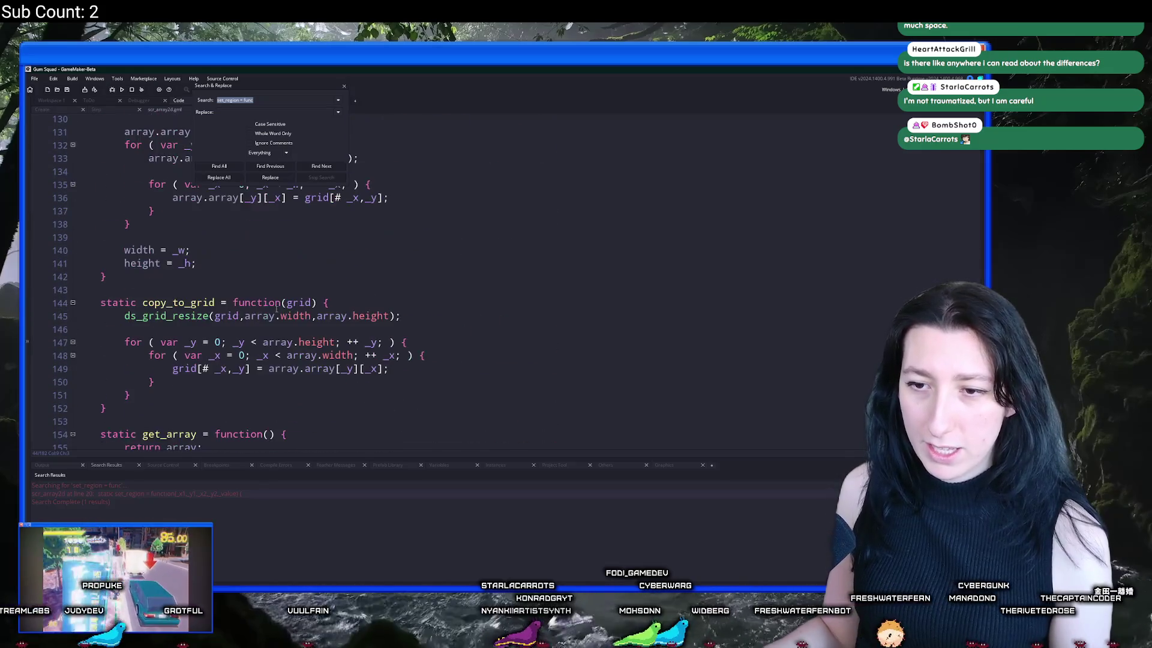
{"action": "scroll", "coordinate": [351, 286], "scroll_direction": "up", "scroll_amount": 7}
{"action": "scroll", "coordinate": [350, 285], "scroll_direction": "up", "scroll_amount": 20}
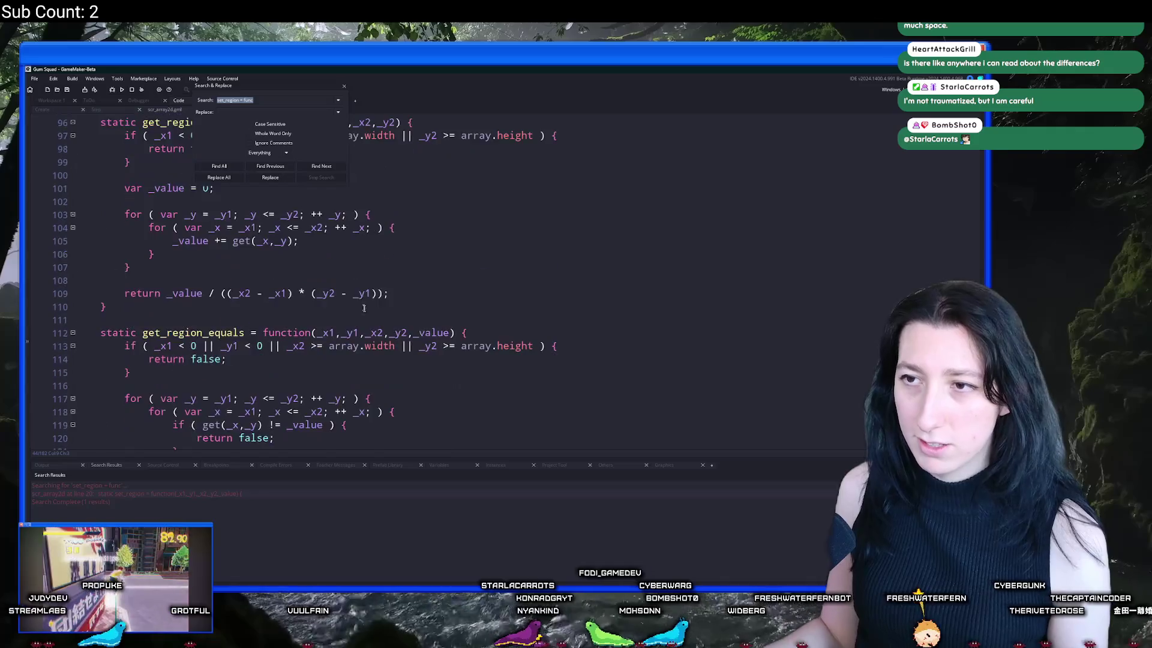
{"action": "scroll", "coordinate": [374, 251], "scroll_direction": "up", "scroll_amount": 14}
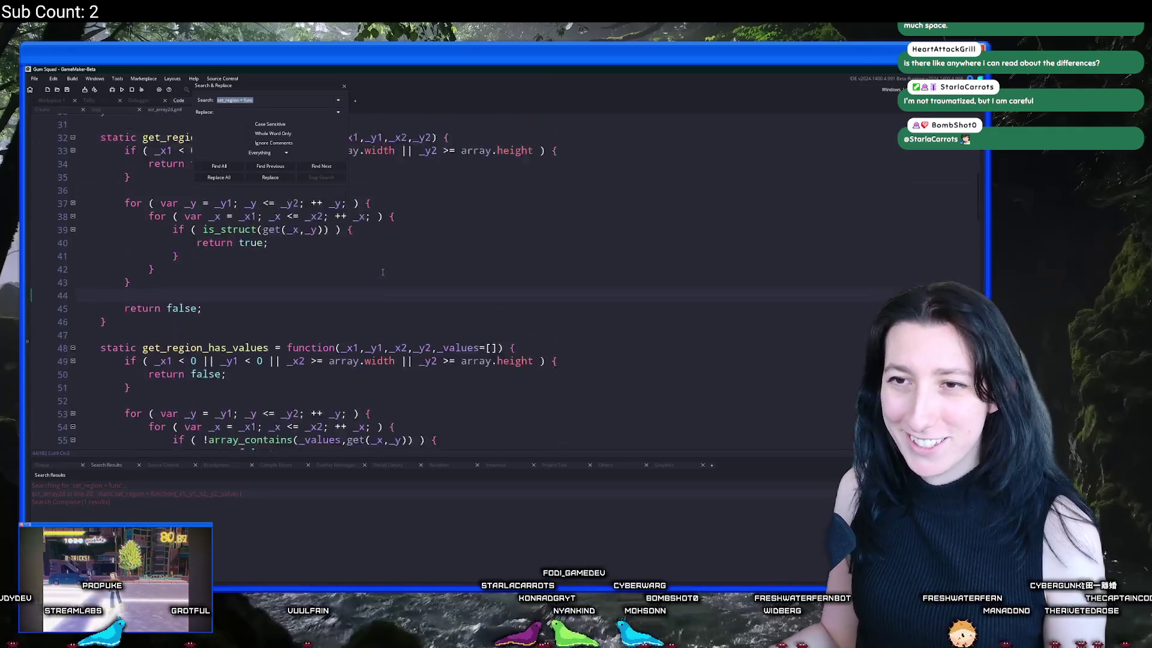
{"action": "scroll", "coordinate": [362, 310], "scroll_direction": "down", "scroll_amount": 2}
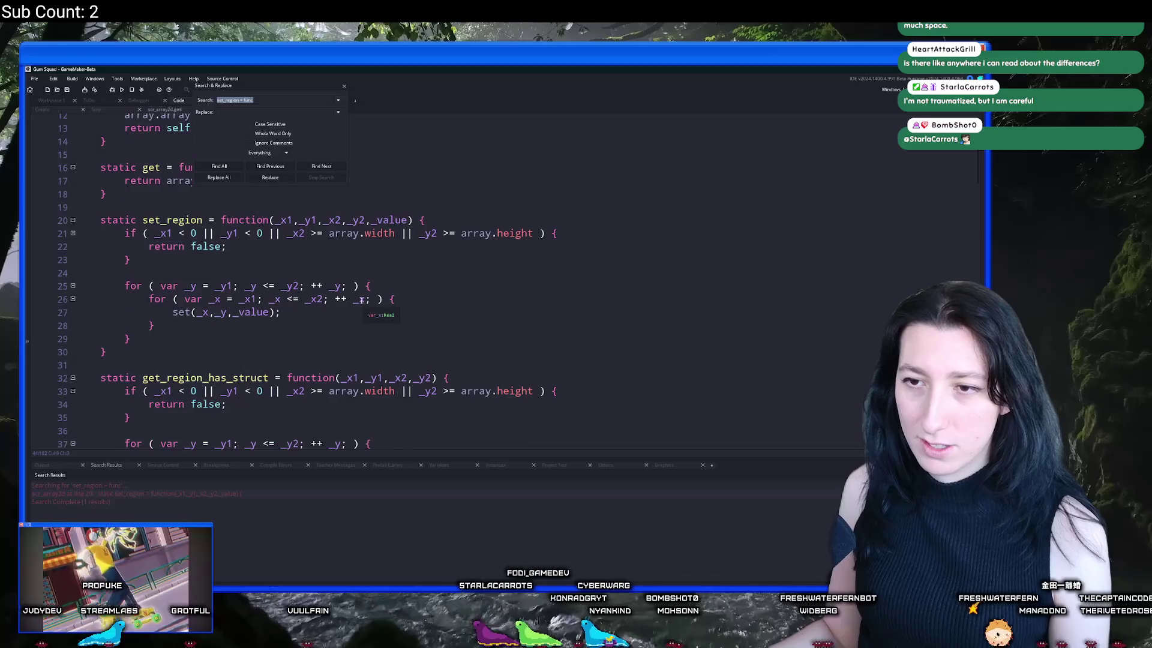
{"action": "key", "text": "Escape"}
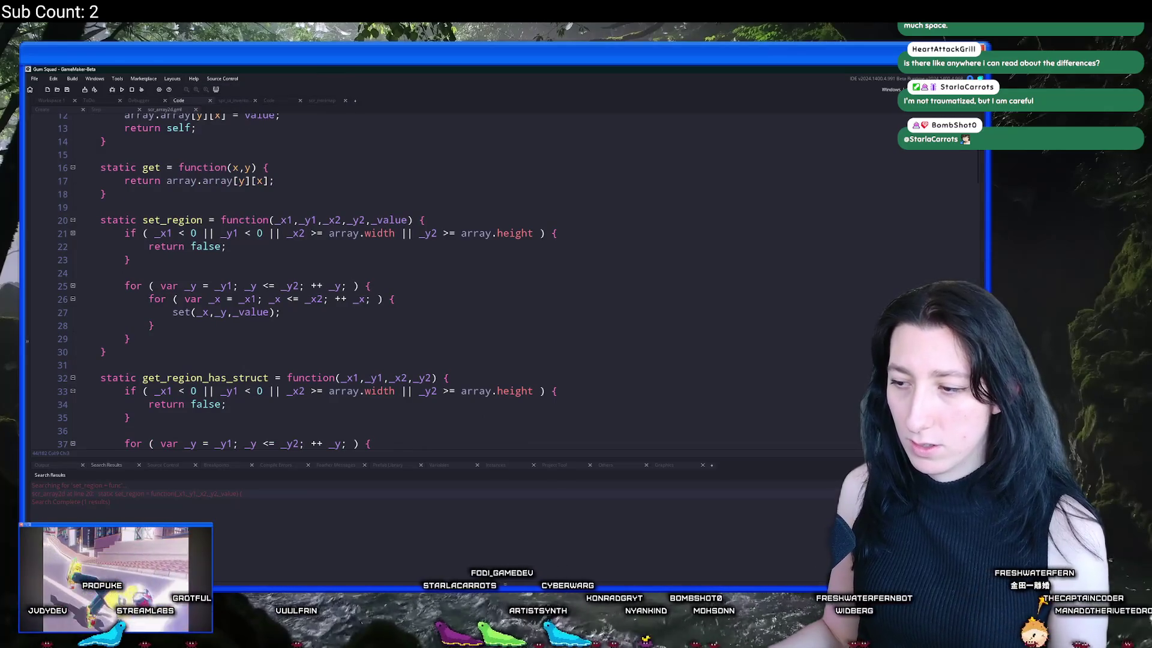
{"action": "left_click", "coordinate": [510, 318]}
{"action": "left_click", "coordinate": [506, 414]}
{"action": "left_click", "coordinate": [502, 432]}
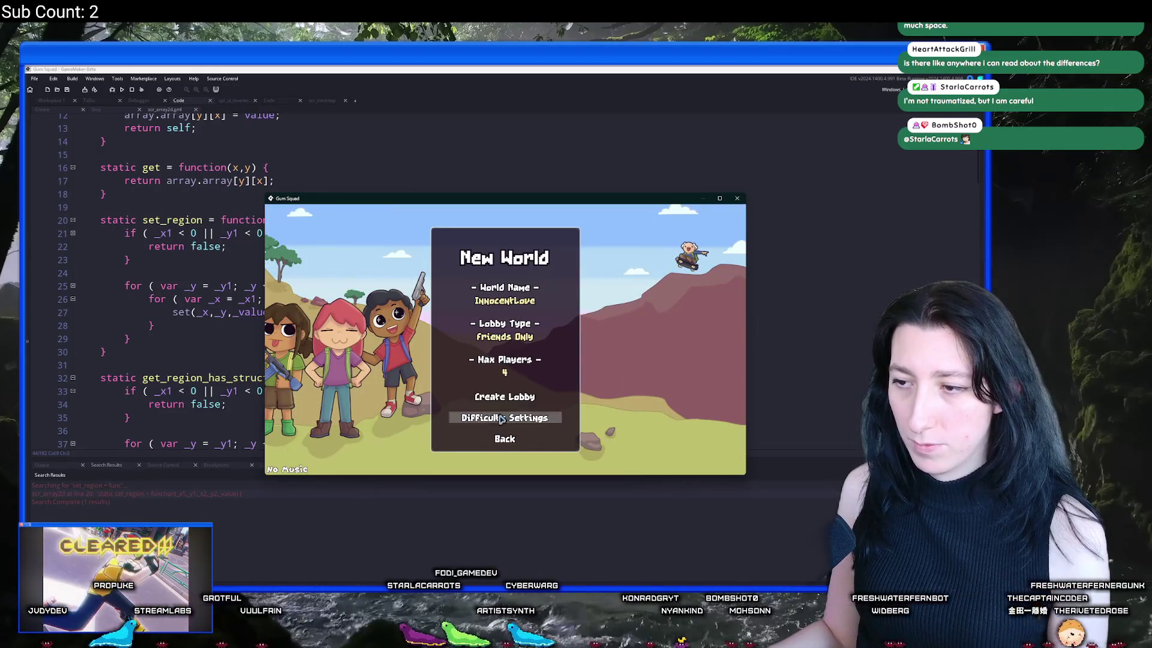
{"action": "left_click", "coordinate": [505, 398]}
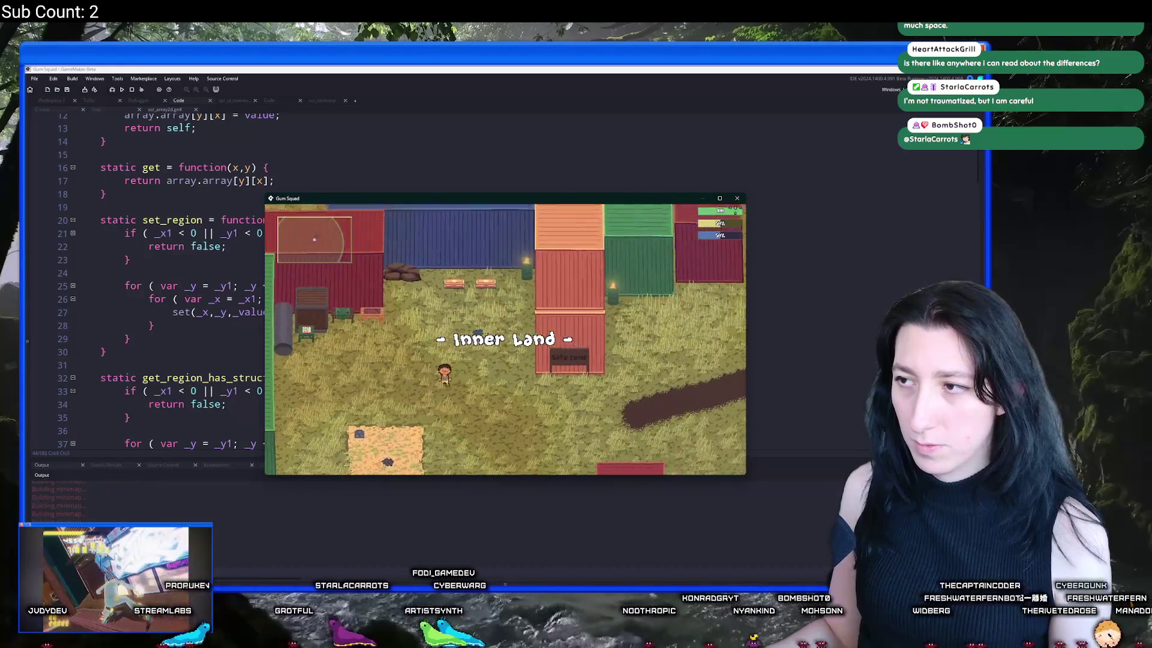
{"action": "left_click", "coordinate": [226, 247]}
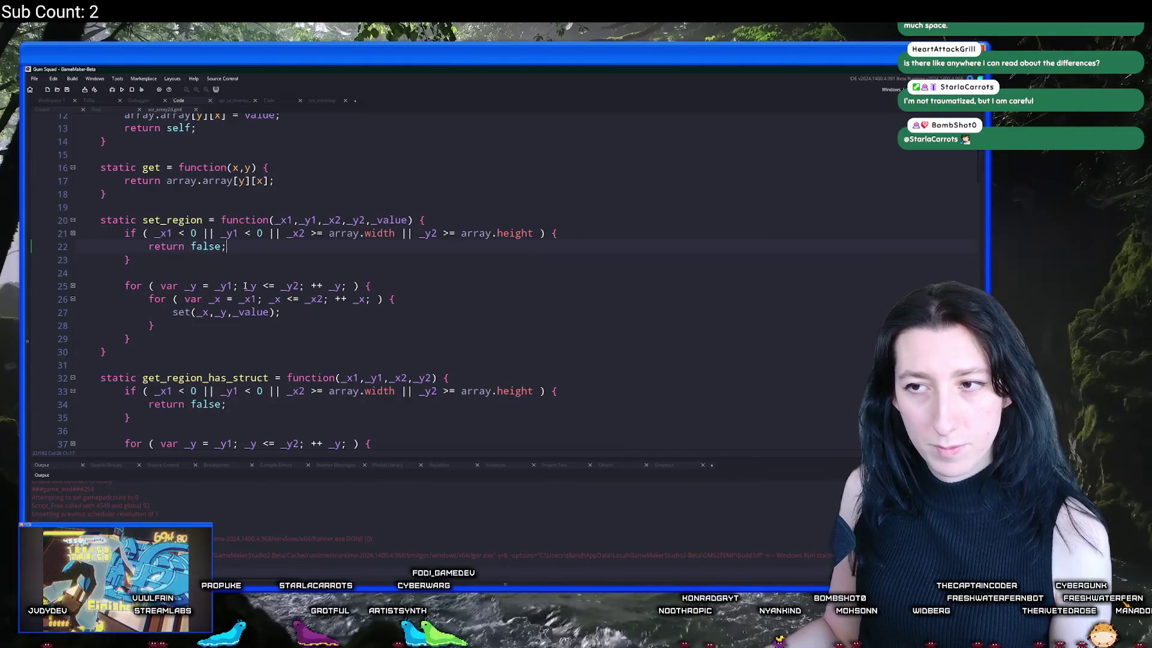
{"action": "left_click", "coordinate": [295, 309]}
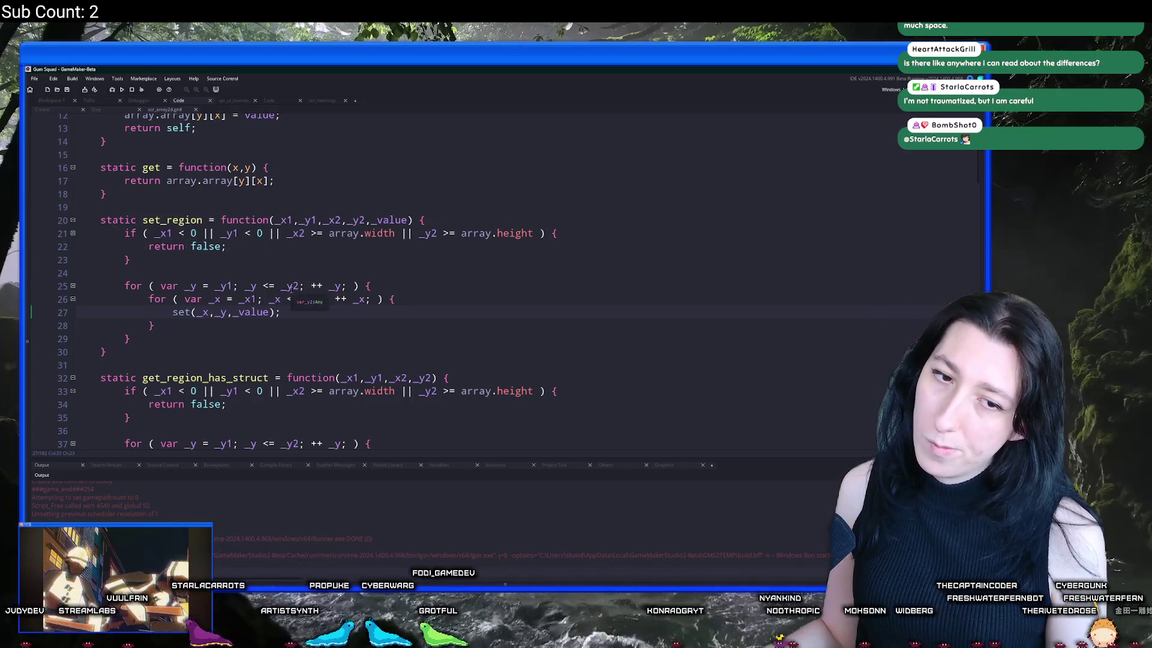
{"action": "left_click", "coordinate": [262, 312]}
{"action": "left_click", "coordinate": [238, 249]}
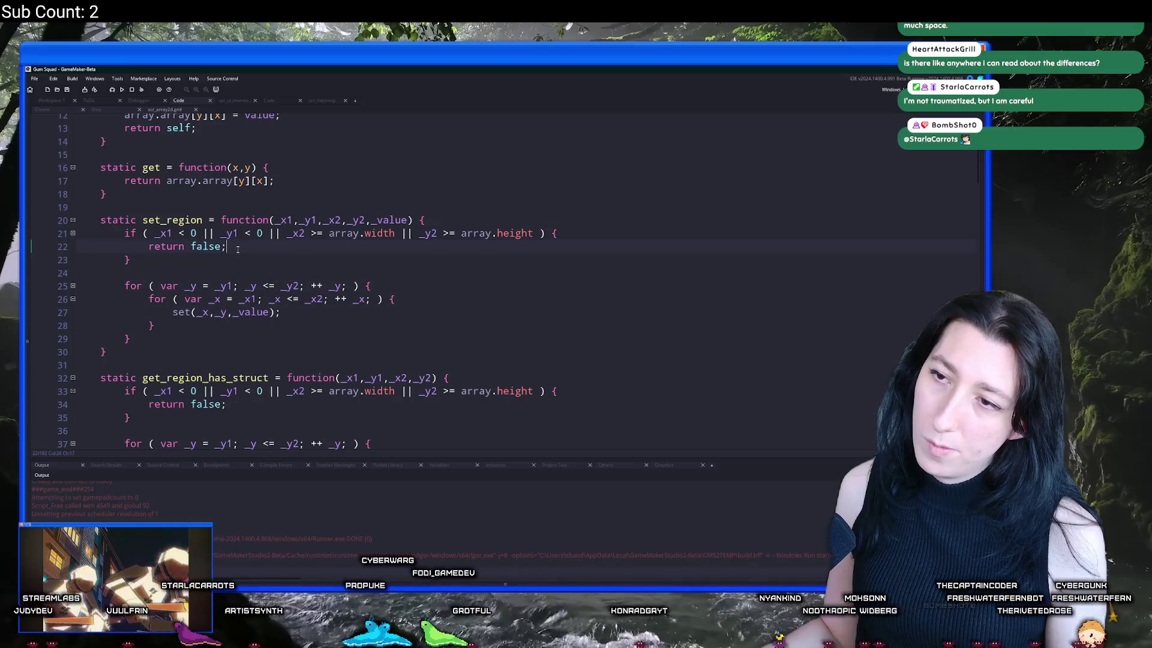
Duplicate the set_region function and rename the copy set_region_clamped
{"action": "left_click_drag", "start_coordinate": [111, 353], "coordinate": [78, 207]}
{"action": "key", "text": "ctrl+d"}
{"action": "scroll", "coordinate": [194, 230], "scroll_direction": "up", "scroll_amount": 3}
{"action": "scroll", "coordinate": [194, 230], "scroll_direction": "up", "scroll_amount": 2}
{"action": "left_click", "coordinate": [202, 240]}
{"action": "type", "text": "_clm"}
{"action": "key", "text": "BackSpace"}
{"action": "type", "text": "amped"}
{"action": "left_click", "coordinate": [202, 253]}
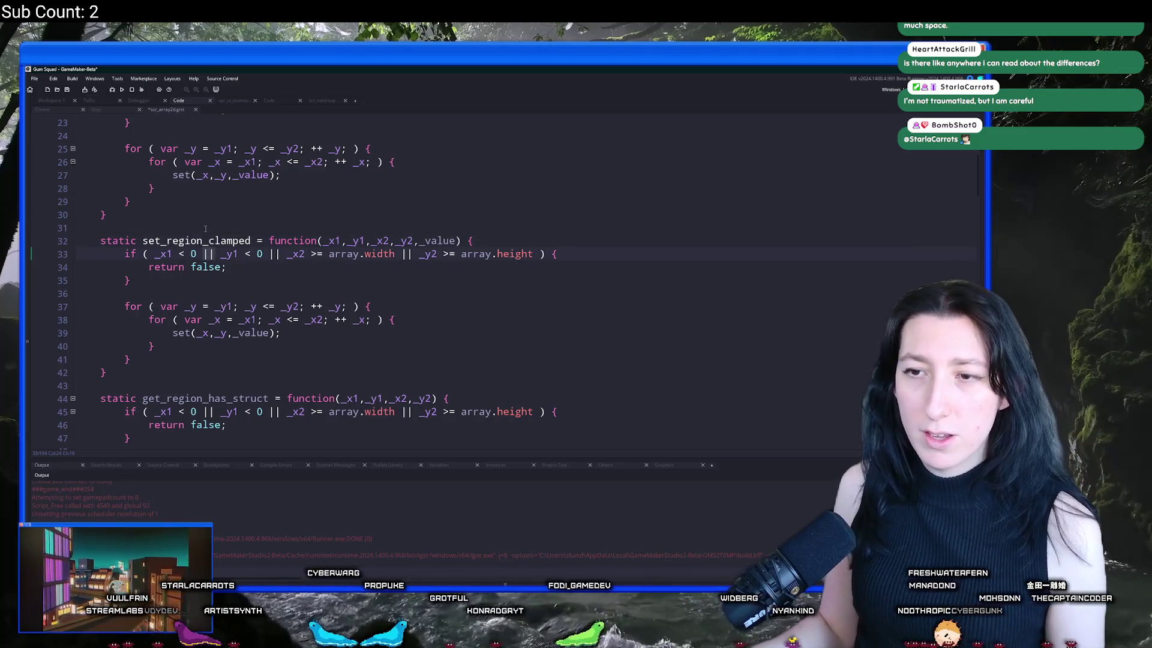
{"action": "left_click", "coordinate": [203, 230]}
{"action": "left_click", "coordinate": [251, 241]}
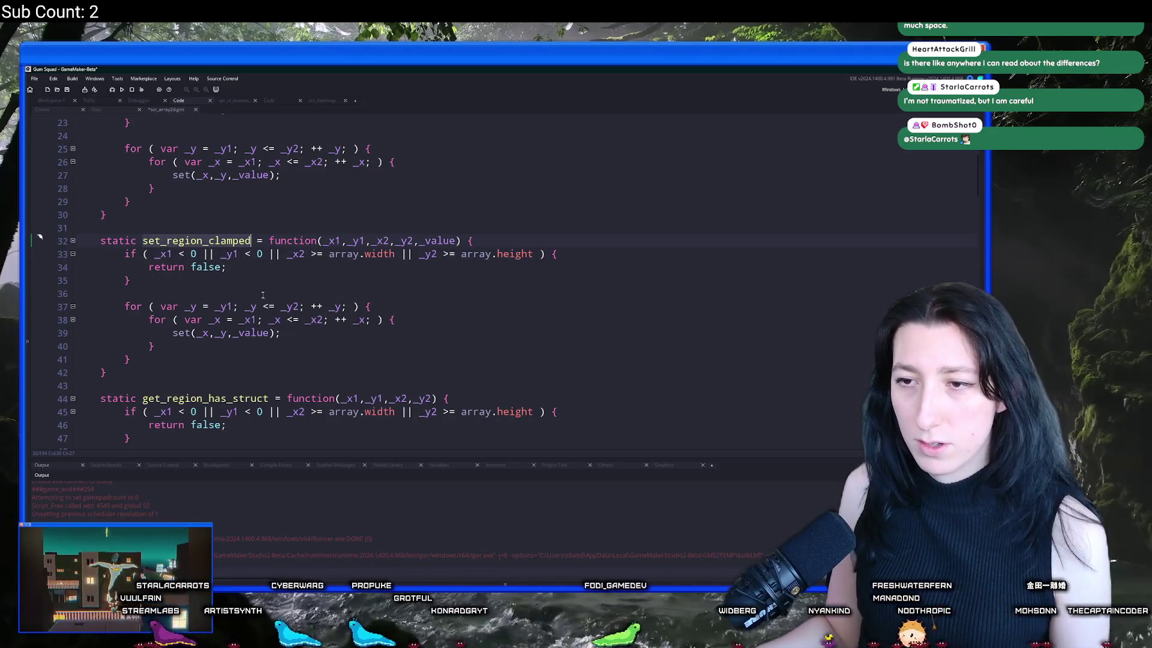
Wrap the _y1 and _x1 loop starts in clamp(…, 0, array.height/width)
{"action": "left_click", "coordinate": [215, 306]}
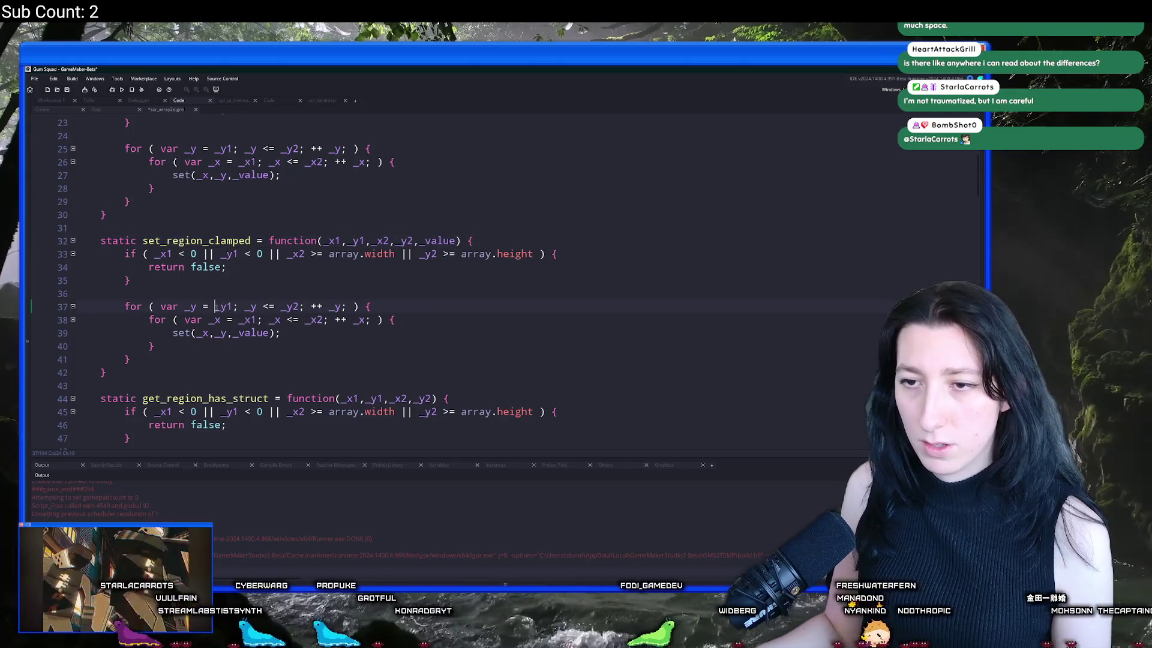
{"action": "type", "text": "clamp("}
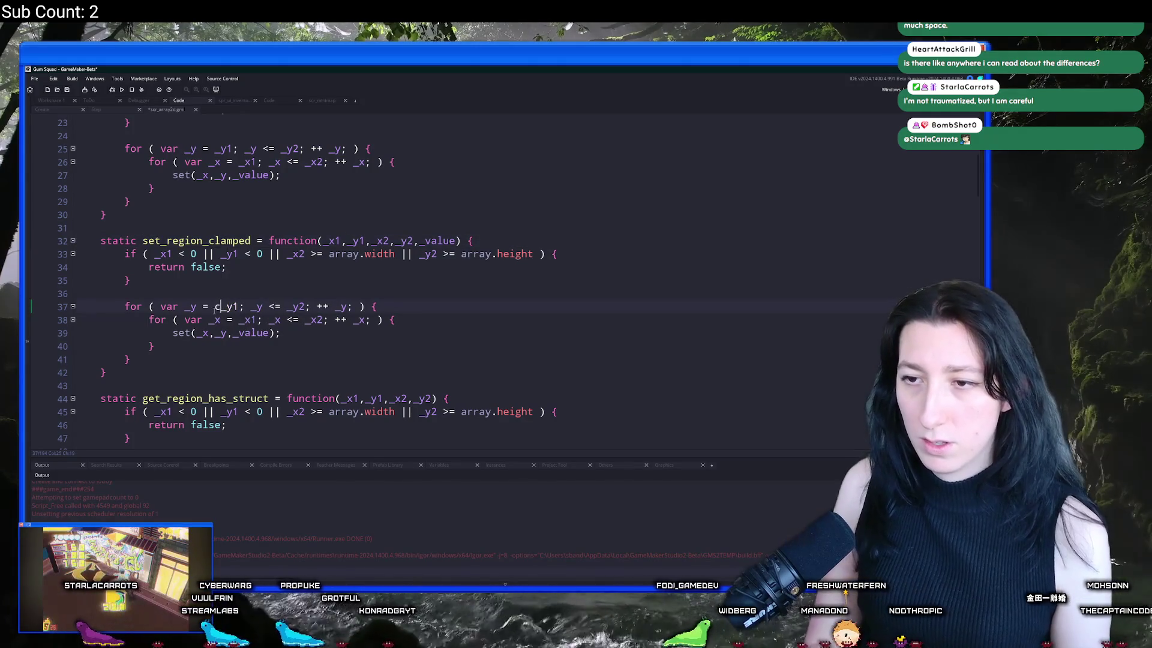
{"action": "key", "text": "Right"}
{"action": "key", "text": "Right"}
{"action": "key", "text": "Right"}
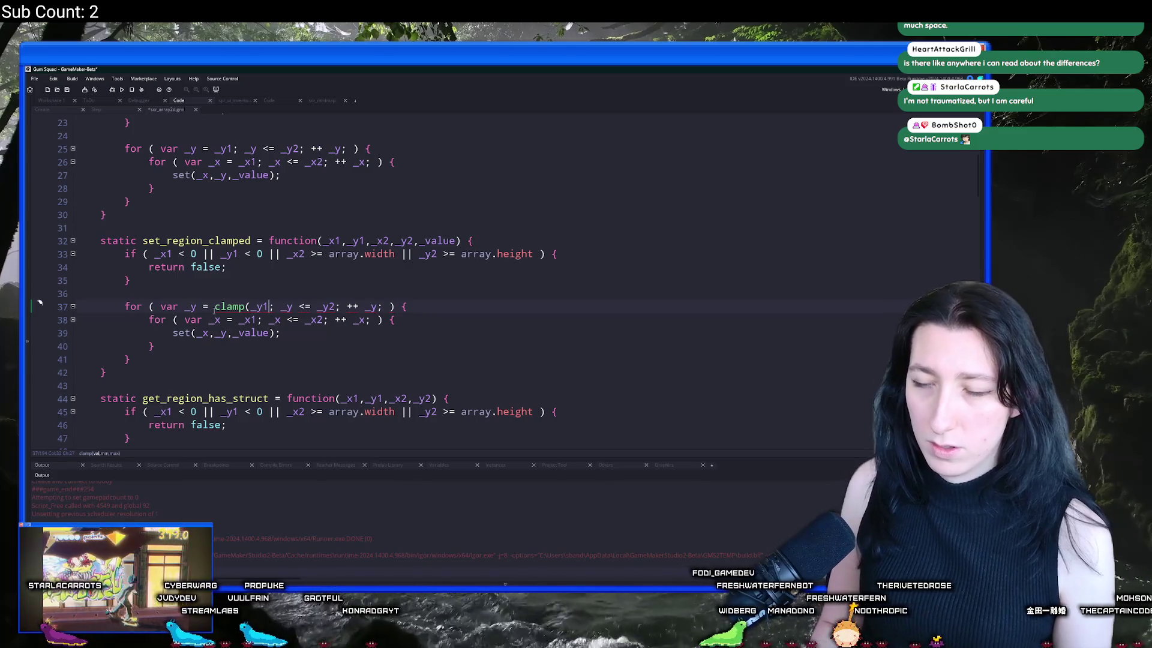
{"action": "type", "text": ",0,array.width"}
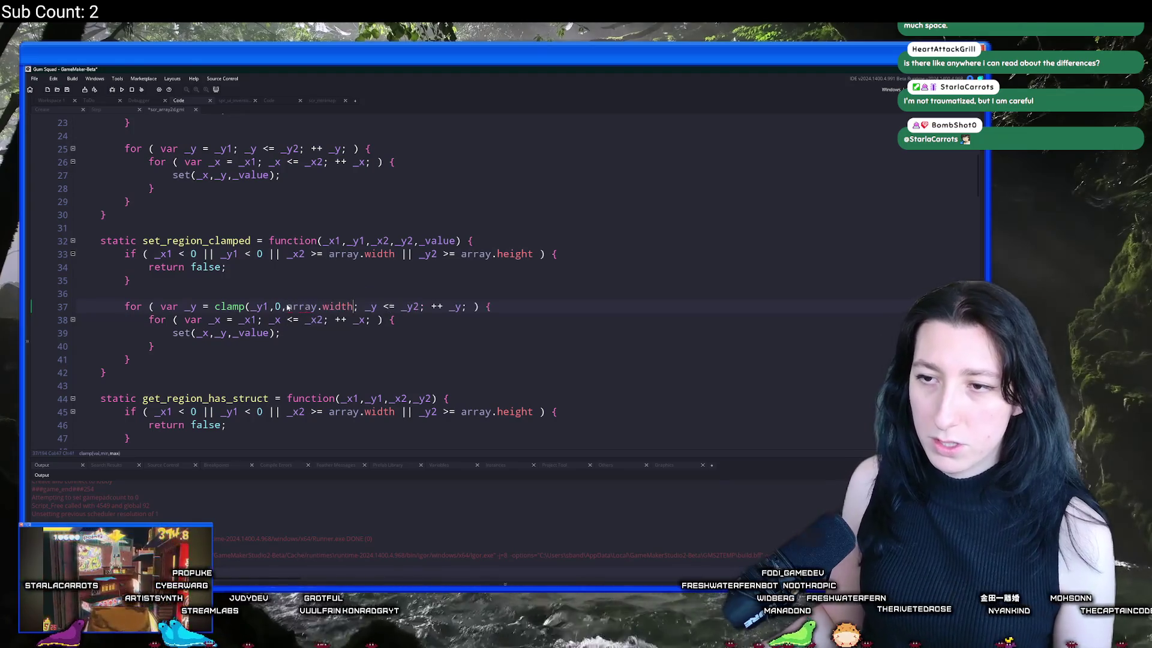
{"action": "type", "text": ")"}
{"action": "double_click", "coordinate": [347, 307]}
{"action": "type", "text": "height"}
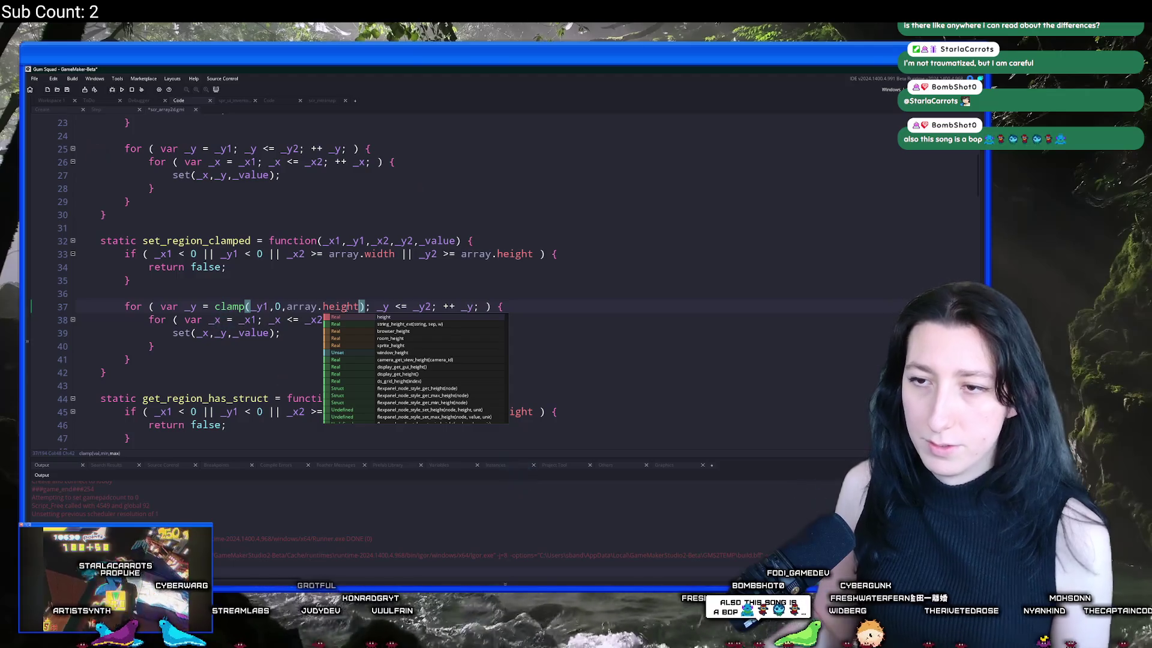
{"action": "left_click", "coordinate": [216, 306]}
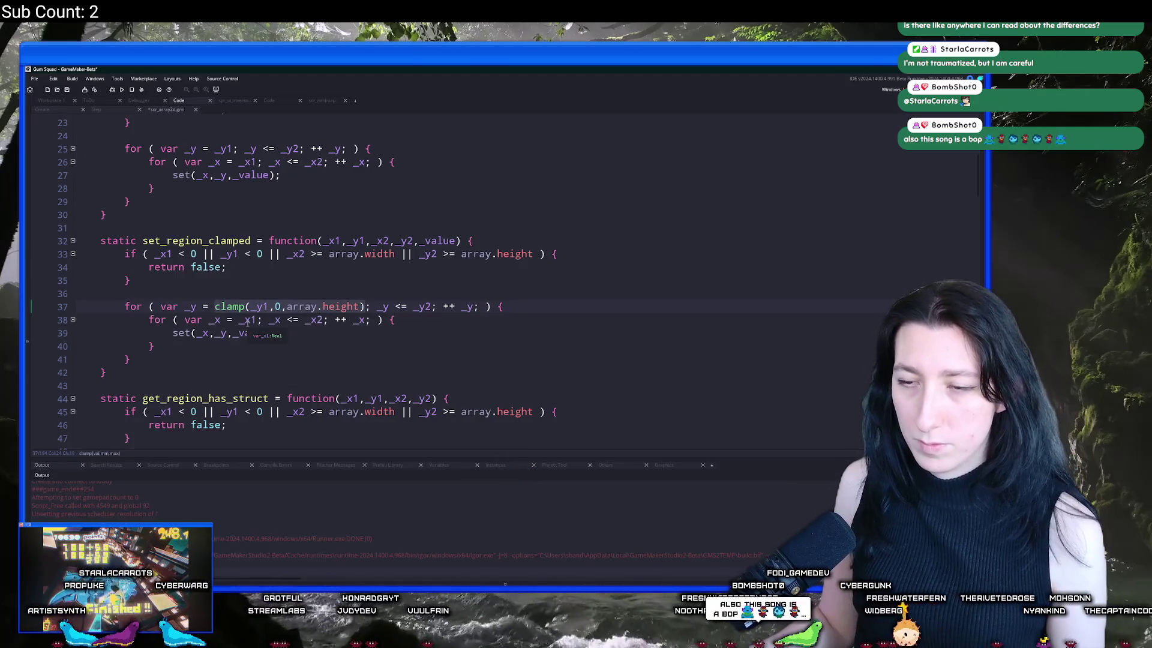
{"action": "key", "text": "ctrl+c"}
{"action": "double_click", "coordinate": [247, 320]}
{"action": "key", "text": "ctrl+v"}
{"action": "key", "text": "shift+Left"}
{"action": "type", "text": "x"}
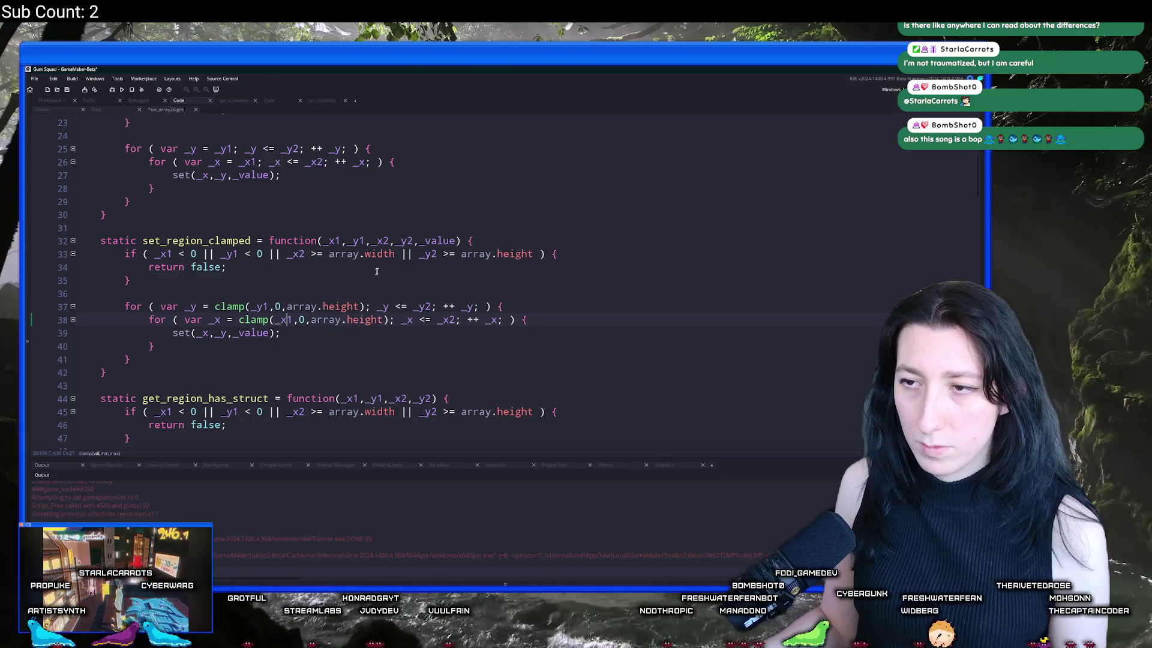
{"action": "double_click", "coordinate": [364, 320]}
{"action": "type", "text": "width"}
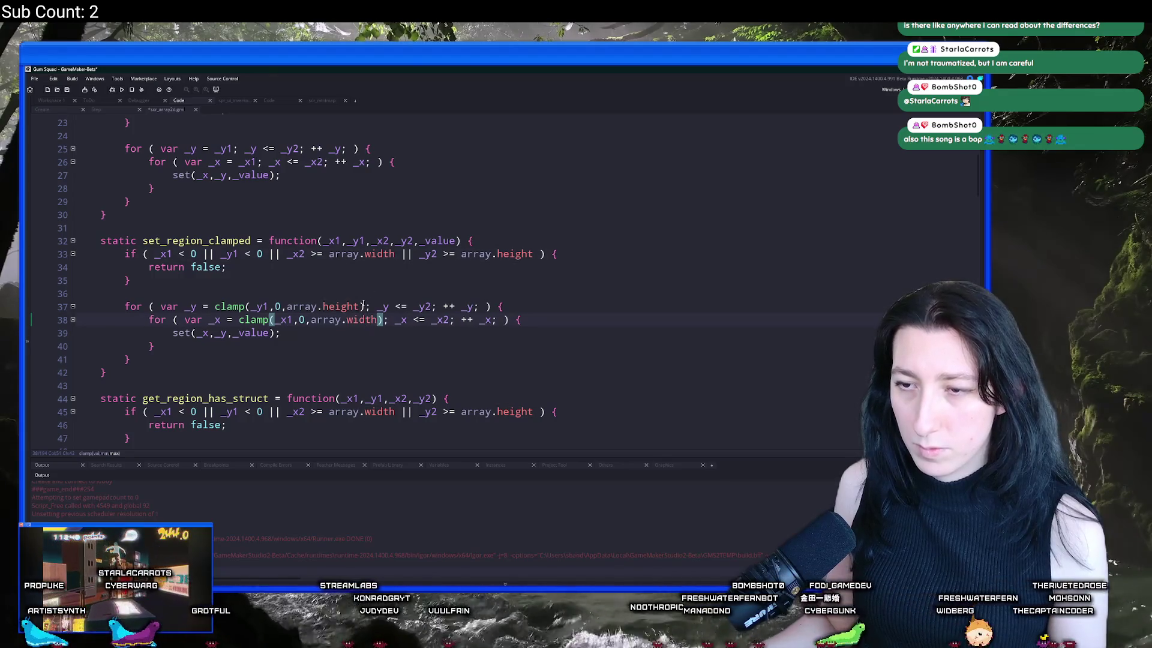
Clamp the _y2 and _x2 loop ends to array.height and array.width
{"action": "left_click_drag", "start_coordinate": [365, 306], "coordinate": [216, 307]}
{"action": "key", "text": "ctrl+c"}
{"action": "double_click", "coordinate": [424, 306]}
{"action": "key", "text": "ctrl+v"}
{"action": "left_click", "coordinate": [463, 307]}
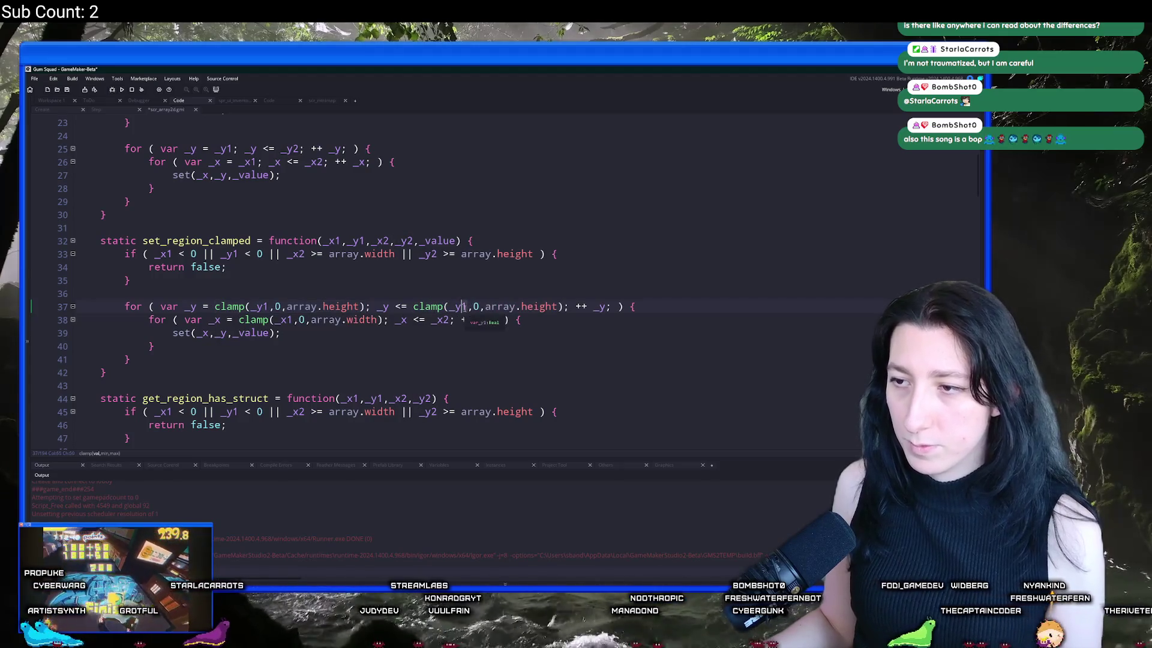
{"action": "key", "text": "Delete"}
{"action": "type", "text": "2"}
{"action": "left_click", "coordinate": [569, 307]}
{"action": "left_click_drag", "start_coordinate": [569, 306], "coordinate": [413, 307]}
{"action": "key", "text": "ctrl+c"}
{"action": "double_click", "coordinate": [442, 320]}
{"action": "key", "text": "ctrl+v"}
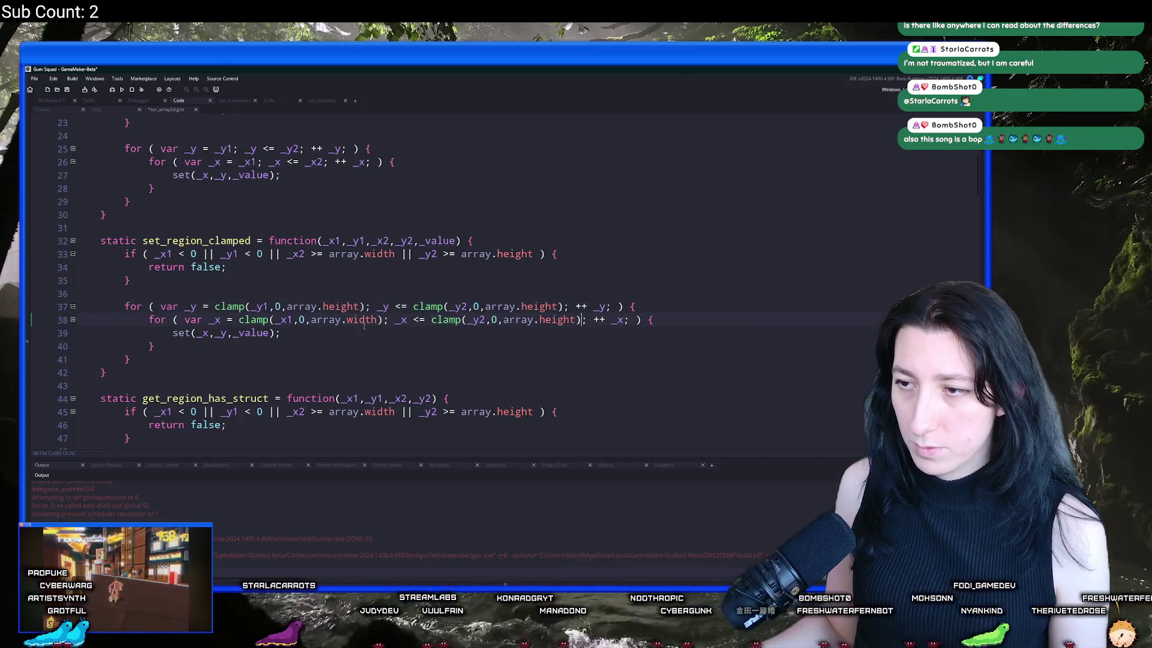
{"action": "left_click", "coordinate": [379, 320]}
{"action": "double_click", "coordinate": [550, 319]}
{"action": "type", "text": "width"}
{"action": "left_click", "coordinate": [481, 319]}
{"action": "key", "text": "Delete"}
{"action": "type", "text": "x"}
Save the Array2d script and delete set_region_clamped's bounds-check if block
{"action": "key", "text": "ctrl+s"}
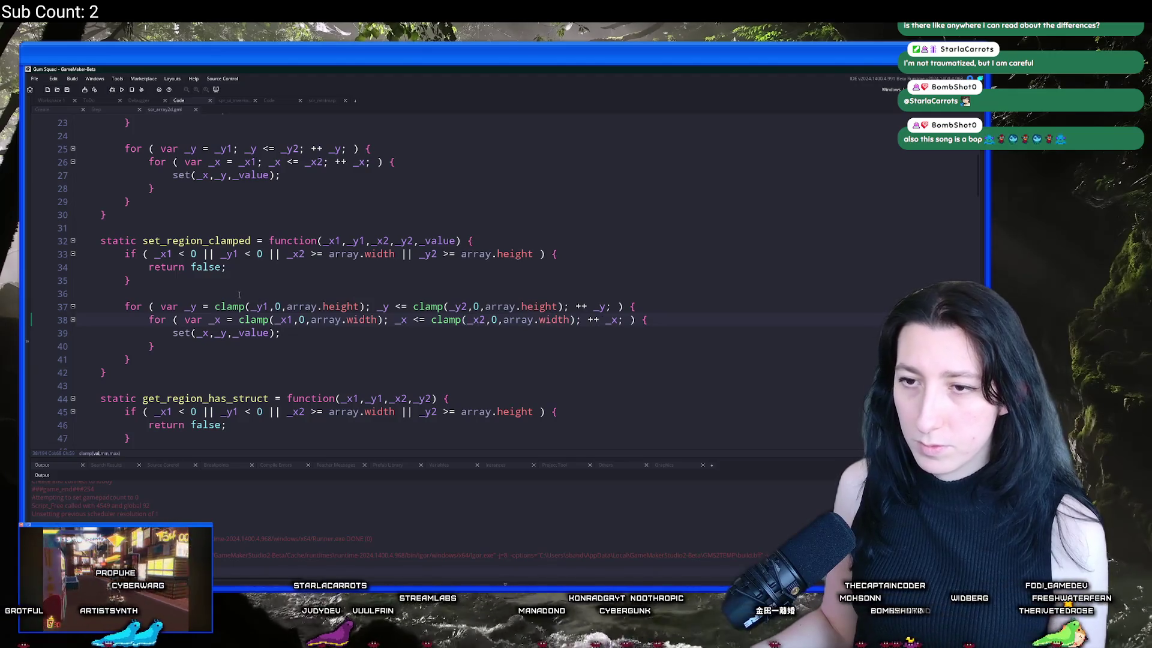
{"action": "left_click_drag", "start_coordinate": [121, 307], "coordinate": [119, 255]}
{"action": "key", "text": "Delete"}
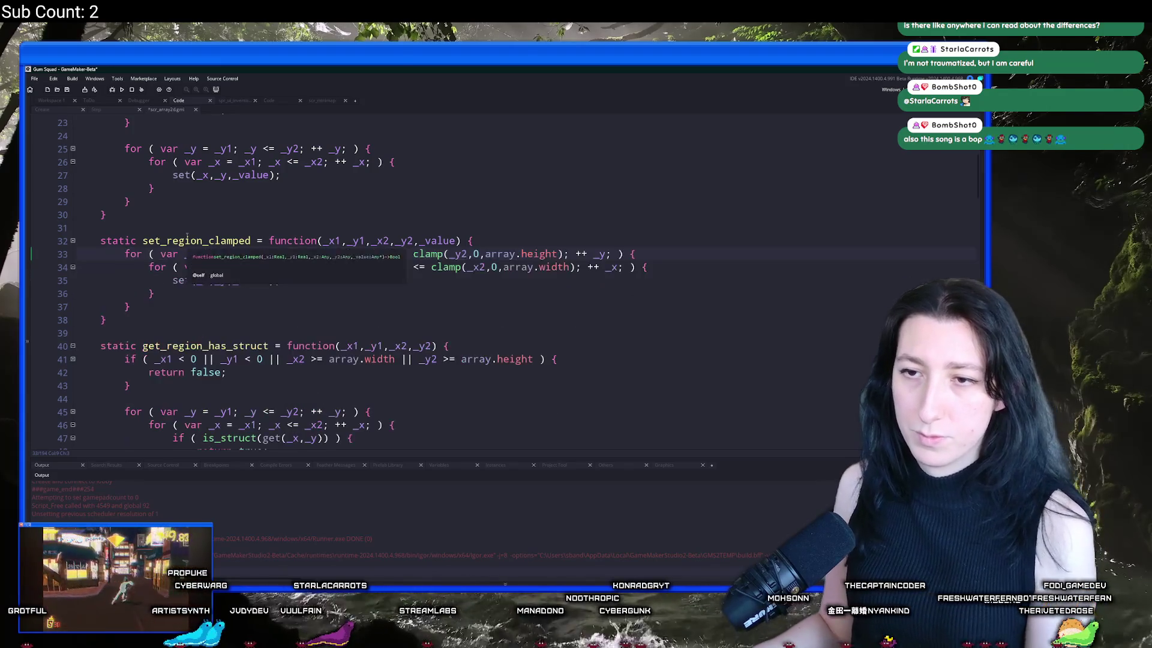
Replace the player Step event's set_region call with set_region_clamped and run the game
{"action": "double_click", "coordinate": [187, 240]}
{"action": "left_click", "coordinate": [118, 110]}
{"action": "key", "text": "Down"}
{"action": "key", "text": "Down"}
{"action": "key", "text": "Down"}
{"action": "double_click", "coordinate": [250, 160]}
{"action": "key", "text": "ctrl+v"}
{"action": "key", "text": "F5"}
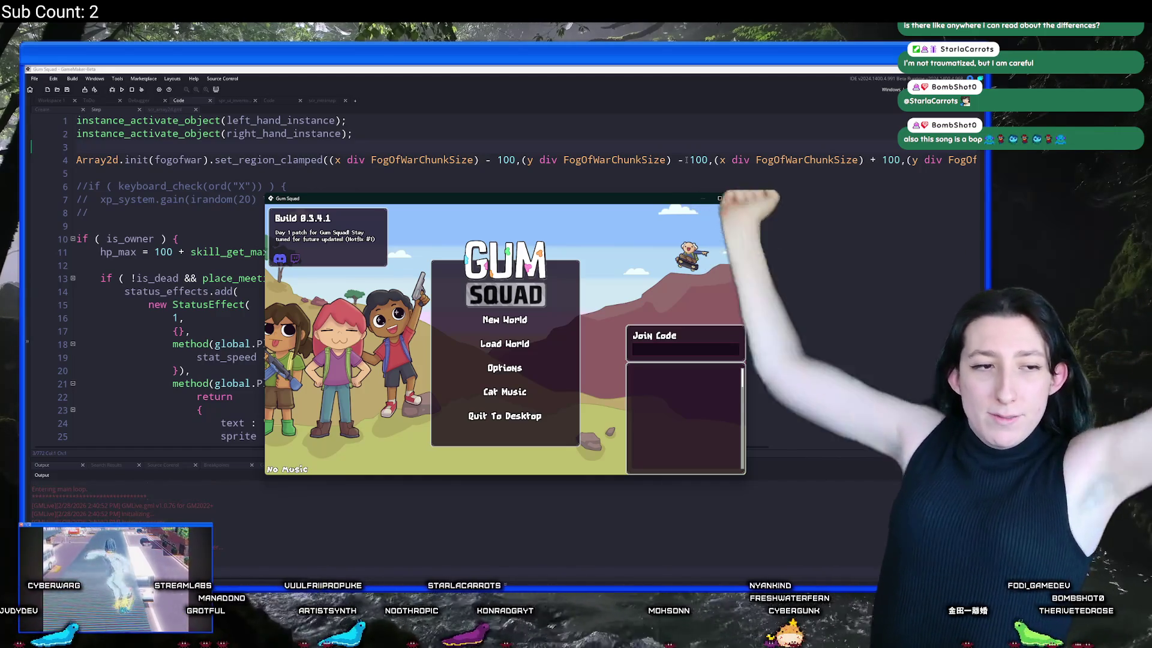
Create a New World lobby, maximise the game window, and walk north and east
{"action": "left_click", "coordinate": [504, 320]}
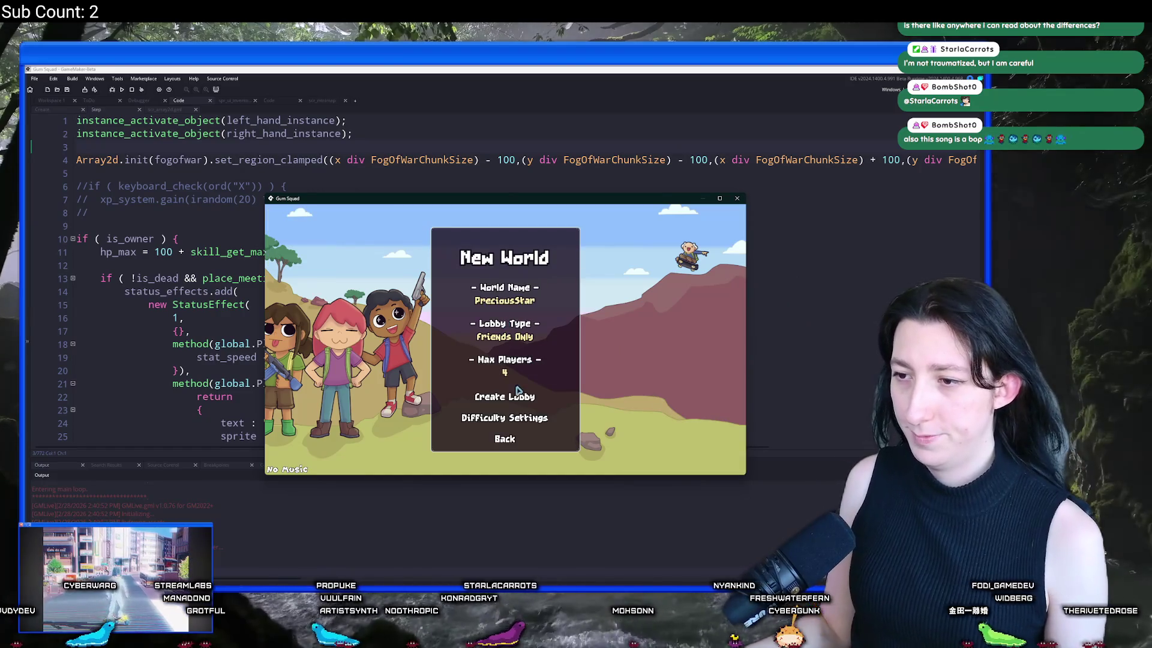
{"action": "left_click", "coordinate": [505, 396]}
{"action": "left_click_drag", "start_coordinate": [618, 198], "coordinate": [589, 71]}
{"action": "key", "text": "w"}
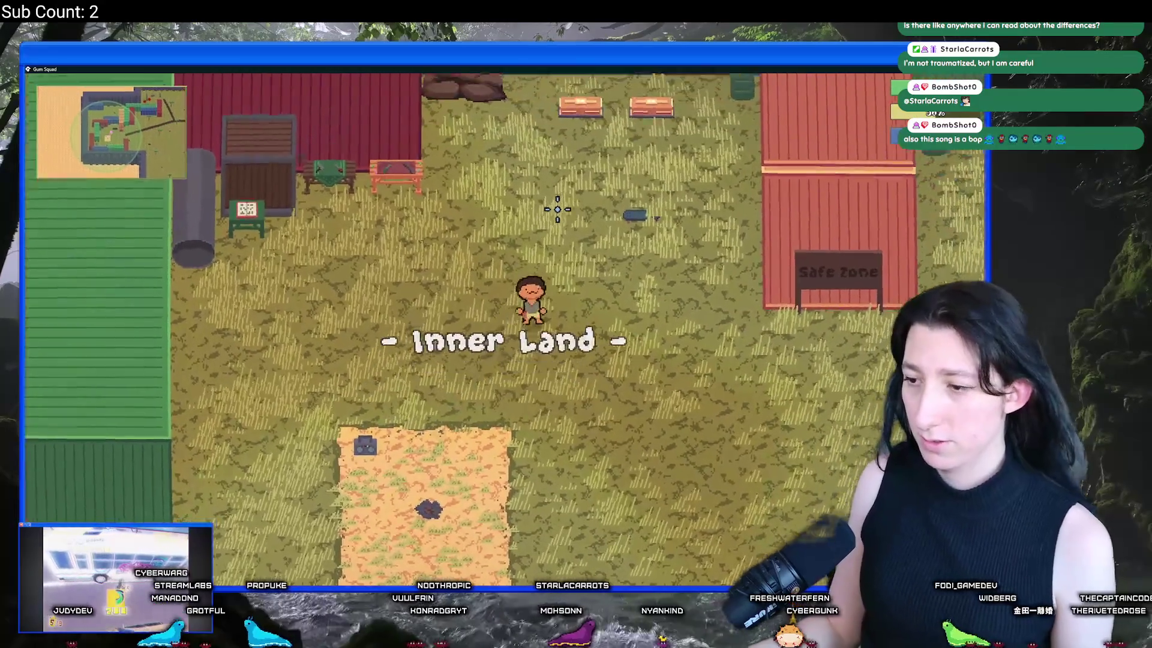
{"action": "key", "text": "d"}
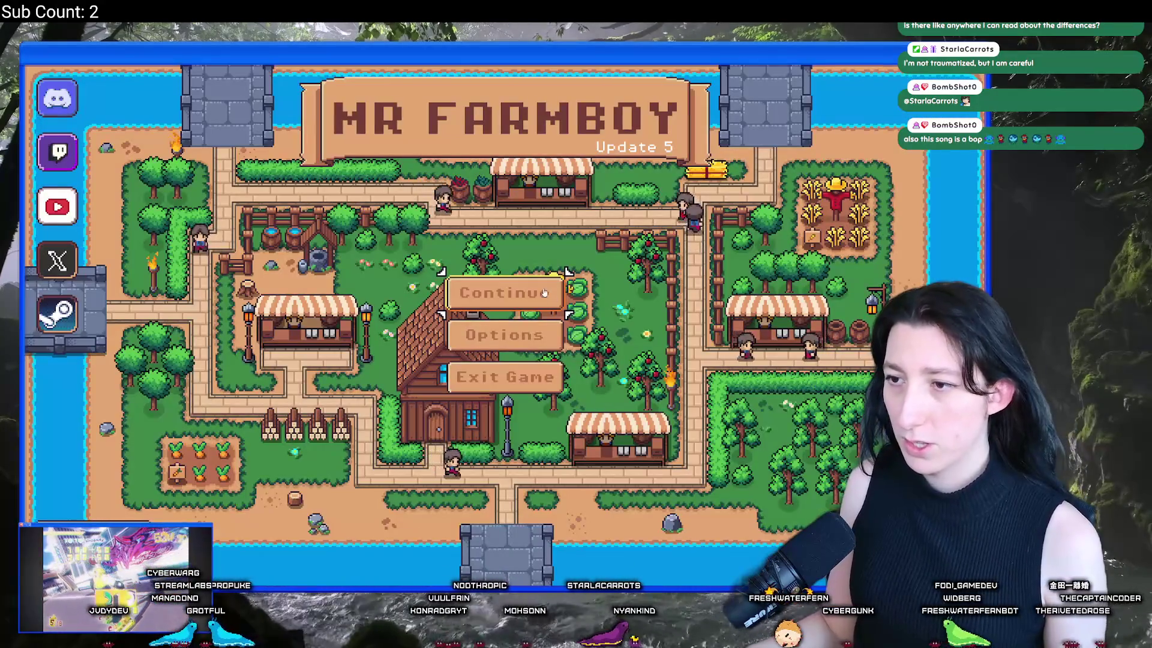
{"action": "key", "text": "w"}
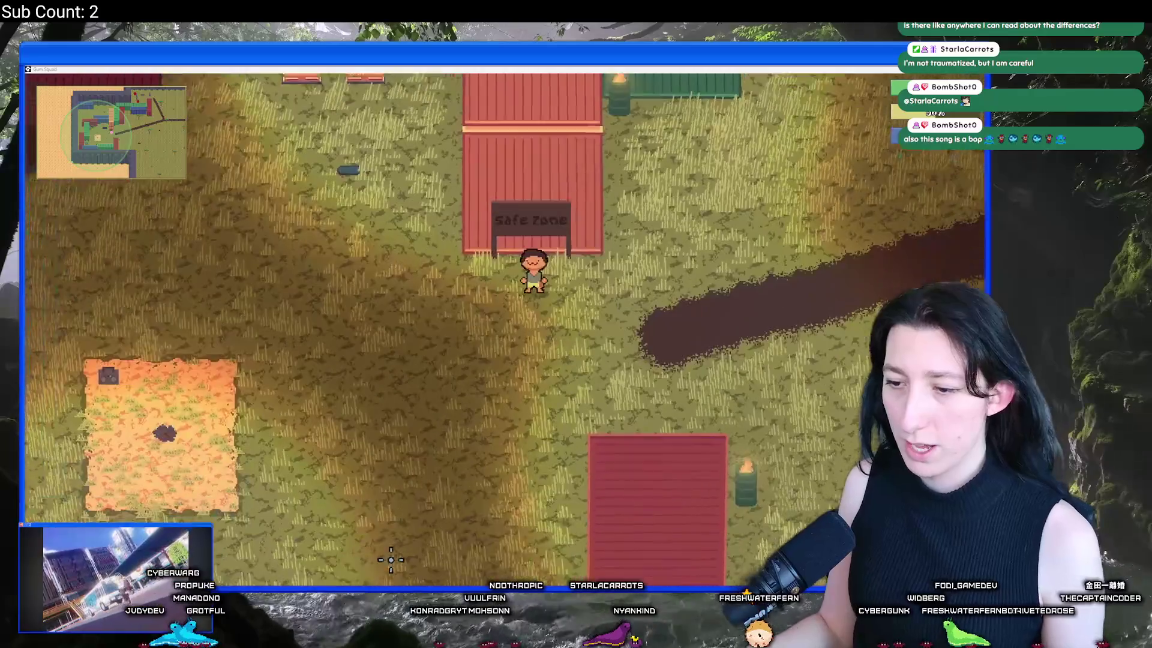
Launch Steam from the system search and bring up its store page
{"action": "key", "text": "super"}
{"action": "type", "text": "ste"}
{"action": "key", "text": "Return"}
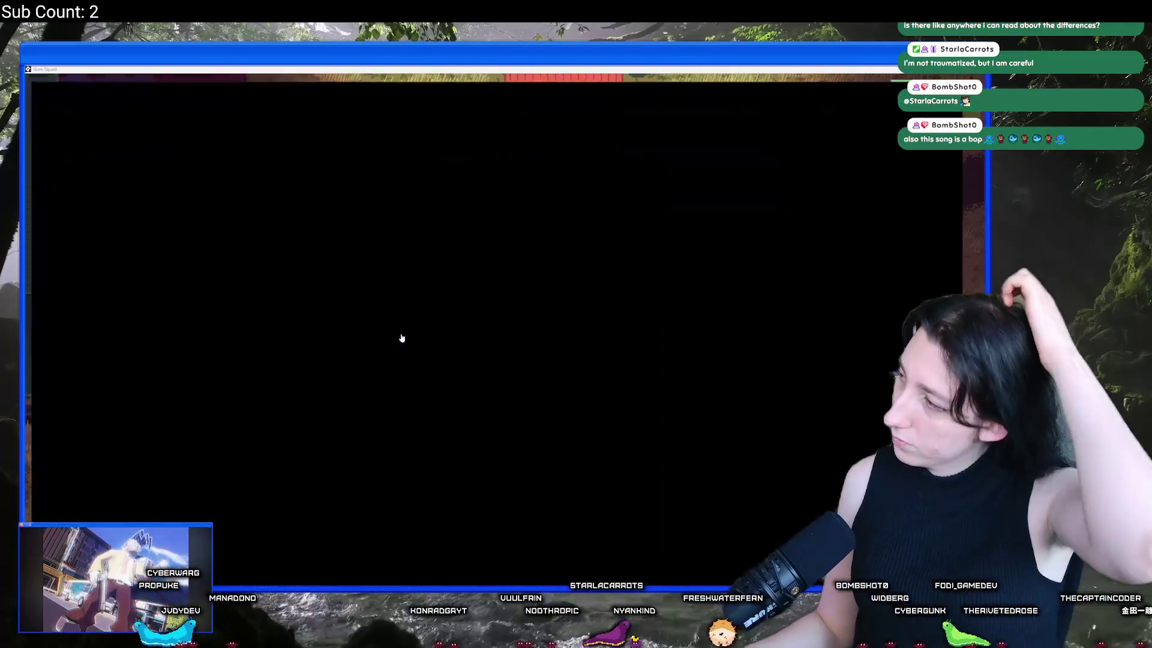
{"action": "left_click", "coordinate": [187, 249]}
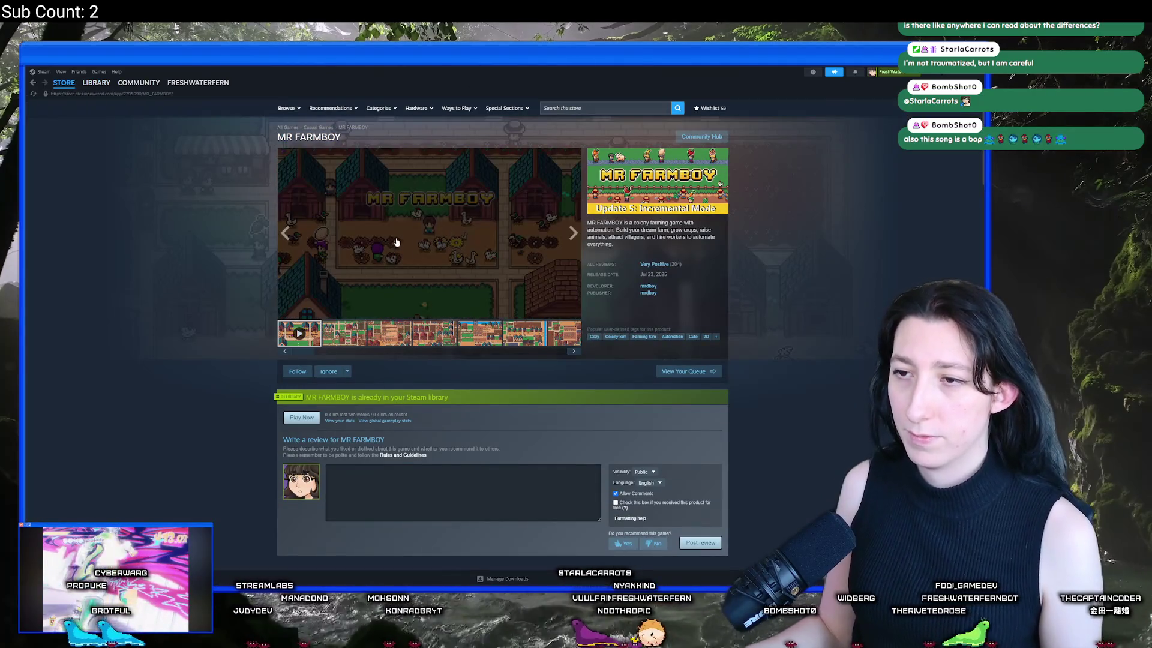
Continue the MR FARMBOY review text with 'really very juicy.' and further praise
{"action": "scroll", "coordinate": [419, 465], "scroll_direction": "down", "scroll_amount": 2}
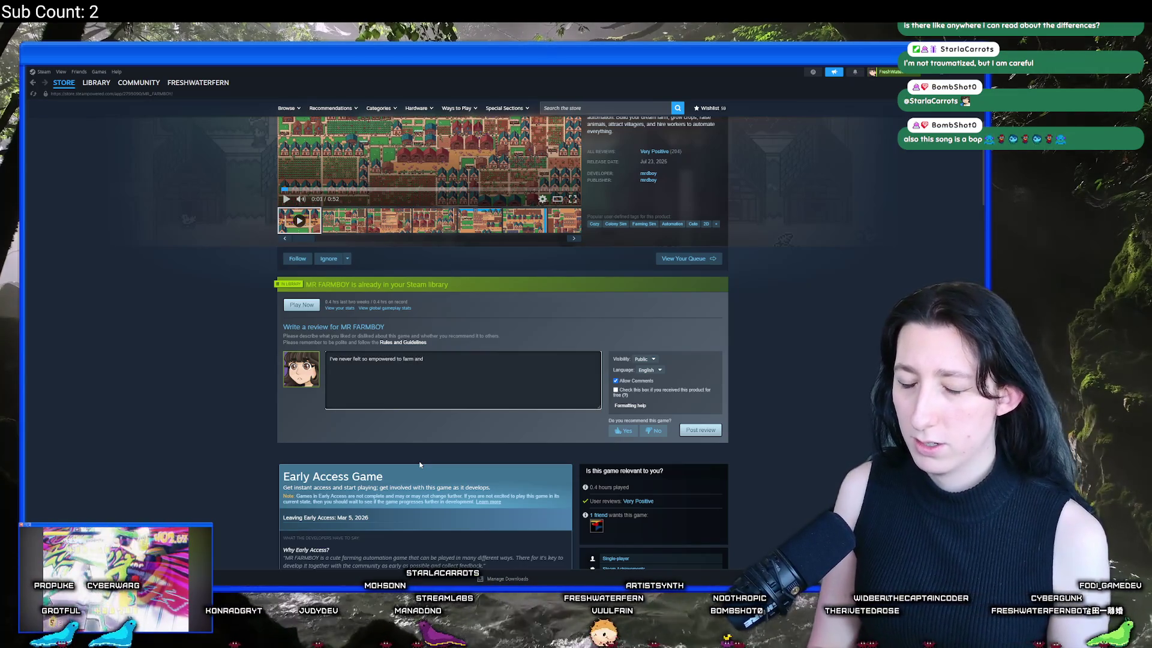
{"action": "type", "text": "read"}
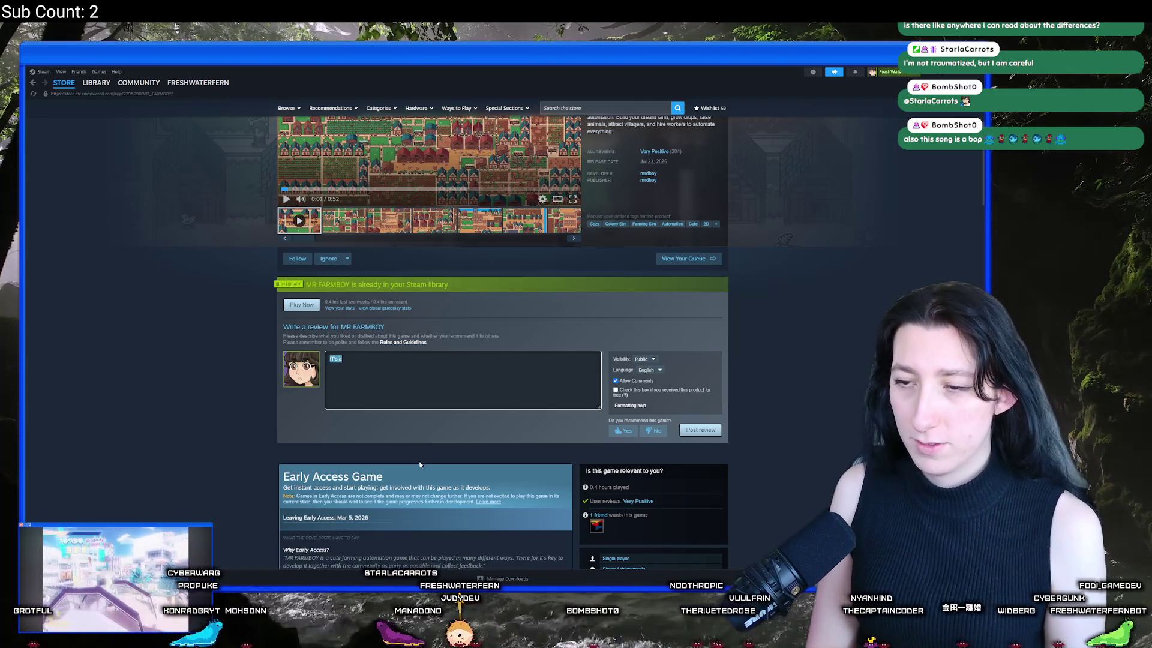
{"action": "type", "text": "ly ver"}
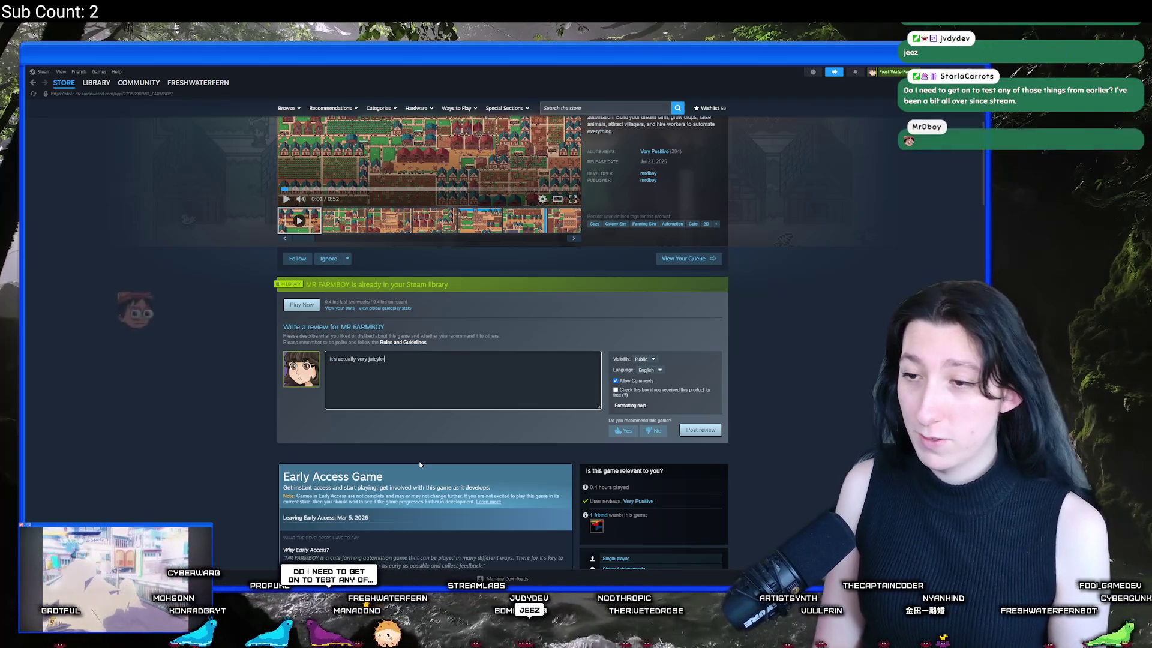
{"action": "type", "text": "y juicyko"}
{"action": "key", "text": "BackSpace"}
{"action": "key", "text": "BackSpace"}
{"action": "type", "text": "."}
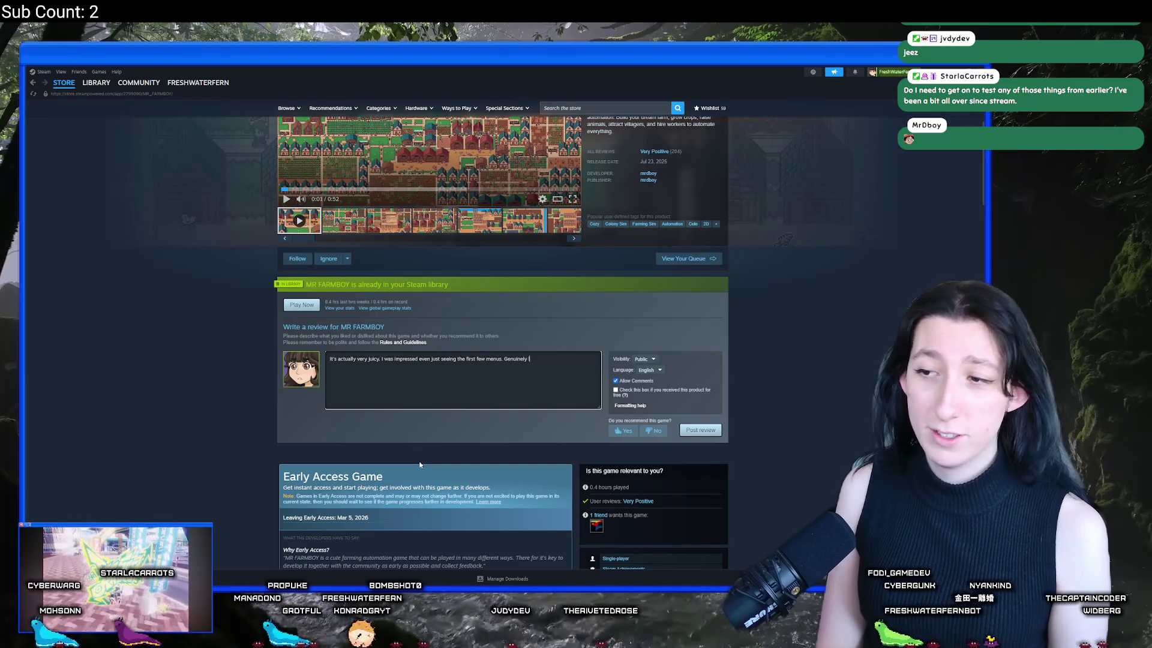
{"action": "type", "text": "fanta"}
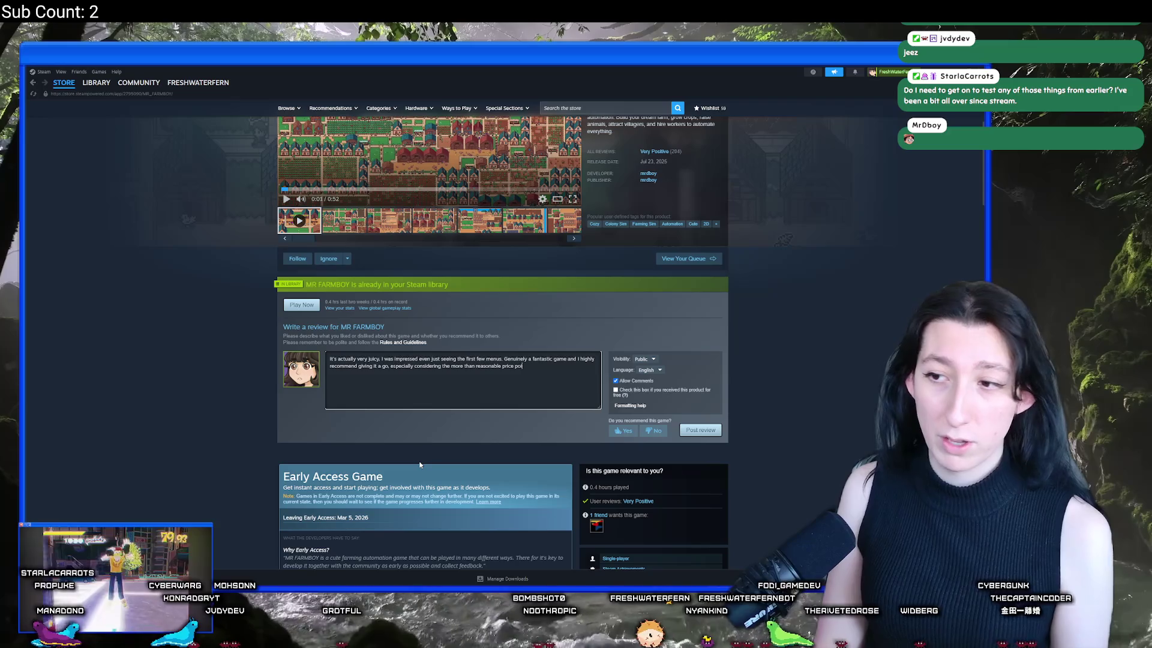
Mark the game as recommended, post the review, and scroll back to the top
{"action": "left_click", "coordinate": [627, 435]}
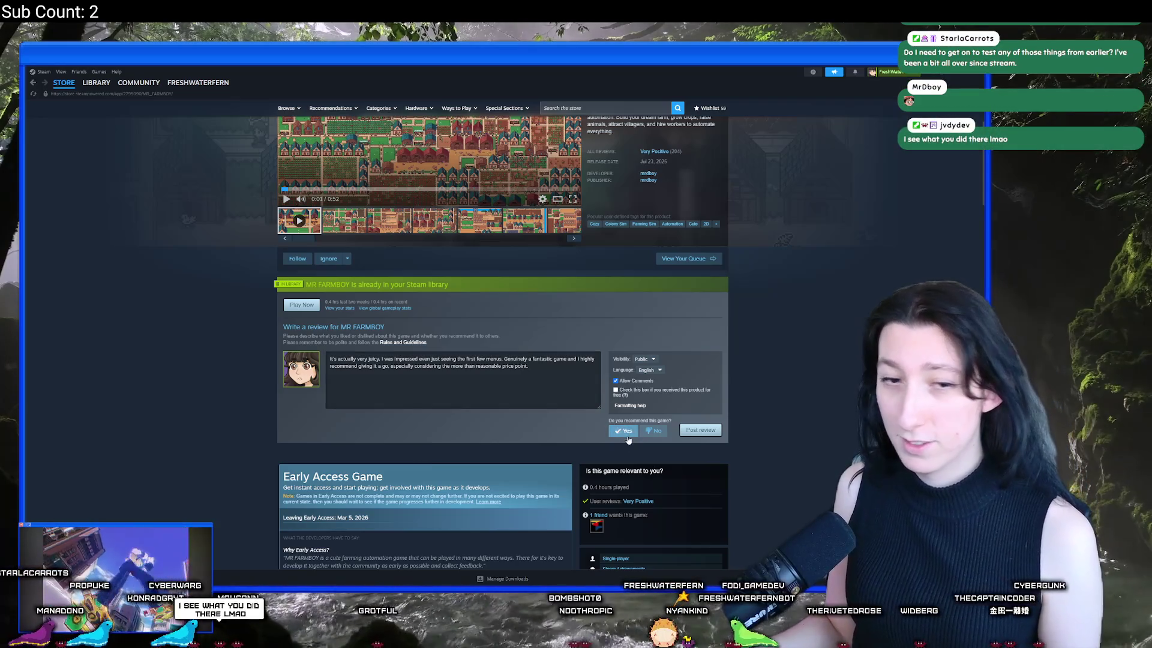
{"action": "left_click", "coordinate": [696, 432]}
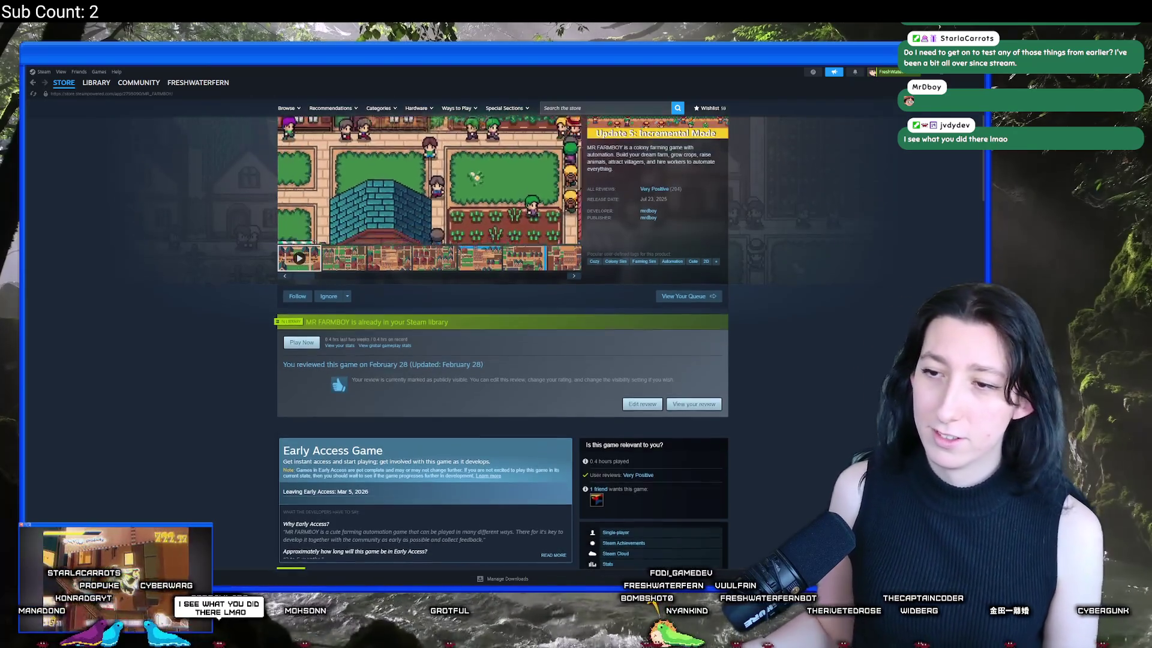
{"action": "scroll", "coordinate": [387, 348], "scroll_direction": "down", "scroll_amount": 3}
{"action": "scroll", "coordinate": [387, 348], "scroll_direction": "up", "scroll_amount": 3}
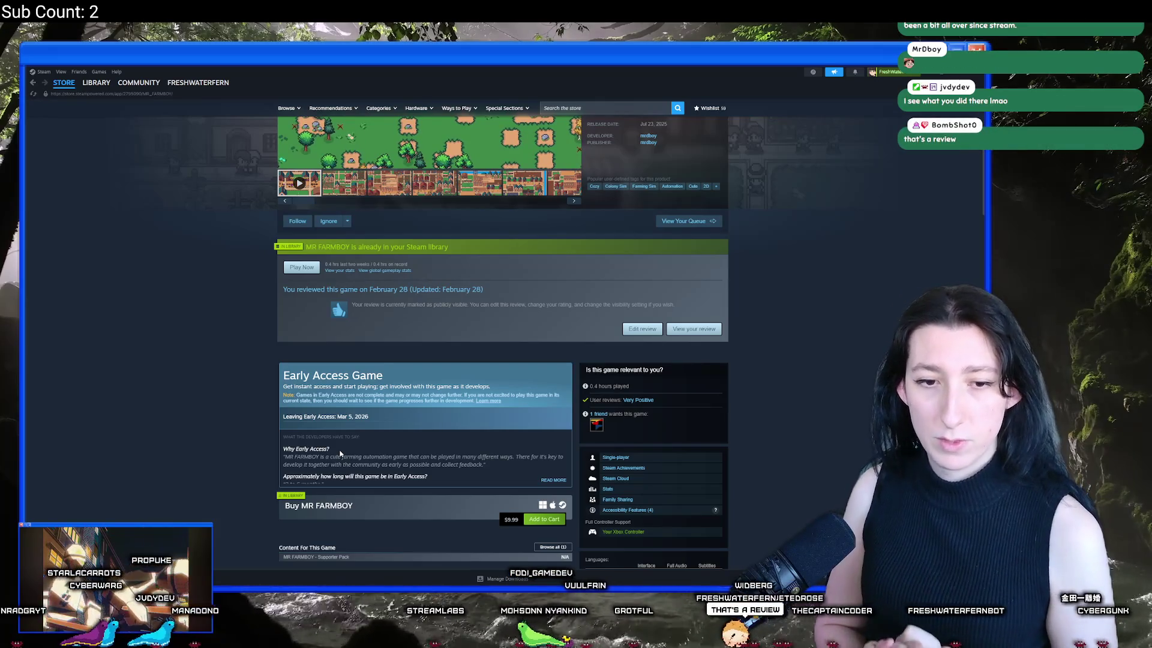
{"action": "scroll", "coordinate": [340, 454], "scroll_direction": "up", "scroll_amount": 3}
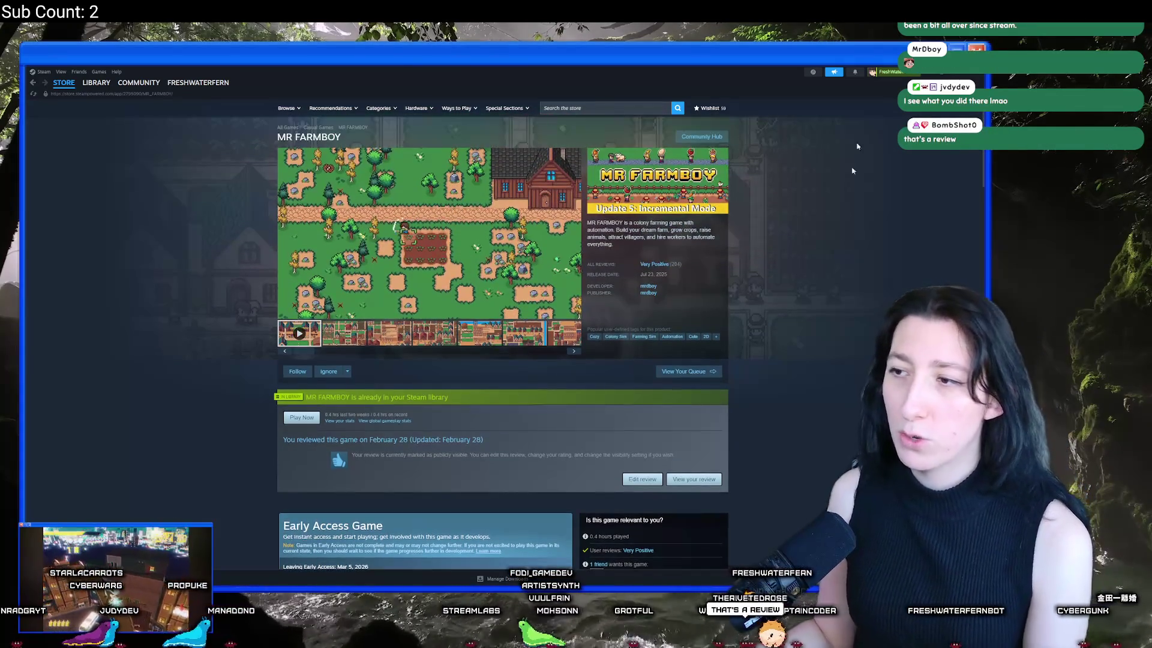
{"action": "key", "text": "alt+Tab"}
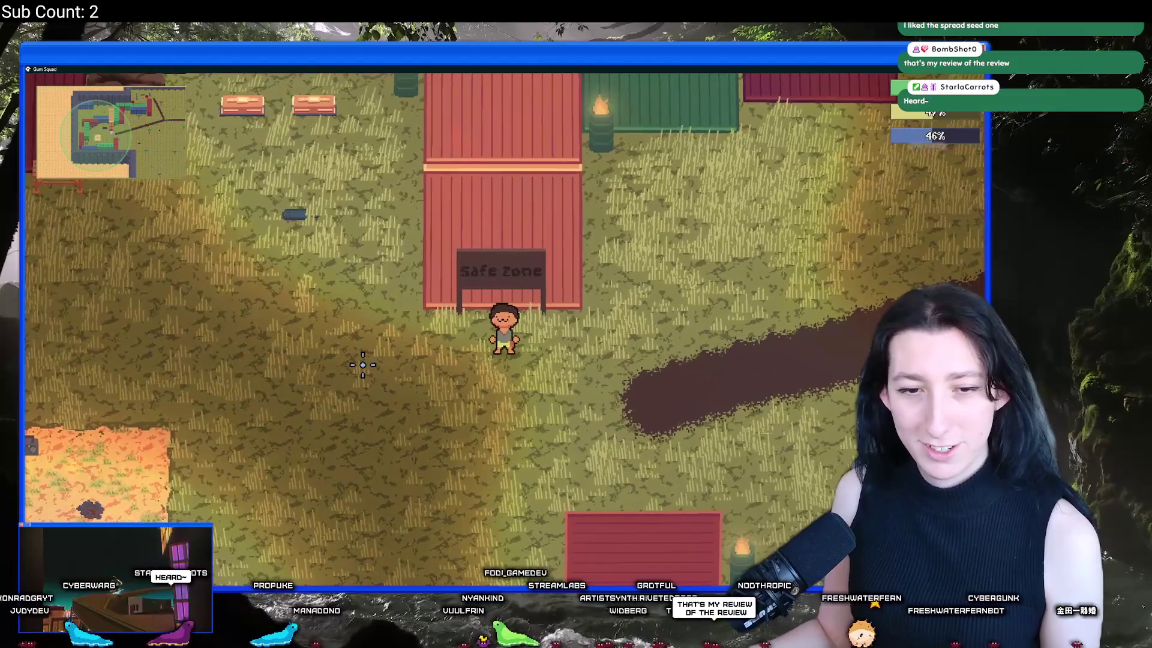
Walk past the Safe Zone, toggle the inventory, then return to GameMaker's player code
{"action": "key", "text": "d"}
{"action": "key", "text": "a"}
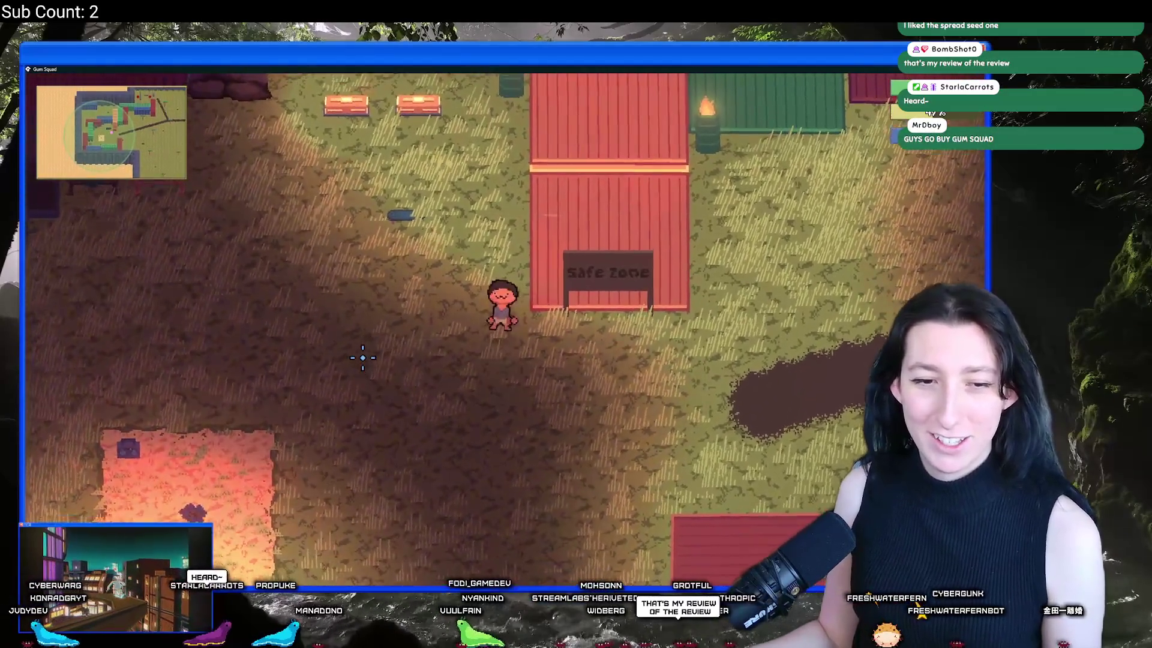
{"action": "key", "text": "w"}
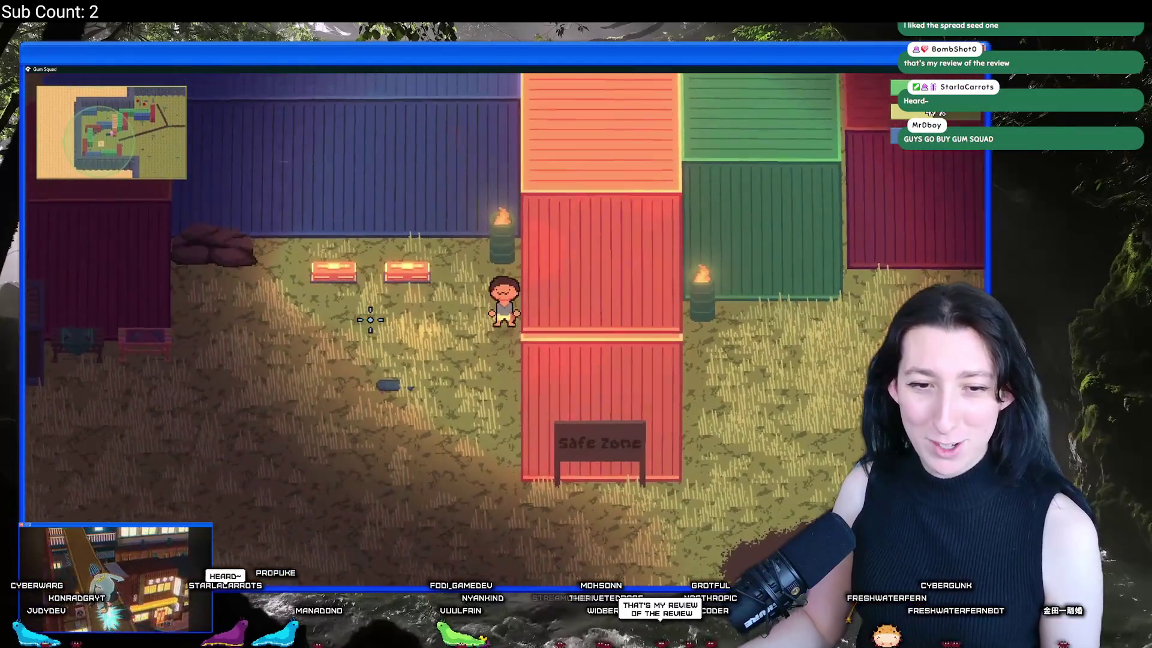
{"action": "key", "text": "alt+Tab"}
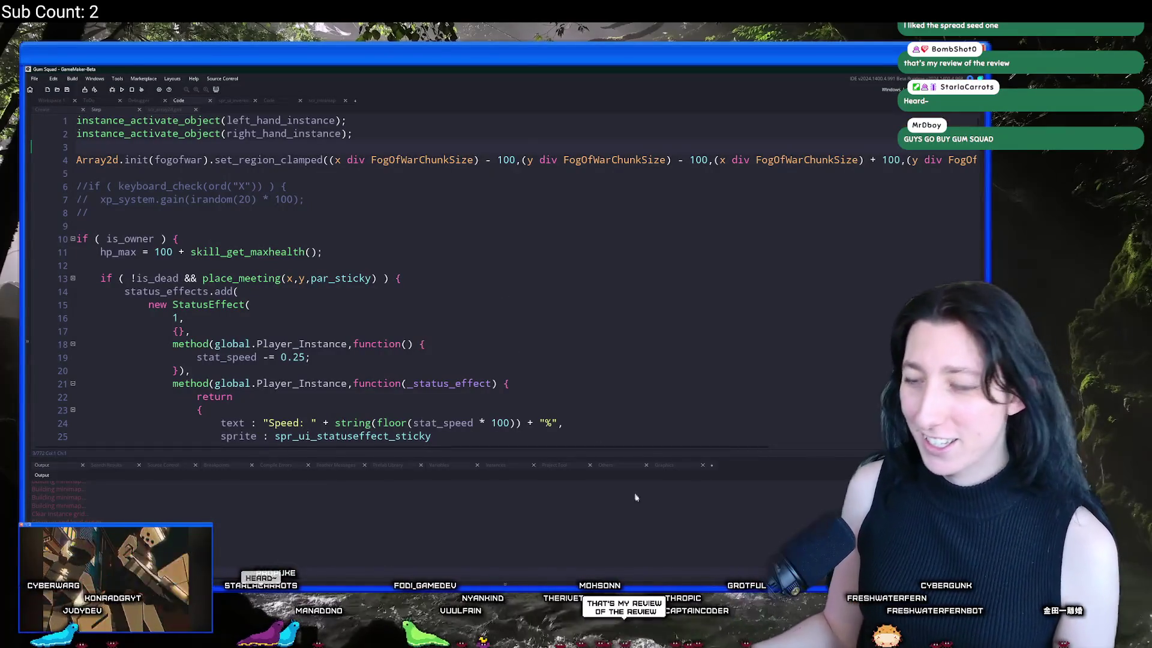
{"action": "key", "text": "alt+Tab"}
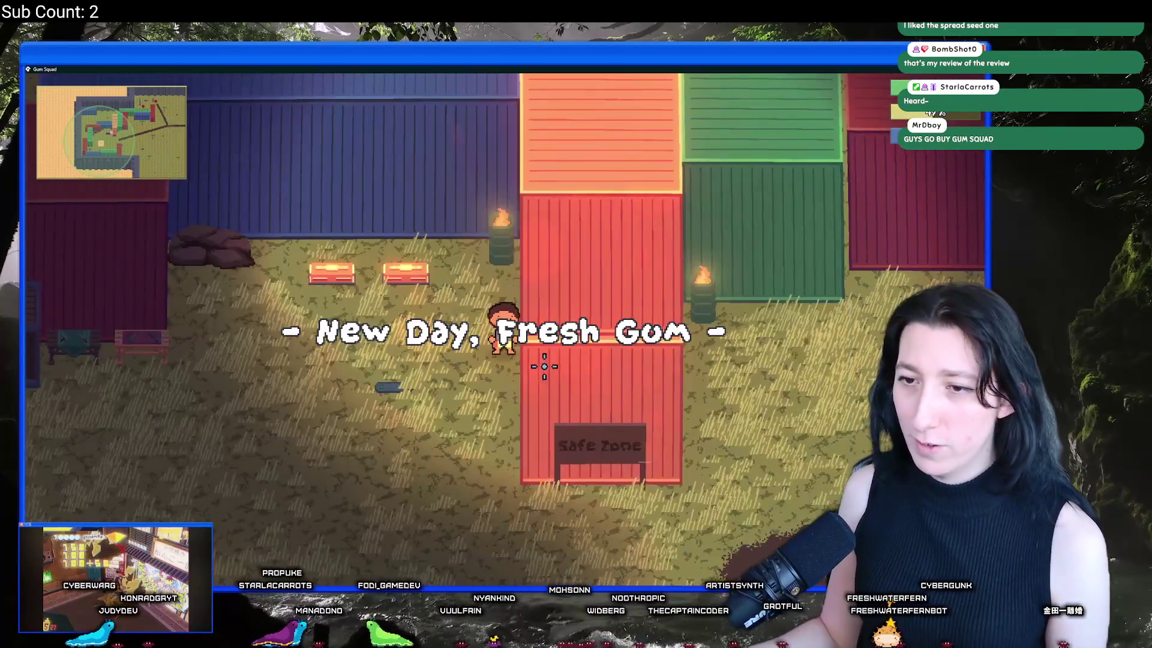
{"action": "key", "text": "Tab"}
{"action": "key", "text": "alt+Tab"}
{"action": "key", "text": "alt+Tab"}
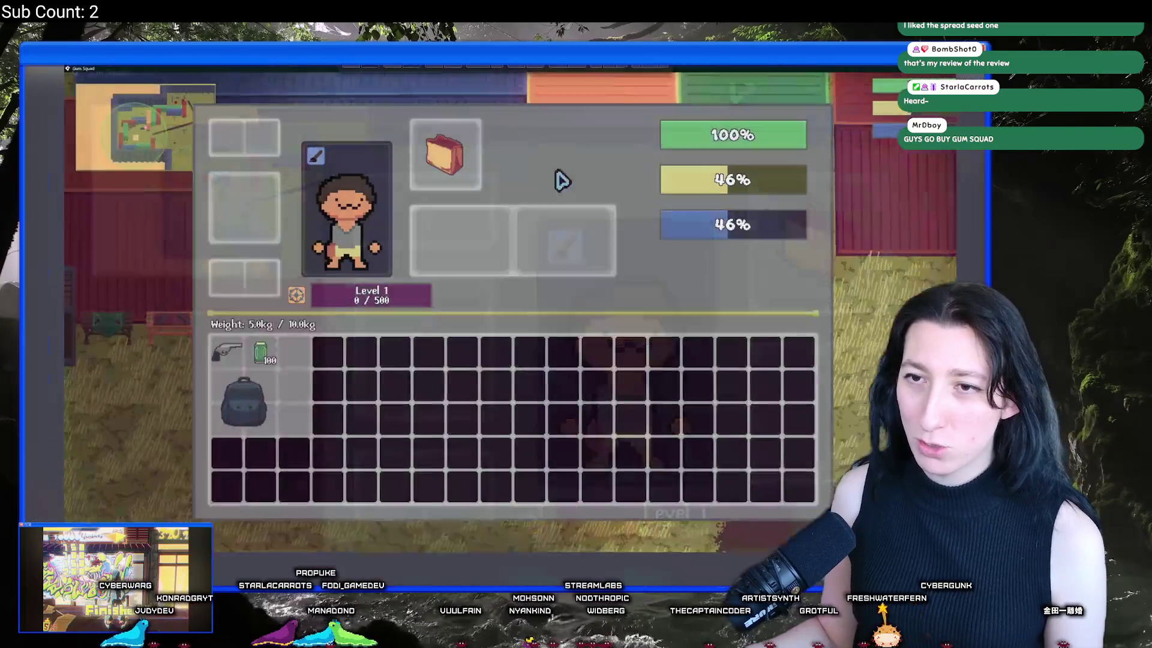
{"action": "key", "text": "Tab"}
{"action": "key", "text": "s"}
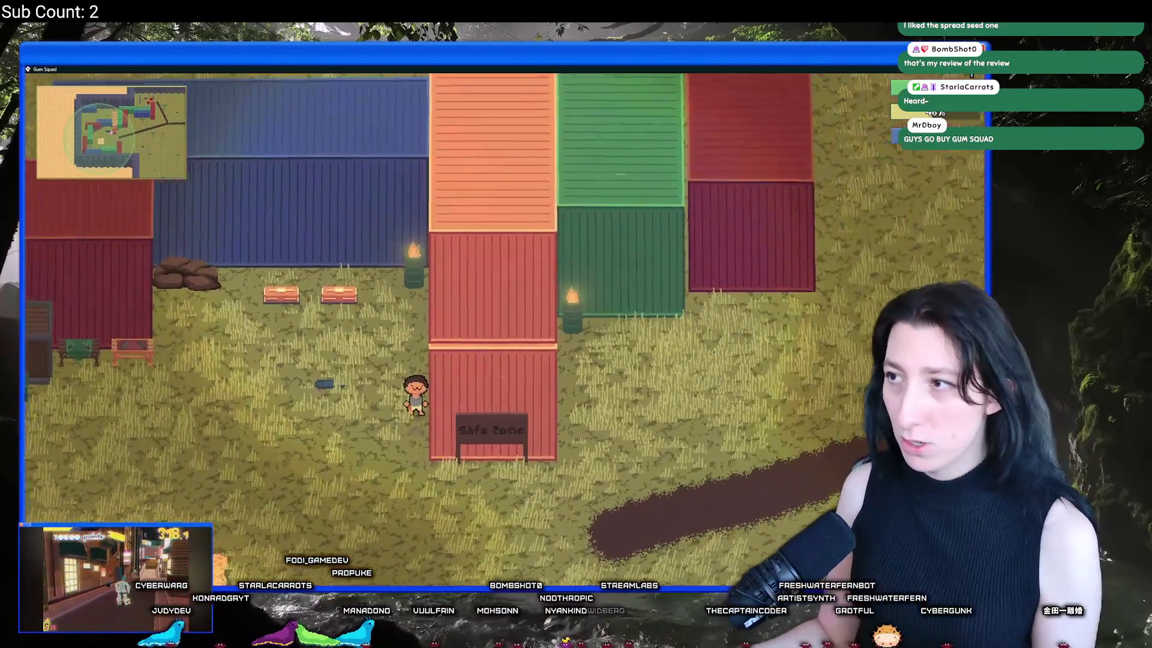
{"action": "key", "text": "alt+Tab"}
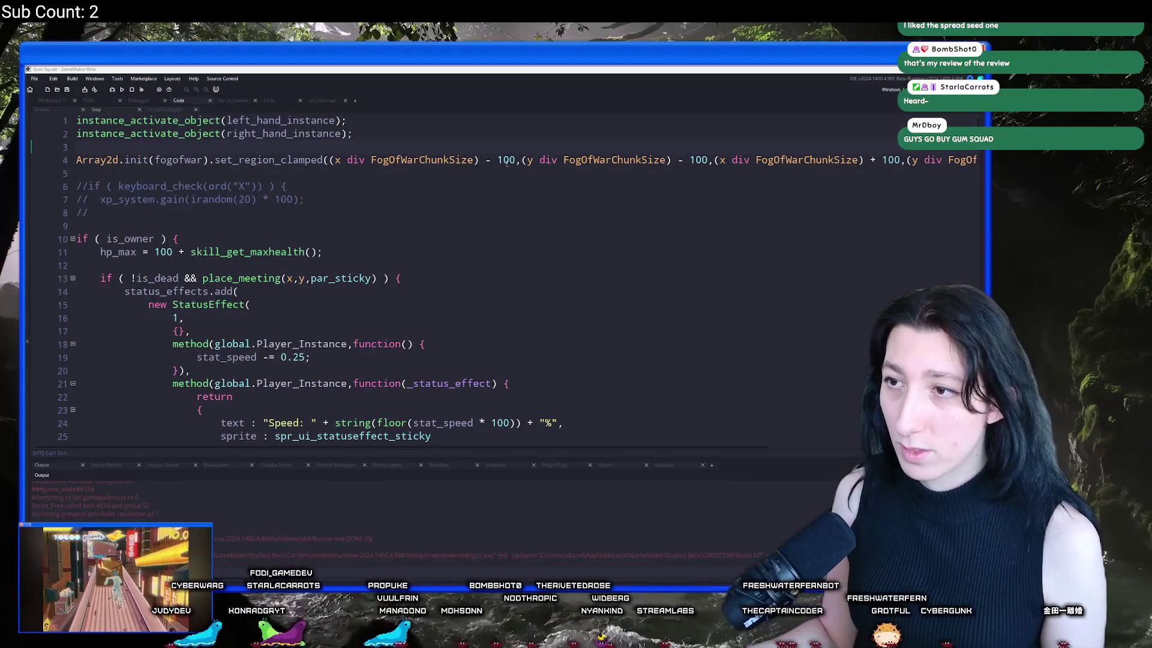
Reduce the four 100 chunk offsets on line 4 to 1 and reopen Gum Squad's New World setup
{"action": "left_click", "coordinate": [507, 161]}
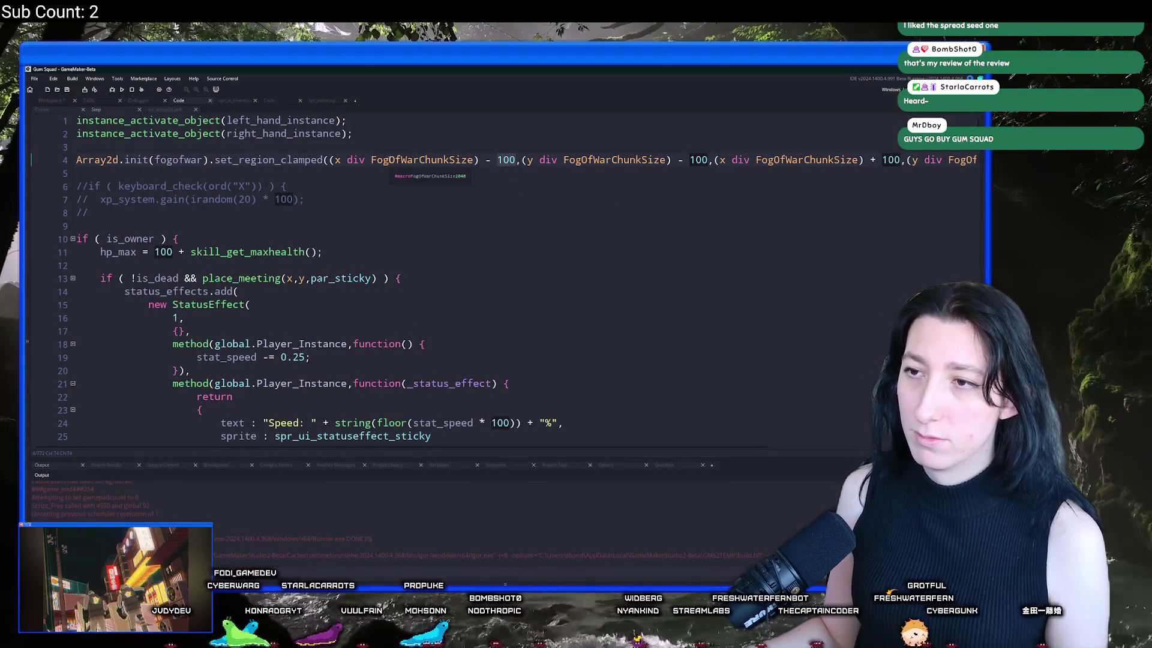
{"action": "mouse_move", "coordinate": [414, 161]}
{"action": "key", "text": "BackSpace"}
{"action": "key", "text": "BackSpace"}
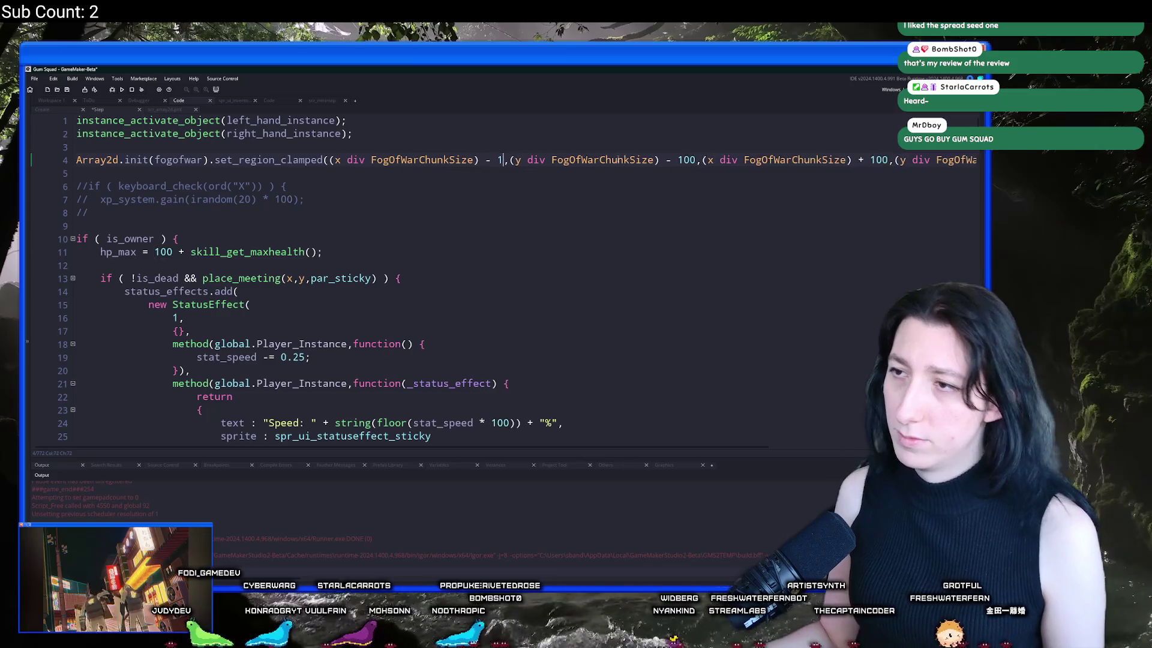
{"action": "left_click", "coordinate": [696, 159]}
{"action": "key", "text": "BackSpace"}
{"action": "key", "text": "BackSpace"}
{"action": "left_click", "coordinate": [876, 160]}
{"action": "key", "text": "BackSpace"}
{"action": "key", "text": "BackSpace"}
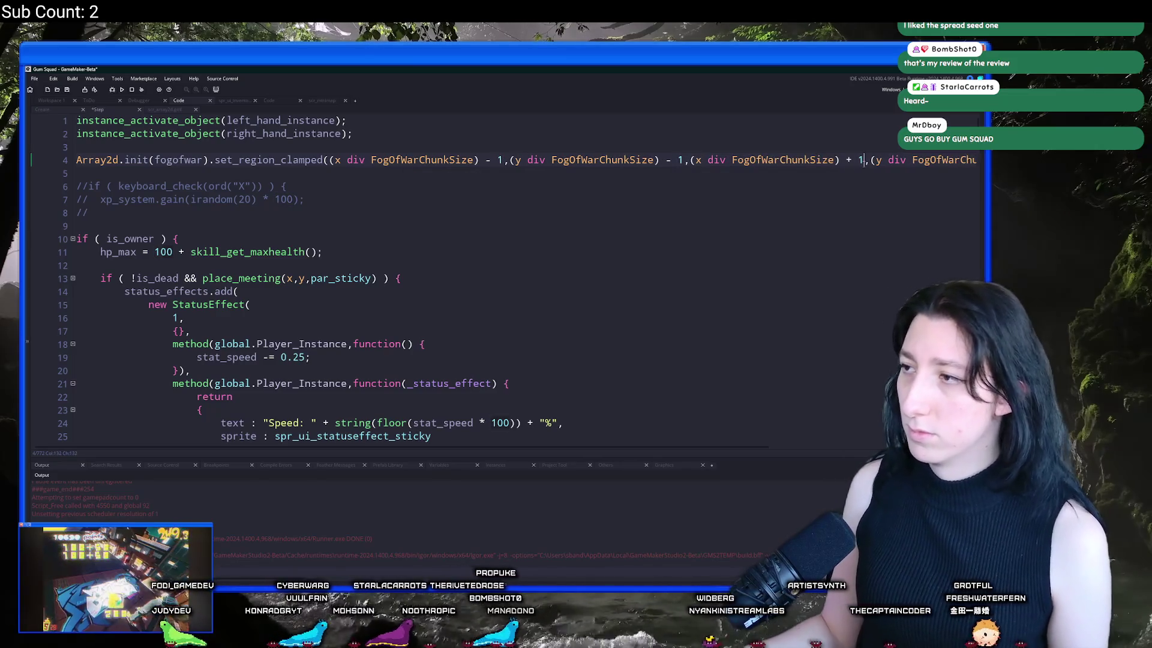
{"action": "left_click", "coordinate": [942, 160]}
{"action": "scroll", "coordinate": [966, 165], "scroll_direction": "right", "scroll_amount": 3}
{"action": "left_click", "coordinate": [905, 161]}
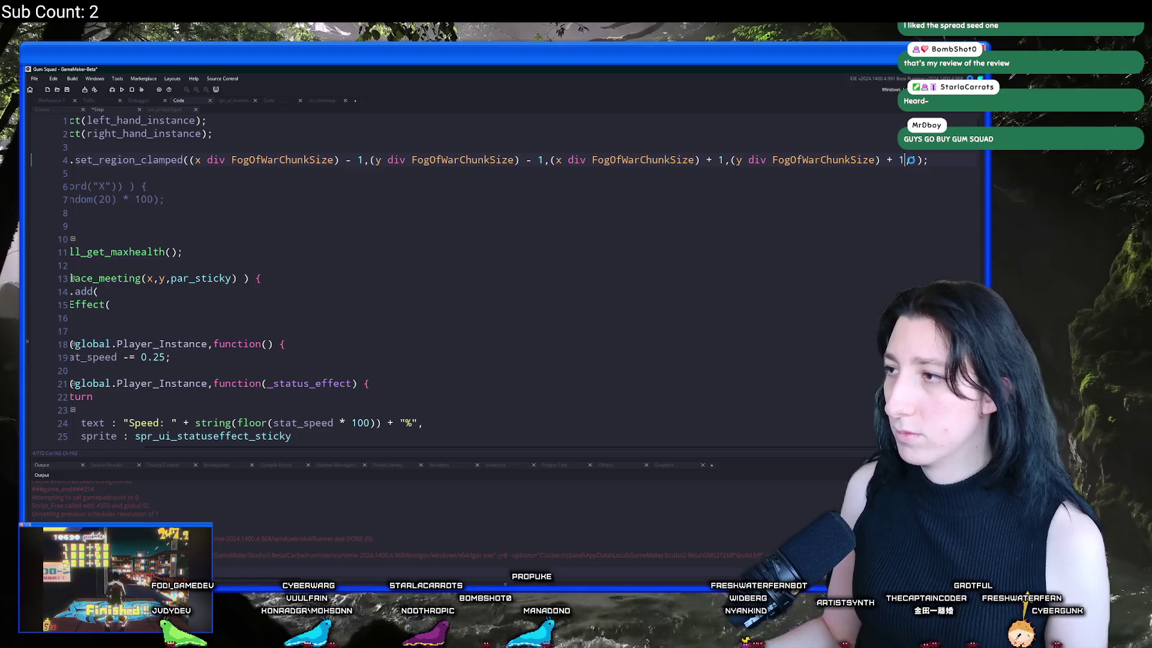
{"action": "key", "text": "Home"}
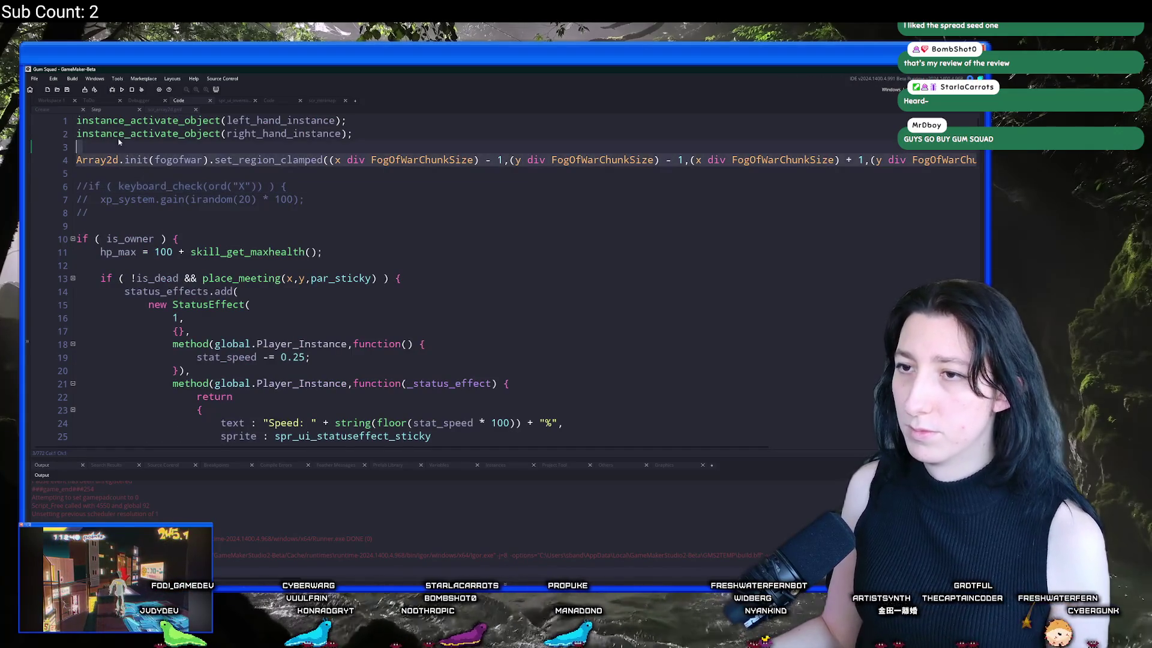
{"action": "left_click", "coordinate": [161, 160]}
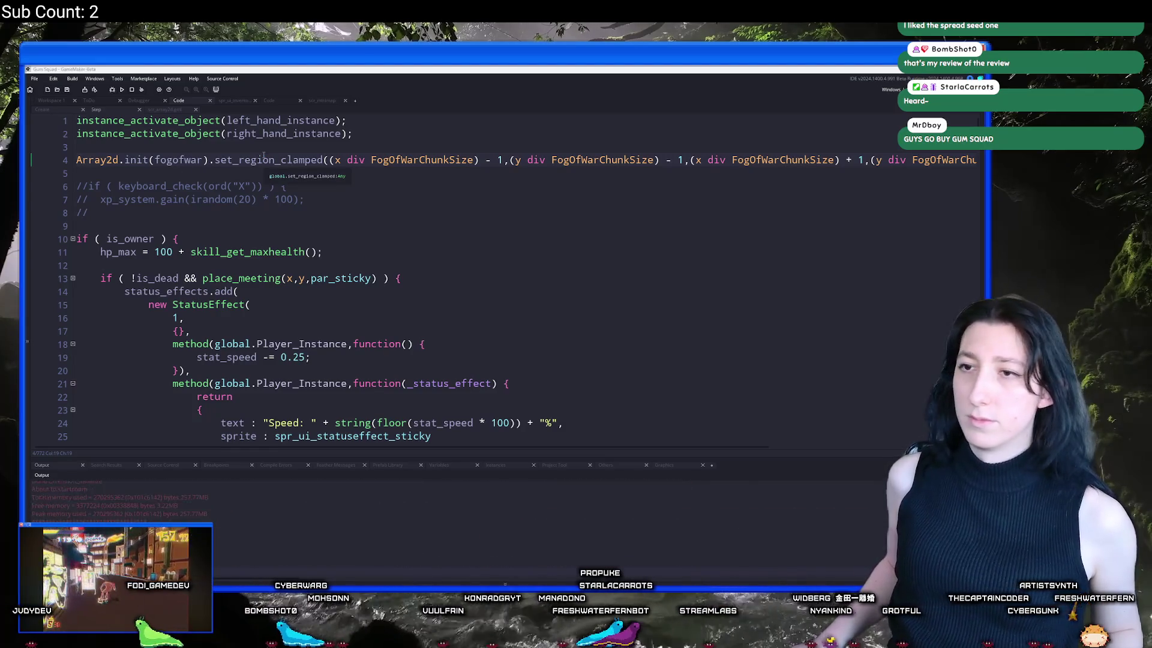
{"action": "left_click", "coordinate": [492, 318]}
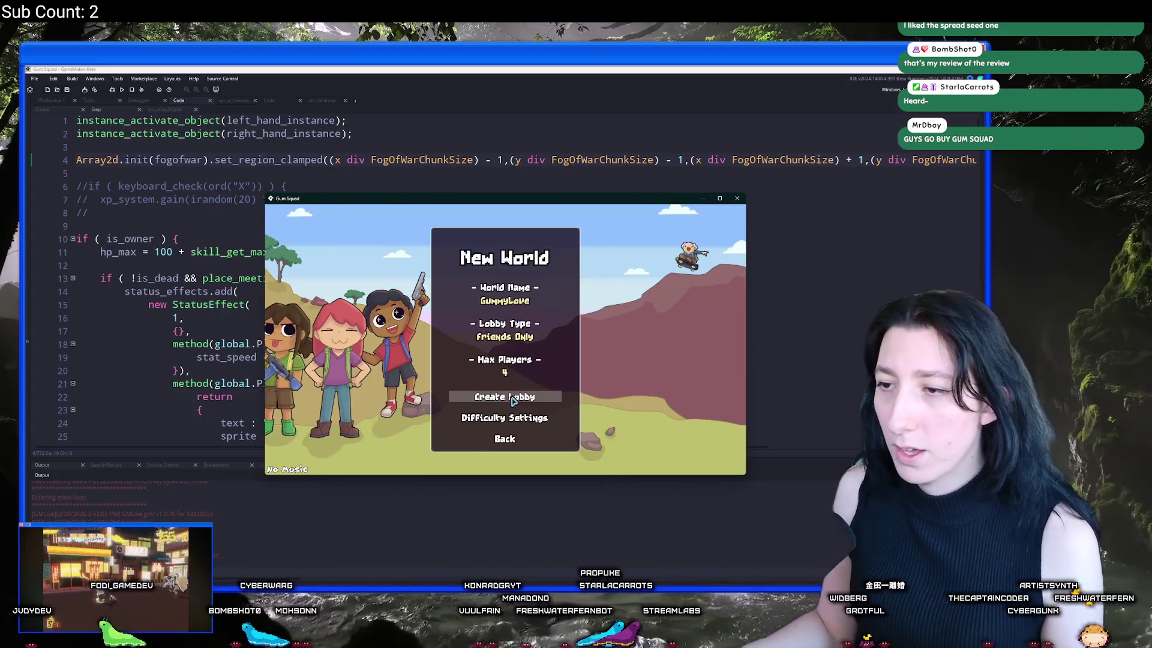
Create the new world lobby and maximise the Gum Squad window to inspect the minimap
{"action": "left_click", "coordinate": [511, 400]}
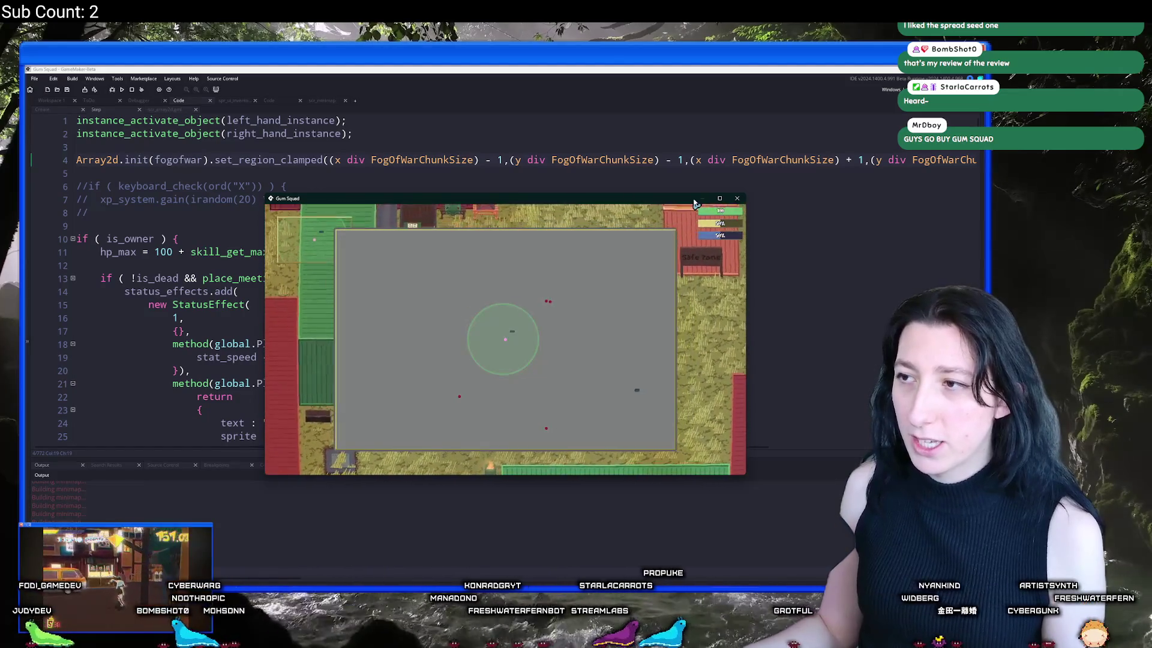
{"action": "double_click", "coordinate": [568, 200]}
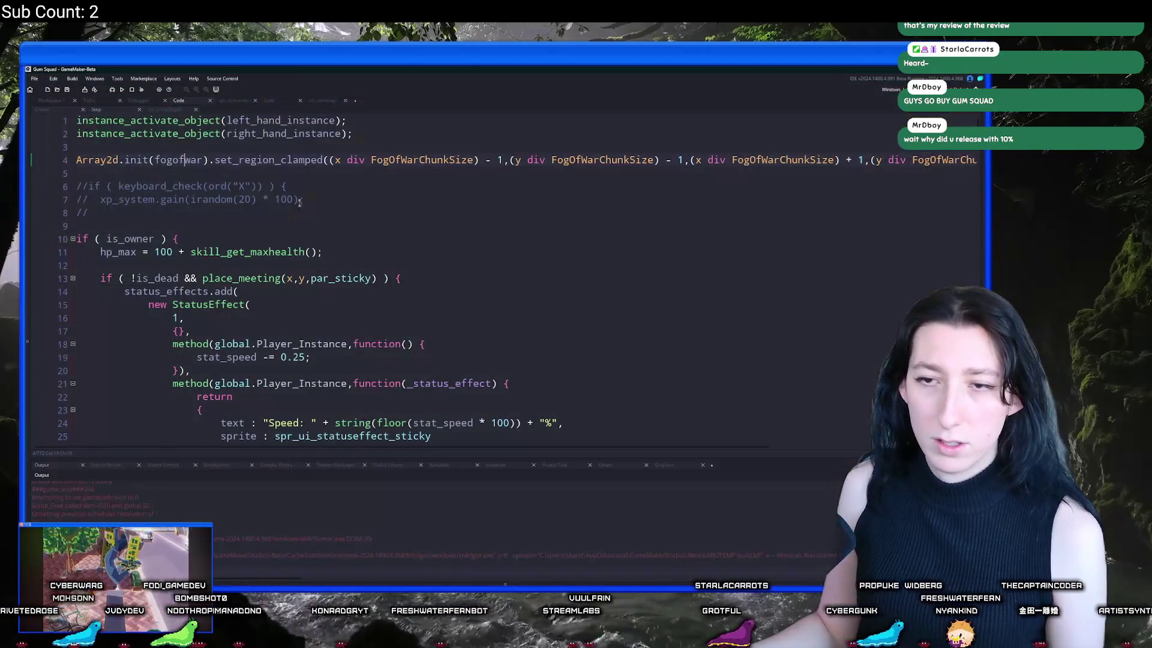
Close the Debugger panels and open the rm_playarea room via asset search 'rm'
{"action": "left_click", "coordinate": [331, 160]}
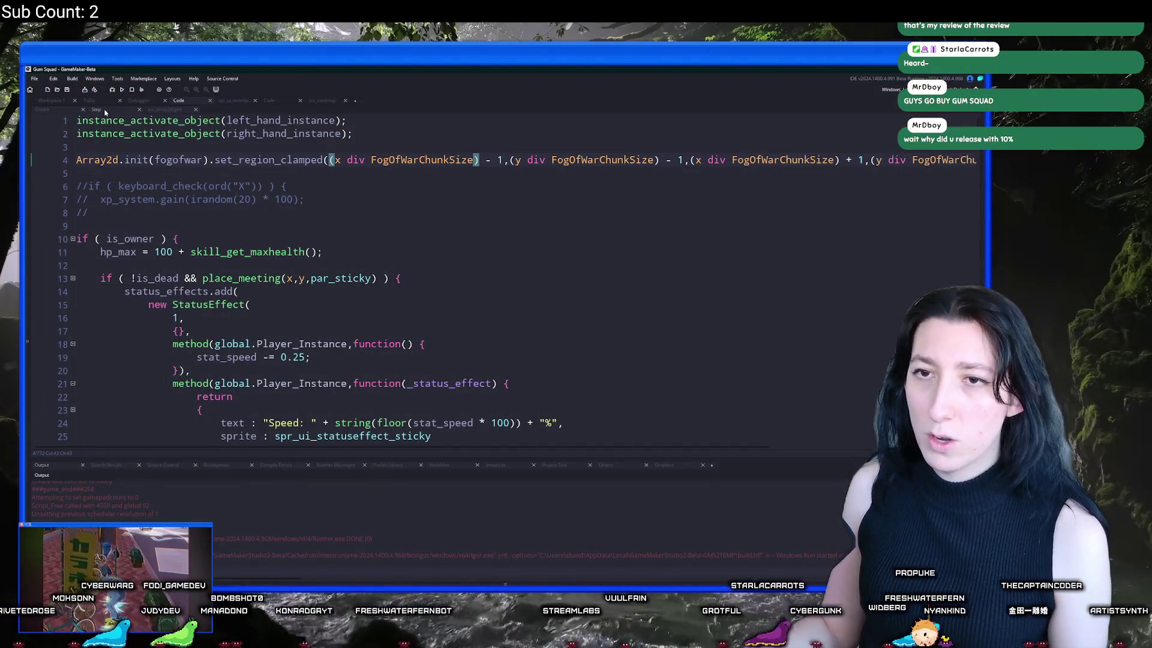
{"action": "left_click", "coordinate": [165, 101]}
{"action": "left_click", "coordinate": [227, 133]}
{"action": "key", "text": "ctrl+t"}
{"action": "type", "text": "rm_pl"}
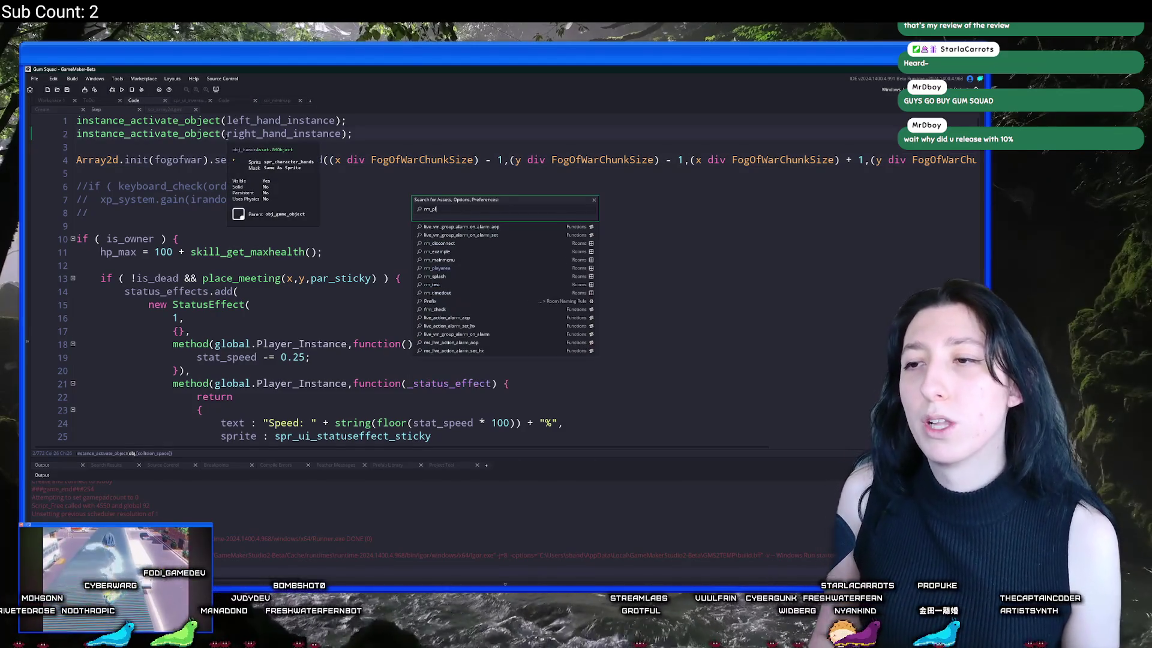
{"action": "key", "text": "Return"}
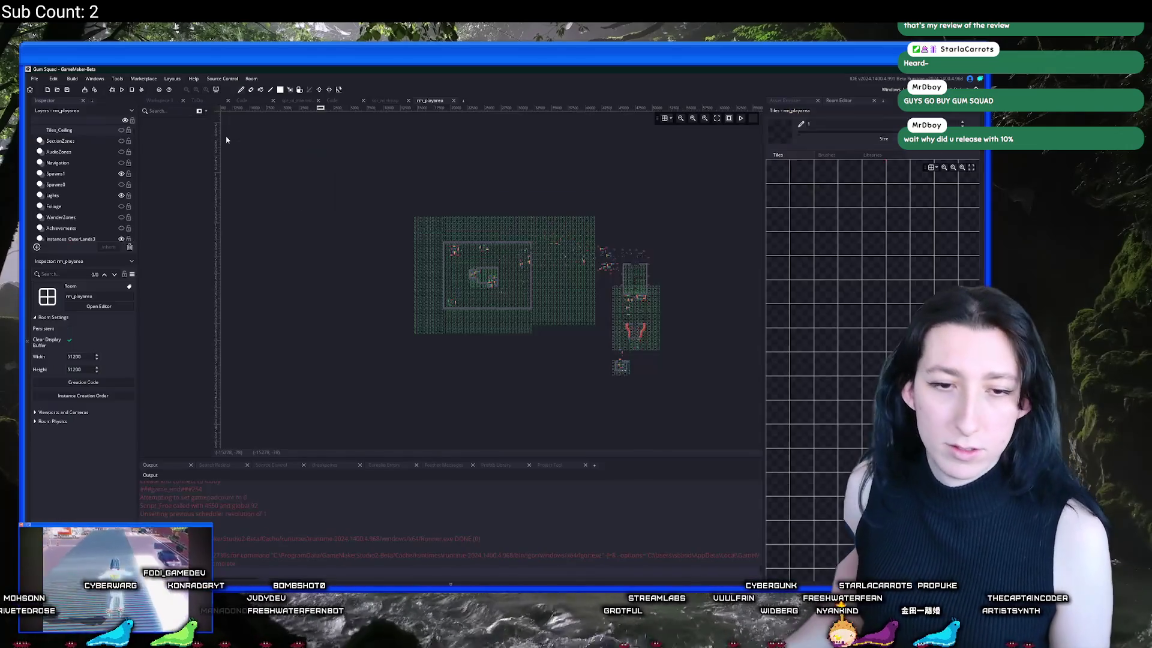
Pan around the room and hide the Grass layer so the trees disappear
{"action": "left_click_drag", "start_coordinate": [459, 317], "coordinate": [369, 294]}
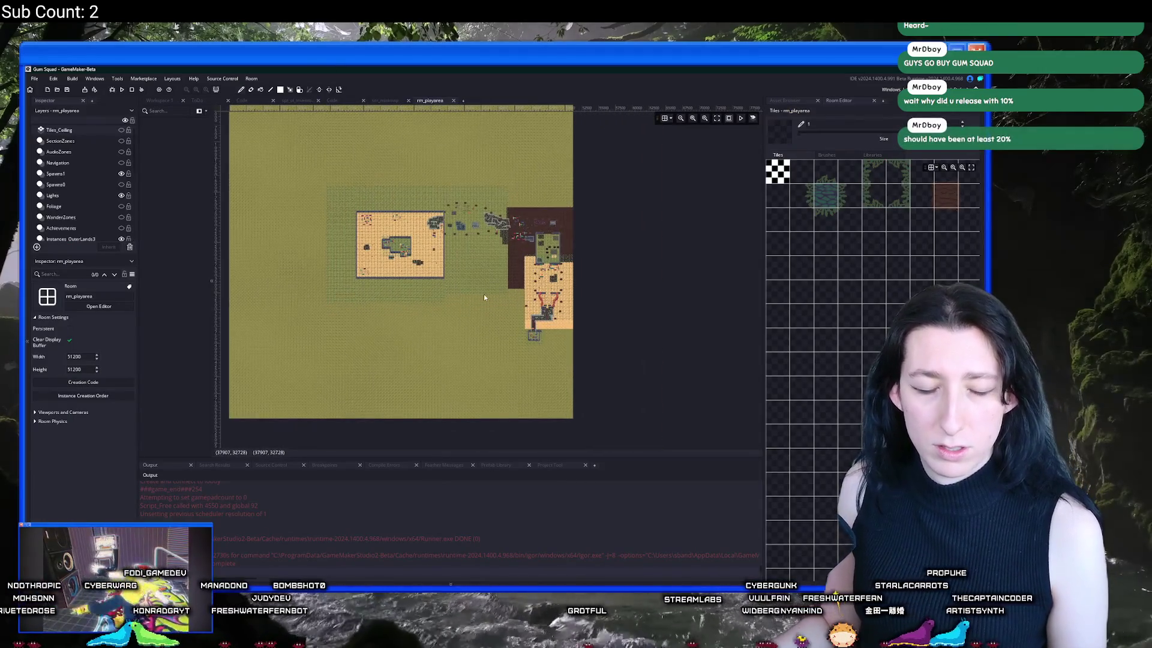
{"action": "left_click_drag", "start_coordinate": [463, 303], "coordinate": [439, 297]}
{"action": "scroll", "coordinate": [432, 275], "scroll_direction": "up", "scroll_amount": 6}
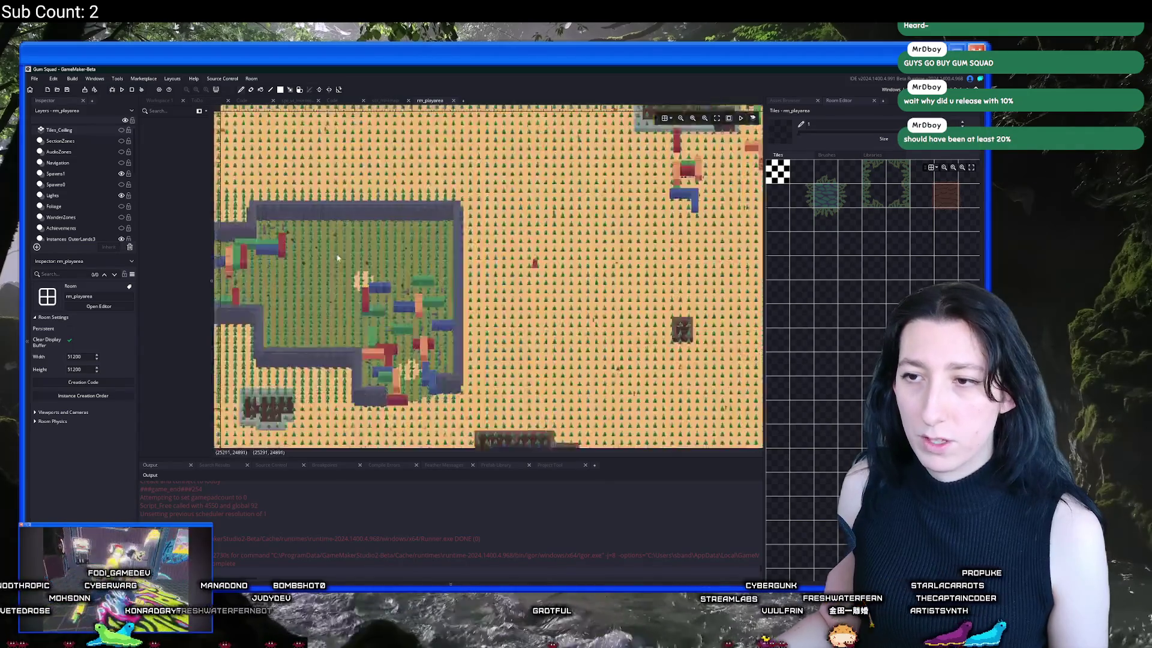
{"action": "scroll", "coordinate": [435, 195], "scroll_direction": "down", "scroll_amount": 2}
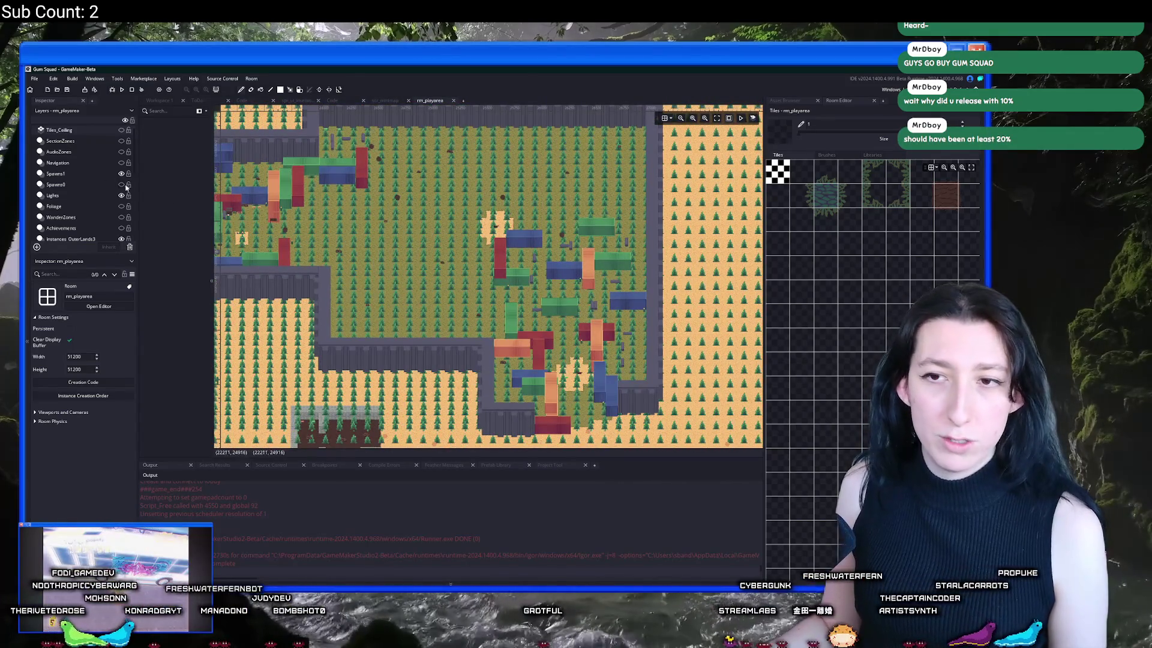
{"action": "scroll", "coordinate": [114, 192], "scroll_direction": "down", "scroll_amount": 5}
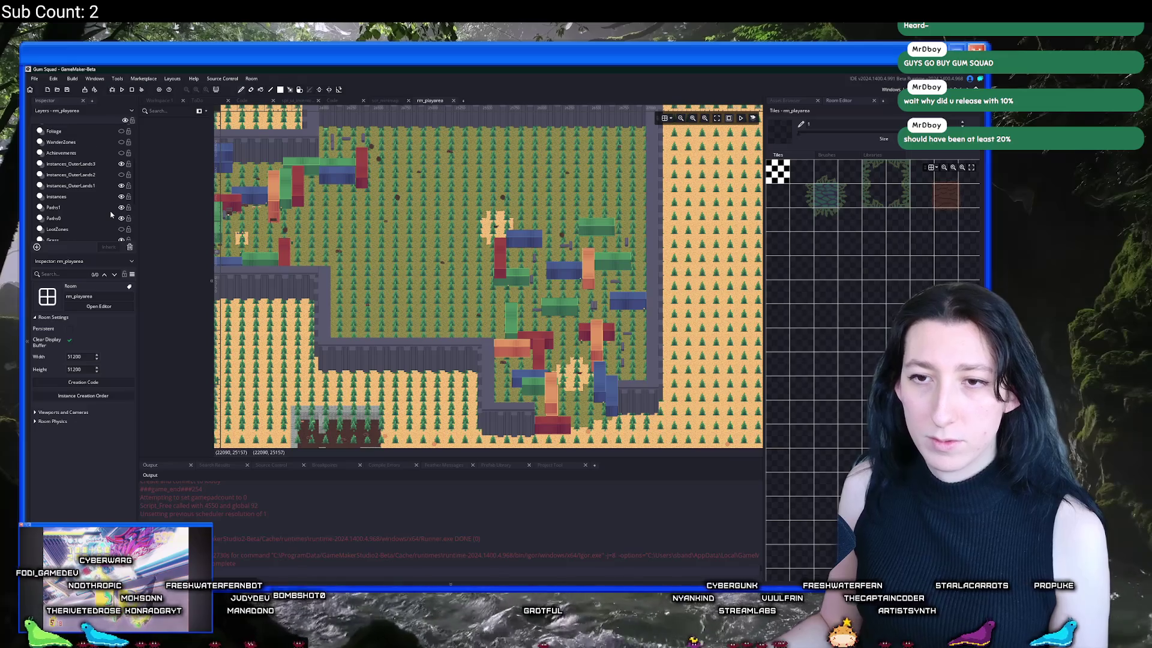
{"action": "left_click", "coordinate": [121, 211]}
{"action": "scroll", "coordinate": [108, 204], "scroll_direction": "up", "scroll_amount": 3}
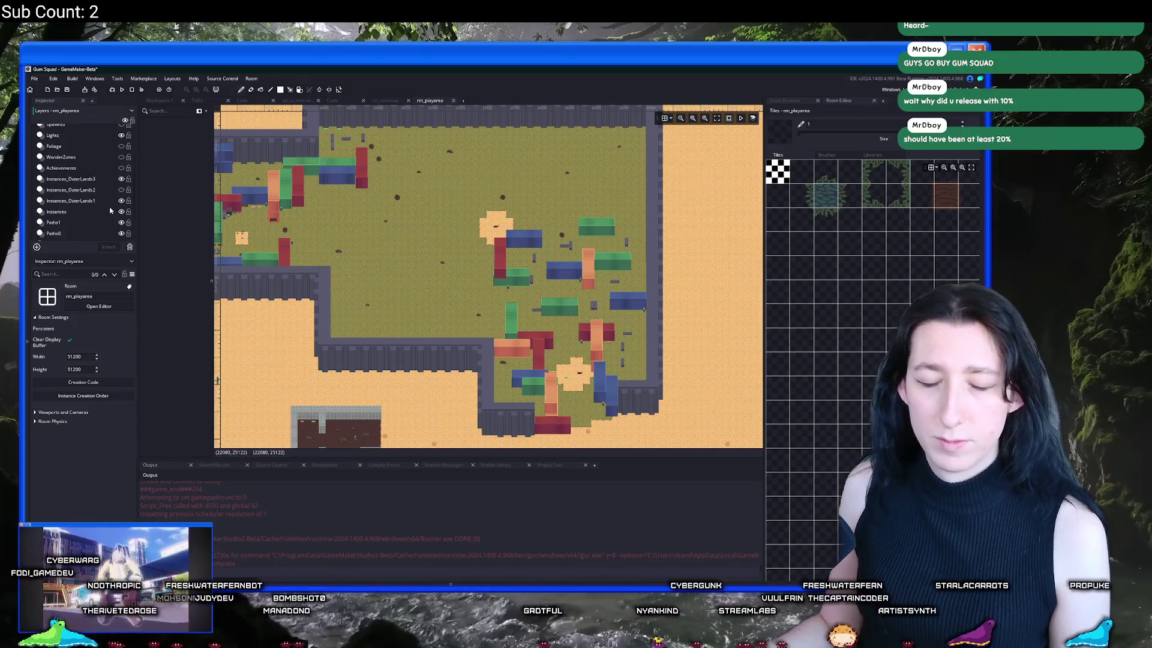
{"action": "scroll", "coordinate": [488, 246], "scroll_direction": "down", "scroll_amount": 1}
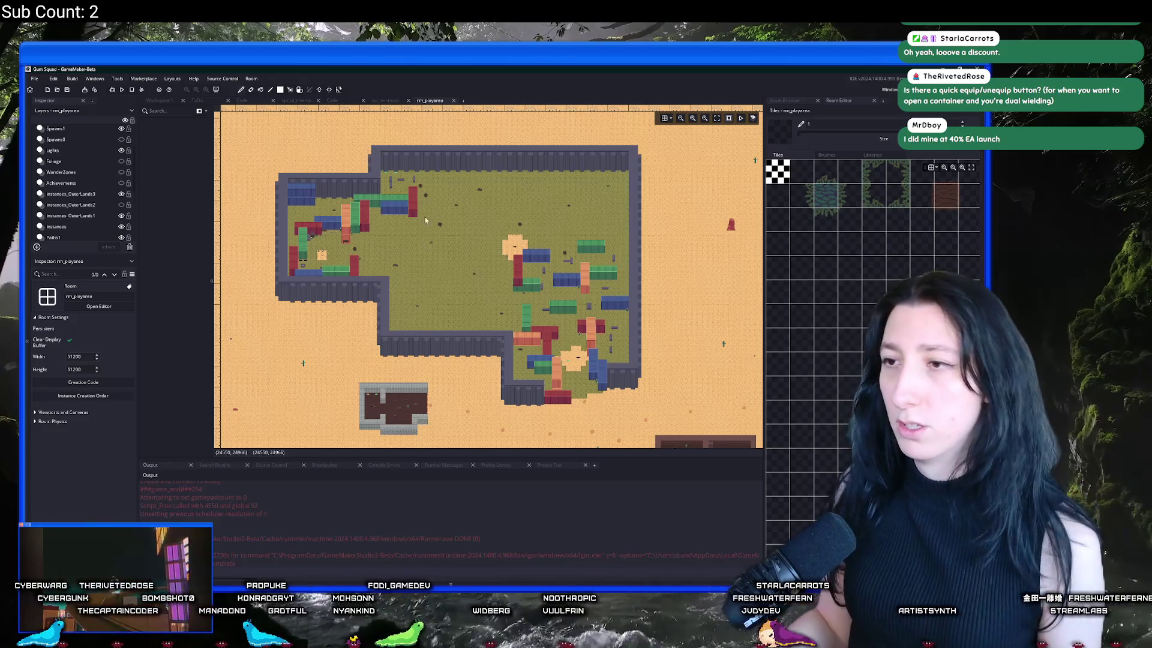
Zoom and pan the rm_playarea canvas in on the coloured containers around the sand square
{"action": "scroll", "coordinate": [451, 238], "scroll_direction": "up", "scroll_amount": 1}
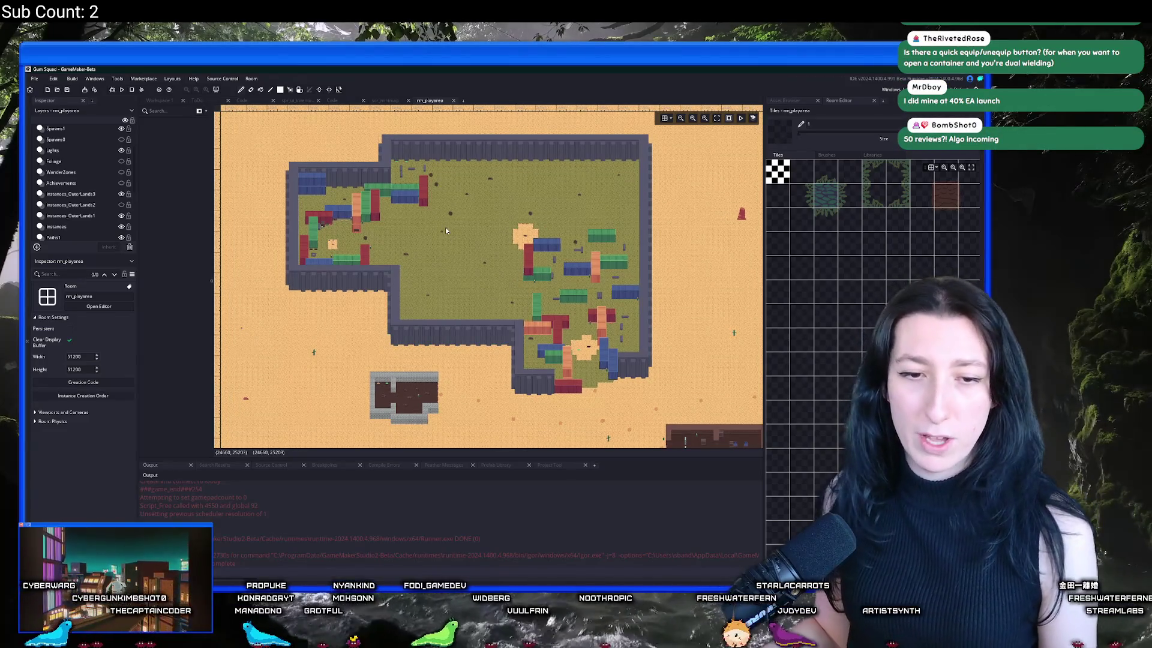
{"action": "scroll", "coordinate": [445, 227], "scroll_direction": "up", "scroll_amount": 2}
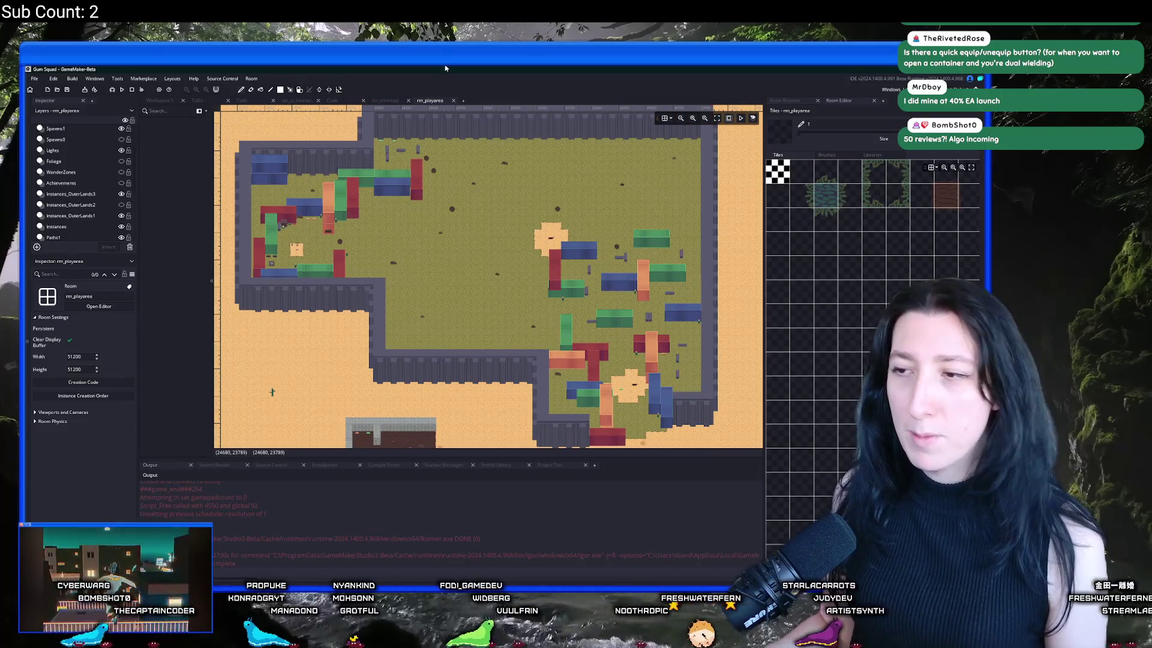
{"action": "left_click_drag", "start_coordinate": [391, 194], "coordinate": [437, 225]}
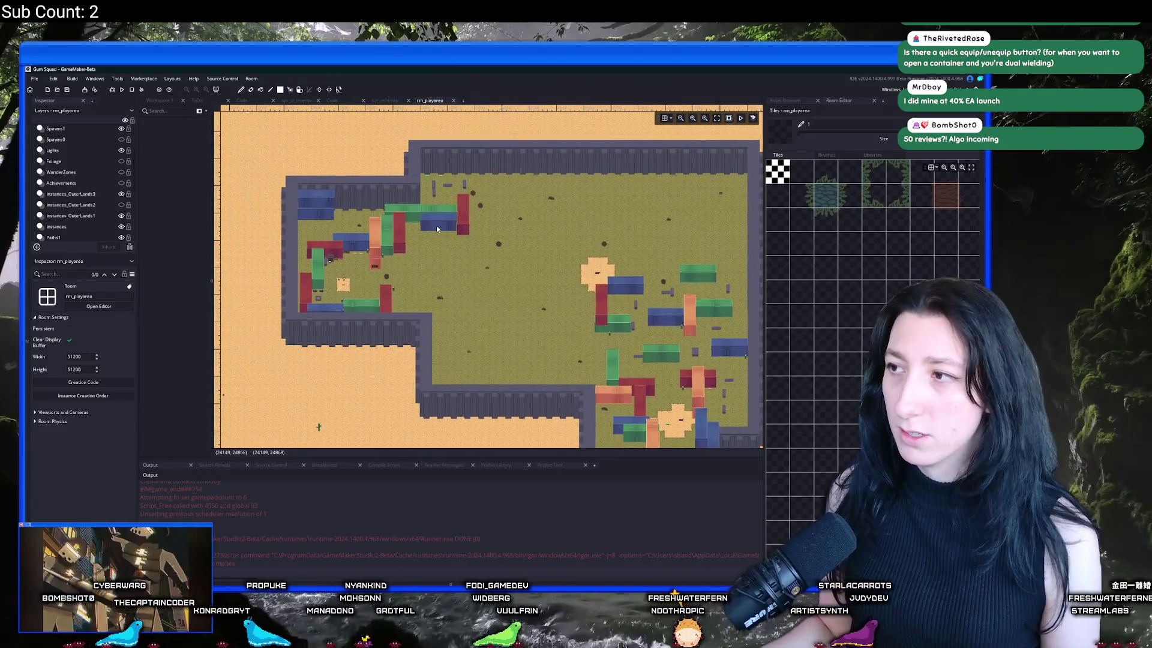
{"action": "scroll", "coordinate": [427, 231], "scroll_direction": "down", "scroll_amount": 3}
{"action": "scroll", "coordinate": [378, 246], "scroll_direction": "up", "scroll_amount": 4}
{"action": "scroll", "coordinate": [378, 247], "scroll_direction": "up", "scroll_amount": 5}
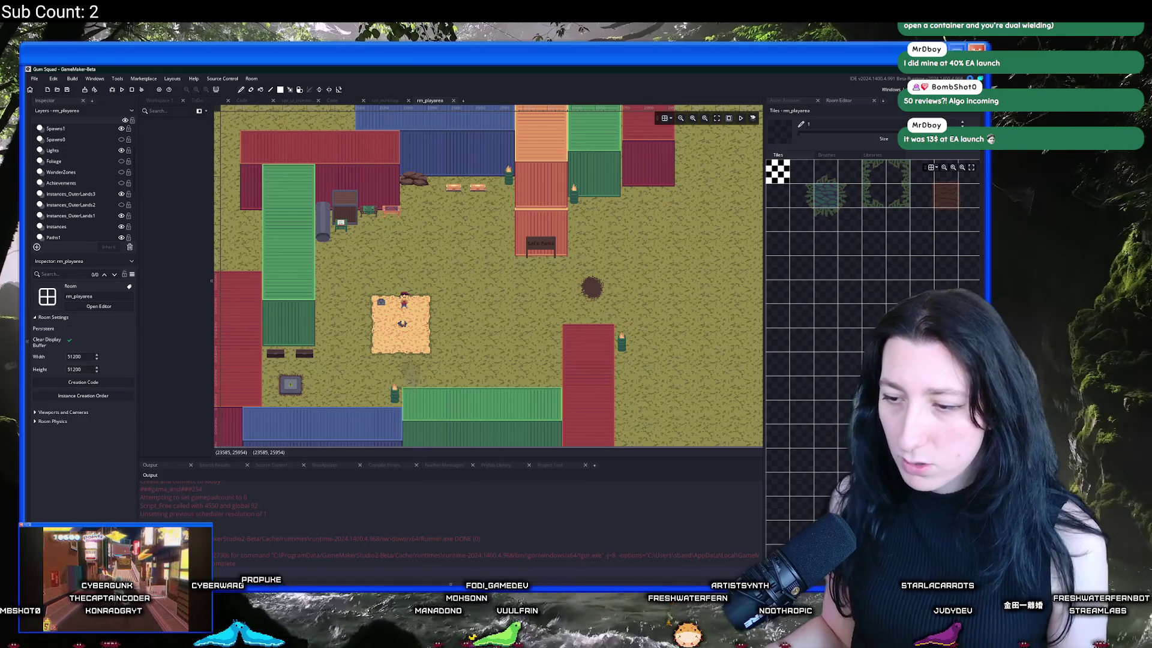
{"action": "key", "text": "super"}
{"action": "type", "text": "calc"}
{"action": "key", "text": "Return"}
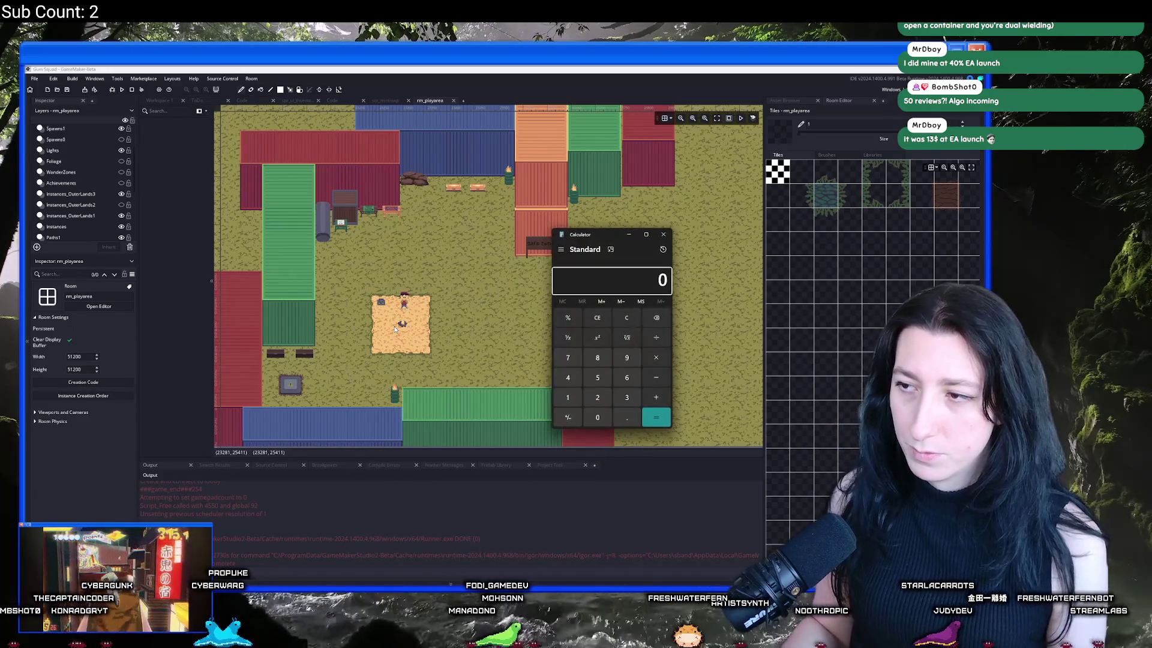
{"action": "type", "text": "23302/2048"}
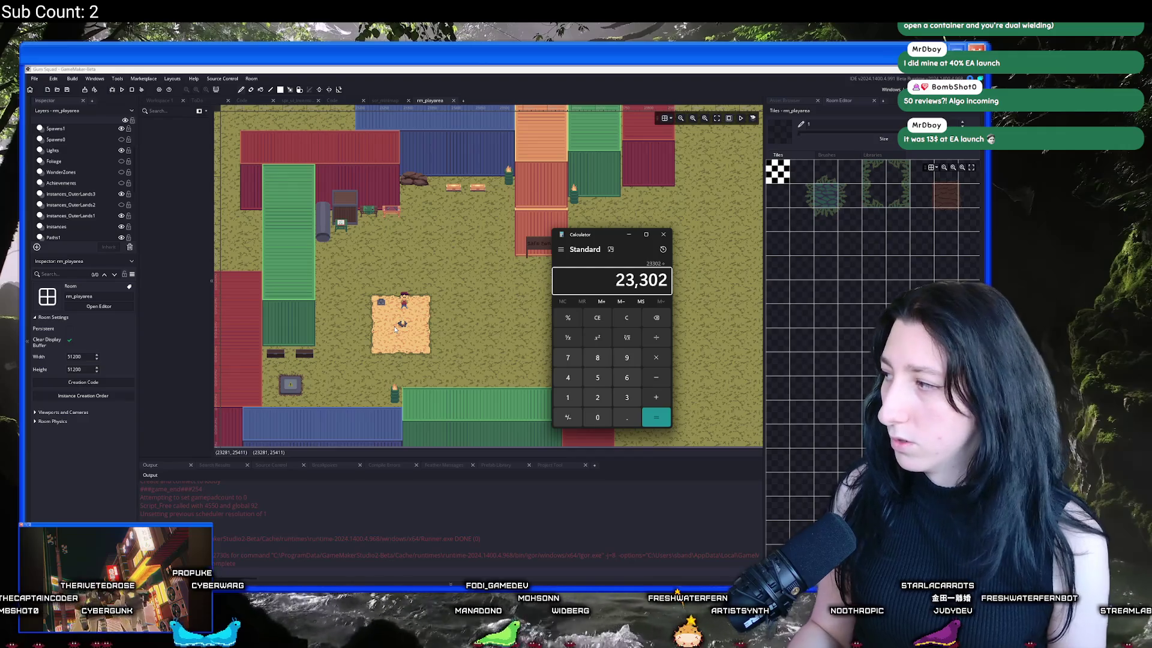
{"action": "key", "text": "Return"}
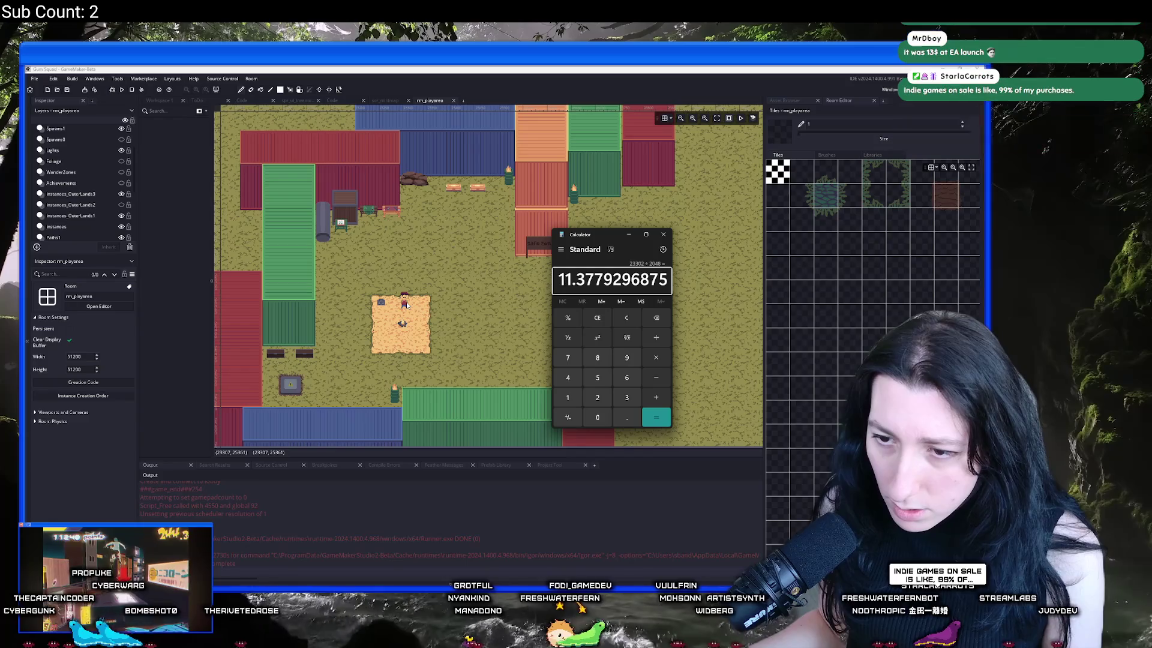
{"action": "left_click", "coordinate": [622, 319]}
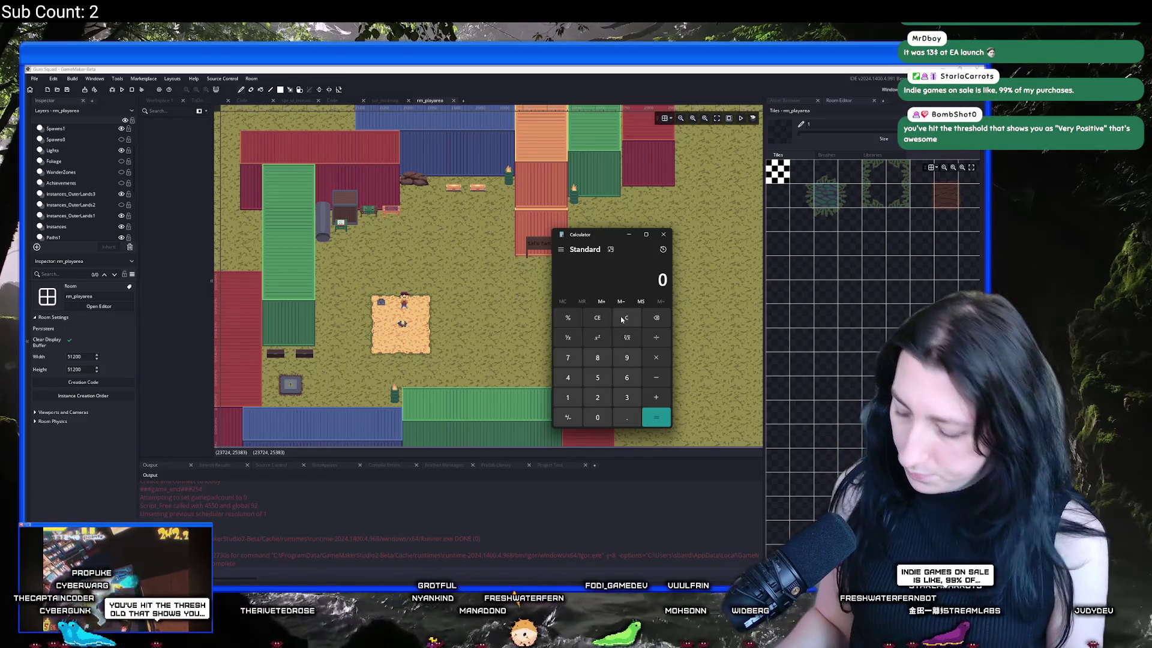
{"action": "type", "text": "25361/2048"}
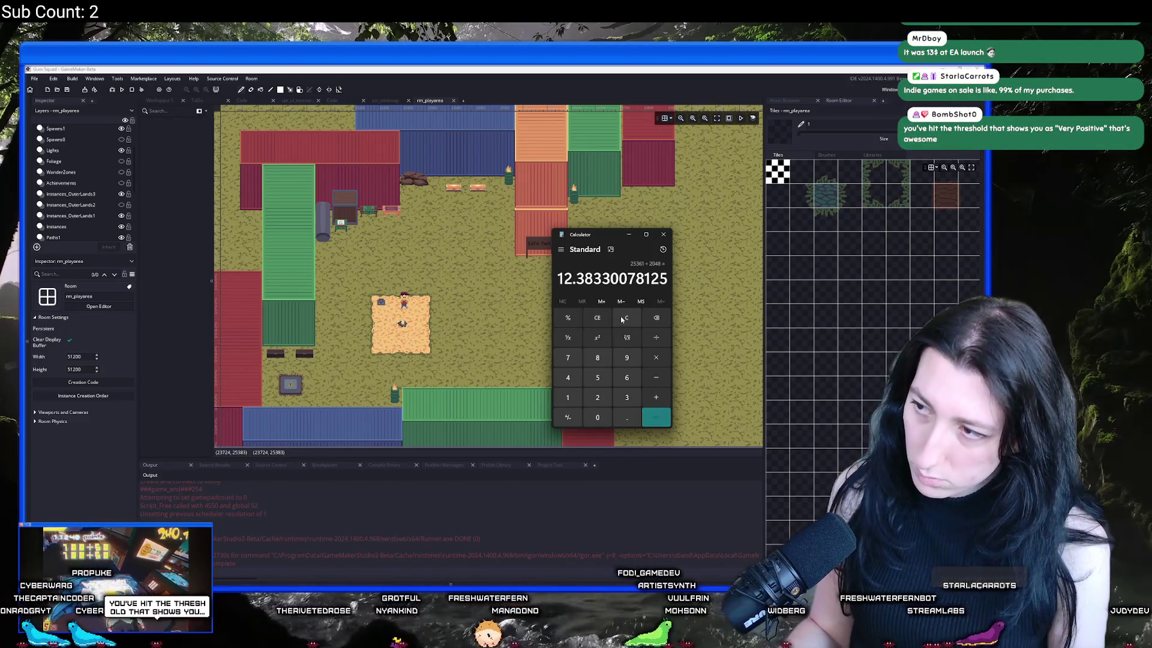
{"action": "key", "text": "Return"}
{"action": "left_click", "coordinate": [622, 319]}
{"action": "left_click", "coordinate": [663, 234]}
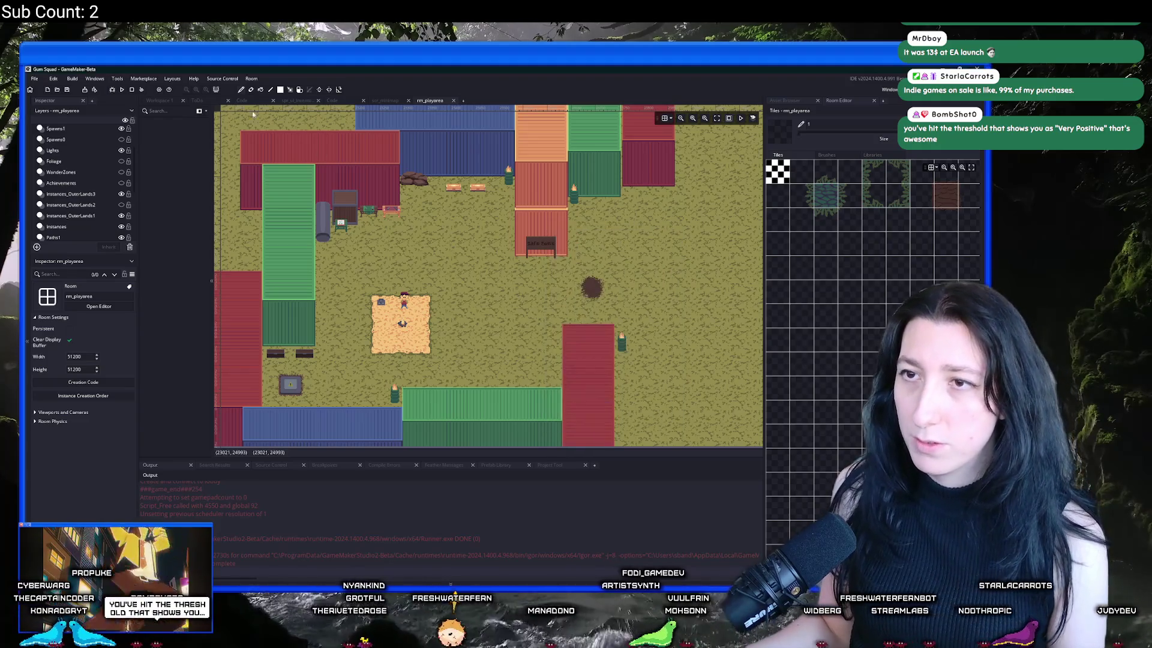
Open the scr_minimap script in Workspace 1 and hide the side docks with F12
{"action": "left_click", "coordinate": [177, 100]}
{"action": "left_click", "coordinate": [386, 100]}
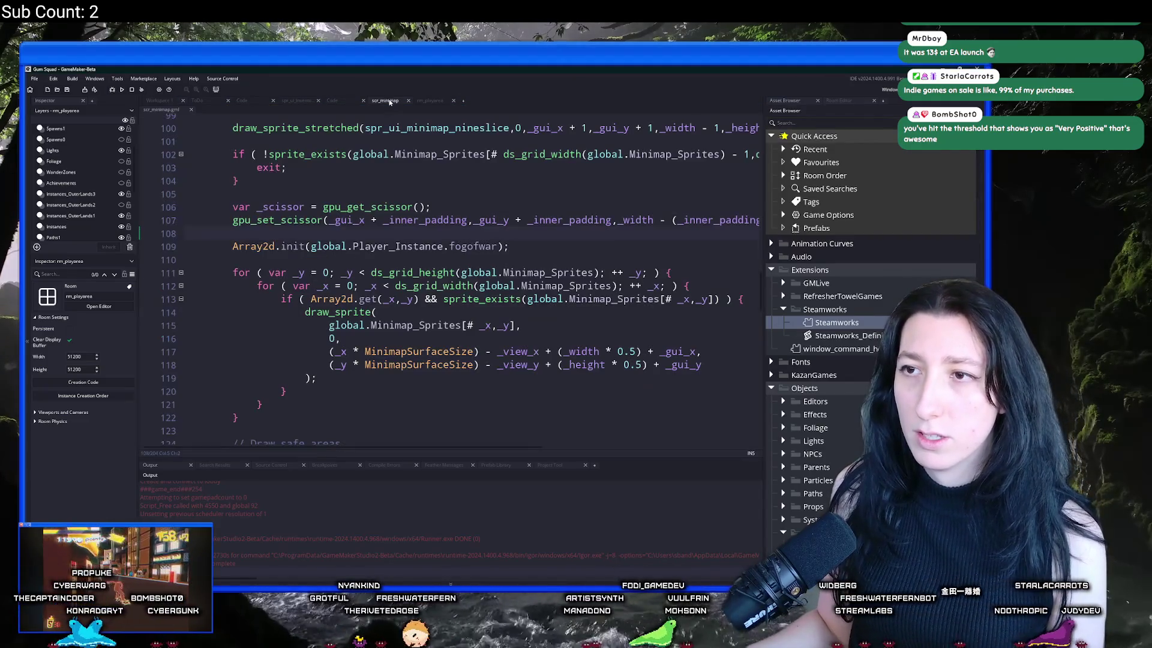
{"action": "left_click", "coordinate": [489, 299]}
{"action": "scroll", "coordinate": [489, 299], "scroll_direction": "up", "scroll_amount": 1}
{"action": "left_click", "coordinate": [516, 276]}
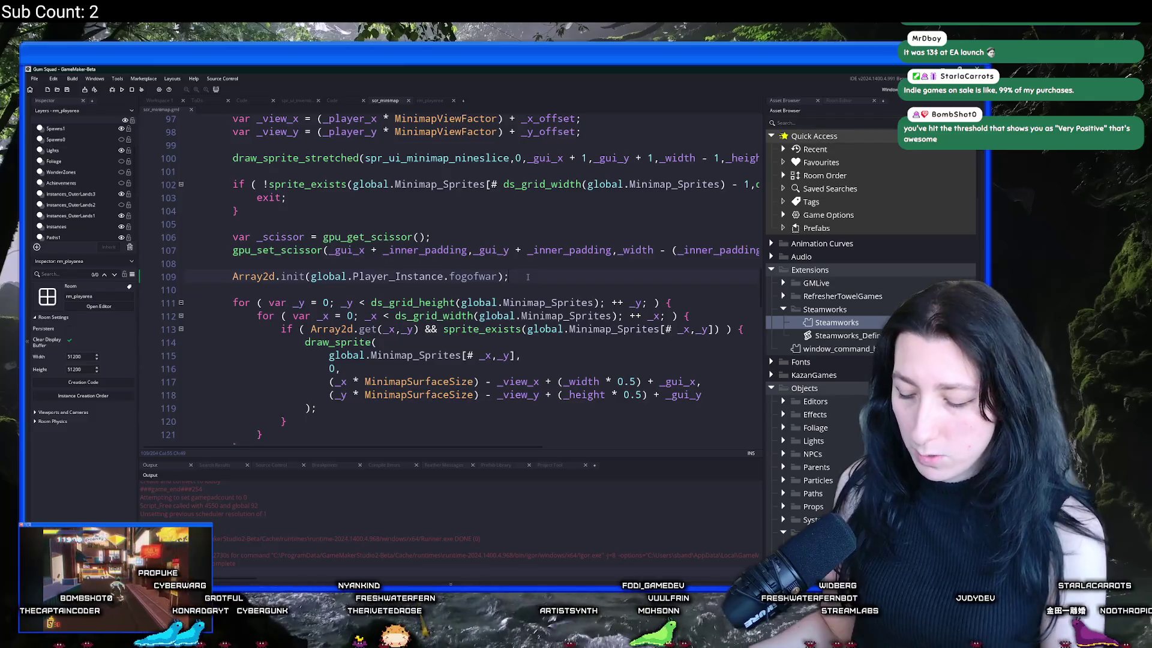
{"action": "key", "text": "F12"}
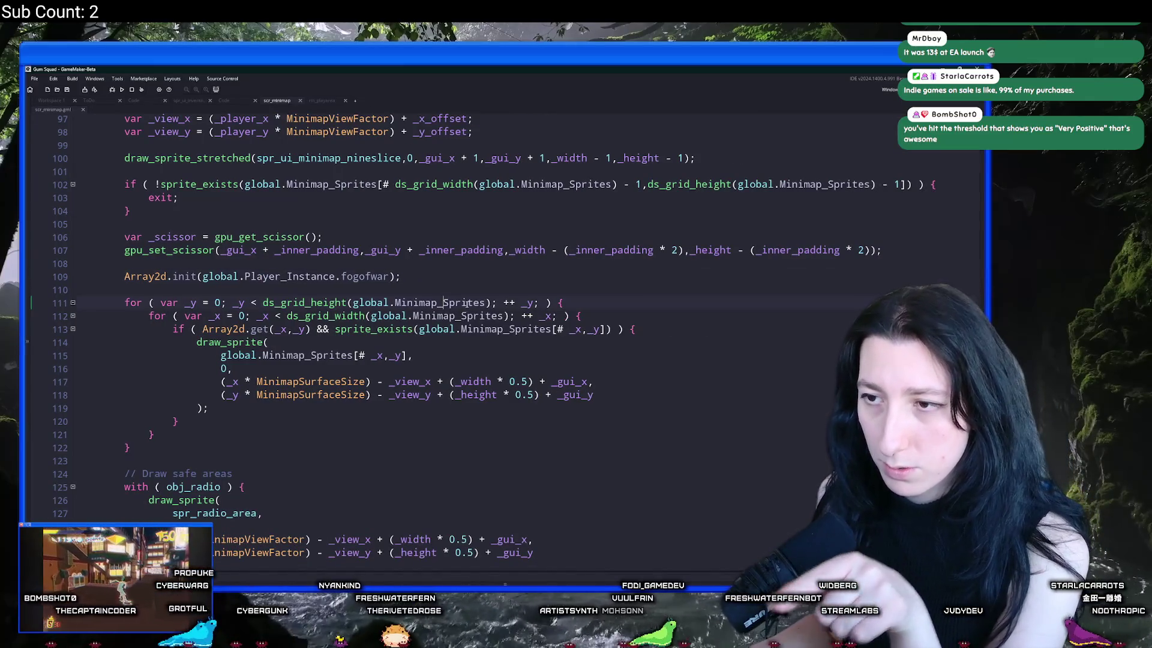
Read through minimap_draw, checking where Minimap_Sprites and Array2d.get are used
{"action": "double_click", "coordinate": [467, 302]}
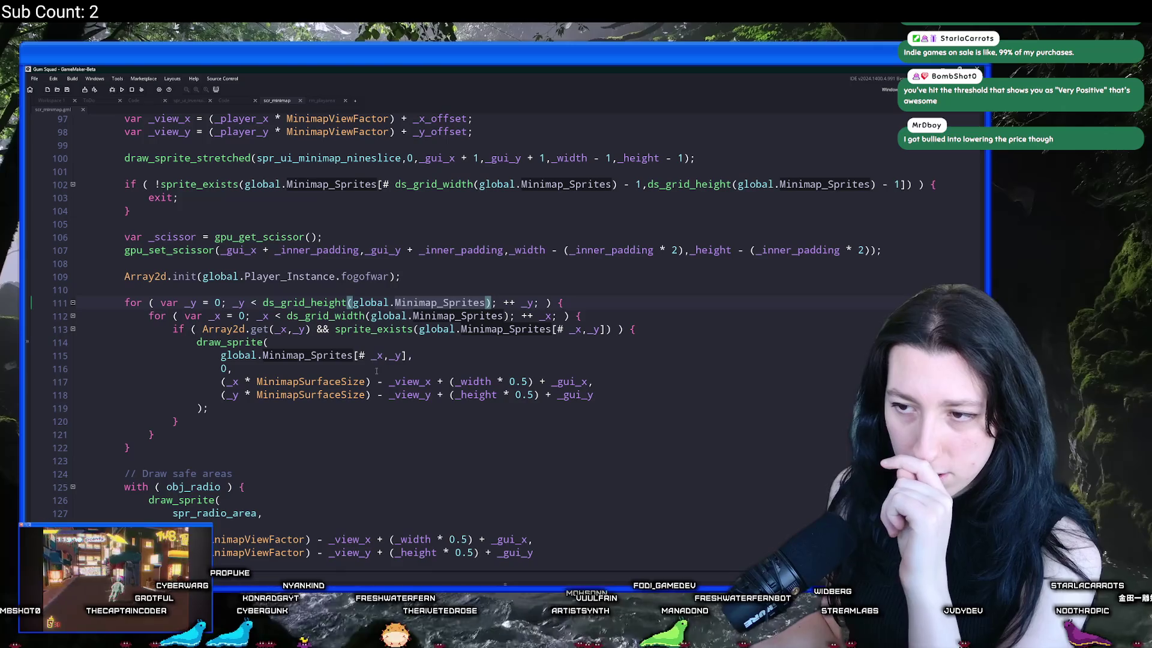
{"action": "left_click", "coordinate": [264, 356]}
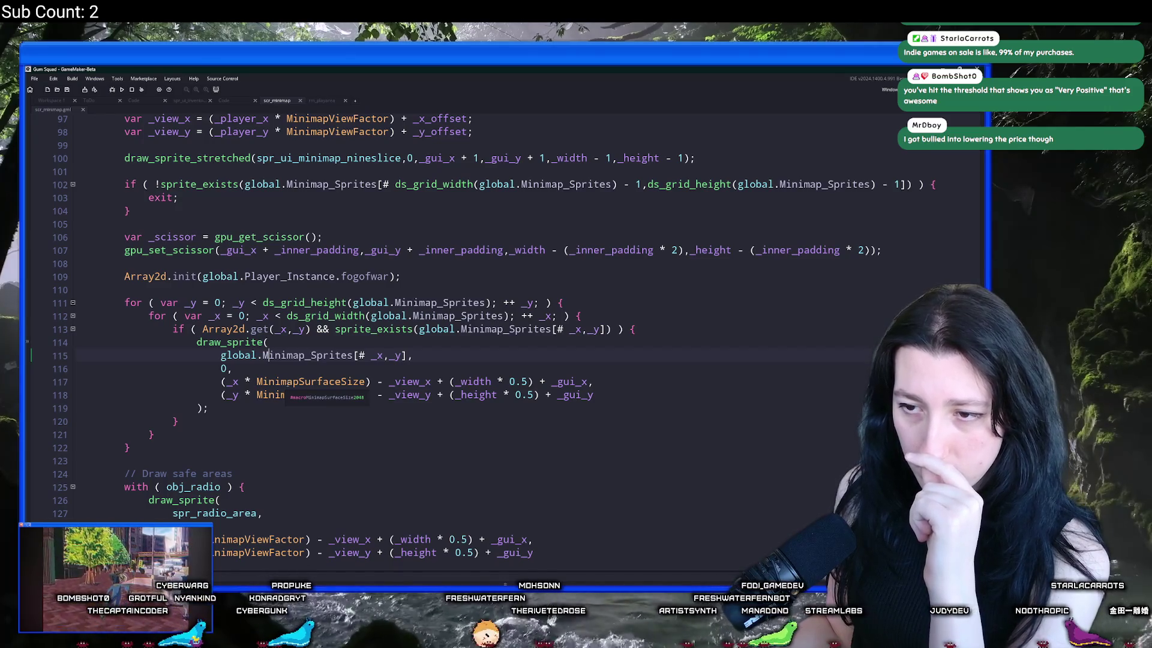
{"action": "scroll", "coordinate": [289, 380], "scroll_direction": "up", "scroll_amount": 4}
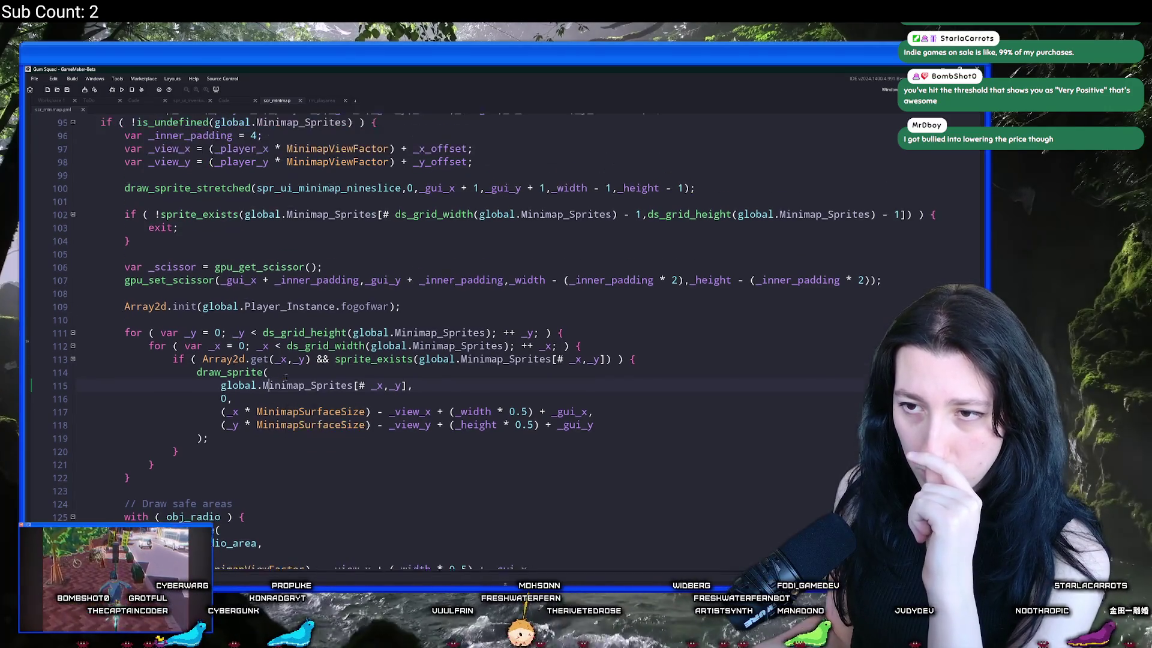
{"action": "scroll", "coordinate": [292, 374], "scroll_direction": "down", "scroll_amount": 12}
{"action": "scroll", "coordinate": [293, 372], "scroll_direction": "down", "scroll_amount": 13}
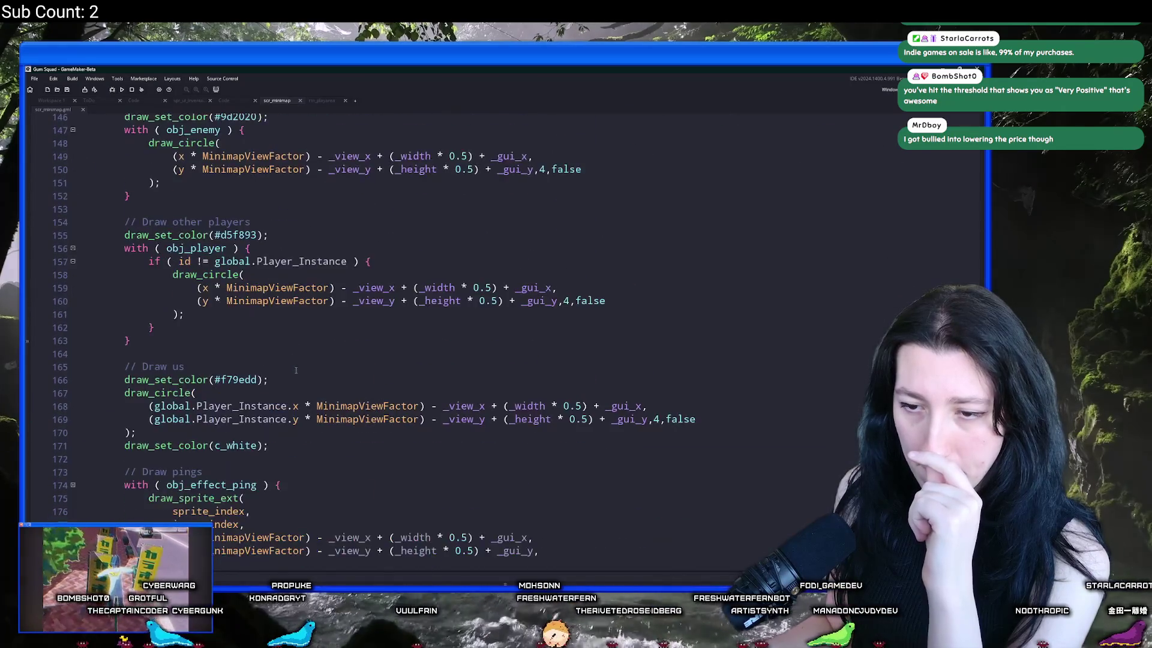
{"action": "scroll", "coordinate": [297, 360], "scroll_direction": "up", "scroll_amount": 6}
{"action": "scroll", "coordinate": [300, 352], "scroll_direction": "up", "scroll_amount": 16}
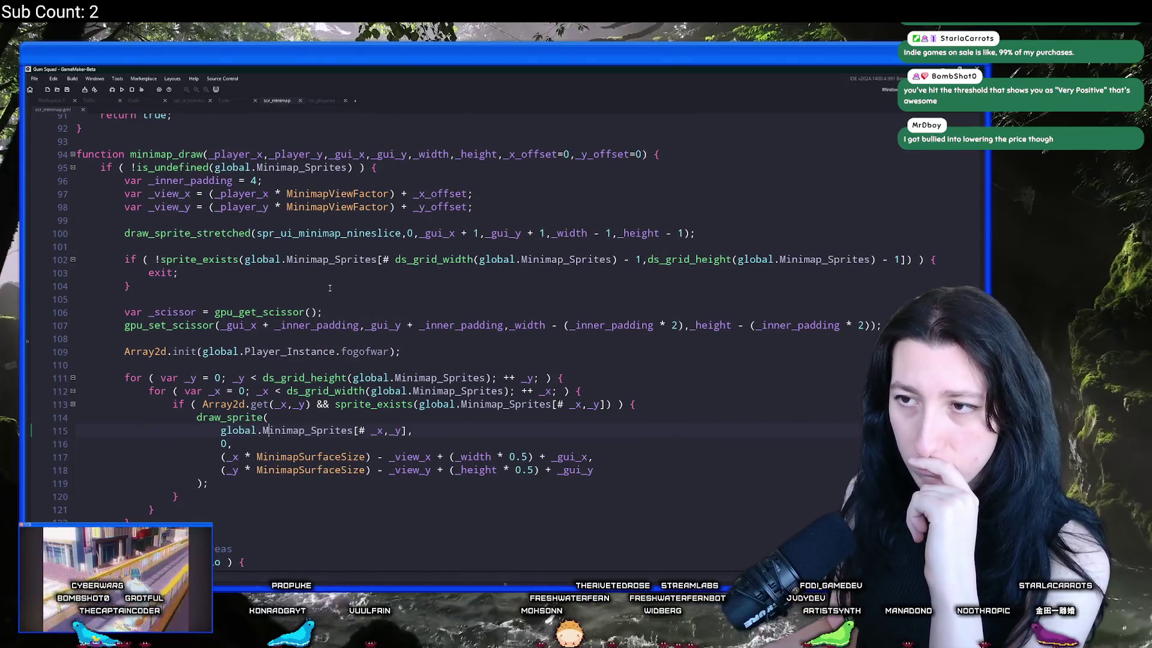
{"action": "mouse_move", "coordinate": [318, 191]}
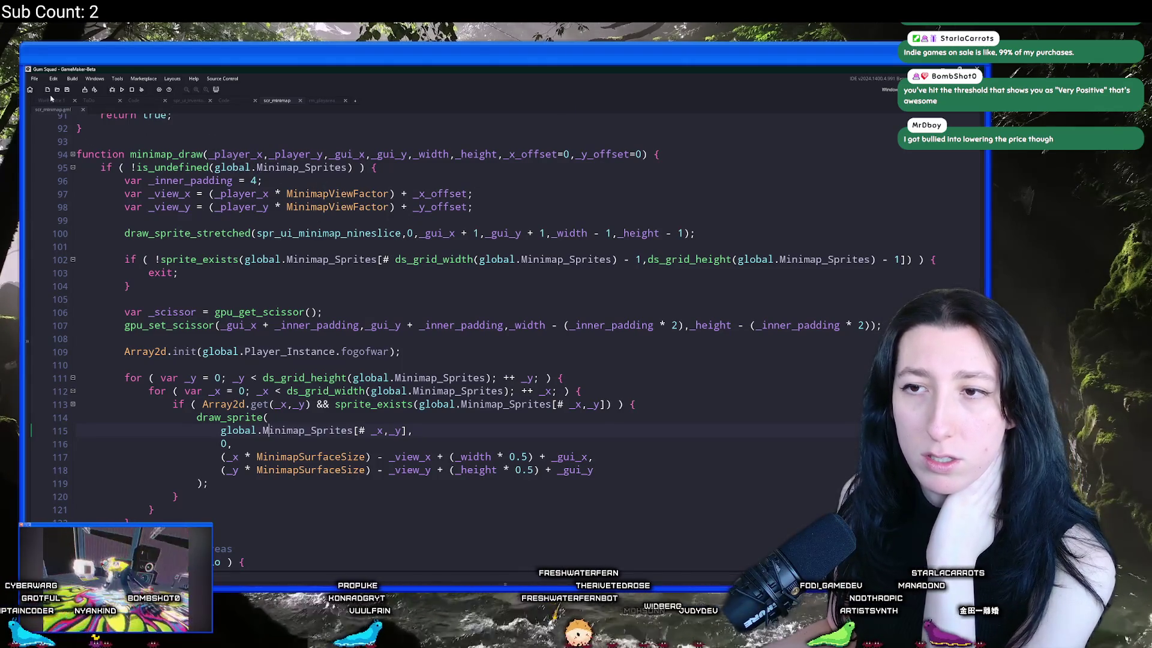
{"action": "scroll", "coordinate": [279, 329], "scroll_direction": "down", "scroll_amount": 3}
{"action": "left_click", "coordinate": [285, 328]}
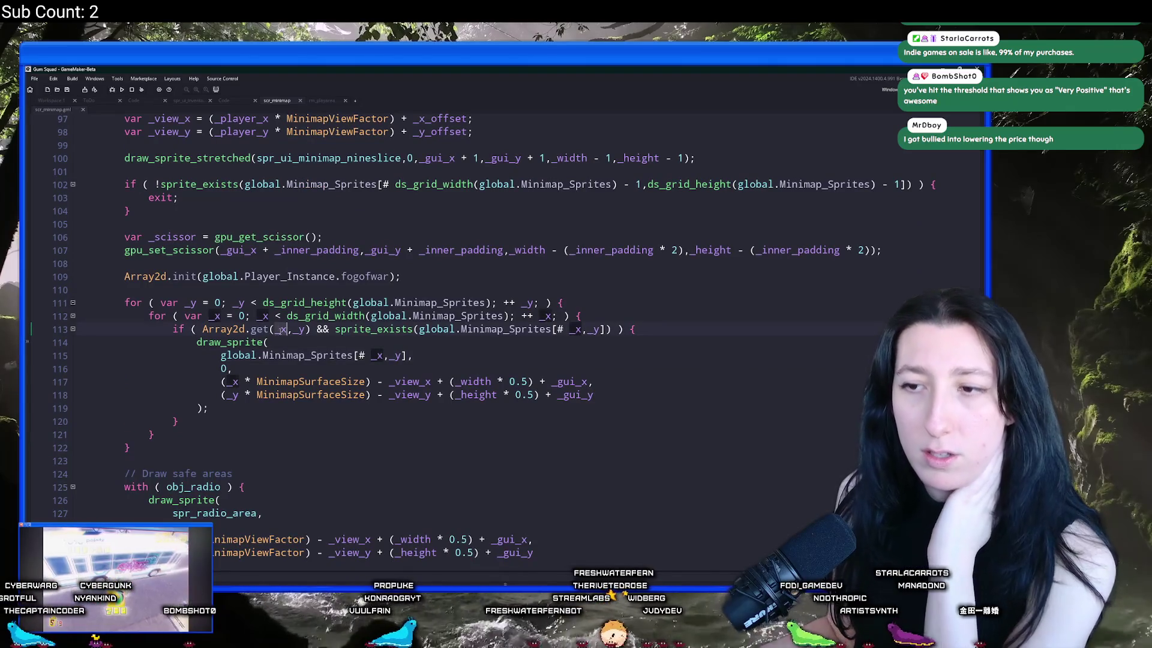
After Array2d.init, start a log( line with global.Player_Instance.x div FogOfWarChunkSize
{"action": "left_click", "coordinate": [426, 278]}
{"action": "key", "text": "Return"}
{"action": "key", "text": "Return"}
{"action": "type", "text": "logk"}
{"action": "key", "text": "BackSpace"}
{"action": "type", "text": "("}
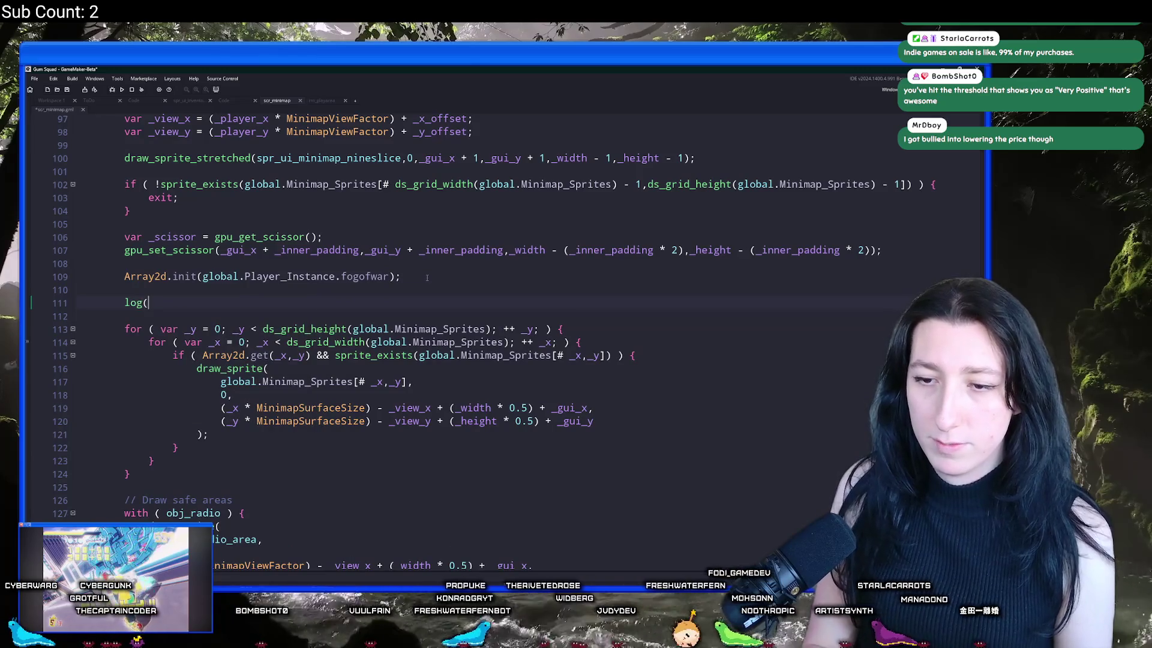
{"action": "left_click", "coordinate": [309, 576]}
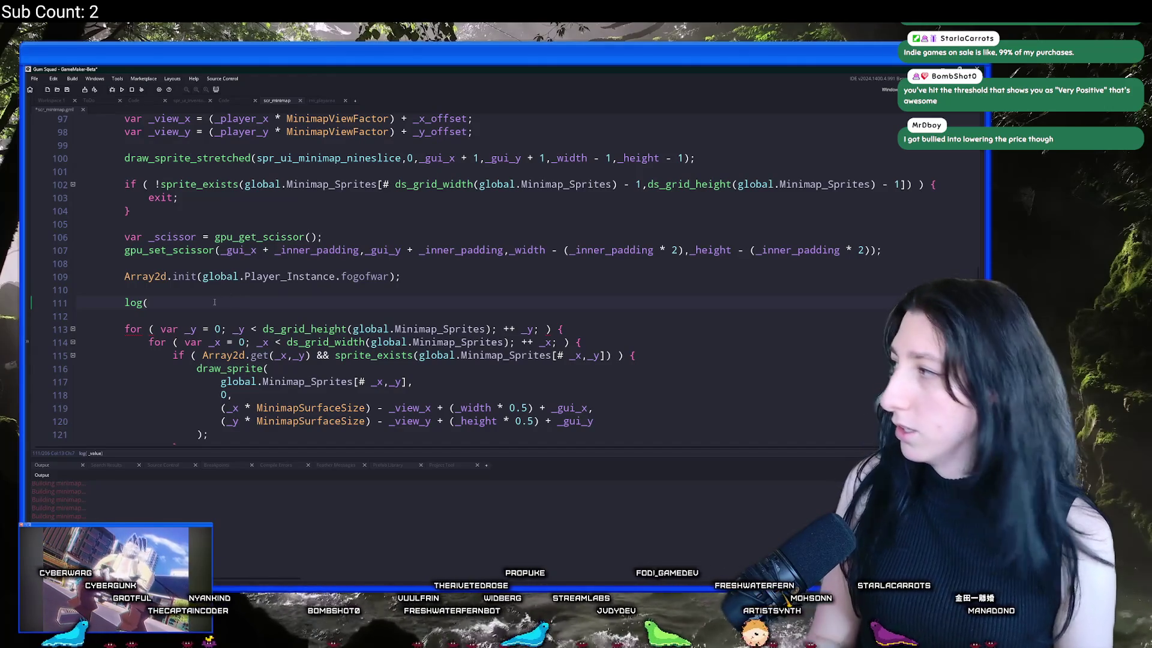
{"action": "type", "text": "global.Player_Instance"}
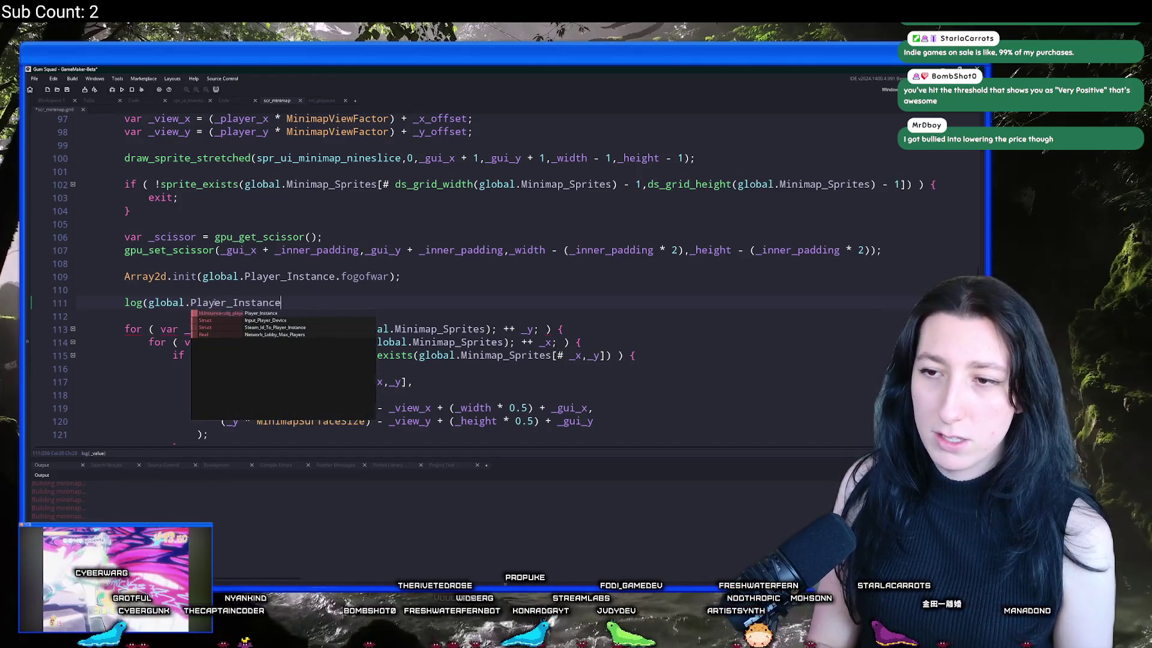
{"action": "type", "text": ".x / "}
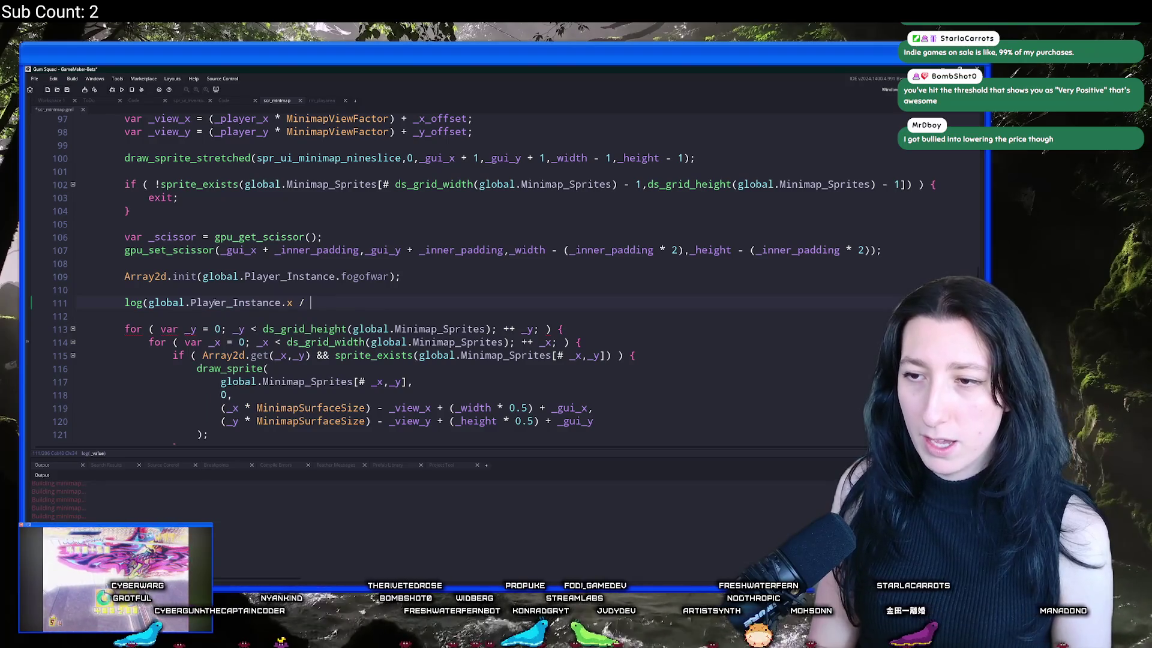
{"action": "type", "text": "FogOfWarChunkSize"}
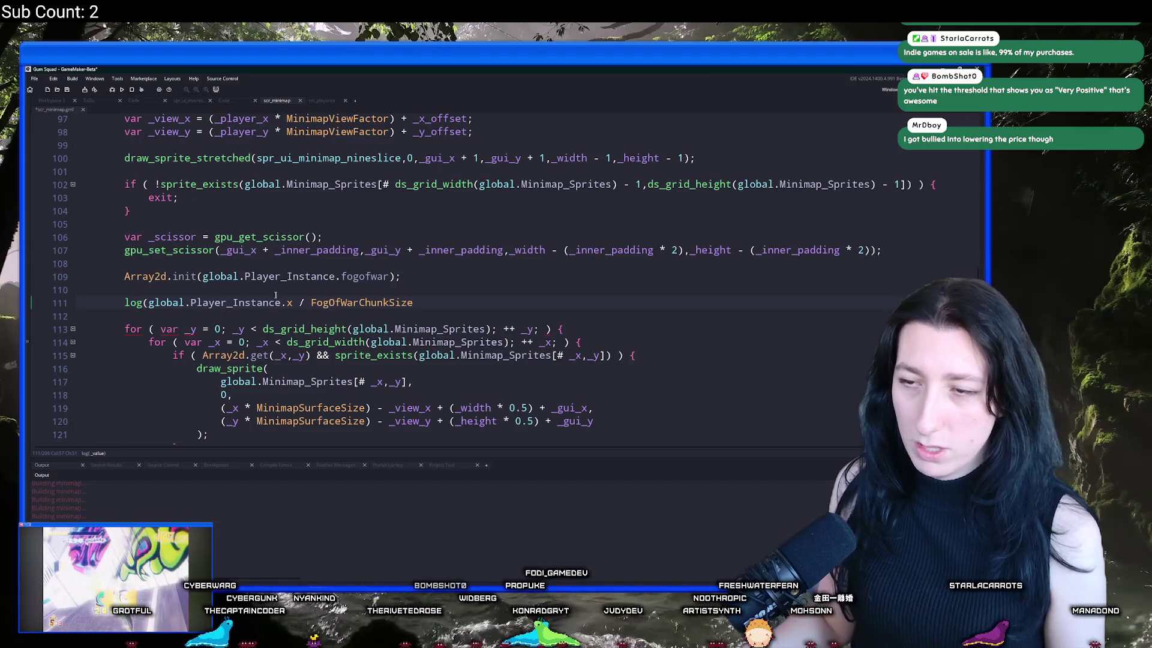
{"action": "double_click", "coordinate": [302, 302]}
{"action": "type", "text": "div"}
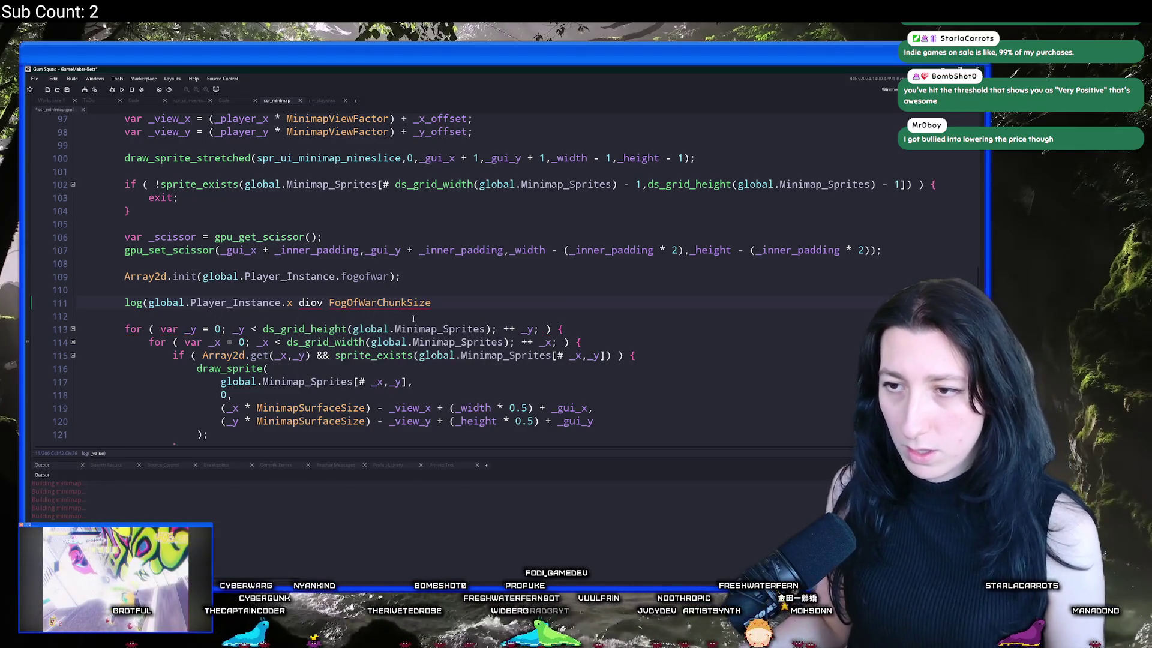
{"action": "key", "text": "BackSpace"}
Duplicate the expression after a comma, close the parenthesis, add '[' after log(, and run the game
{"action": "left_click", "coordinate": [171, 306]}
{"action": "left_click_drag", "start_coordinate": [148, 302], "coordinate": [426, 305]}
{"action": "key", "text": "ctrl+c"}
{"action": "left_click", "coordinate": [426, 304]}
{"action": "key", "text": "ctrl+v"}
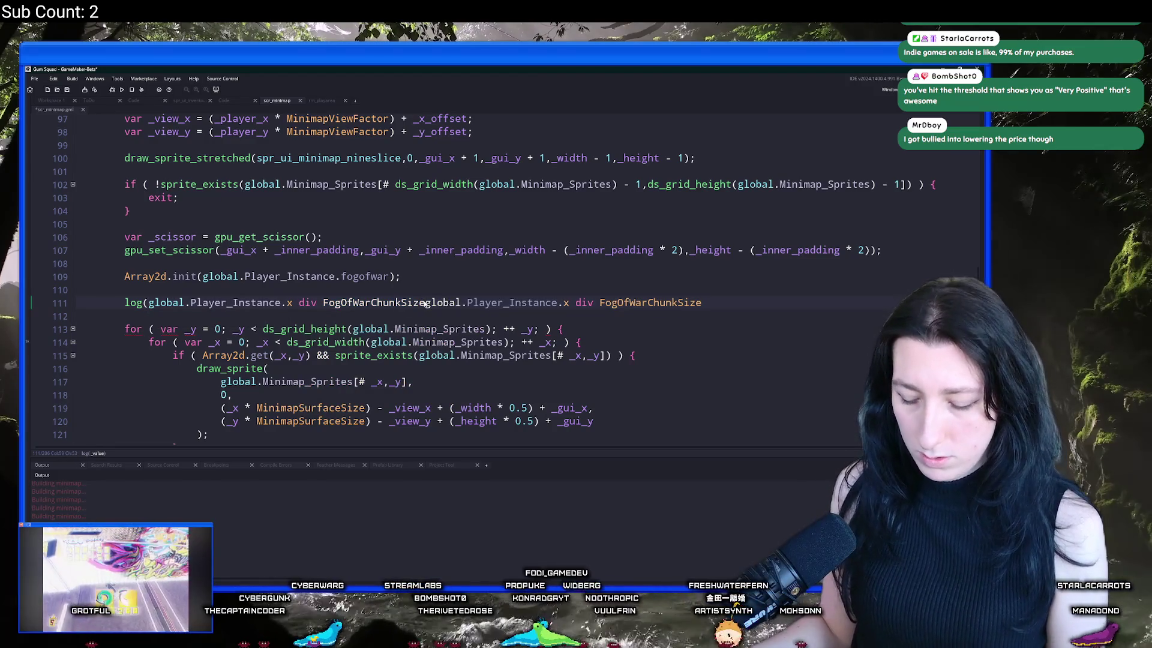
{"action": "type", "text": ","}
{"action": "left_click", "coordinate": [714, 302]}
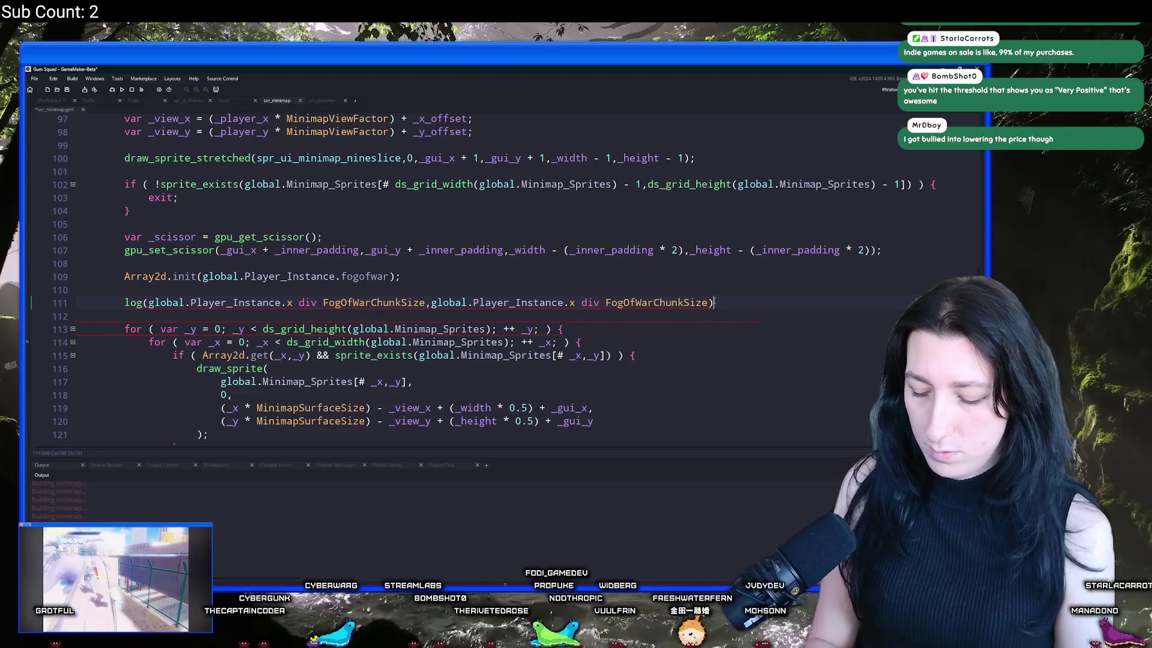
{"action": "type", "text": ")"}
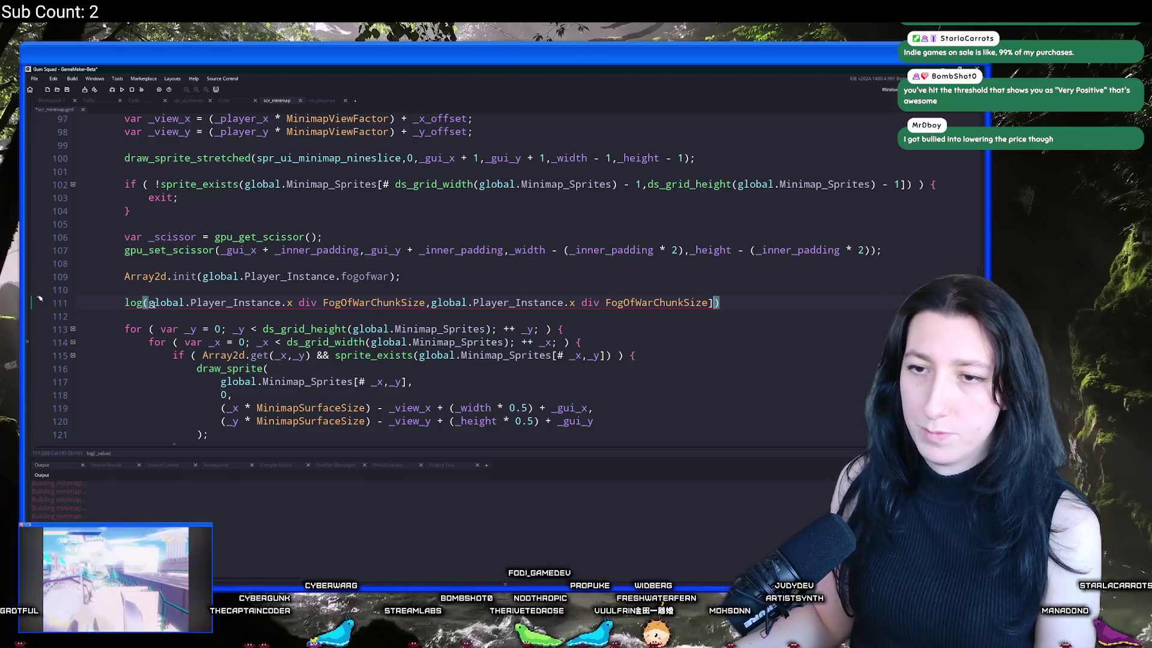
{"action": "left_click", "coordinate": [150, 302]}
{"action": "type", "text": "["}
{"action": "left_click", "coordinate": [177, 294]}
{"action": "key", "text": "F5"}
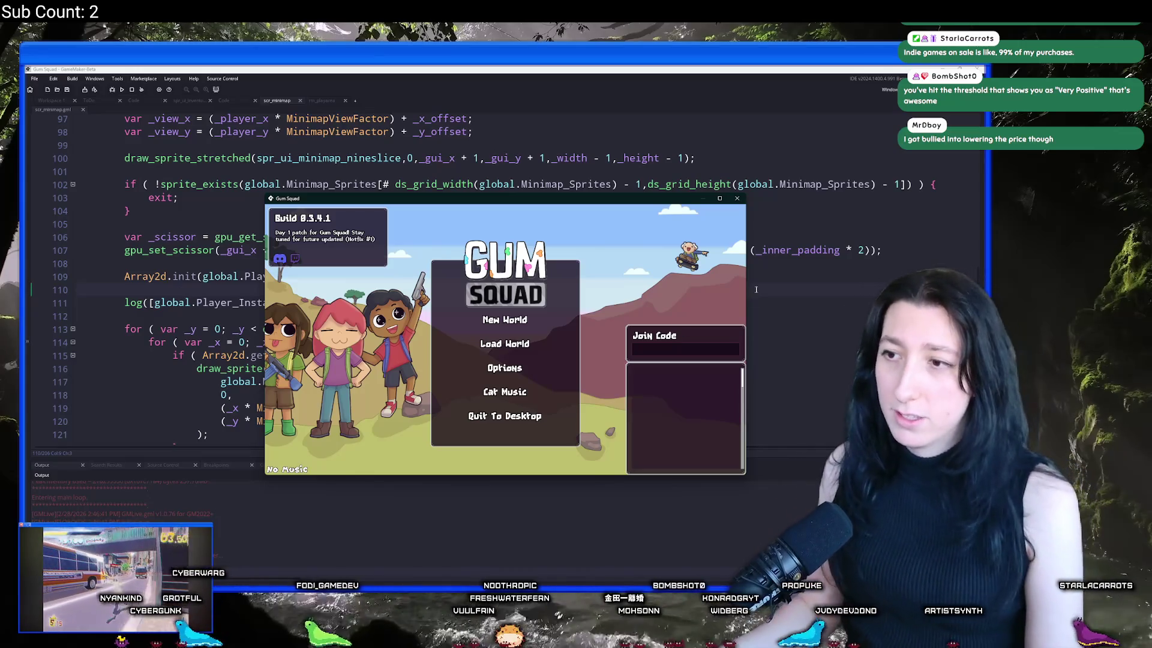
Start a New World in Gum Squad and walk the player right and down
{"action": "left_click", "coordinate": [506, 320]}
{"action": "left_click", "coordinate": [515, 394]}
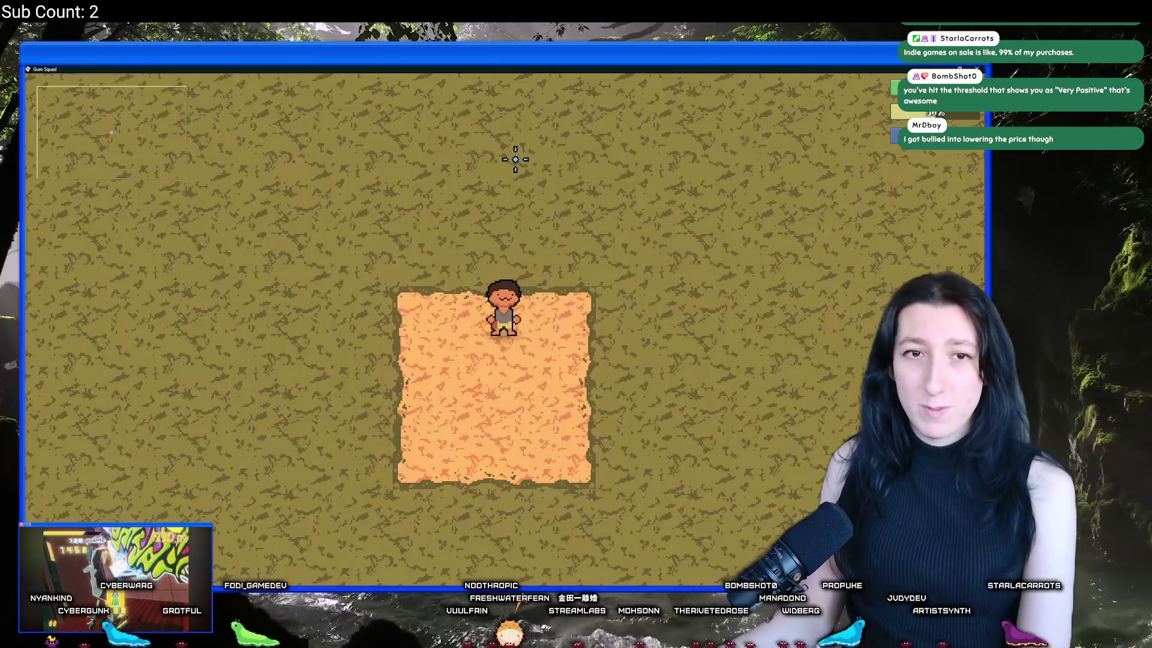
{"action": "key", "text": "d"}
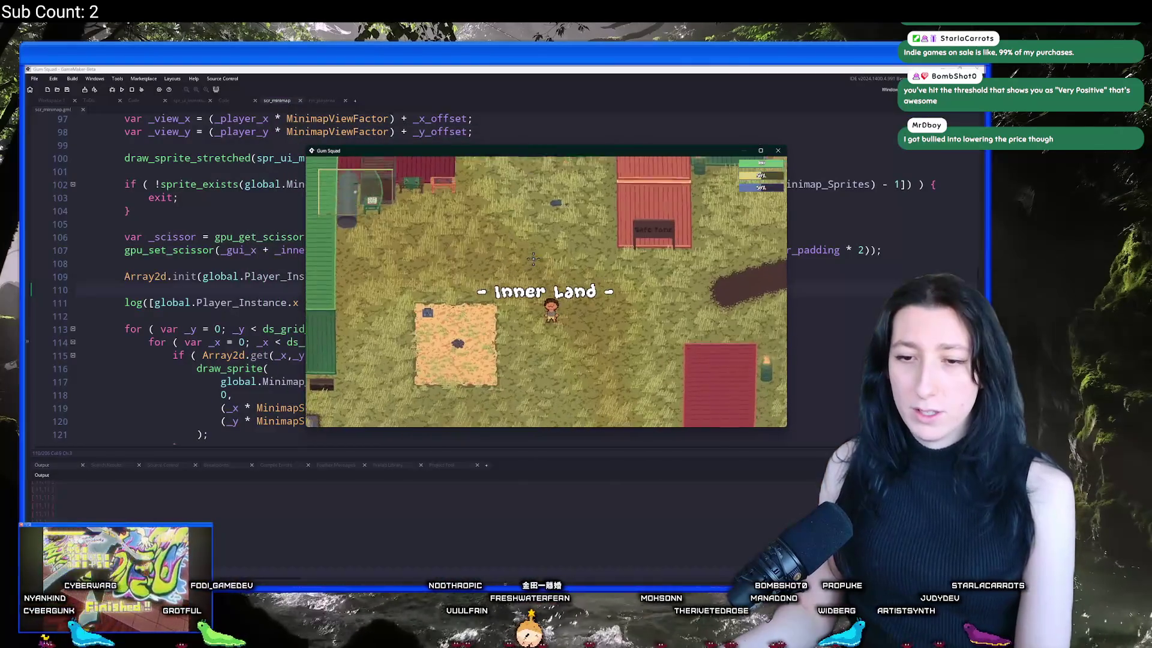
{"action": "key", "text": "s"}
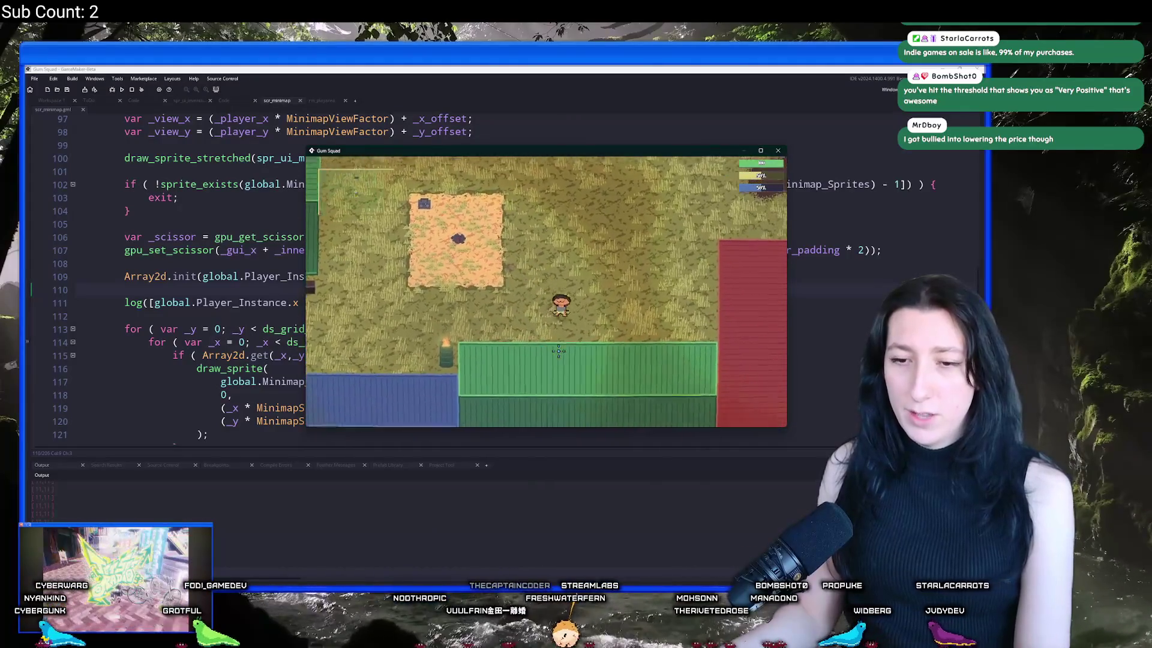
Open the full map overlay, maximize the game window, then quit the game
{"action": "key", "text": "m"}
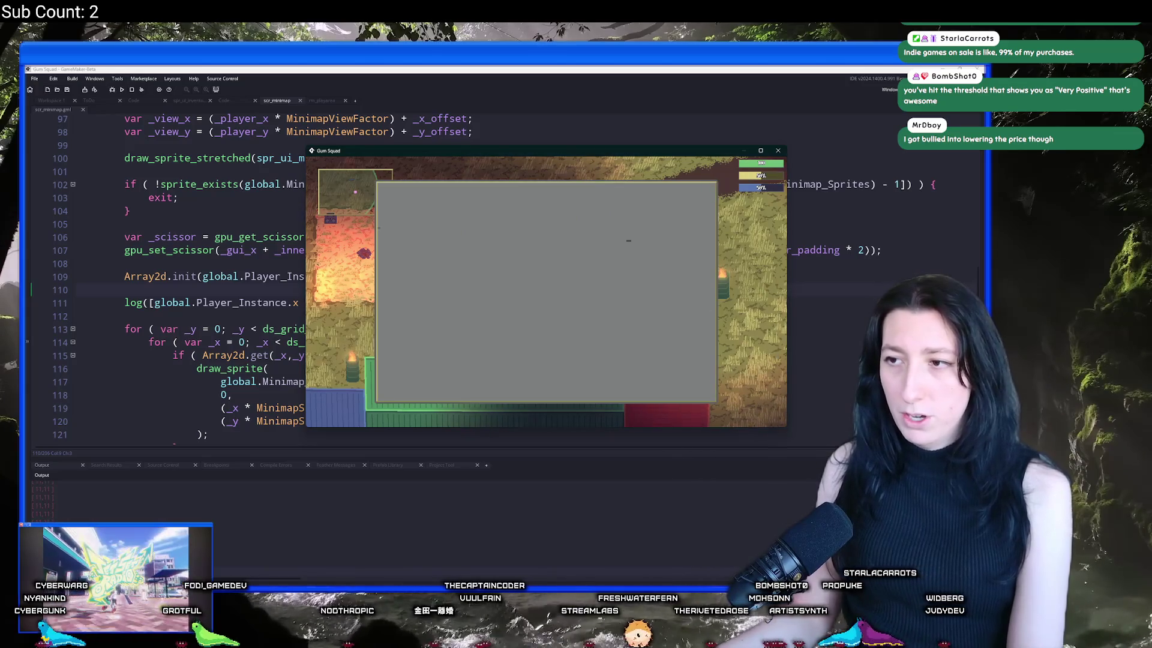
{"action": "left_click_drag", "start_coordinate": [551, 150], "coordinate": [502, 66]}
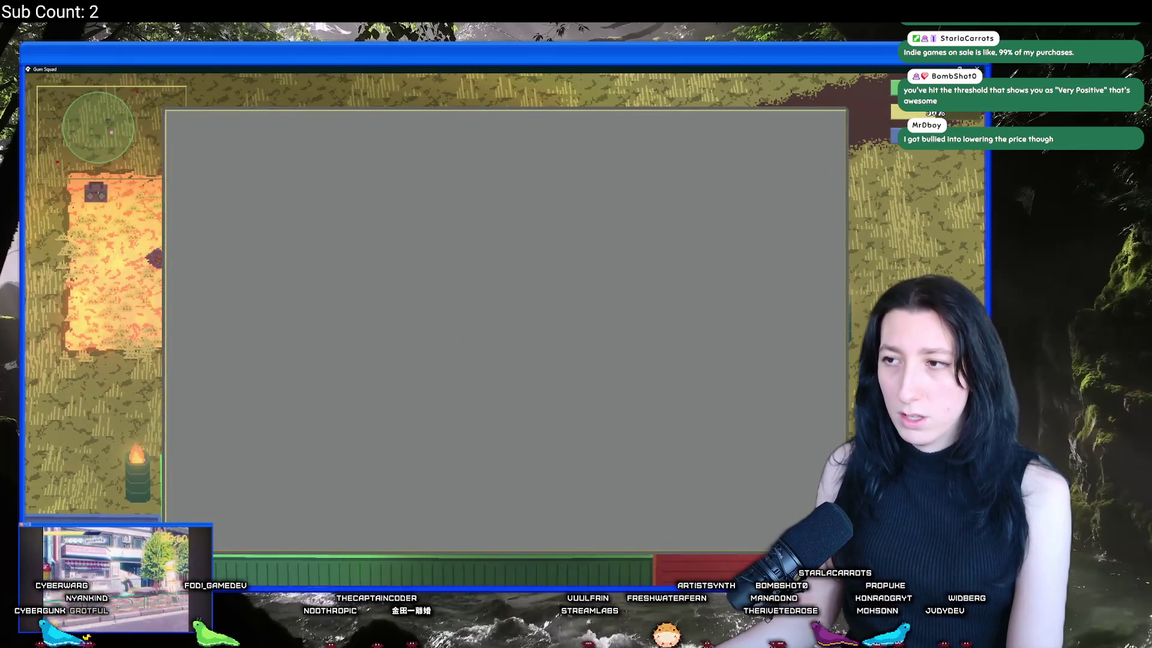
{"action": "key", "text": "Escape"}
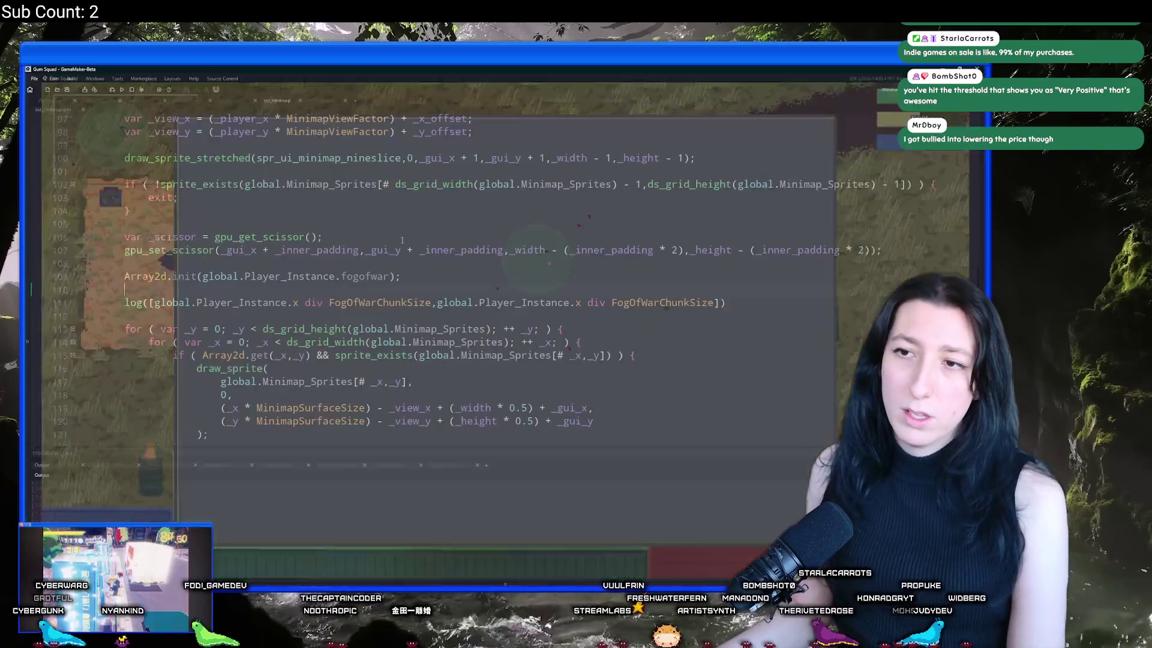
Review the minimap_draw loop around the draw_sprite call on line 116
{"action": "scroll", "coordinate": [346, 299], "scroll_direction": "down", "scroll_amount": 2}
{"action": "left_click", "coordinate": [346, 298]}
{"action": "left_click", "coordinate": [354, 307]}
{"action": "scroll", "coordinate": [601, 295], "scroll_direction": "down", "scroll_amount": 8}
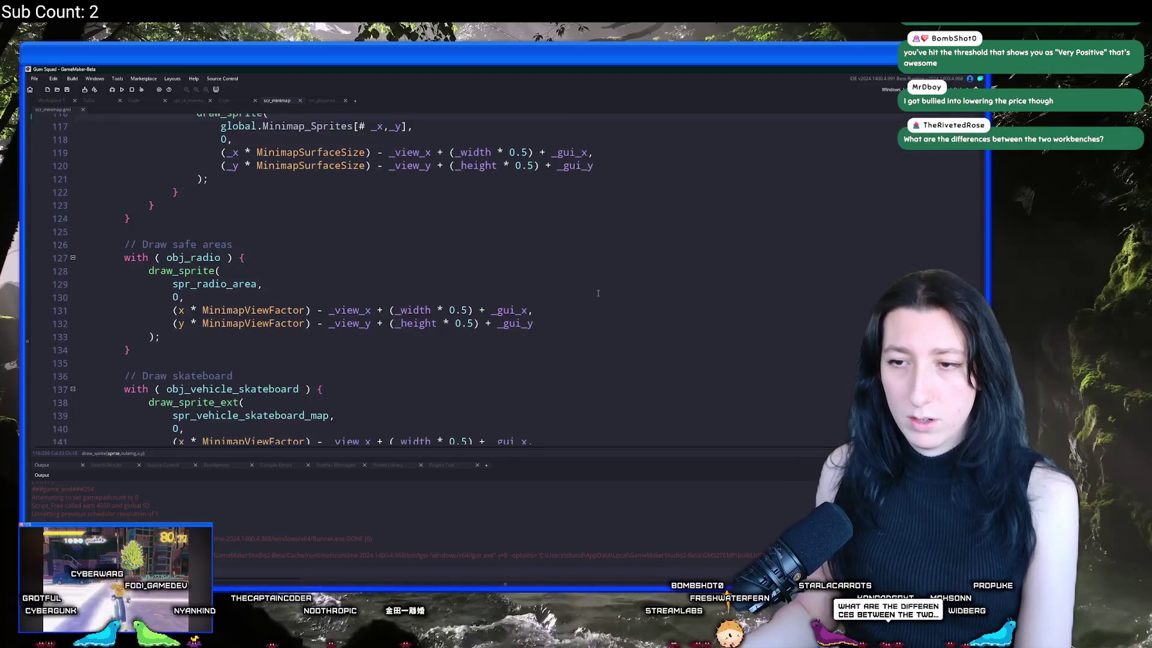
{"action": "scroll", "coordinate": [603, 304], "scroll_direction": "down", "scroll_amount": 1}
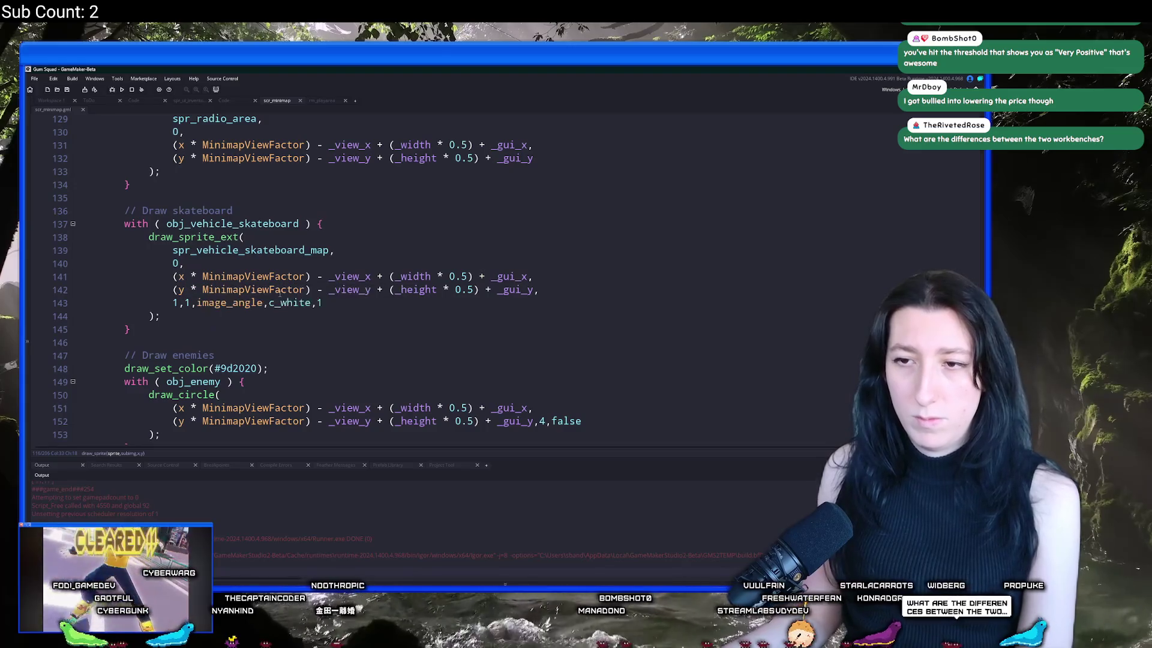
{"action": "scroll", "coordinate": [306, 272], "scroll_direction": "up", "scroll_amount": 2}
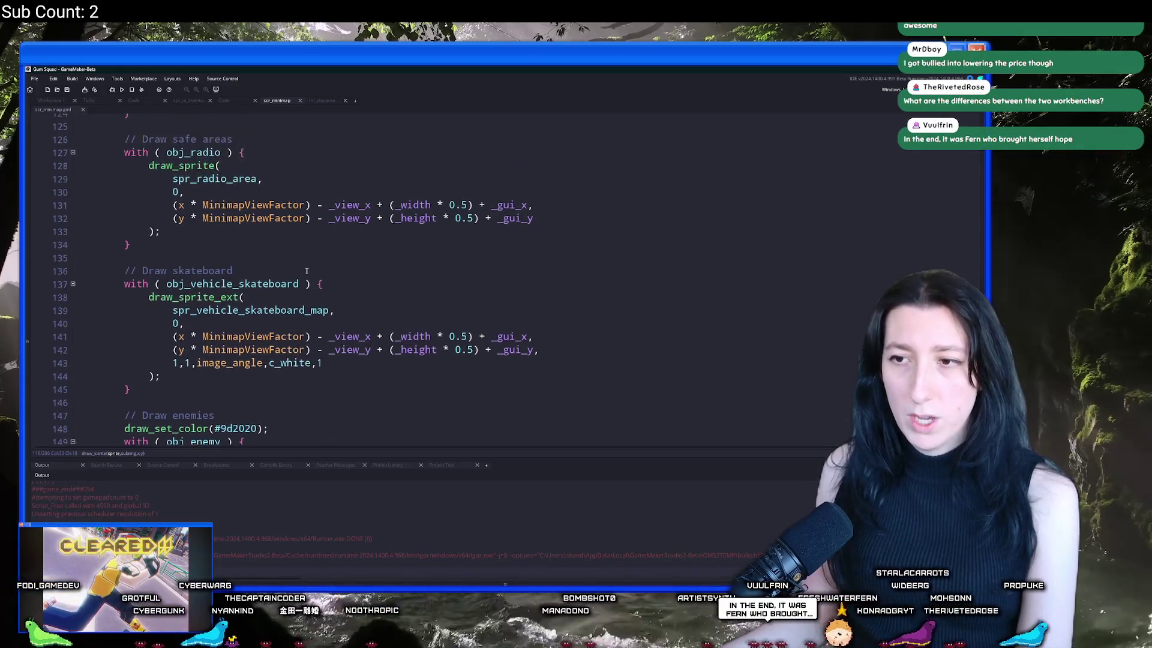
{"action": "scroll", "coordinate": [306, 271], "scroll_direction": "up", "scroll_amount": 3}
Launch Calculator from Start search and compute 1 ÷ 8 = 0.125
{"action": "key", "text": "super"}
{"action": "type", "text": "ca"}
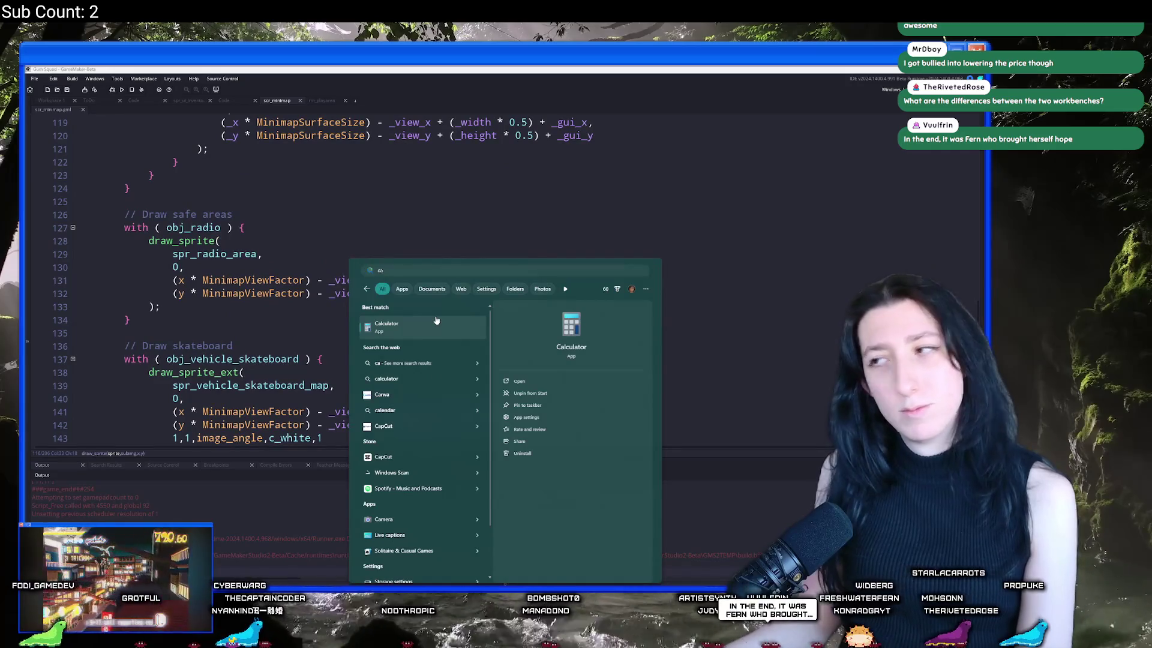
{"action": "left_click", "coordinate": [436, 321]}
{"action": "type", "text": "/8"}
{"action": "key", "text": "Return"}
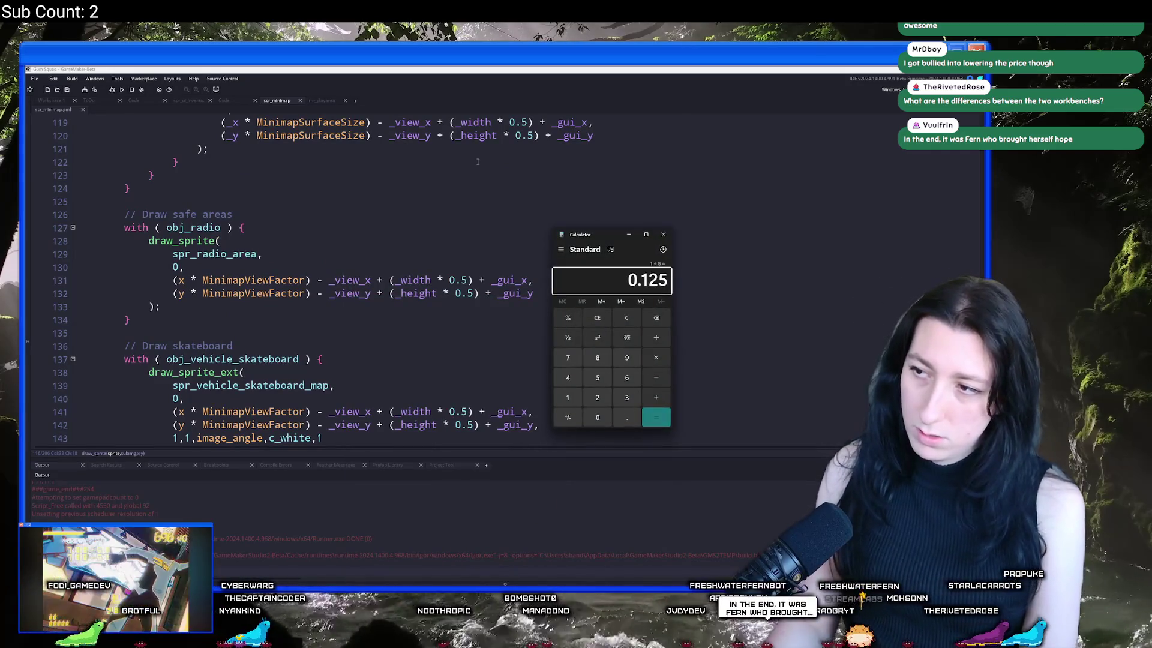
{"action": "scroll", "coordinate": [450, 215], "scroll_direction": "up", "scroll_amount": 5}
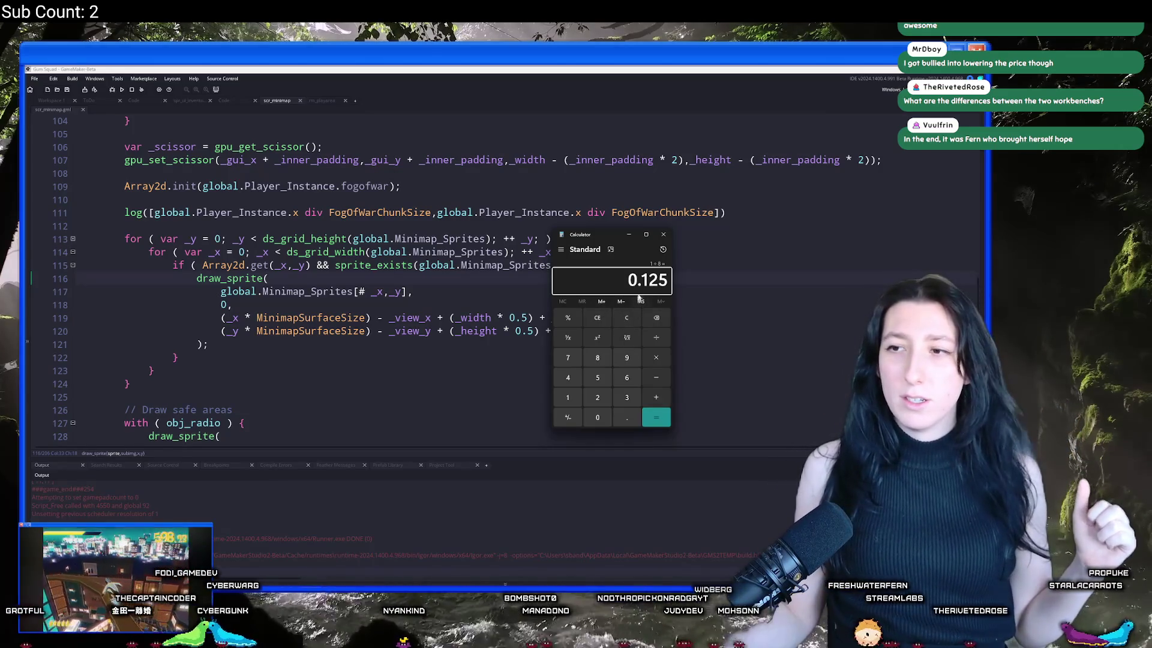
Close Calculator and bring up the obj_player Step event code
{"action": "left_click", "coordinate": [663, 235]}
{"action": "key", "text": "ctrl+Tab"}
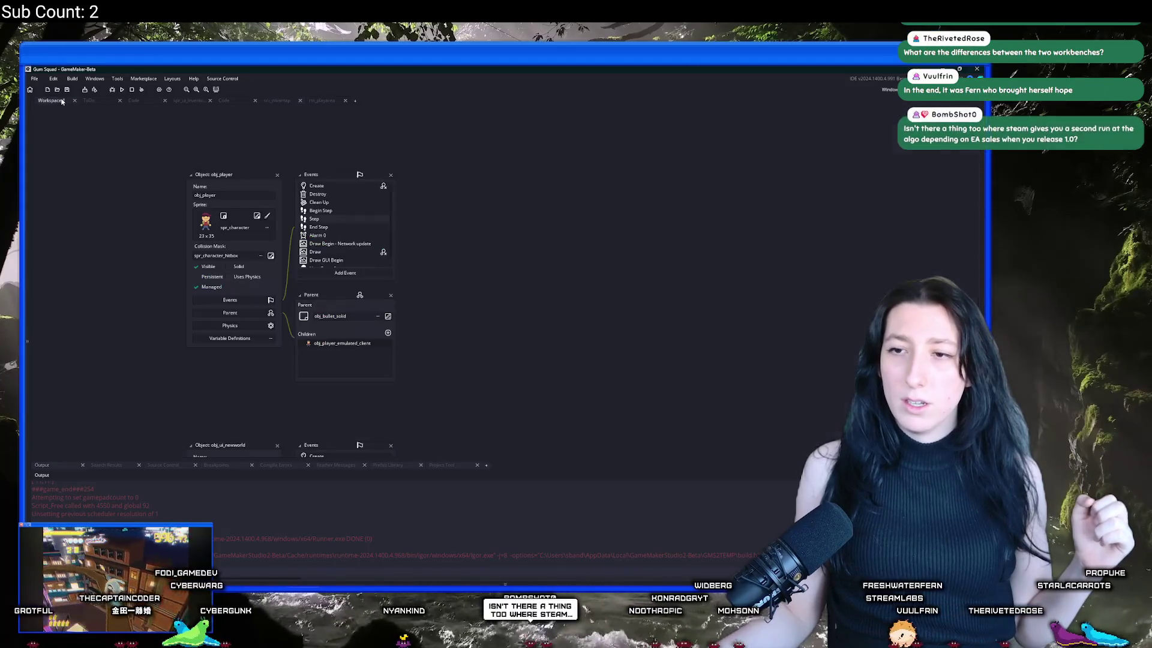
{"action": "double_click", "coordinate": [311, 218]}
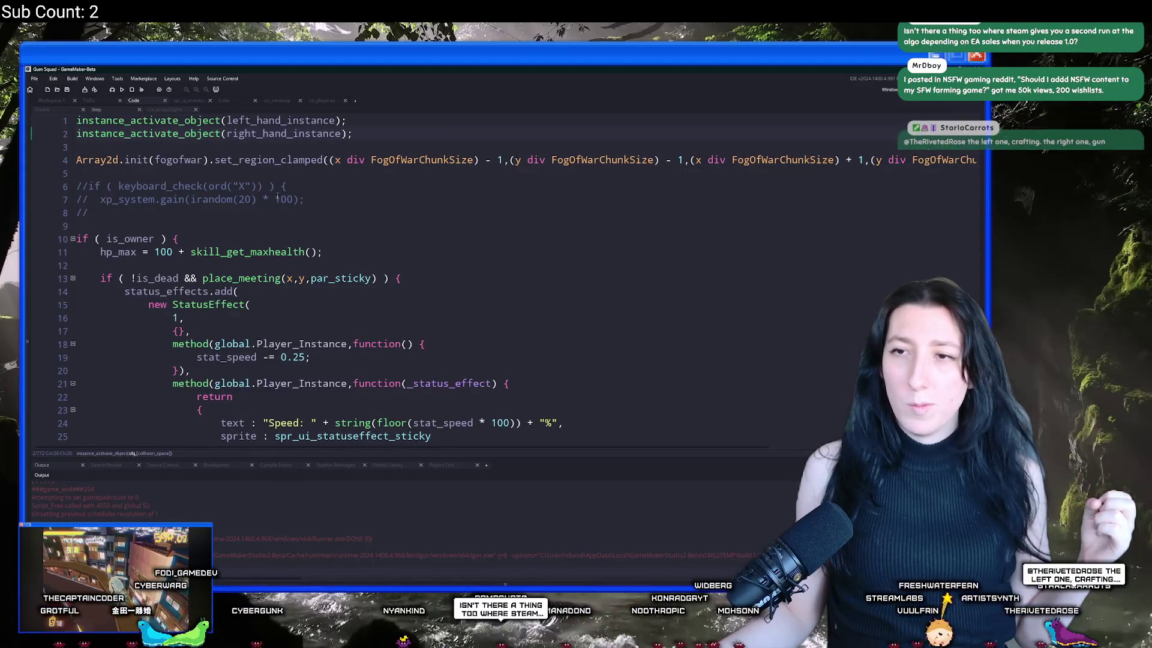
{"action": "type", "text": "0.125"}
{"action": "key", "text": "ctrl+z"}
Replace the first argument's div FogOfWarChunkSize with * MinimapViewFactor on line 4
{"action": "left_click", "coordinate": [388, 160]}
{"action": "double_click", "coordinate": [388, 160]}
{"action": "left_click", "coordinate": [347, 159], "text": "shift"}
{"action": "type", "text": "0.125"}
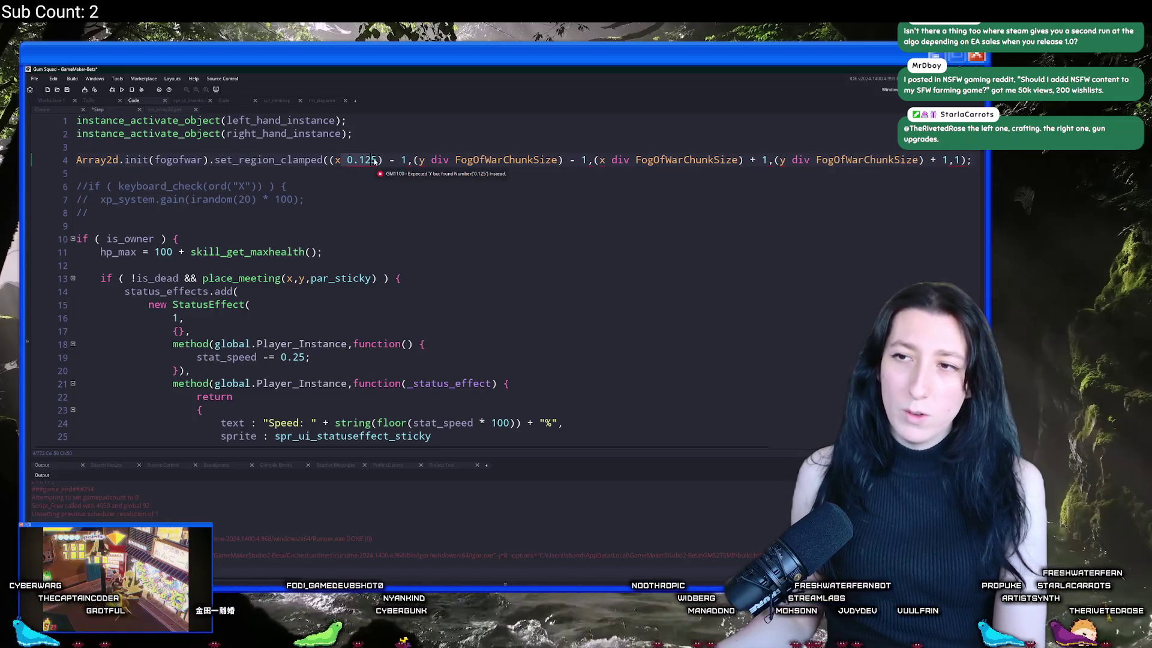
{"action": "key", "text": "BackSpace"}
{"action": "key", "text": "BackSpace"}
{"action": "key", "text": "BackSpace"}
{"action": "type", "text": "* Mini"}
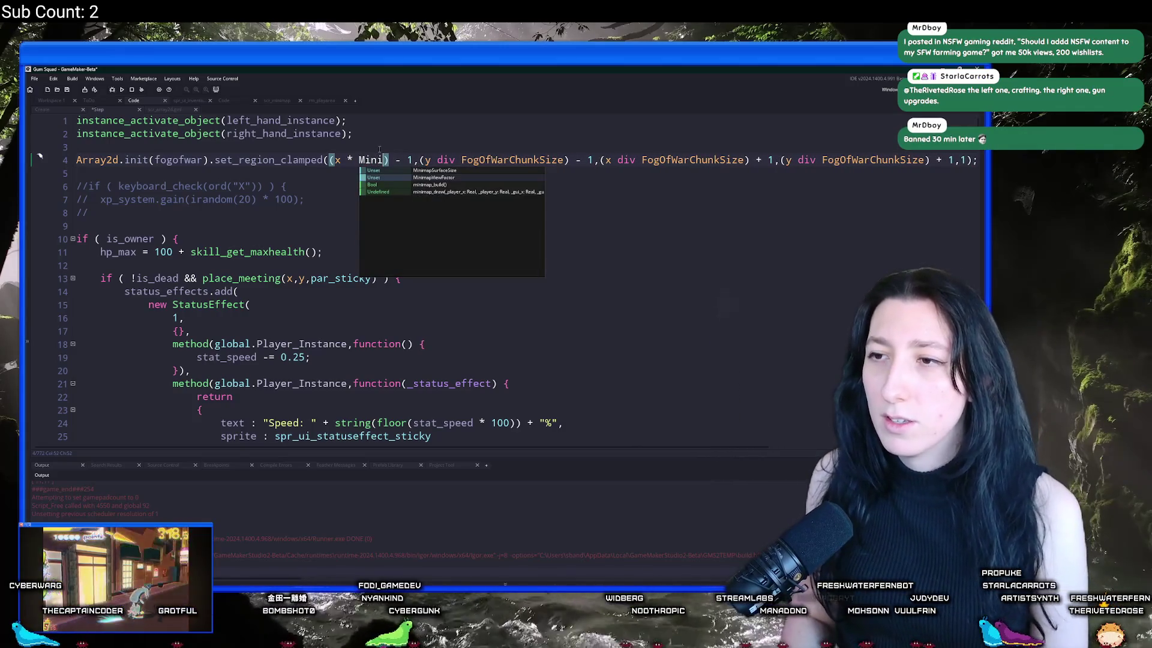
{"action": "key", "text": "Return"}
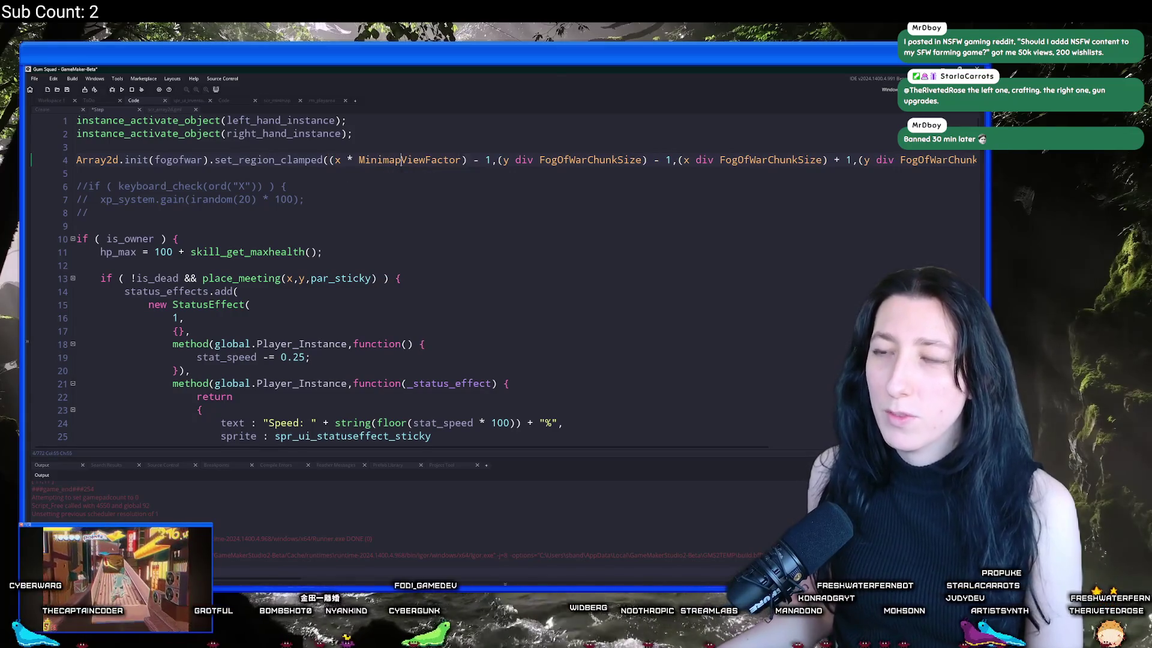
{"action": "left_click", "coordinate": [337, 161]}
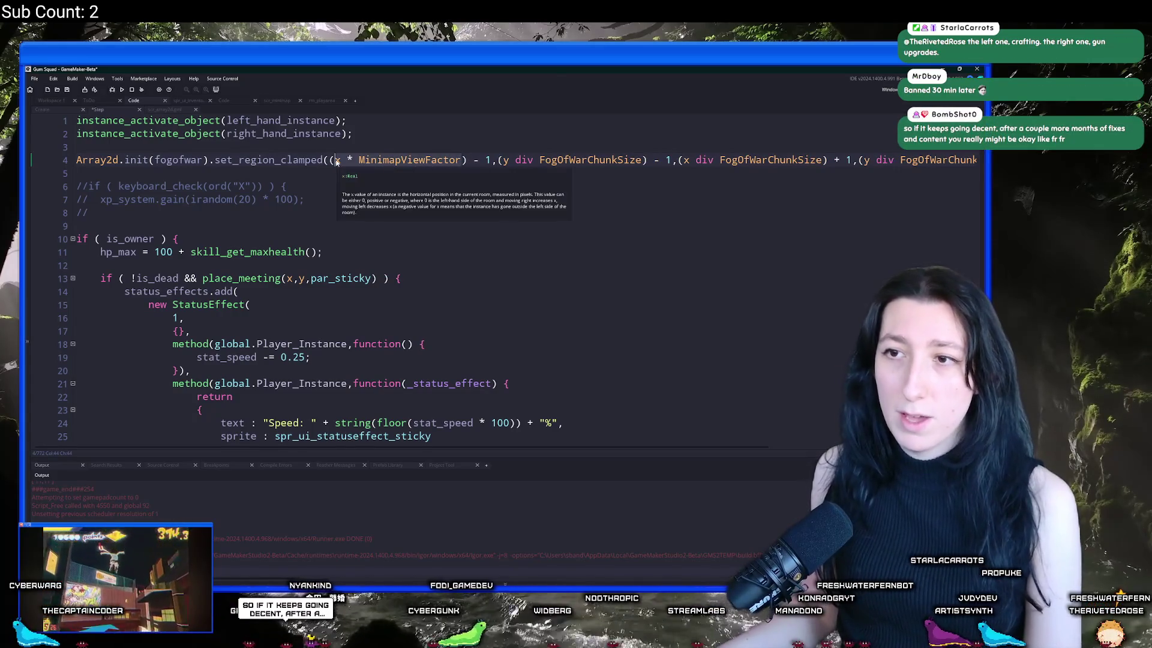
Swap the remaining div FogOfWarChunkSize divisors for * MinimapViewFactor in the other arguments
{"action": "left_click", "coordinate": [509, 161]}
{"action": "key", "text": "ctrl+shift+Right"}
{"action": "key", "text": "ctrl+shift+Right"}
{"action": "type", "text": "* MinimapViewFactor"}
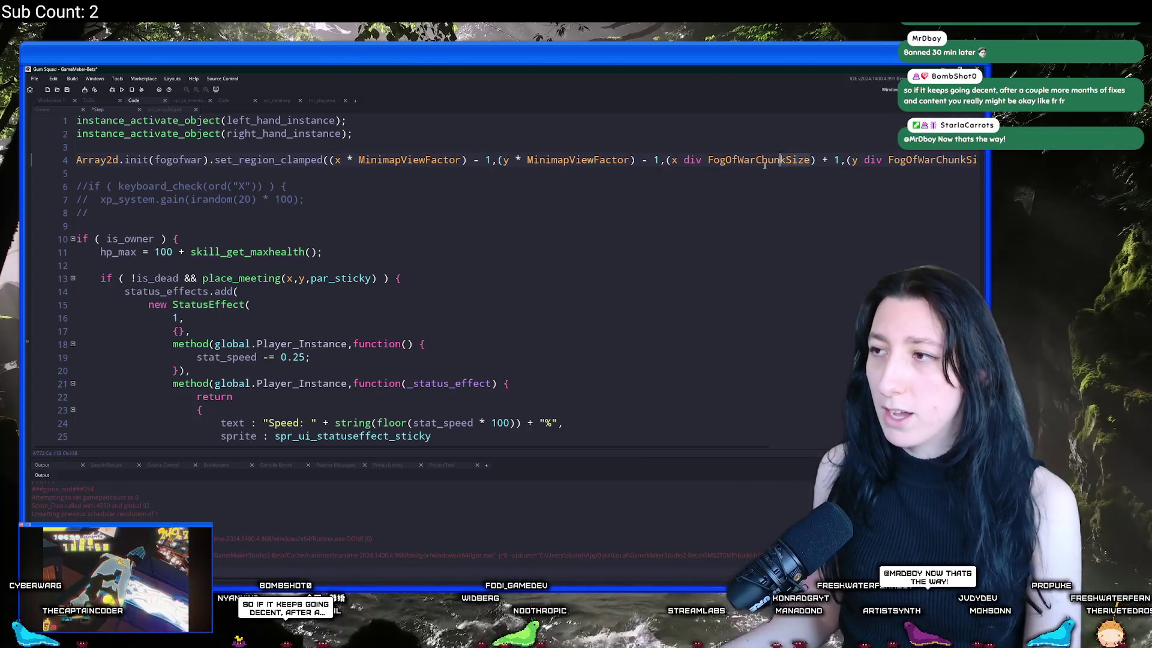
{"action": "left_click", "coordinate": [677, 161]}
{"action": "mouse_move", "coordinate": [557, 161]}
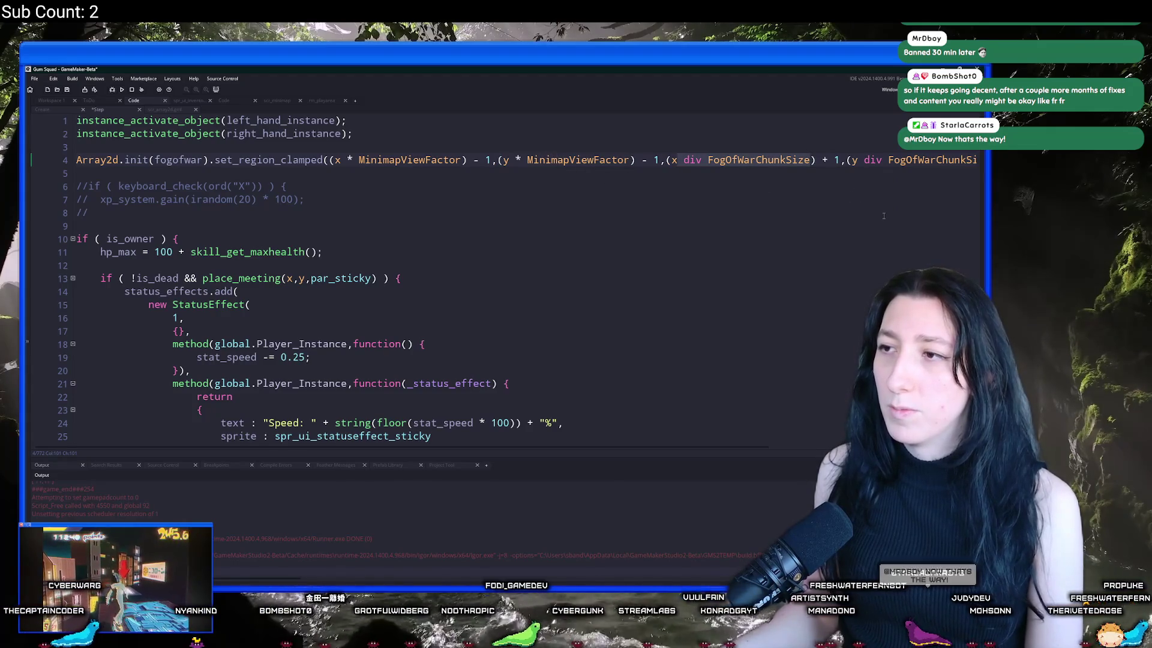
{"action": "type", "text": "* MinimapViewFactor"}
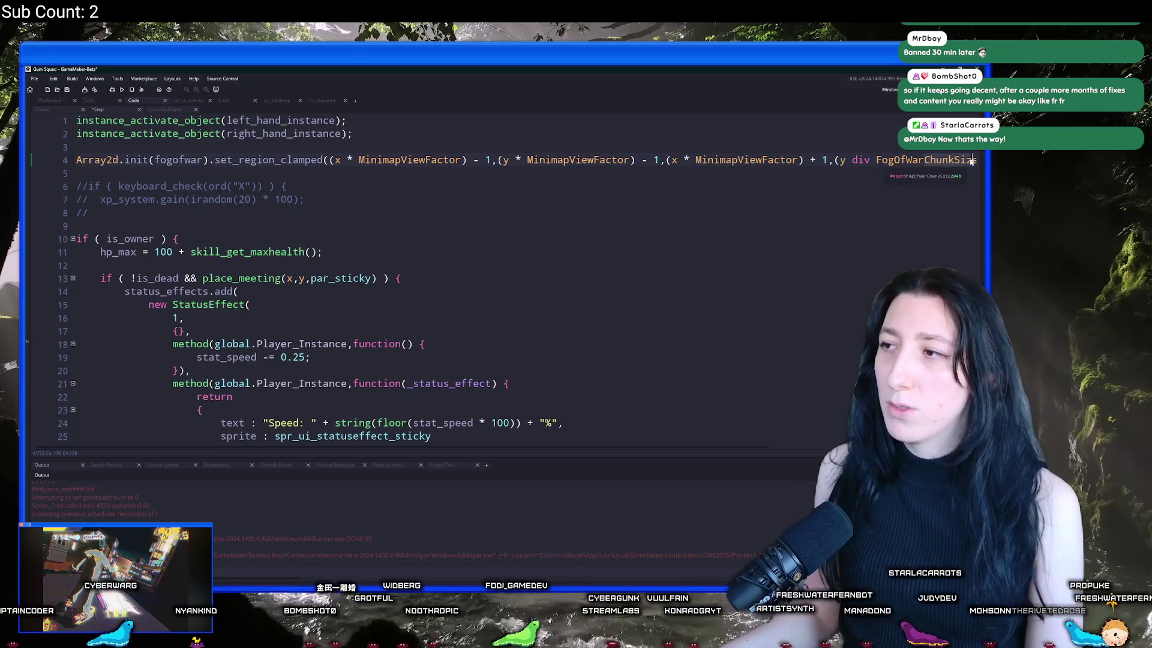
{"action": "key", "text": "ctrl+shift+Left"}
{"action": "key", "text": "ctrl+shift+Left"}
{"action": "type", "text": "* MinimapViewFactor"}
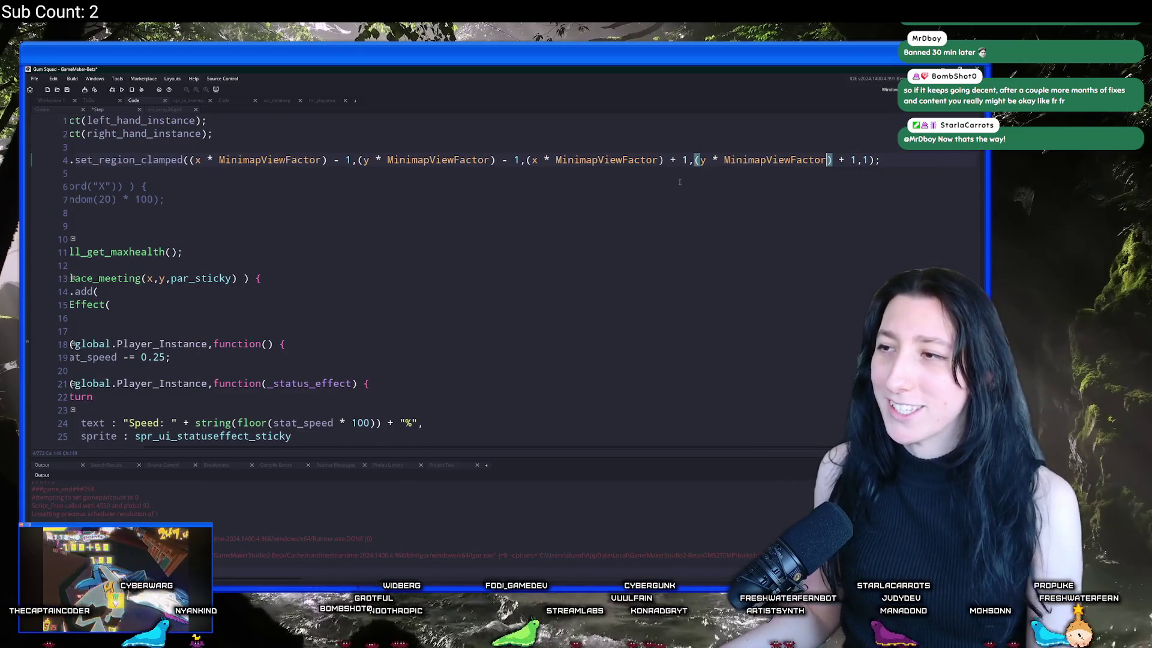
{"action": "left_click", "coordinate": [644, 173]}
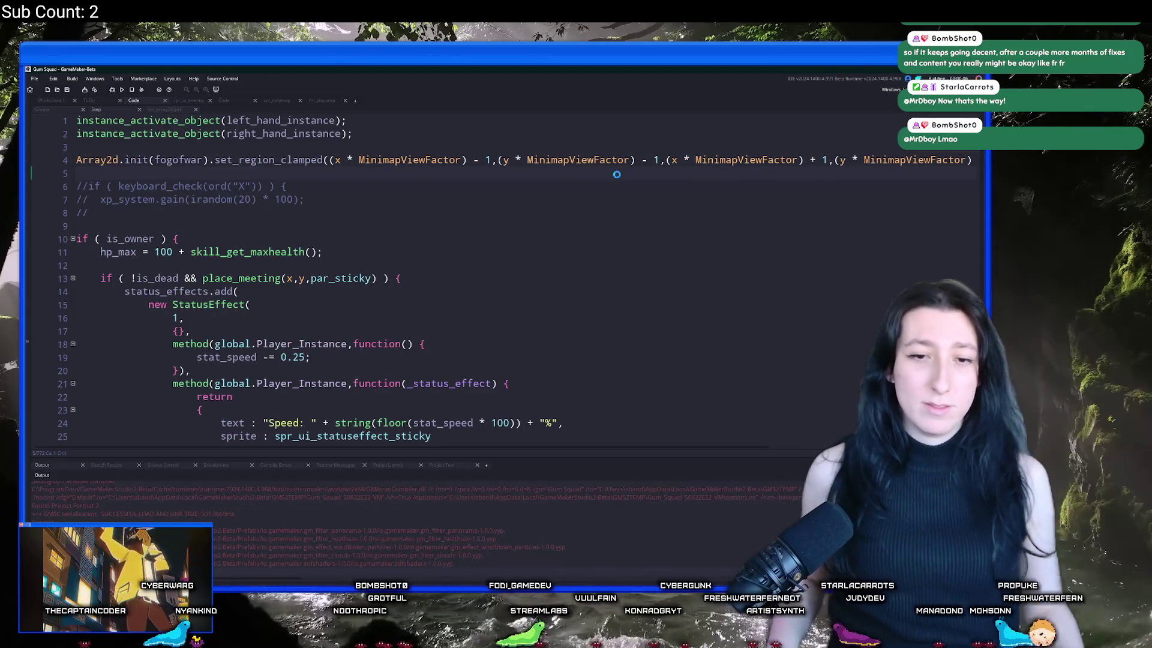
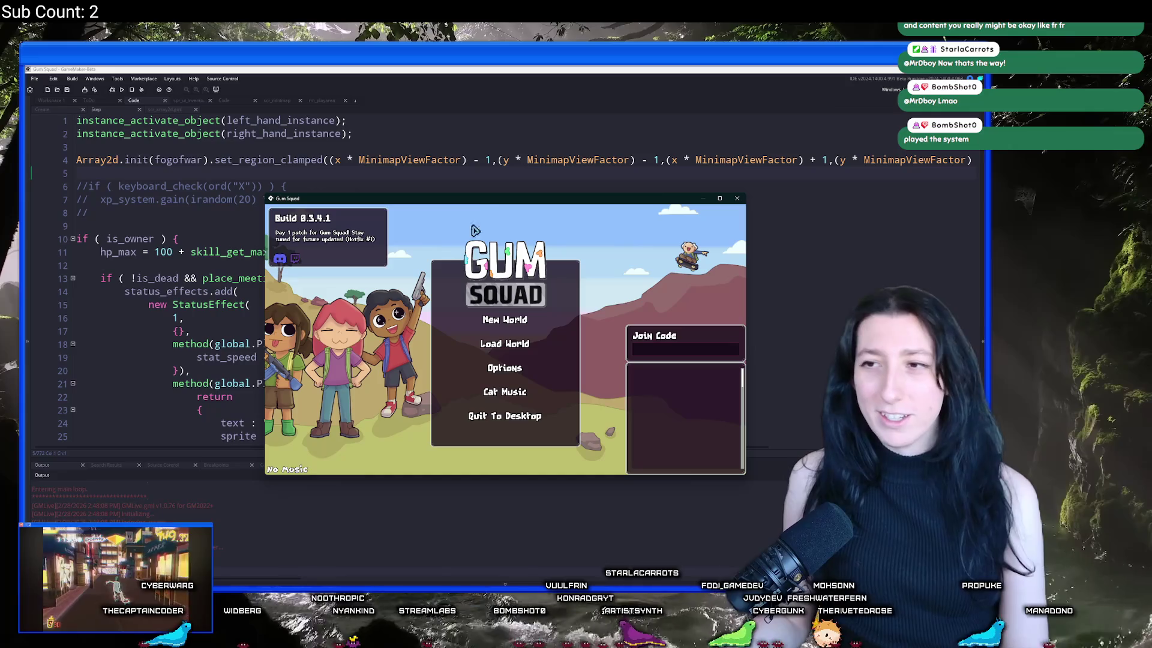
Maximize the Gum Squad window and host a new world through Create Lobby
{"action": "key", "text": "super+Up"}
{"action": "left_click", "coordinate": [492, 290]}
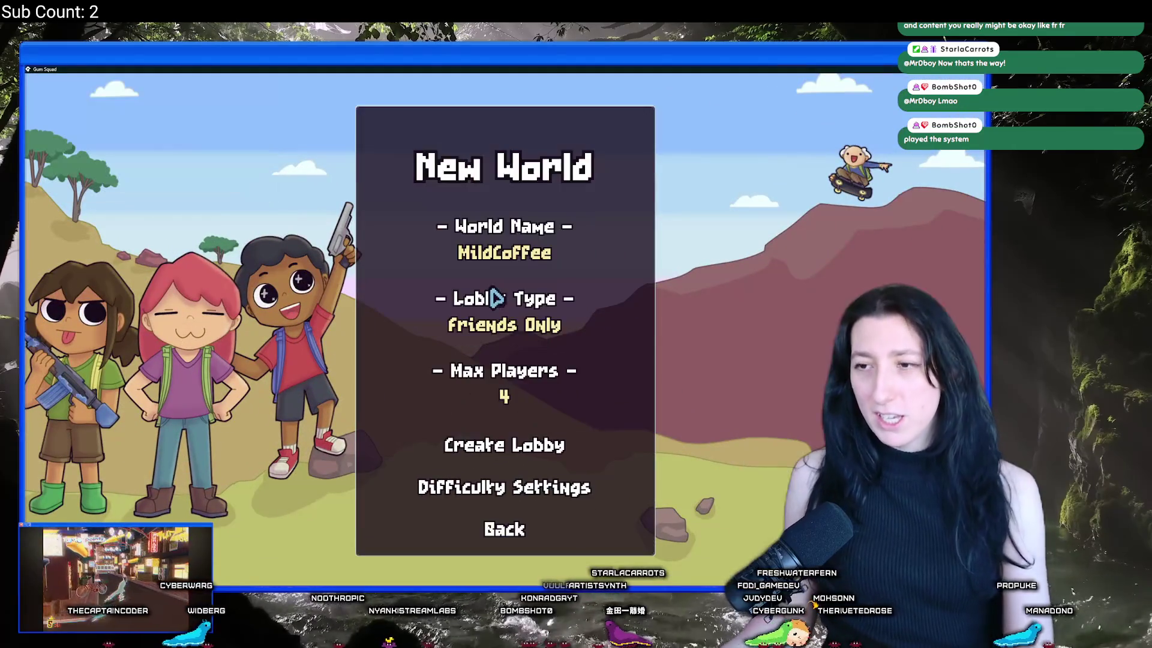
{"action": "left_click", "coordinate": [505, 444]}
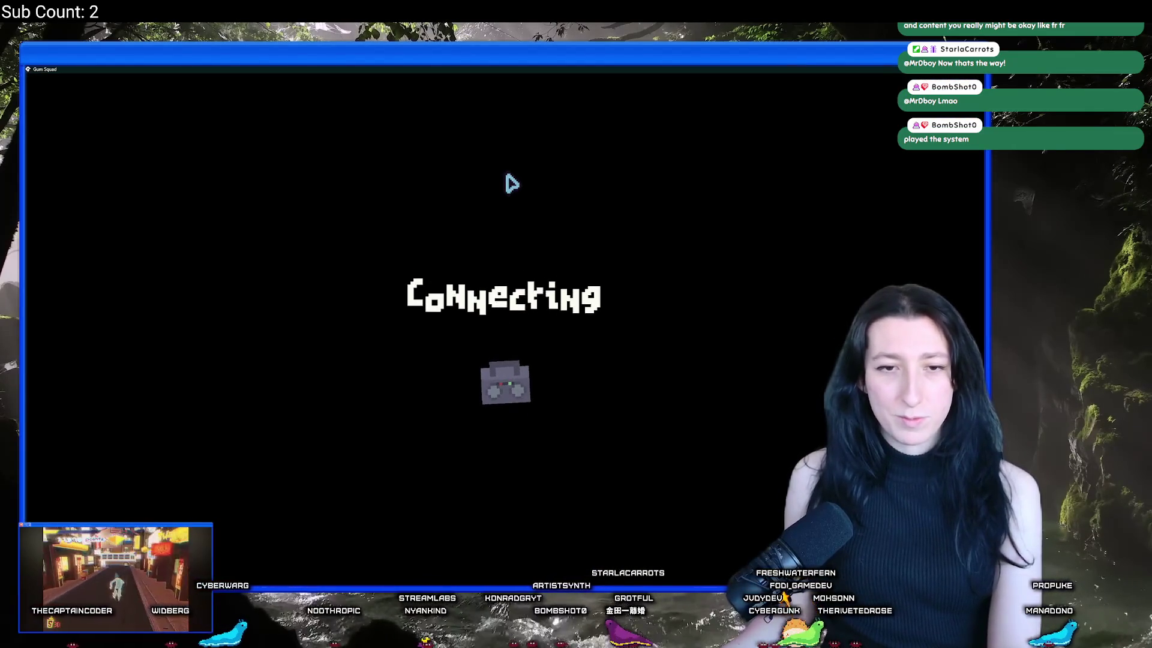
Walk right, check the inventory and the fogged world map, then quit the test game
{"action": "key", "text": "d"}
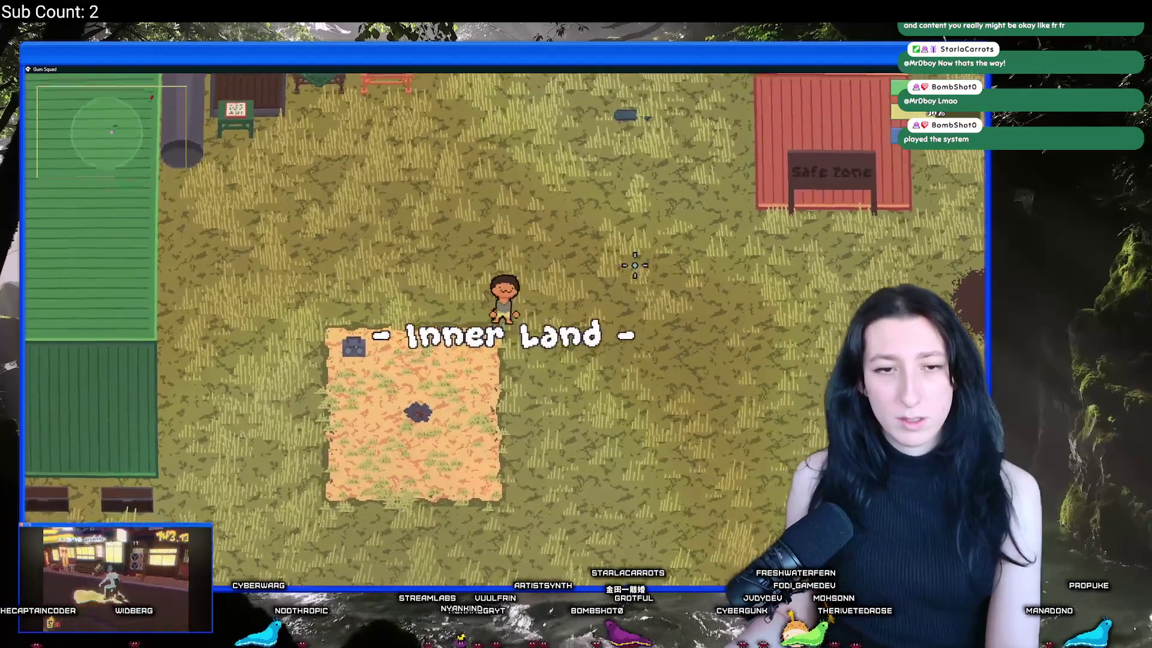
{"action": "key", "text": "i"}
{"action": "key", "text": "i"}
{"action": "key", "text": "m"}
{"action": "mouse_move", "coordinate": [410, 281]}
{"action": "left_mouse_down"}
{"action": "mouse_move", "coordinate": [398, 308]}
{"action": "mouse_move", "coordinate": [622, 340]}
{"action": "mouse_move", "coordinate": [154, 95]}
{"action": "mouse_move", "coordinate": [474, 502]}
{"action": "mouse_move", "coordinate": [347, 268]}
{"action": "left_mouse_up"}
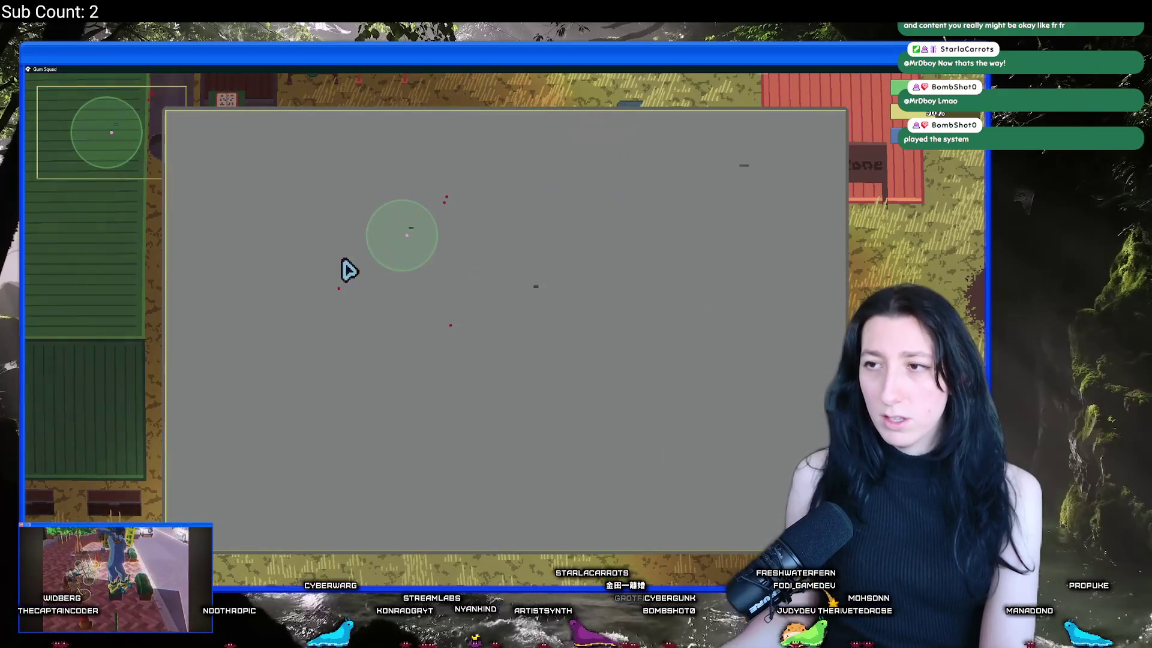
{"action": "key", "text": "Escape"}
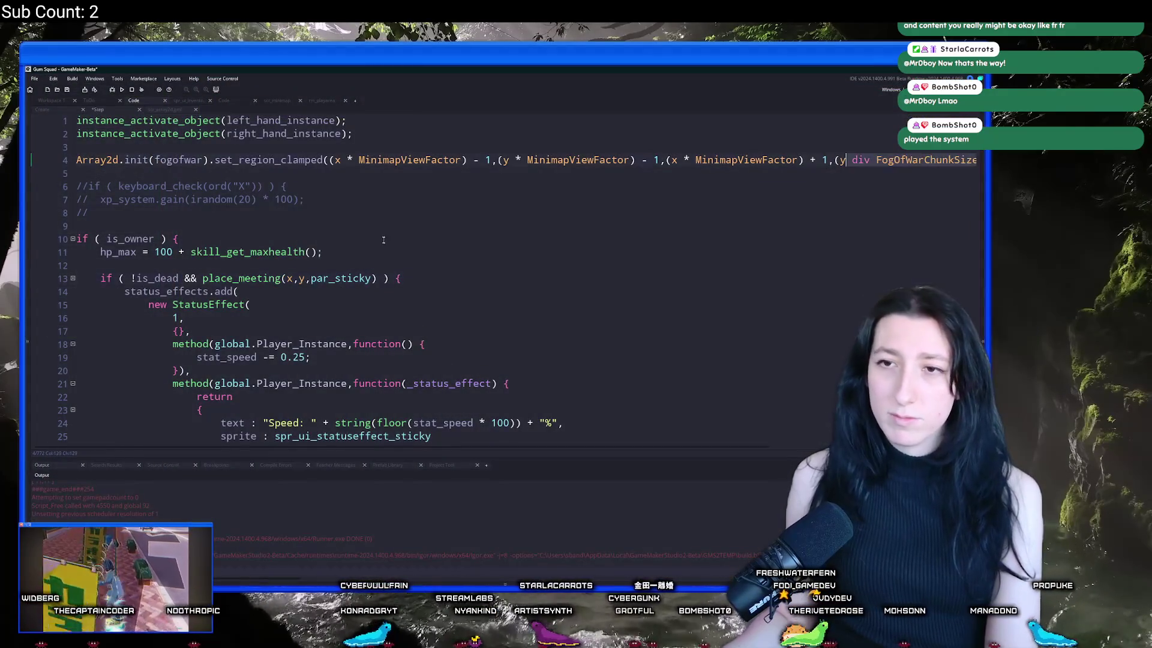
Undo the line 4 edit and look up the set_region_clamped definition
{"action": "key", "text": "ctrl+z"}
{"action": "key", "text": "ctrl+z"}
{"action": "key", "text": "ctrl+z"}
{"action": "key", "text": "ctrl+z"}
{"action": "left_click", "coordinate": [369, 187]}
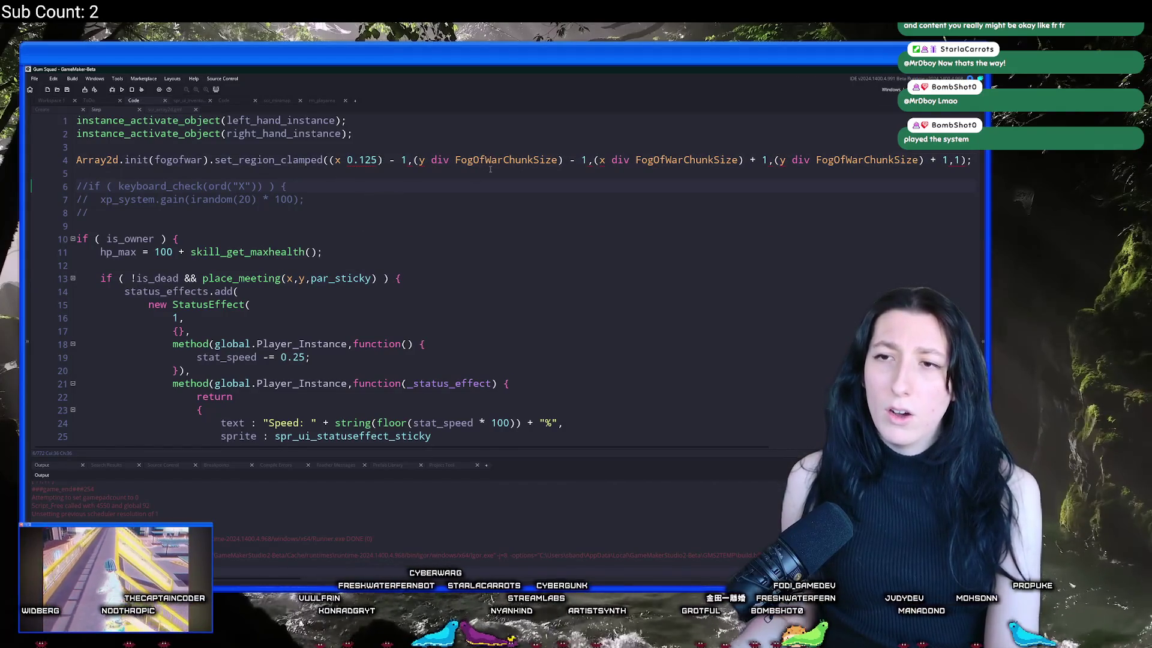
{"action": "left_click", "coordinate": [205, 159]}
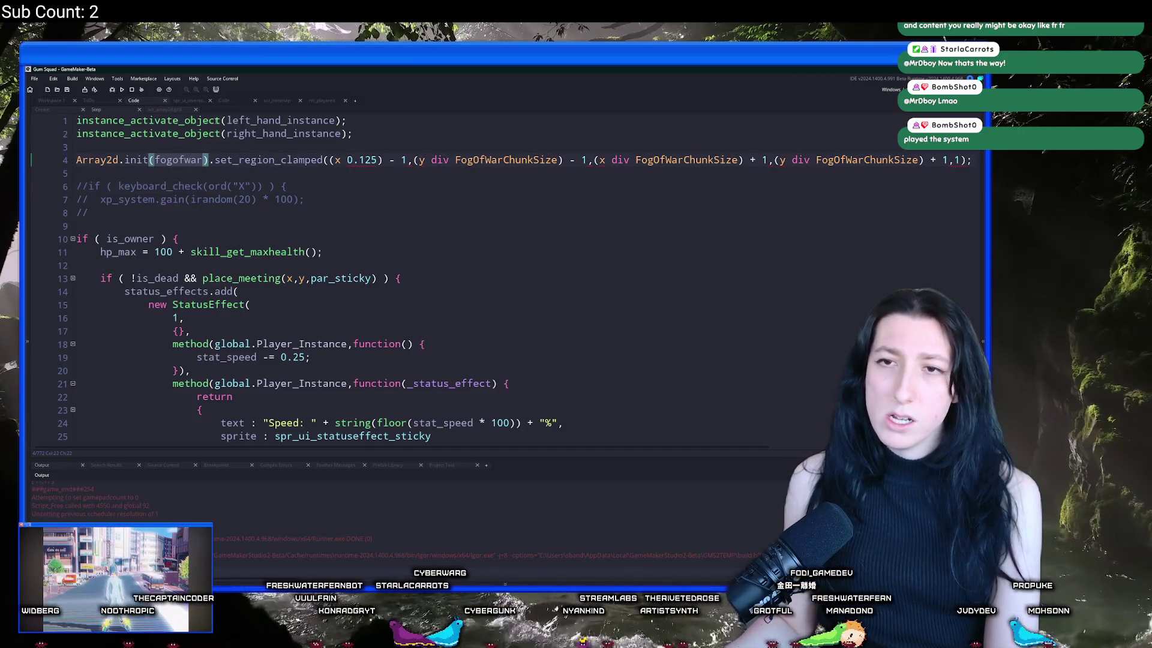
{"action": "key", "text": "F12"}
{"action": "key", "text": "alt+Left"}
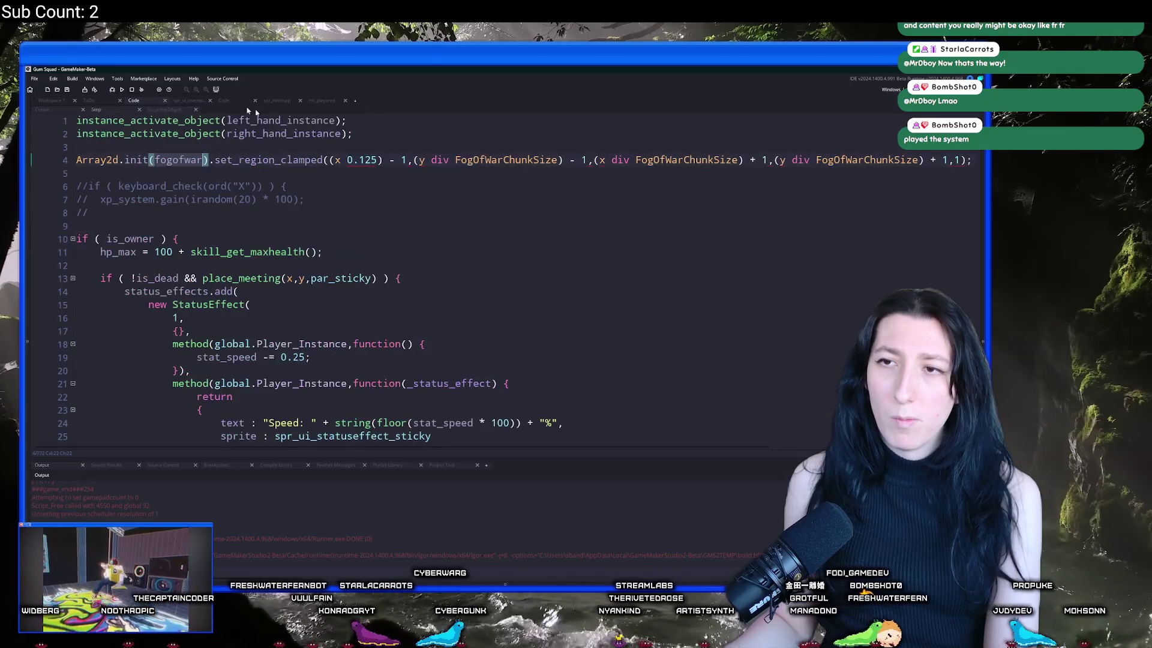
Check scr_minimap, then reopen obj_player's Step code and restore div FogOfWarChunkSize on line 4
{"action": "left_click", "coordinate": [282, 100]}
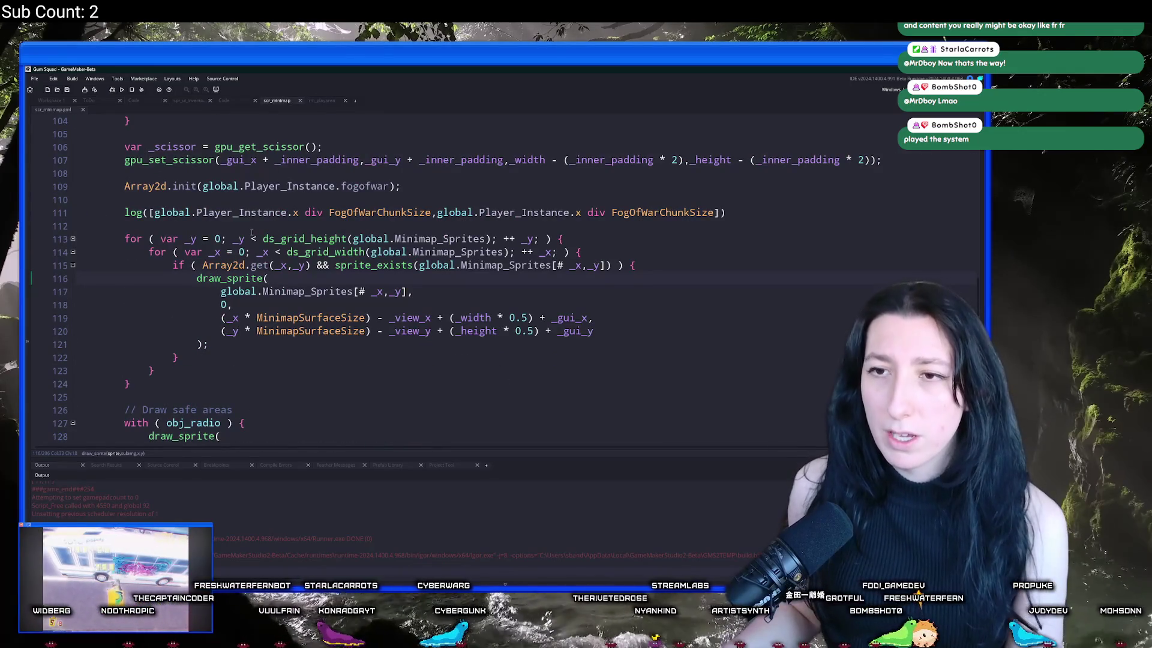
{"action": "left_click", "coordinate": [67, 102]}
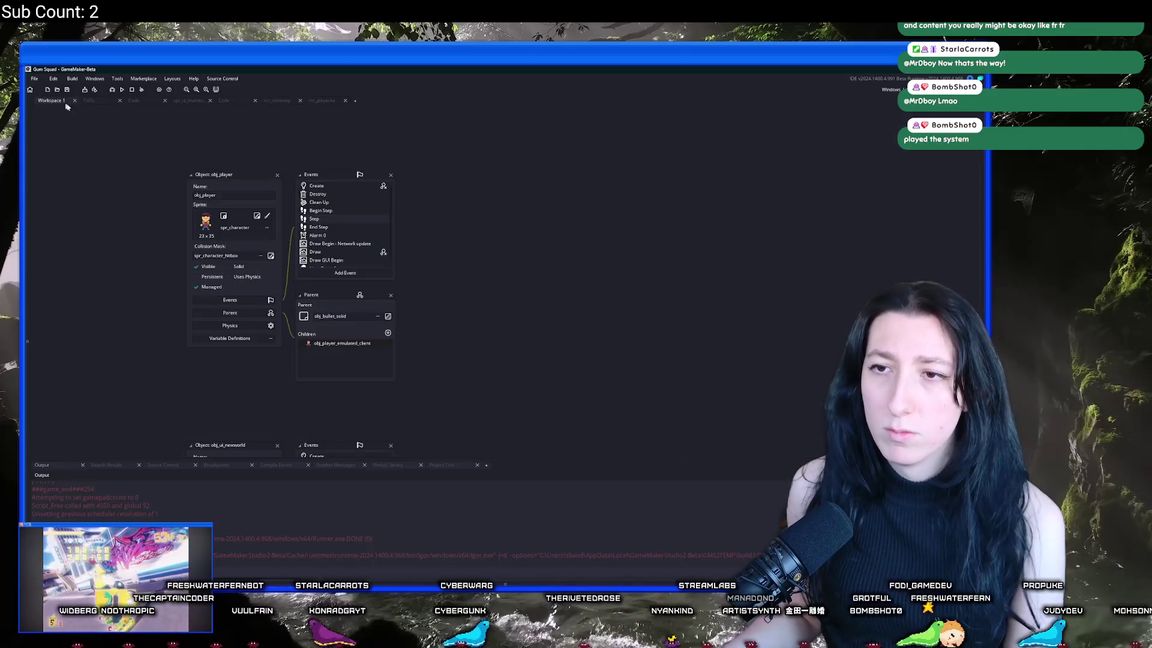
{"action": "double_click", "coordinate": [326, 219]}
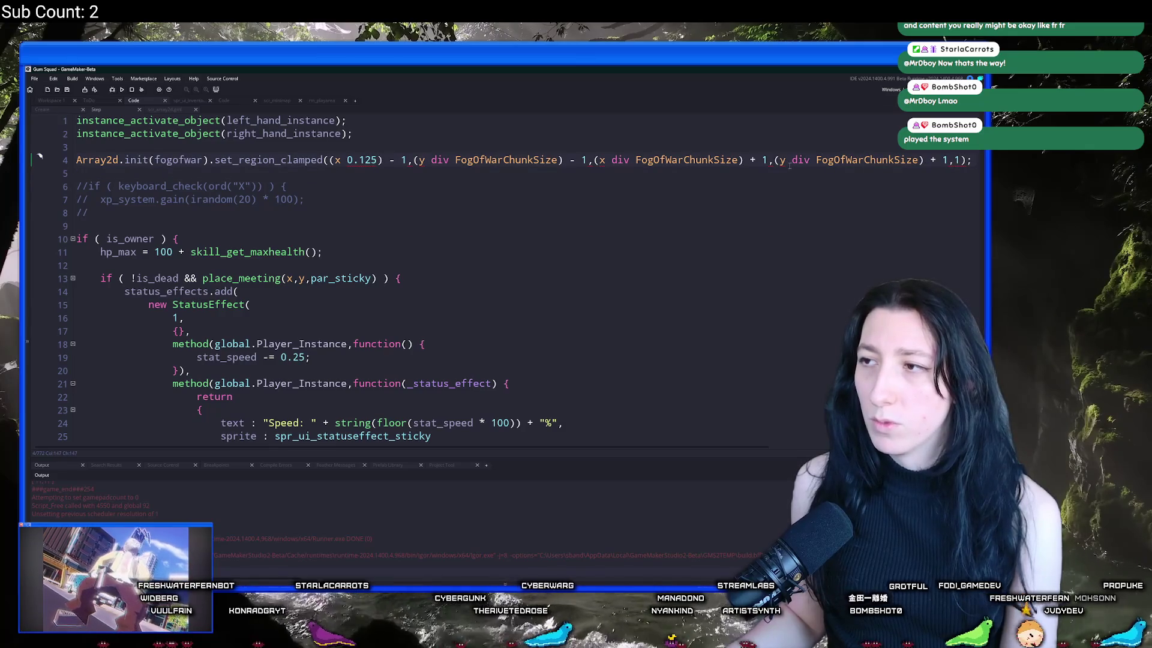
{"action": "key", "text": "ctrl+z"}
Copy line 4's region bounds into a new log([...]); line below it and run the game
{"action": "left_click", "coordinate": [424, 171]}
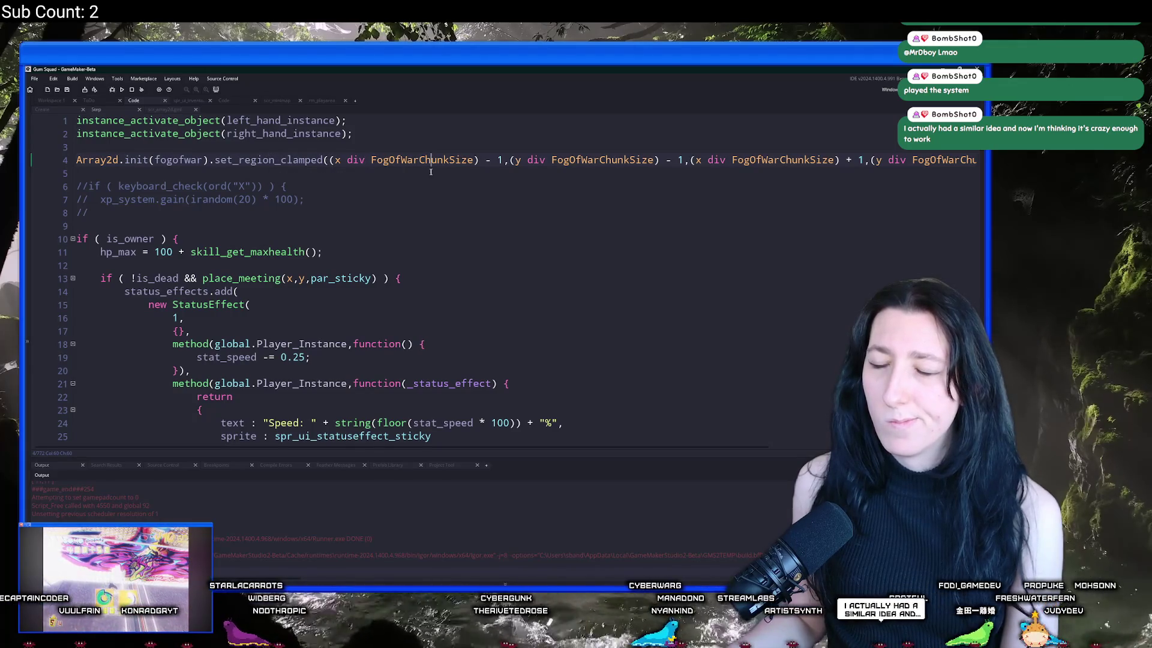
{"action": "left_click_drag", "start_coordinate": [412, 168], "coordinate": [978, 161]}
{"action": "left_click", "coordinate": [909, 161]}
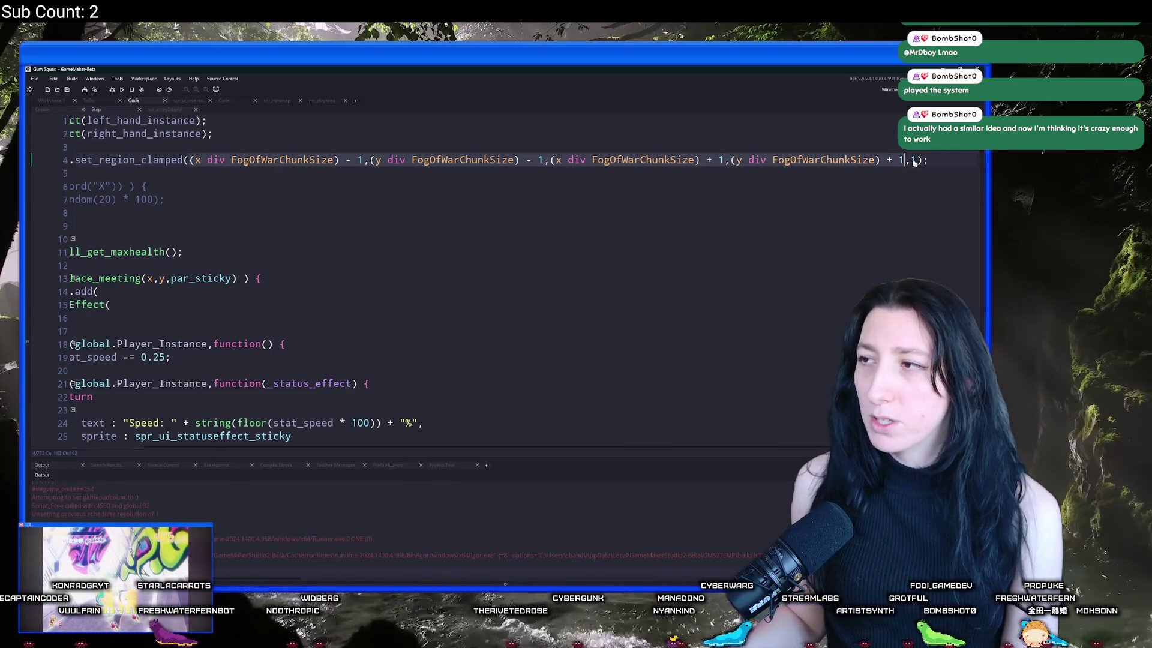
{"action": "key", "text": "ctrl+c"}
{"action": "key", "text": "End"}
{"action": "key", "text": "Return"}
{"action": "type", "text": "log(["}
{"action": "key", "text": "ctrl+v"}
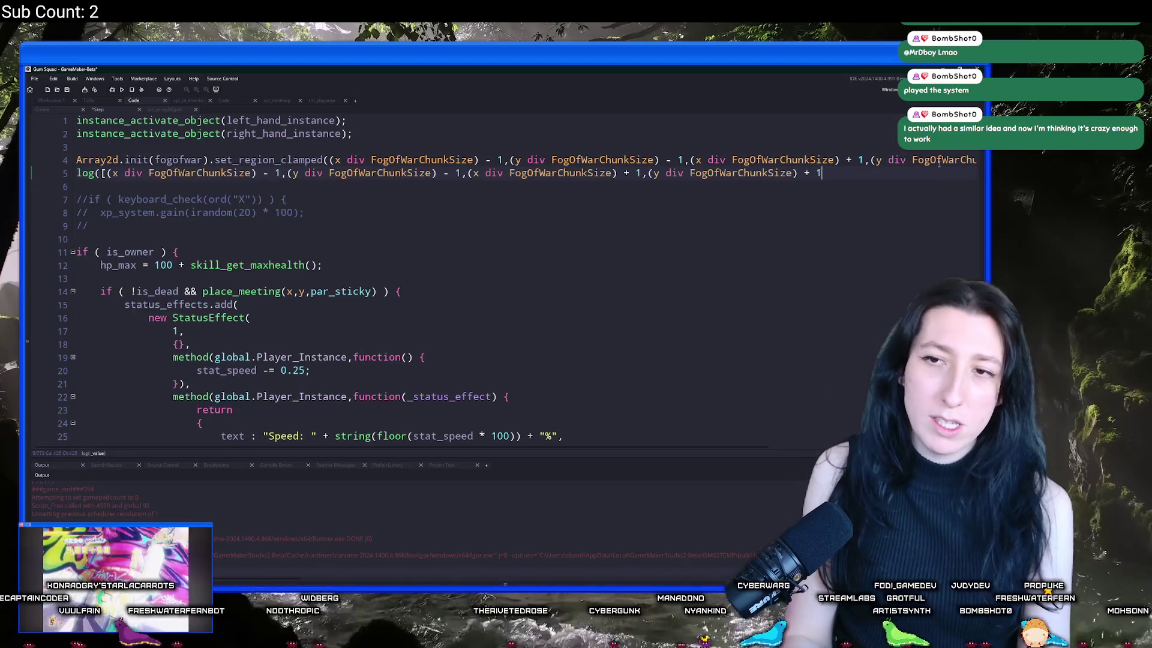
{"action": "type", "text": "]);"}
{"action": "key", "text": "F5"}
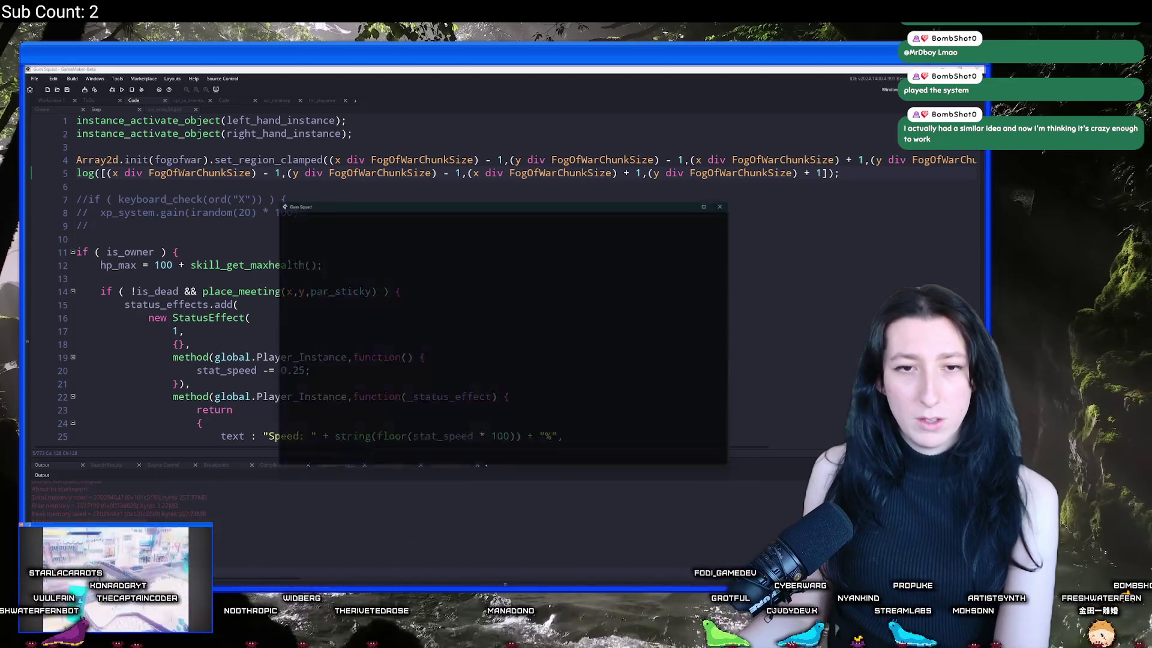
Host a new world, check the fogged map, walk up, then close the game window
{"action": "left_click", "coordinate": [492, 327]}
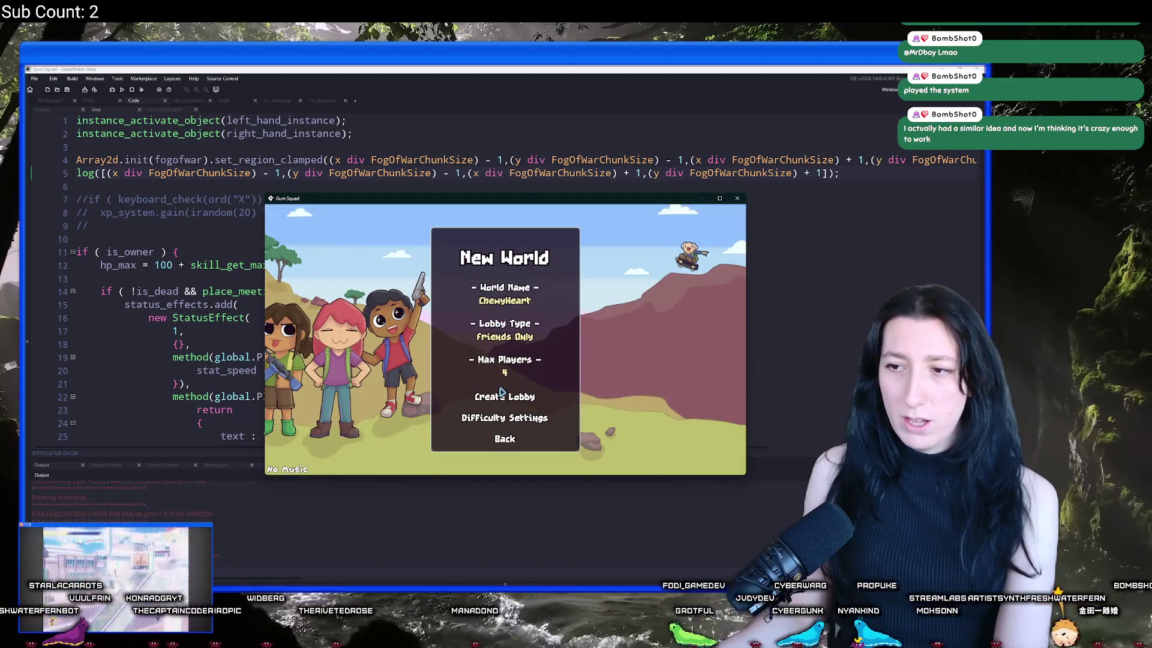
{"action": "left_click", "coordinate": [496, 388]}
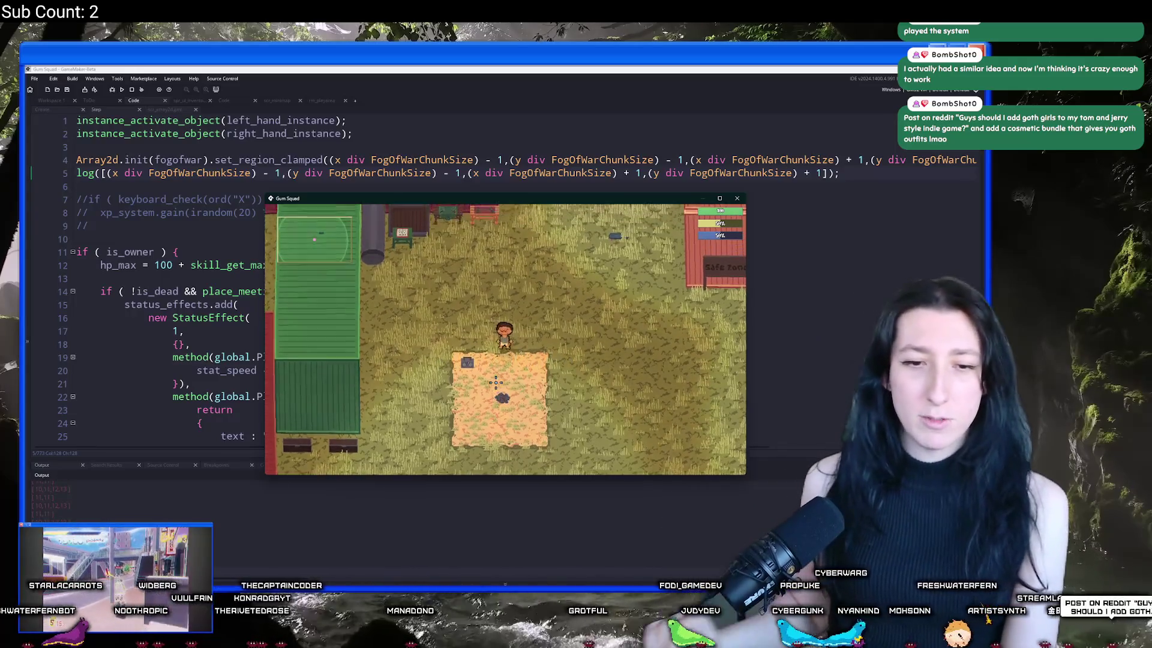
{"action": "key", "text": "m"}
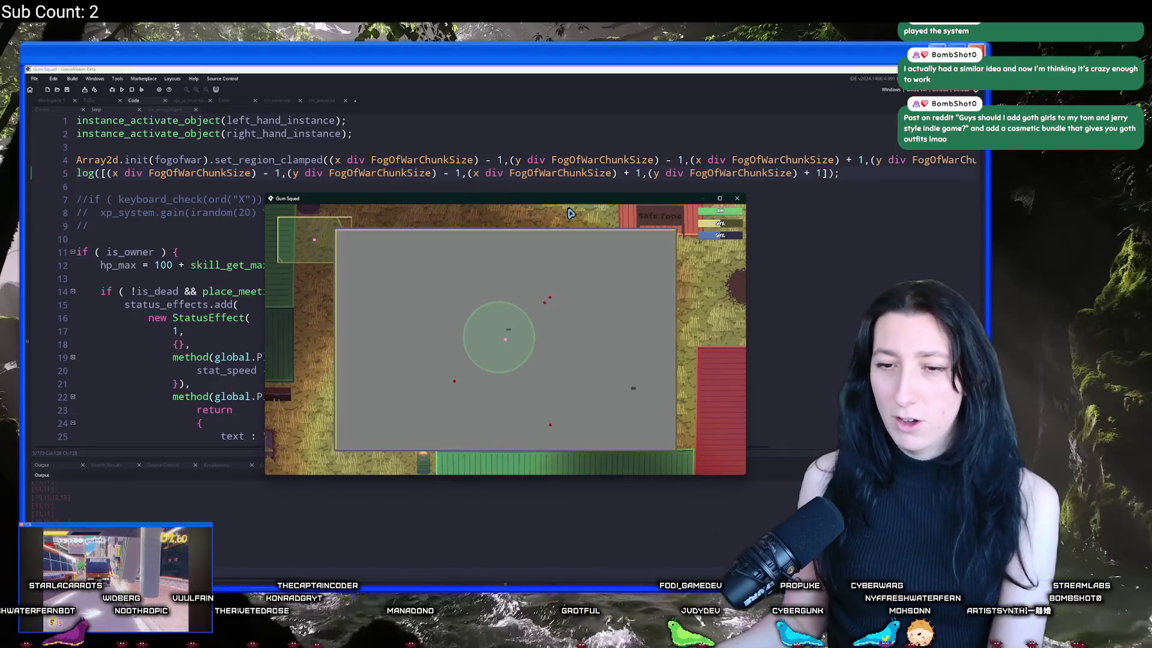
{"action": "key", "text": "m"}
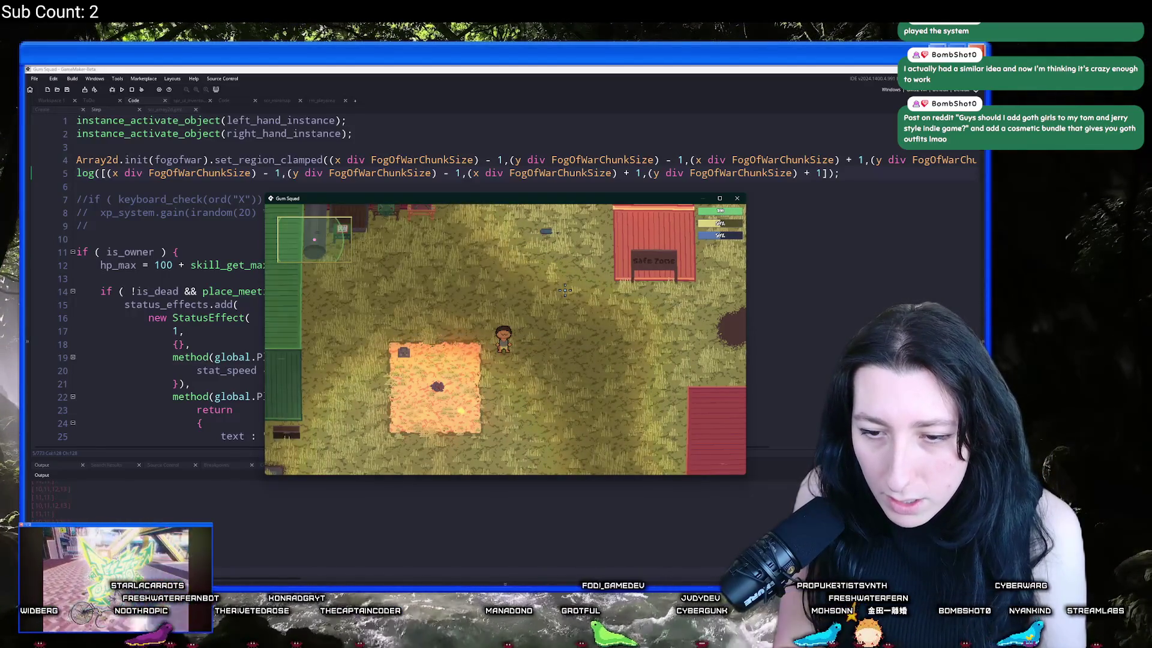
{"action": "key", "text": "w"}
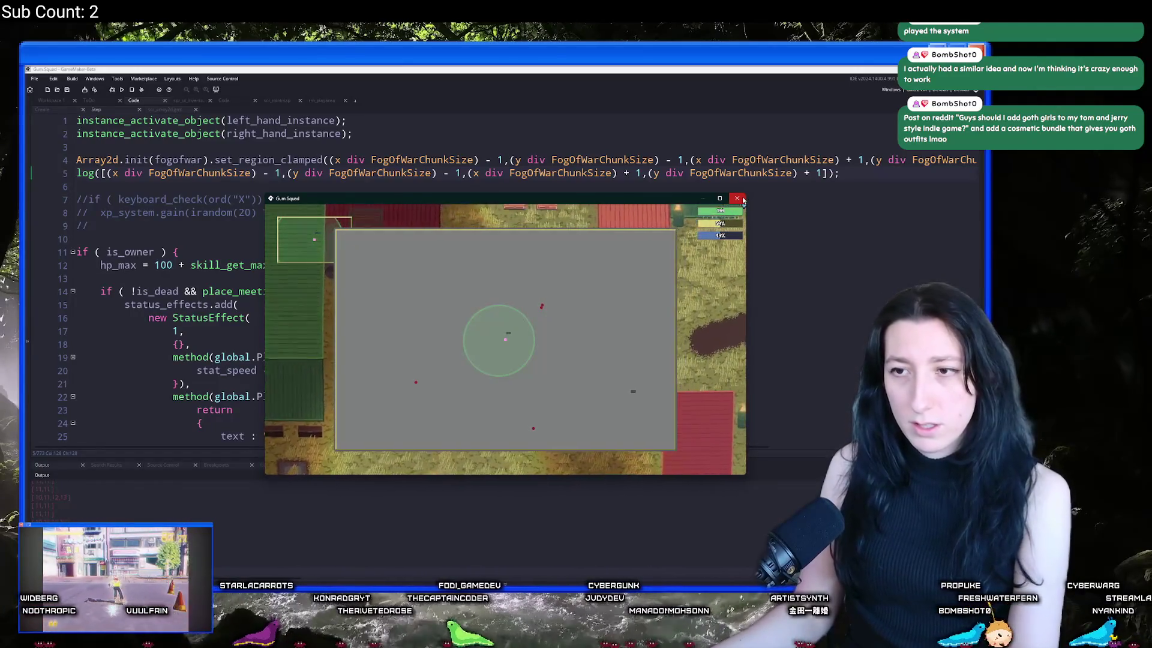
{"action": "left_click", "coordinate": [737, 198]}
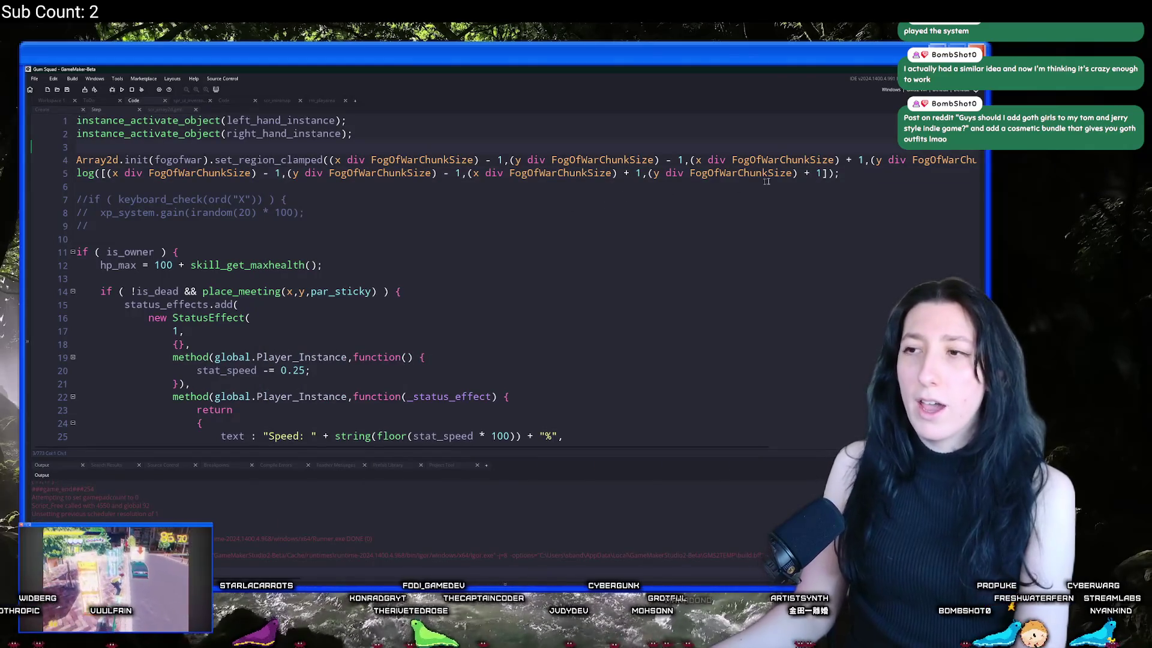
Delete the temporary log lines from obj_player's Step and the scr_minimap script
{"action": "left_click_drag", "start_coordinate": [837, 173], "coordinate": [66, 169]}
{"action": "key", "text": "BackSpace"}
{"action": "key", "text": "BackSpace"}
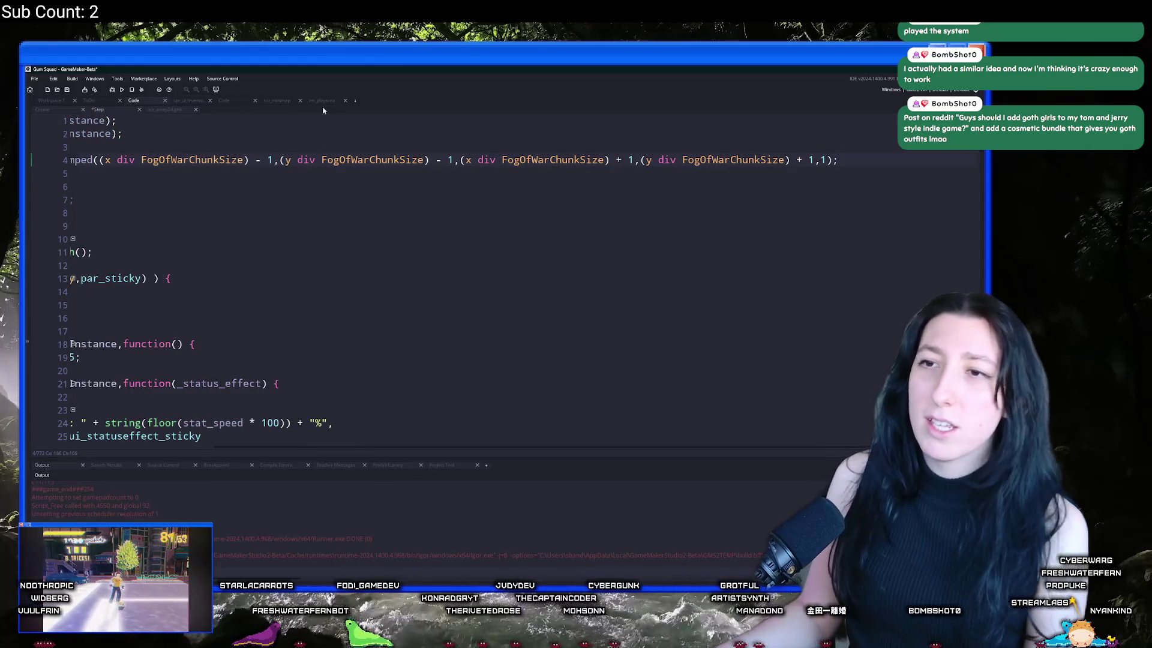
{"action": "left_click", "coordinate": [279, 101]}
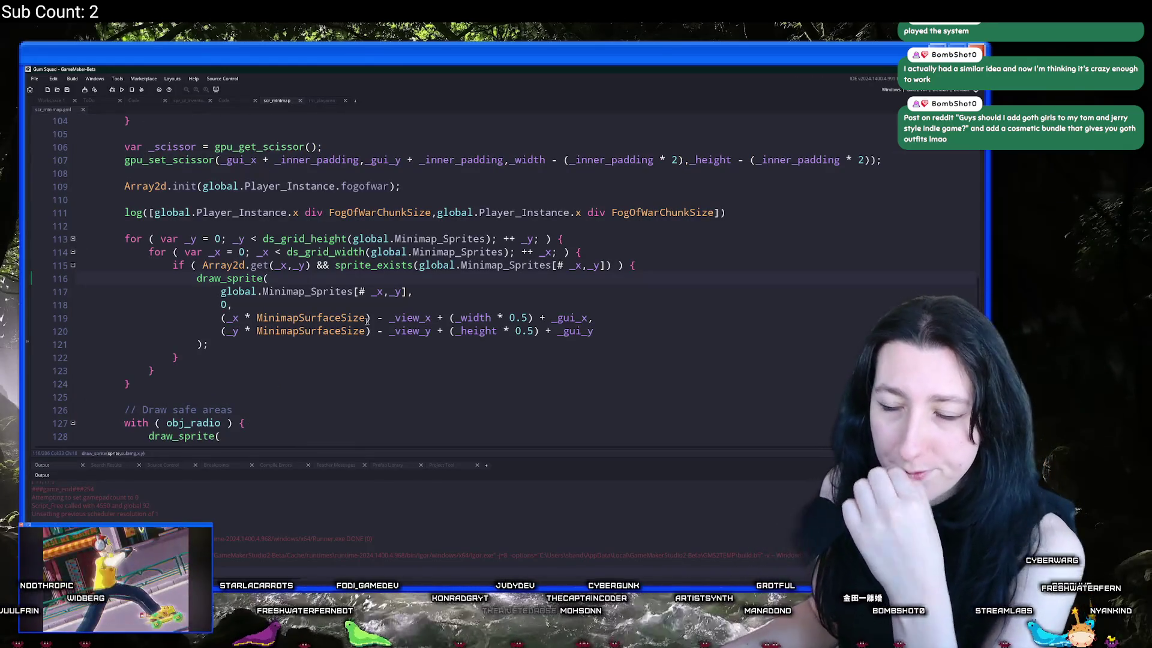
{"action": "mouse_move", "coordinate": [726, 212]}
{"action": "left_mouse_down"}
{"action": "mouse_move", "coordinate": [75, 185]}
{"action": "mouse_move", "coordinate": [54, 198]}
{"action": "left_mouse_up"}
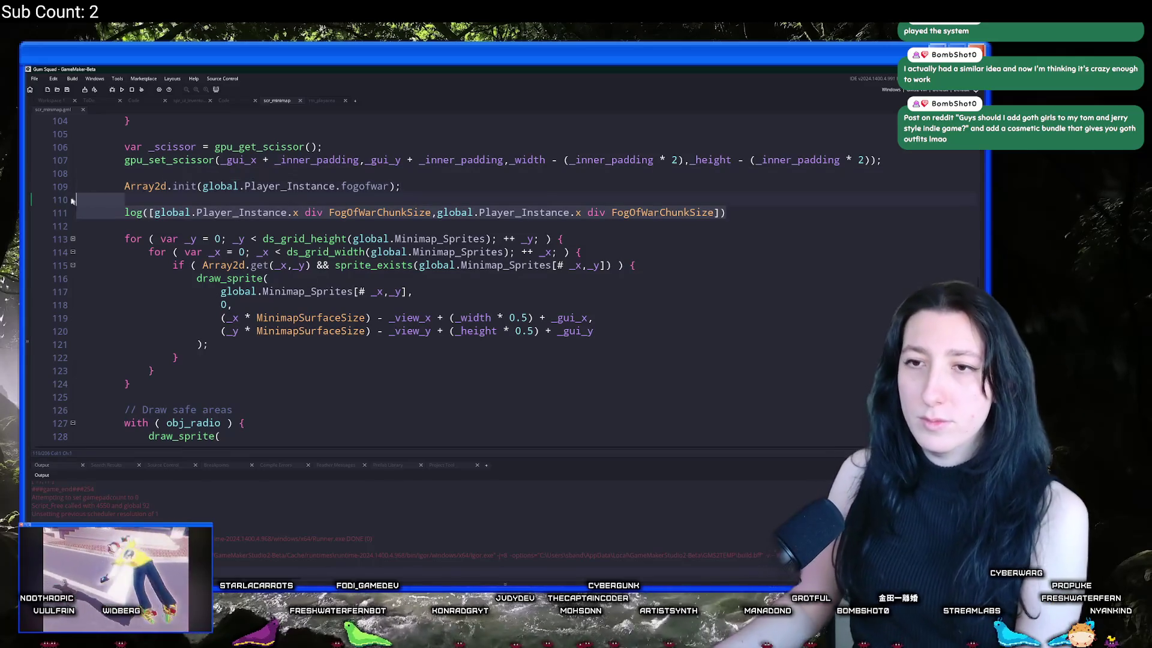
{"action": "key", "text": "BackSpace"}
{"action": "key", "text": "BackSpace"}
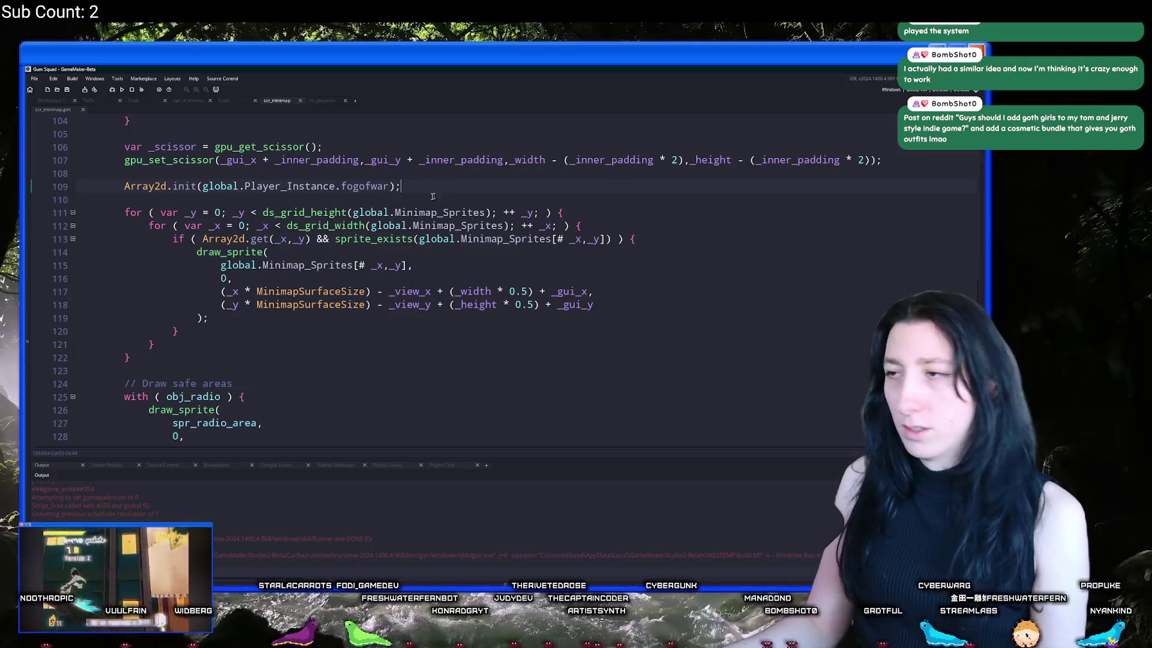
Inspect sprite_exists, MinimapSurfaceSize, draw_sprite and _x in the minimap loop, then open Search & Replace
{"action": "left_click", "coordinate": [576, 238]}
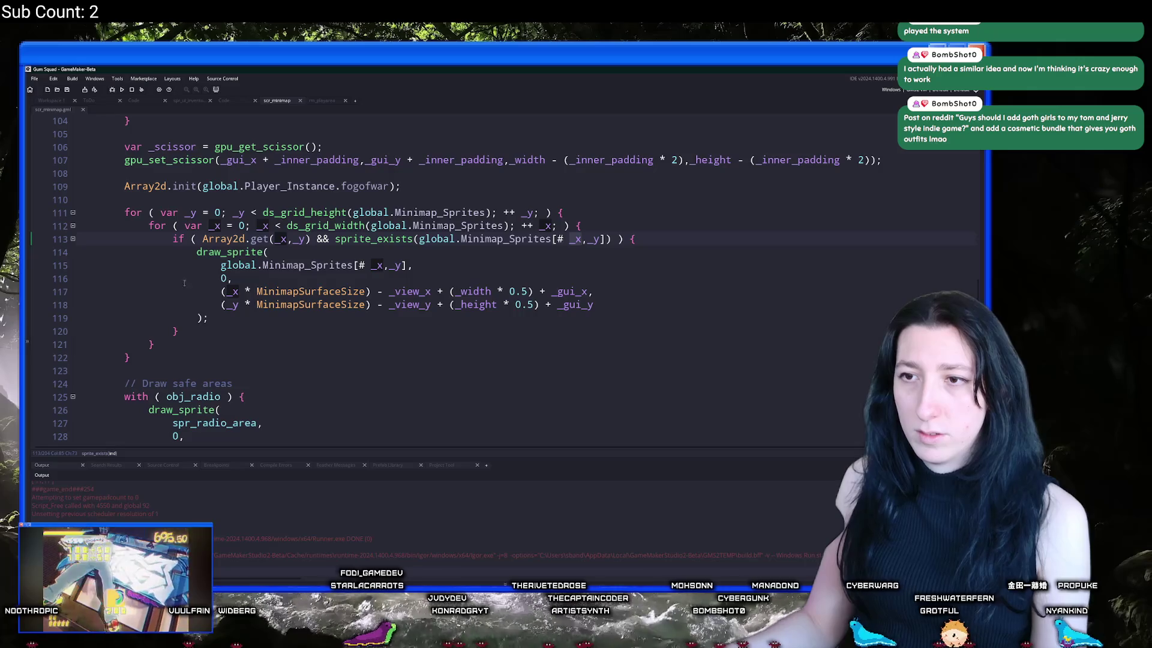
{"action": "scroll", "coordinate": [184, 281], "scroll_direction": "up", "scroll_amount": 1}
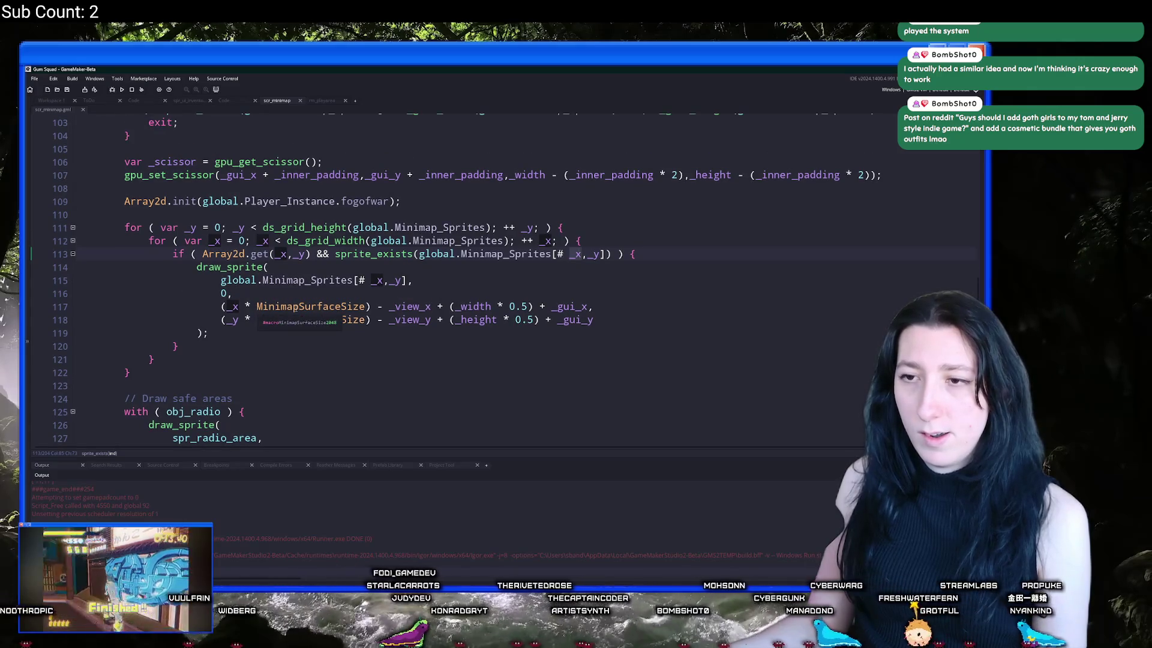
{"action": "left_click", "coordinate": [232, 307]}
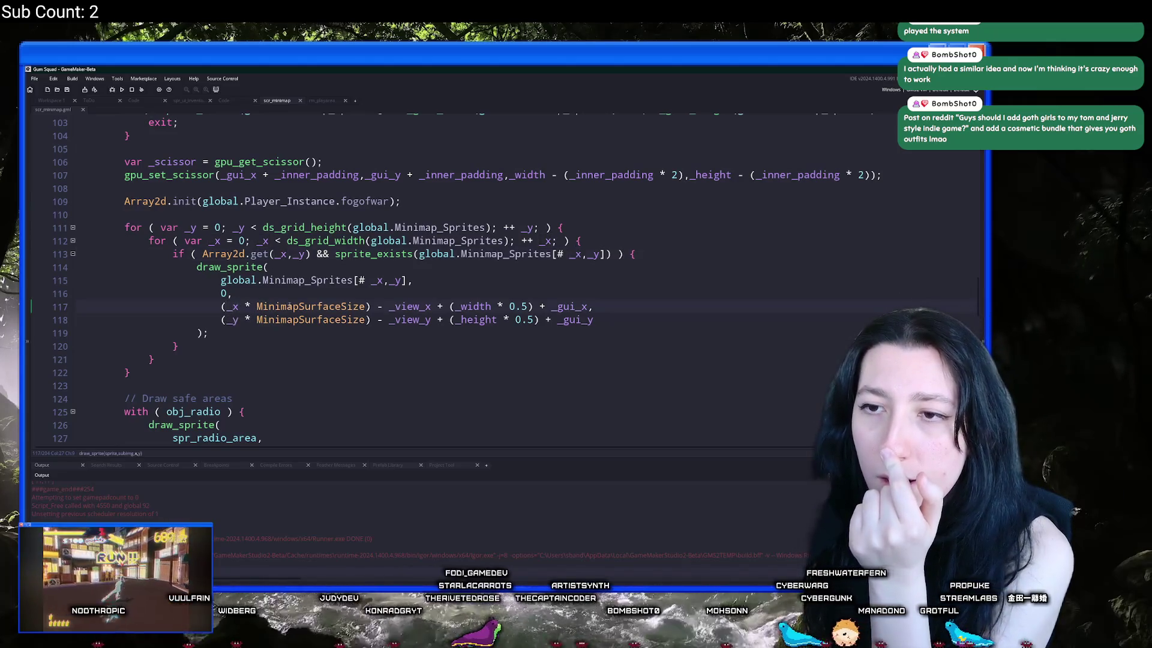
{"action": "left_click", "coordinate": [298, 307]}
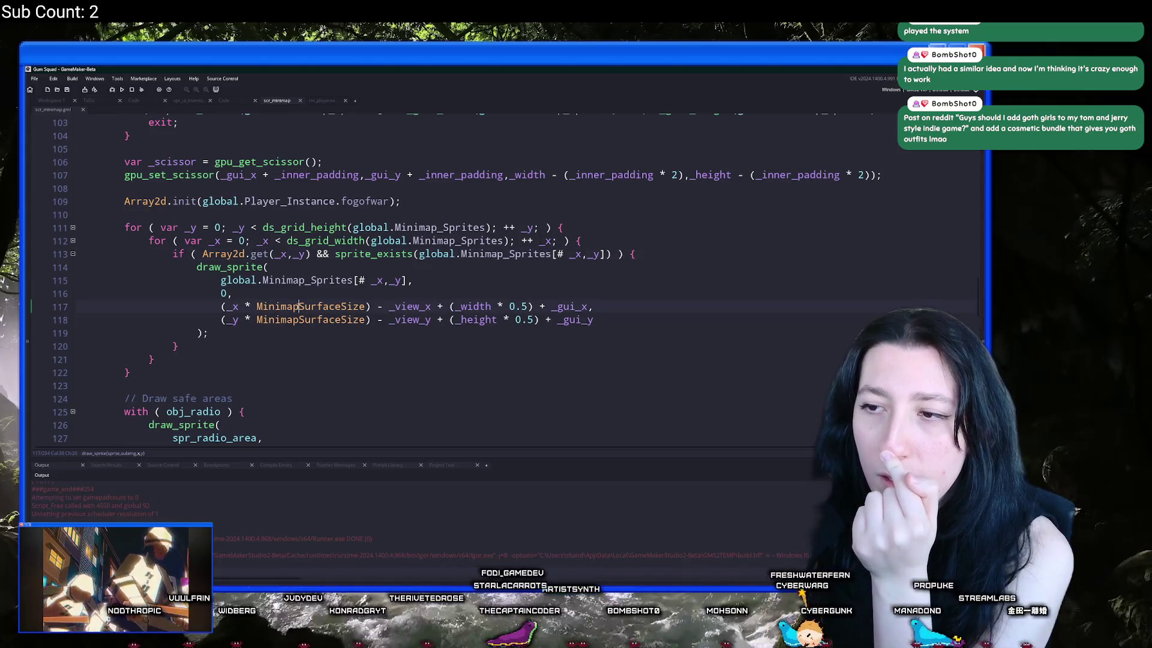
{"action": "left_click", "coordinate": [368, 307]}
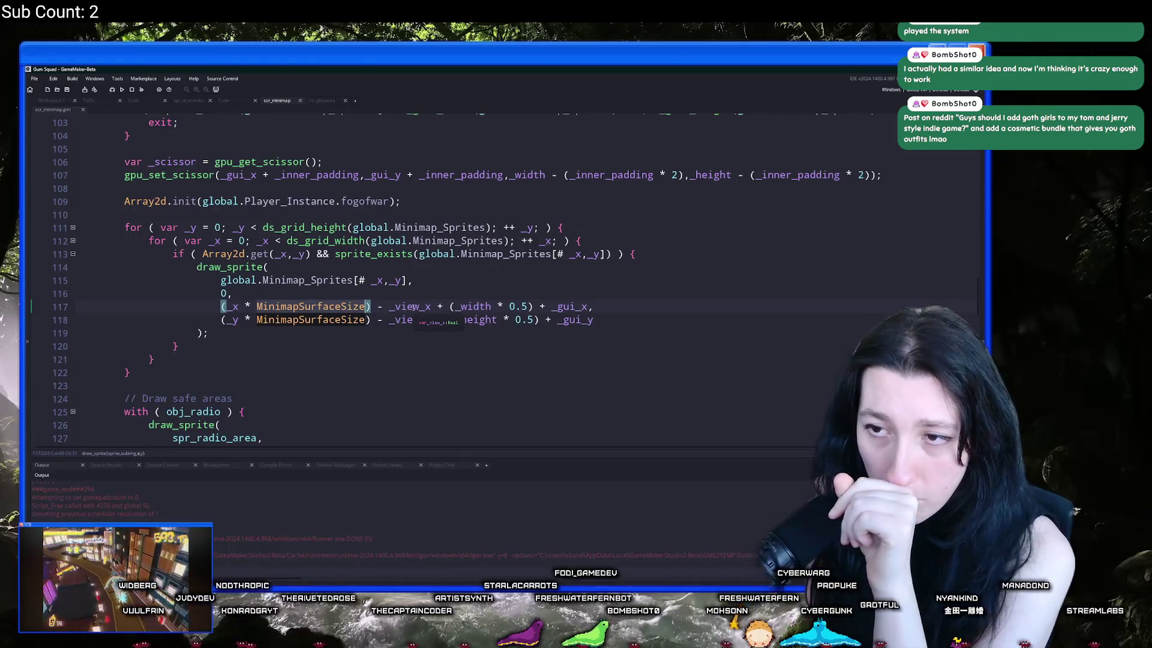
{"action": "left_click", "coordinate": [308, 264]}
{"action": "left_click", "coordinate": [282, 256]}
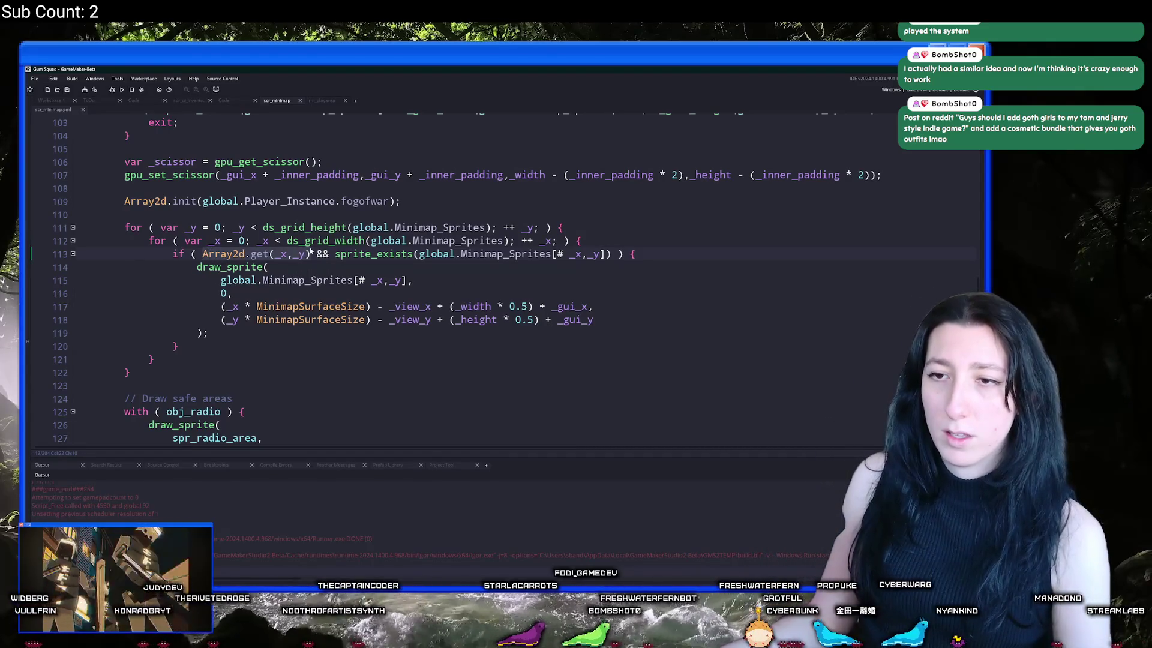
{"action": "scroll", "coordinate": [310, 251], "scroll_direction": "up", "scroll_amount": 2}
{"action": "left_click", "coordinate": [351, 216]}
{"action": "key", "text": "ctrl+f"}
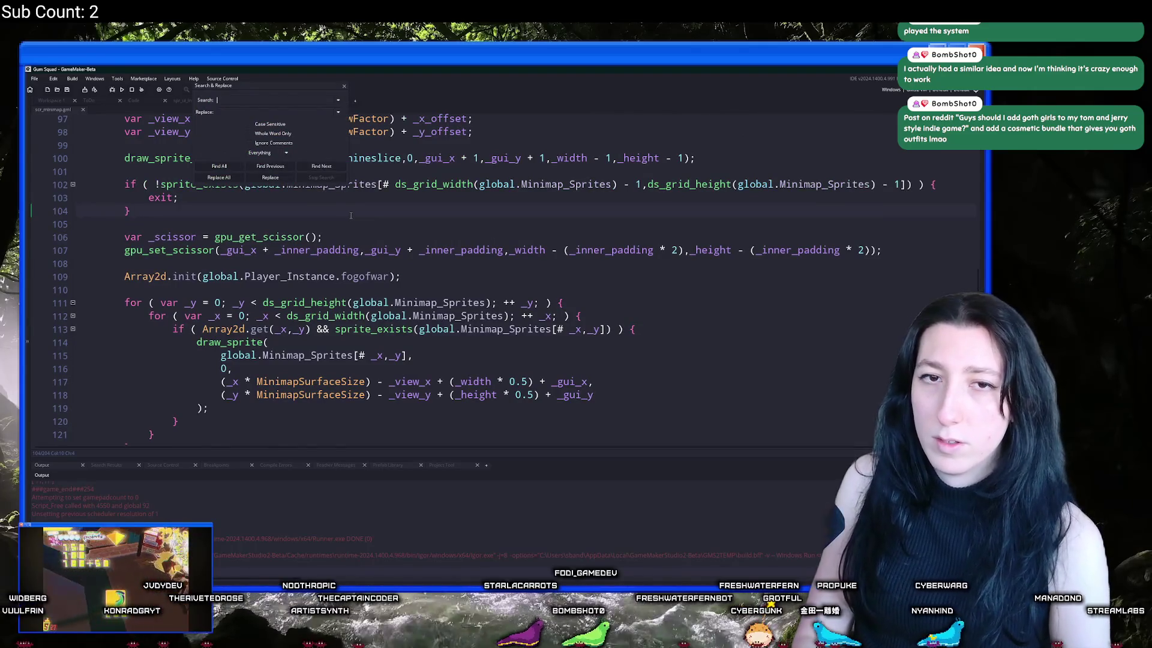
Search the project for log calls, then close the search dialog
{"action": "key", "text": "Return"}
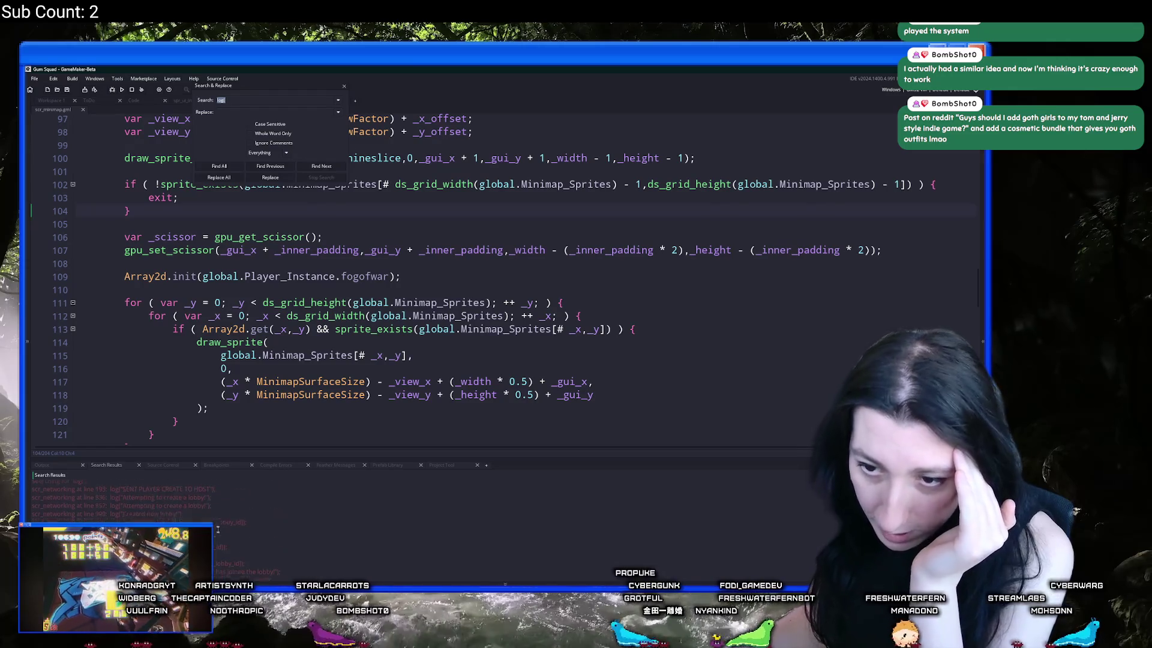
{"action": "left_click", "coordinate": [345, 87]}
{"action": "scroll", "coordinate": [311, 116], "scroll_direction": "up", "scroll_amount": 2}
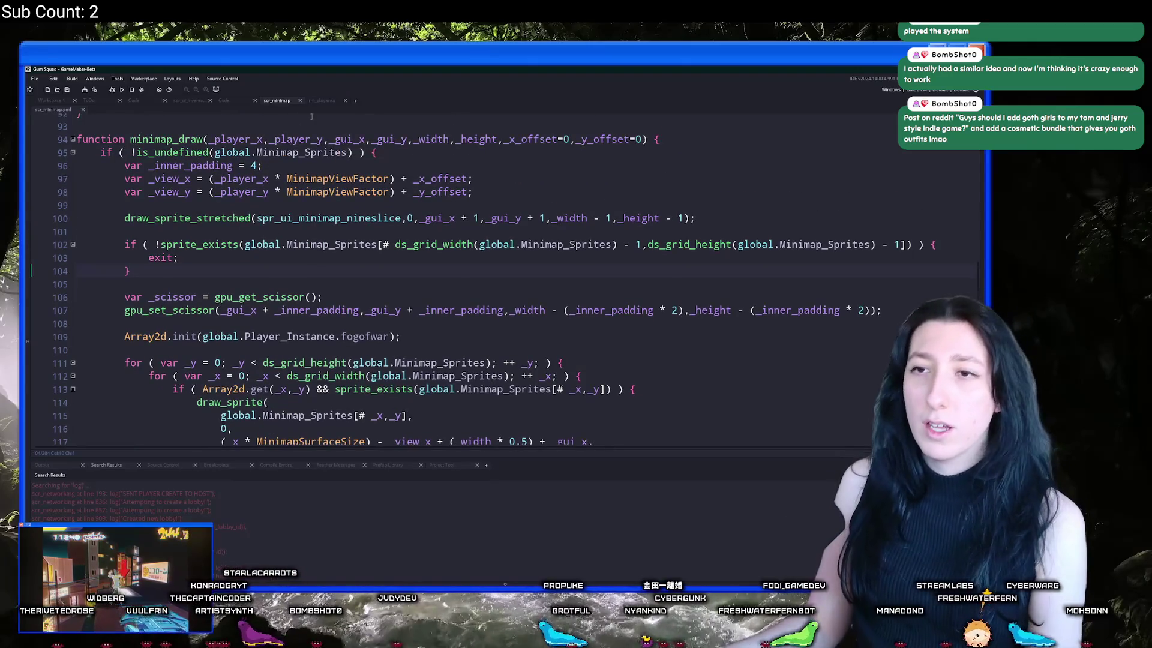
{"action": "scroll", "coordinate": [311, 274], "scroll_direction": "down", "scroll_amount": 7}
{"action": "scroll", "coordinate": [340, 255], "scroll_direction": "up", "scroll_amount": 7}
{"action": "scroll", "coordinate": [342, 246], "scroll_direction": "down", "scroll_amount": 2}
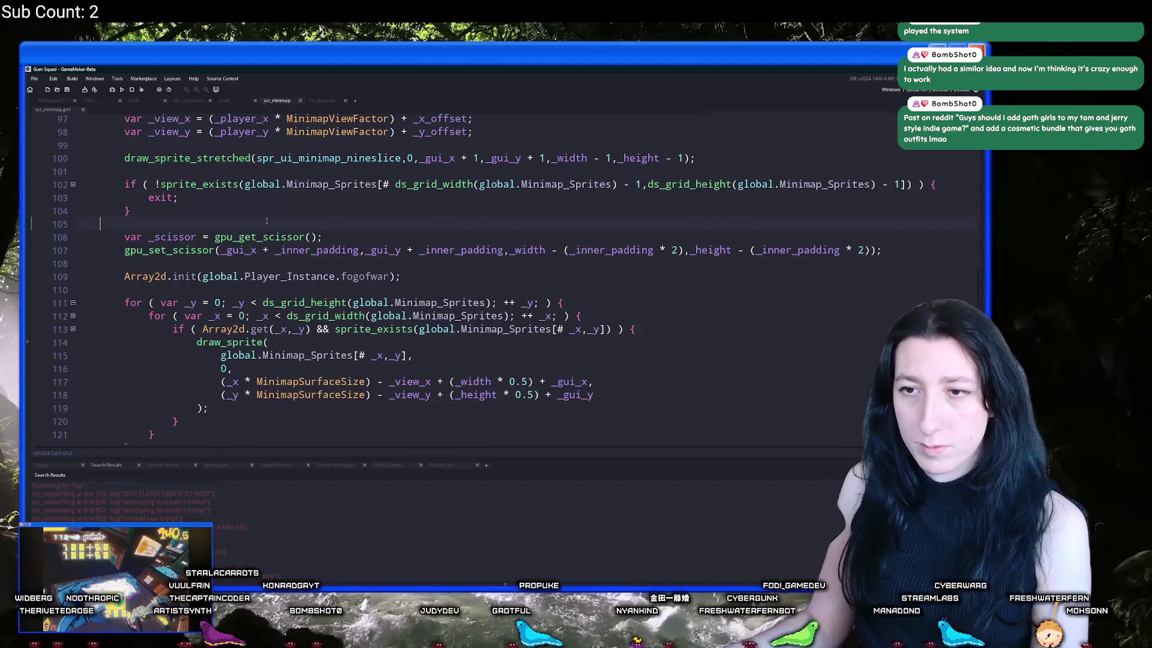
Add log([_x,_y]); just above the draw_sprite call inside the minimap if block
{"action": "left_click", "coordinate": [345, 226]}
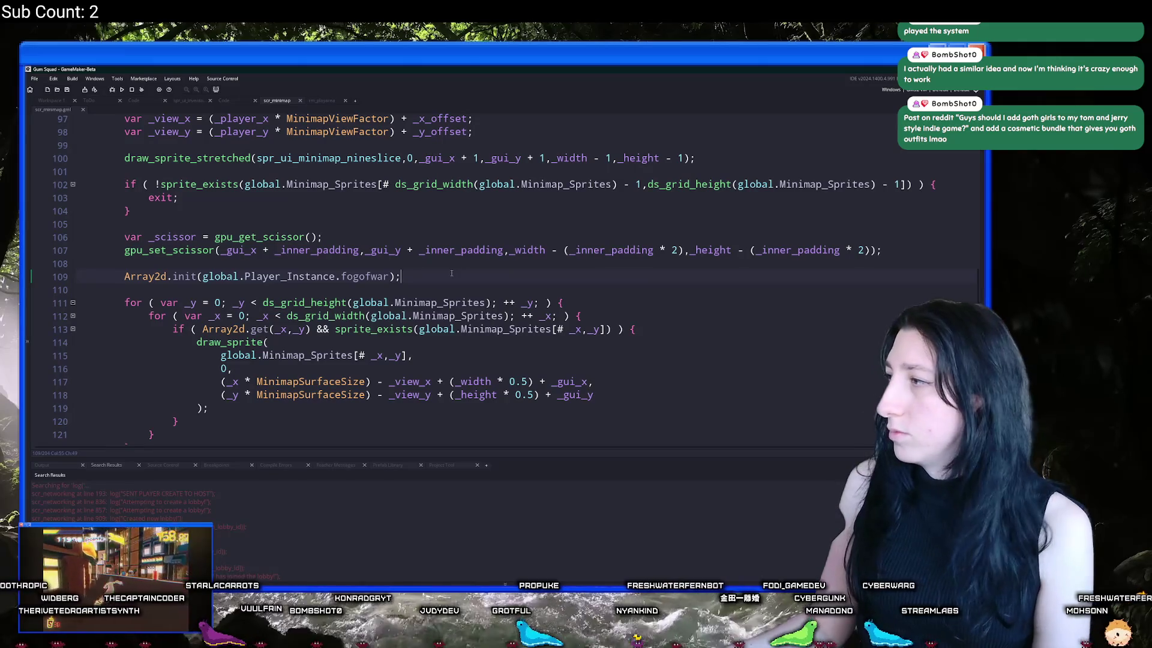
{"action": "key", "text": "Return"}
{"action": "key", "text": "Return"}
{"action": "type", "text": "o"}
{"action": "key", "text": "BackSpace"}
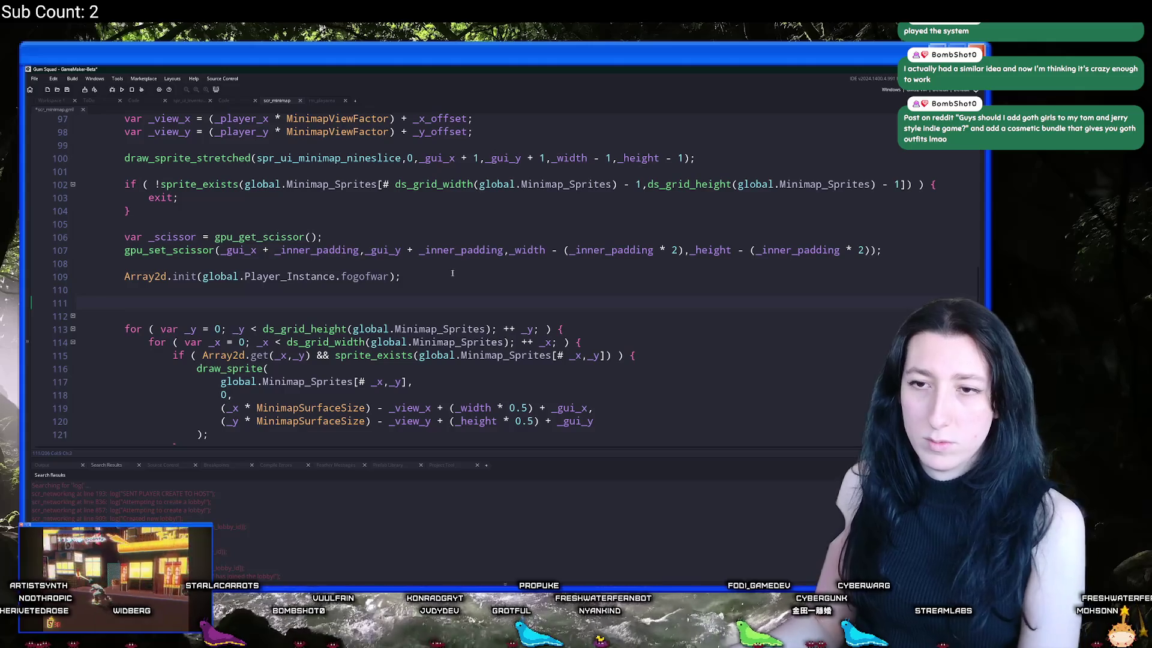
{"action": "key", "text": "BackSpace"}
{"action": "key", "text": "BackSpace"}
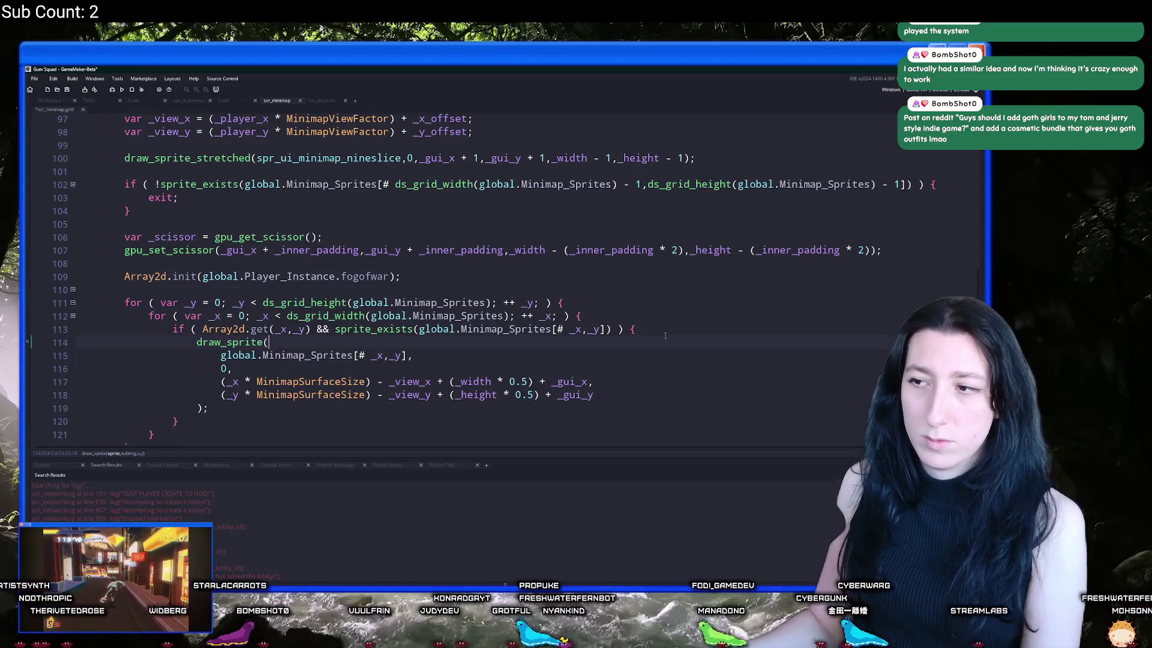
{"action": "key", "text": "Return"}
{"action": "key", "text": "Return"}
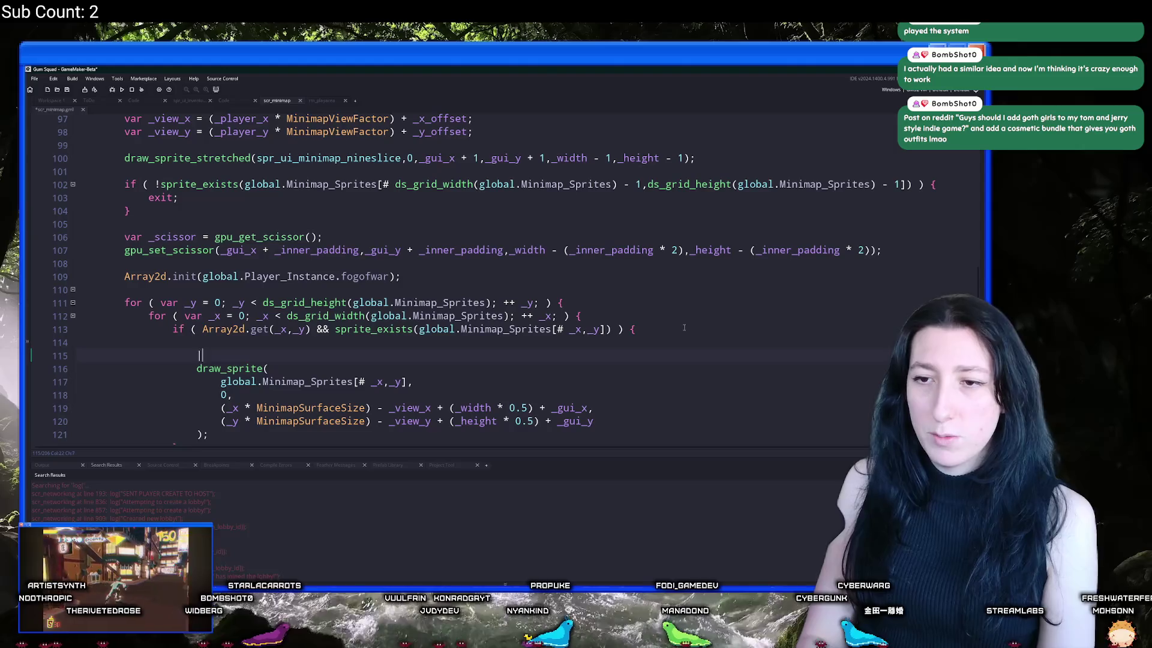
{"action": "key", "text": "BackSpace"}
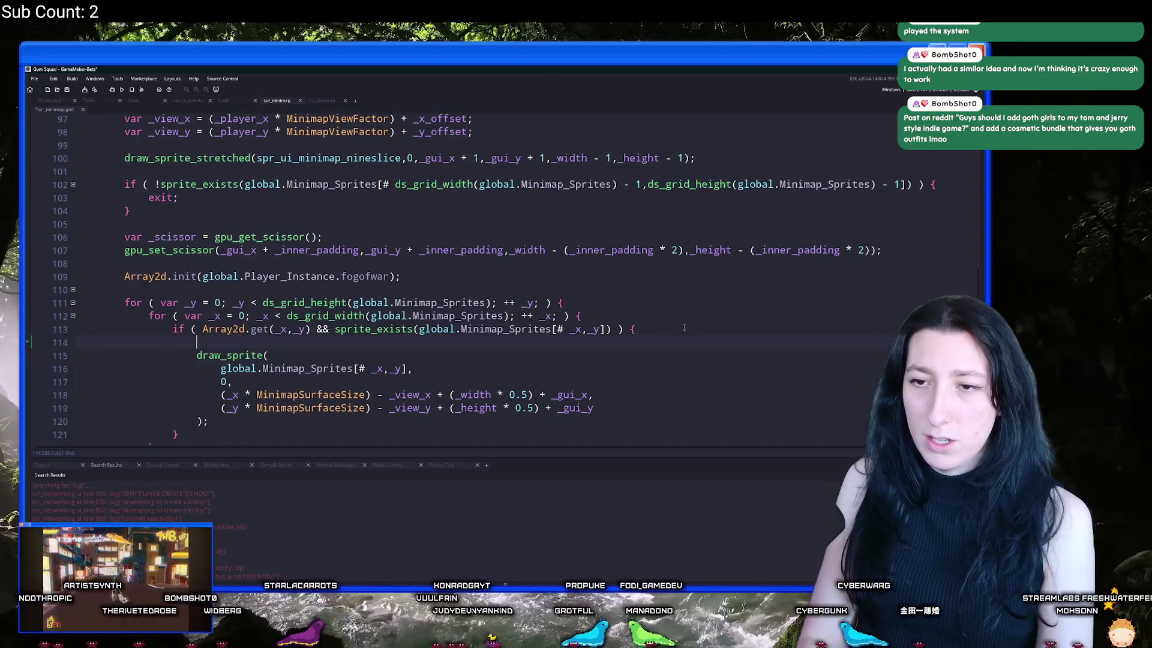
{"action": "type", "text": "x,_"}
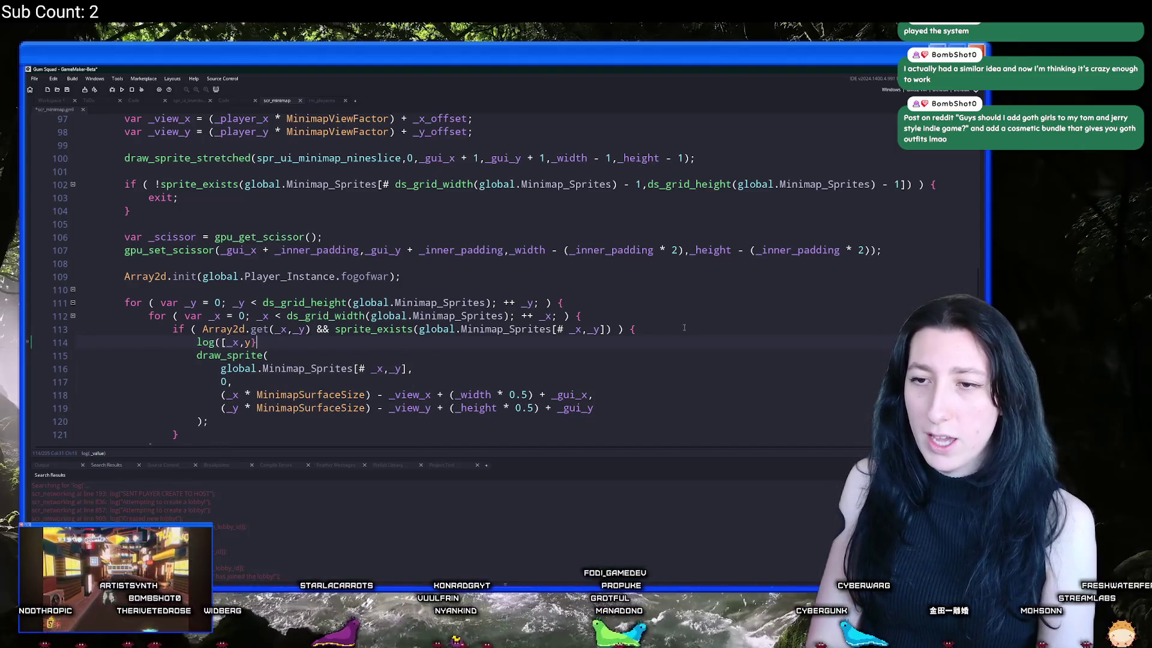
{"action": "type", "text": "y]"}
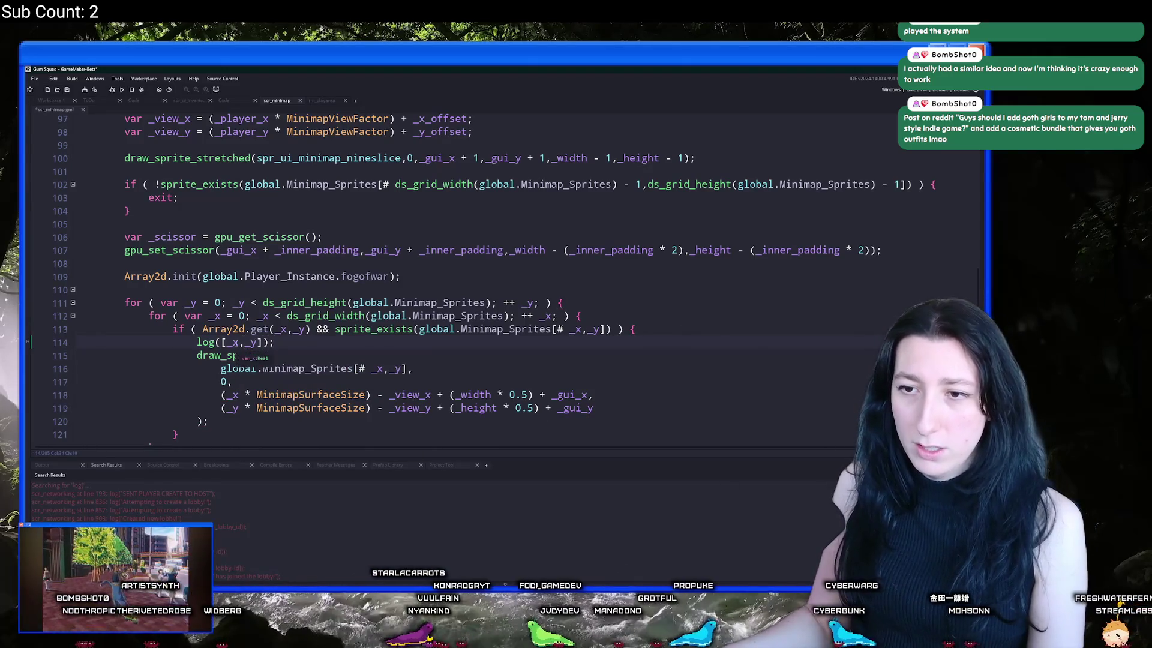
Search the project for log( calls, then build and run the game
{"action": "key", "text": "ctrl+shift+f"}
{"action": "key", "text": "Return"}
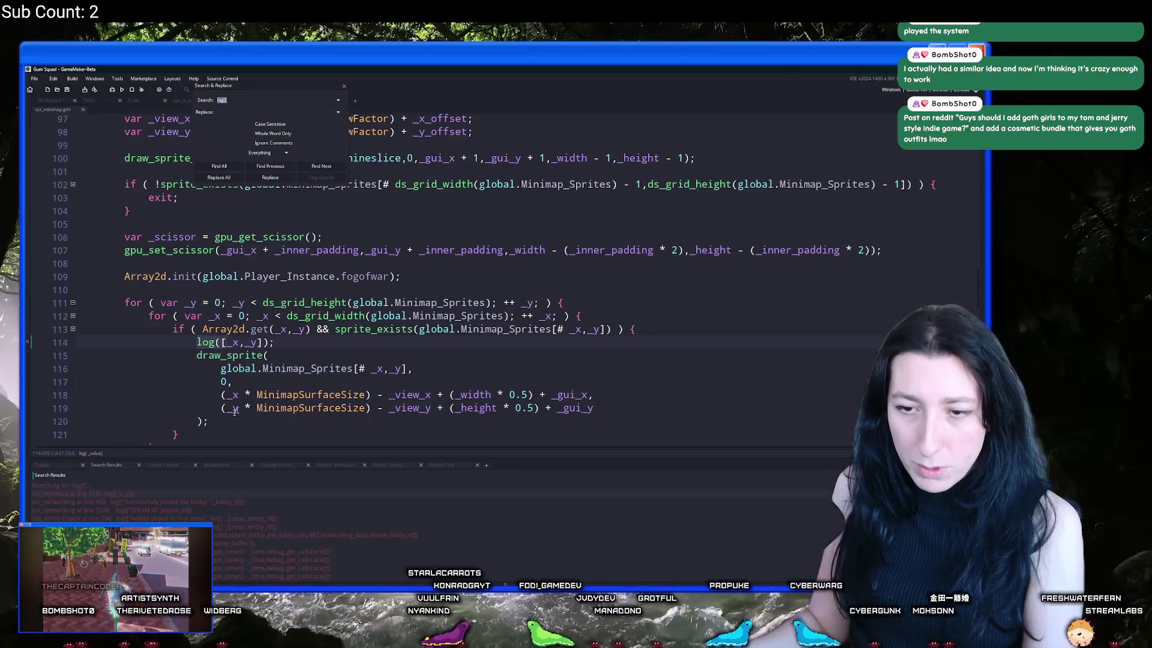
{"action": "left_click", "coordinate": [372, 348]}
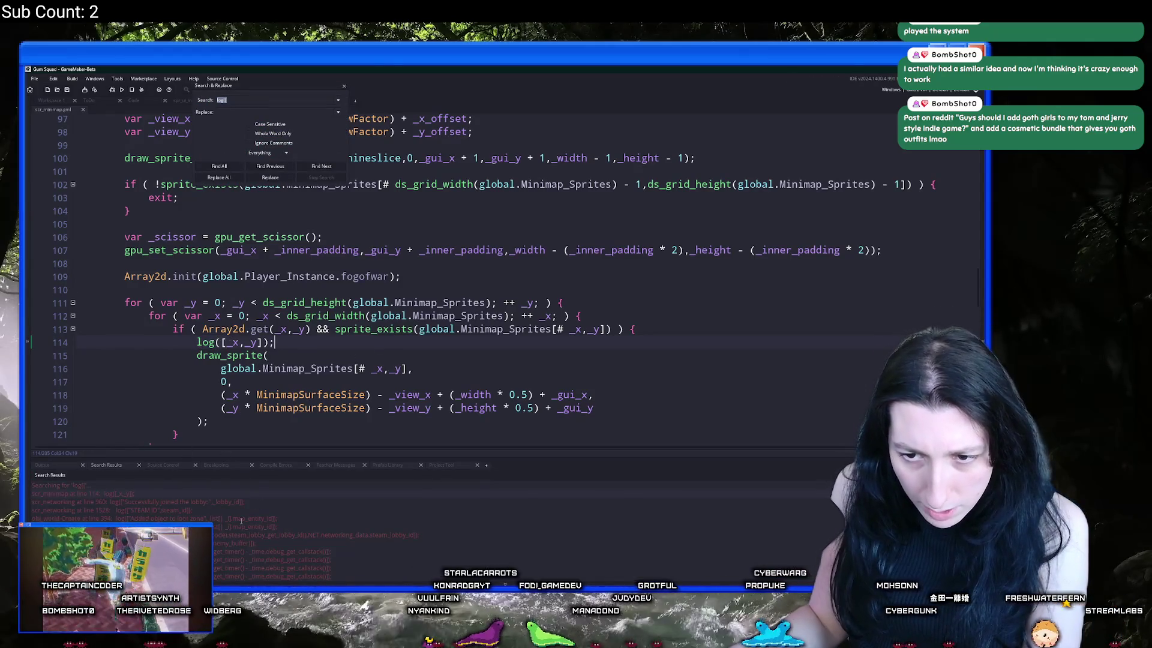
{"action": "key", "text": "F5"}
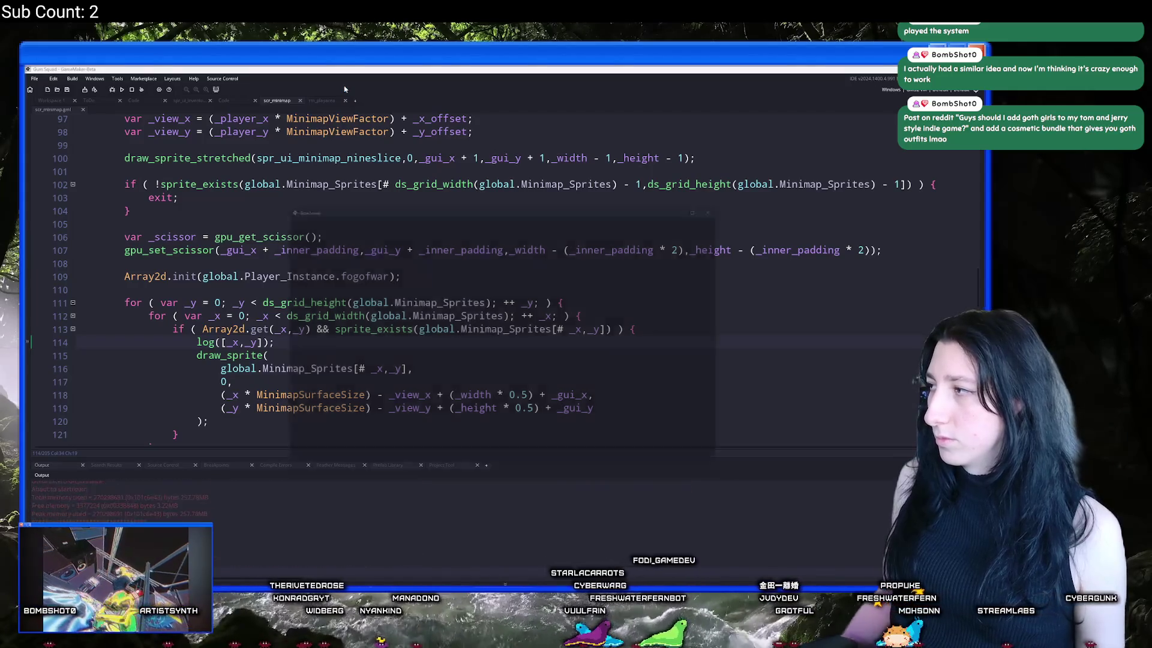
Host a new world, view the grey fogged minimap, then close the game and return to the code
{"action": "left_click", "coordinate": [504, 320]}
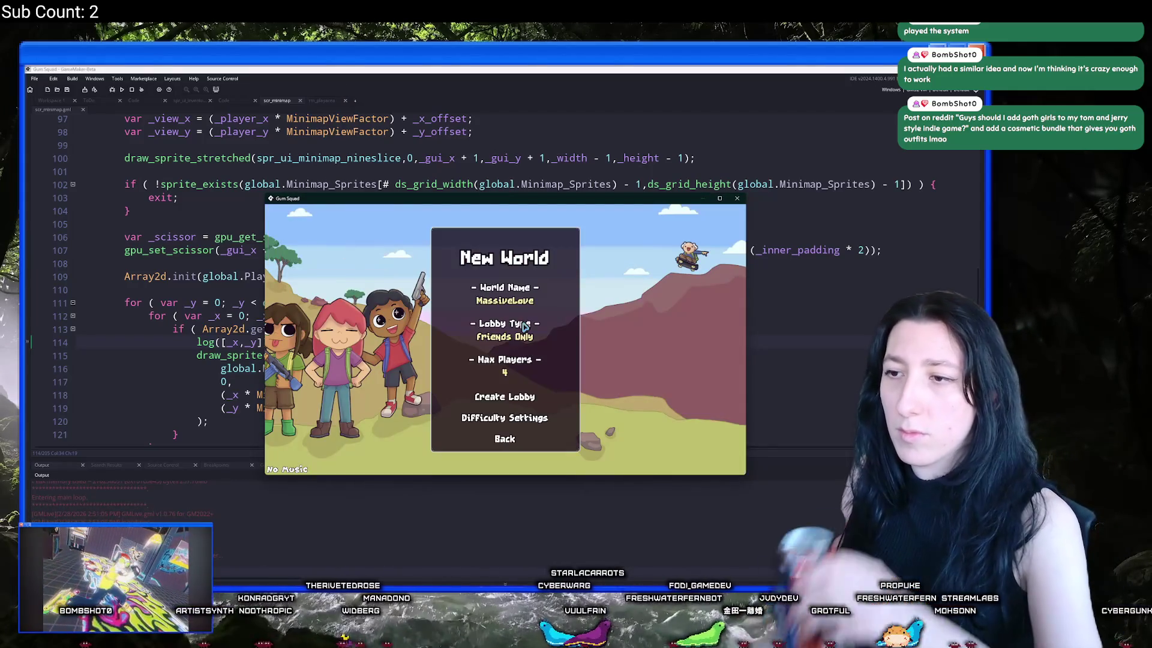
{"action": "left_click", "coordinate": [504, 393]}
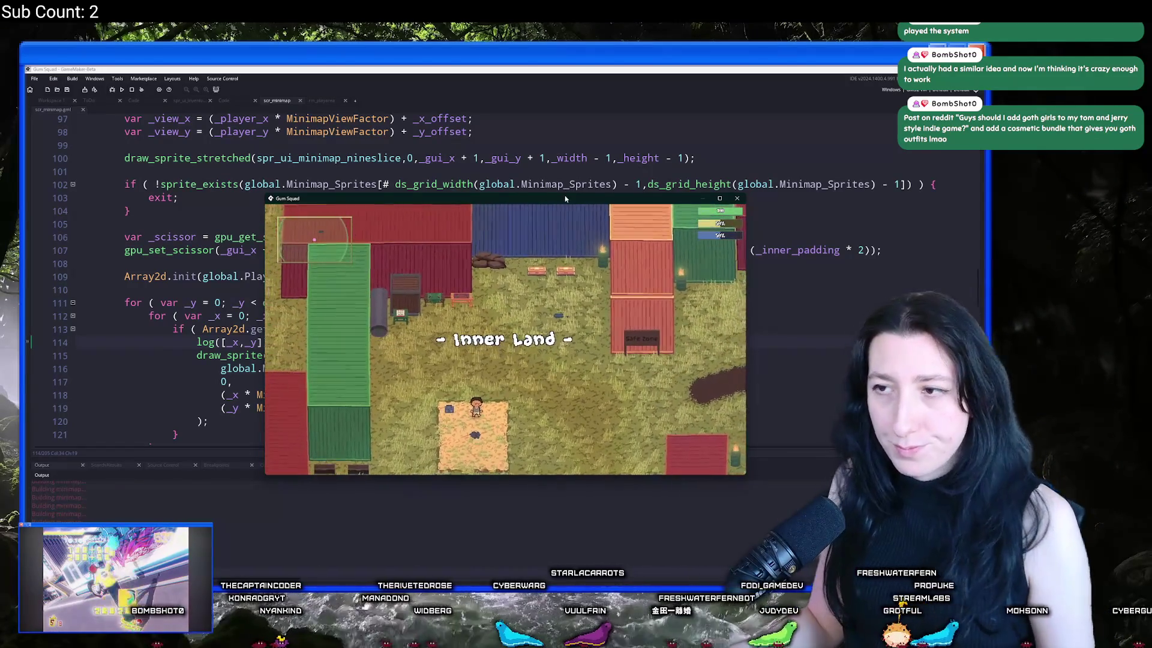
{"action": "key", "text": "m"}
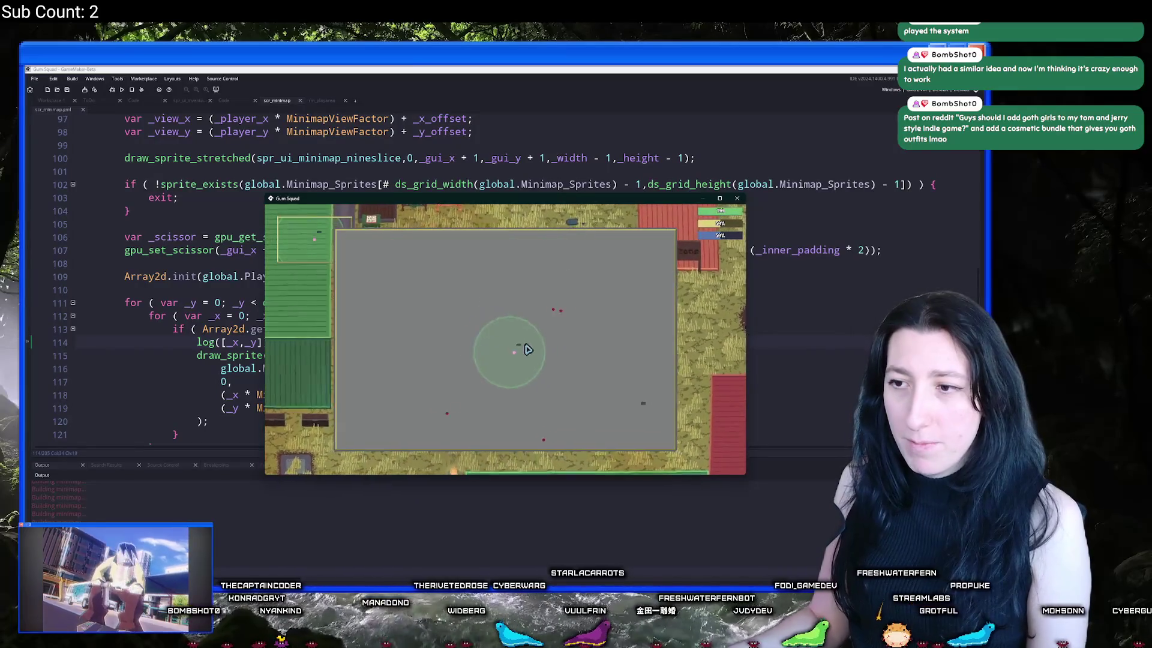
{"action": "left_click", "coordinate": [737, 198]}
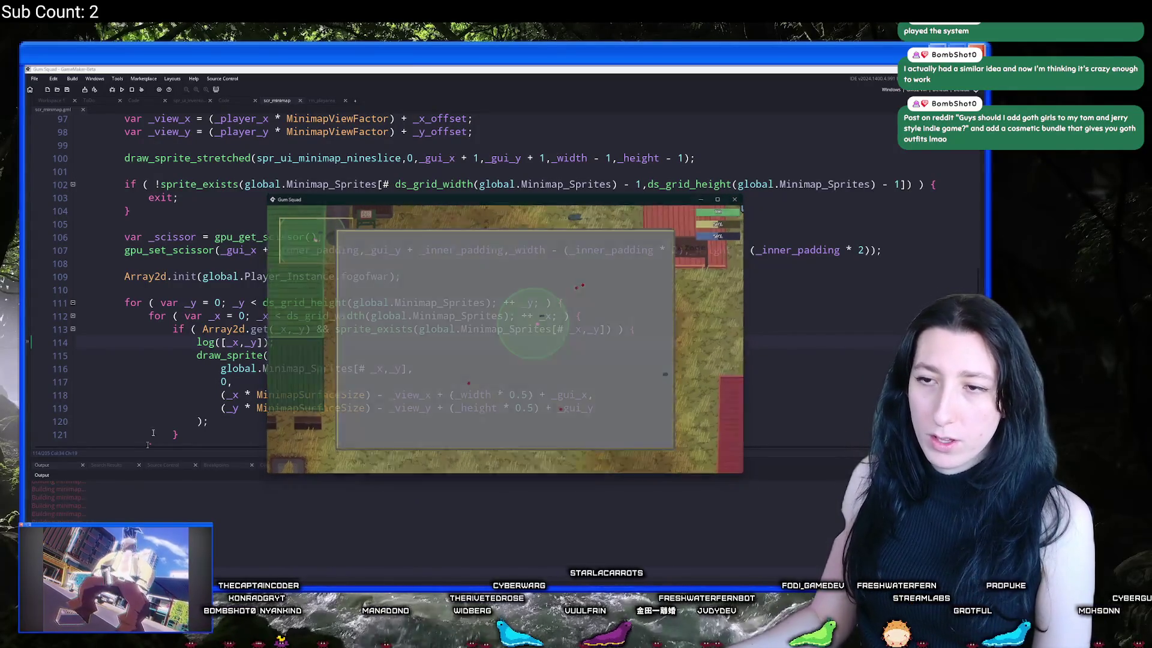
{"action": "left_click", "coordinate": [183, 358]}
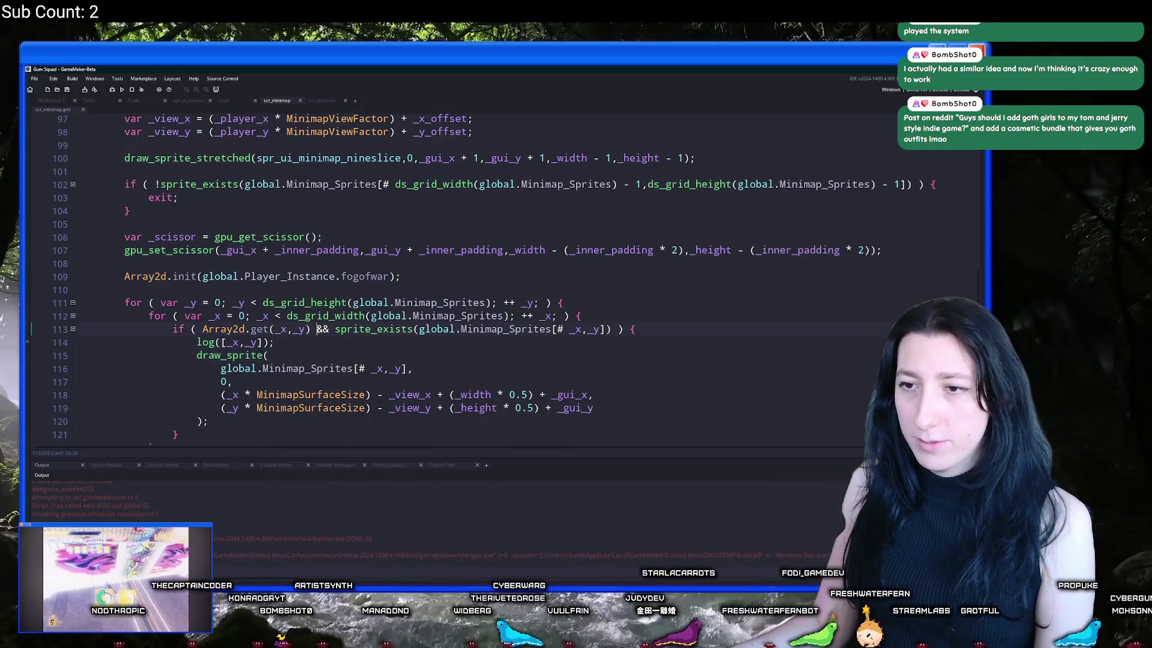
Inspect the grid calls on lines 111-113 and start a log line after the fogofwar init
{"action": "left_click", "coordinate": [237, 330]}
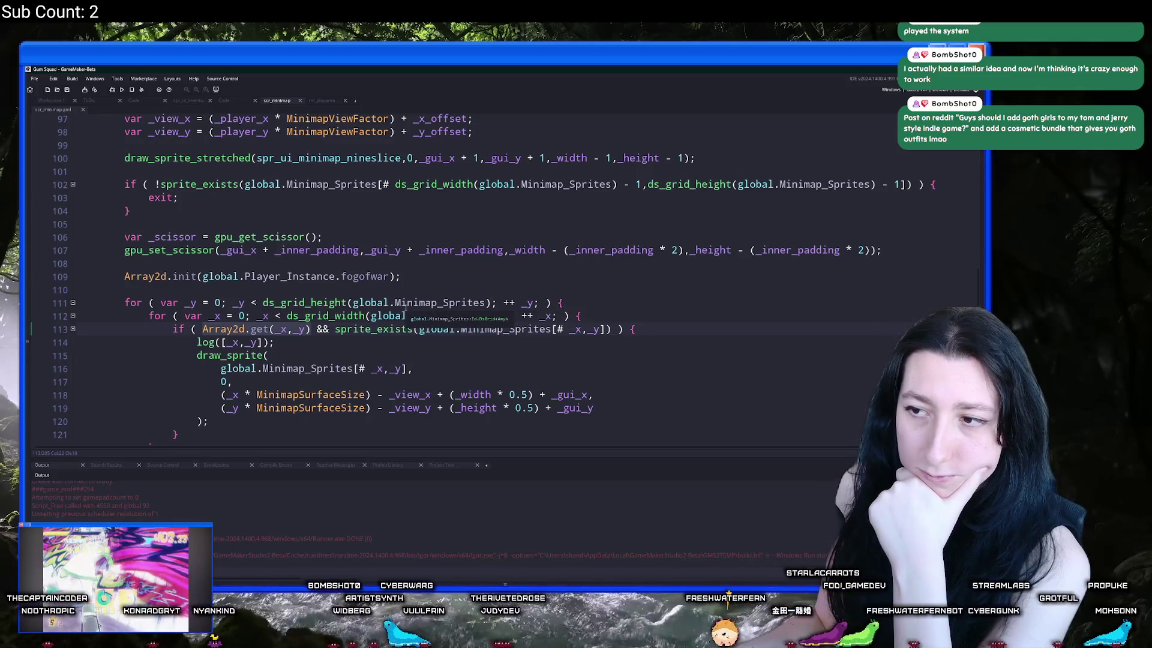
{"action": "left_click", "coordinate": [370, 303]}
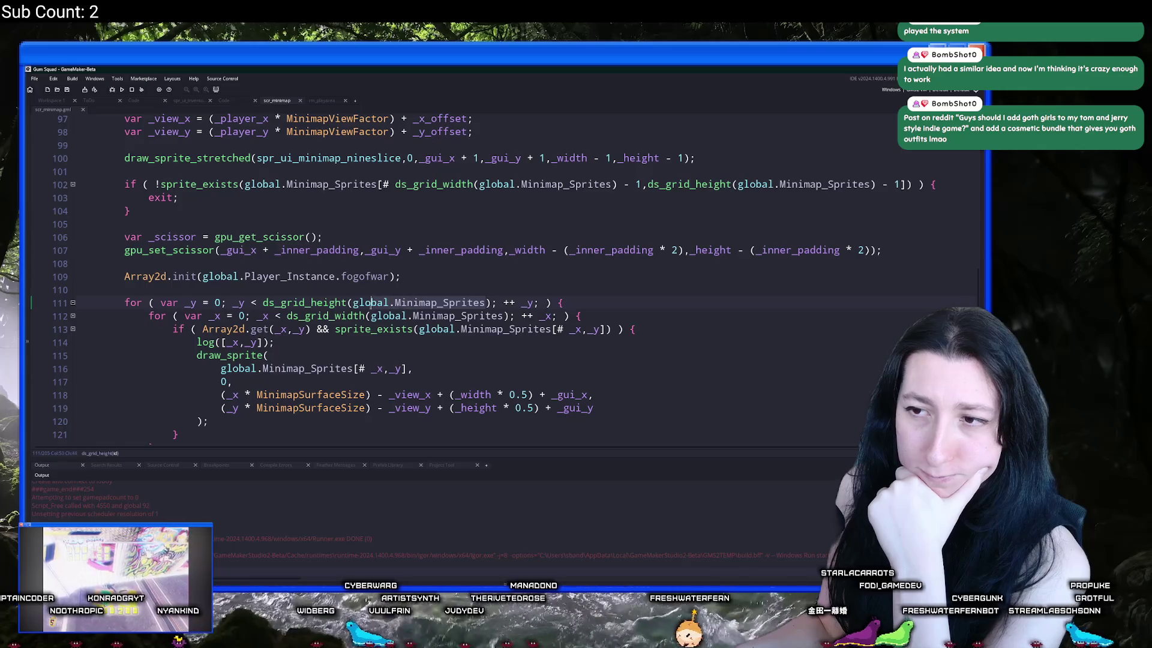
{"action": "left_click", "coordinate": [413, 277]}
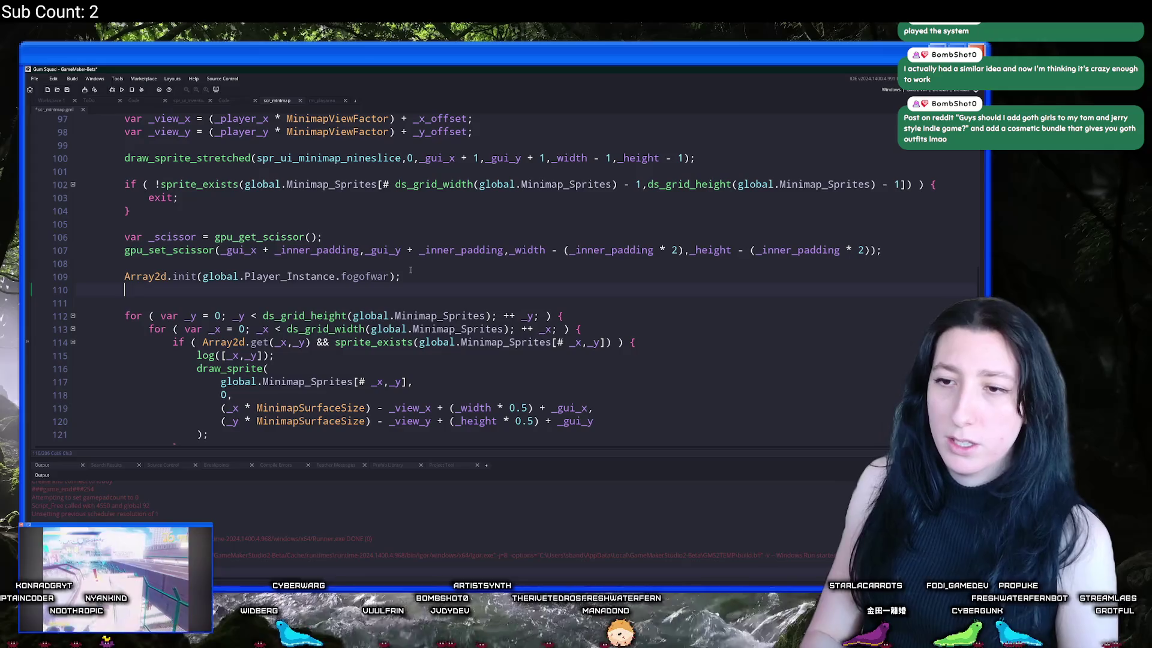
{"action": "key", "text": "Return"}
{"action": "type", "text": "log(["}
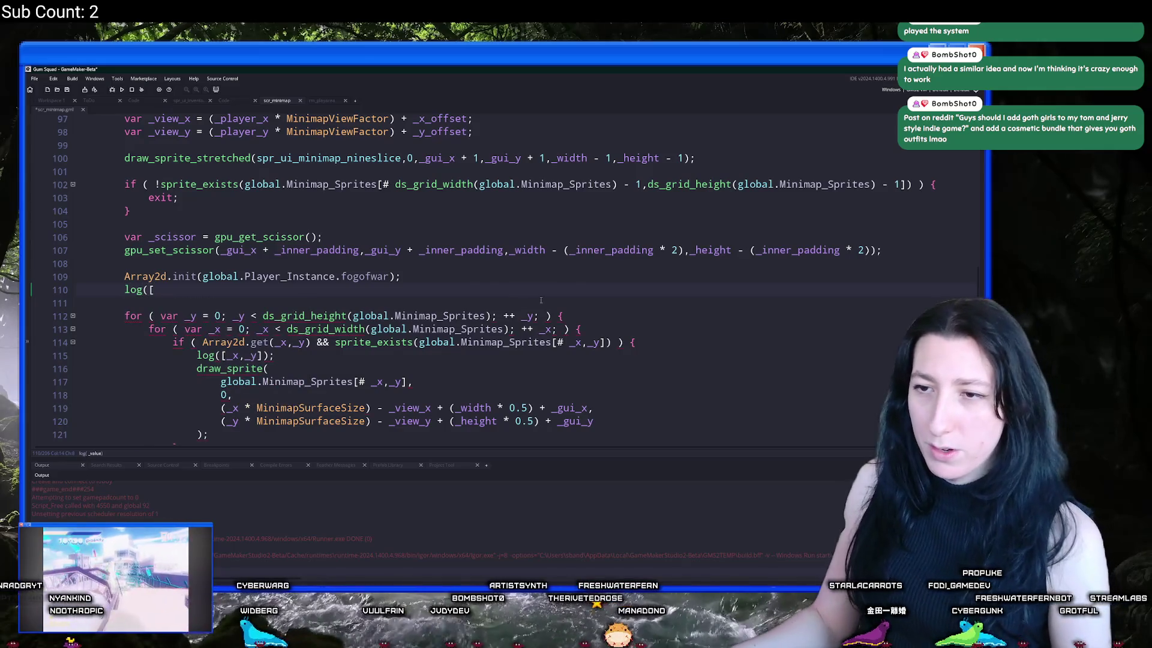
Paste ds_grid_width and ds_grid_height of global.Minimap_Sprites into the log, then save and run
{"action": "left_click", "coordinate": [293, 330]}
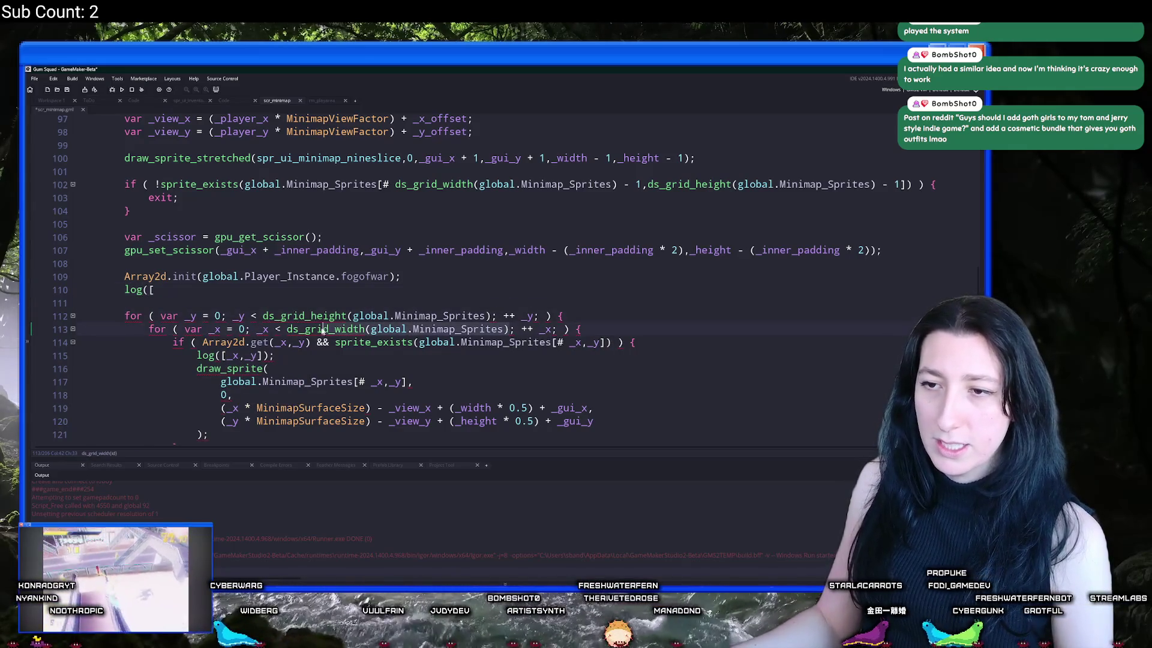
{"action": "mouse_move", "coordinate": [287, 330]}
{"action": "left_mouse_down"}
{"action": "mouse_move", "coordinate": [509, 330]}
{"action": "mouse_move", "coordinate": [262, 317]}
{"action": "left_mouse_up"}
{"action": "key", "text": "ctrl+c"}
{"action": "left_click", "coordinate": [294, 290]}
{"action": "key", "text": "ctrl+v"}
{"action": "key", "text": "ctrl+c"}
{"action": "left_click", "coordinate": [438, 289]}
{"action": "key", "text": "ctrl+v"}
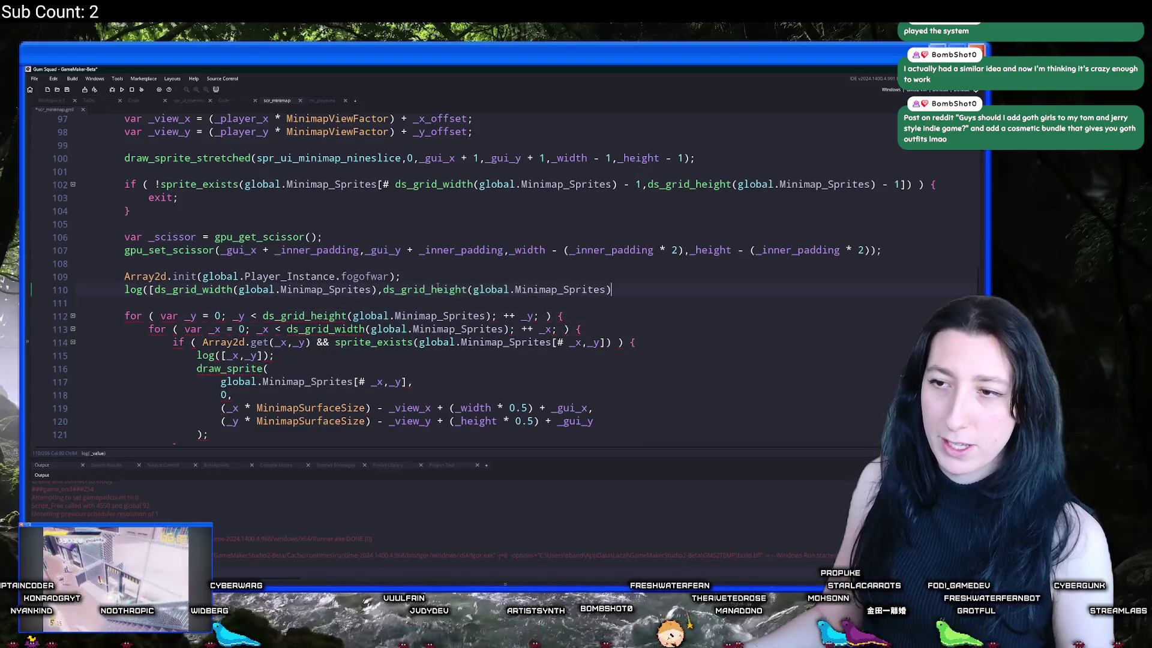
{"action": "key", "text": "F5"}
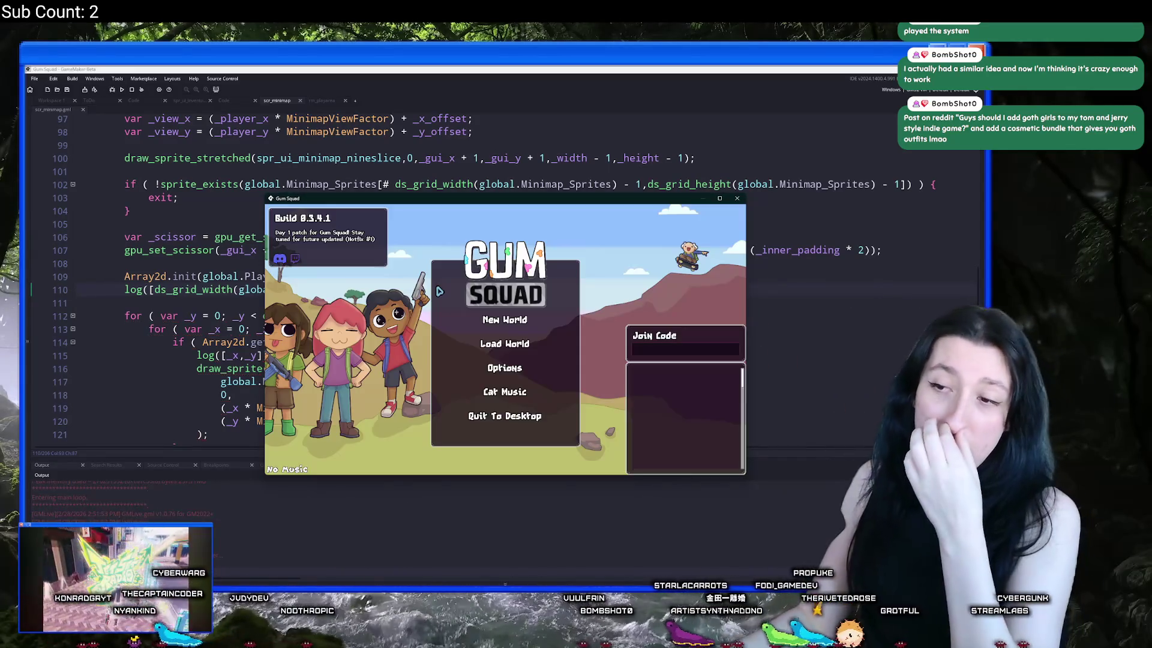
Host a new world, move the game window aside and bring the code editor forward
{"action": "left_click", "coordinate": [505, 336]}
{"action": "left_click", "coordinate": [514, 396]}
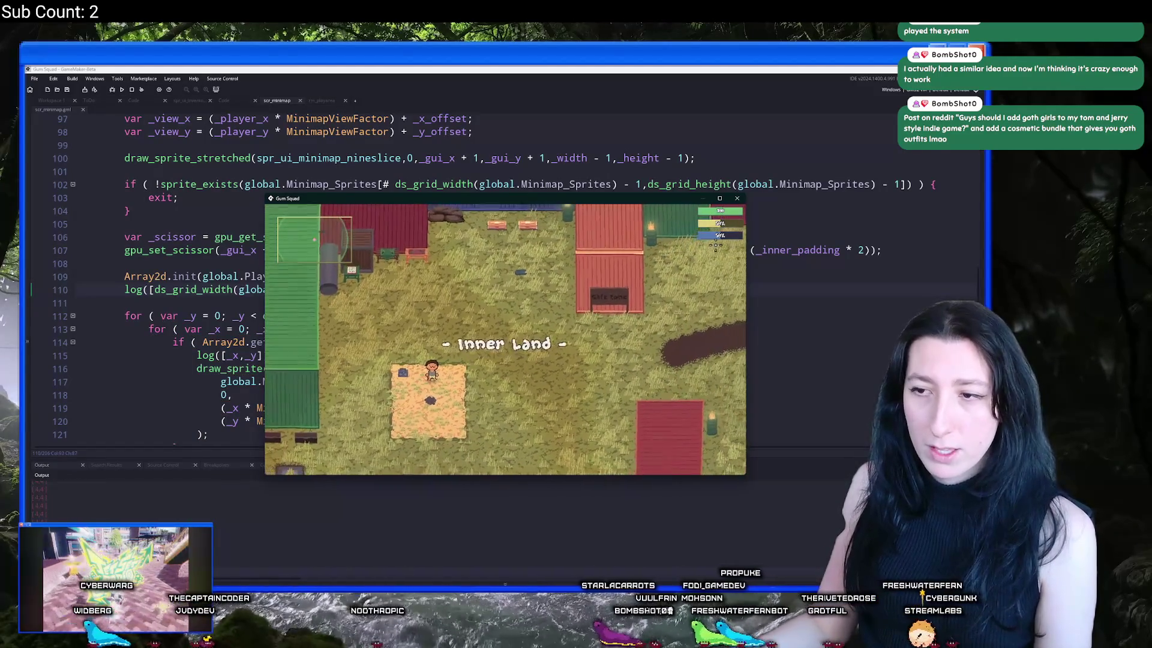
{"action": "mouse_move", "coordinate": [667, 206]}
{"action": "left_mouse_down"}
{"action": "mouse_move", "coordinate": [899, 299]}
{"action": "mouse_move", "coordinate": [834, 299]}
{"action": "mouse_move", "coordinate": [738, 208]}
{"action": "mouse_move", "coordinate": [651, 218]}
{"action": "left_mouse_up"}
{"action": "left_click", "coordinate": [585, 194]}
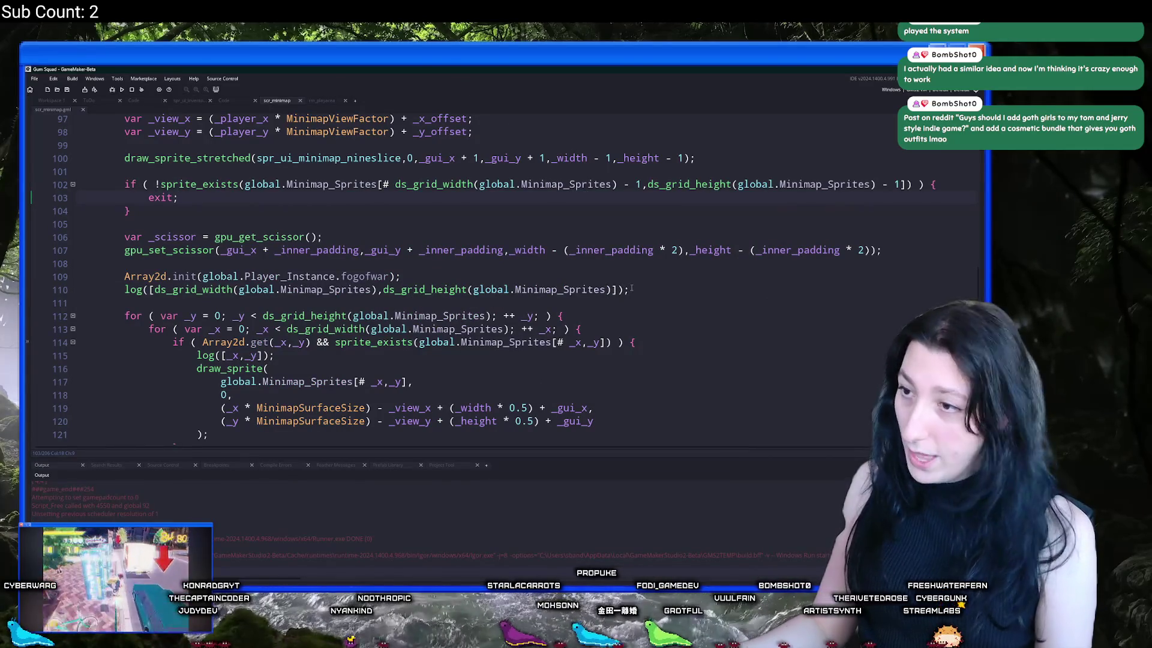
Delete the log line under Array2d.init and the log([_x,_y]) line inside the loop
{"action": "left_click_drag", "start_coordinate": [84, 276], "coordinate": [606, 288]}
{"action": "key", "text": "Delete"}
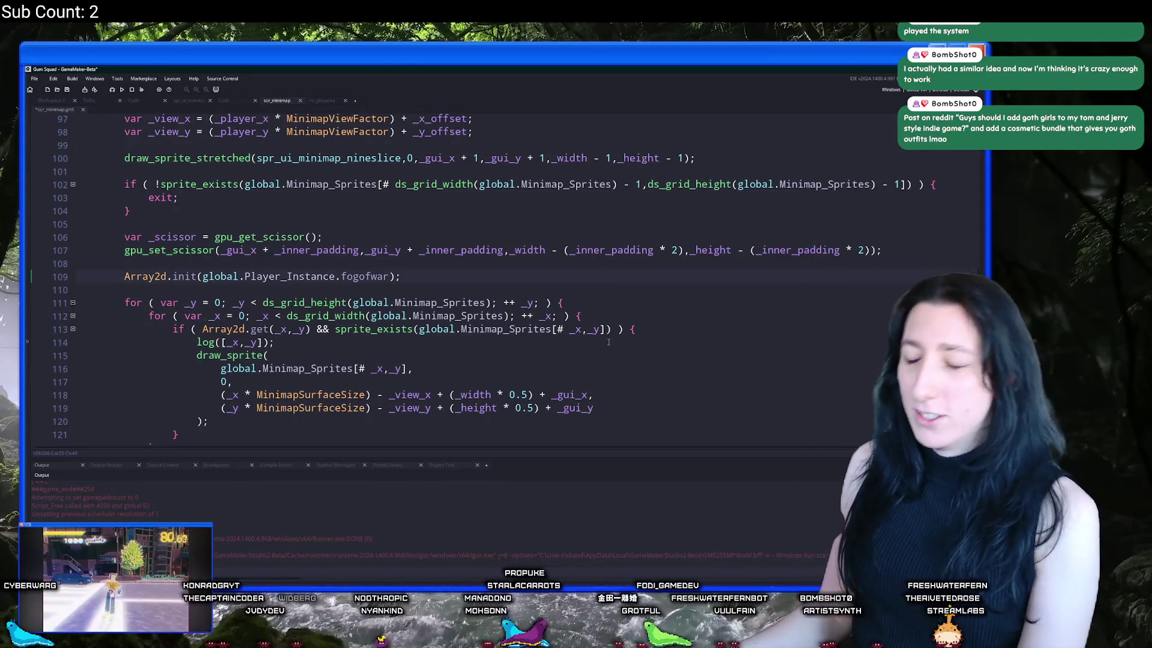
{"action": "left_click_drag", "start_coordinate": [276, 342], "coordinate": [641, 332]}
{"action": "key", "text": "Delete"}
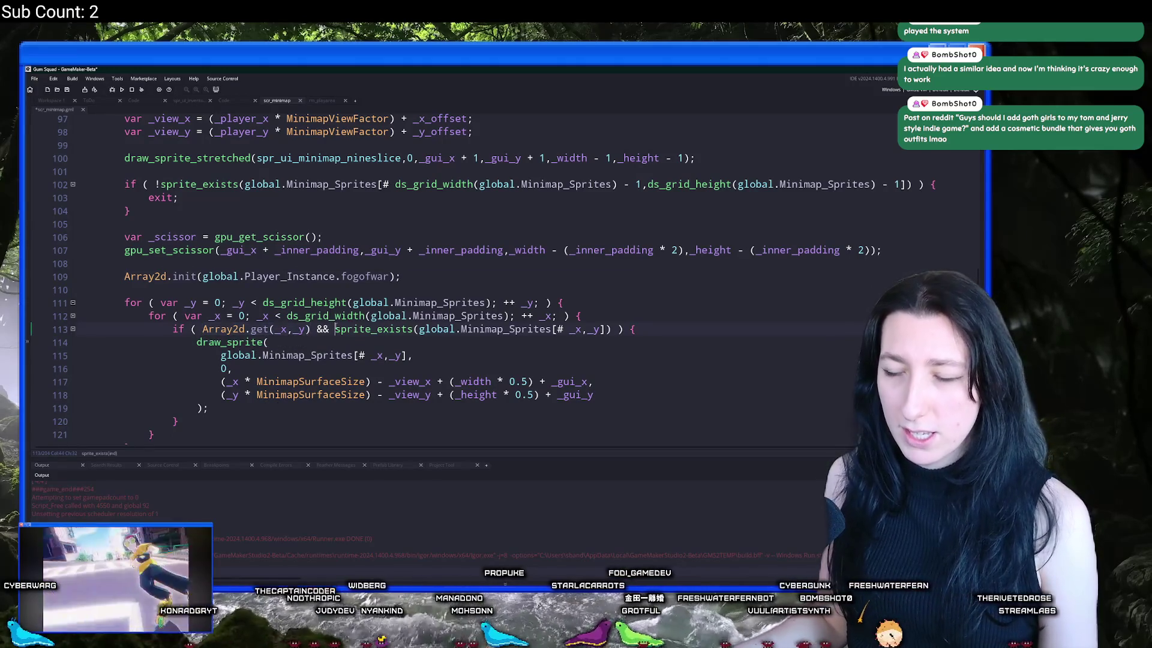
Remove the Array2d.get check from the first minimap loop and duplicate the loop below it
{"action": "key", "text": "Delete"}
{"action": "scroll", "coordinate": [201, 333], "scroll_direction": "down", "scroll_amount": 2}
{"action": "left_click_drag", "start_coordinate": [130, 387], "coordinate": [144, 231]}
{"action": "scroll", "coordinate": [144, 231], "scroll_direction": "down", "scroll_amount": 2}
{"action": "key", "text": "ctrl+d"}
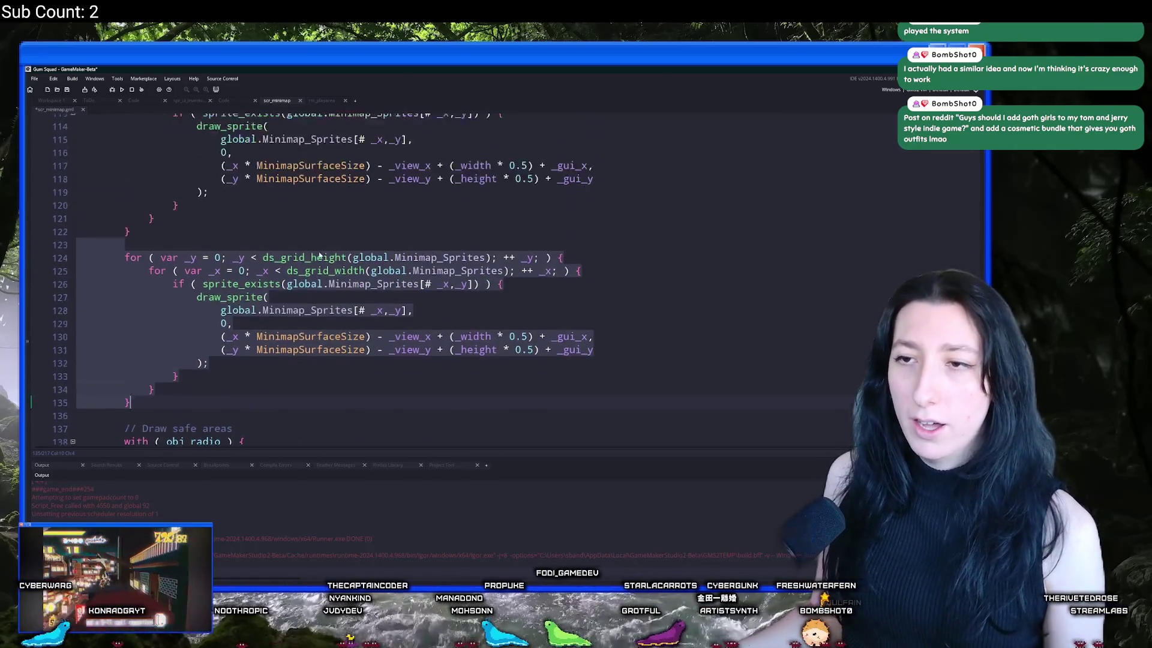
{"action": "left_click", "coordinate": [364, 242]}
{"action": "type", "text": "Array2d.get(_x,_y)"}
{"action": "key", "text": "ctrl+z"}
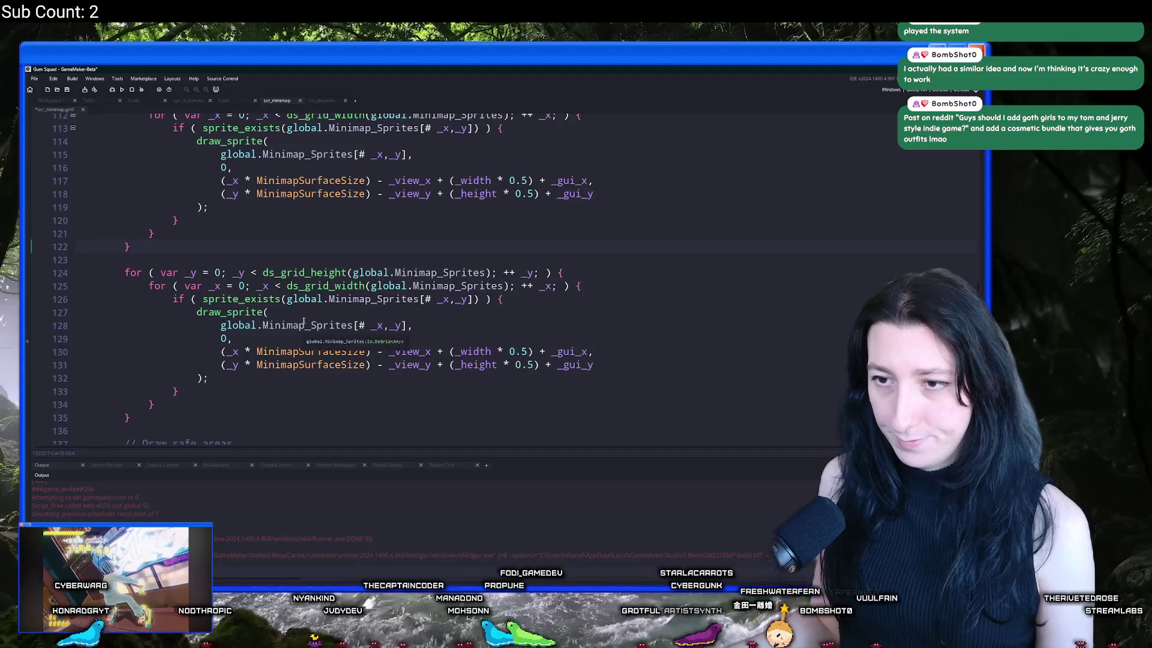
Make the copied loop check !Array2d.get(_x,_y) and draw spr_debug_pixel with draw_sprite_ext
{"action": "left_click", "coordinate": [203, 299]}
{"action": "left_click_drag", "start_coordinate": [204, 299], "coordinate": [479, 299]}
{"action": "key", "text": "ctrl+v"}
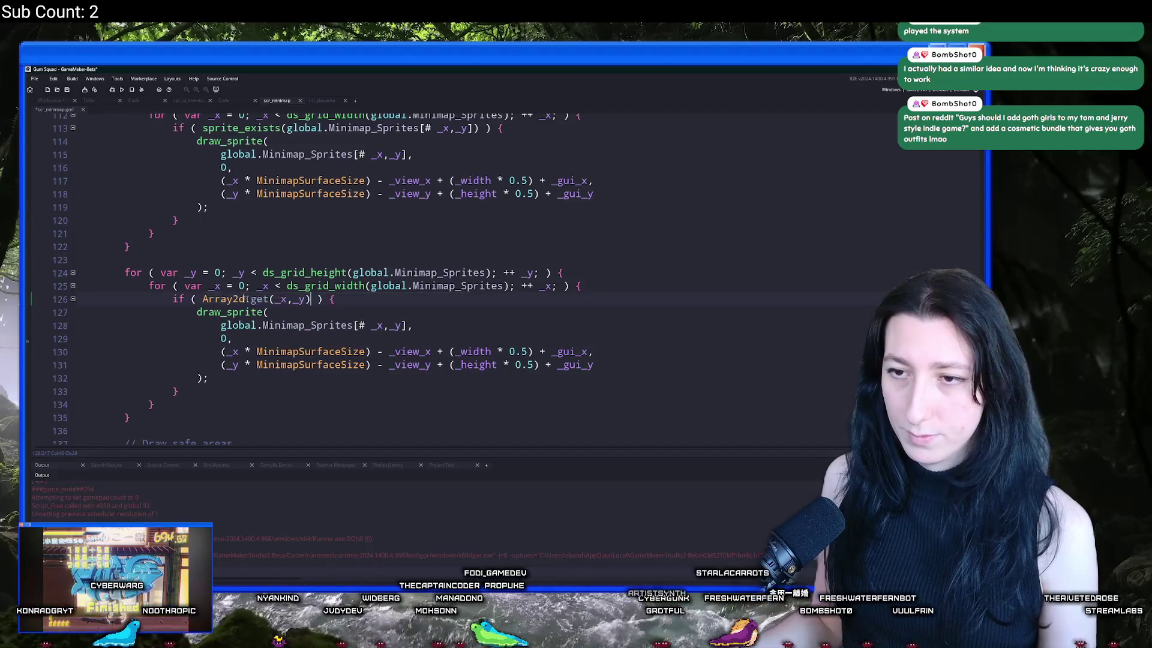
{"action": "type", "text": "!"}
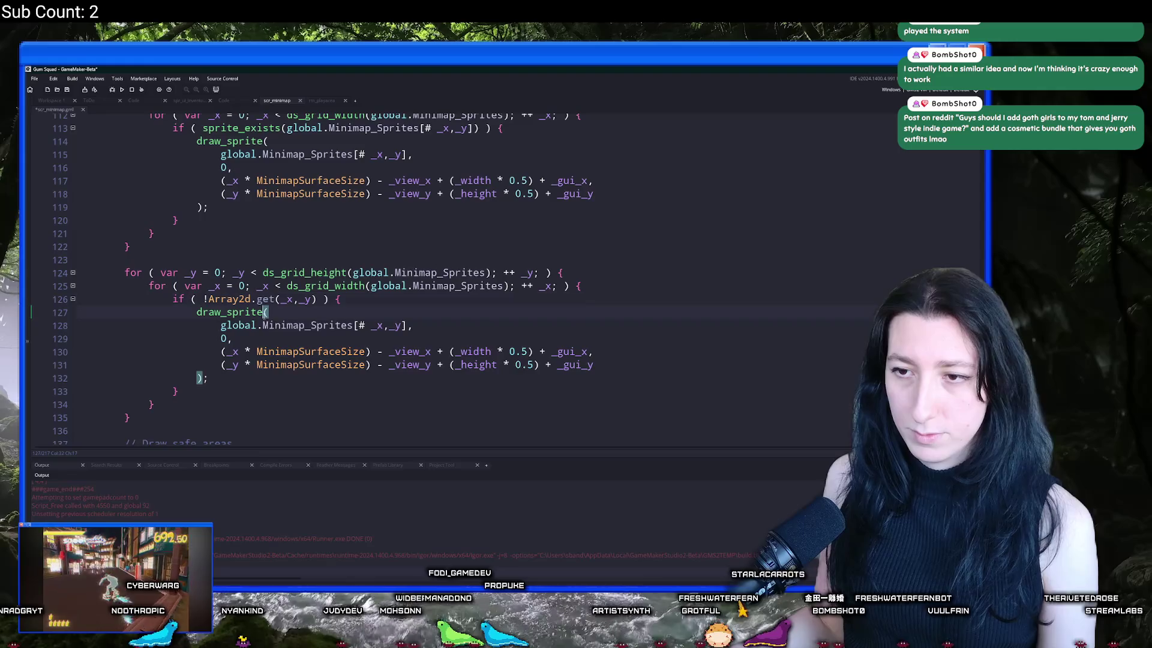
{"action": "type", "text": "_ext"}
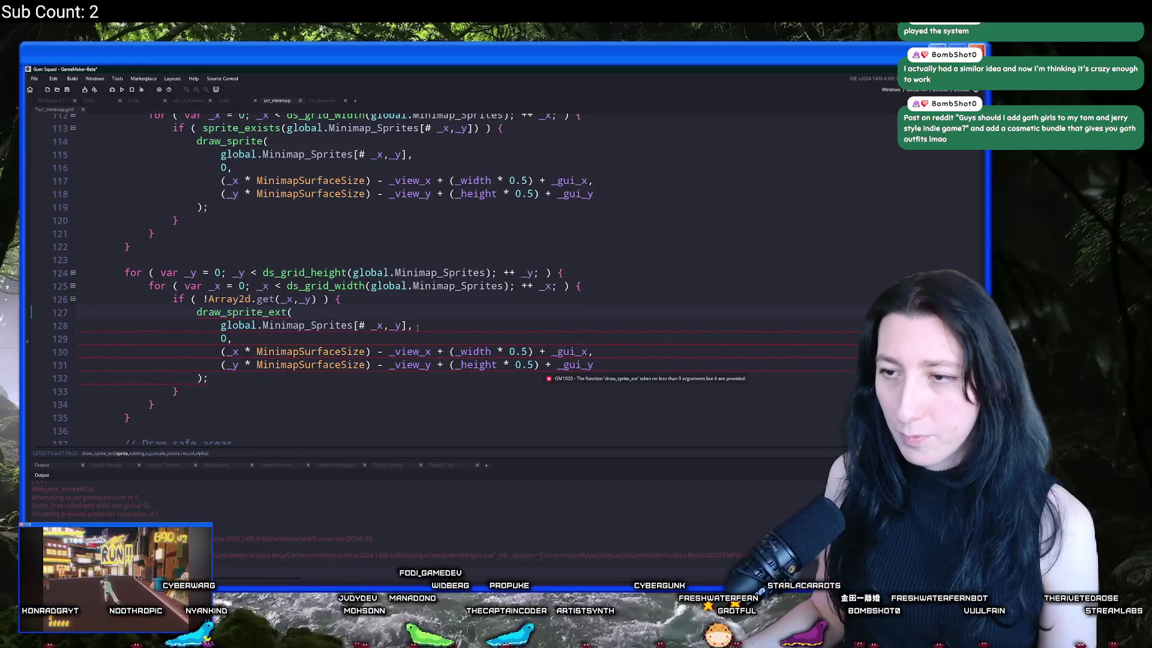
{"action": "left_click", "coordinate": [231, 330]}
{"action": "key", "text": "ctrl+Delete"}
{"action": "key", "text": "ctrl+Delete"}
{"action": "key", "text": "ctrl+Delete"}
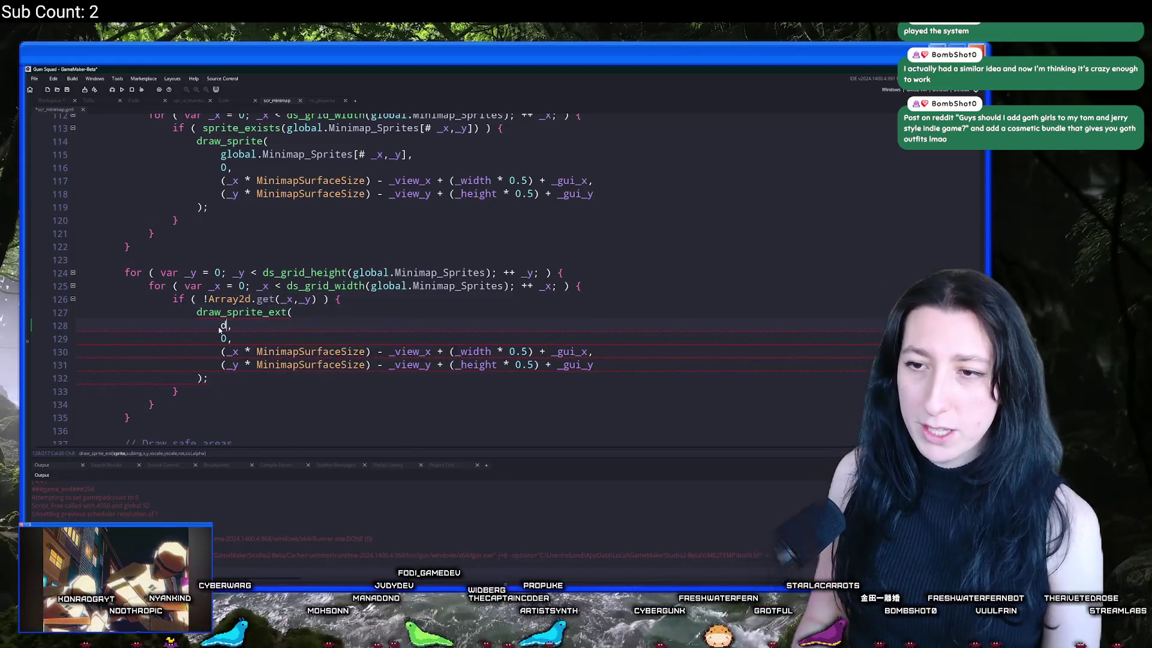
{"action": "type", "text": "spr_ui_"}
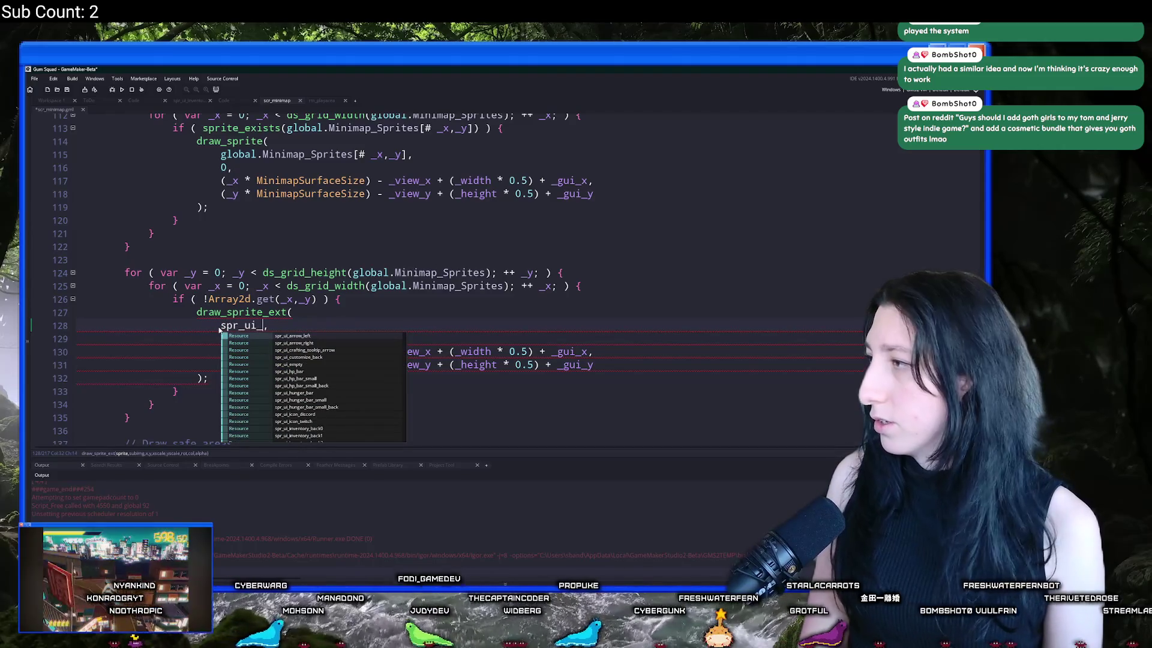
{"action": "type", "text": "em"}
{"action": "key", "text": "Return"}
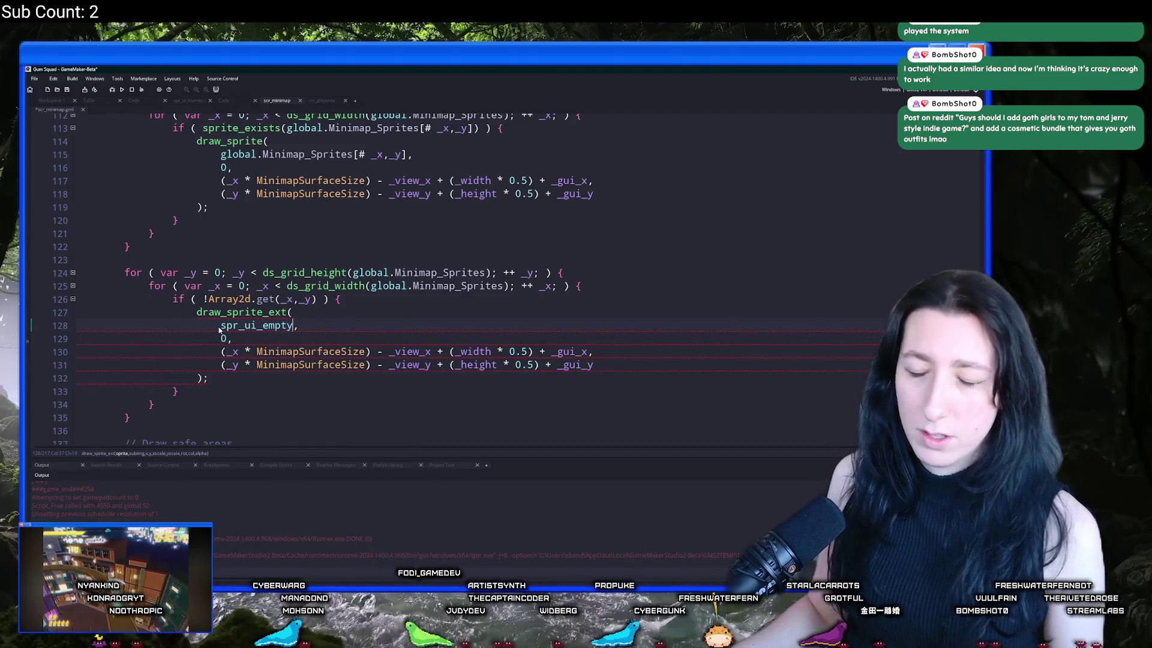
{"action": "key", "text": "BackSpace"}
{"action": "key", "text": "BackSpace"}
{"action": "key", "text": "BackSpace"}
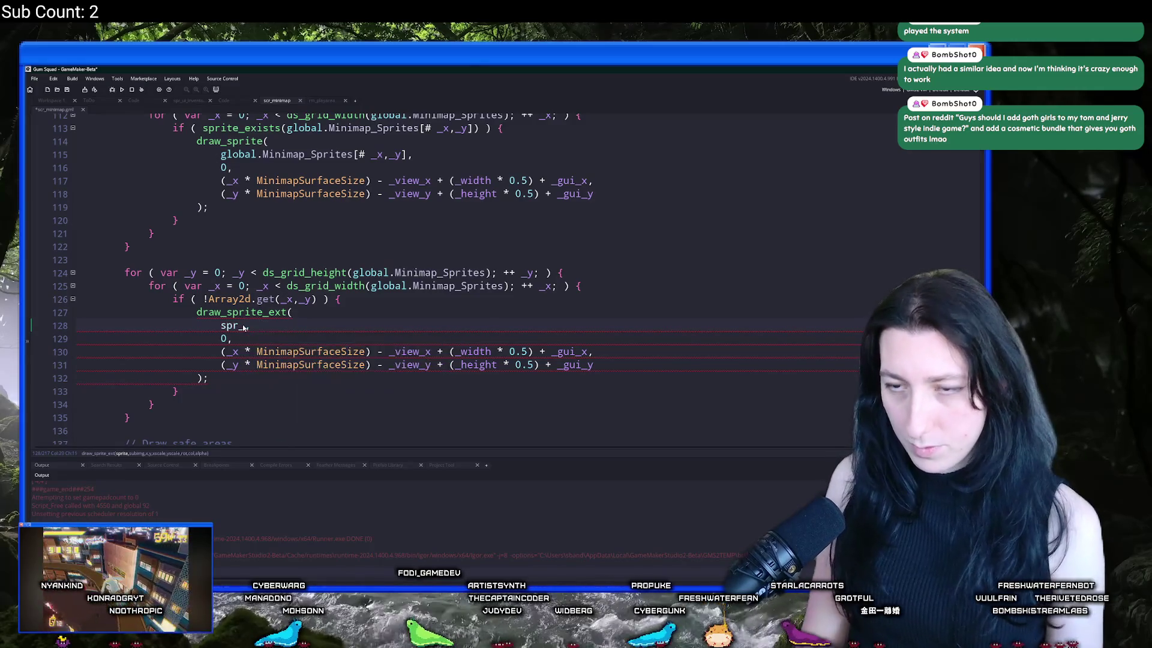
{"action": "type", "text": "pixel,"}
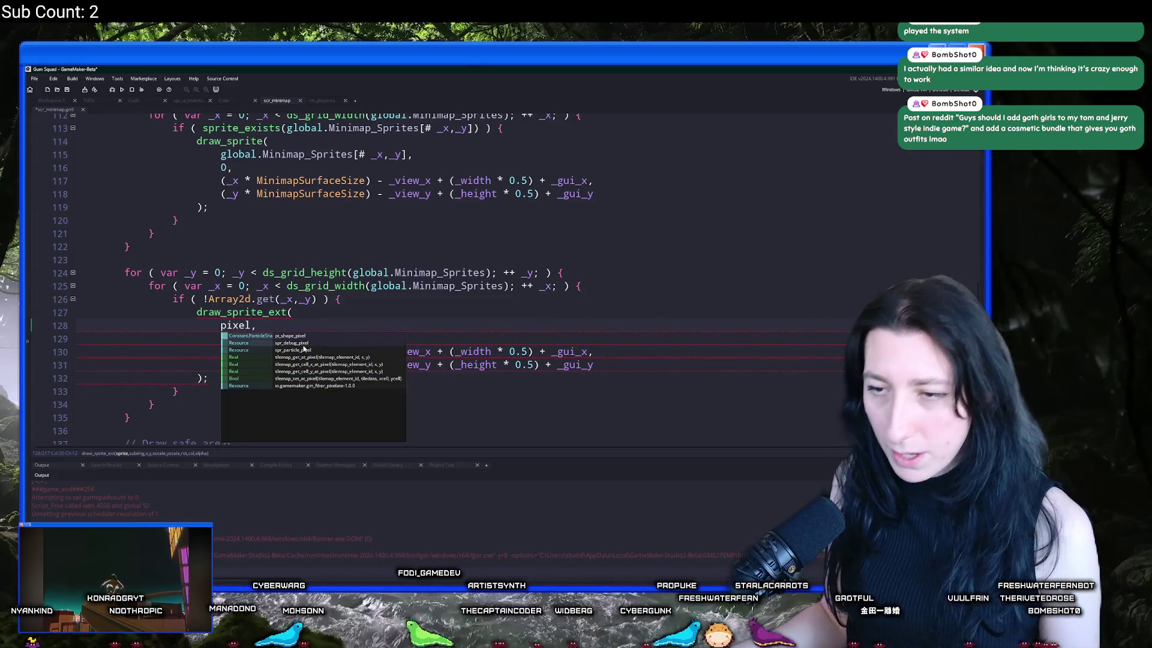
{"action": "double_click", "coordinate": [294, 342]}
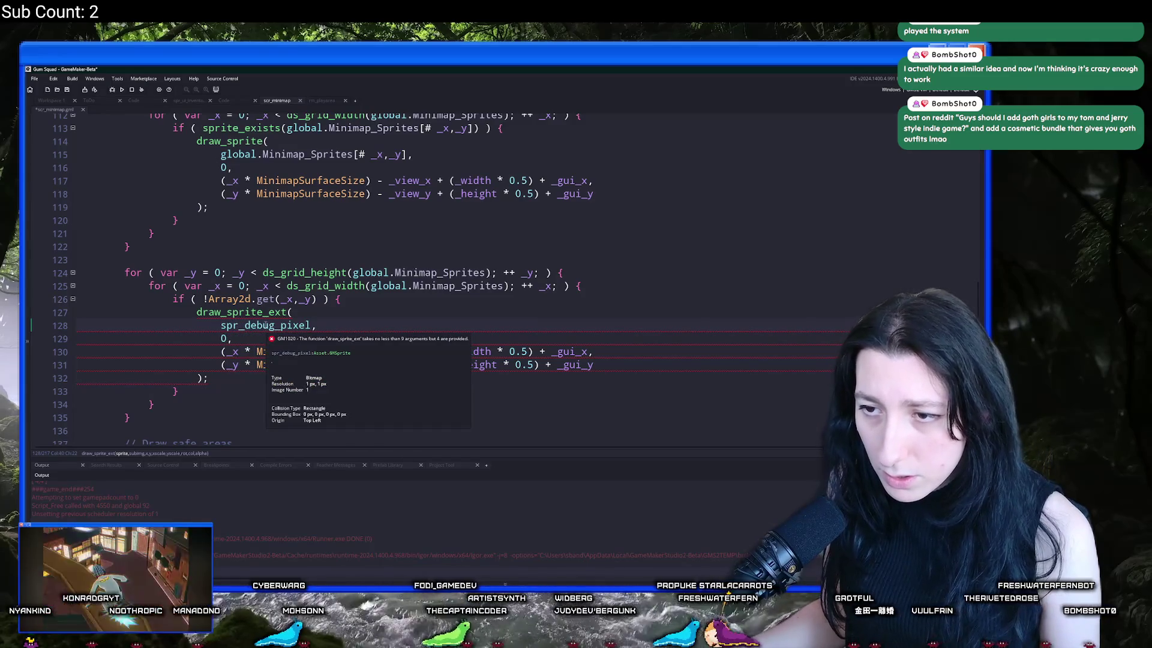
Add MinimapSurfaceSize x and y scale, c_black and alpha 1 to the draw_sprite_ext call
{"action": "left_click", "coordinate": [610, 362]}
{"action": "type", "text": ","}
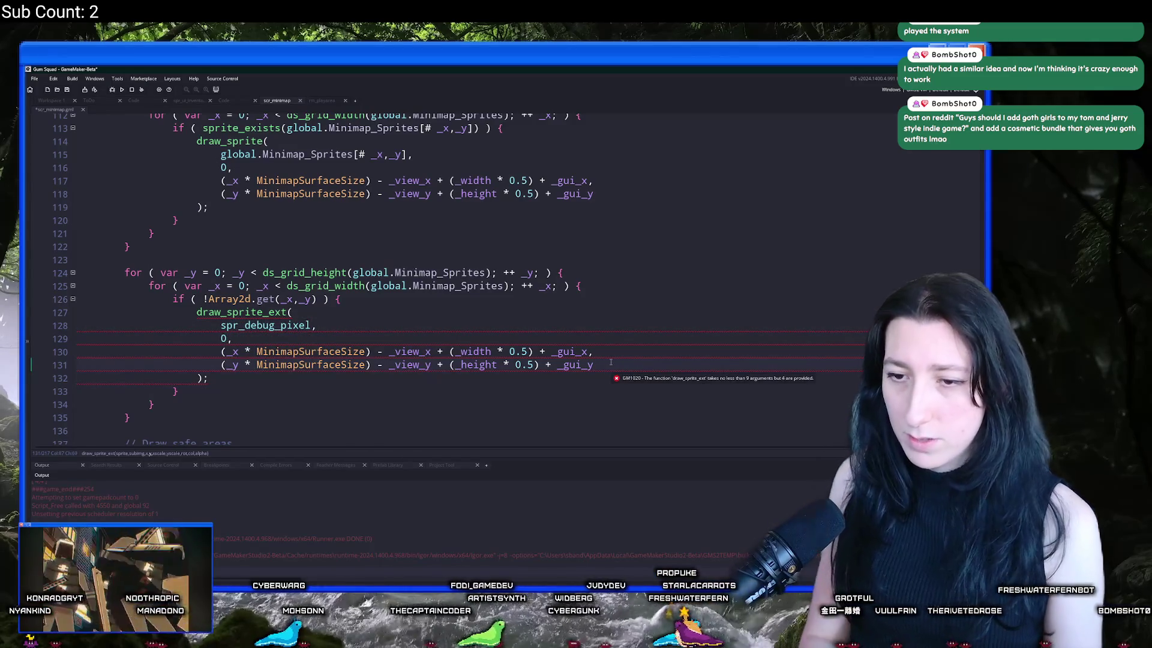
{"action": "key", "text": "Return"}
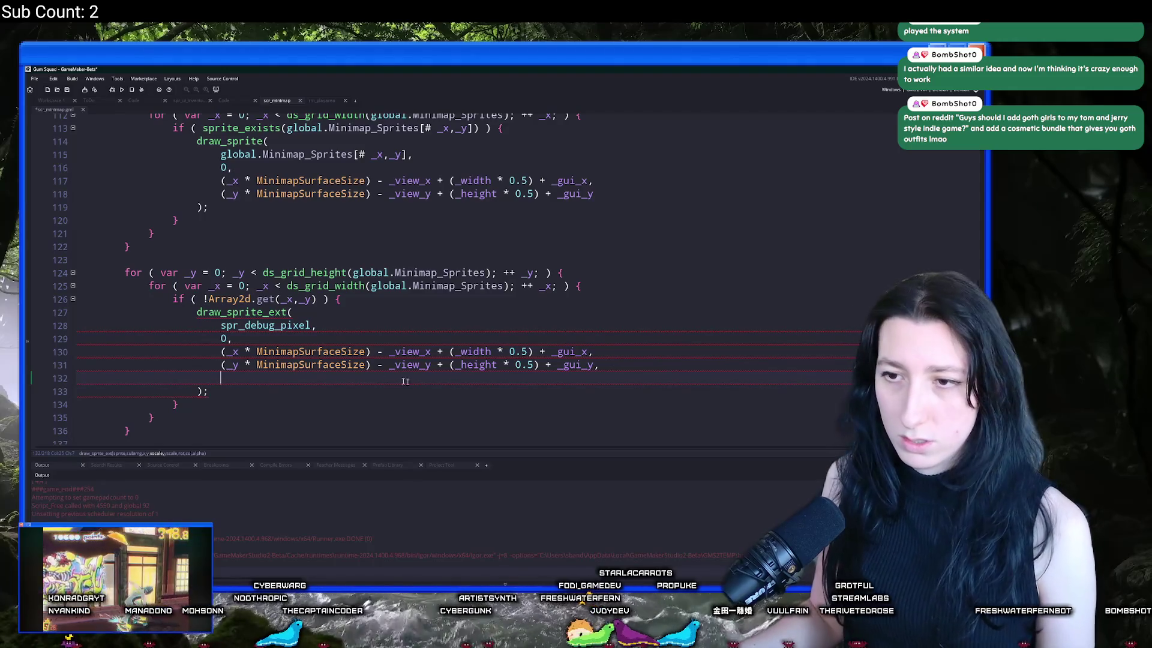
{"action": "double_click", "coordinate": [338, 351]}
{"action": "key", "text": "ctrl+c"}
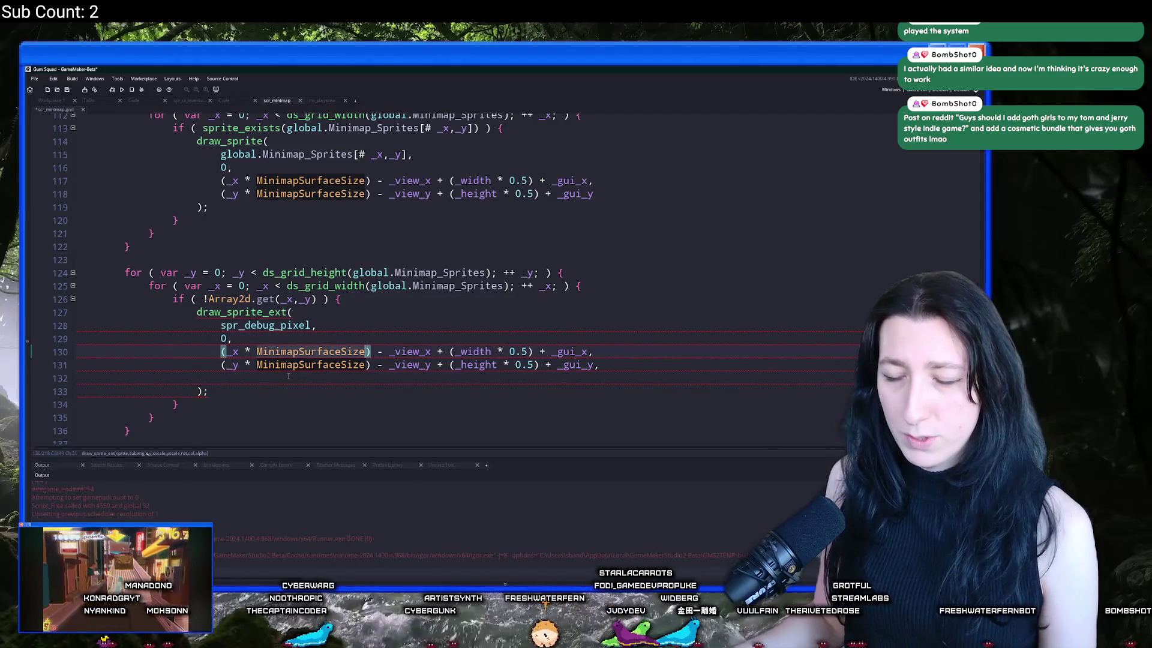
{"action": "left_click", "coordinate": [288, 377]}
{"action": "key", "text": "ctrl+v"}
{"action": "type", "text": ","}
{"action": "key", "text": "ctrl+v"}
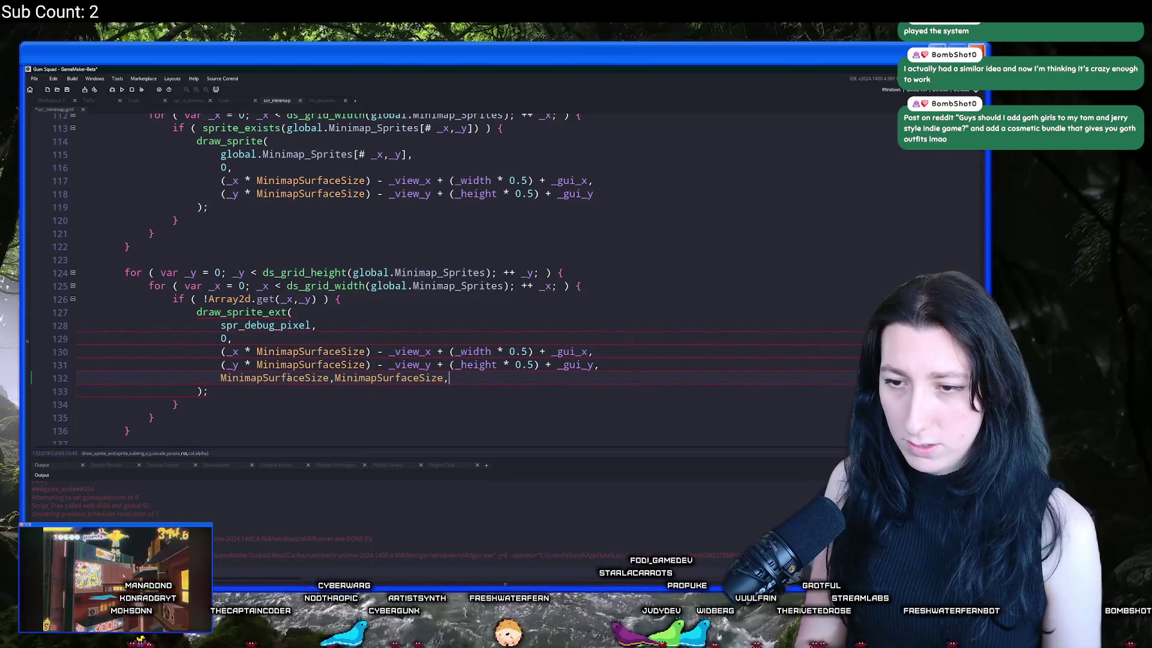
{"action": "type", "text": "c_black,1);"}
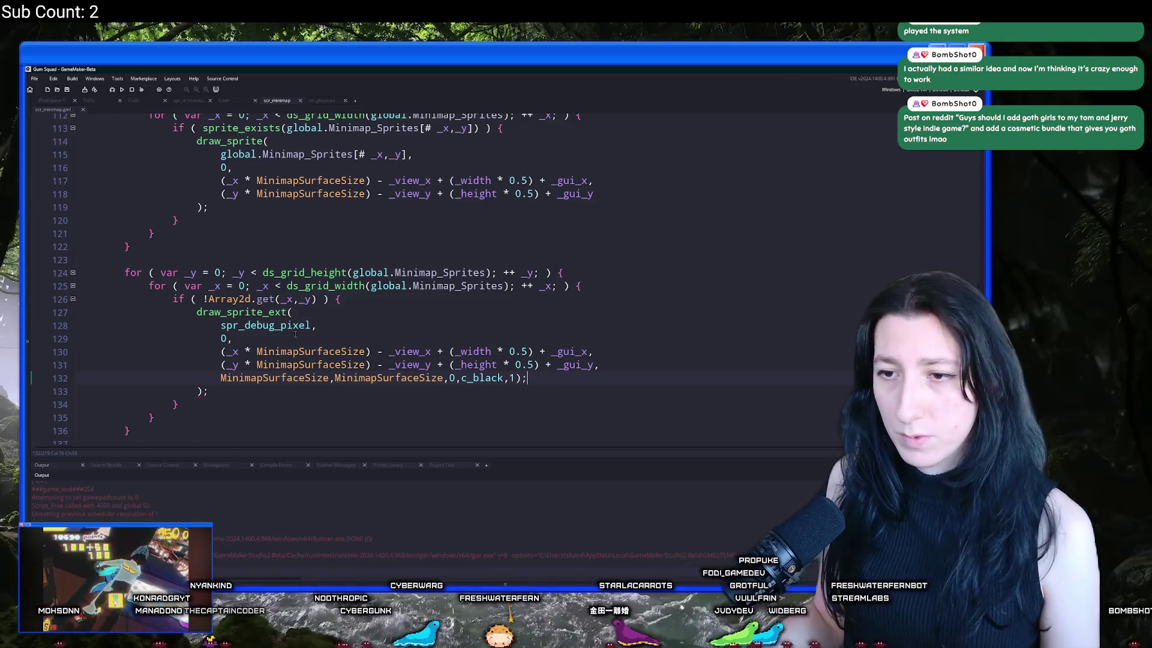
Recheck the copied loop's Array2d condition and select the Array2d.init line to move it
{"action": "scroll", "coordinate": [295, 334], "scroll_direction": "down", "scroll_amount": 1}
{"action": "left_click", "coordinate": [372, 286]}
{"action": "left_click", "coordinate": [252, 284]}
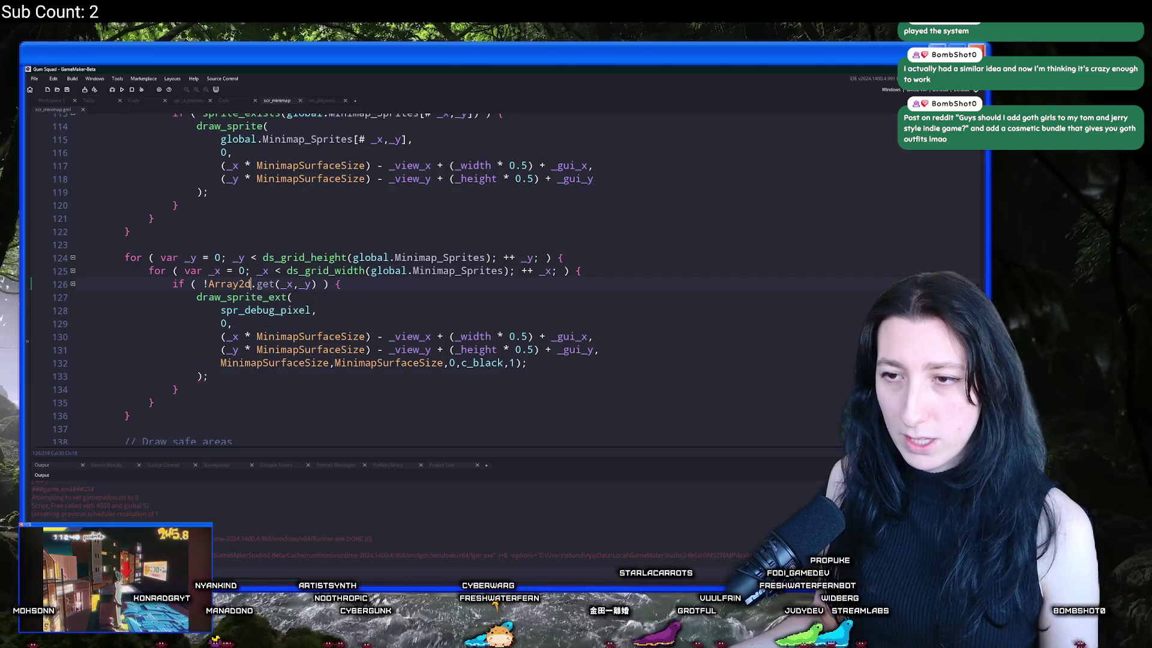
{"action": "scroll", "coordinate": [282, 252], "scroll_direction": "up", "scroll_amount": 3}
{"action": "mouse_move", "coordinate": [413, 199]}
{"action": "left_mouse_down"}
{"action": "mouse_move", "coordinate": [78, 205]}
{"action": "mouse_move", "coordinate": [73, 163]}
{"action": "left_mouse_up"}
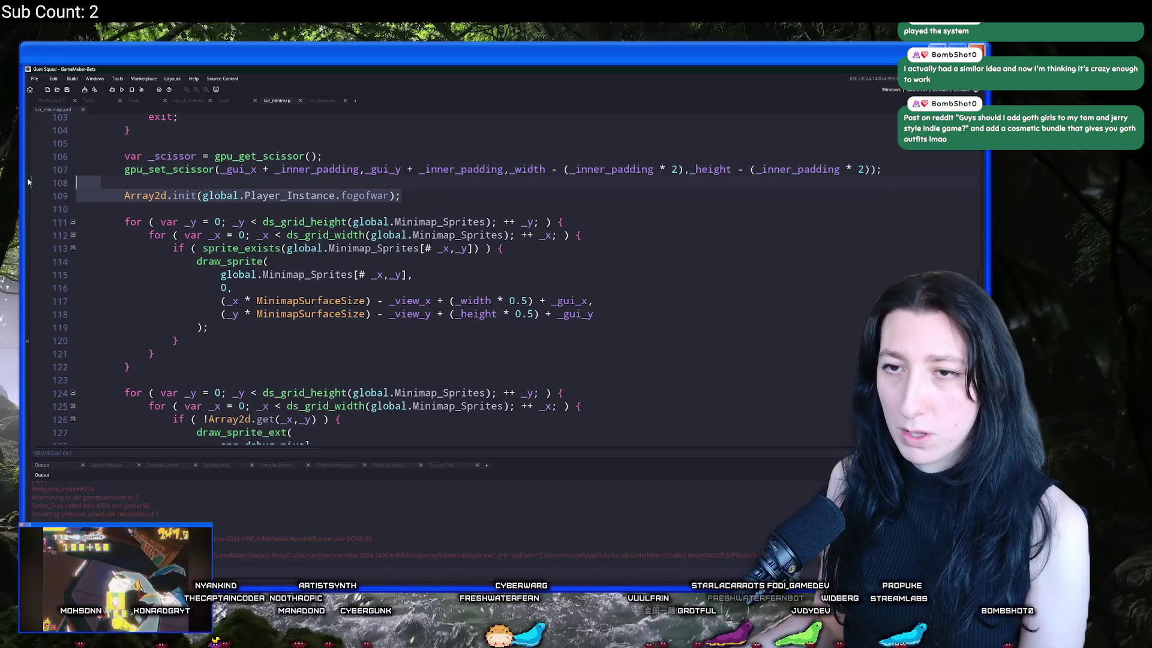
Move the Array2d.init line to just above the second loop
{"action": "key", "text": "BackSpace"}
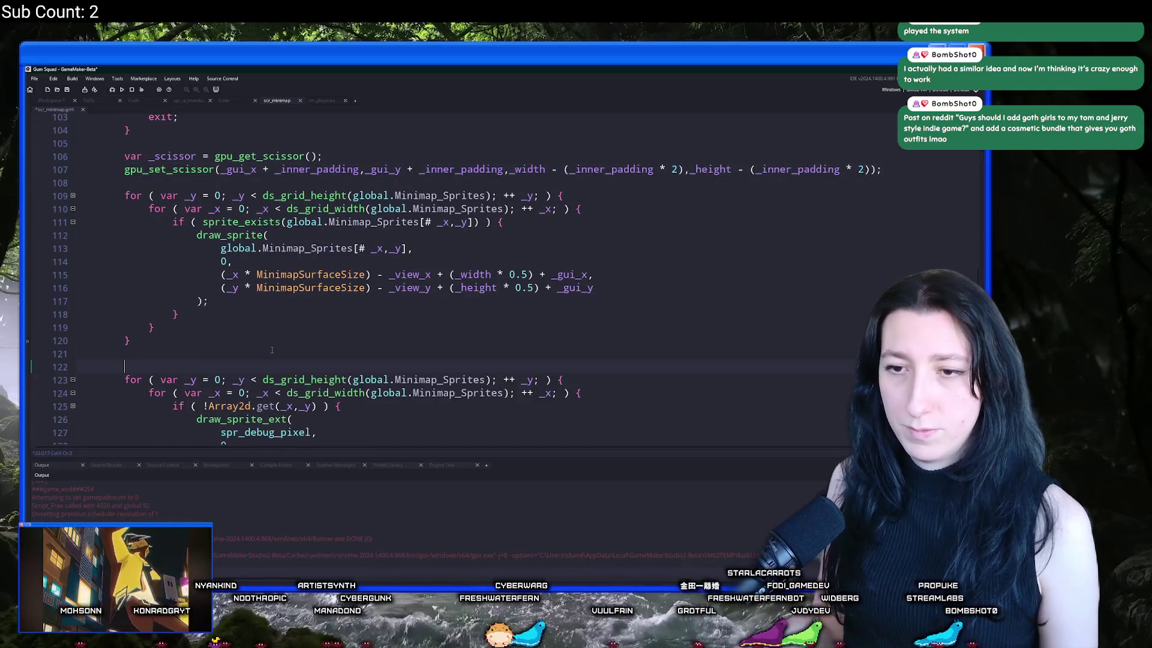
{"action": "key", "text": "ctrl+v"}
{"action": "scroll", "coordinate": [273, 349], "scroll_direction": "down", "scroll_amount": 2}
{"action": "scroll", "coordinate": [349, 287], "scroll_direction": "down", "scroll_amount": 1}
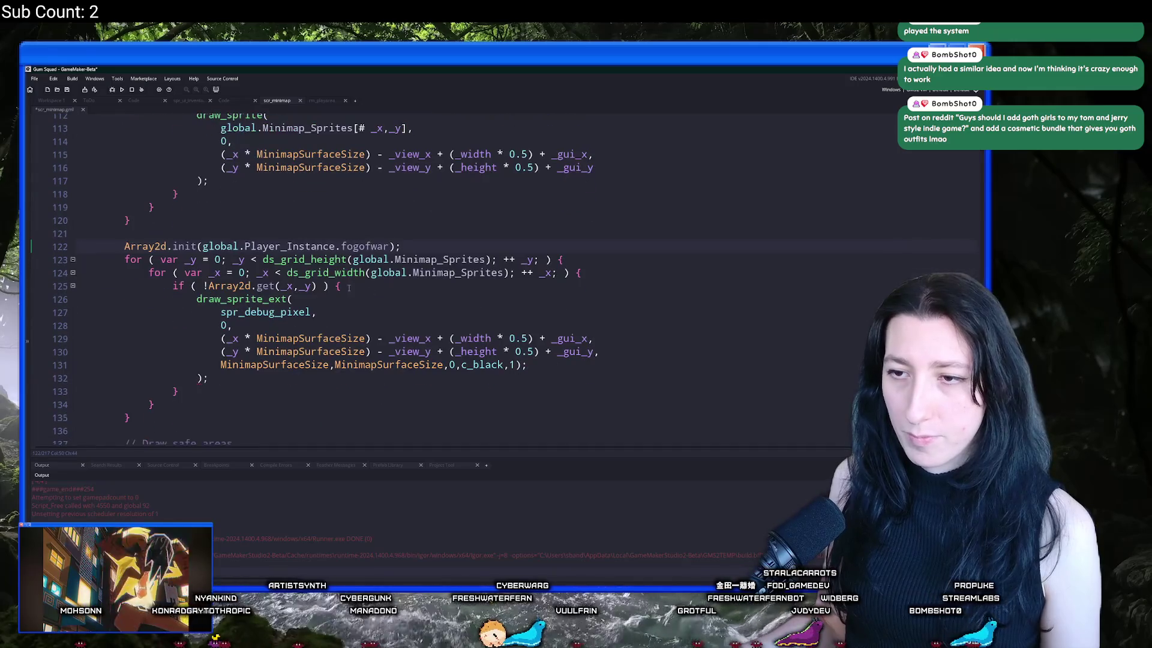
In the Array2d definition, add a get_width method returning array.width
{"action": "middle_click", "coordinate": [142, 246]}
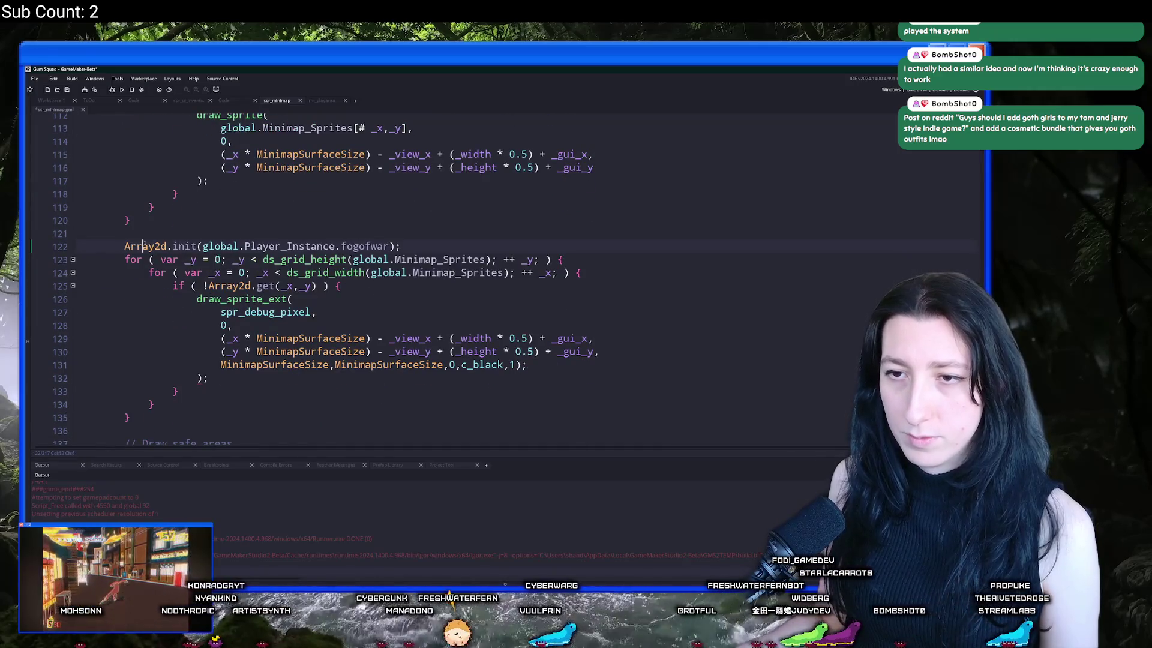
{"action": "left_click", "coordinate": [297, 191]}
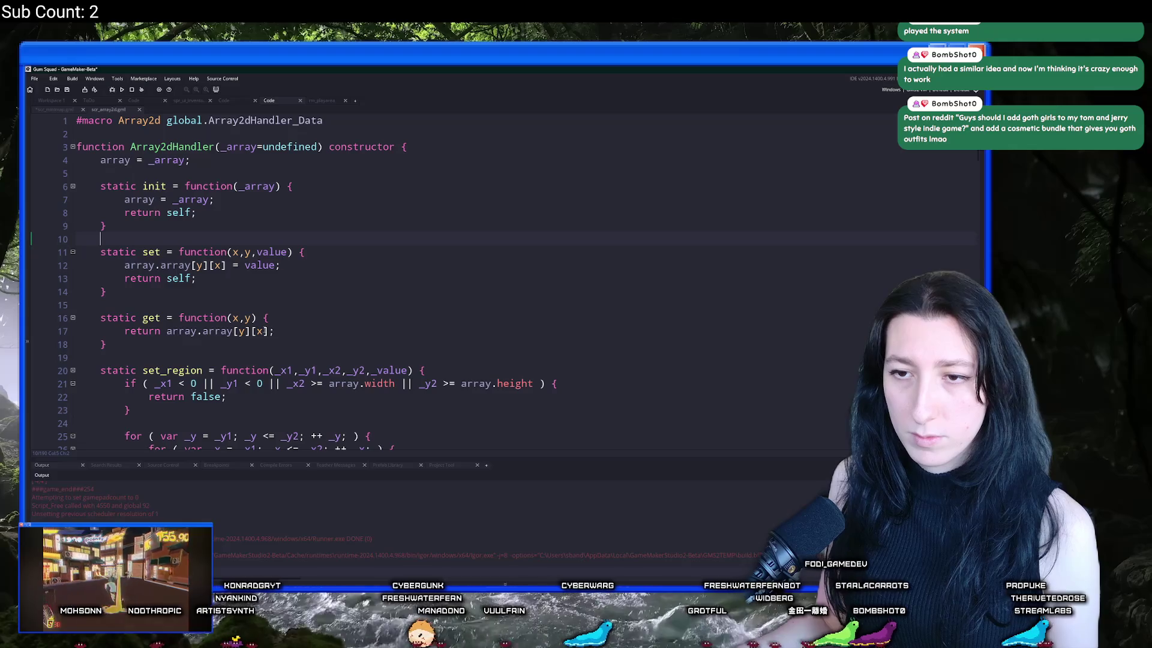
{"action": "key", "text": "Return"}
{"action": "key", "text": "Return"}
{"action": "type", "text": "stat"}
{"action": "type", "text": " g"}
{"action": "type", "text": "idthk"}
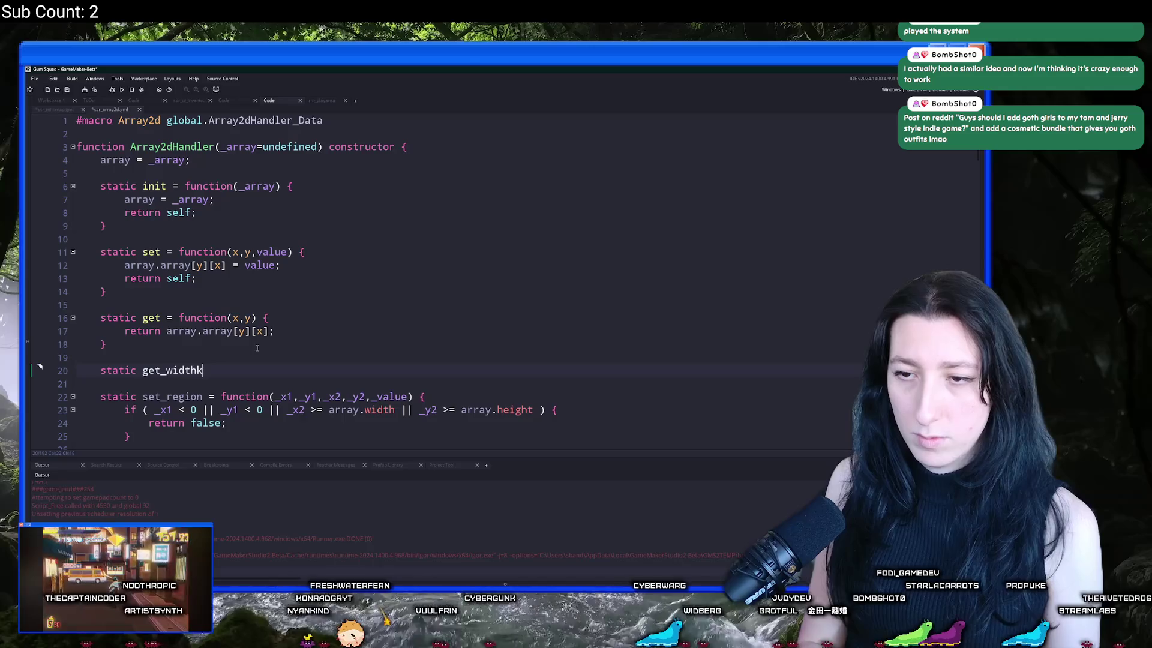
{"action": "type", "text": "unction(_arr"}
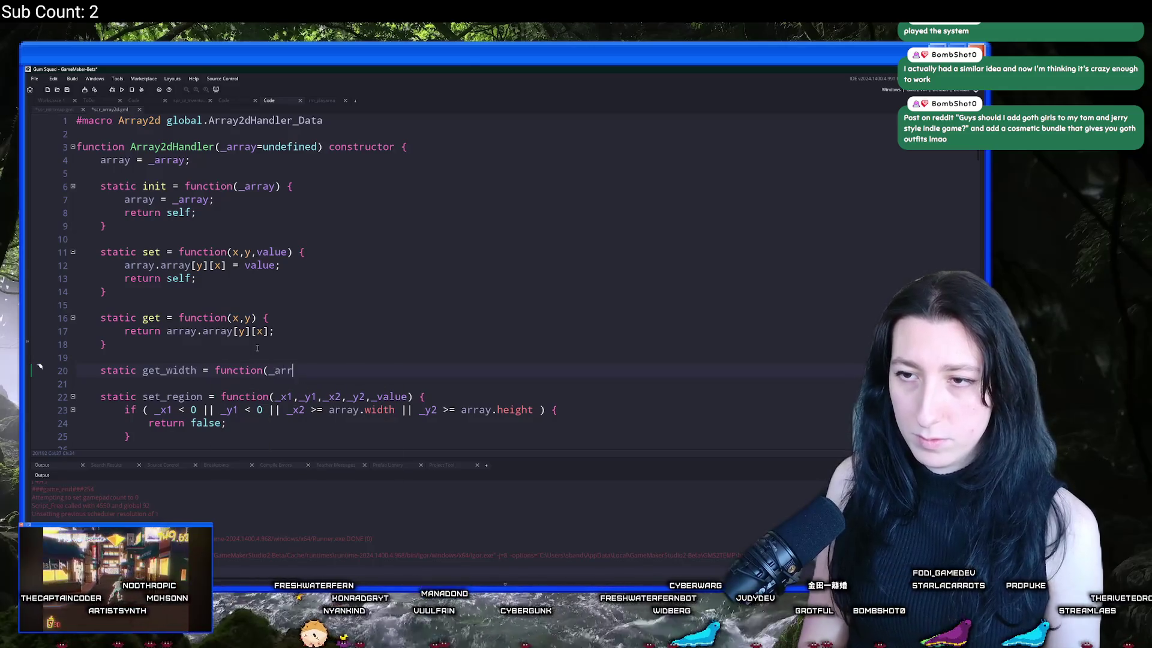
{"action": "key", "text": "BackSpace"}
{"action": "key", "text": "BackSpace"}
{"action": "key", "text": "BackSpace"}
{"action": "type", "text": ")"}
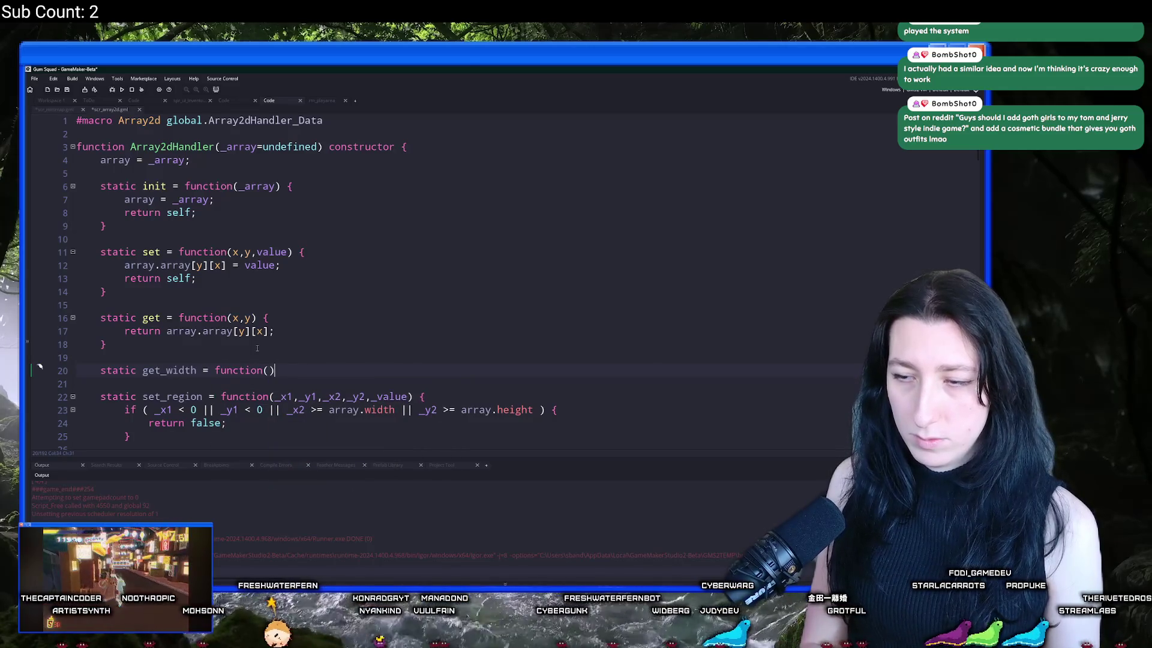
{"action": "type", "text": " {"}
{"action": "key", "text": "Return"}
{"action": "key", "text": "Return"}
{"action": "type", "text": "rn "}
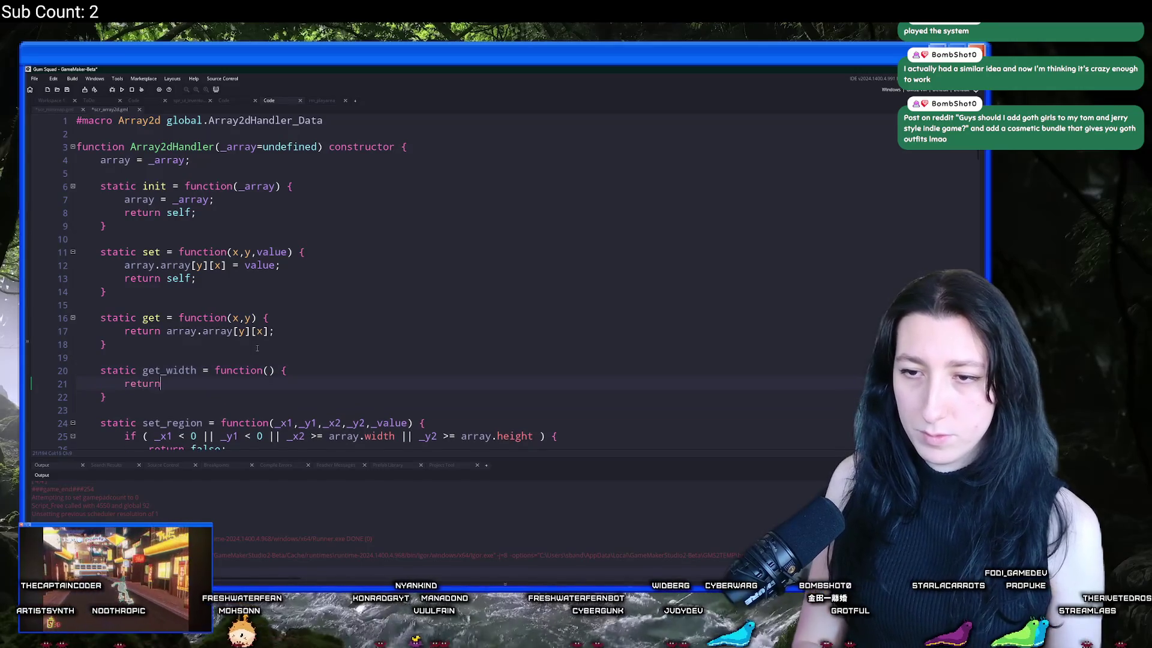
{"action": "type", "text": "array.width"}
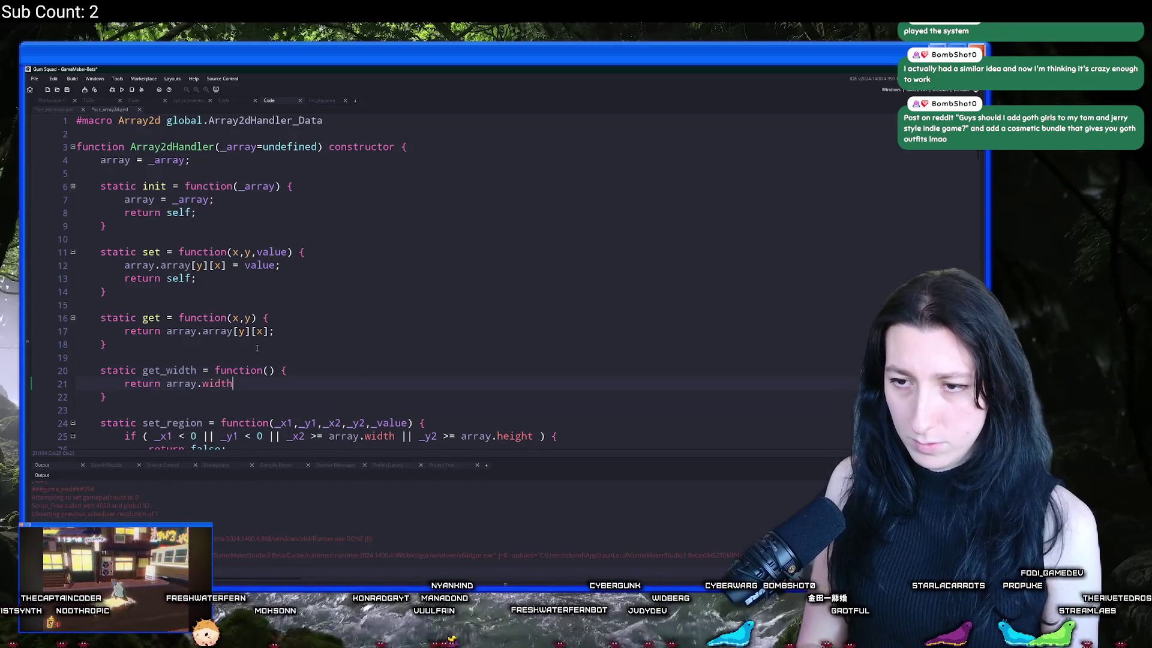
{"action": "scroll", "coordinate": [257, 348], "scroll_direction": "down", "scroll_amount": 2}
{"action": "mouse_move", "coordinate": [102, 350]}
{"action": "left_mouse_down"}
{"action": "mouse_move", "coordinate": [204, 311]}
{"action": "mouse_move", "coordinate": [78, 297]}
{"action": "left_mouse_up"}
Duplicate it as get_height returning array.height, then close the scr_array2d tab
{"action": "key", "text": "ctrl+d"}
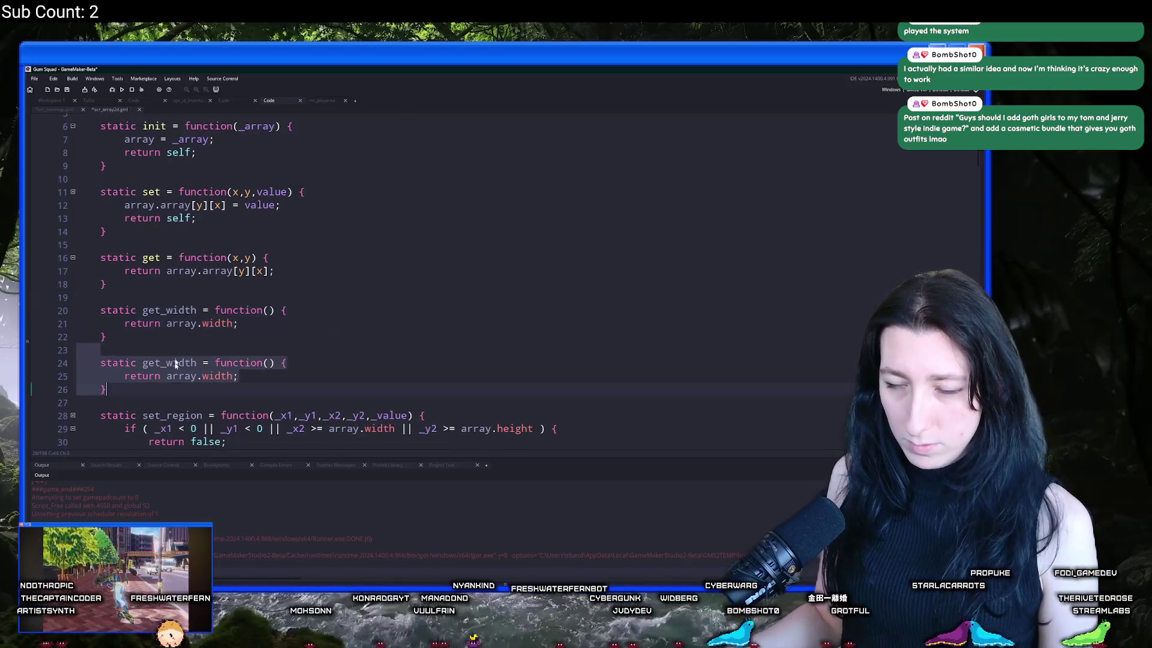
{"action": "left_click", "coordinate": [178, 362]}
{"action": "type", "text": "height"}
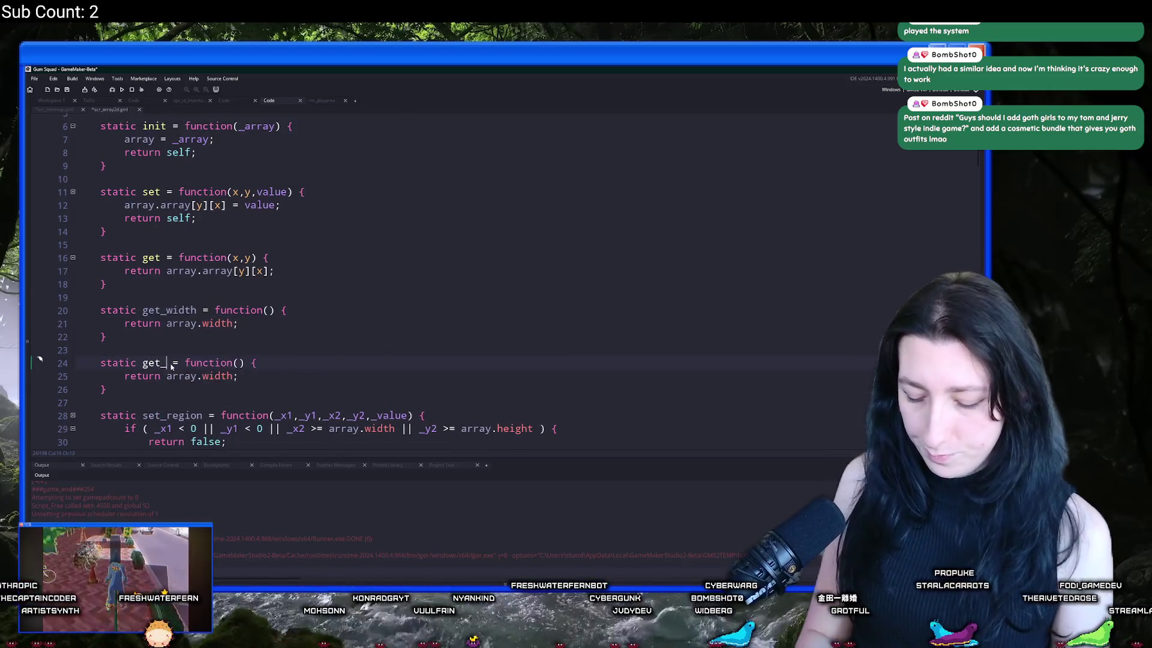
{"action": "double_click", "coordinate": [216, 376]}
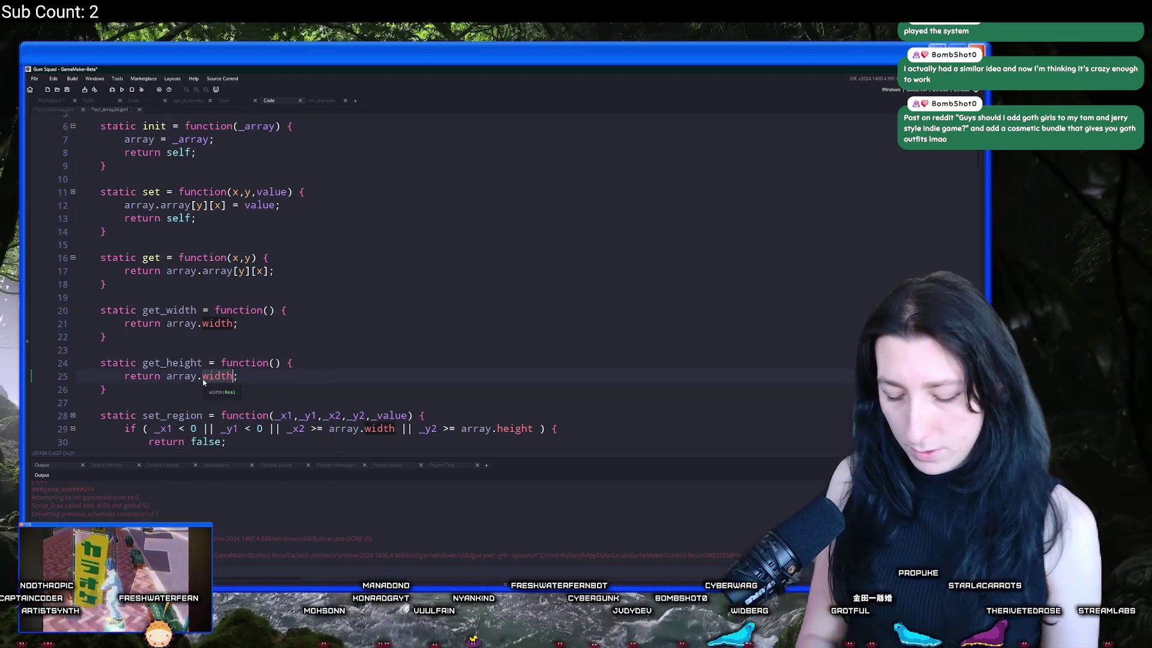
{"action": "type", "text": "height"}
{"action": "left_click", "coordinate": [153, 298]}
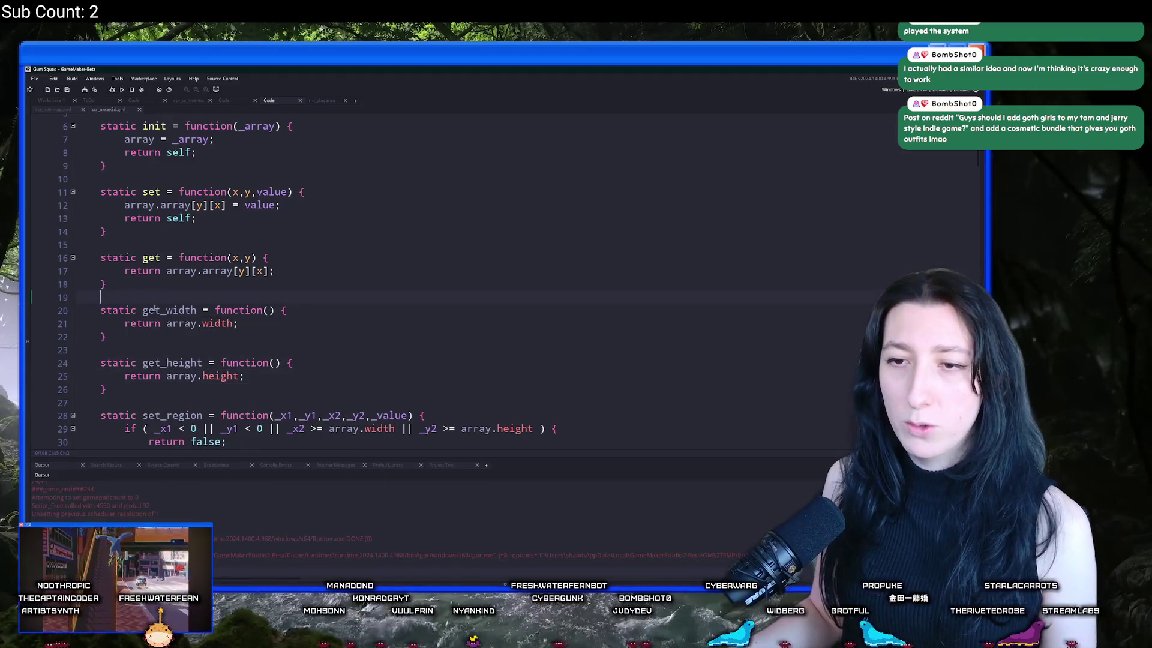
{"action": "double_click", "coordinate": [155, 308]}
{"action": "key", "text": "ctrl+w"}
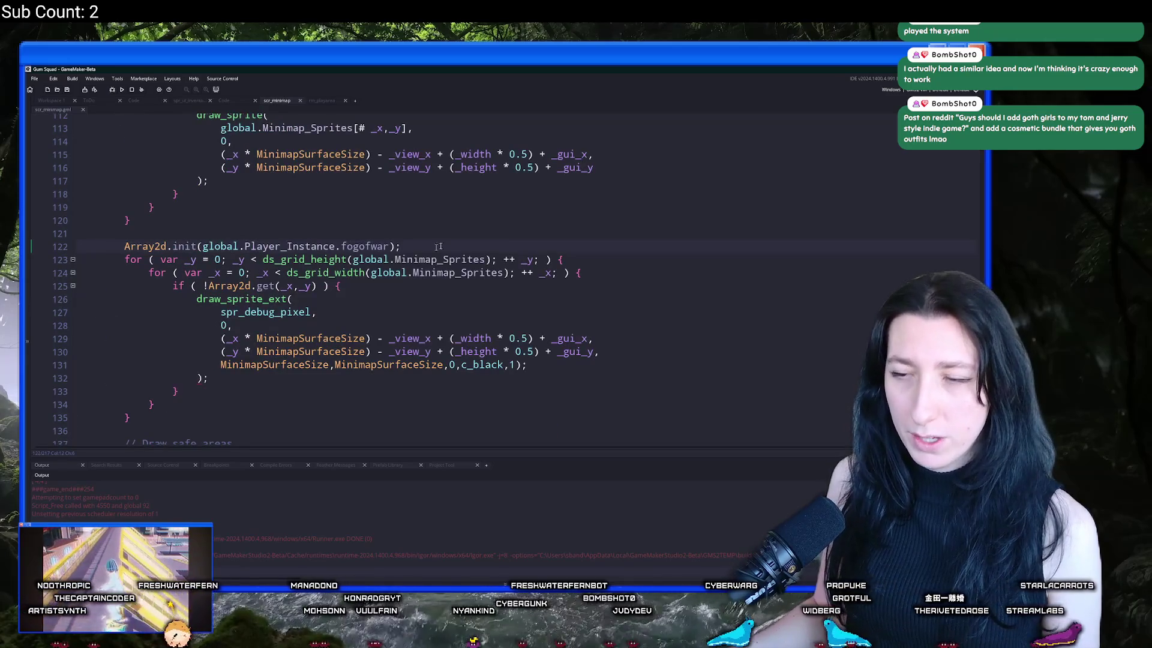
After Array2d.init, add 'var _fog_w = Array2d.get_width();'
{"action": "key", "text": "Return"}
{"action": "type", "text": "var _"}
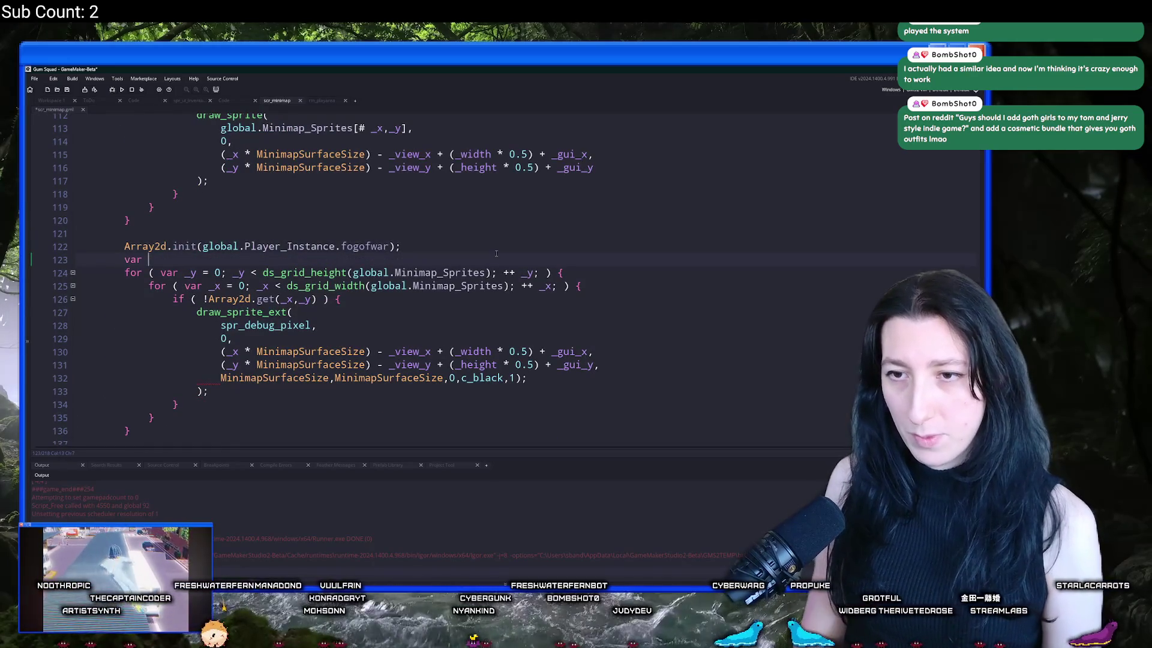
{"action": "type", "text": "fog_w"}
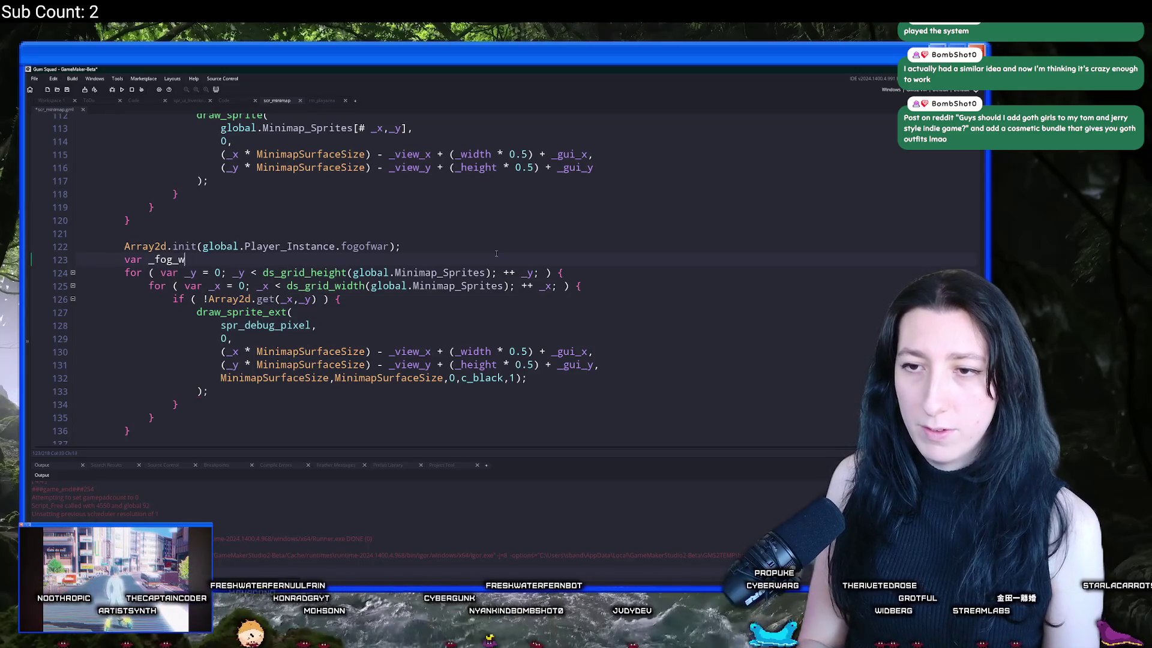
{"action": "key", "text": "BackSpace"}
{"action": "key", "text": "BackSpace"}
{"action": "key", "text": "BackSpace"}
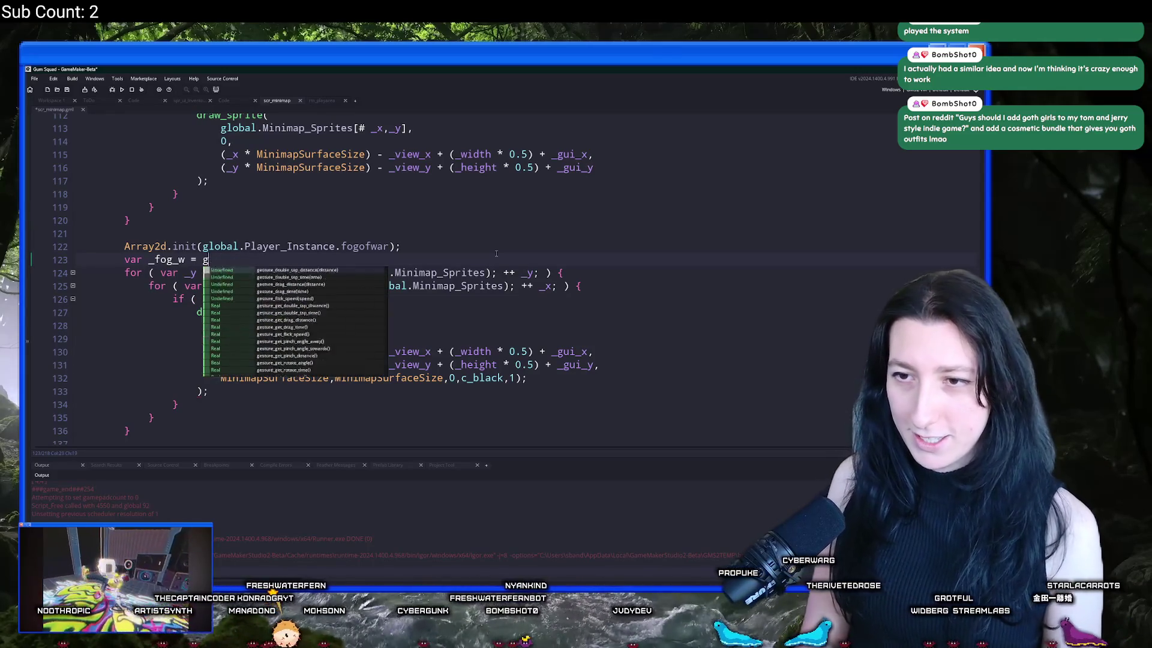
{"action": "type", "text": "Array2d.widt"}
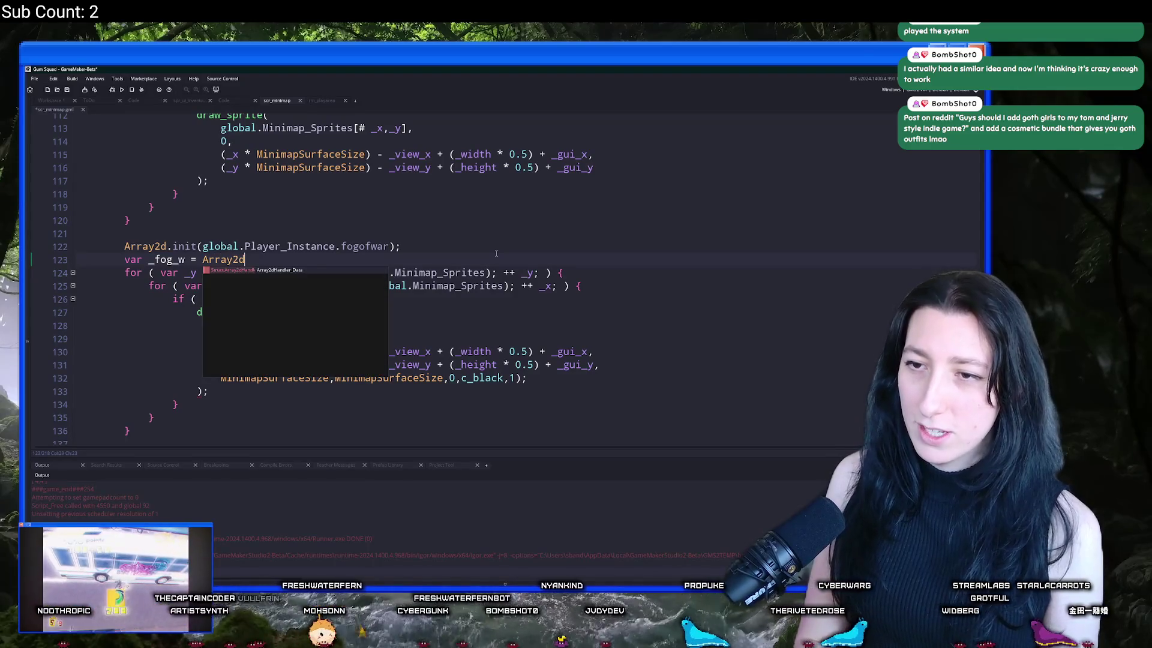
{"action": "key", "text": "BackSpace"}
{"action": "key", "text": "BackSpace"}
{"action": "key", "text": "BackSpace"}
{"action": "type", "text": "get_widt"}
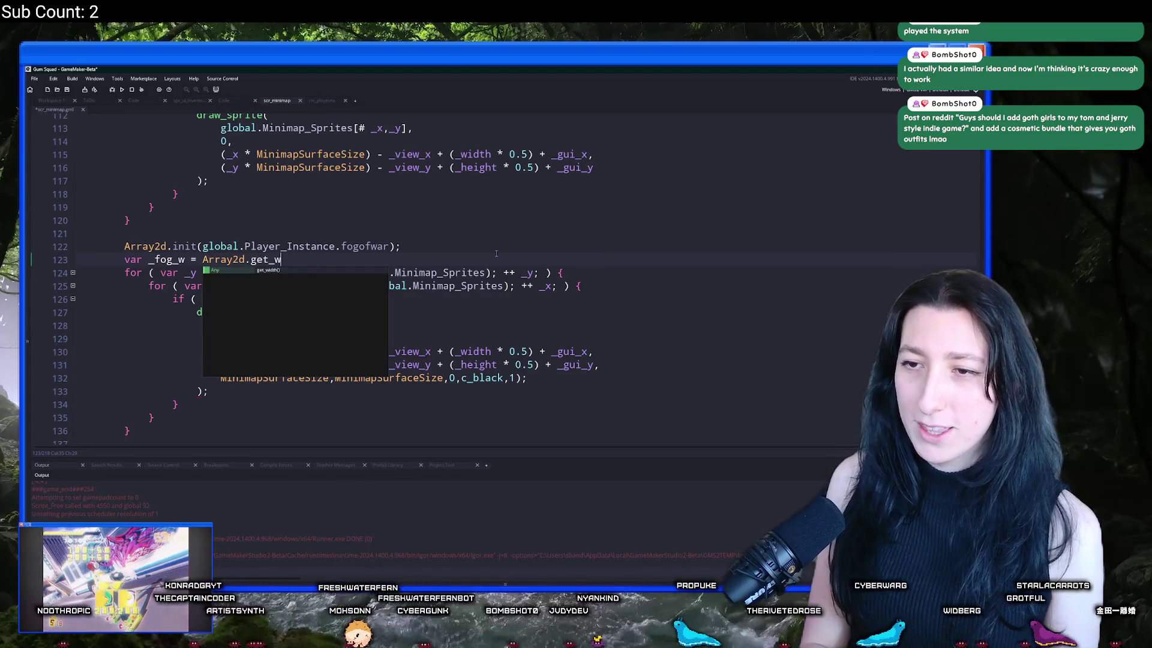
{"action": "key", "text": "Return"}
Duplicate that line as _fog_h storing Array2d.get_height()
{"action": "key", "text": "ctrl+d"}
{"action": "left_click", "coordinate": [185, 273]}
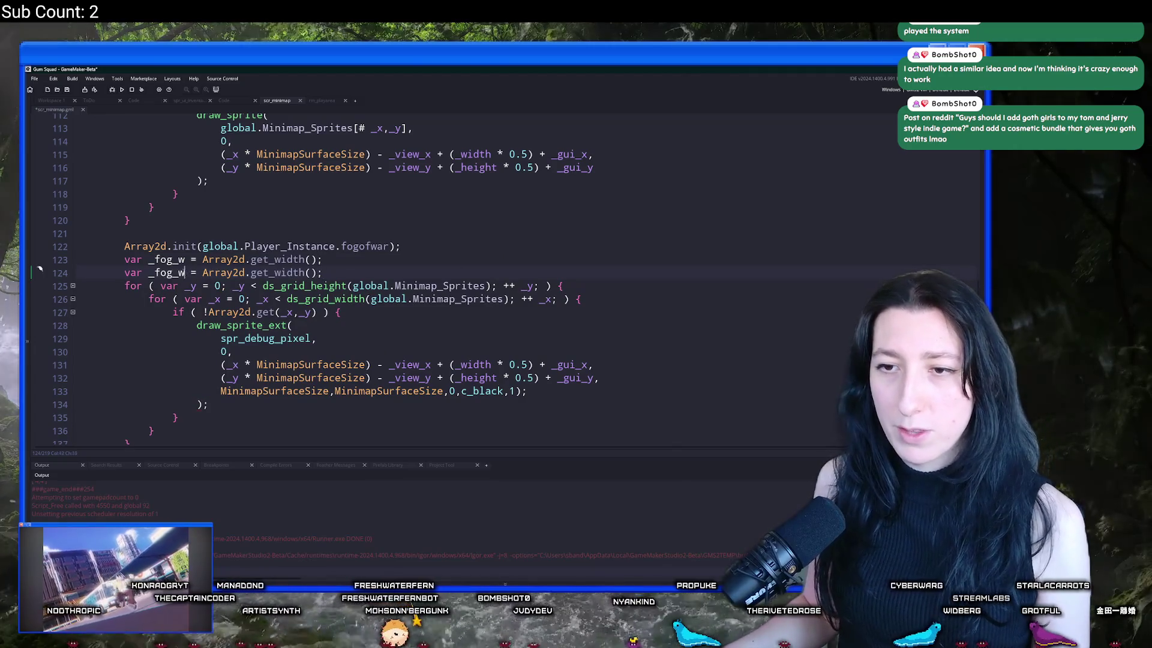
{"action": "key", "text": "BackSpace"}
{"action": "type", "text": "h"}
{"action": "key", "text": "BackSpace"}
{"action": "key", "text": "BackSpace"}
{"action": "key", "text": "BackSpace"}
{"action": "type", "text": "height"}
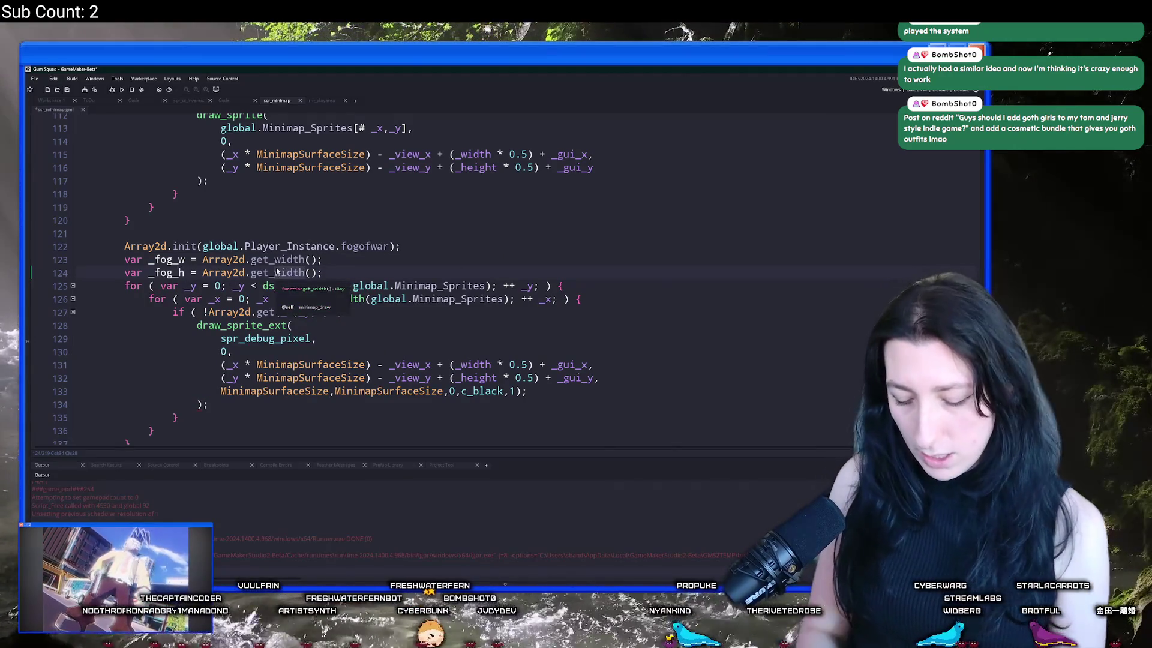
Replace the ds_grid_width and ds_grid_height loop bounds with _fog_w and _fog_h
{"action": "left_click", "coordinate": [187, 262]}
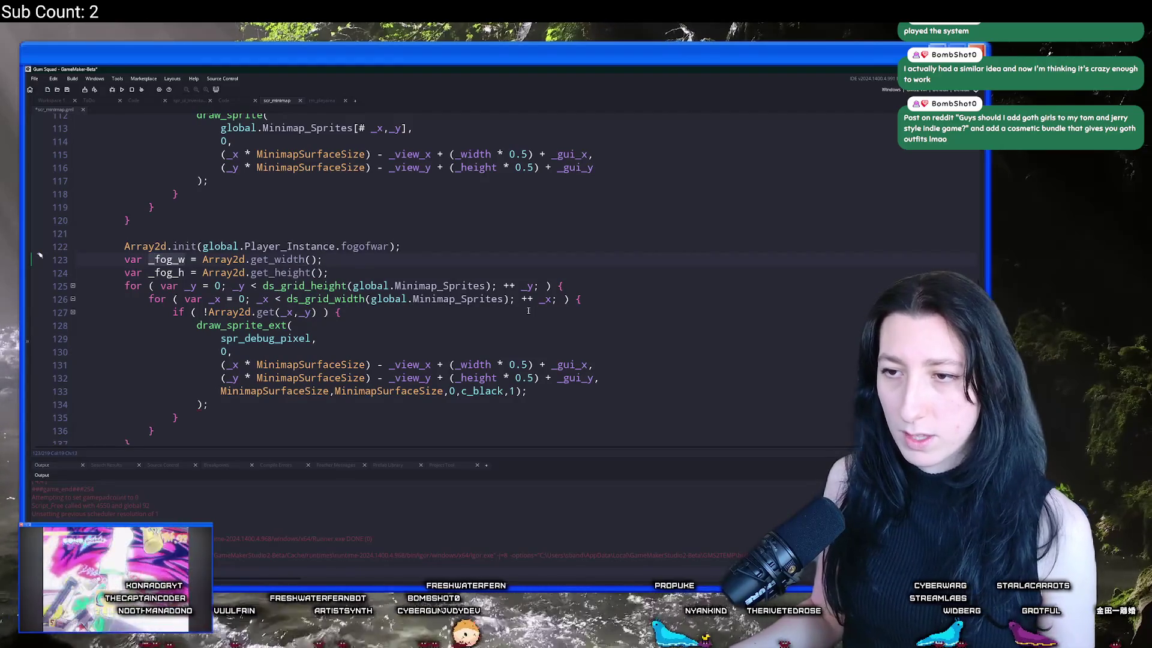
{"action": "left_click_drag", "start_coordinate": [511, 299], "coordinate": [286, 299]}
{"action": "type", "text": "_fog_w"}
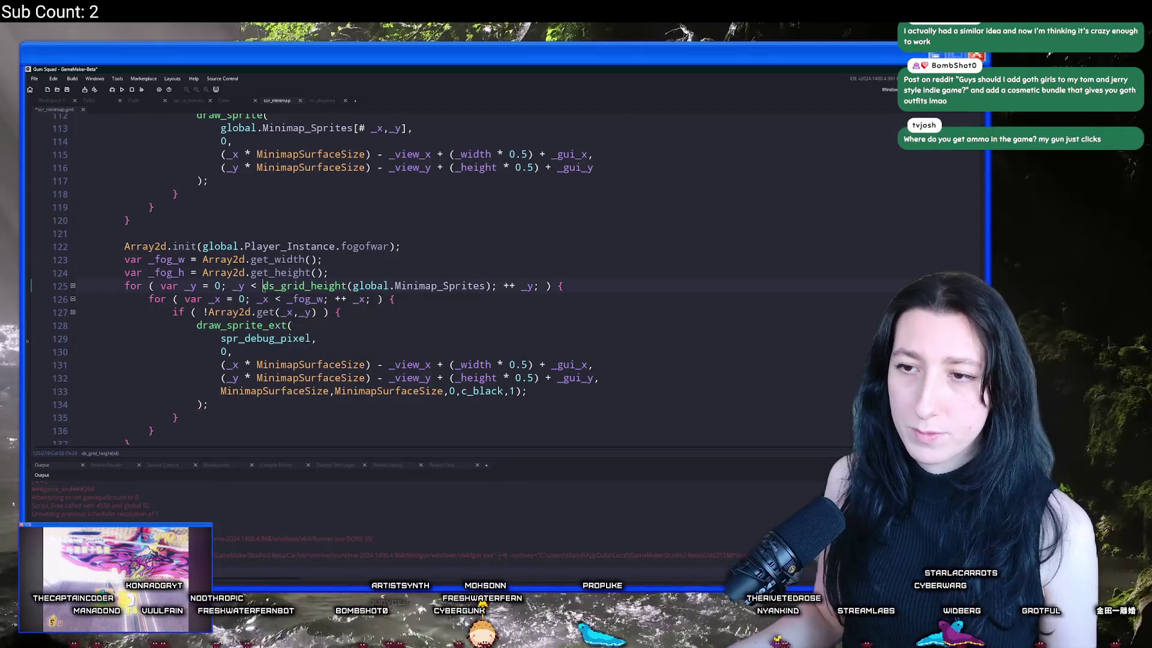
{"action": "left_click_drag", "start_coordinate": [262, 286], "coordinate": [487, 286]}
{"action": "type", "text": "_fog_h"}
{"action": "scroll", "coordinate": [378, 300], "scroll_direction": "down", "scroll_amount": 2}
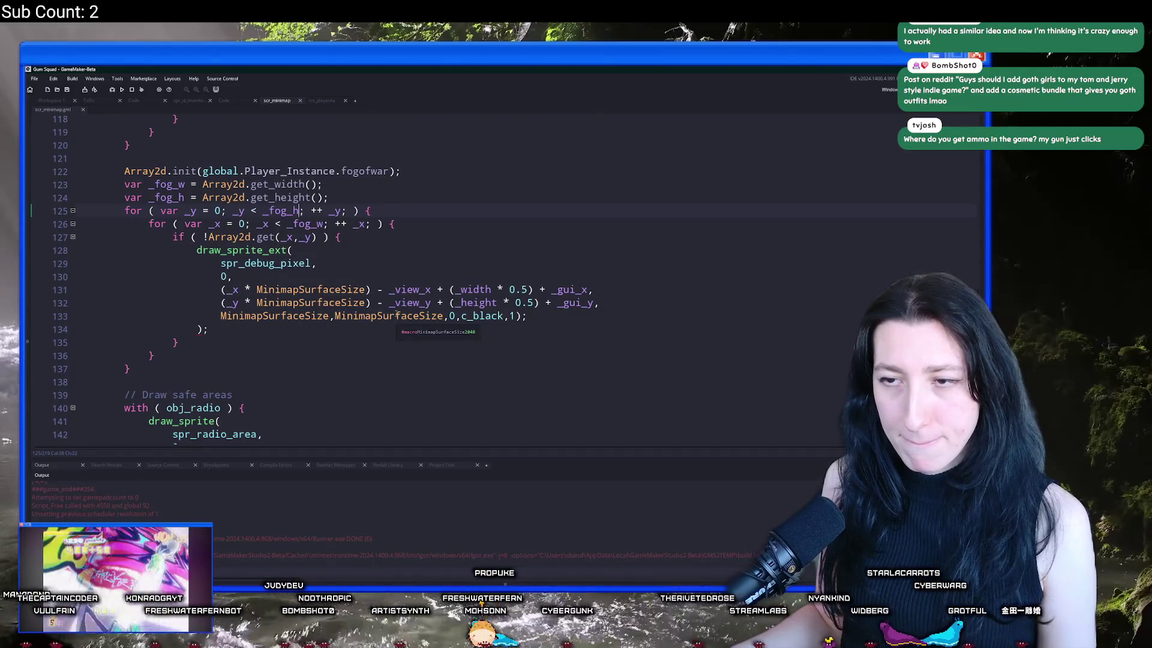
{"action": "left_click", "coordinate": [456, 266]}
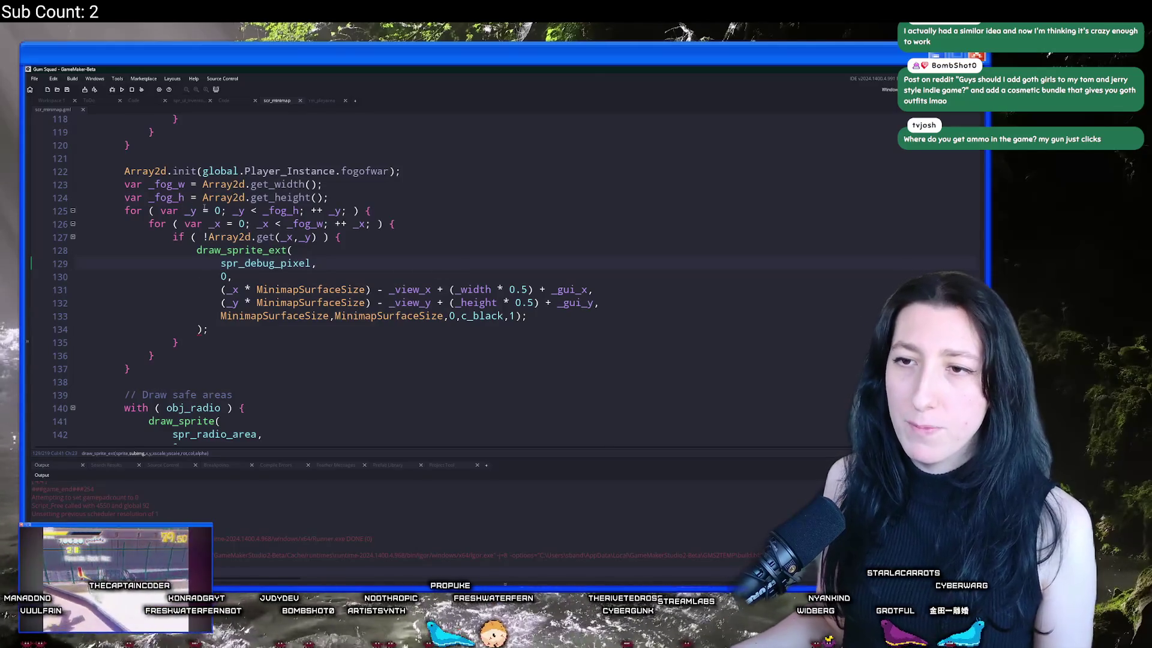
Inspect the _view_x and _gui_x offset terms in the fog square's x position
{"action": "left_click", "coordinate": [432, 290]}
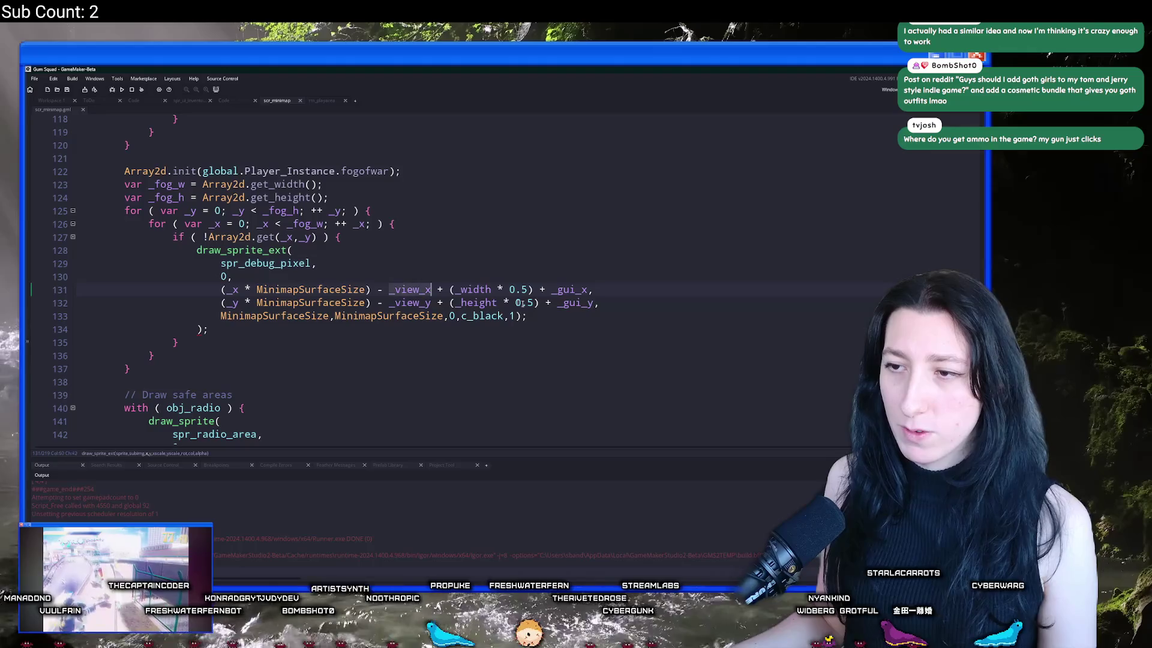
{"action": "left_click_drag", "start_coordinate": [591, 290], "coordinate": [370, 291]}
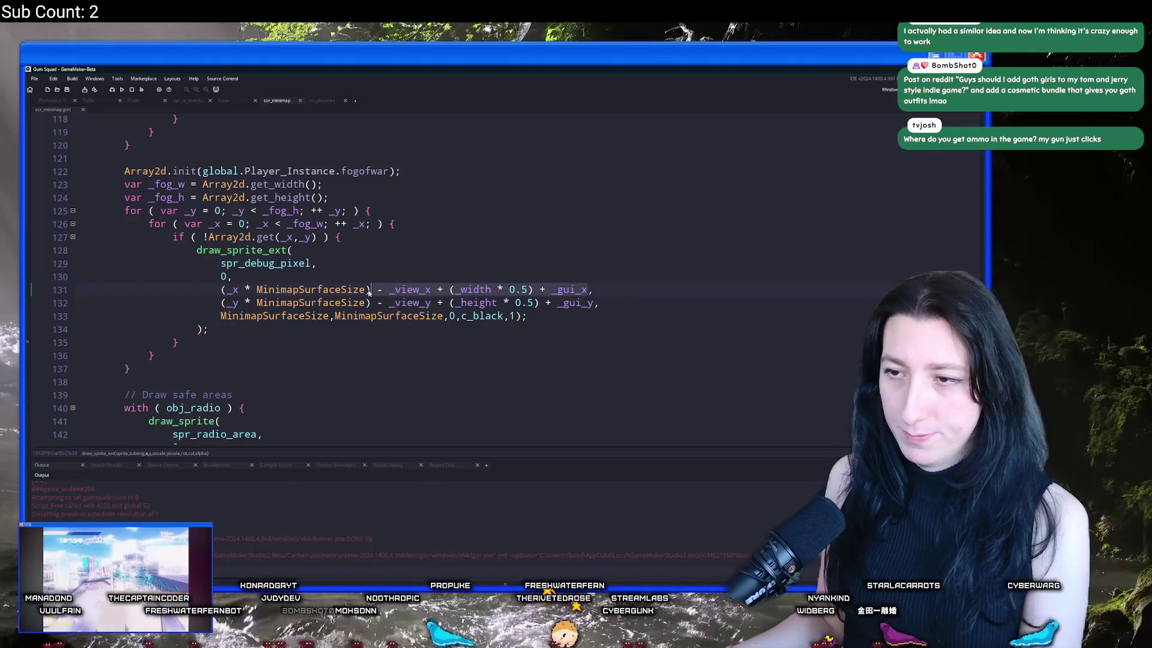
{"action": "left_click", "coordinate": [549, 290]}
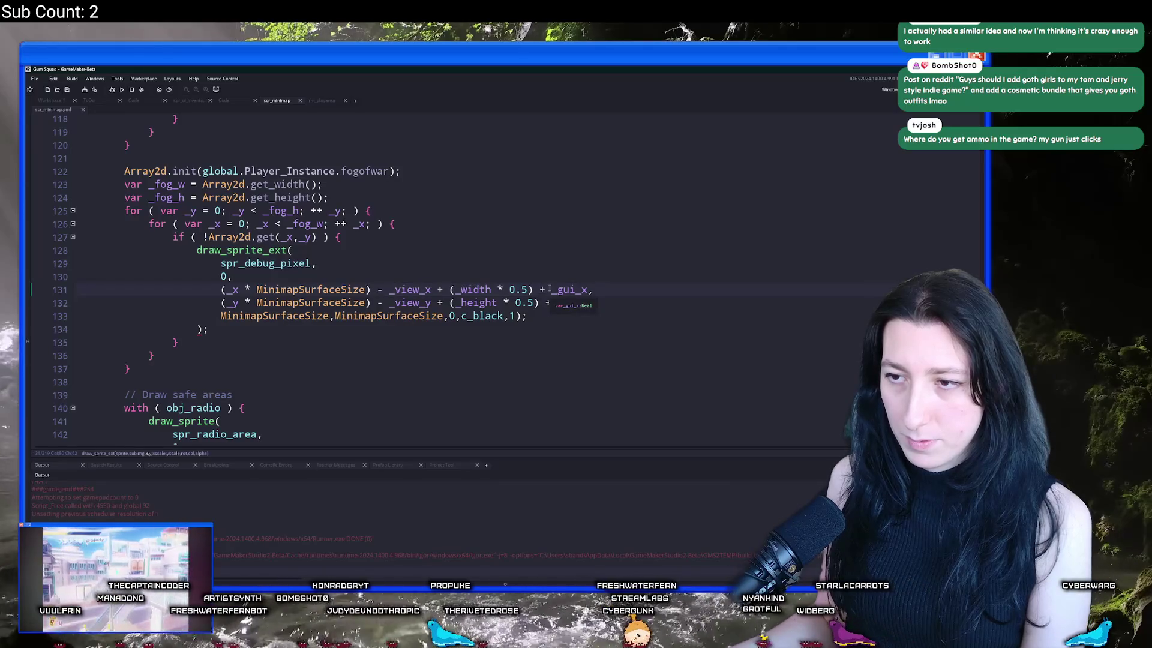
{"action": "mouse_move", "coordinate": [312, 290]}
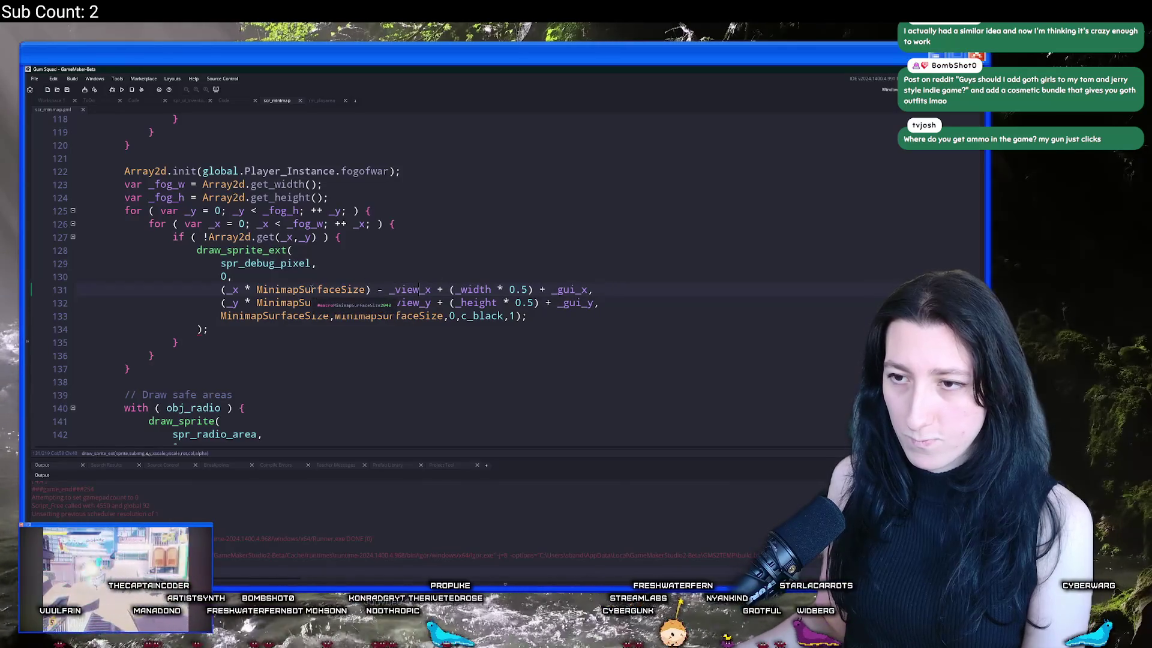
{"action": "mouse_move", "coordinate": [232, 290]}
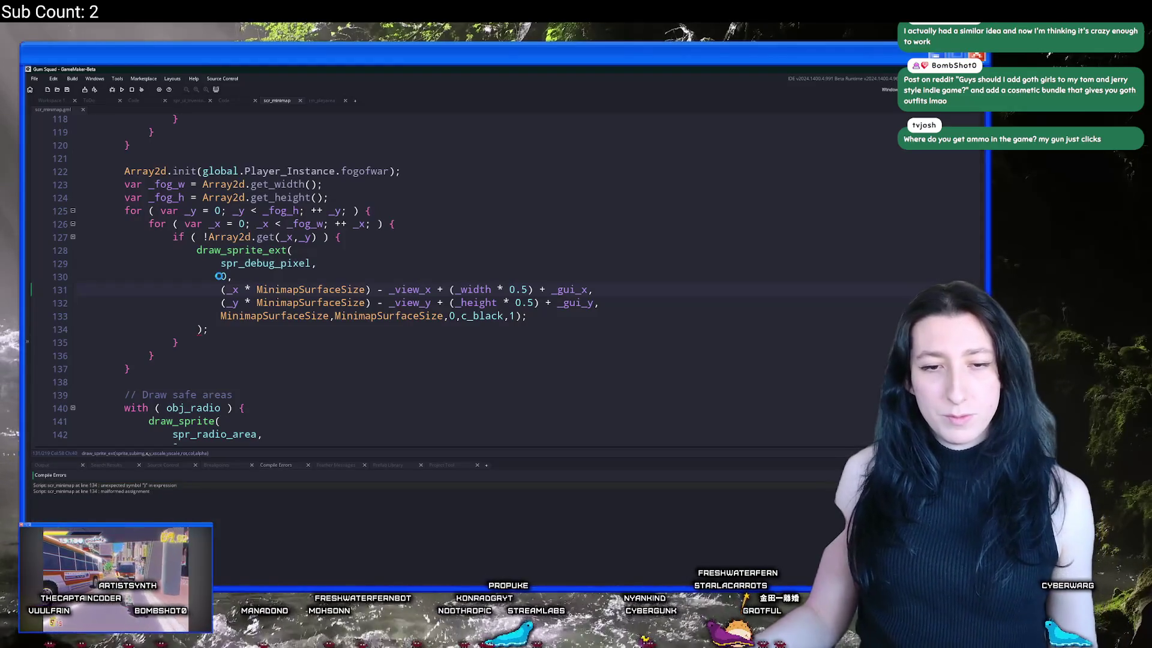
{"action": "mouse_move", "coordinate": [228, 237]}
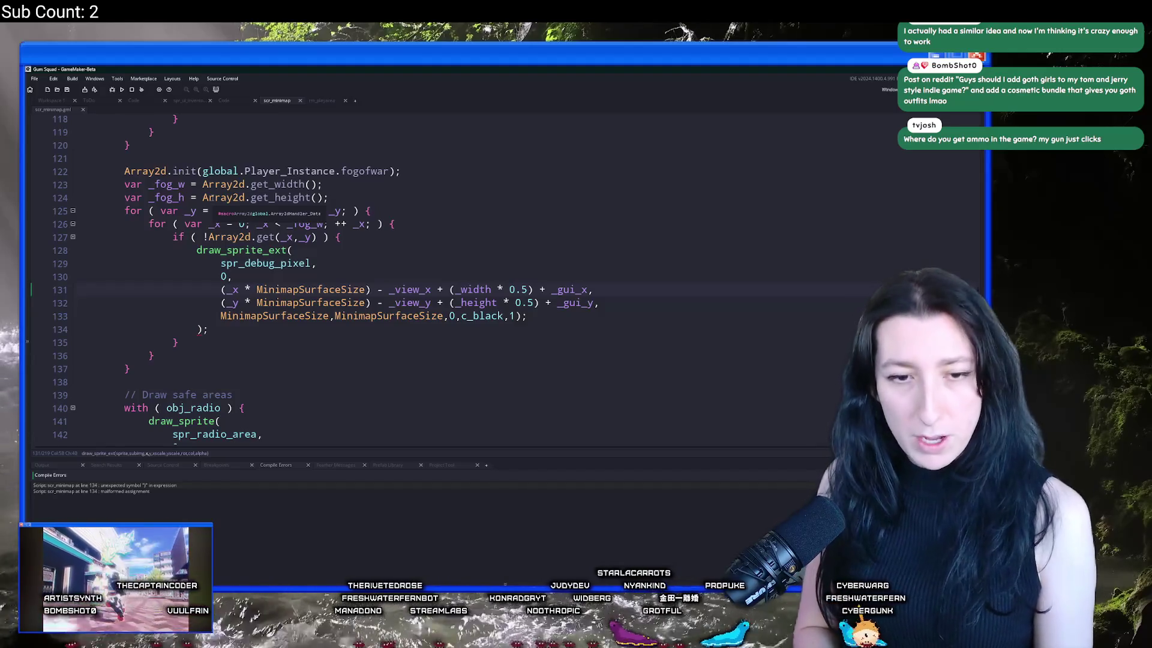
Jump to the line 134 compile error, delete the stray ');' ending line 133, and start a Windows search
{"action": "double_click", "coordinate": [105, 485]}
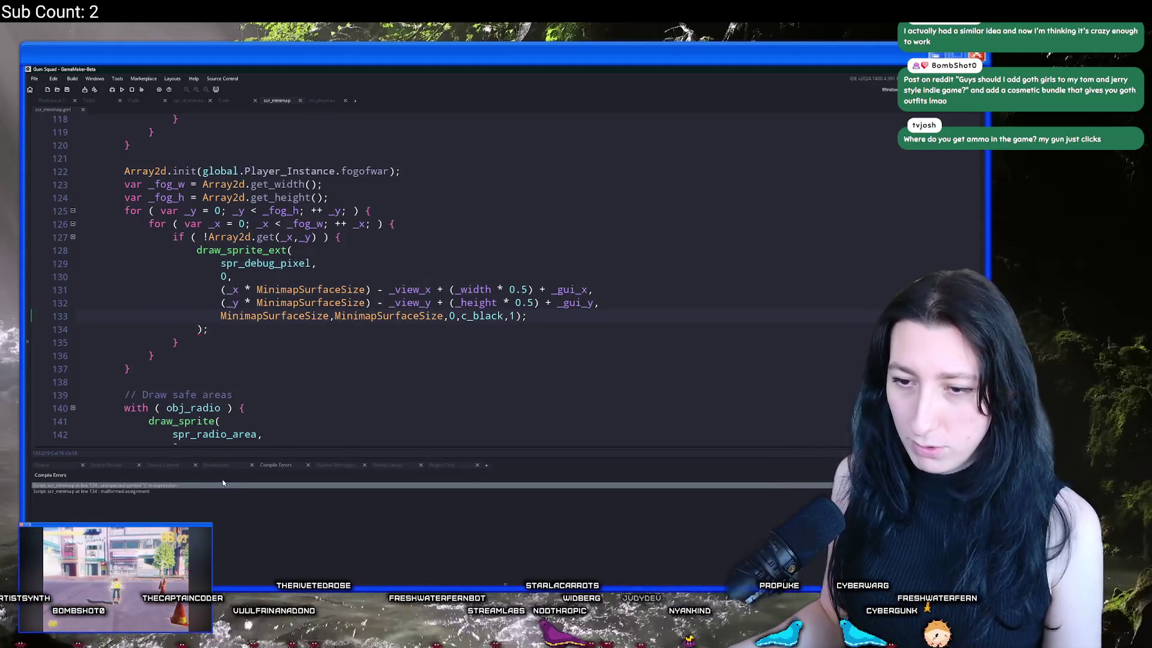
{"action": "left_click", "coordinate": [525, 316]}
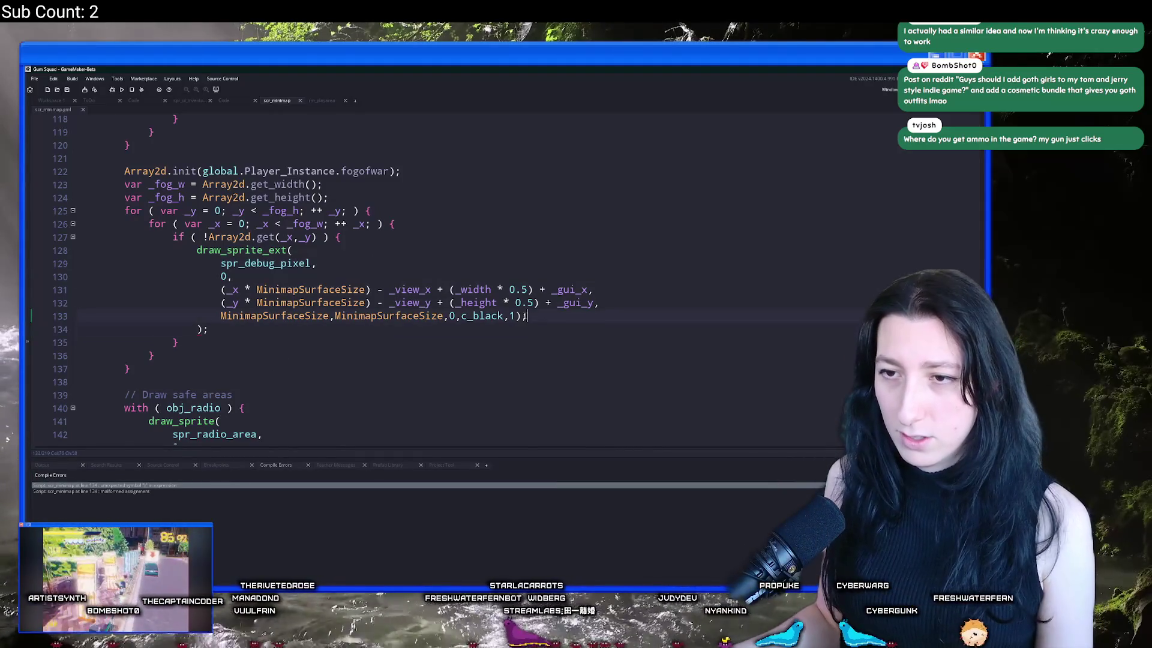
{"action": "key", "text": "BackSpace"}
{"action": "key", "text": "BackSpace"}
{"action": "left_click", "coordinate": [551, 275]}
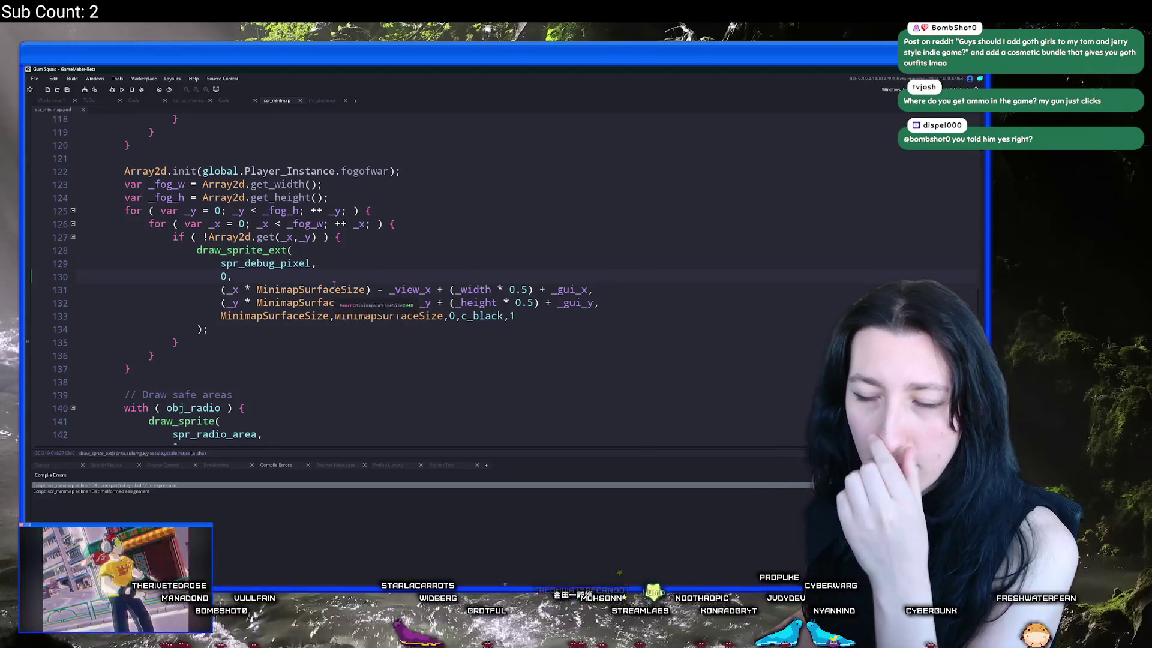
{"action": "key", "text": "super"}
Launch Calculator, close it after the calculation, and rebuild the game with F5
{"action": "type", "text": "ca"}
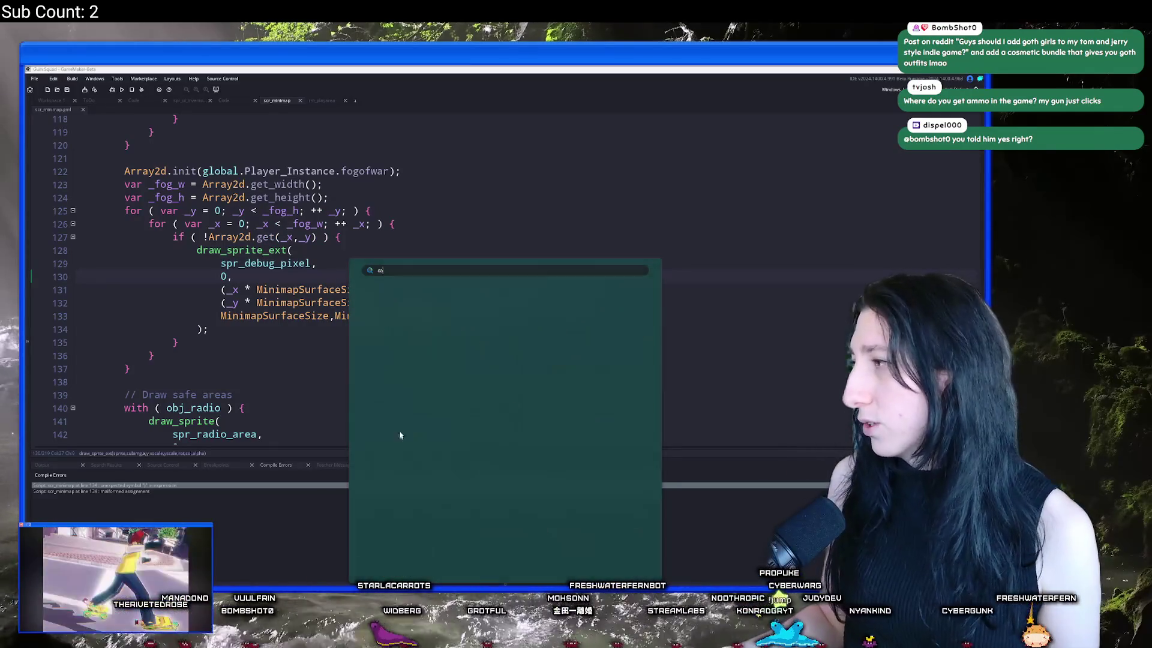
{"action": "left_click", "coordinate": [401, 336]}
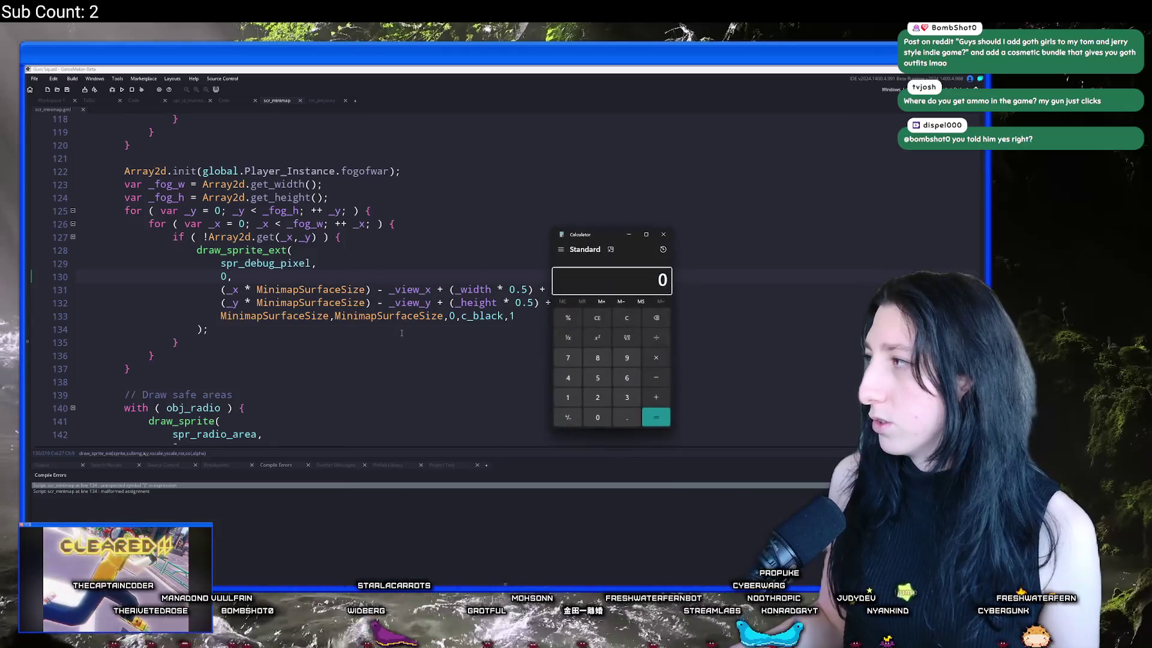
{"action": "left_click", "coordinate": [664, 235]}
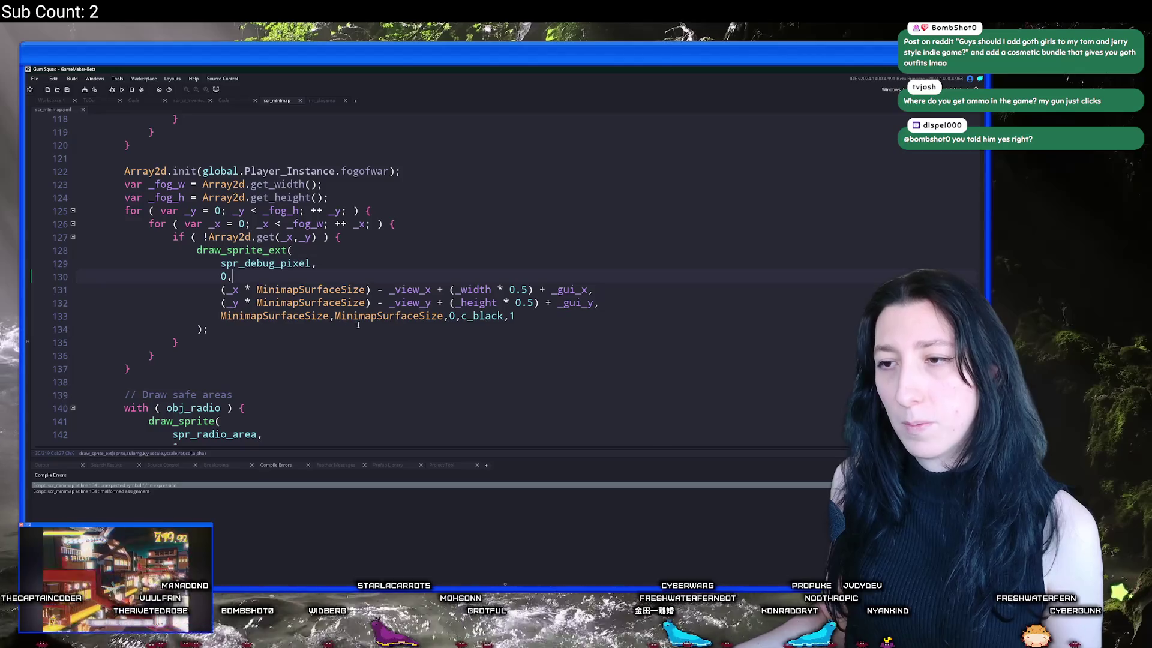
{"action": "key", "text": "F5"}
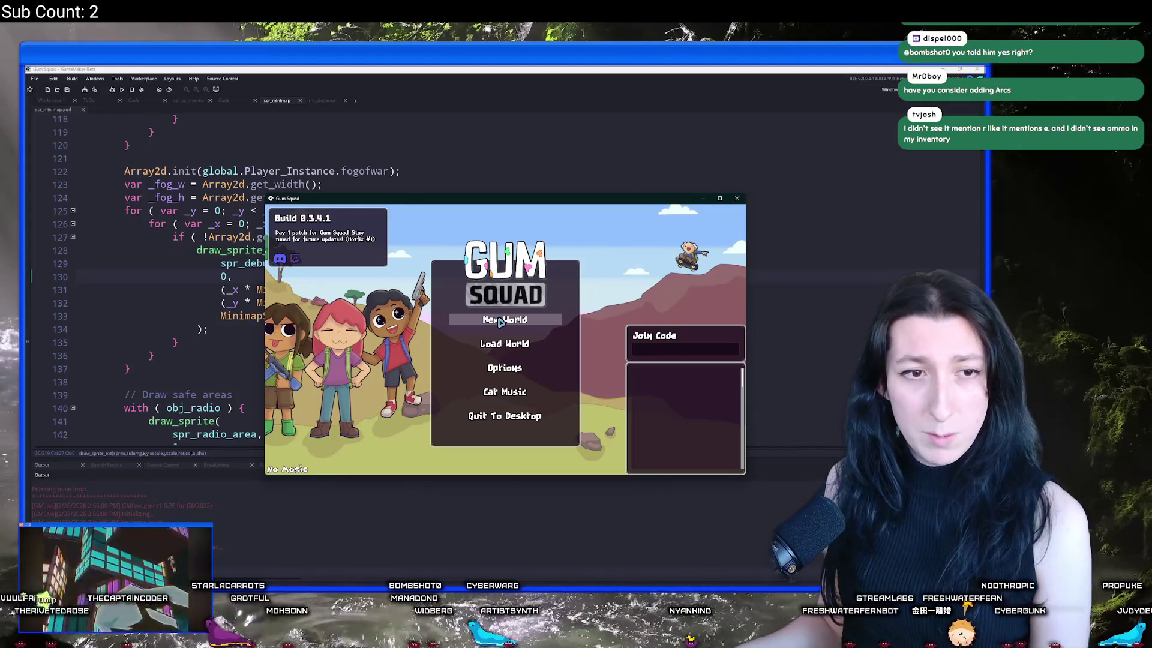
Start a new world and lobby, walk the character around, and glance at the inventory
{"action": "left_click", "coordinate": [500, 321]}
{"action": "left_click", "coordinate": [504, 396]}
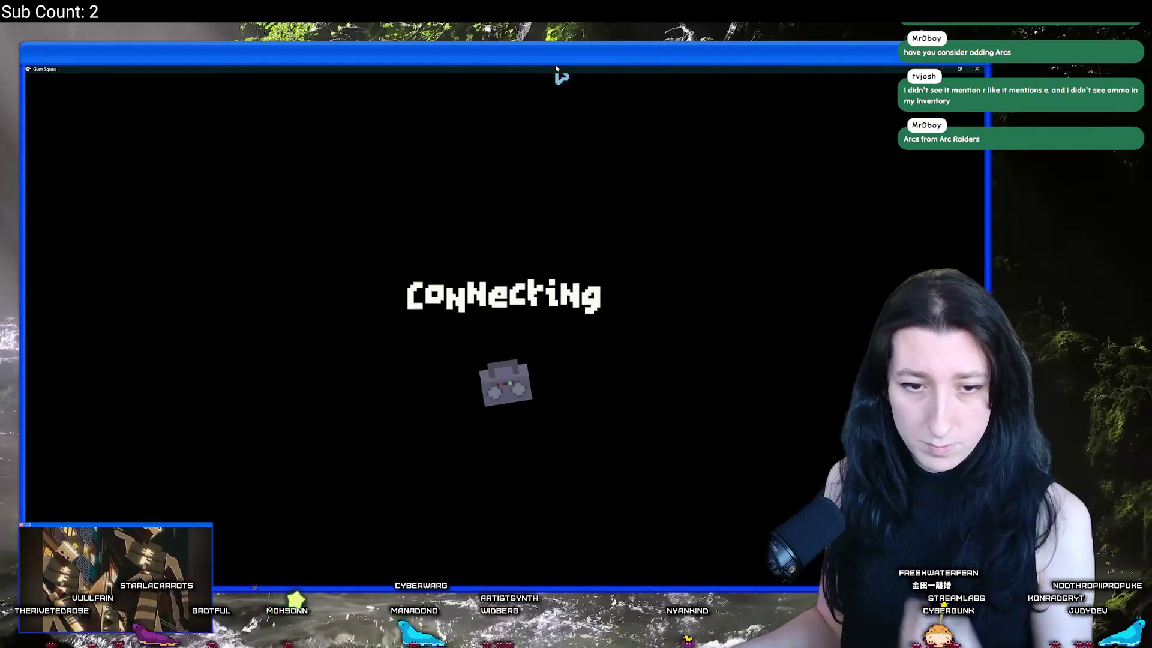
{"action": "key", "text": "w"}
{"action": "key", "text": "d"}
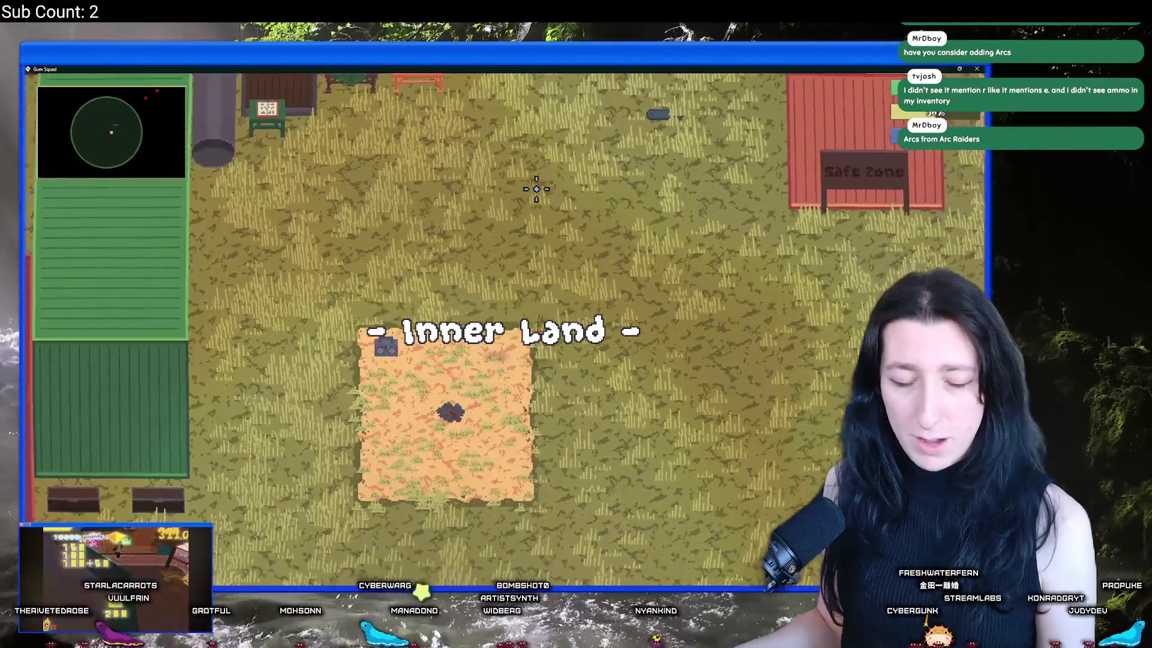
{"action": "key", "text": "e"}
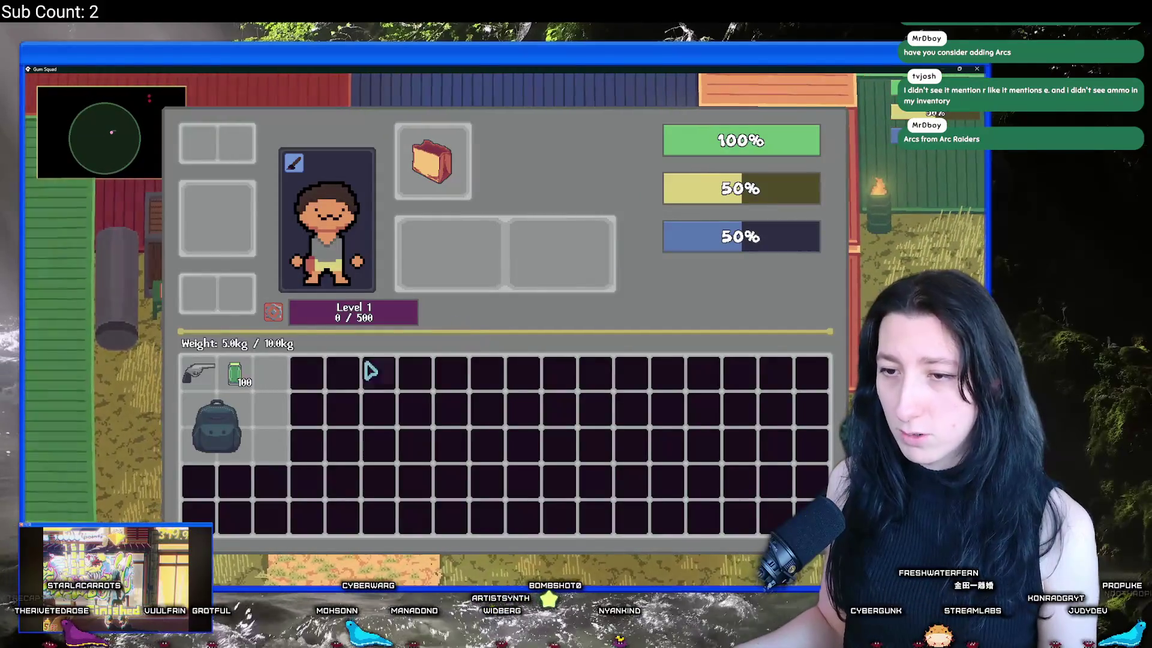
{"action": "mouse_move", "coordinate": [231, 378]}
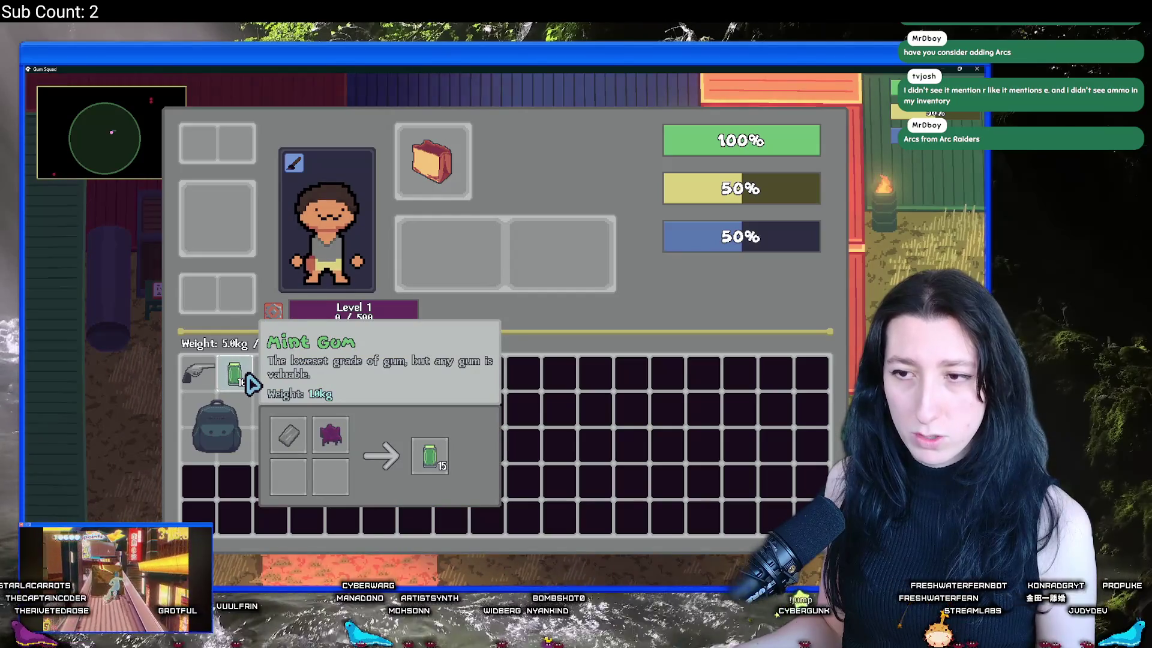
{"action": "mouse_move", "coordinate": [231, 426]}
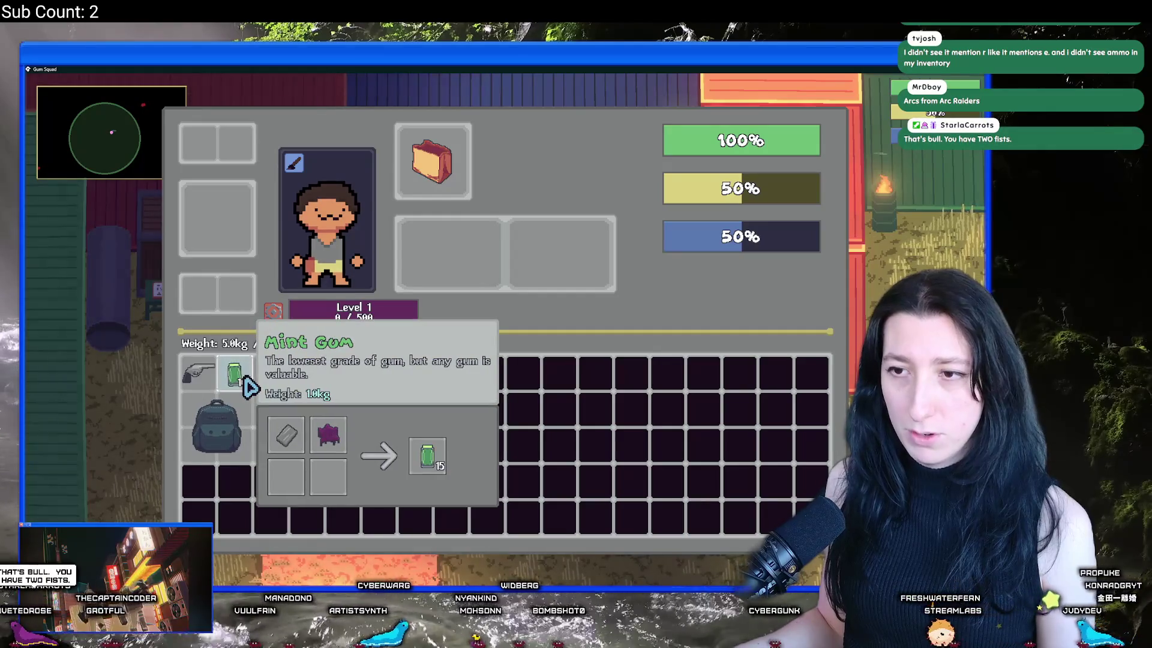
{"action": "key", "text": "Tab"}
{"action": "key", "text": "s"}
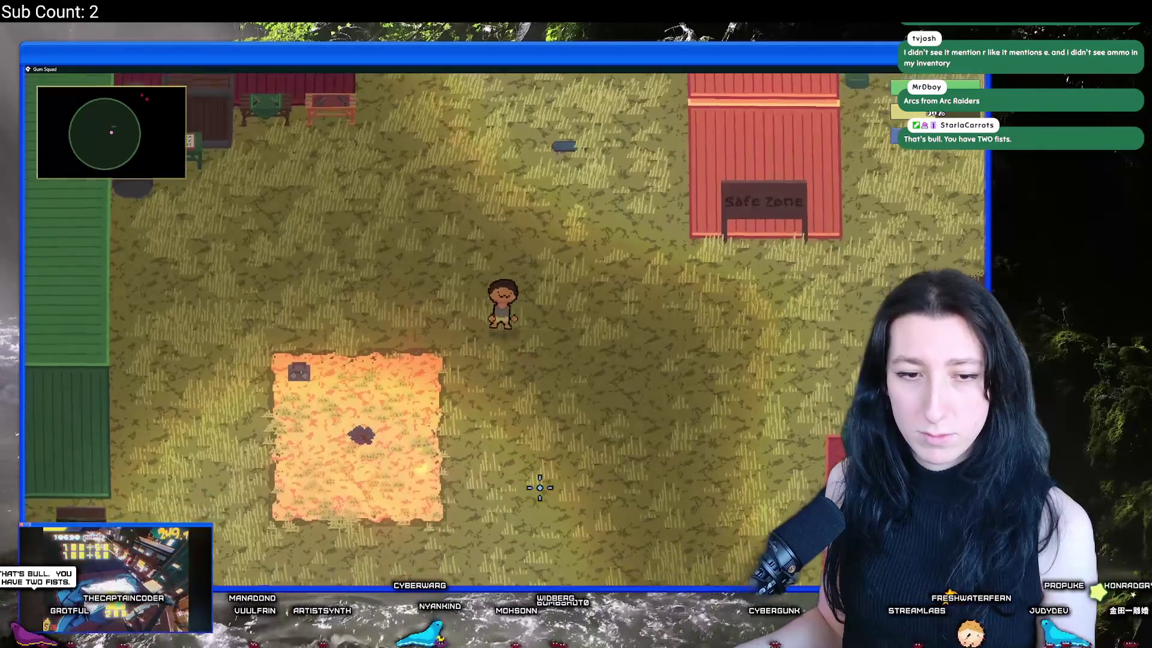
{"action": "key", "text": "w"}
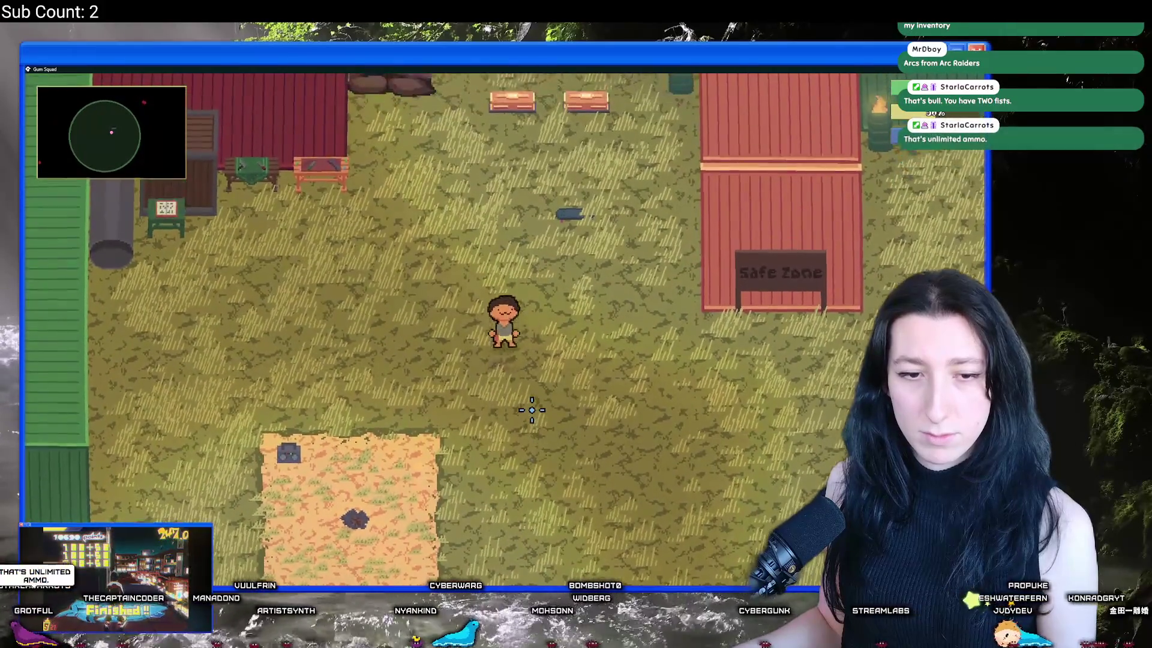
Reopen the inventory and look inside the Canvas Backpack
{"action": "key", "text": "Tab"}
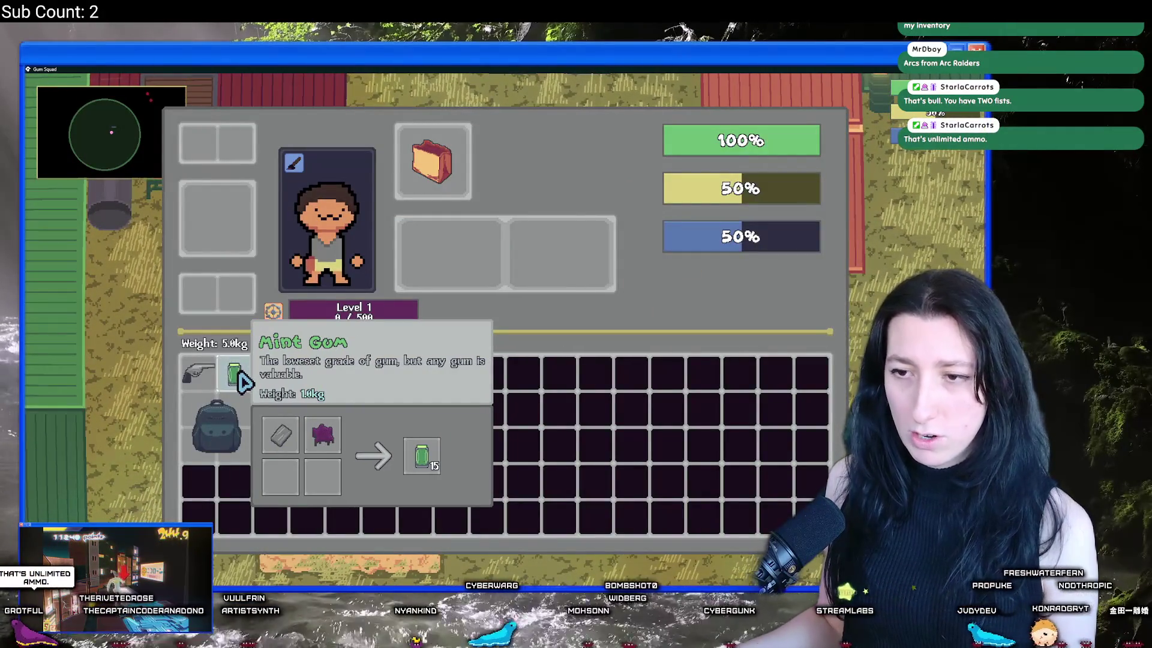
{"action": "right_click", "coordinate": [205, 438]}
{"action": "key", "text": "Escape"}
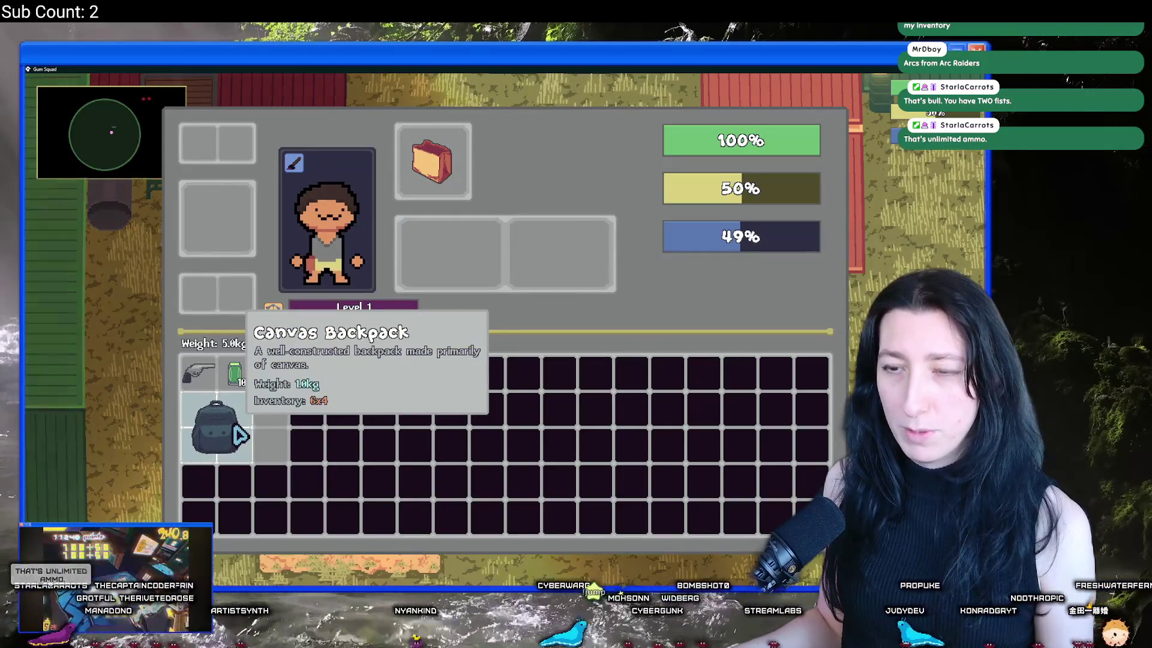
{"action": "key", "text": "Tab"}
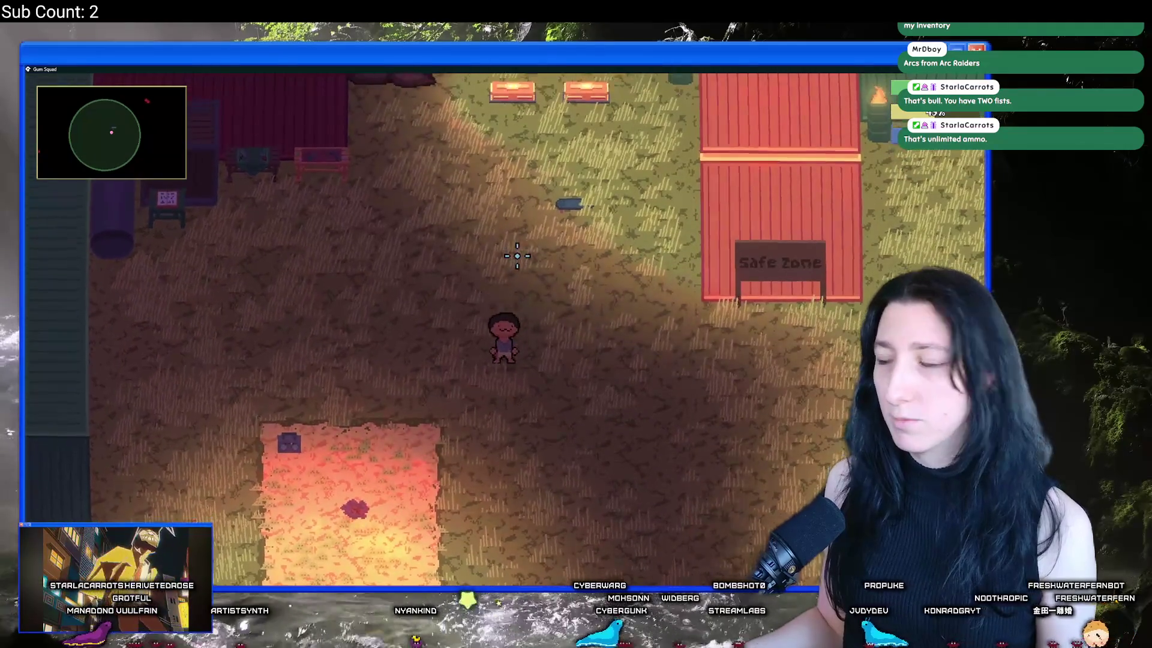
{"action": "key", "text": "Tab"}
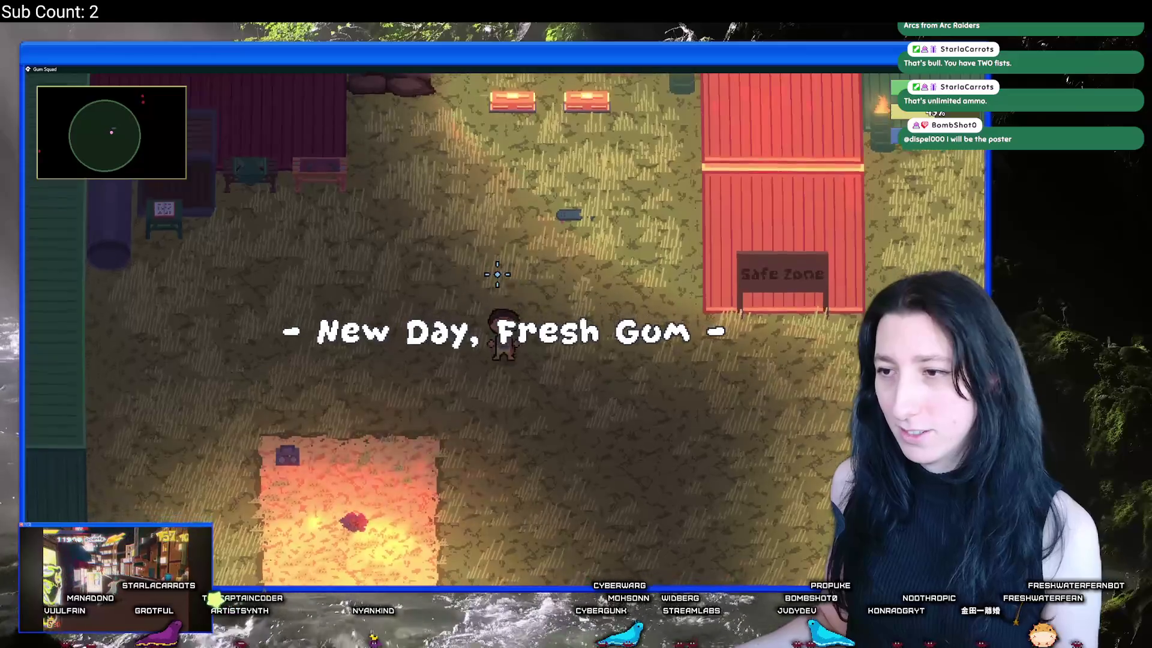
{"action": "key", "text": "Tab"}
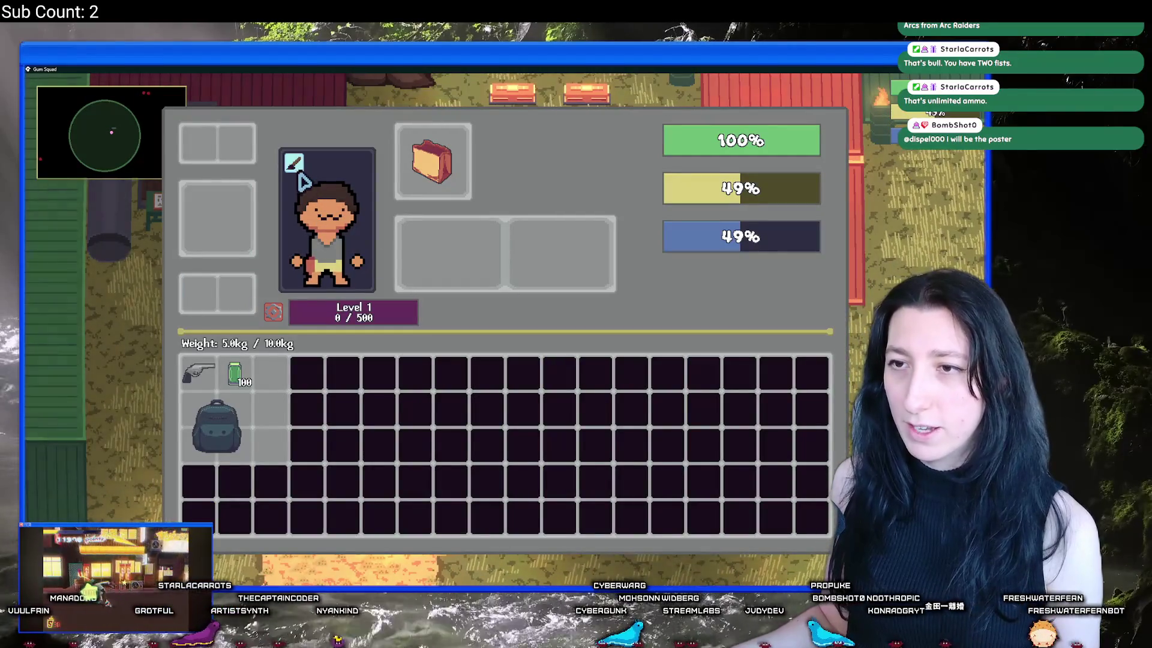
{"action": "key", "text": "Tab"}
Check the full map's fog, which is entirely black, then return to GameMaker
{"action": "left_click_drag", "start_coordinate": [665, 69], "coordinate": [665, 394]}
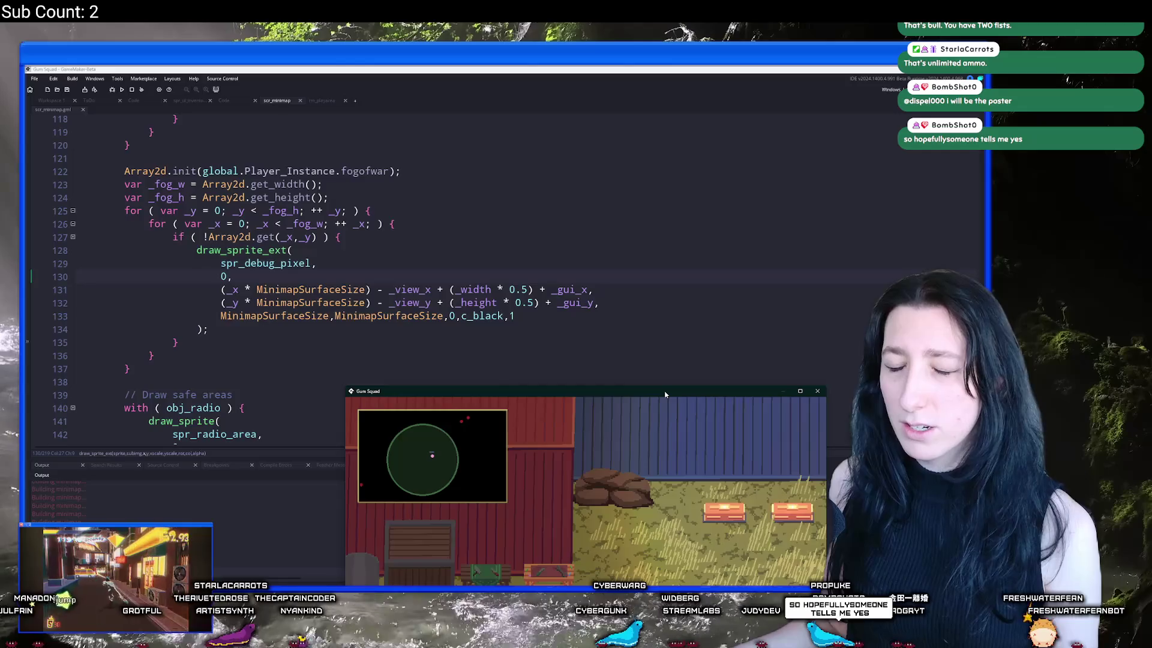
{"action": "double_click", "coordinate": [665, 394]}
{"action": "key", "text": "m"}
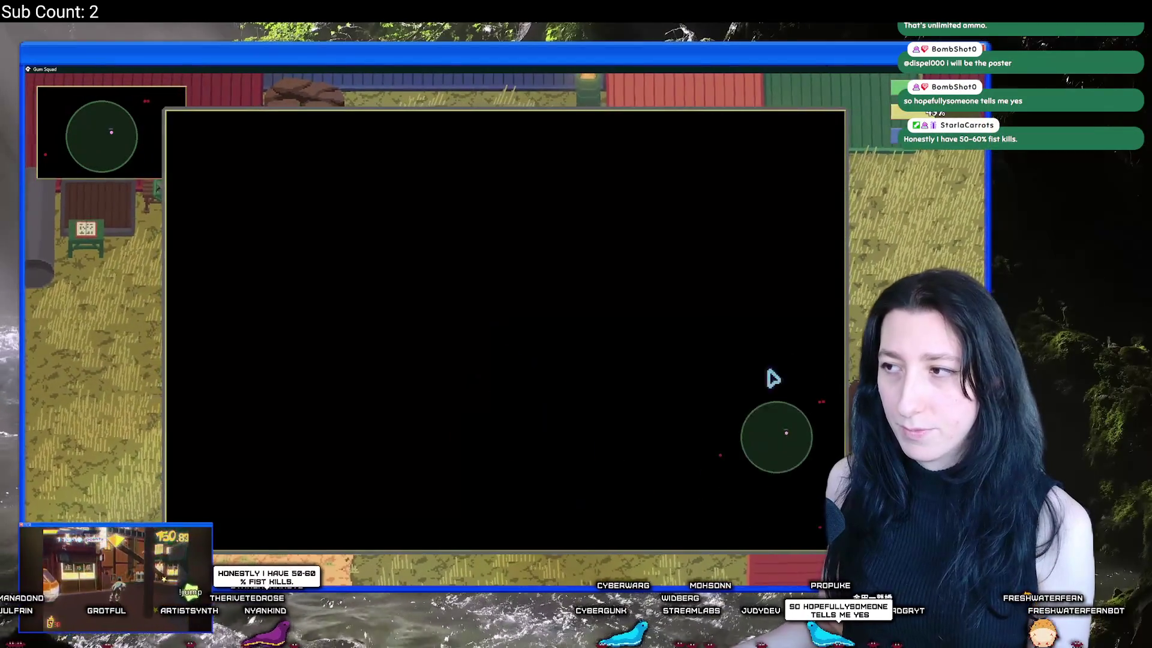
{"action": "key", "text": "m"}
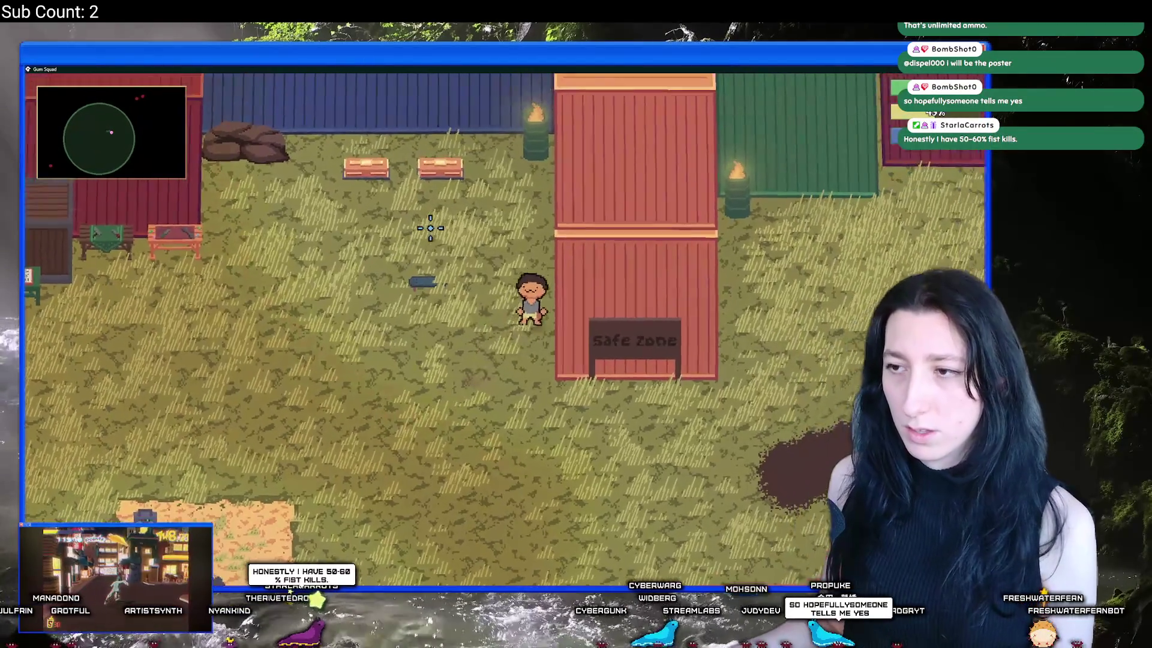
{"action": "key", "text": "alt+Tab"}
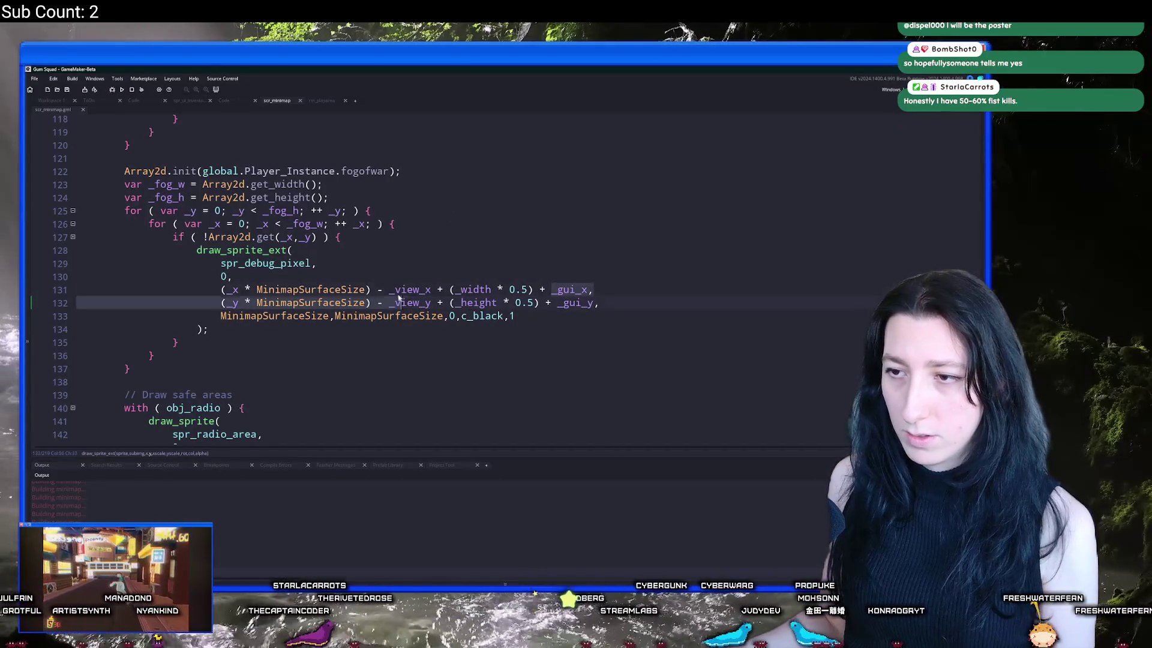
Strip the view offsets so fog squares sit at _x/_y × MinimapSurfaceSize + _gui_x/_gui_y, then test-run
{"action": "left_click", "coordinate": [372, 290]}
{"action": "left_click_drag", "start_coordinate": [373, 290], "coordinate": [556, 290]}
{"action": "key", "text": "BackSpace"}
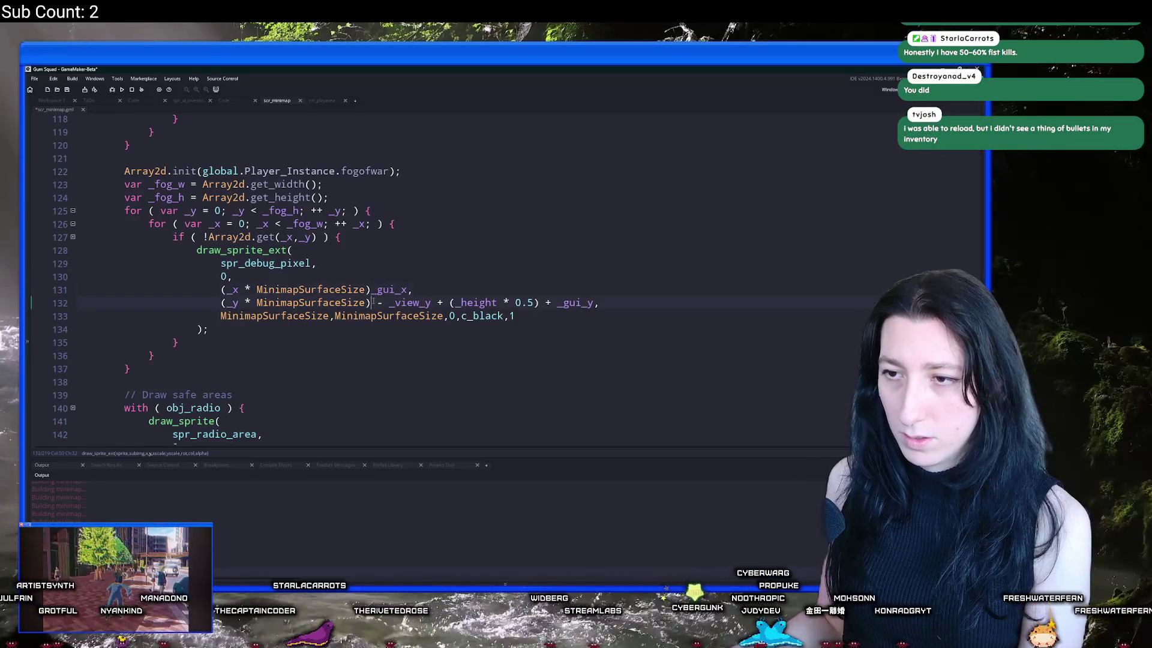
{"action": "left_click", "coordinate": [563, 303]}
{"action": "left_click_drag", "start_coordinate": [376, 303], "coordinate": [556, 303]}
{"action": "key", "text": "BackSpace"}
{"action": "type", "text": "+"}
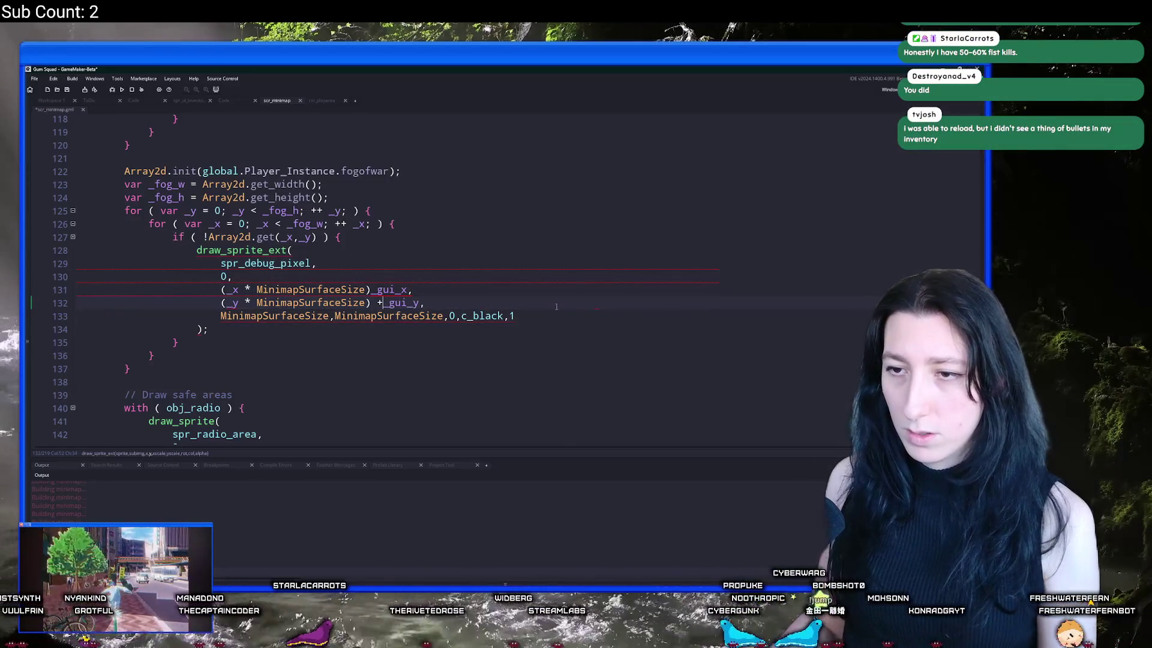
{"action": "key", "text": "Up"}
{"action": "key", "text": "ctrl+Left"}
{"action": "type", "text": "+"}
{"action": "key", "text": "F5"}
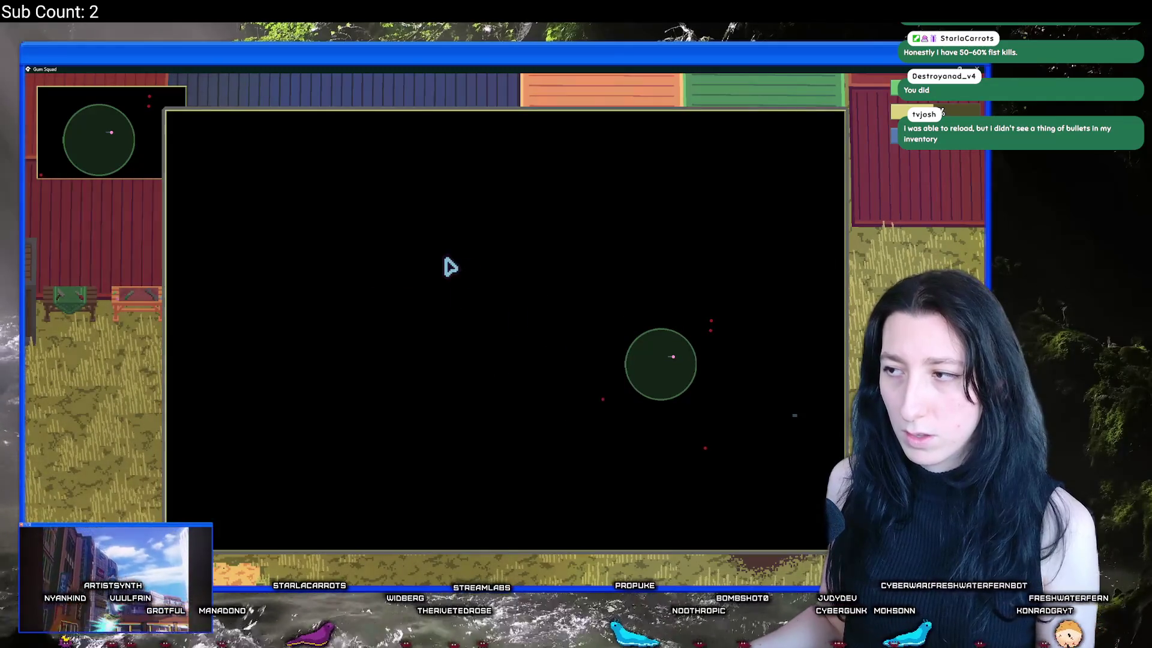
{"action": "key", "text": "Escape"}
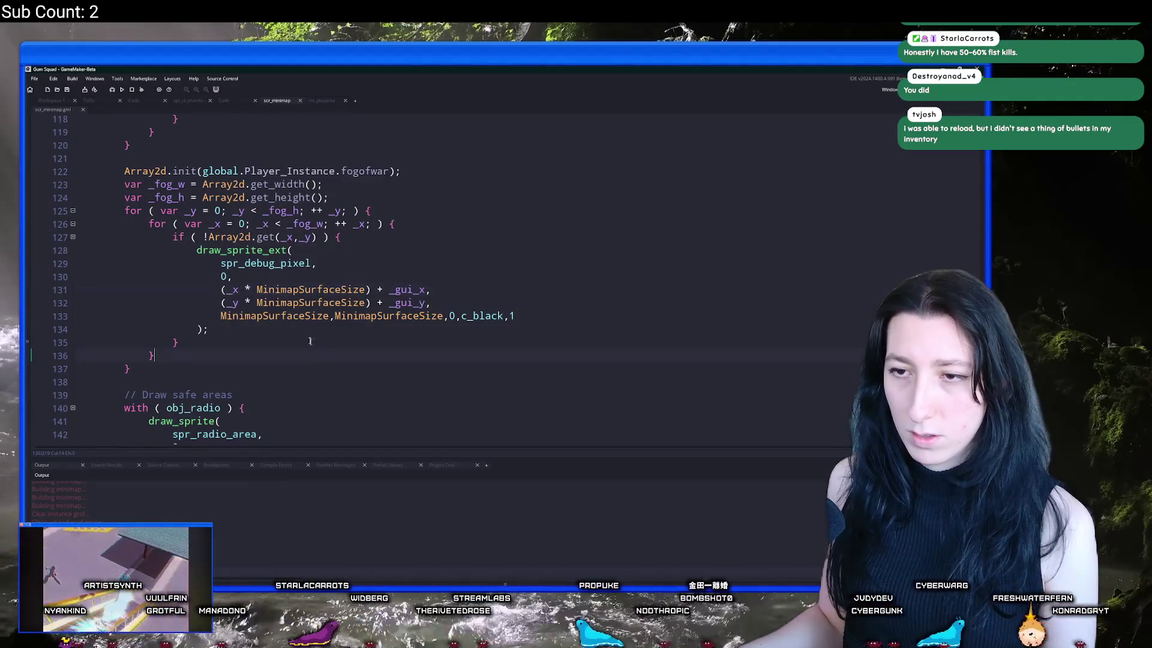
Add an else block to the fog check containing an empty log() call
{"action": "left_click", "coordinate": [348, 241]}
{"action": "key", "text": "Return"}
{"action": "type", "text": "og("}
{"action": "key", "text": "BackSpace"}
{"action": "key", "text": "BackSpace"}
{"action": "key", "text": "BackSpace"}
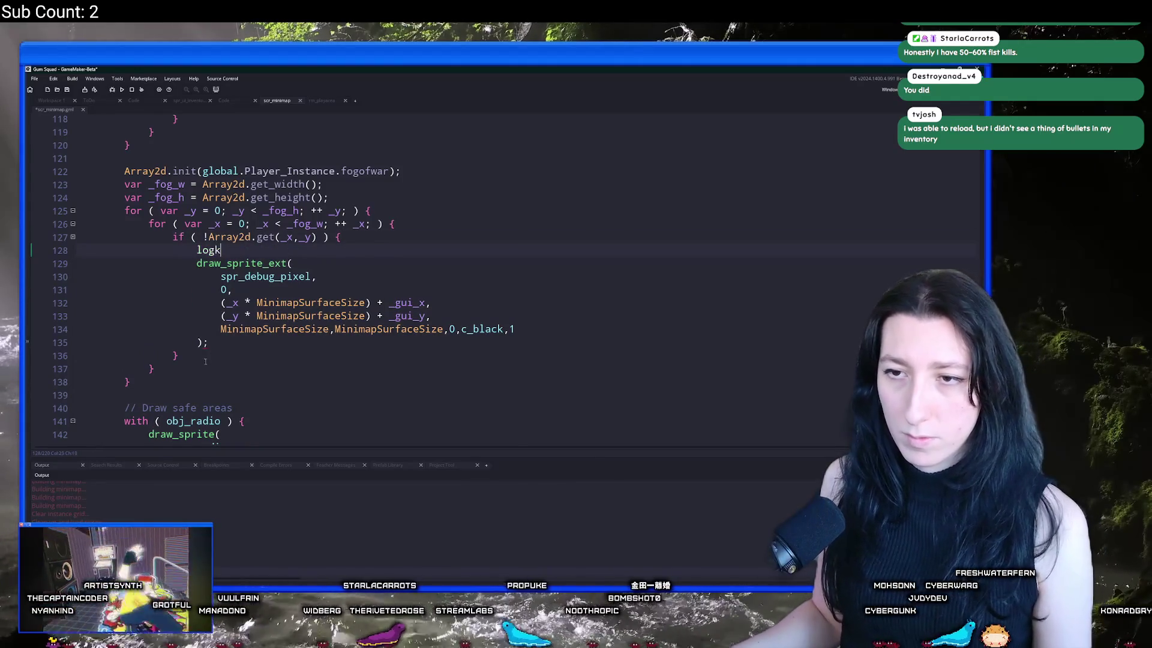
{"action": "type", "text": "else {"}
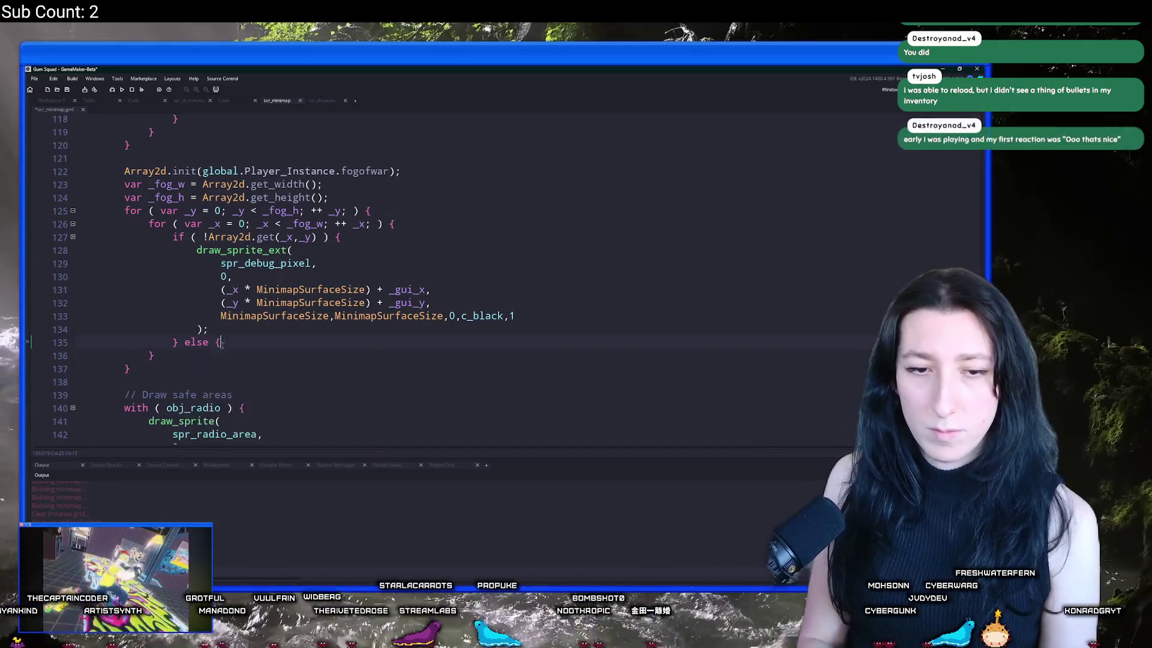
{"action": "key", "text": "Return"}
{"action": "key", "text": "Home"}
{"action": "key", "text": "Return"}
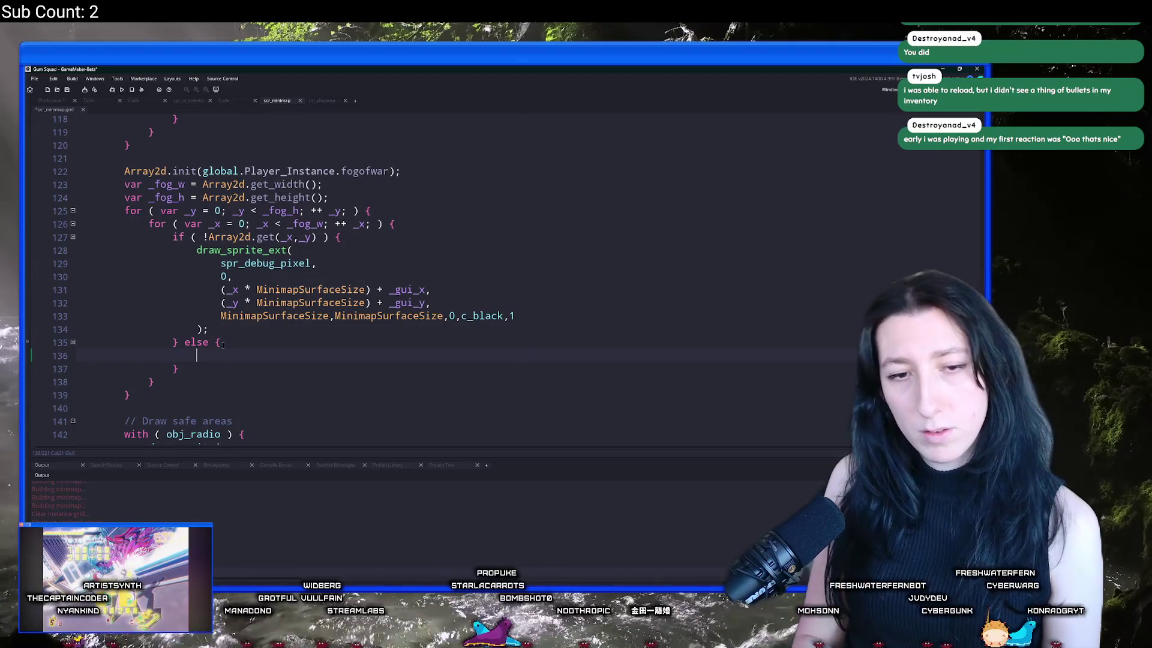
{"action": "type", "text": "ied"}
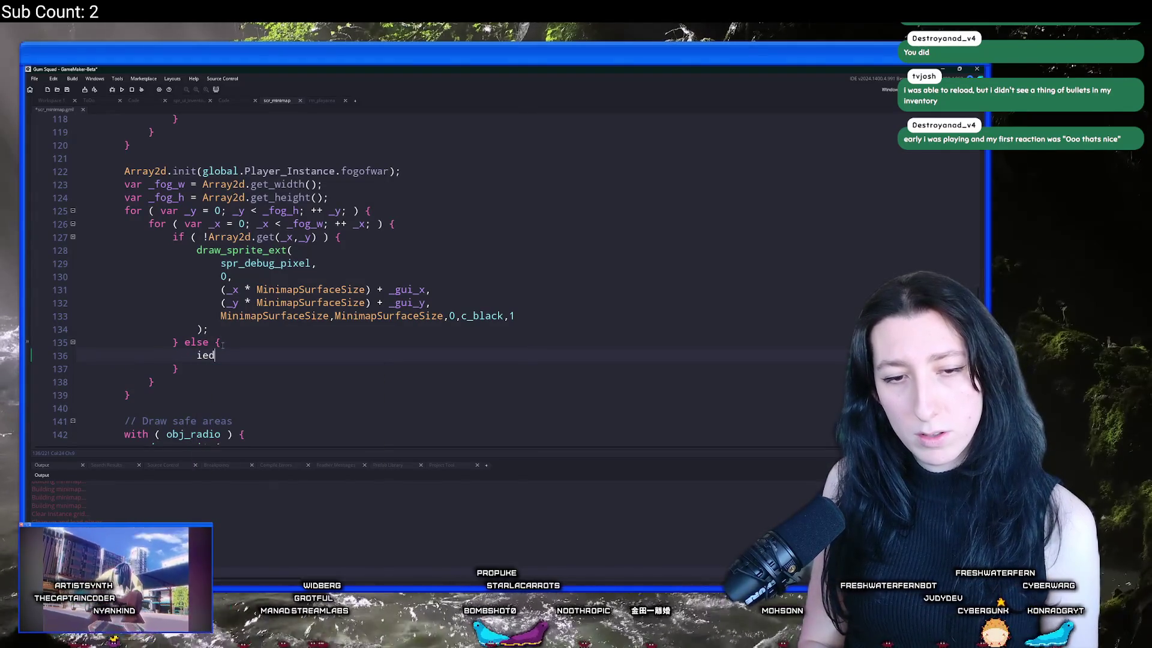
{"action": "key", "text": "BackSpace"}
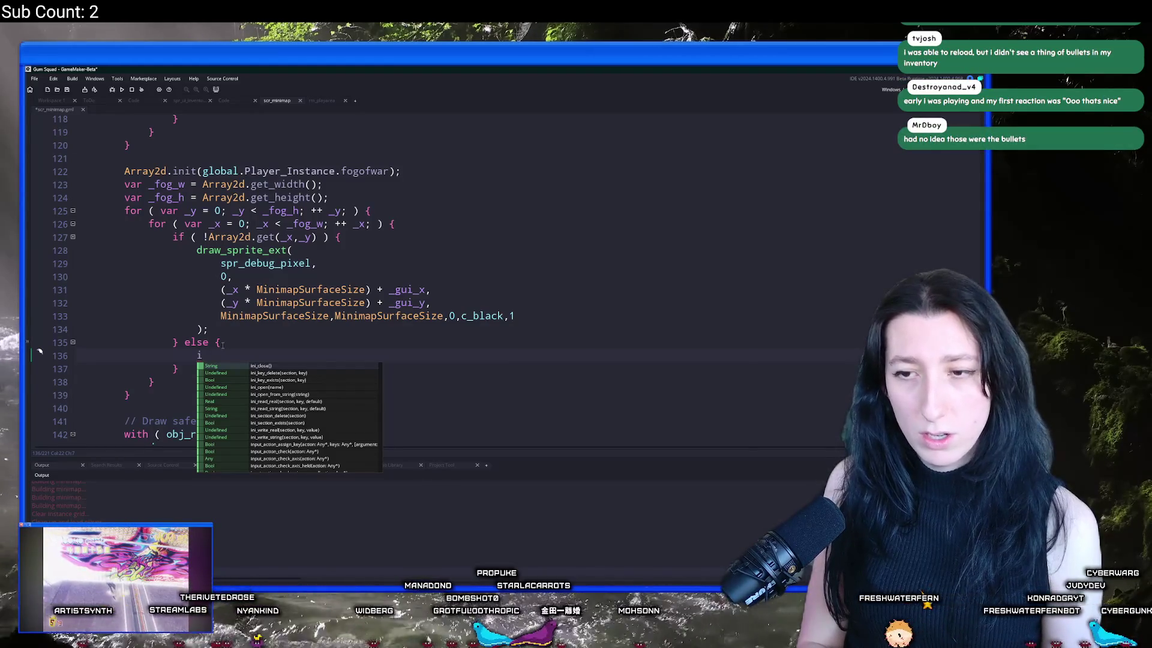
{"action": "key", "text": "BackSpace"}
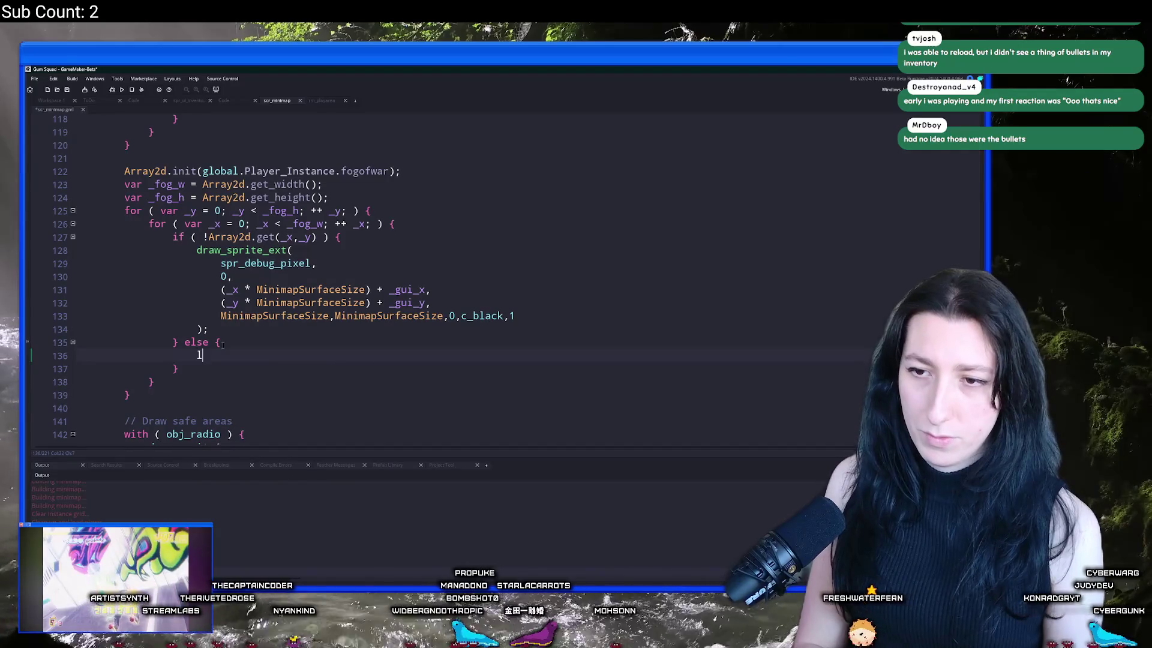
{"action": "type", "text": "()"}
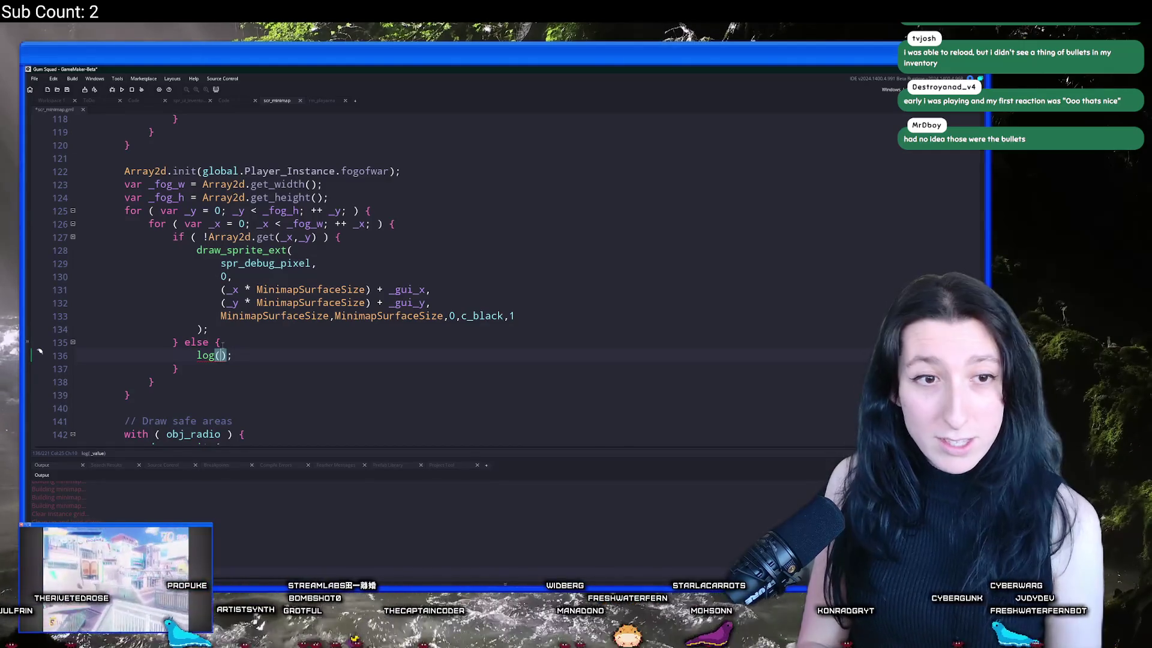
Complete the call as log([_x,_y]); and bring the running game forward in windowed mode
{"action": "type", "text": "[_x,_y"}
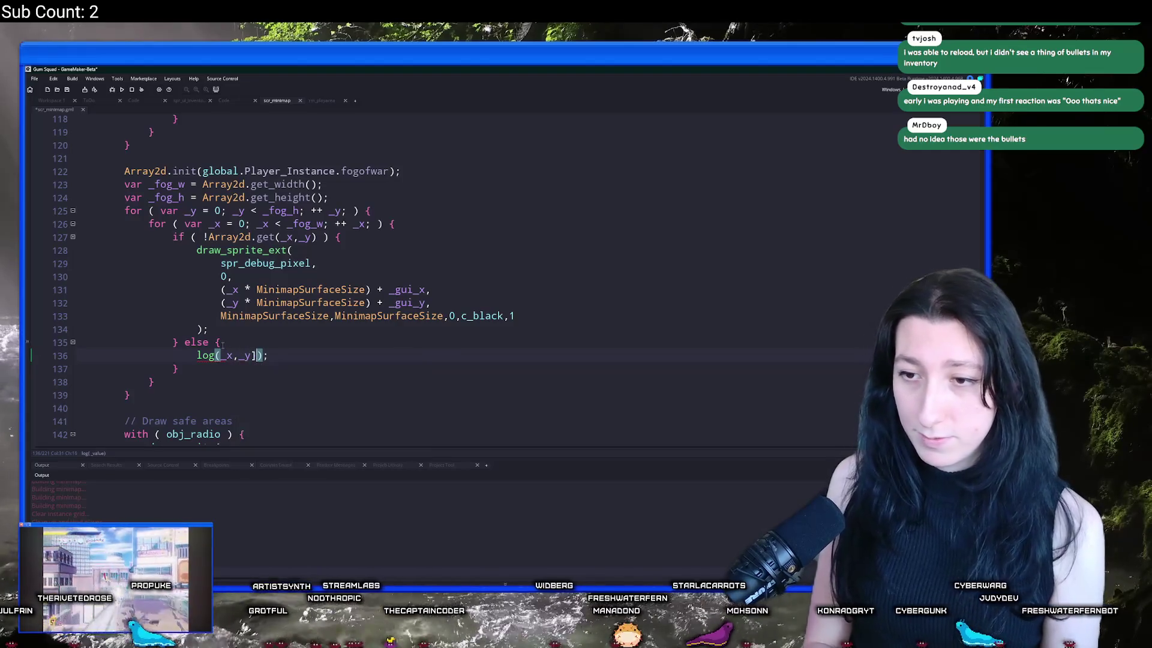
{"action": "key", "text": "Left"}
{"action": "key", "text": "Left"}
{"action": "key", "text": "Left"}
{"action": "type", "text": "["}
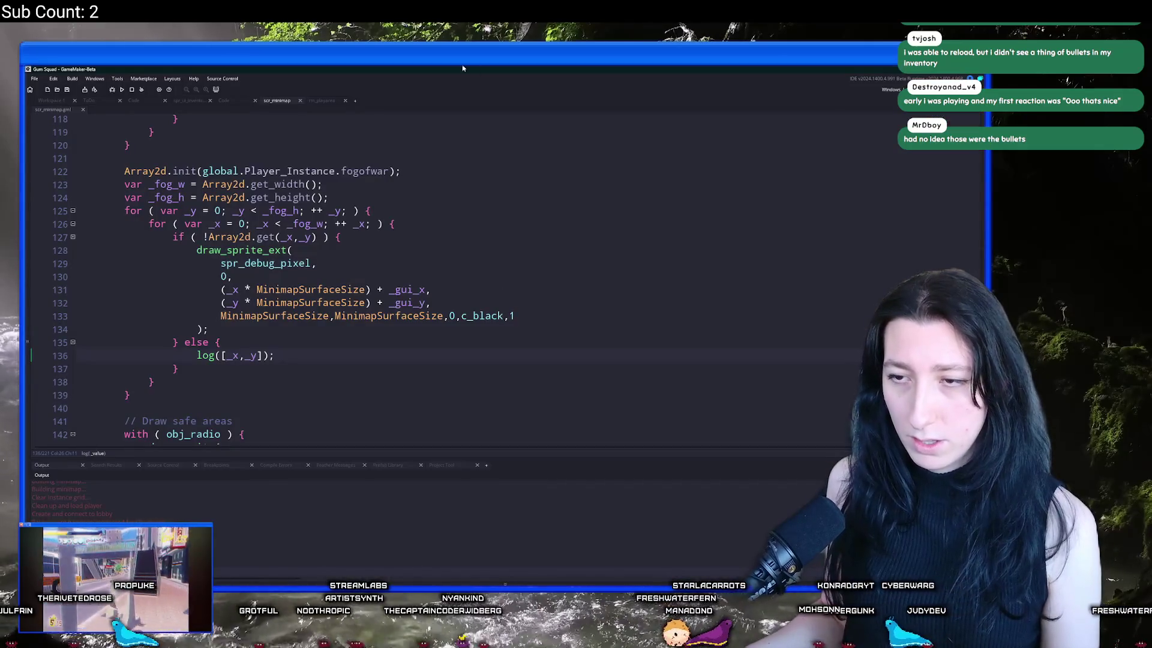
{"action": "key", "text": "Tab"}
{"action": "key", "text": "Tab"}
{"action": "key", "text": "Tab"}
{"action": "key", "text": "Tab"}
{"action": "key", "text": "alt+Return"}
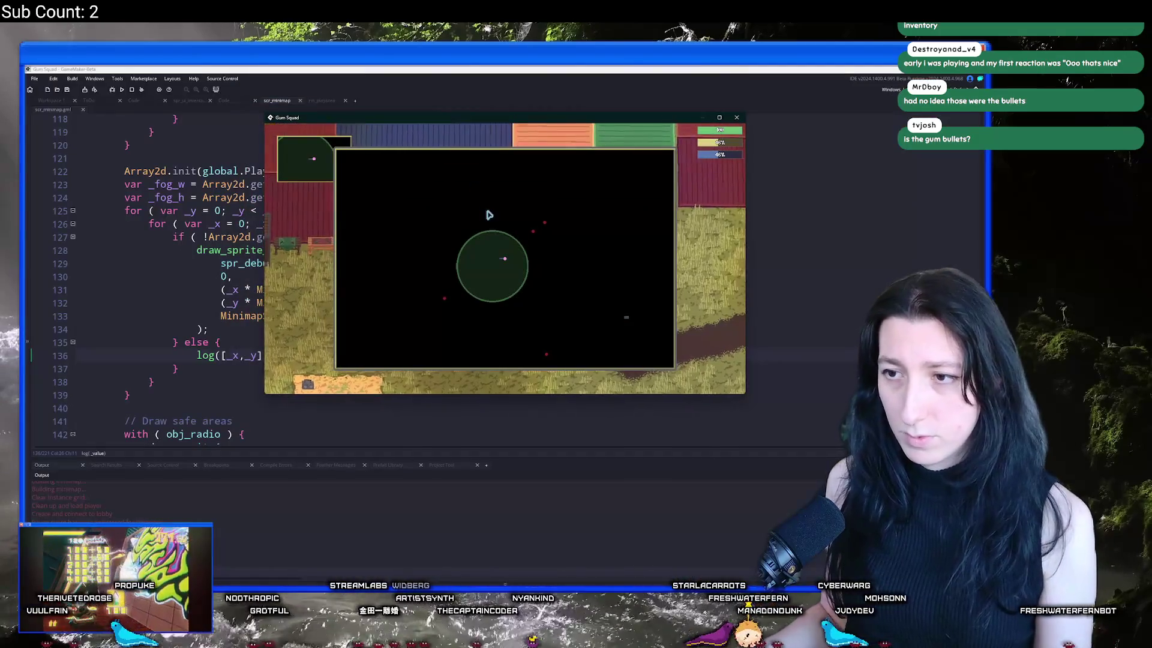
Toggle the fog map, check the _fog_h loop bound on line 125, and rerun the build
{"action": "key", "text": "m"}
{"action": "key", "text": "m"}
{"action": "key", "text": "m"}
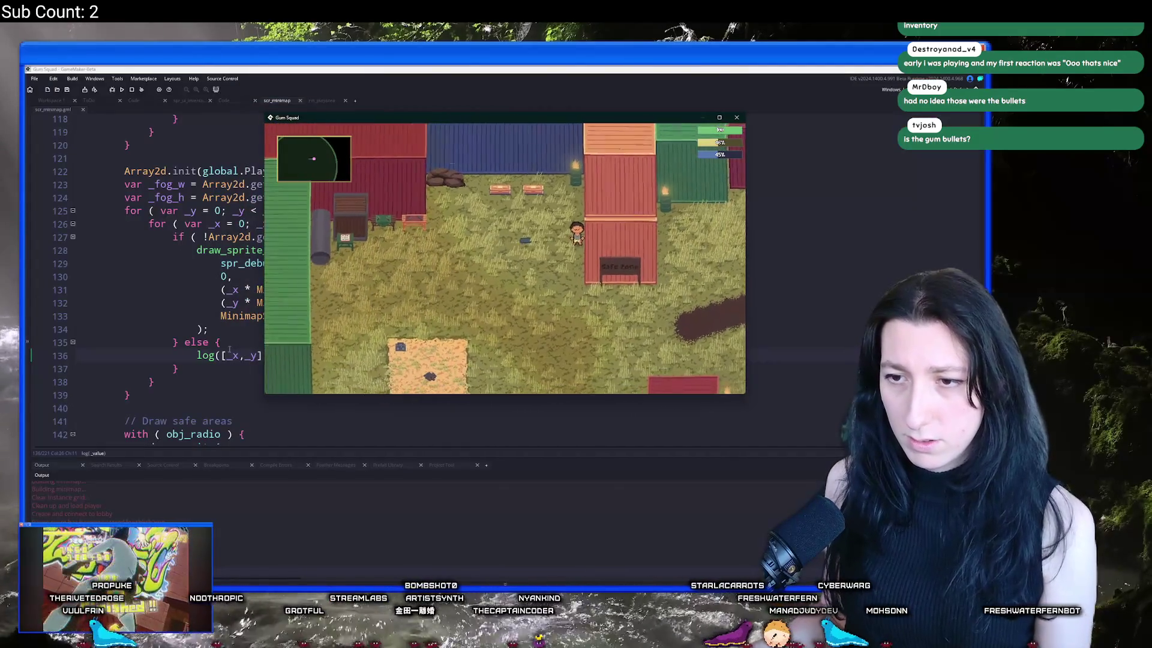
{"action": "left_click", "coordinate": [229, 350]}
{"action": "scroll", "coordinate": [334, 271], "scroll_direction": "up", "scroll_amount": 1}
{"action": "left_click", "coordinate": [300, 225]}
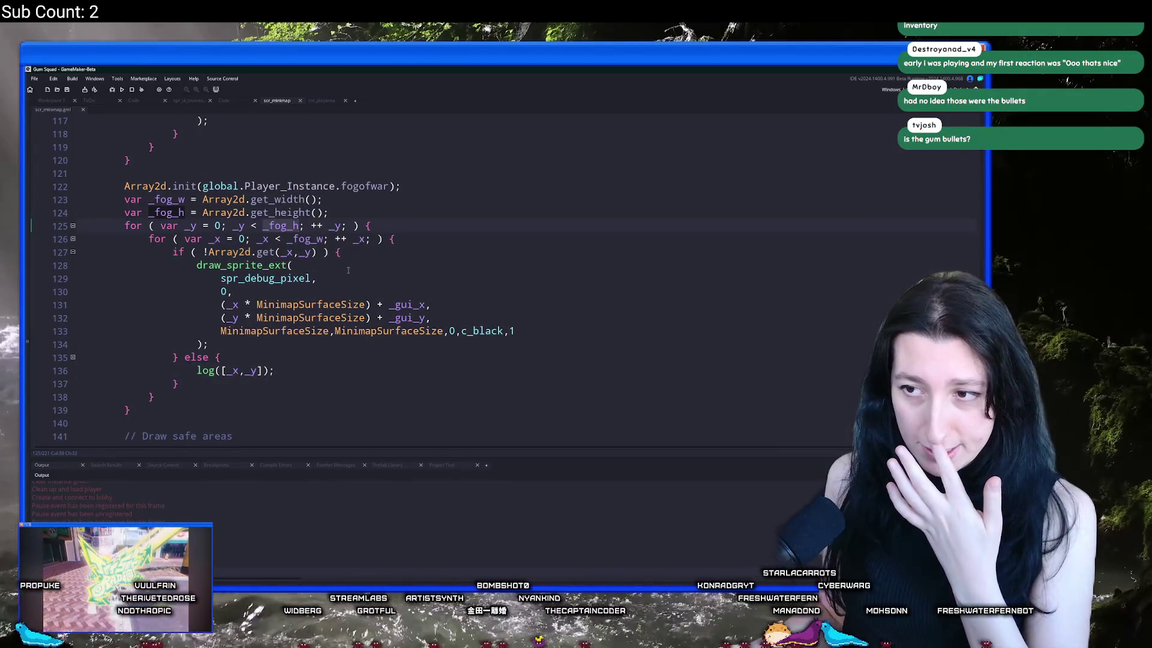
{"action": "key", "text": "Left"}
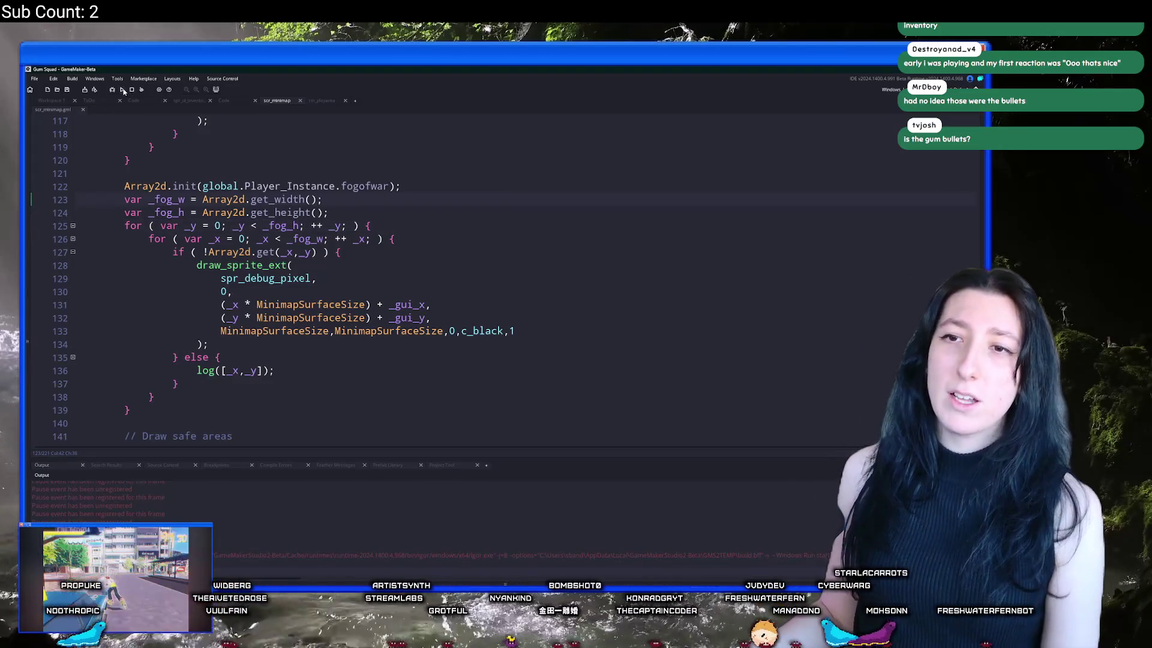
{"action": "left_click", "coordinate": [123, 90]}
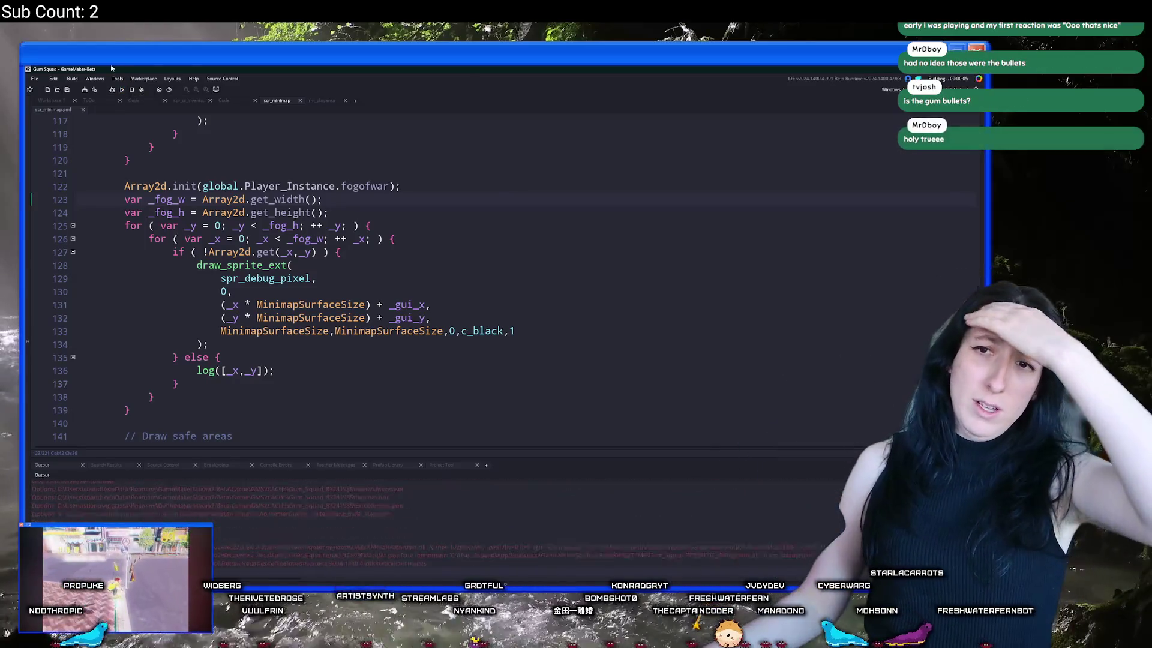
Open minimap_draw with 'if ( live_call(...) ) { return live_result; }' passing its parameters without =0 defaults
{"action": "scroll", "coordinate": [244, 231], "scroll_direction": "up", "scroll_amount": 11}
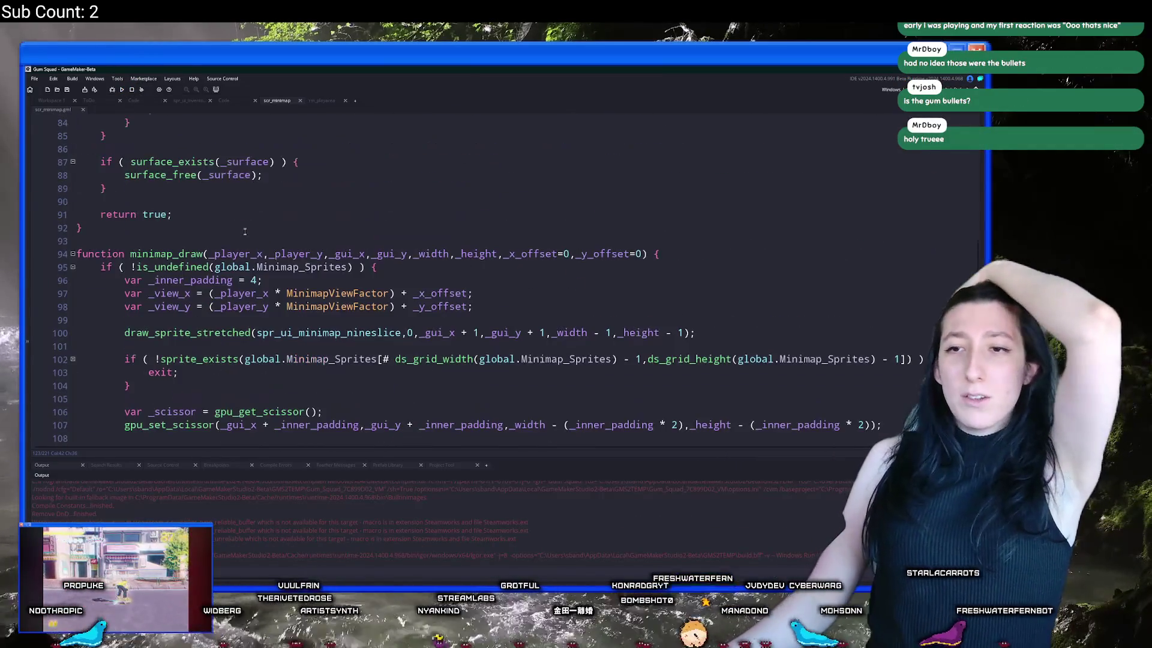
{"action": "scroll", "coordinate": [245, 231], "scroll_direction": "down", "scroll_amount": 1}
{"action": "left_click", "coordinate": [664, 208]}
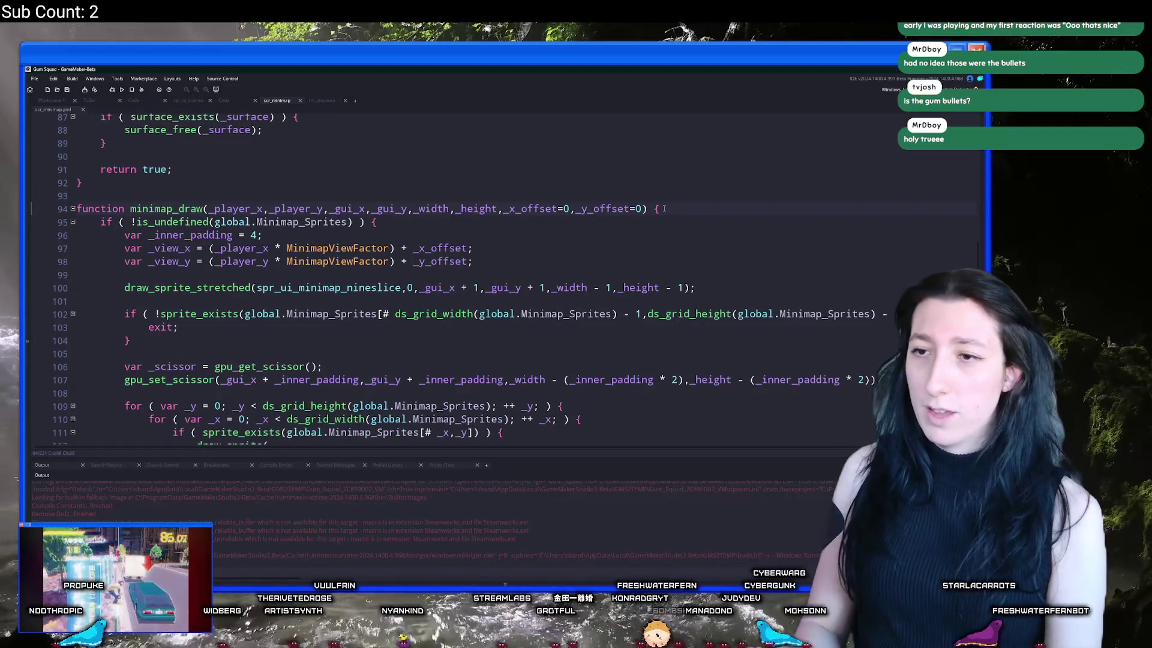
{"action": "key", "text": "Return"}
{"action": "type", "text": "if ( live_call"}
{"action": "type", "text": "() ) { return live_result; }"}
{"action": "left_click_drag", "start_coordinate": [639, 209], "coordinate": [207, 208]}
{"action": "key", "text": "ctrl+c"}
{"action": "left_click", "coordinate": [187, 222]}
{"action": "key", "text": "ctrl+v"}
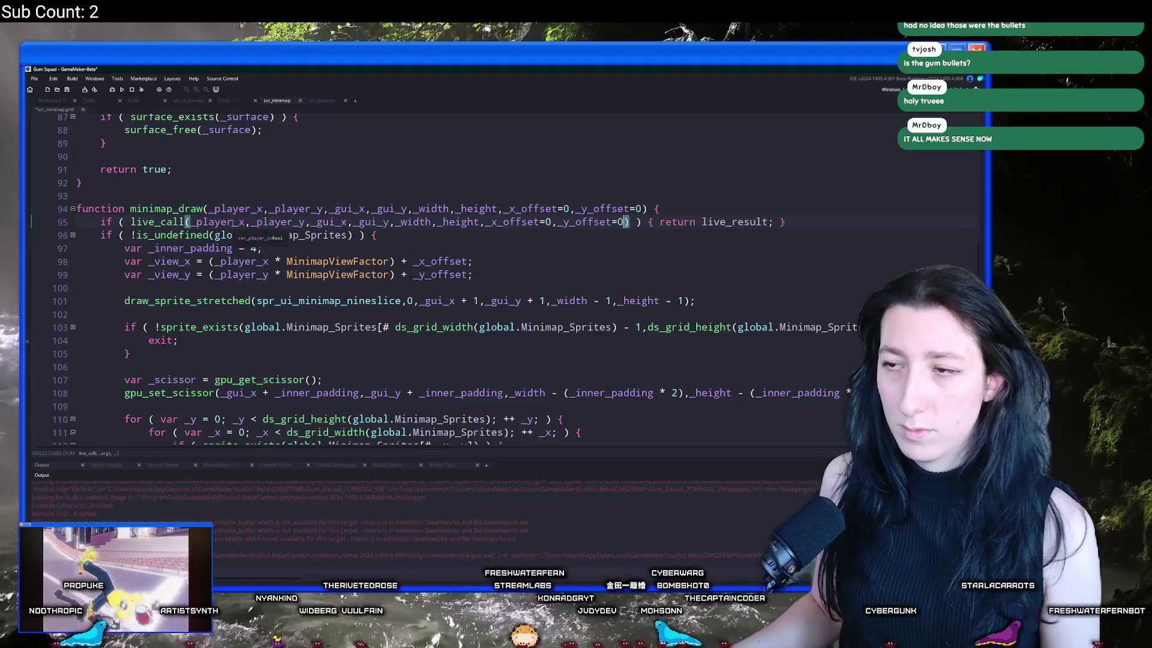
{"action": "key", "text": "BackSpace"}
{"action": "key", "text": "BackSpace"}
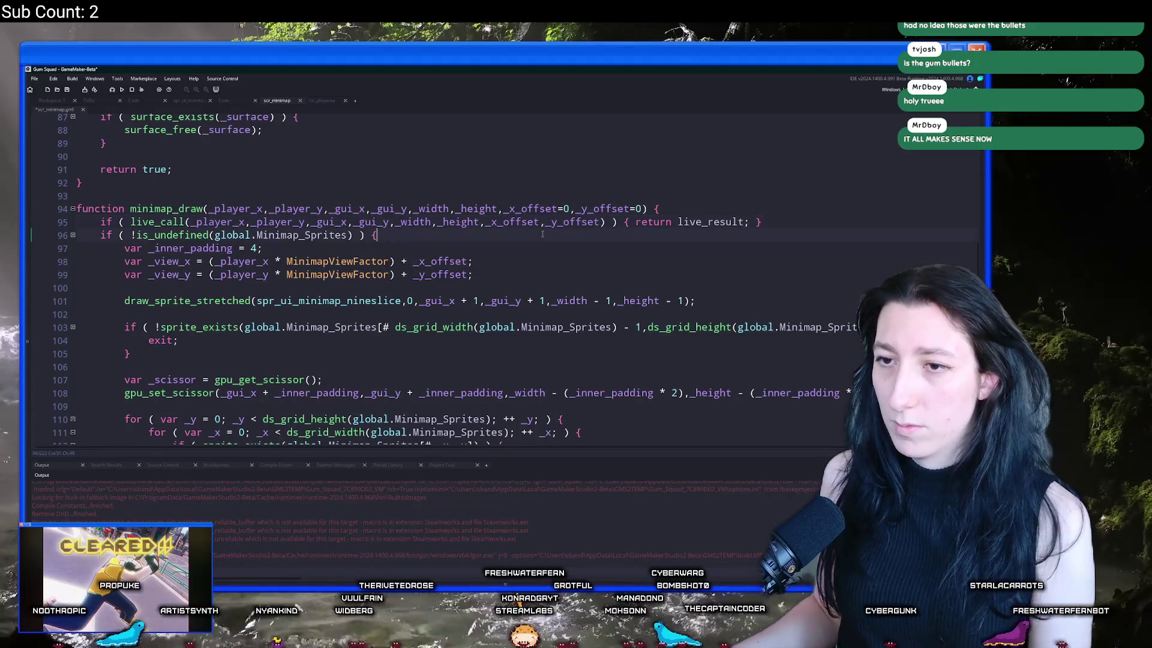
{"action": "scroll", "coordinate": [543, 234], "scroll_direction": "down", "scroll_amount": 9}
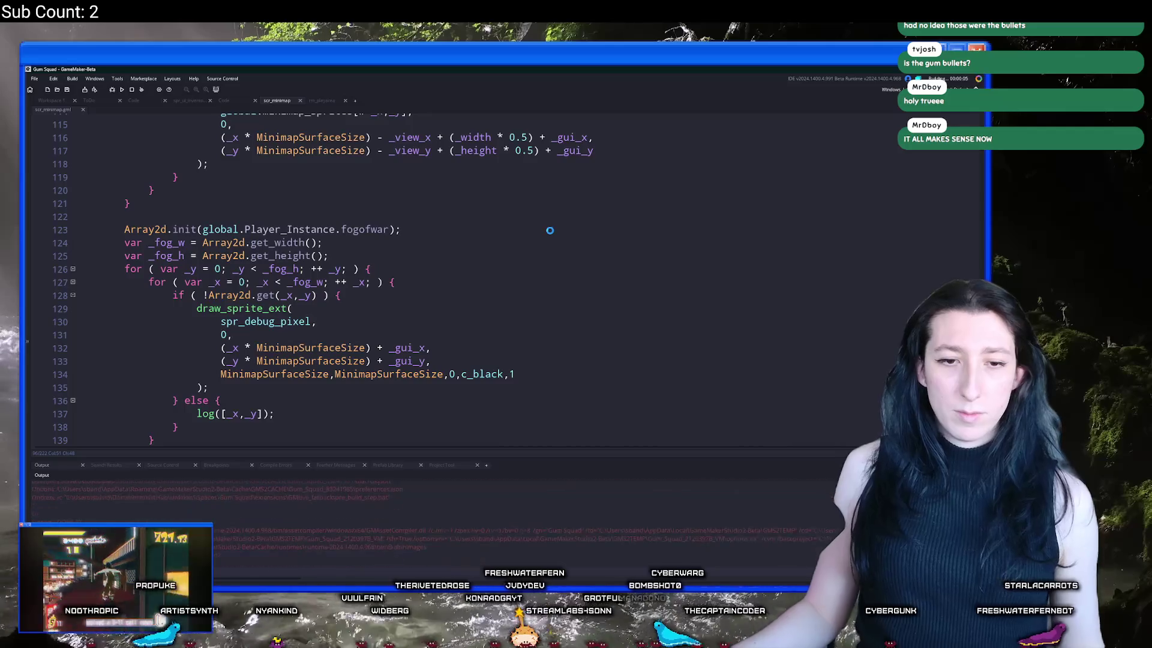
{"action": "scroll", "coordinate": [550, 231], "scroll_direction": "down", "scroll_amount": 2}
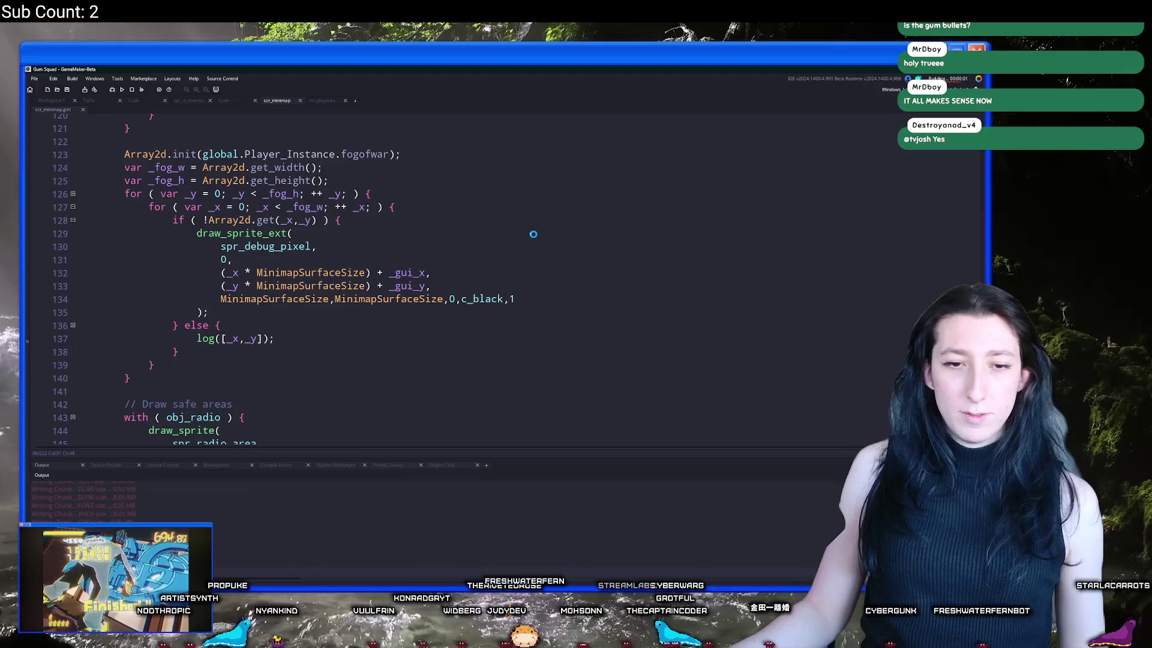
{"action": "scroll", "coordinate": [533, 234], "scroll_direction": "down", "scroll_amount": 1}
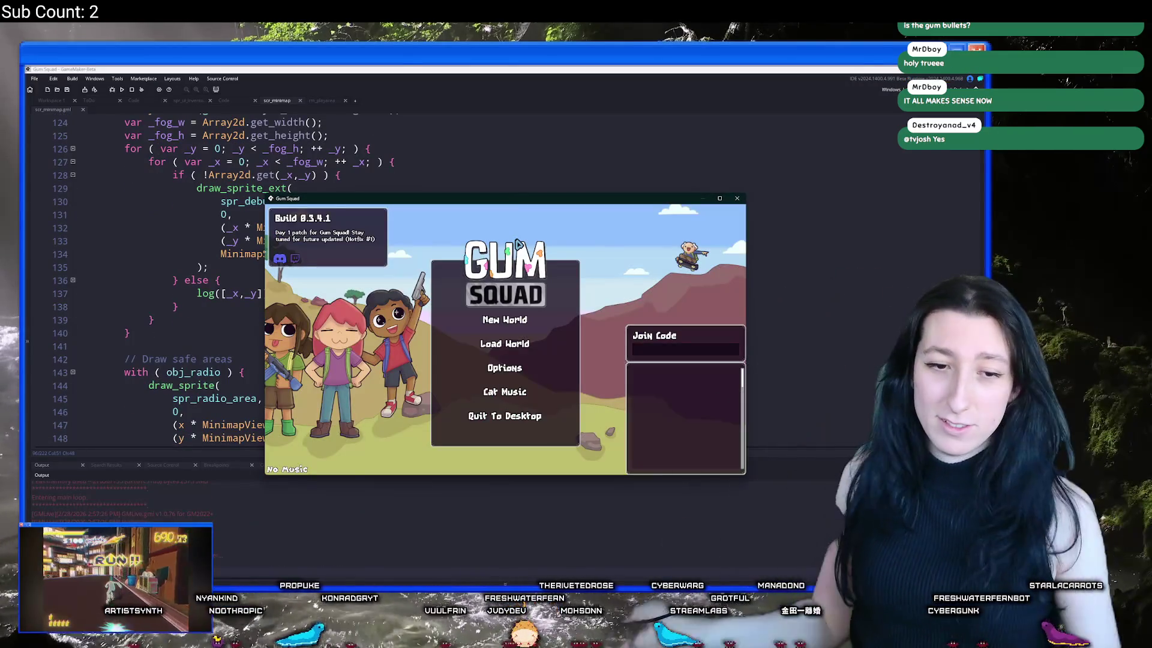
{"action": "left_click", "coordinate": [539, 323]}
{"action": "left_click", "coordinate": [514, 394]}
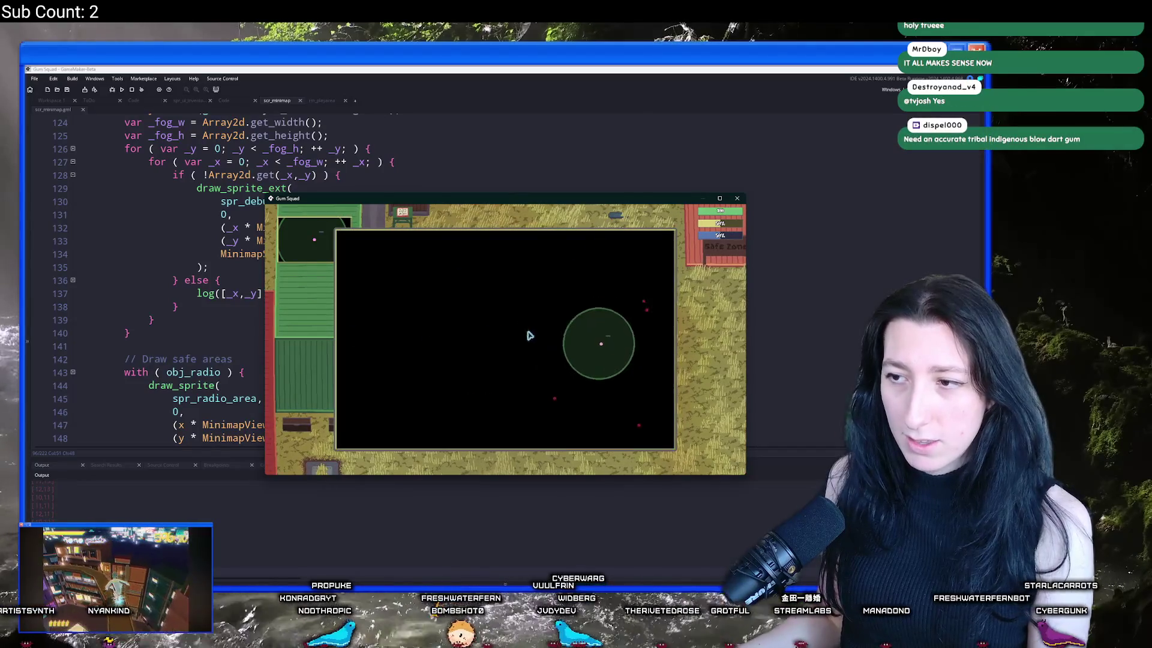
{"action": "key", "text": "Escape"}
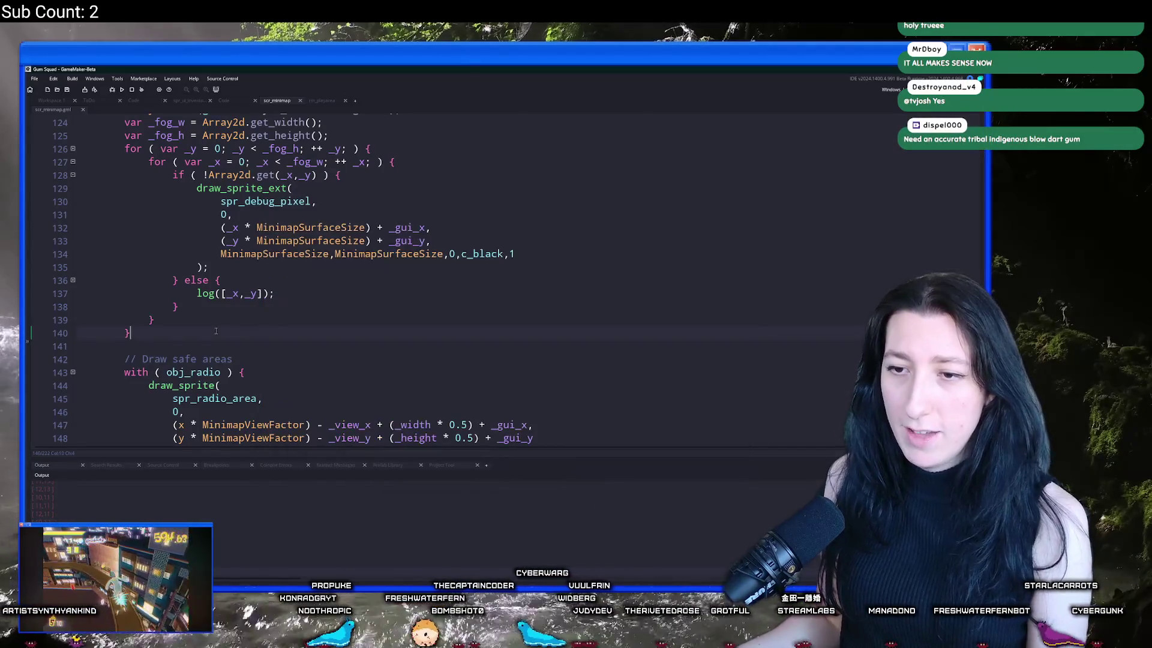
Delete the fog loop's else block that logs [_x,_y], along with the _gui_x/_gui_y offsets
{"action": "scroll", "coordinate": [288, 276], "scroll_direction": "down", "scroll_amount": 2}
{"action": "scroll", "coordinate": [288, 276], "scroll_direction": "up", "scroll_amount": 4}
{"action": "scroll", "coordinate": [288, 276], "scroll_direction": "down", "scroll_amount": 6}
{"action": "left_click", "coordinate": [131, 153]}
{"action": "scroll", "coordinate": [261, 336], "scroll_direction": "down", "scroll_amount": 2}
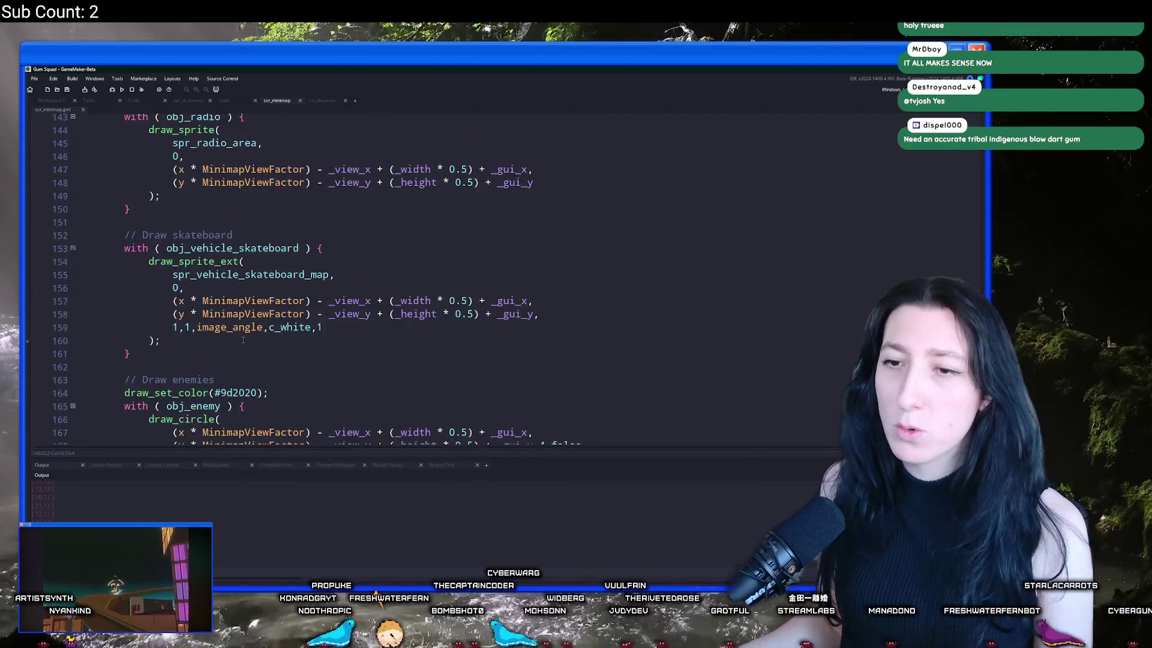
{"action": "scroll", "coordinate": [261, 336], "scroll_direction": "up", "scroll_amount": 8}
{"action": "left_click_drag", "start_coordinate": [201, 350], "coordinate": [178, 325]}
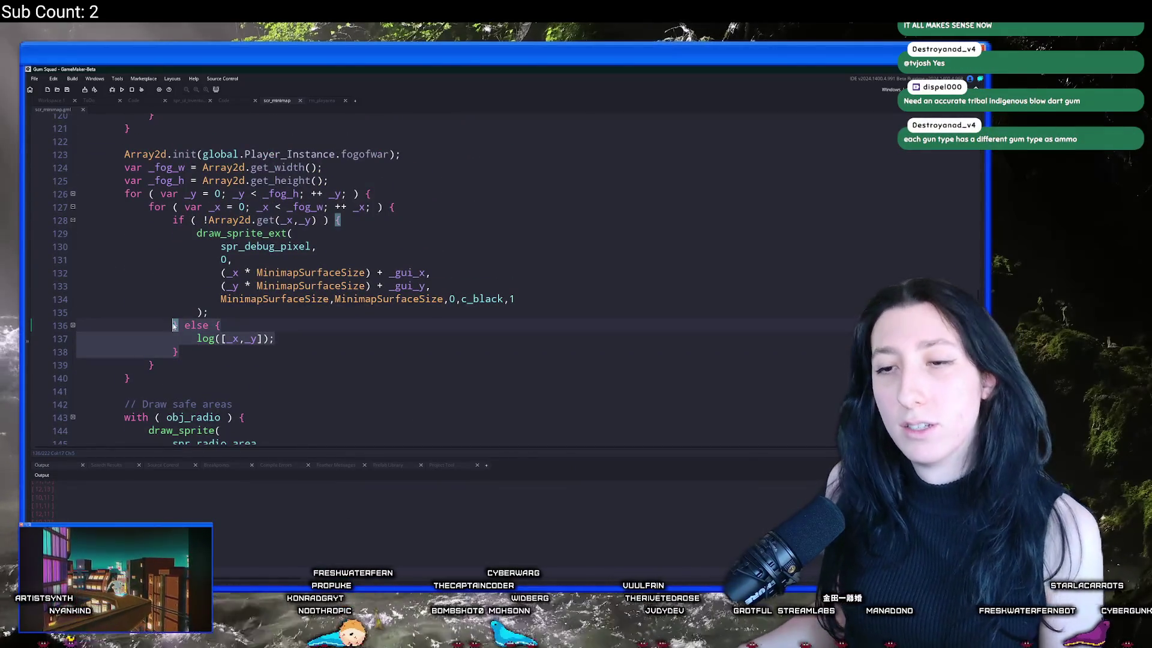
{"action": "key", "text": "BackSpace"}
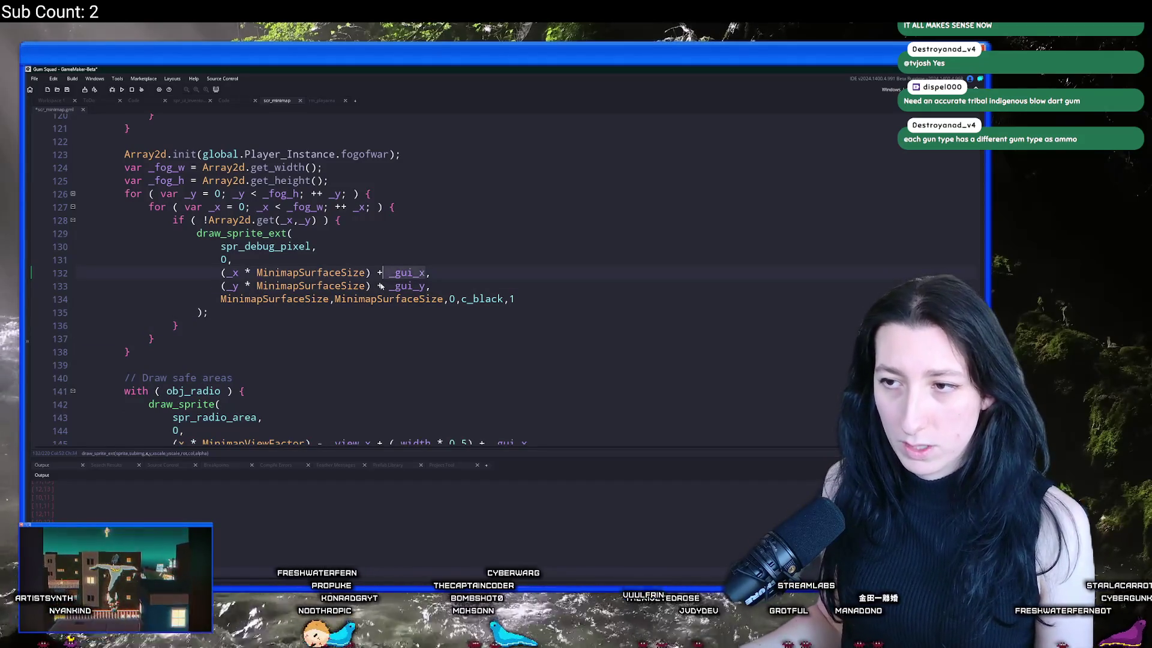
{"action": "key", "text": "Delete"}
Run the game, toggle the minimap overlay and move the player to test, then quit
{"action": "key", "text": "F5"}
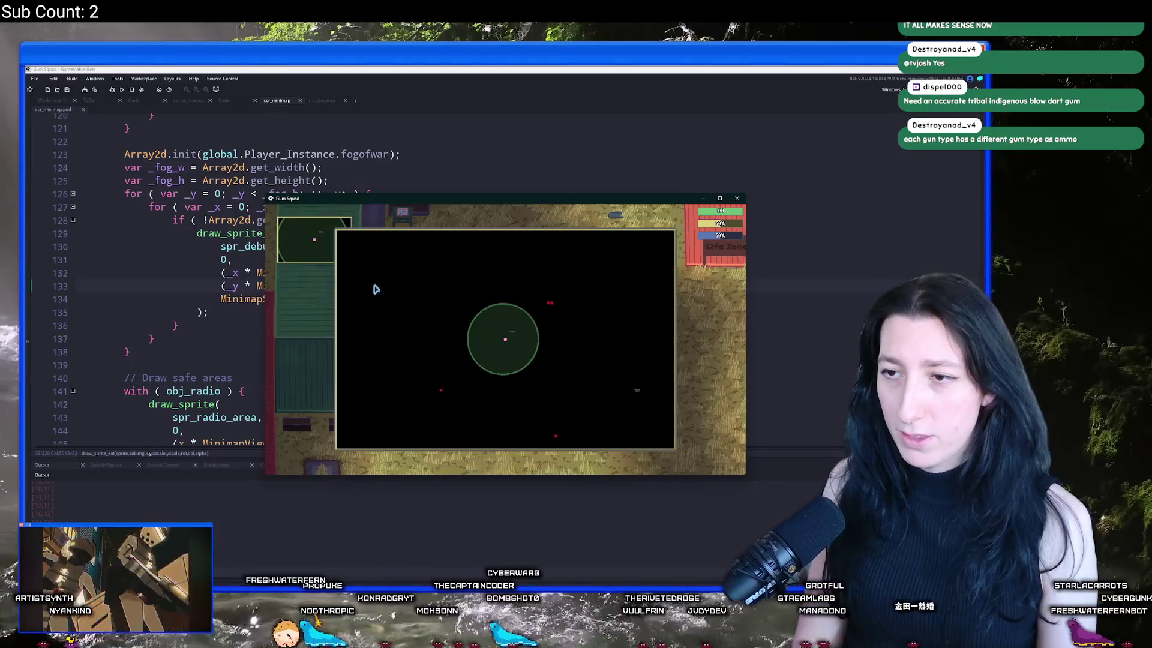
{"action": "key", "text": "Tab"}
{"action": "key", "text": "Tab"}
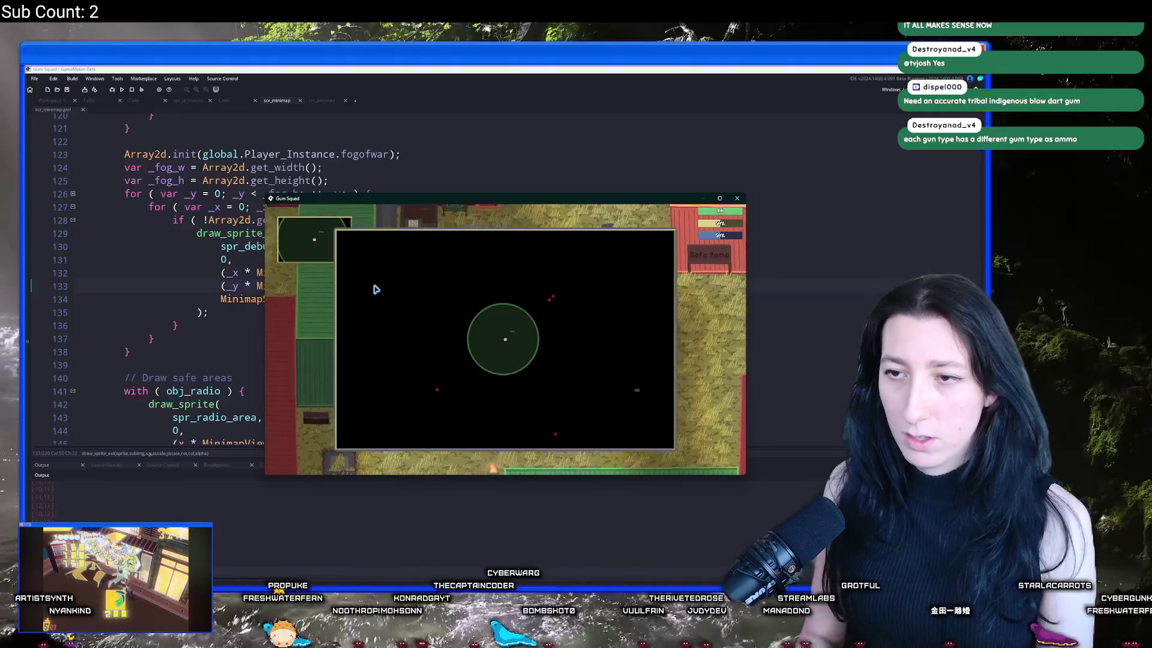
{"action": "key", "text": "s"}
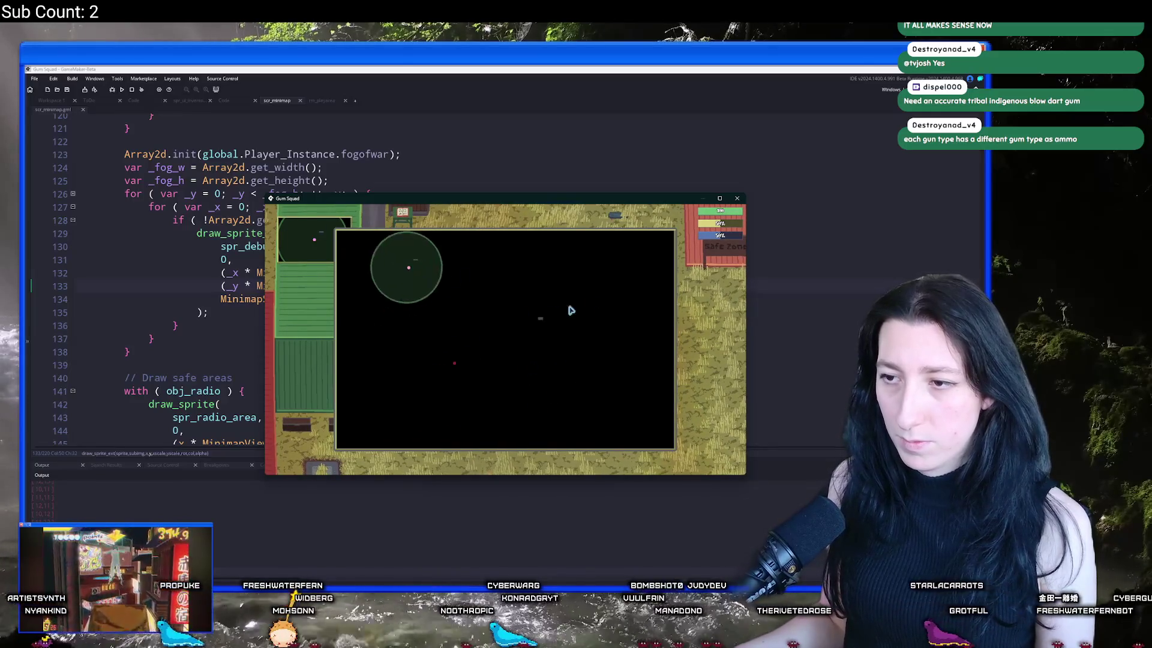
{"action": "key", "text": "Escape"}
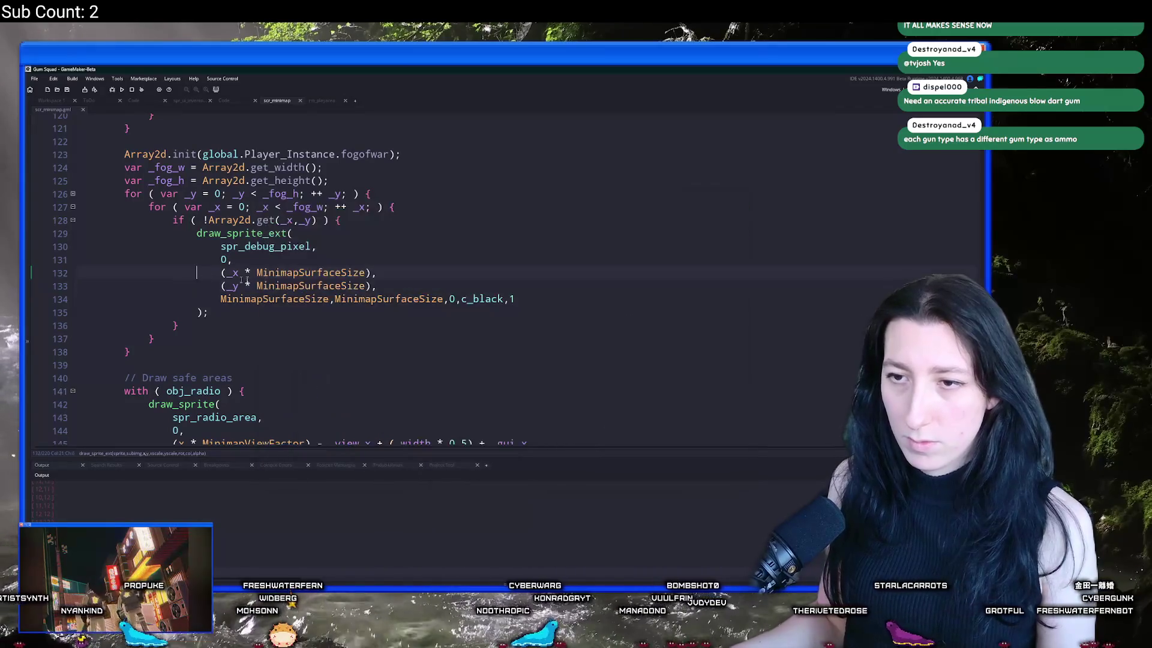
Redo the else-block removal, then paste an if-statement below draw_sprite and undo it
{"action": "key", "text": "ctrl+z"}
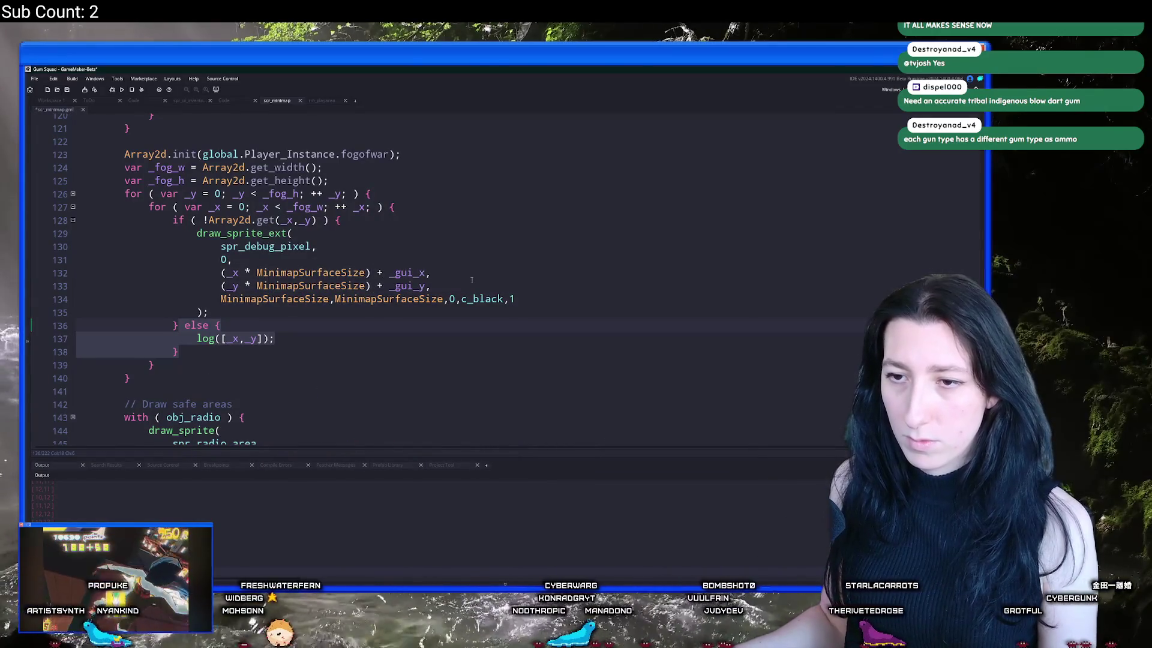
{"action": "key", "text": "ctrl+y"}
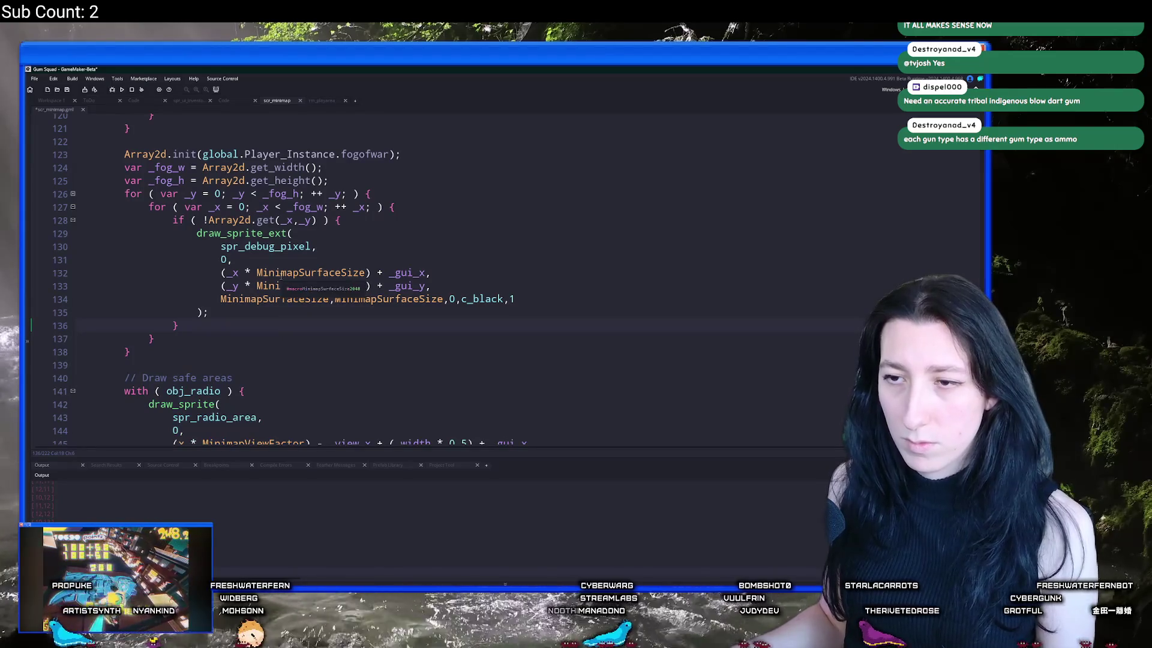
{"action": "left_click", "coordinate": [378, 286]}
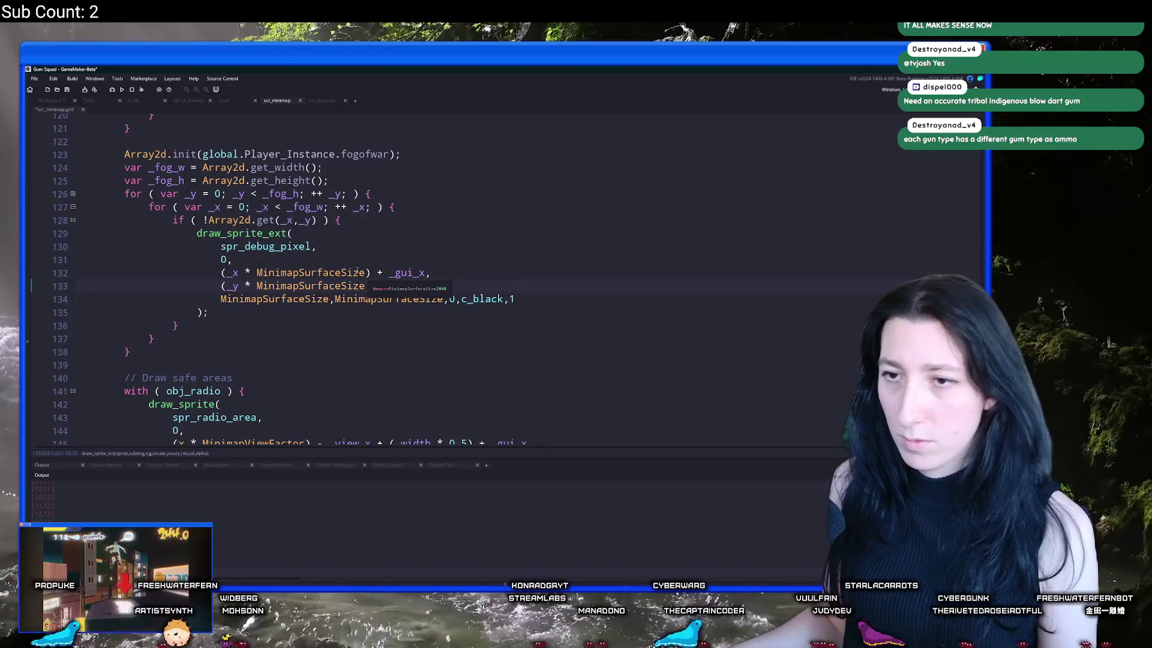
{"action": "scroll", "coordinate": [342, 274], "scroll_direction": "up", "scroll_amount": 2}
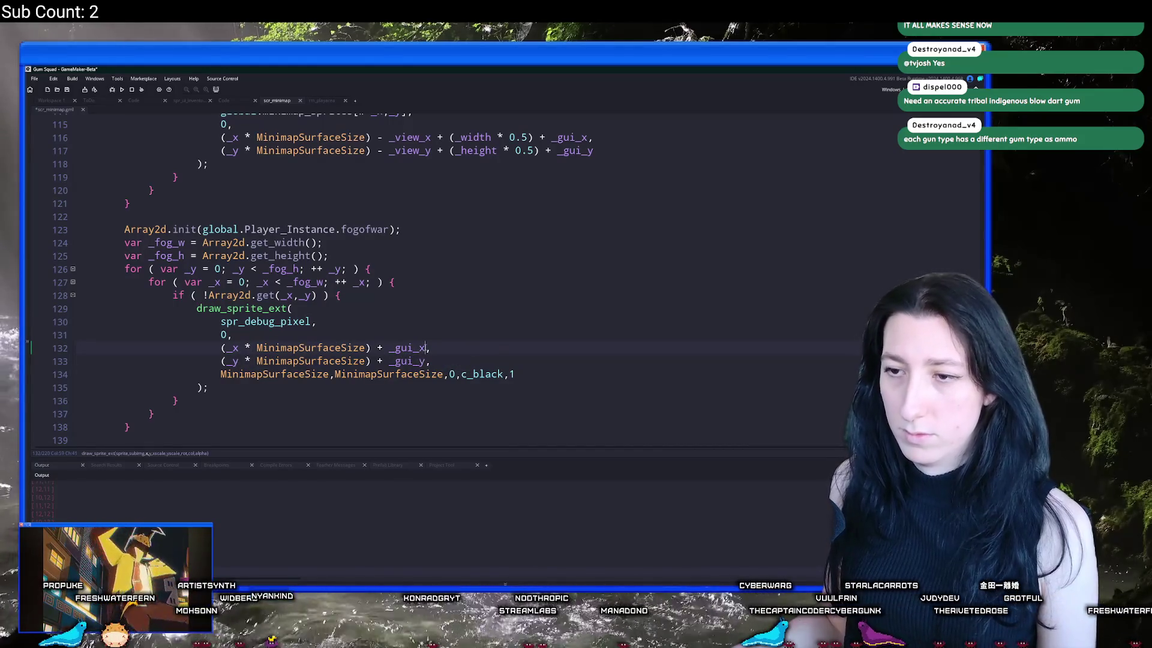
{"action": "scroll", "coordinate": [493, 298], "scroll_direction": "up", "scroll_amount": 3}
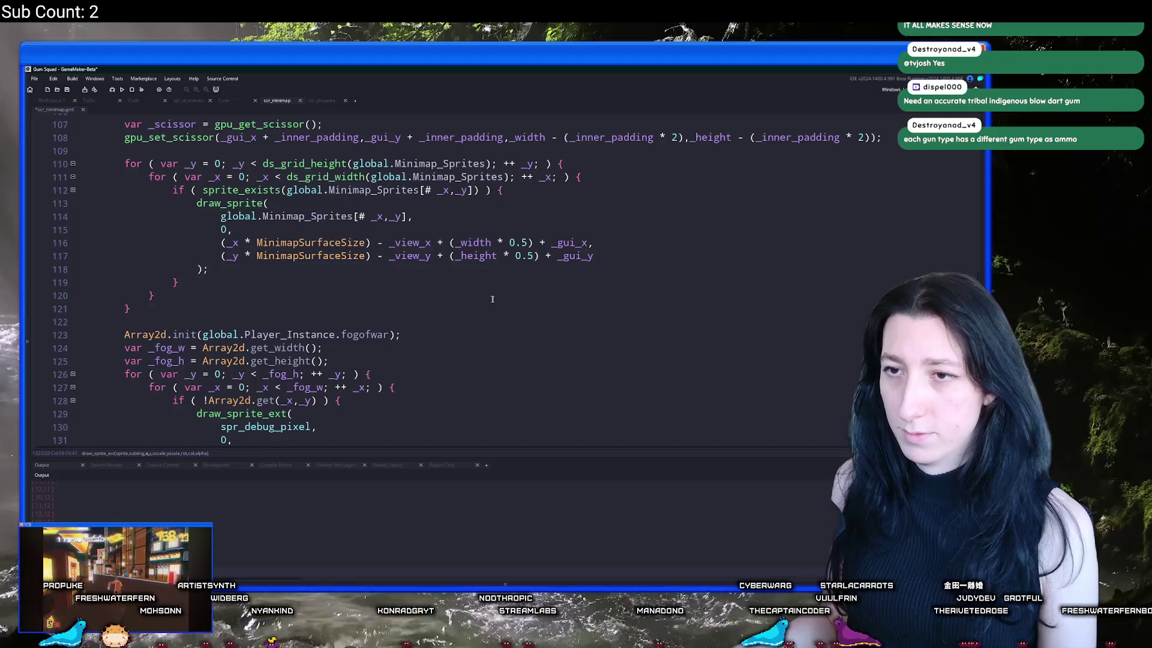
{"action": "left_click", "coordinate": [234, 271]}
{"action": "key", "text": "Return"}
{"action": "key", "text": "Return"}
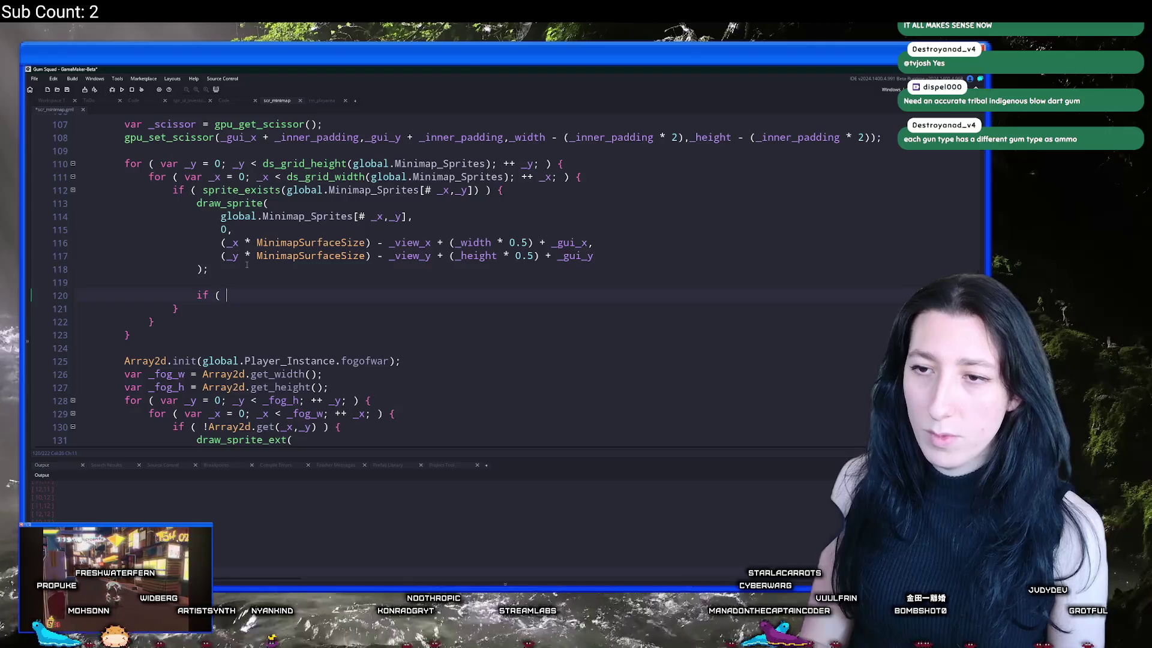
{"action": "type", "text": "(_x * MinimapSurfaceSize) - _view_x + (_width * 0.5) + _gui_x"}
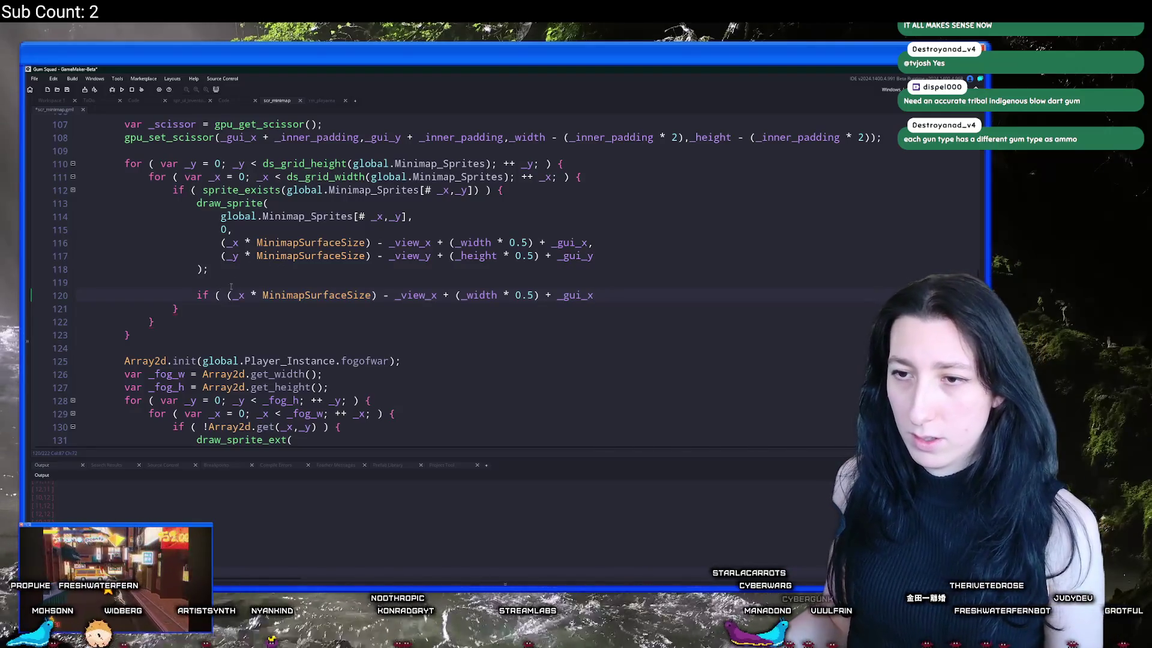
{"action": "key", "text": "ctrl+z"}
{"action": "key", "text": "ctrl+z"}
{"action": "key", "text": "ctrl+z"}
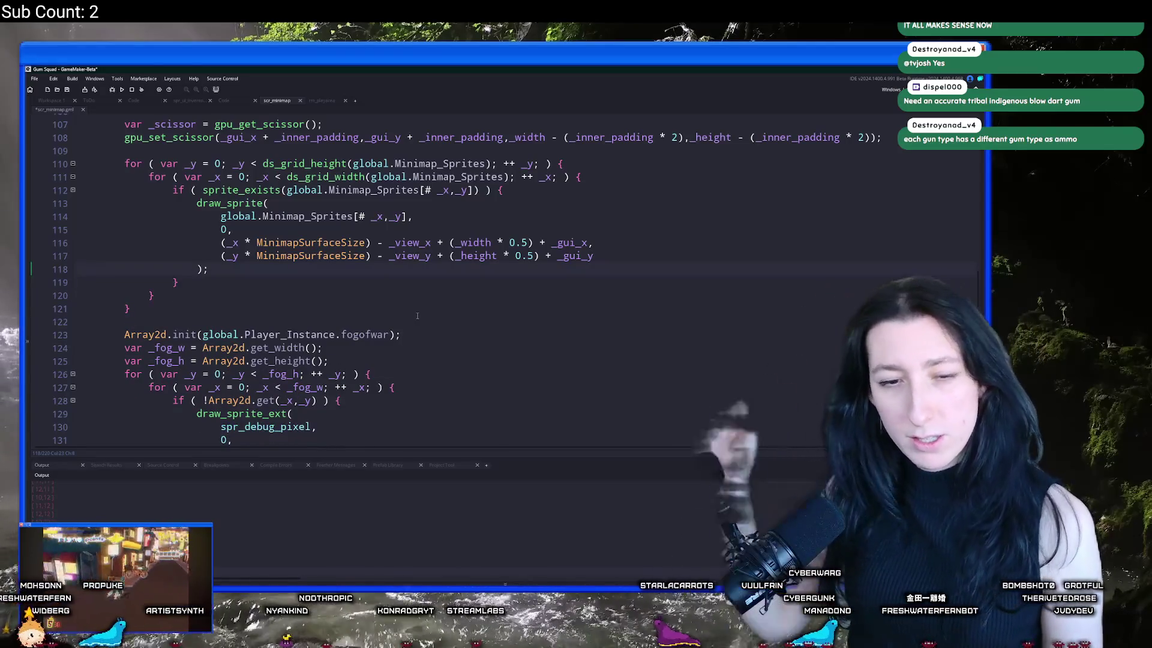
Scroll to the fog-of-war draw_sprite_ext loop and place the caret in the fog drawing call
{"action": "scroll", "coordinate": [417, 316], "scroll_direction": "down", "scroll_amount": 1}
{"action": "scroll", "coordinate": [417, 316], "scroll_direction": "down", "scroll_amount": 5}
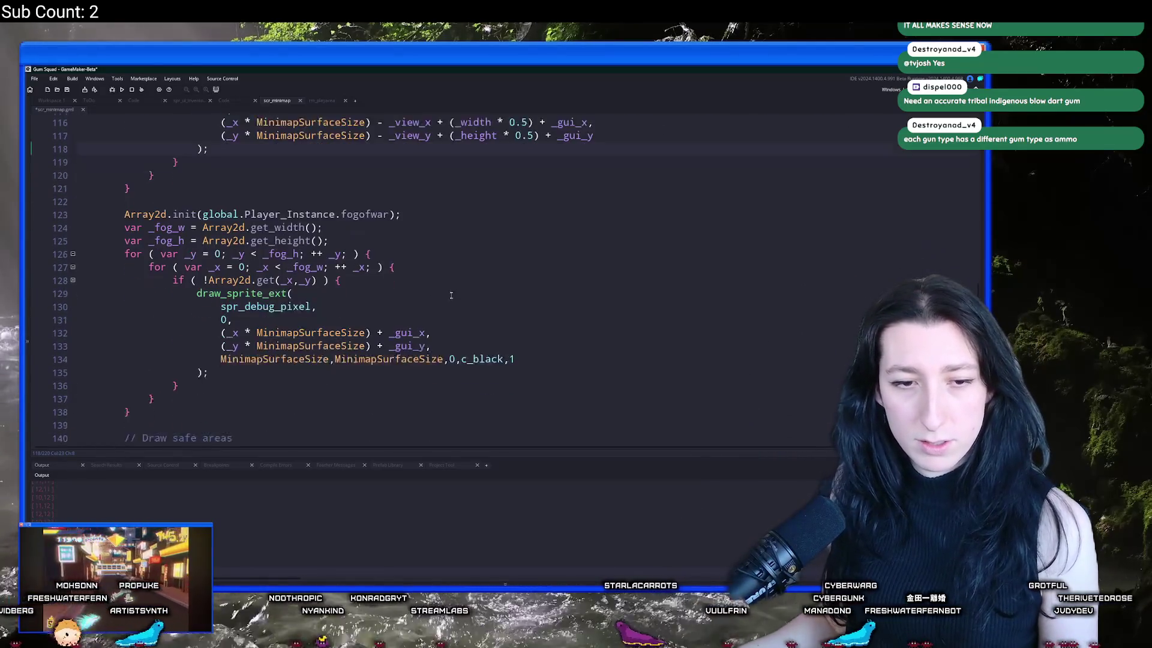
{"action": "scroll", "coordinate": [452, 293], "scroll_direction": "down", "scroll_amount": 1}
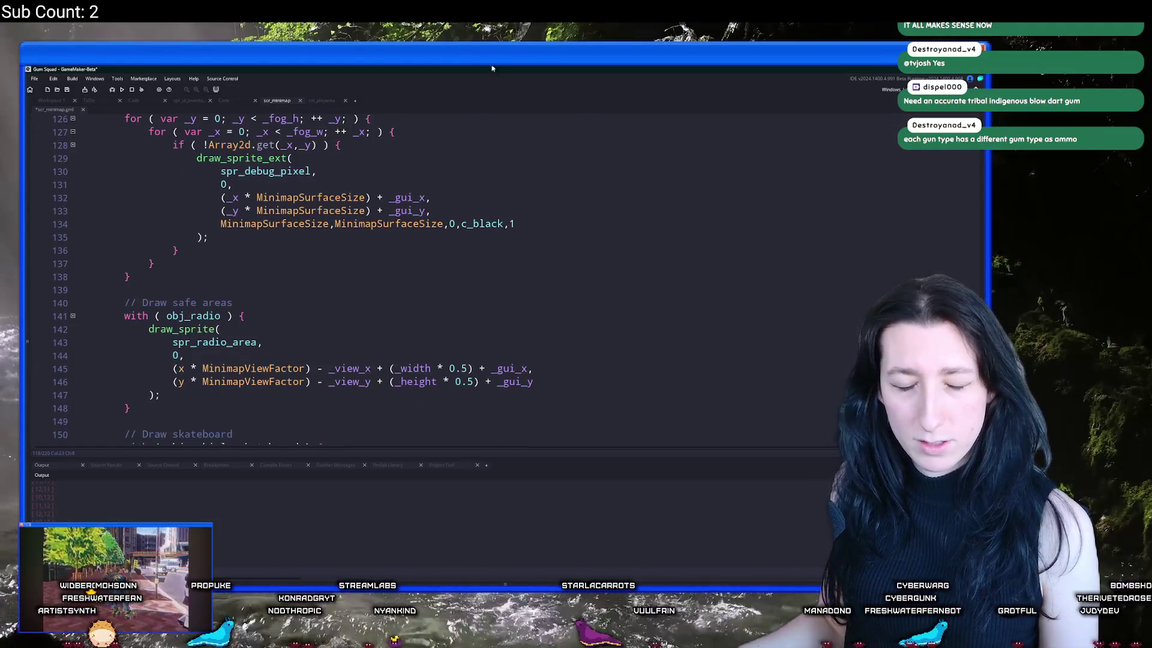
{"action": "scroll", "coordinate": [534, 242], "scroll_direction": "down", "scroll_amount": 1}
{"action": "scroll", "coordinate": [534, 241], "scroll_direction": "up", "scroll_amount": 2}
{"action": "left_click", "coordinate": [534, 240]}
{"action": "scroll", "coordinate": [534, 241], "scroll_direction": "down", "scroll_amount": 1}
{"action": "scroll", "coordinate": [534, 241], "scroll_direction": "down", "scroll_amount": 2}
{"action": "scroll", "coordinate": [539, 238], "scroll_direction": "up", "scroll_amount": 5}
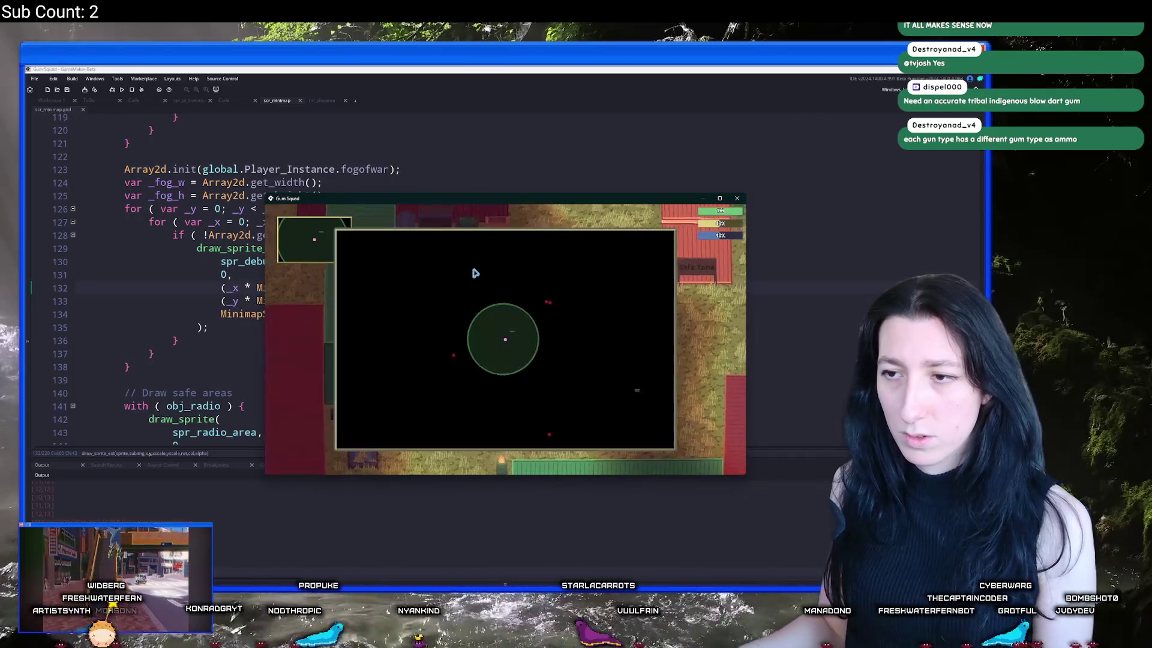
Move the player around in the running game to check the minimap, then return to the code
{"action": "key", "text": "d"}
{"action": "key", "text": "w"}
{"action": "key", "text": "s"}
{"action": "key", "text": "Tab"}
{"action": "key", "text": "d"}
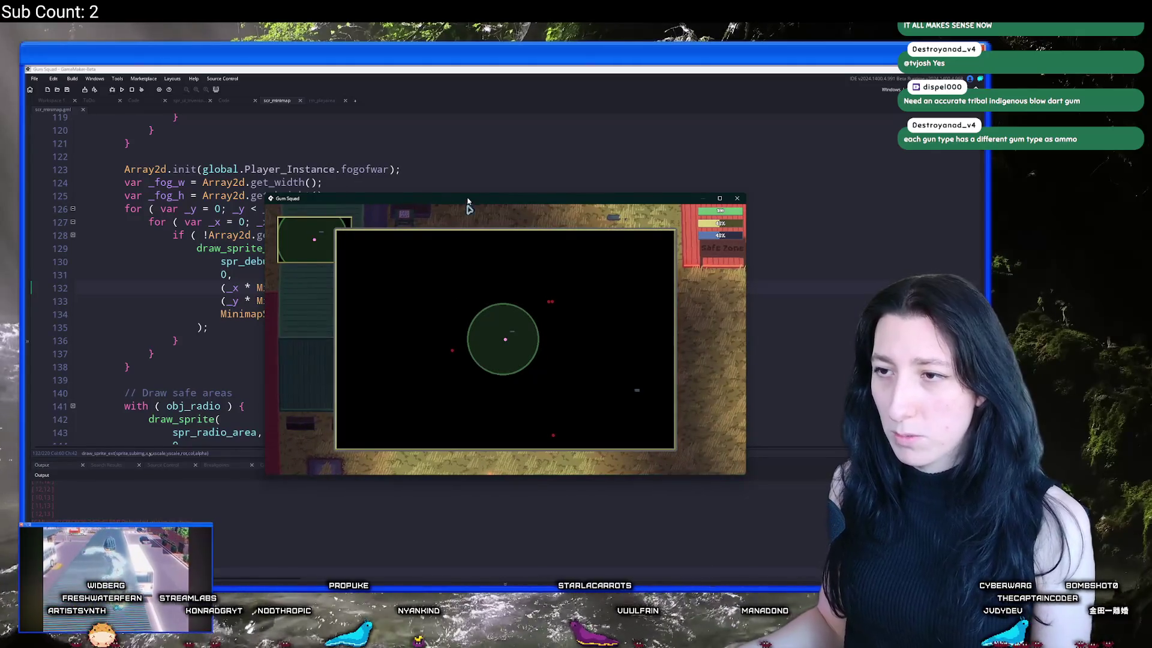
{"action": "left_click", "coordinate": [420, 156]}
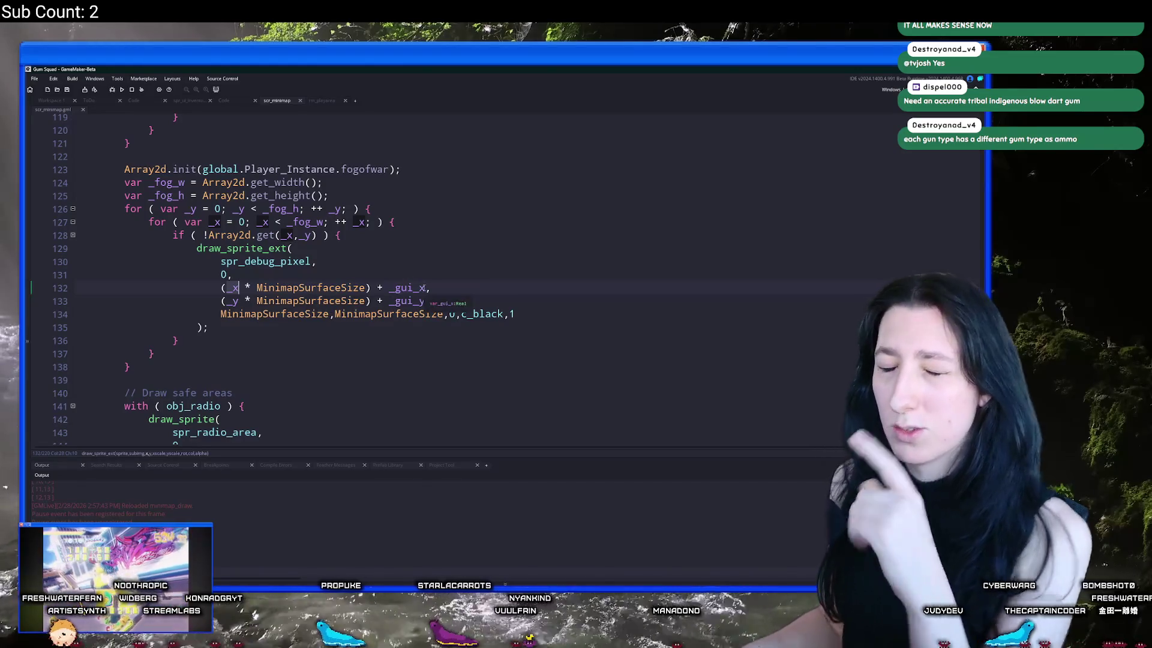
Try a fog tile size of 1 on line 134, then undo it
{"action": "double_click", "coordinate": [274, 314]}
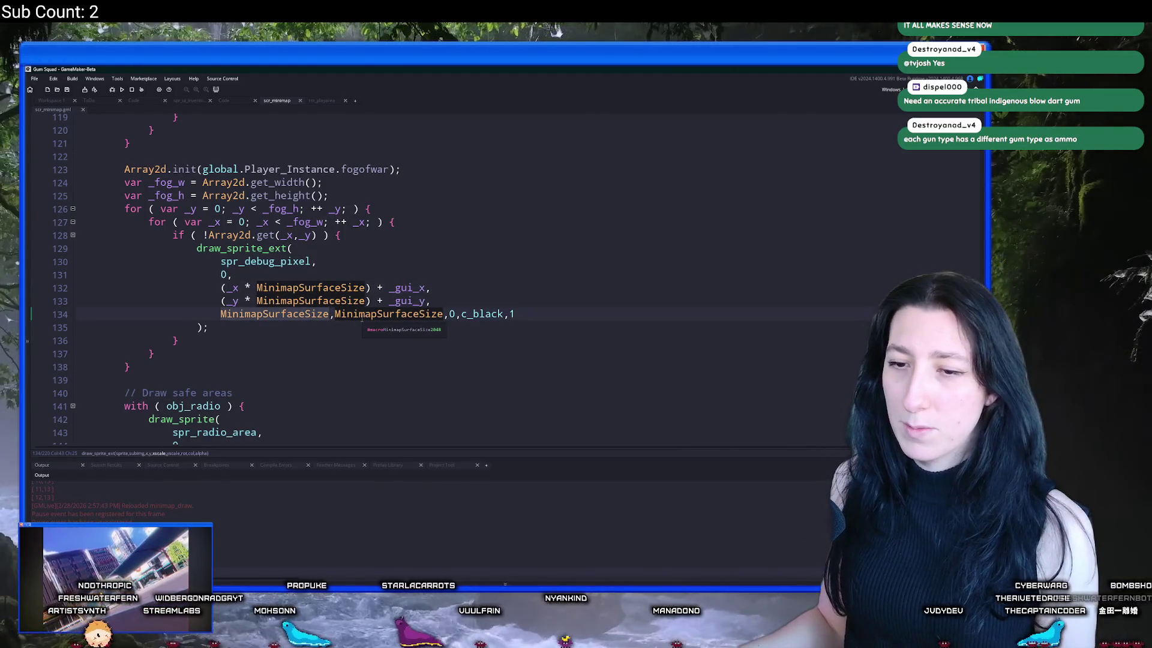
{"action": "type", "text": "1"}
{"action": "left_click", "coordinate": [360, 315]}
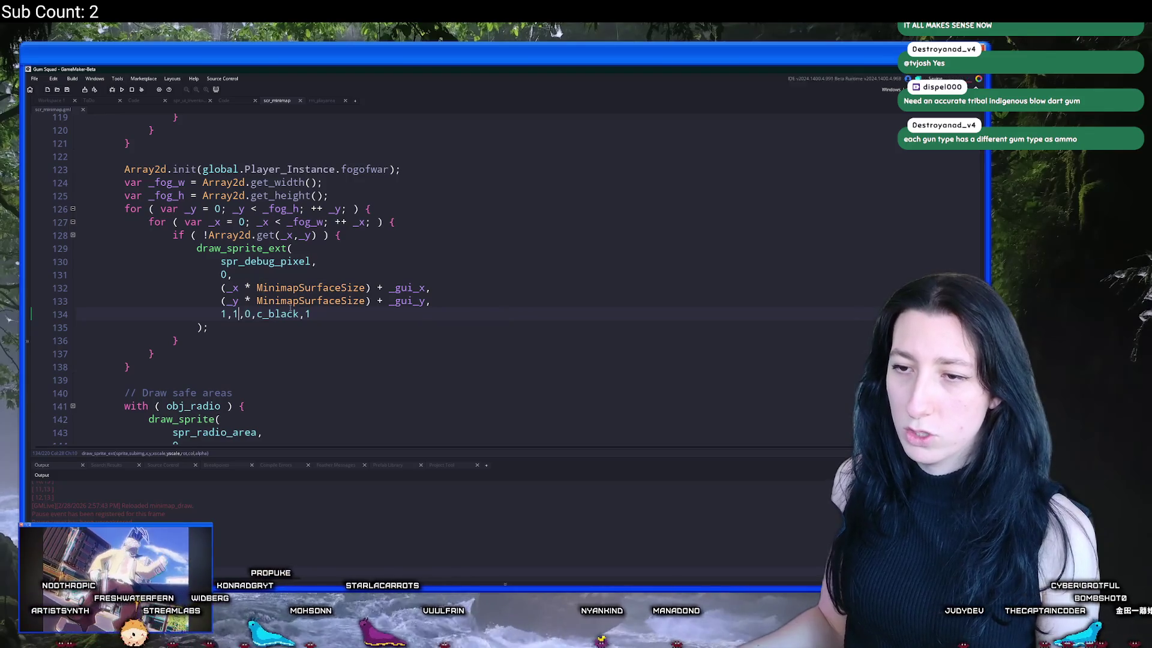
{"action": "key", "text": "Down"}
{"action": "key", "text": "ctrl+z"}
{"action": "key", "text": "ctrl+z"}
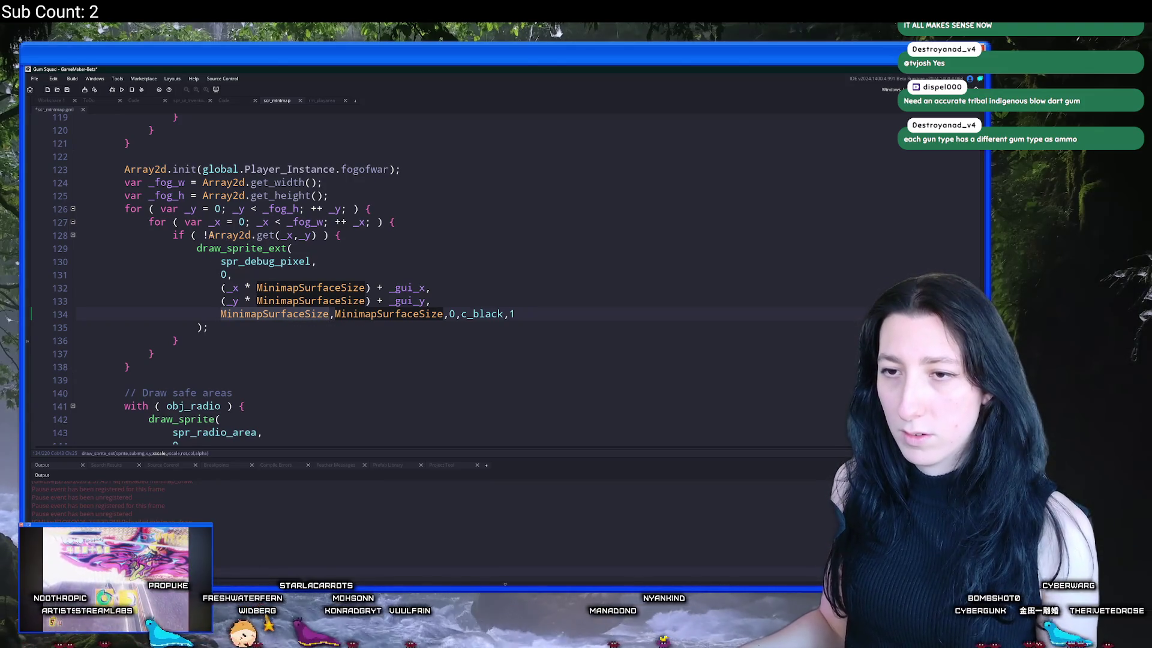
{"action": "left_click", "coordinate": [340, 234]}
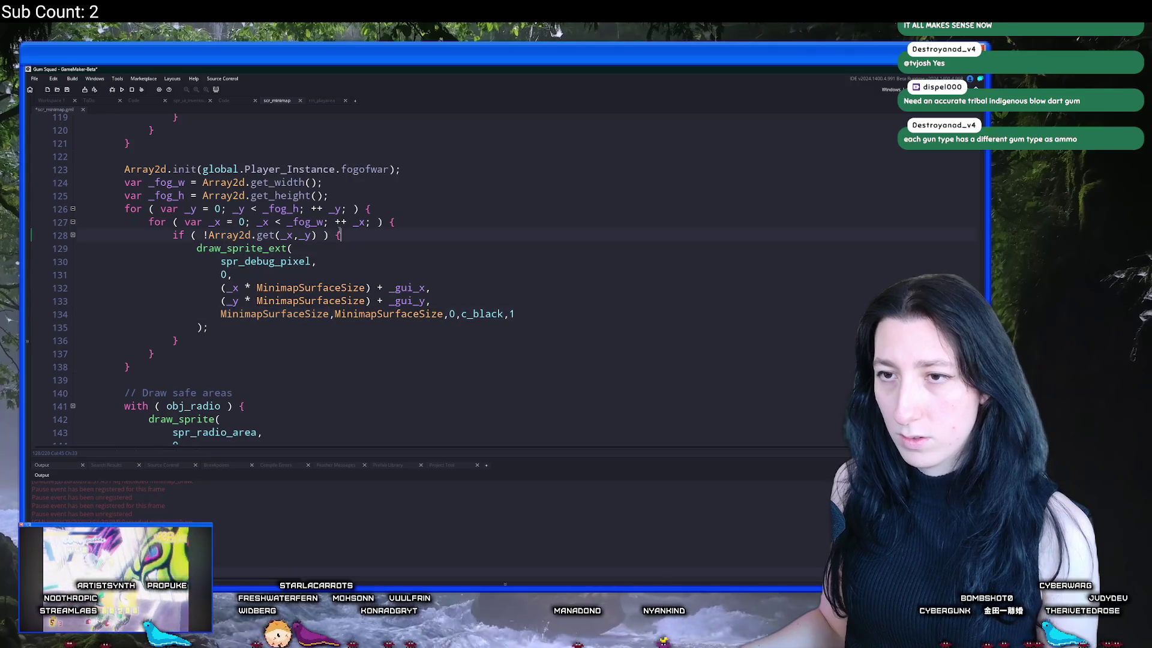
Set both fog tile size arguments to 1024, save, and check the enlarged game window
{"action": "double_click", "coordinate": [262, 314]}
{"action": "type", "text": "1024"}
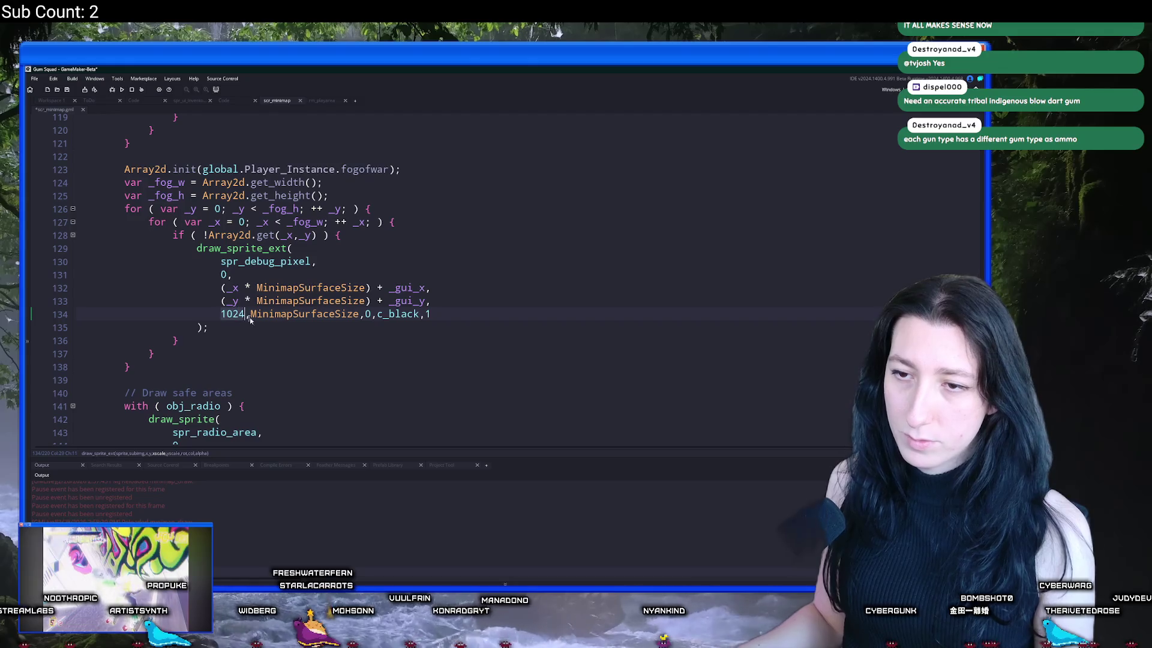
{"action": "double_click", "coordinate": [305, 313]}
{"action": "type", "text": "1024"}
{"action": "key", "text": "ctrl+s"}
{"action": "key", "text": "alt+Tab"}
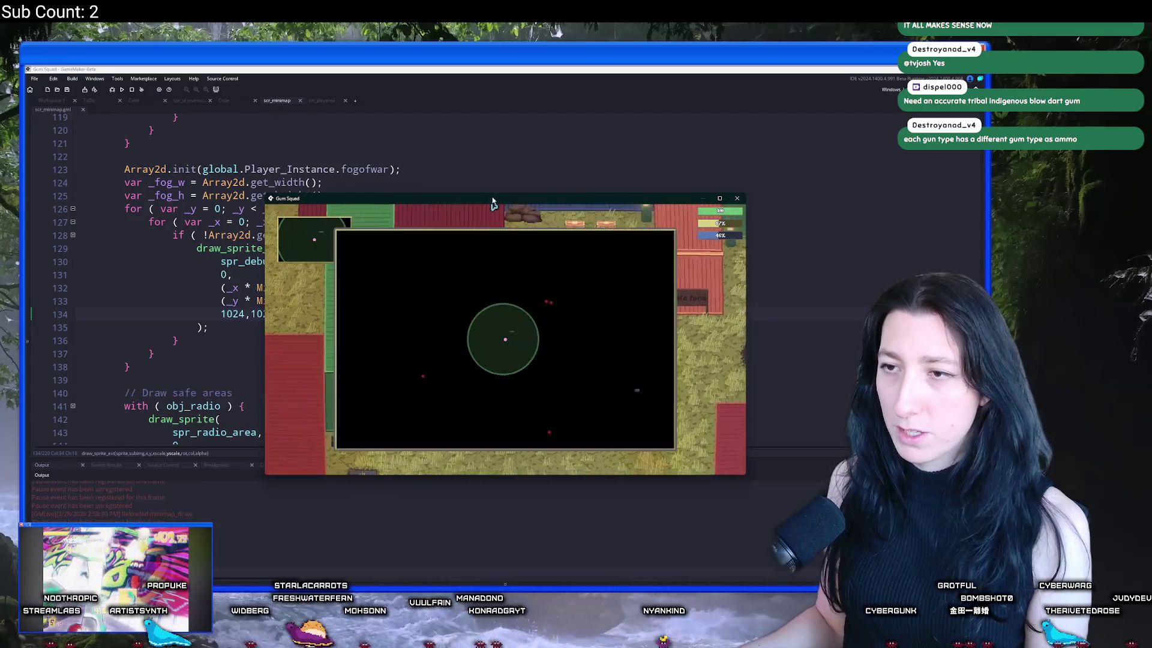
{"action": "double_click", "coordinate": [492, 200]}
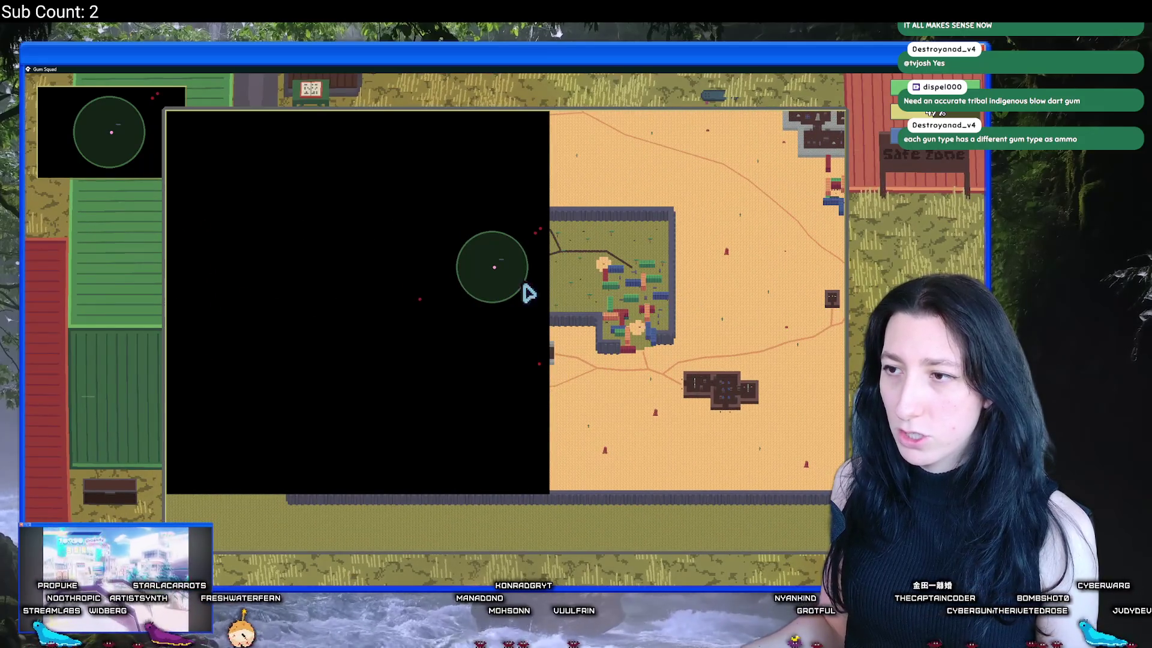
{"action": "left_click_drag", "start_coordinate": [480, 69], "coordinate": [528, 188]}
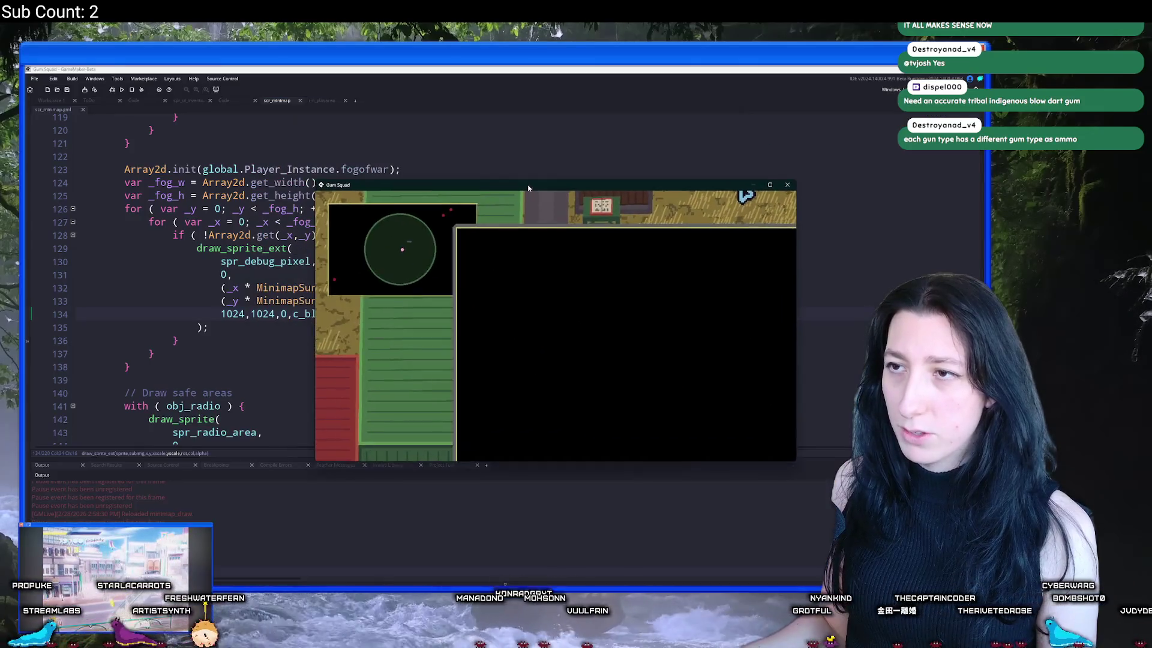
Paste the view-relative position expression over the fog tile position terms on lines 132–133
{"action": "left_click", "coordinate": [528, 156]}
{"action": "scroll", "coordinate": [579, 337], "scroll_direction": "up", "scroll_amount": 6}
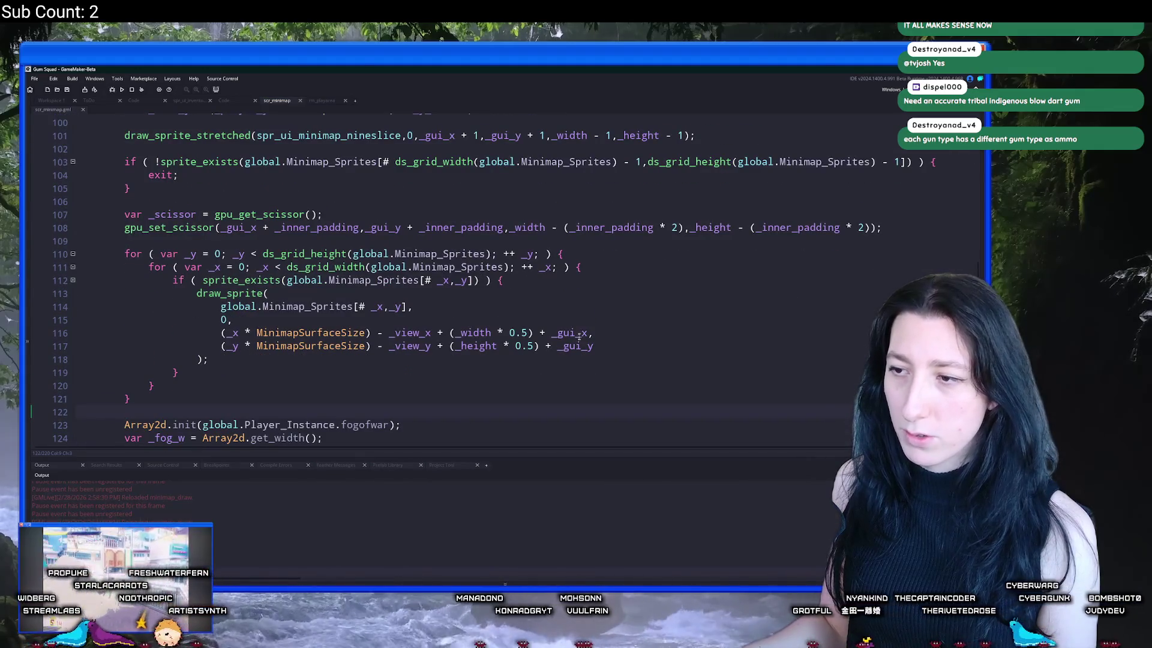
{"action": "left_click", "coordinate": [242, 334]}
{"action": "scroll", "coordinate": [222, 337], "scroll_direction": "down", "scroll_amount": 5}
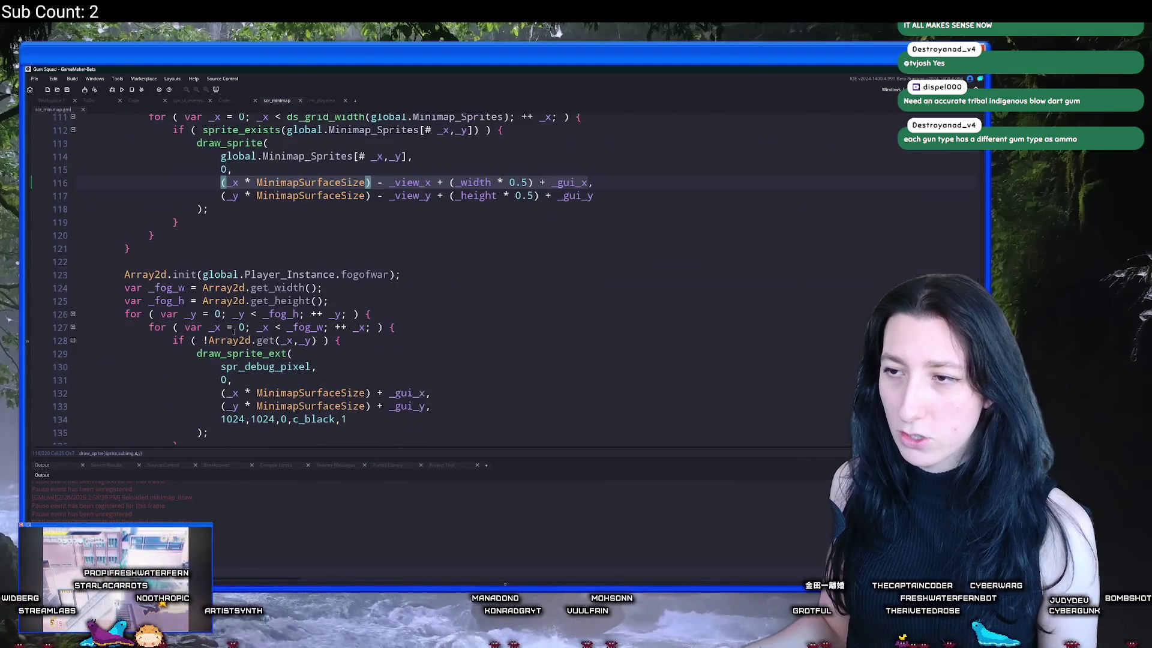
{"action": "left_click_drag", "start_coordinate": [221, 334], "coordinate": [427, 335]}
{"action": "type", "text": "(_x * MinimapSurfaceSize) - _view_x + (_width * 0.5) + _gui_x"}
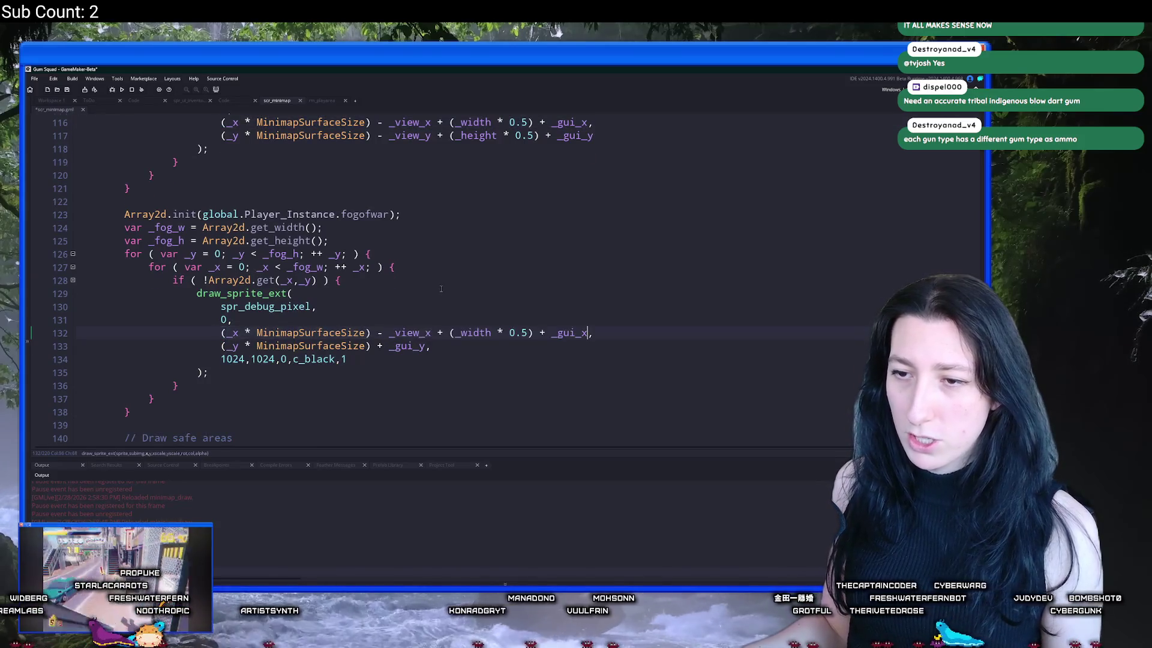
{"action": "scroll", "coordinate": [564, 222], "scroll_direction": "up", "scroll_amount": 2}
{"action": "scroll", "coordinate": [579, 210], "scroll_direction": "down", "scroll_amount": 1}
{"action": "left_click", "coordinate": [415, 376]}
Save the script and test in the maximized game, opening the world map
{"action": "key", "text": "ctrl+s"}
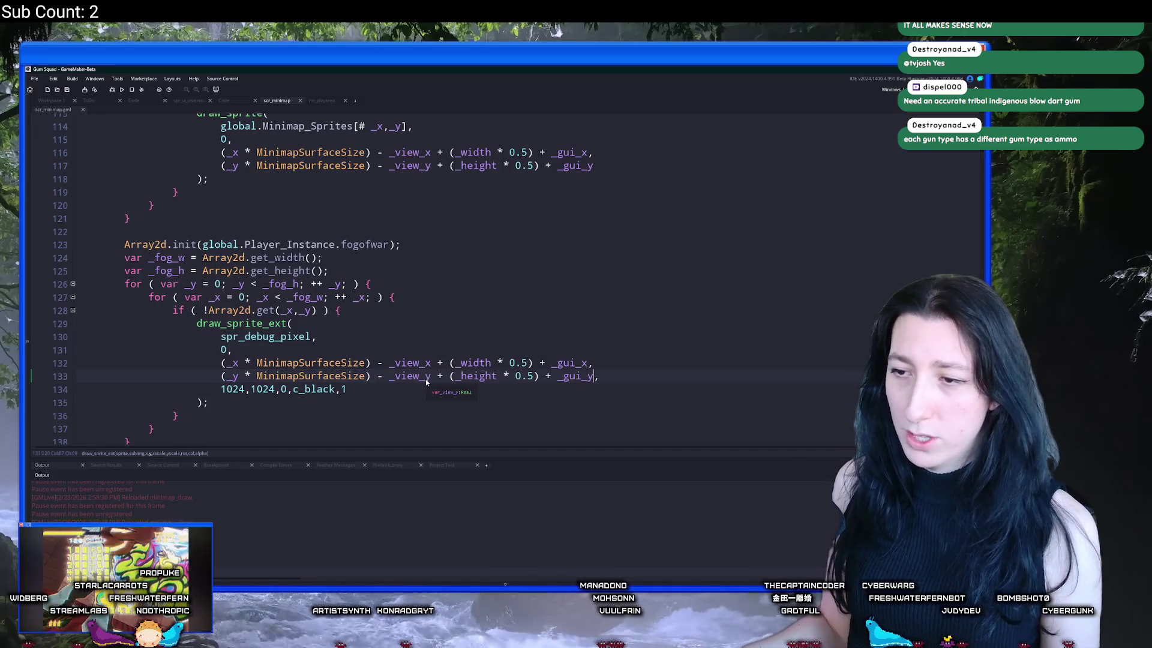
{"action": "key", "text": "alt+Tab"}
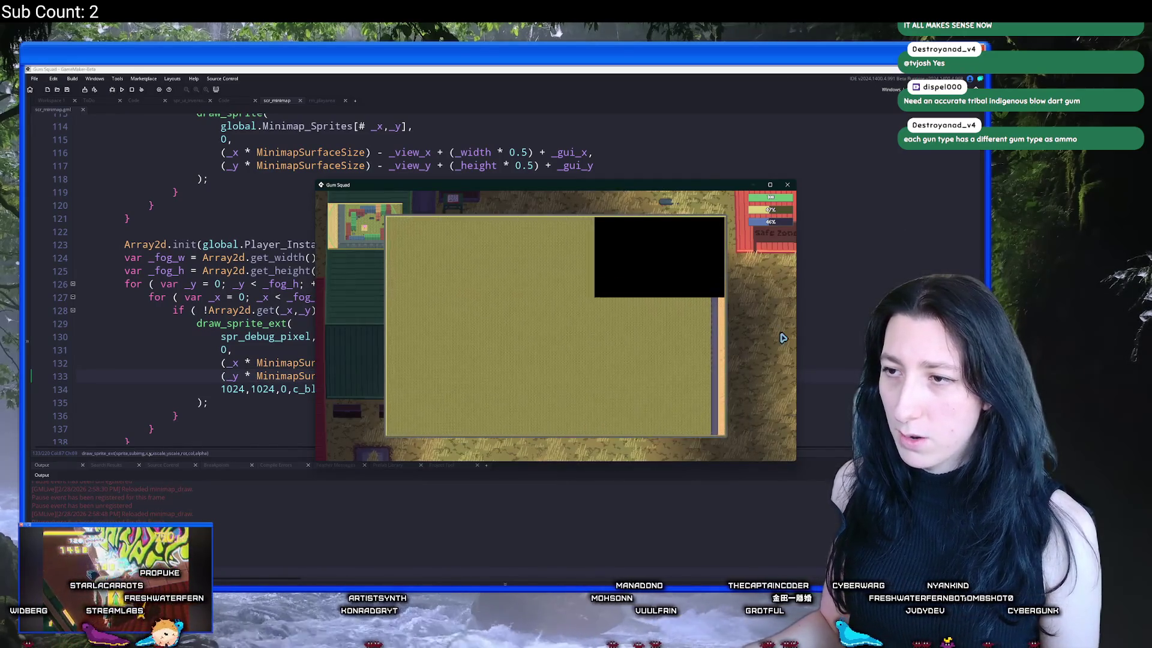
{"action": "double_click", "coordinate": [520, 185]}
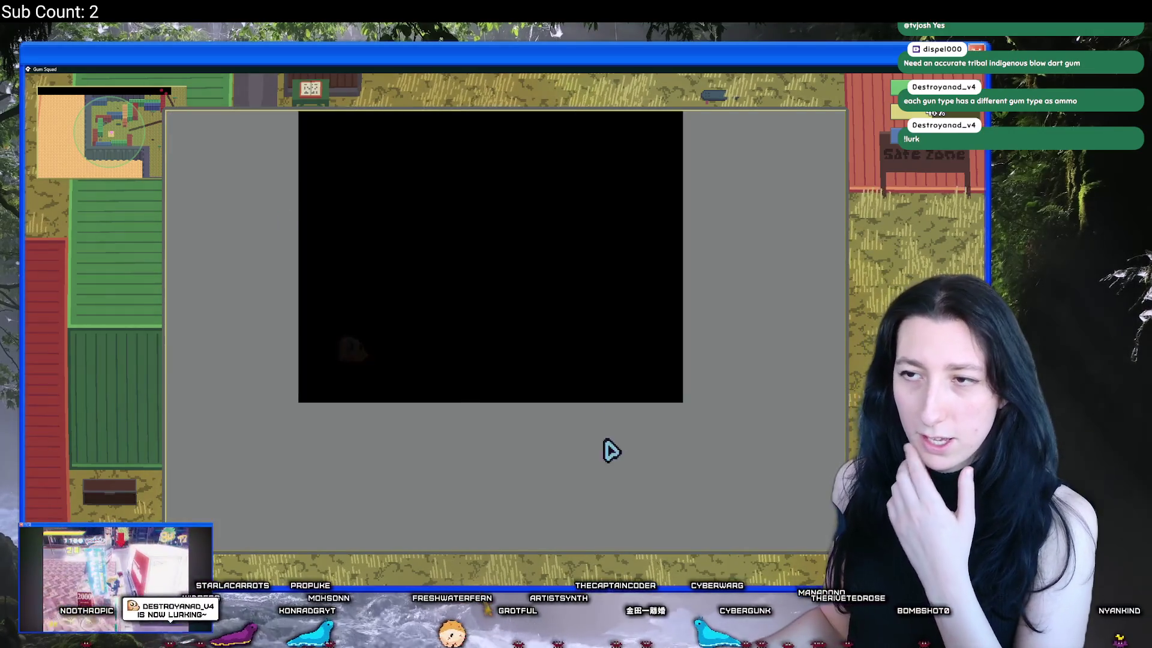
{"action": "key", "text": "Tab"}
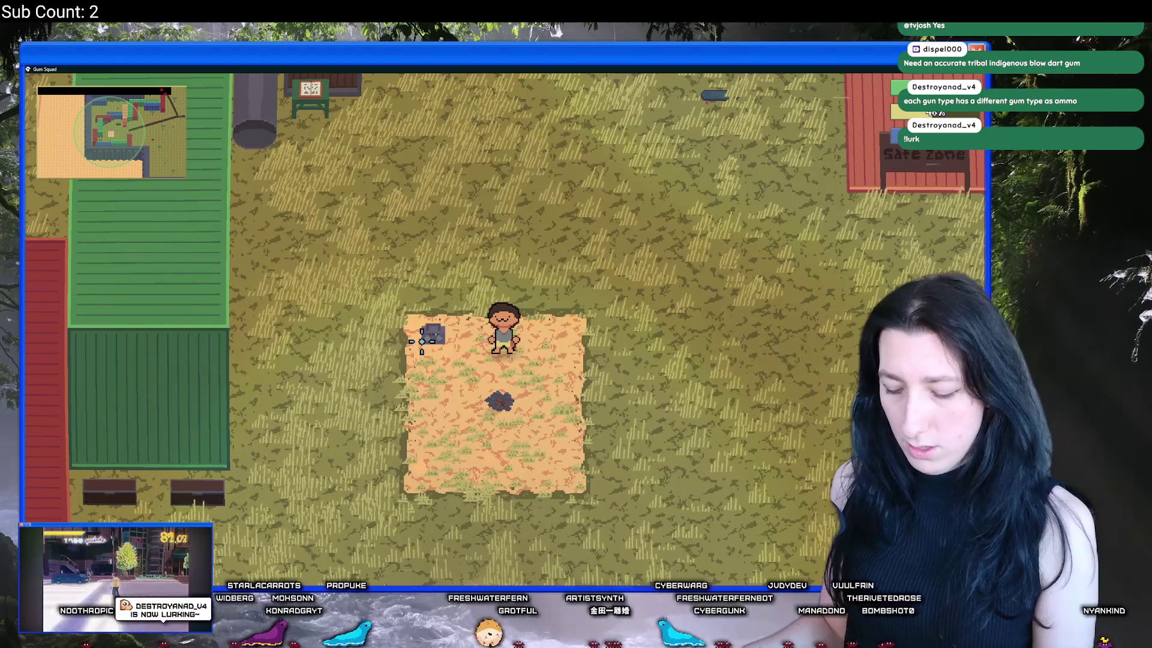
{"action": "key", "text": "m"}
{"action": "key", "text": "m"}
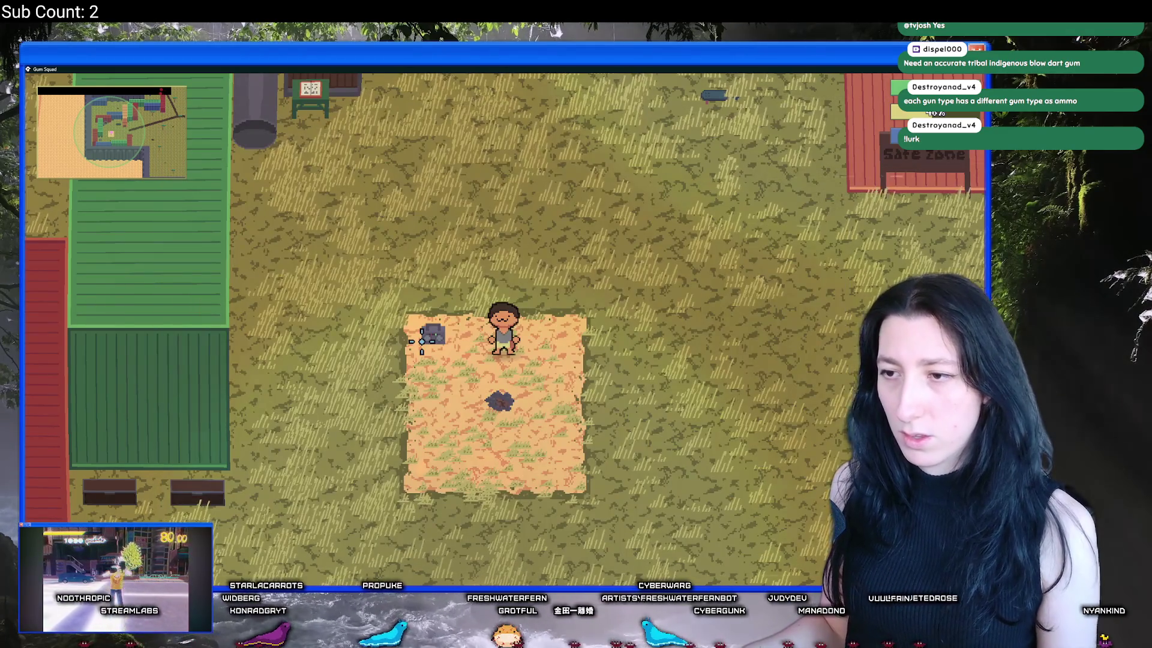
{"action": "key", "text": "alt+Tab"}
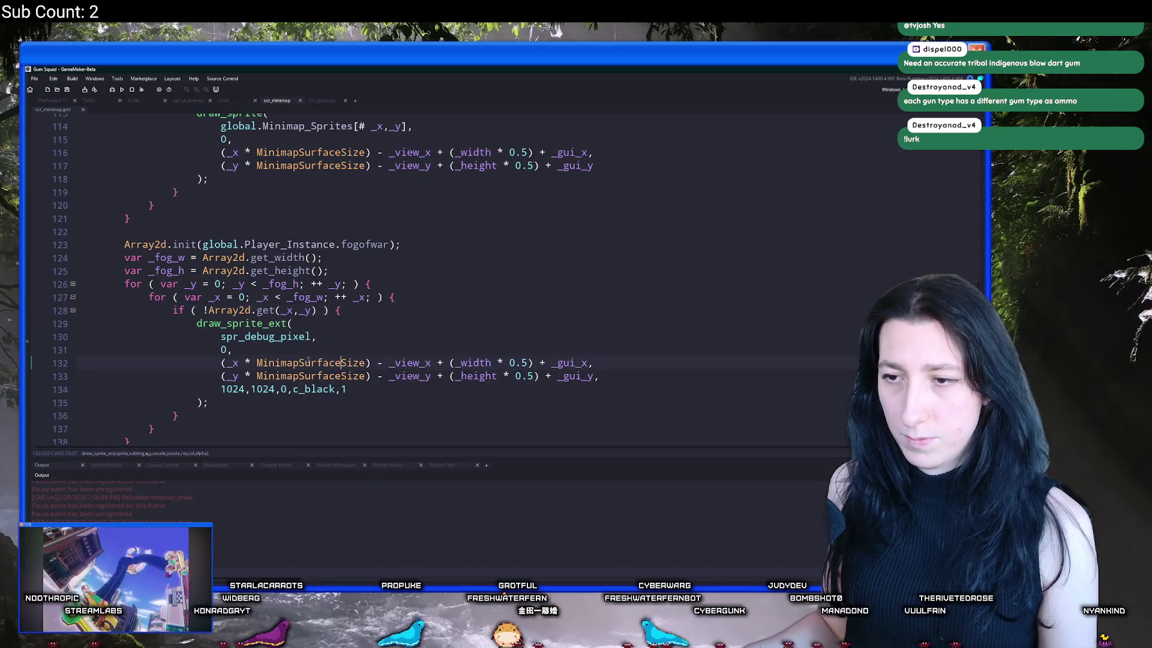
{"action": "scroll", "coordinate": [434, 385], "scroll_direction": "down", "scroll_amount": 2}
Search the whole project for fogofwar with Find All, then close the Search & Replace dialog
{"action": "left_click", "coordinate": [304, 331]}
{"action": "double_click", "coordinate": [347, 332]}
{"action": "left_click", "coordinate": [327, 330]}
{"action": "key", "text": "ctrl+shift+f"}
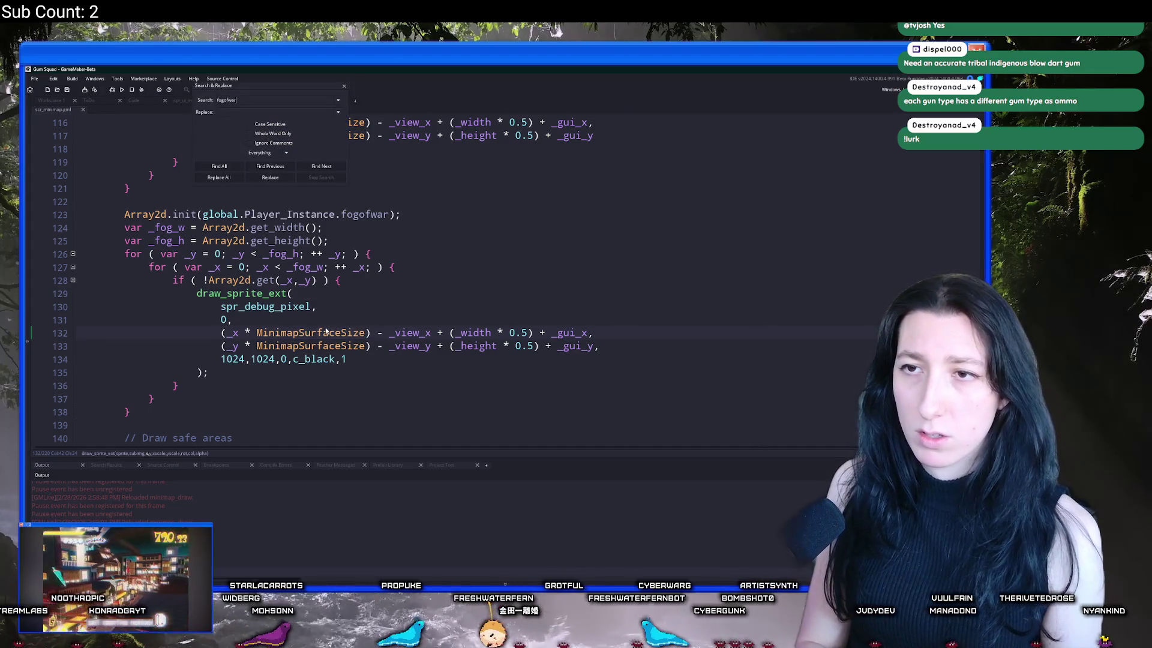
{"action": "key", "text": "Return"}
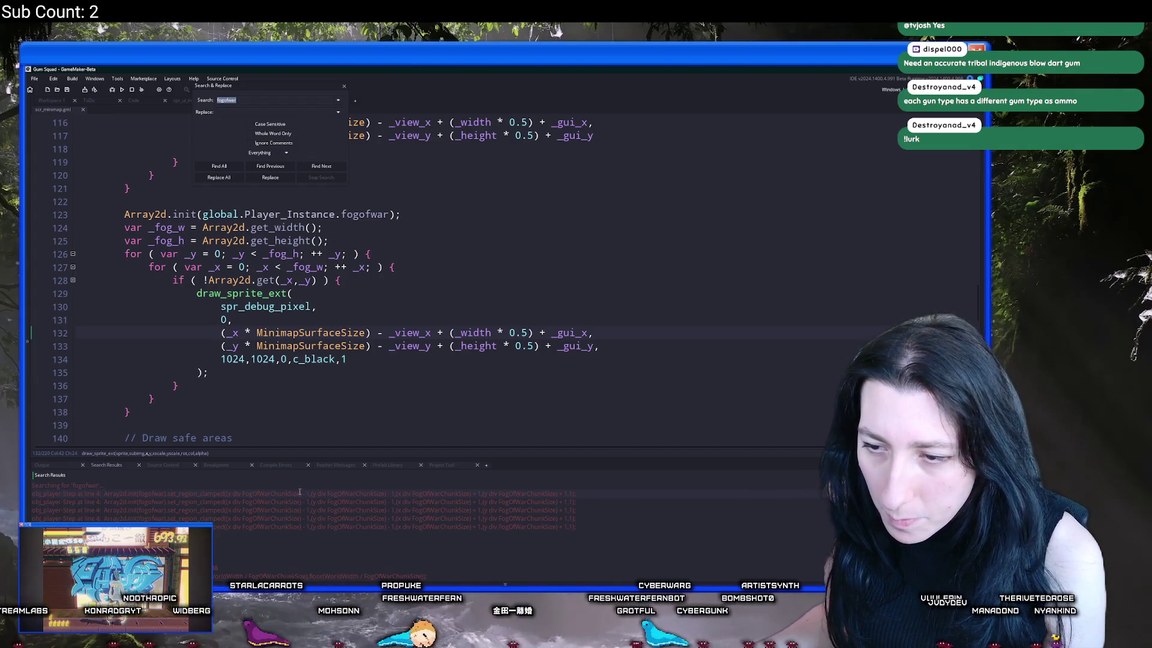
{"action": "left_click", "coordinate": [345, 88]}
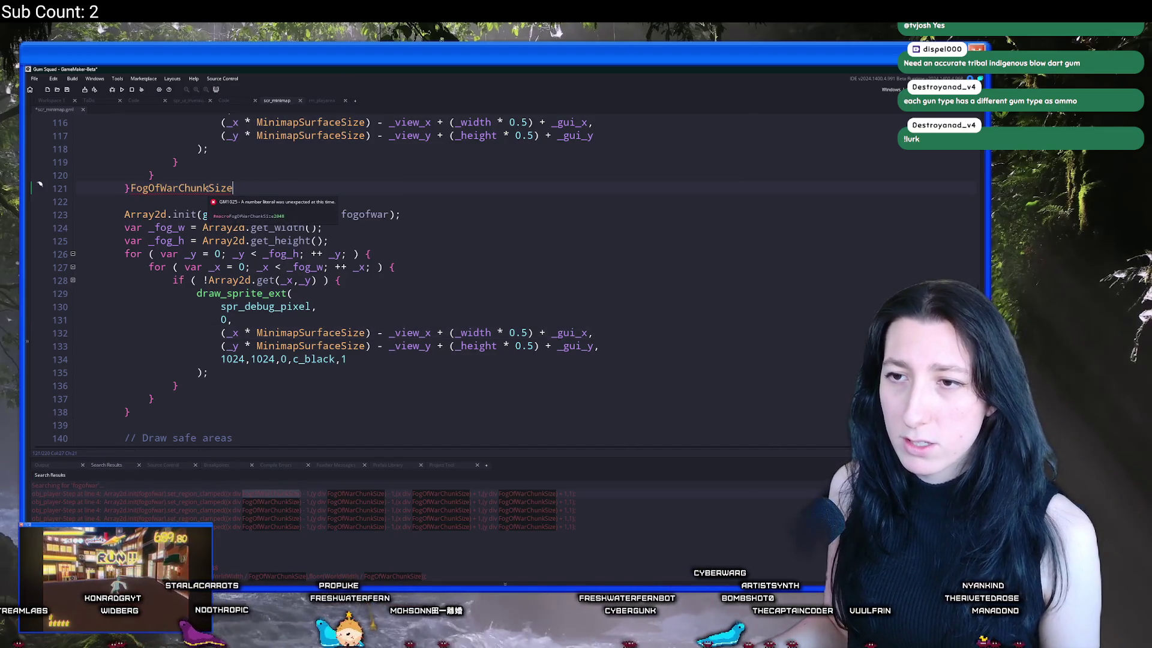
Undo the accidental FogOfWarChunkSize paste and return to the fog draw call
{"action": "key", "text": "ctrl+z"}
{"action": "scroll", "coordinate": [347, 351], "scroll_direction": "down", "scroll_amount": 1}
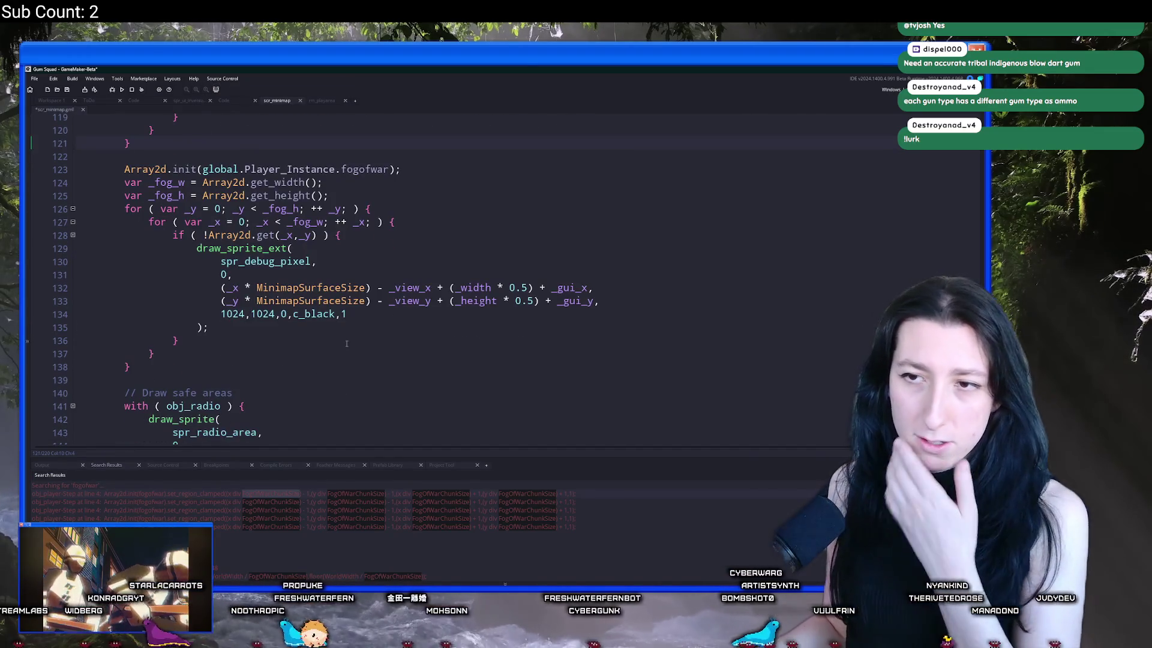
{"action": "scroll", "coordinate": [347, 343], "scroll_direction": "up", "scroll_amount": 1}
{"action": "scroll", "coordinate": [347, 343], "scroll_direction": "down", "scroll_amount": 1}
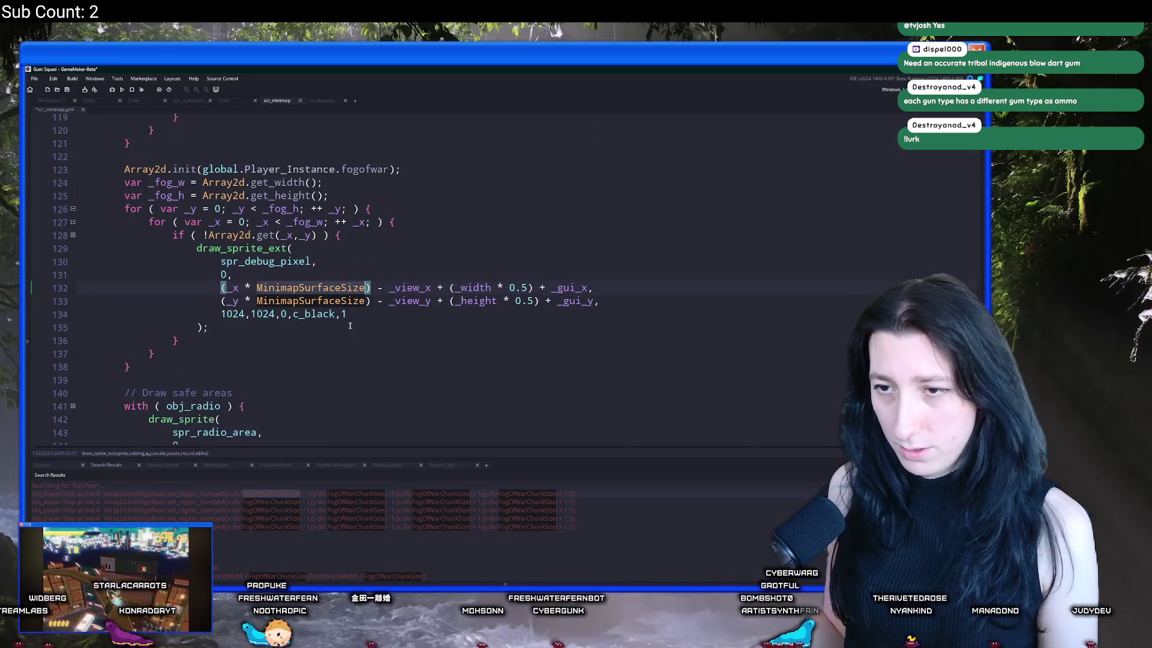
{"action": "left_click", "coordinate": [347, 327]}
{"action": "scroll", "coordinate": [340, 259], "scroll_direction": "up", "scroll_amount": 4}
{"action": "scroll", "coordinate": [340, 259], "scroll_direction": "up", "scroll_amount": 2}
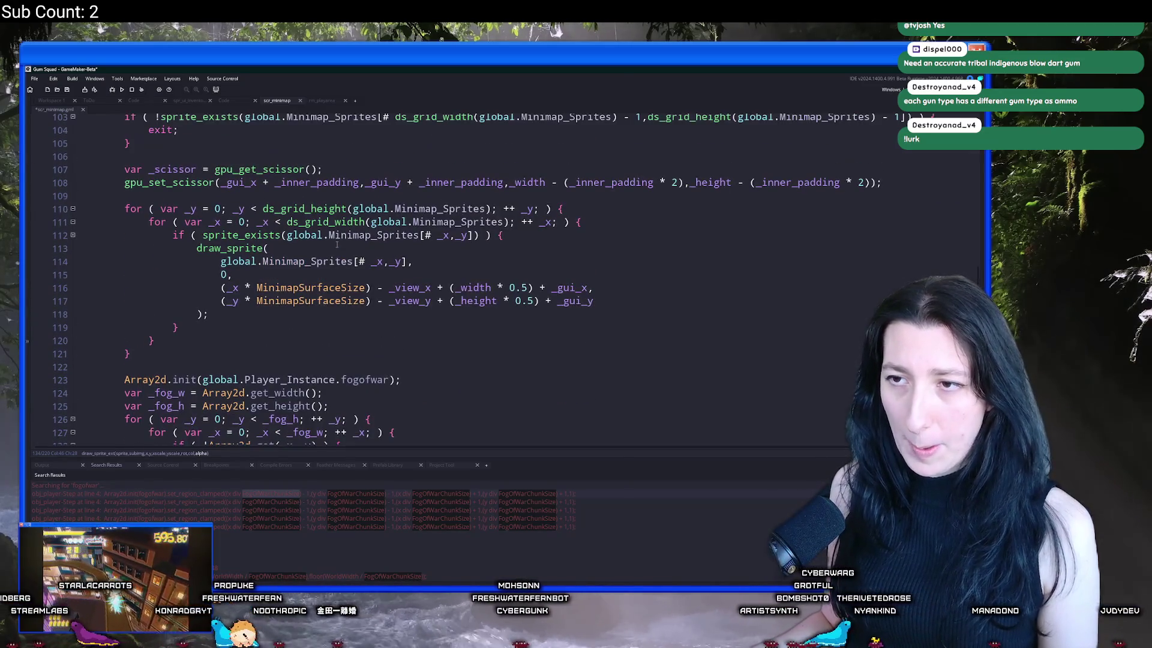
Try FogOfWarChunkSize and MinimapSurfaceSize in place of 1024 on line 134, reverting each, and close the game
{"action": "scroll", "coordinate": [264, 289], "scroll_direction": "down", "scroll_amount": 5}
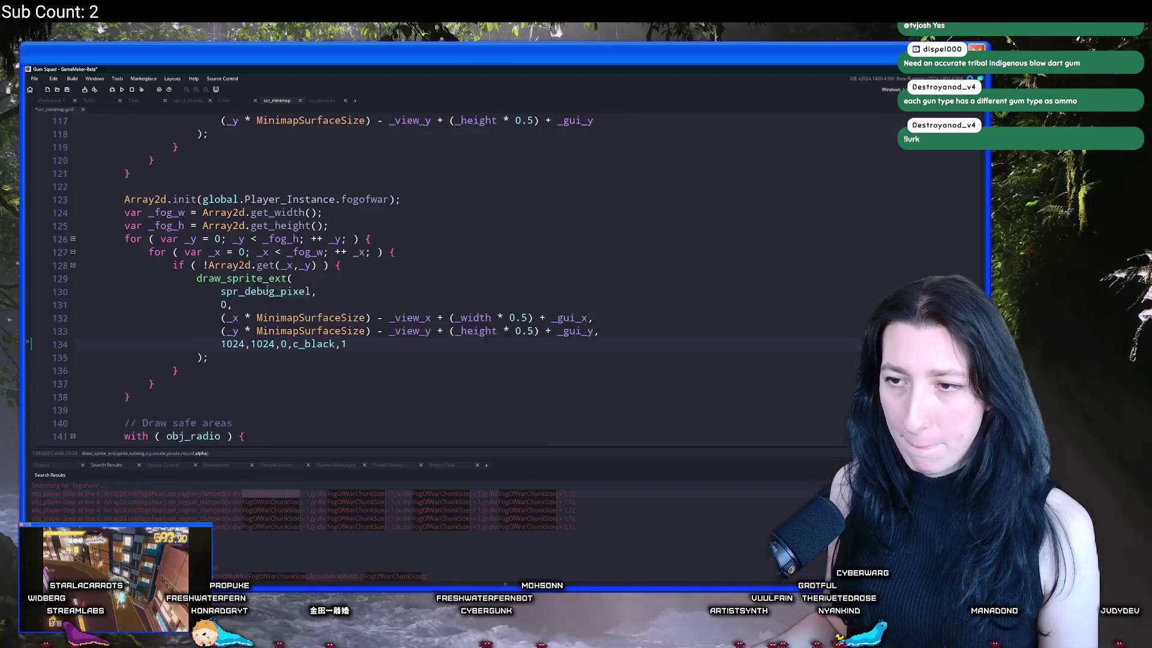
{"action": "type", "text": "FogOfWarChunkSize"}
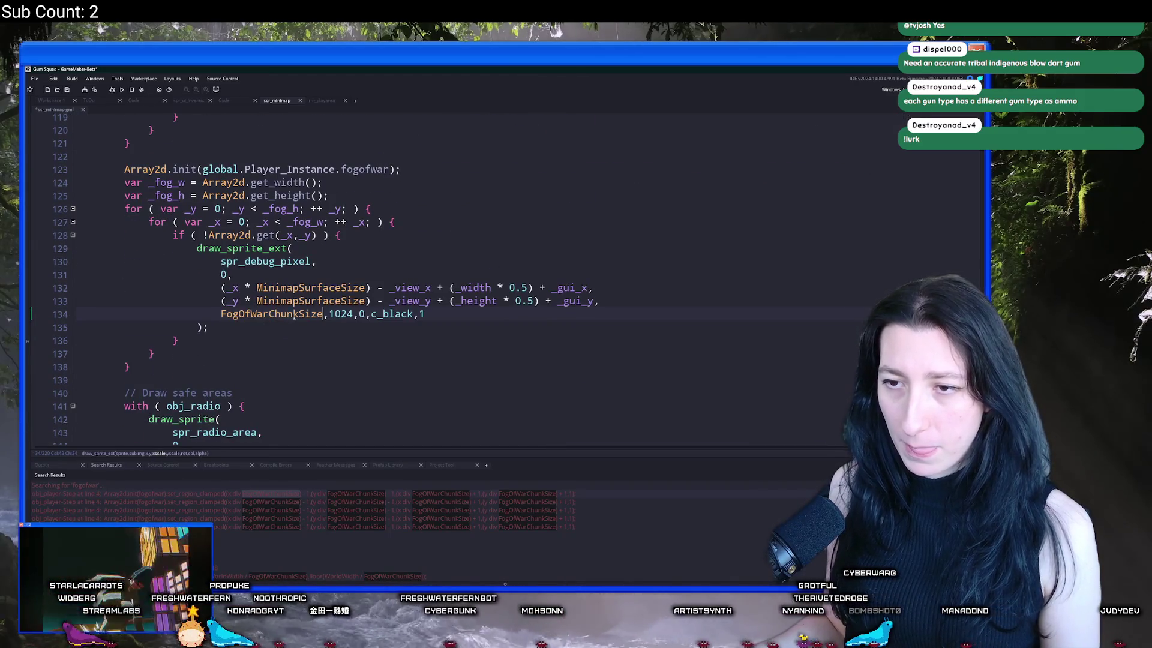
{"action": "key", "text": "ctrl+z"}
{"action": "double_click", "coordinate": [311, 287]}
{"action": "key", "text": "ctrl+c"}
{"action": "double_click", "coordinate": [261, 314]}
{"action": "key", "text": "ctrl+v"}
{"action": "key", "text": "ctrl+v"}
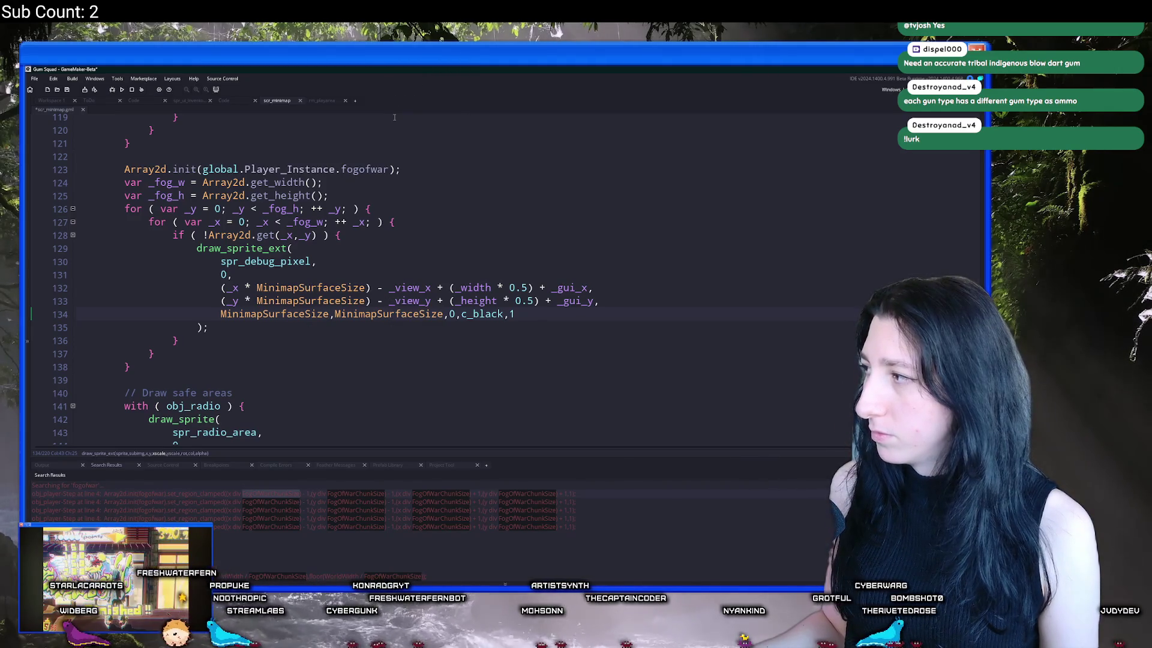
{"action": "key", "text": "ctrl+z"}
{"action": "key", "text": "ctrl+z"}
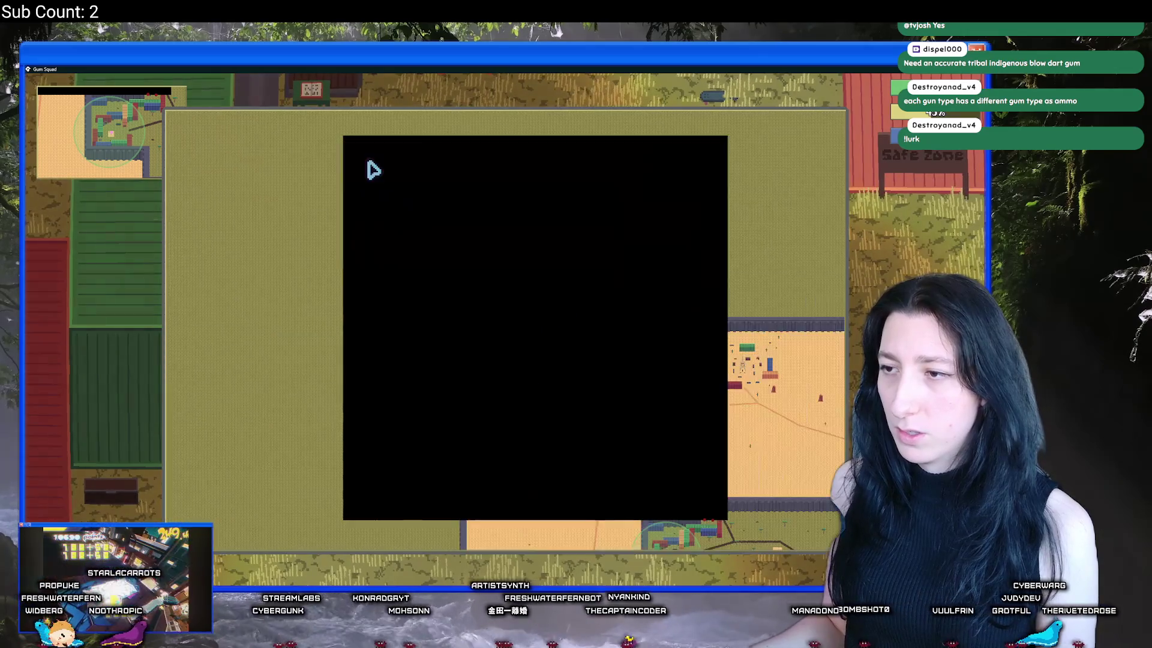
{"action": "key", "text": "Escape"}
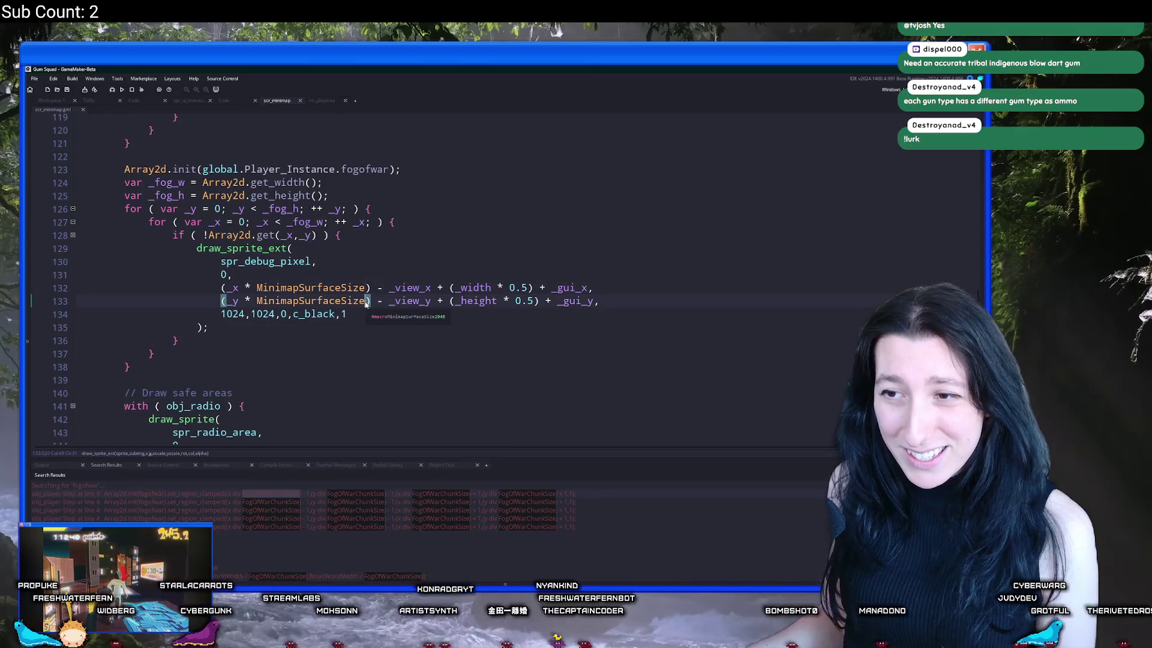
Scale the fog positions on lines 132–133 by MinimapViewFactor instead of (1 / 8)
{"action": "type", "text": "* "}
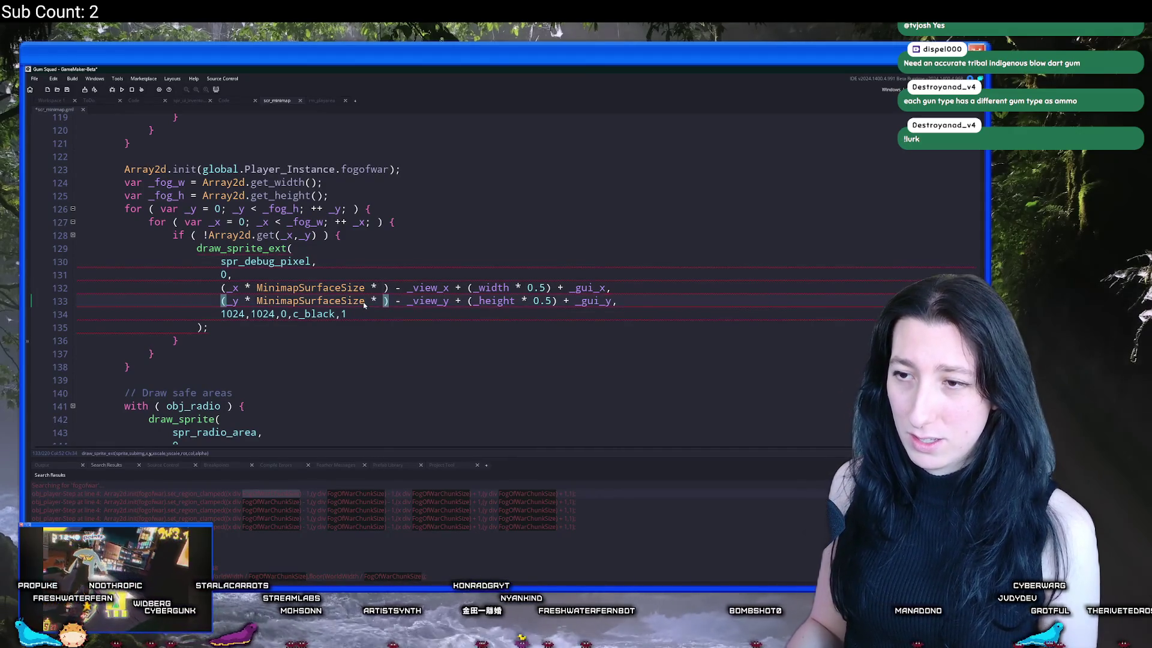
{"action": "type", "text": "(1 / 8"}
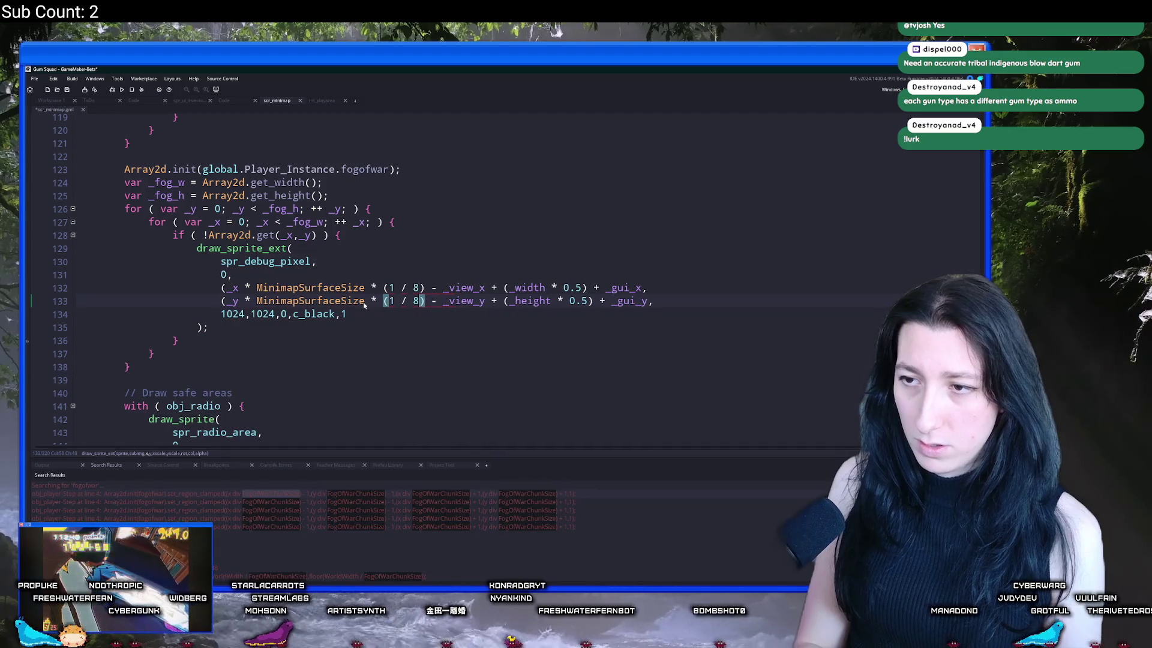
{"action": "type", "text": ")"}
{"action": "scroll", "coordinate": [362, 301], "scroll_direction": "up", "scroll_amount": 10}
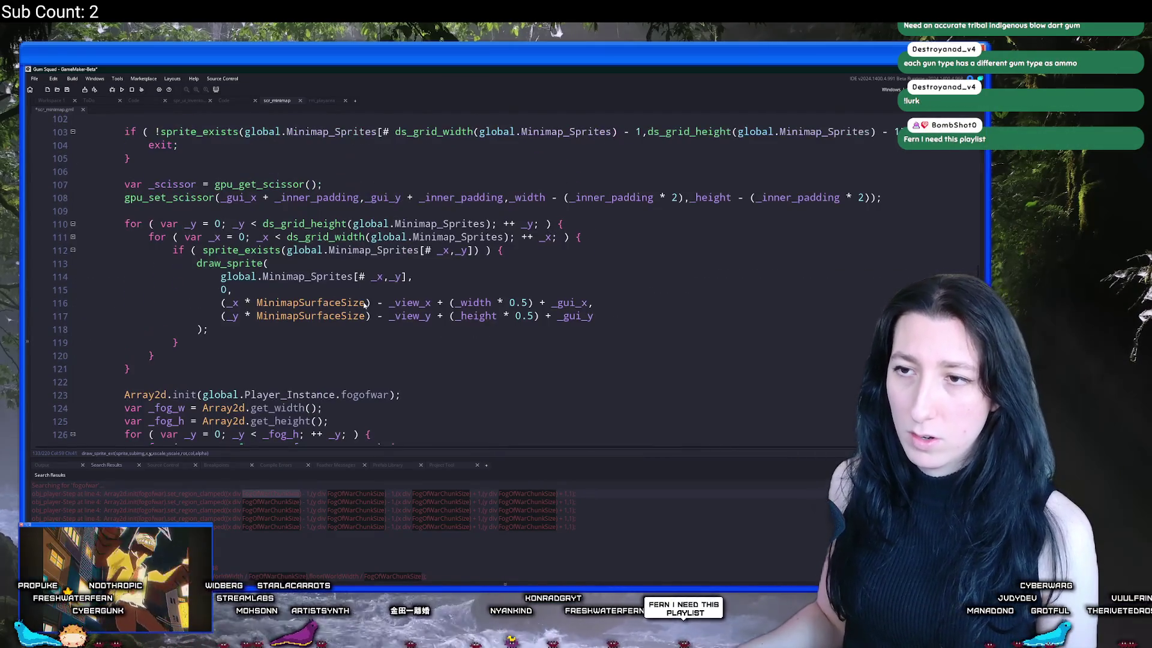
{"action": "double_click", "coordinate": [354, 247]}
{"action": "scroll", "coordinate": [355, 265], "scroll_direction": "down", "scroll_amount": 15}
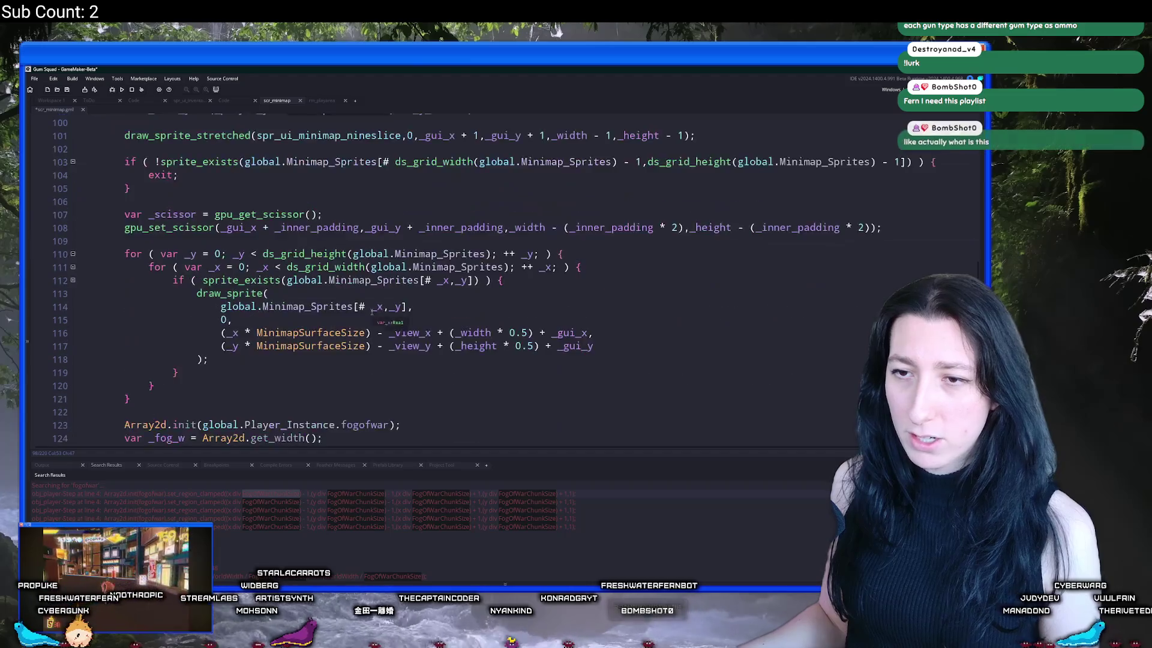
{"action": "scroll", "coordinate": [378, 327], "scroll_direction": "up", "scroll_amount": 1}
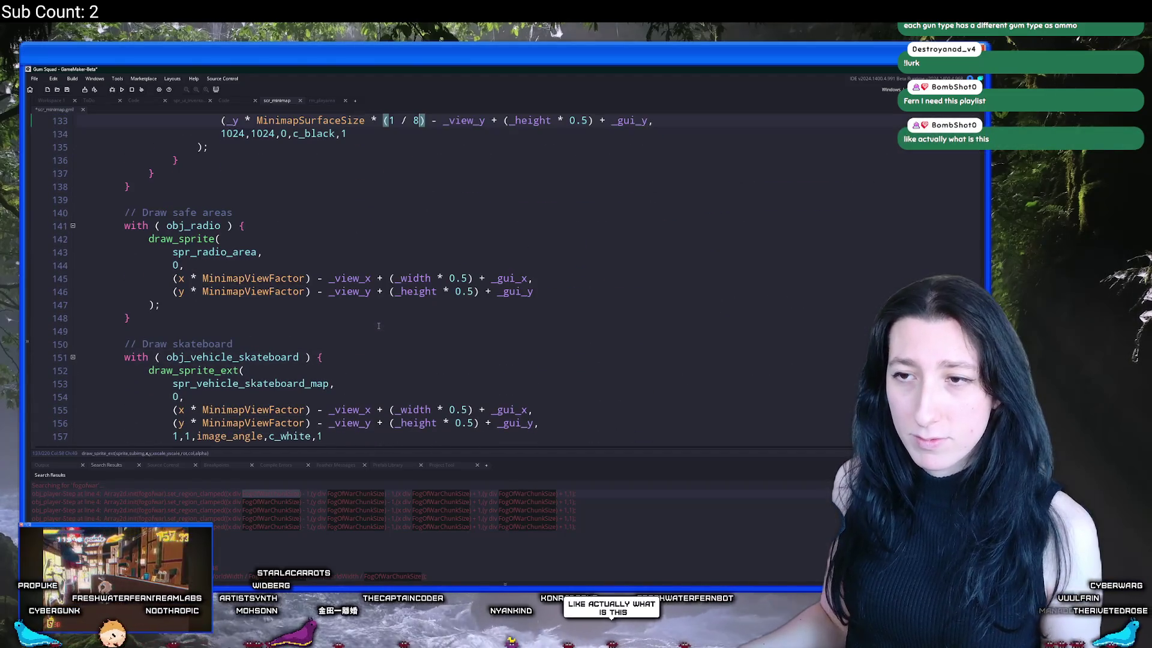
{"action": "left_click", "coordinate": [427, 122]}
{"action": "scroll", "coordinate": [426, 122], "scroll_direction": "up", "scroll_amount": 2}
{"action": "left_click", "coordinate": [427, 182]}
{"action": "left_click", "coordinate": [425, 198]}
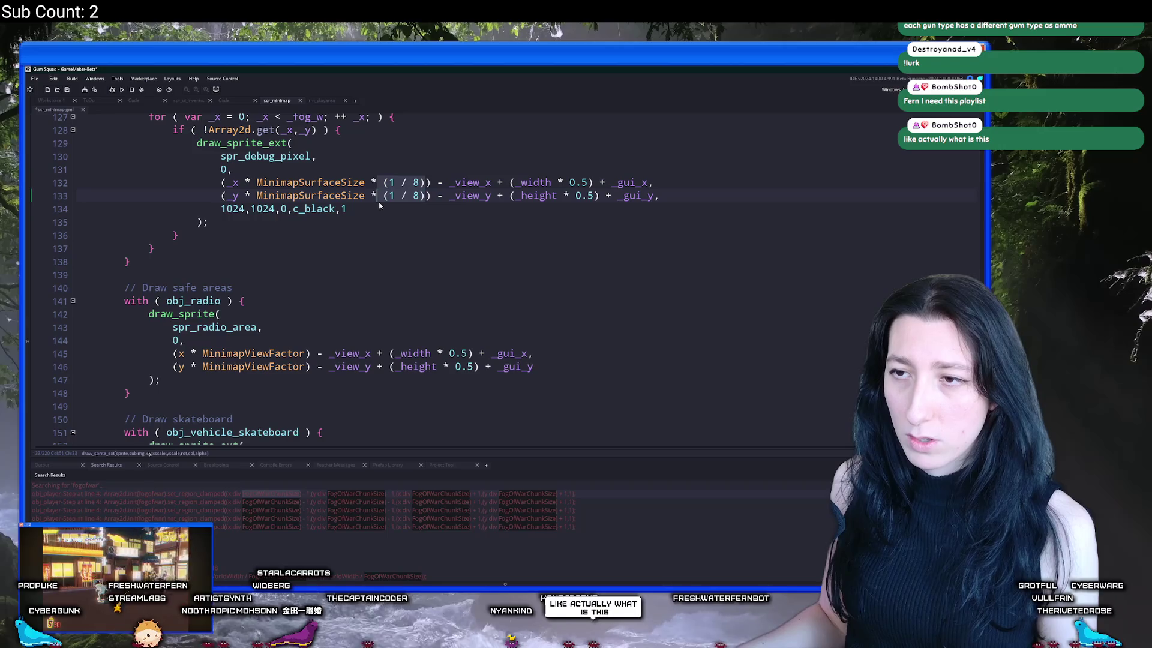
{"action": "key", "text": "ctrl+z"}
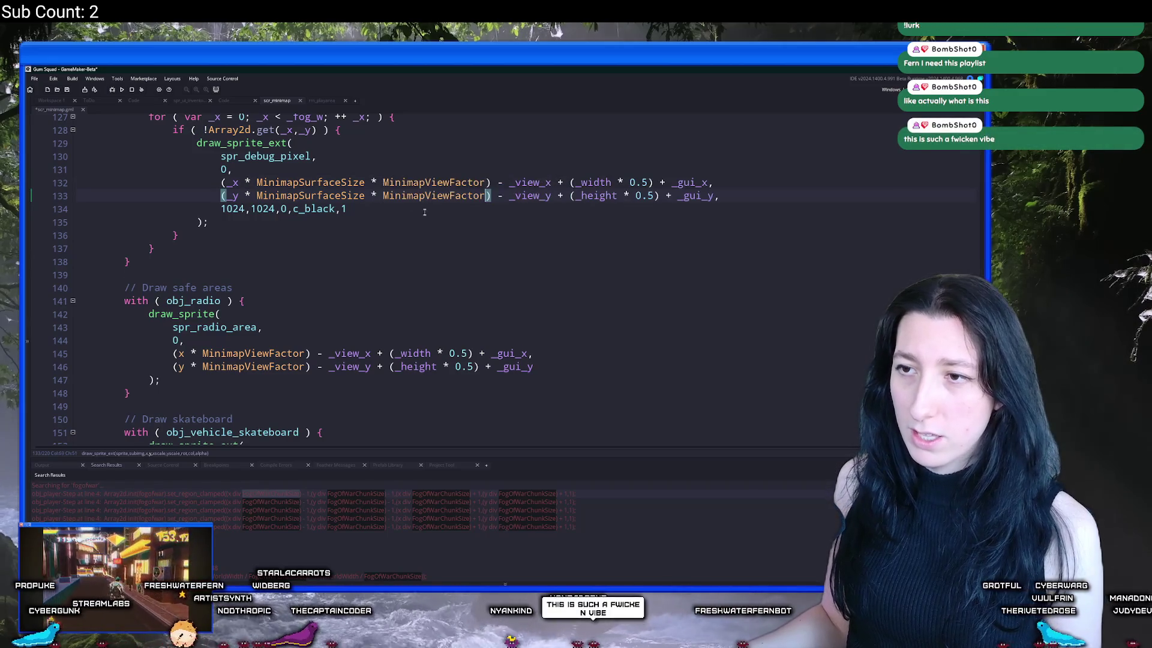
Compare the running game's black fog block against the code
{"action": "key", "text": "alt+Tab"}
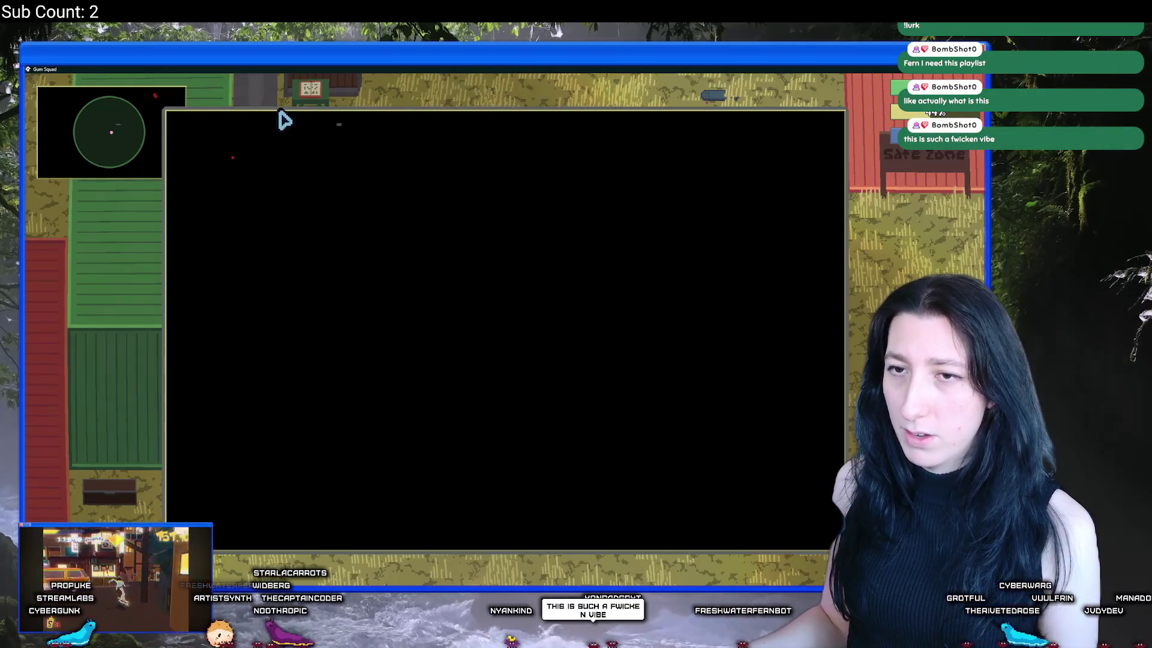
{"action": "key", "text": "alt+Tab"}
{"action": "scroll", "coordinate": [428, 225], "scroll_direction": "up", "scroll_amount": 1}
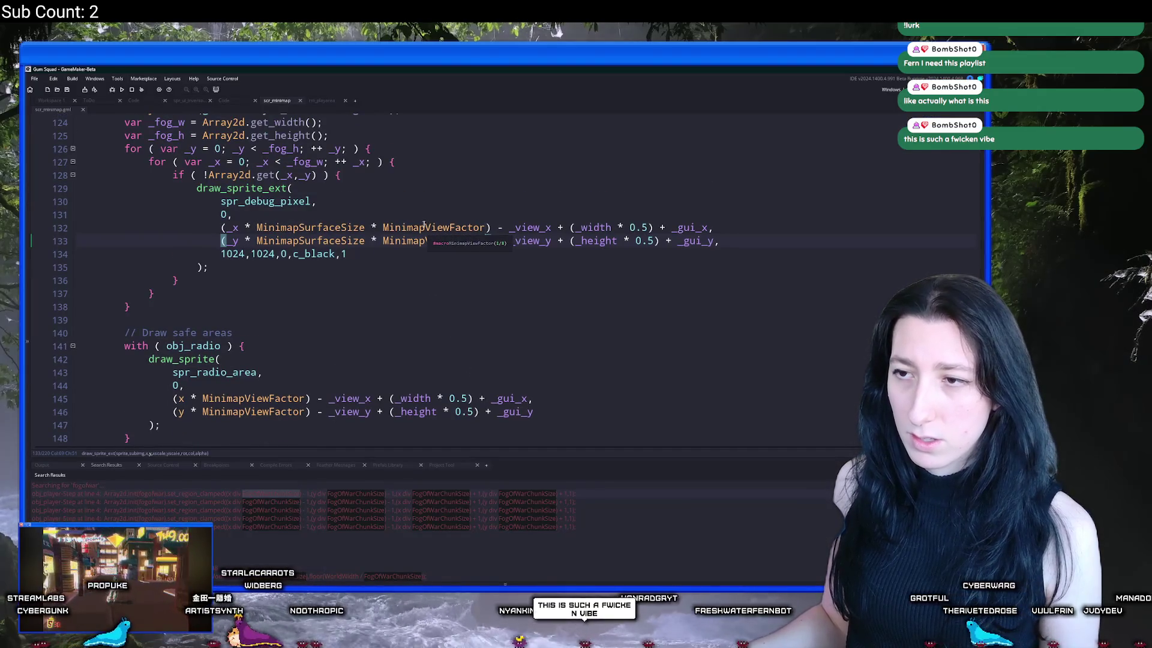
{"action": "key", "text": "alt+Tab"}
{"action": "key", "text": "alt+Tab"}
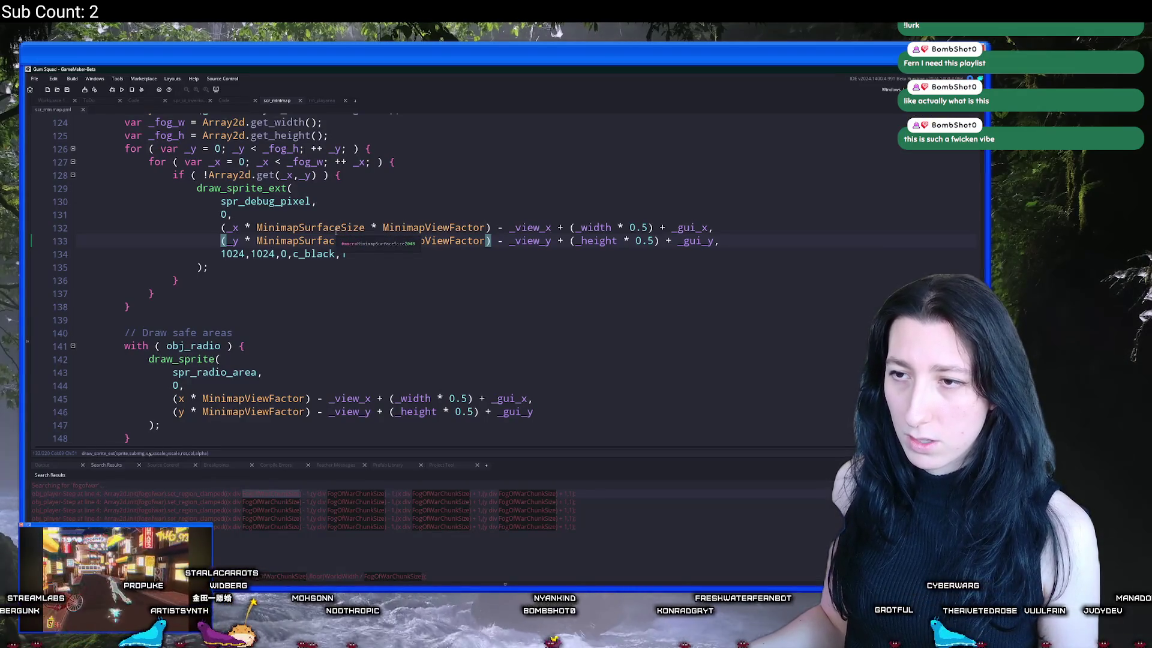
{"action": "key", "text": "alt+Tab"}
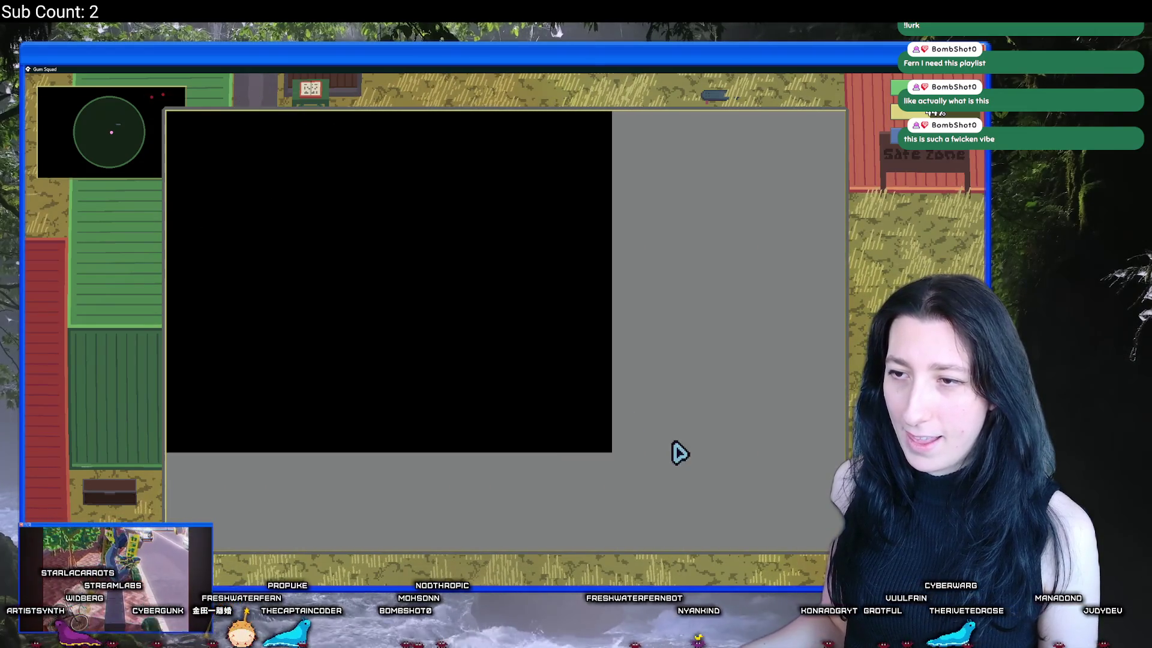
{"action": "key", "text": "alt+Tab"}
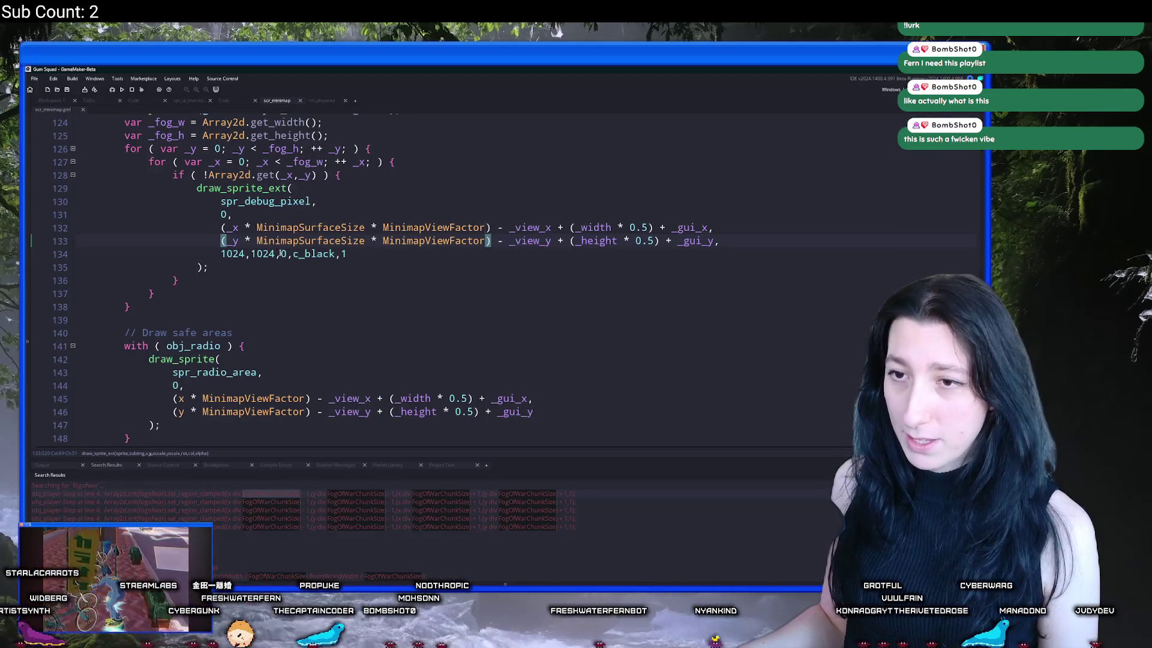
Replace both 1024 values on line 134 with MinimapSurfaceSize * MinimapViewFactor and view the world map in-game
{"action": "key", "text": "Home"}
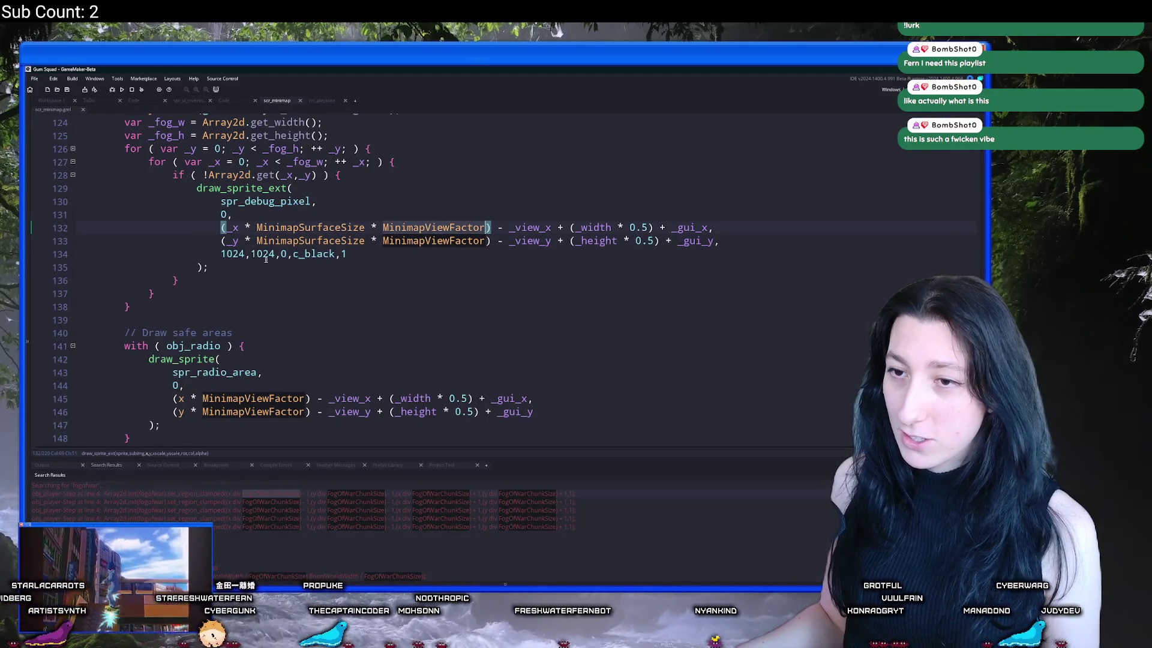
{"action": "left_click_drag", "start_coordinate": [485, 228], "coordinate": [256, 228]}
{"action": "key", "text": "ctrl+c"}
{"action": "double_click", "coordinate": [232, 253]}
{"action": "key", "text": "ctrl+v"}
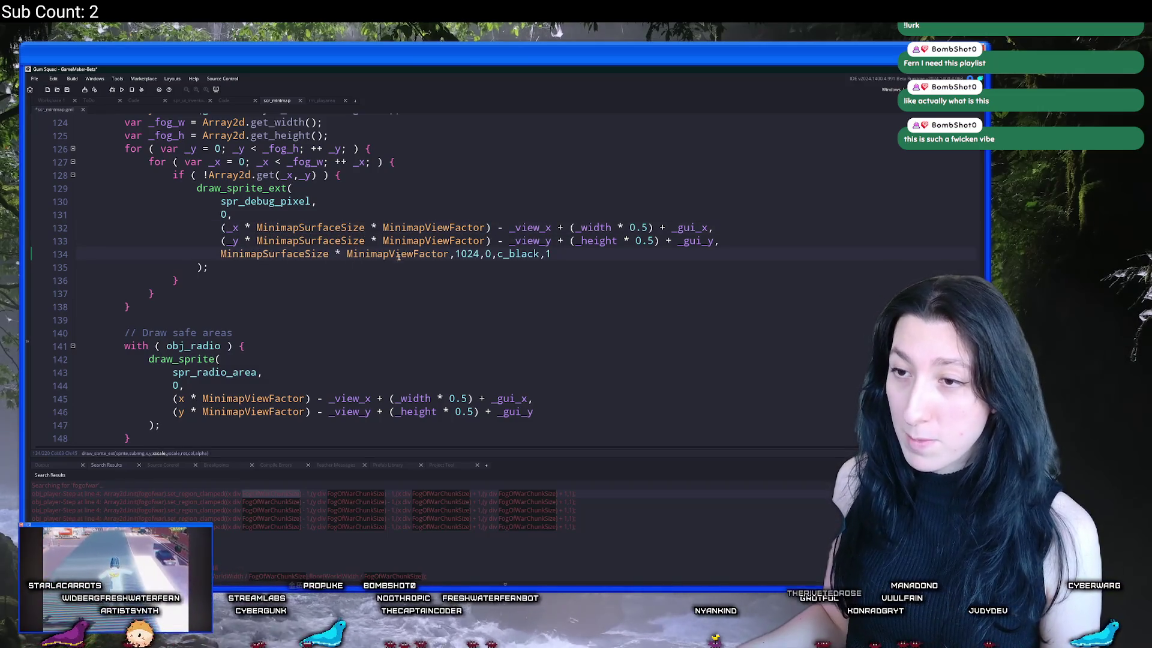
{"action": "double_click", "coordinate": [468, 254]}
{"action": "key", "text": "ctrl+v"}
{"action": "key", "text": "alt+Tab"}
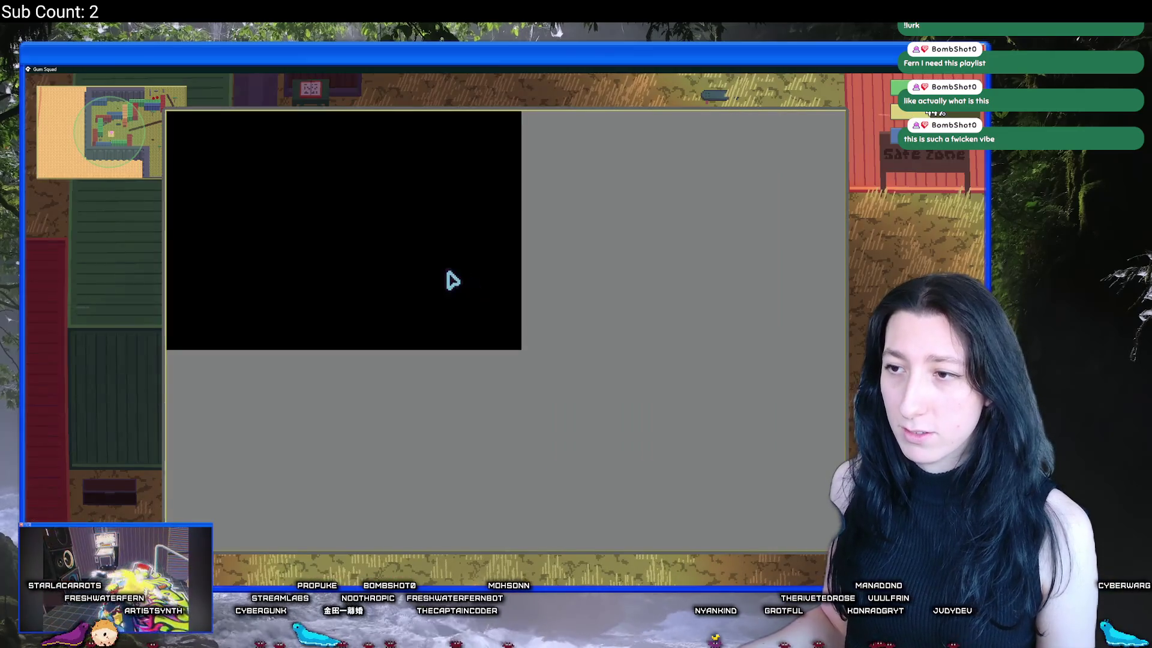
{"action": "key", "text": "Tab"}
{"action": "key", "text": "Tab"}
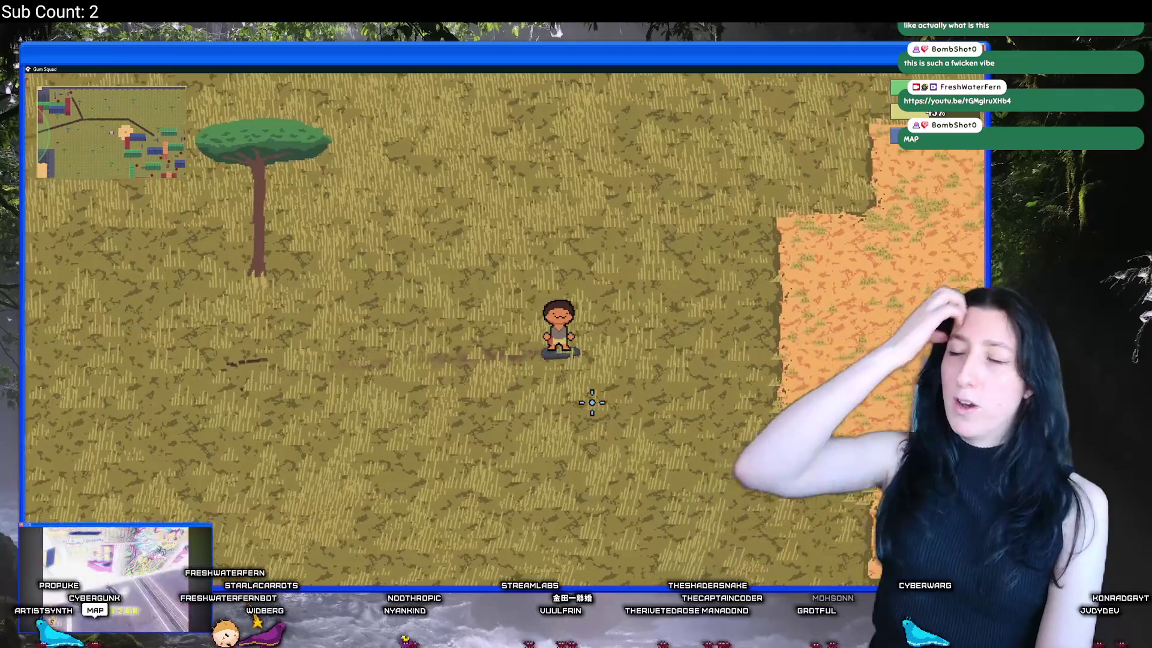
Walk the character right and up the dirt road past the tree, then open the world map
{"action": "key", "text": "d"}
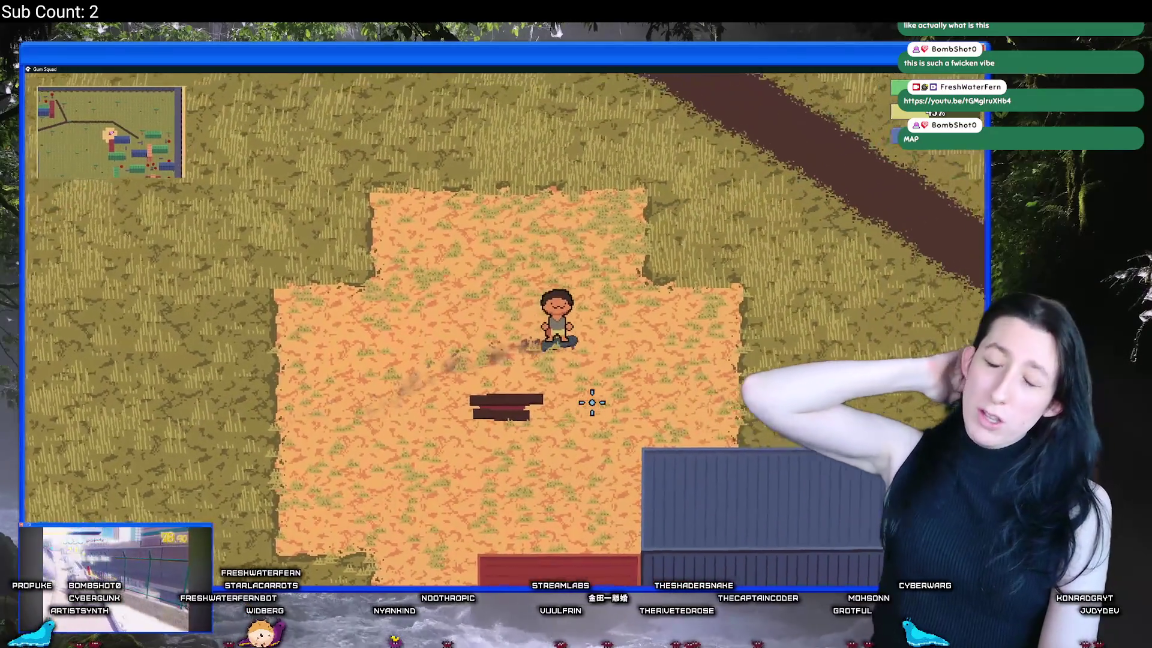
{"action": "key", "text": "w"}
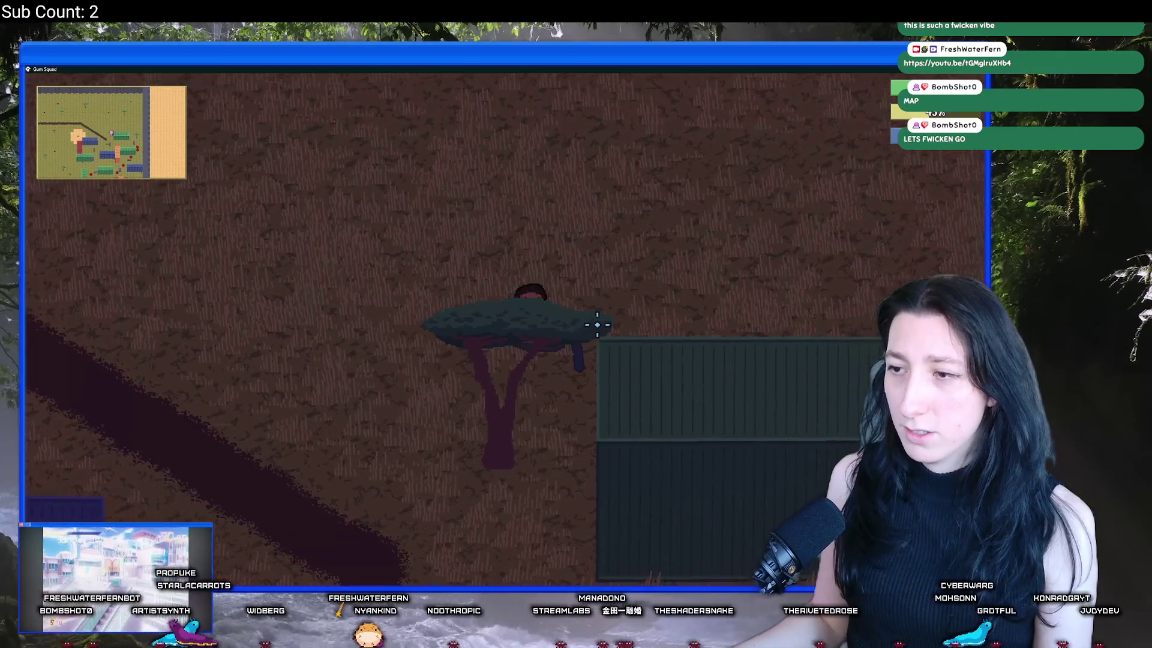
{"action": "key", "text": "d"}
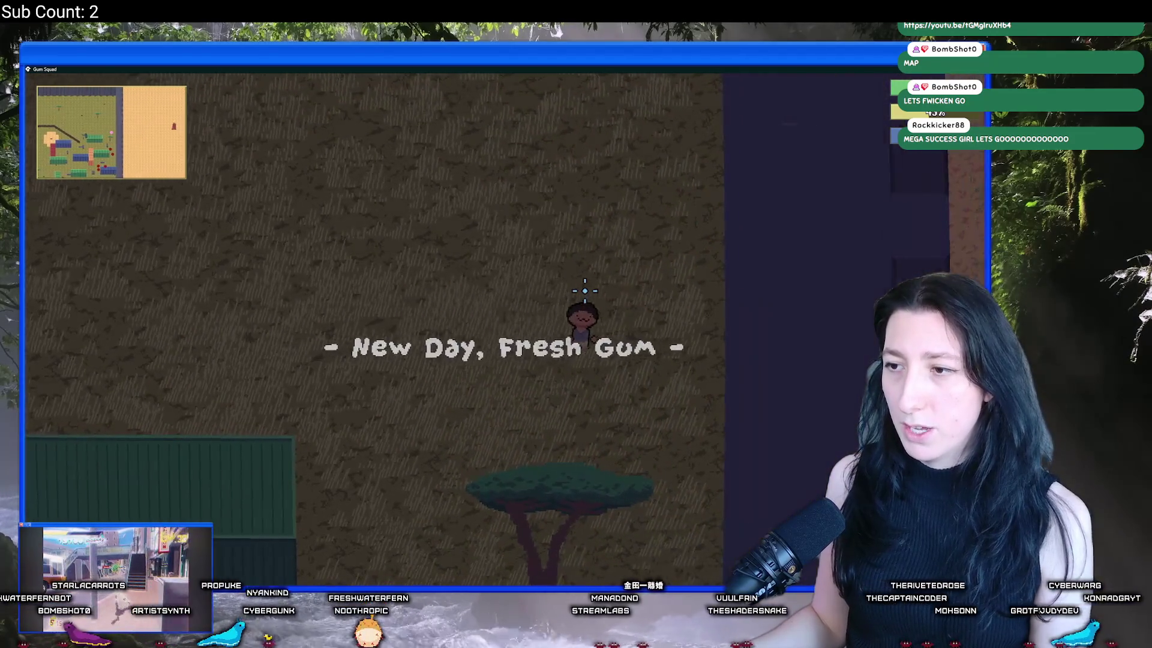
{"action": "key", "text": "m"}
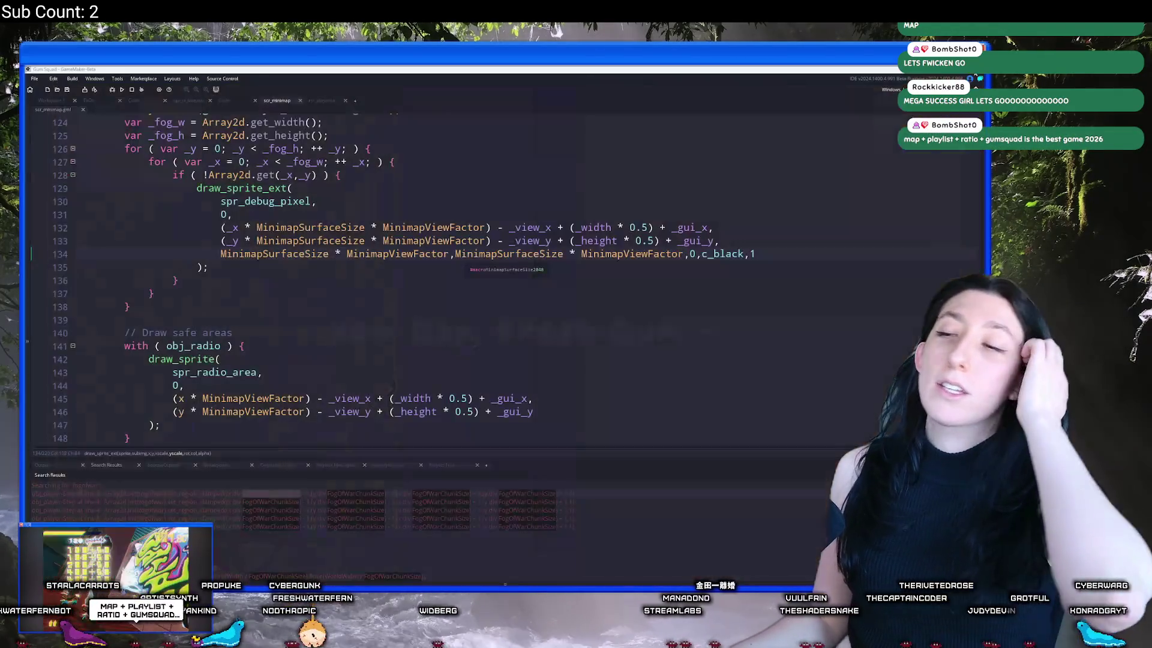
Delete the live_call line from scr_minimap, then open obj_player's Step event code
{"action": "left_click", "coordinate": [489, 297]}
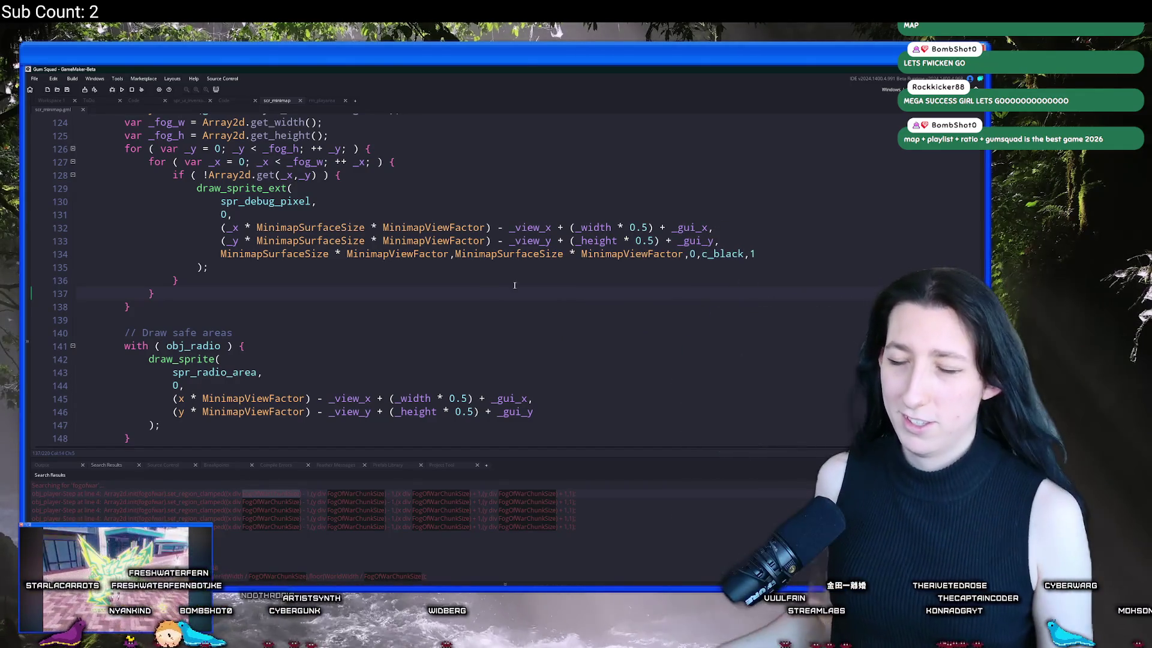
{"action": "scroll", "coordinate": [515, 285], "scroll_direction": "up", "scroll_amount": 13}
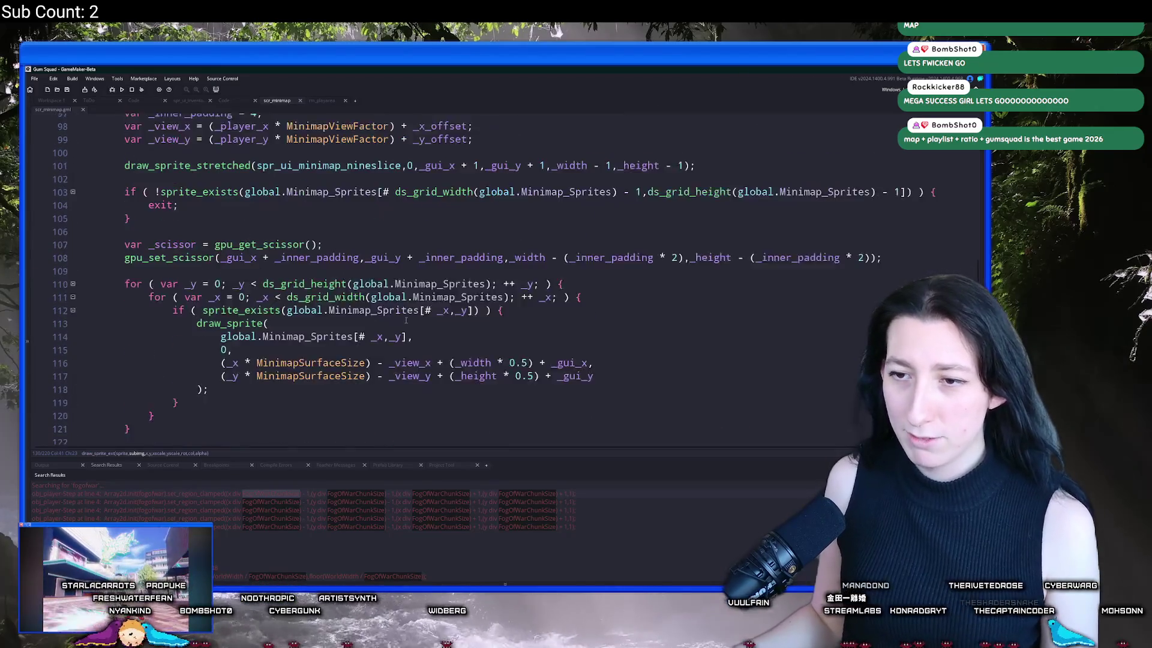
{"action": "left_click", "coordinate": [762, 266]}
{"action": "key", "text": "shift+Home"}
{"action": "key", "text": "BackSpace"}
{"action": "key", "text": "BackSpace"}
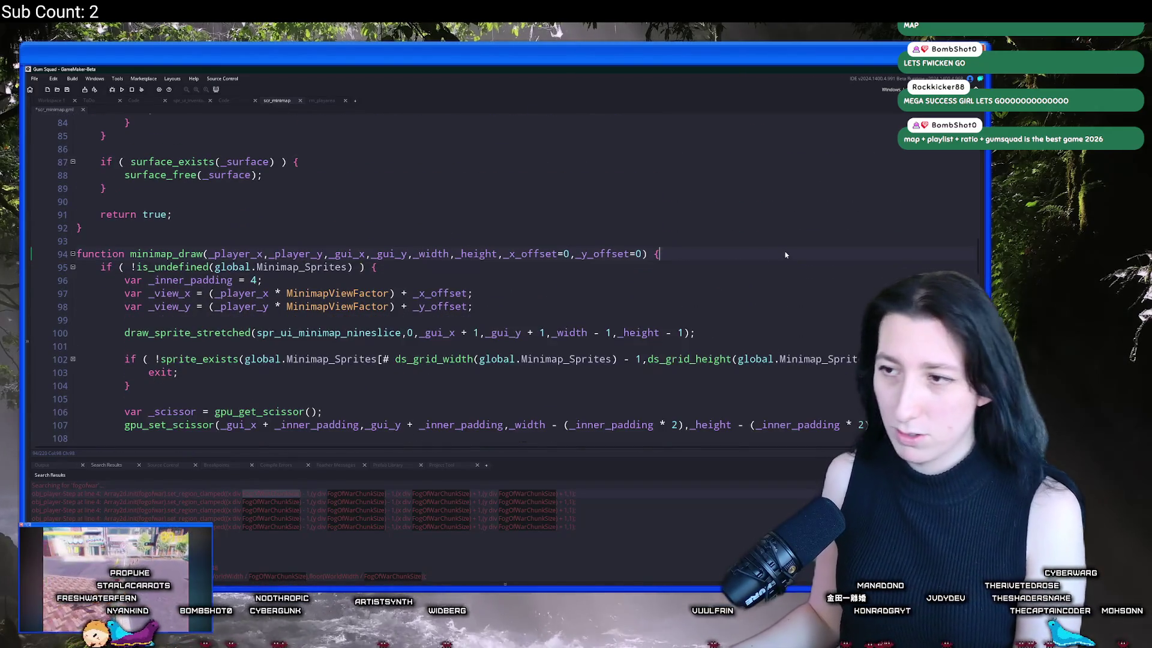
{"action": "scroll", "coordinate": [600, 270], "scroll_direction": "down", "scroll_amount": 5}
{"action": "left_click", "coordinate": [464, 333]}
{"action": "scroll", "coordinate": [459, 336], "scroll_direction": "down", "scroll_amount": 5}
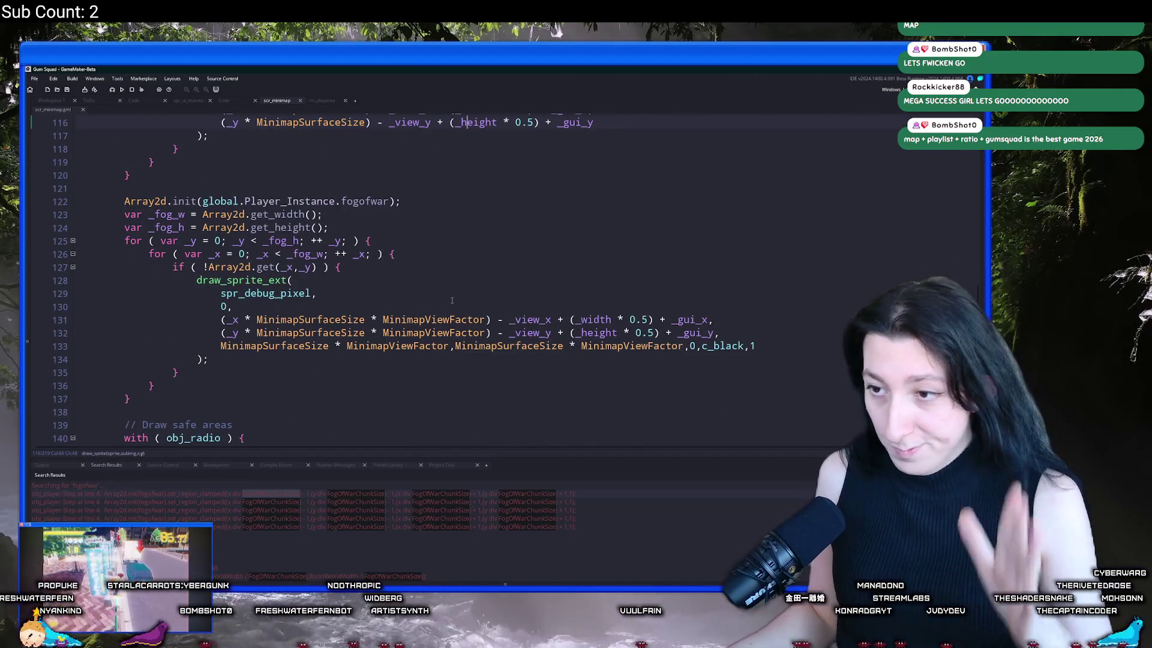
{"action": "scroll", "coordinate": [360, 270], "scroll_direction": "up", "scroll_amount": 3}
{"action": "left_click", "coordinate": [258, 192]}
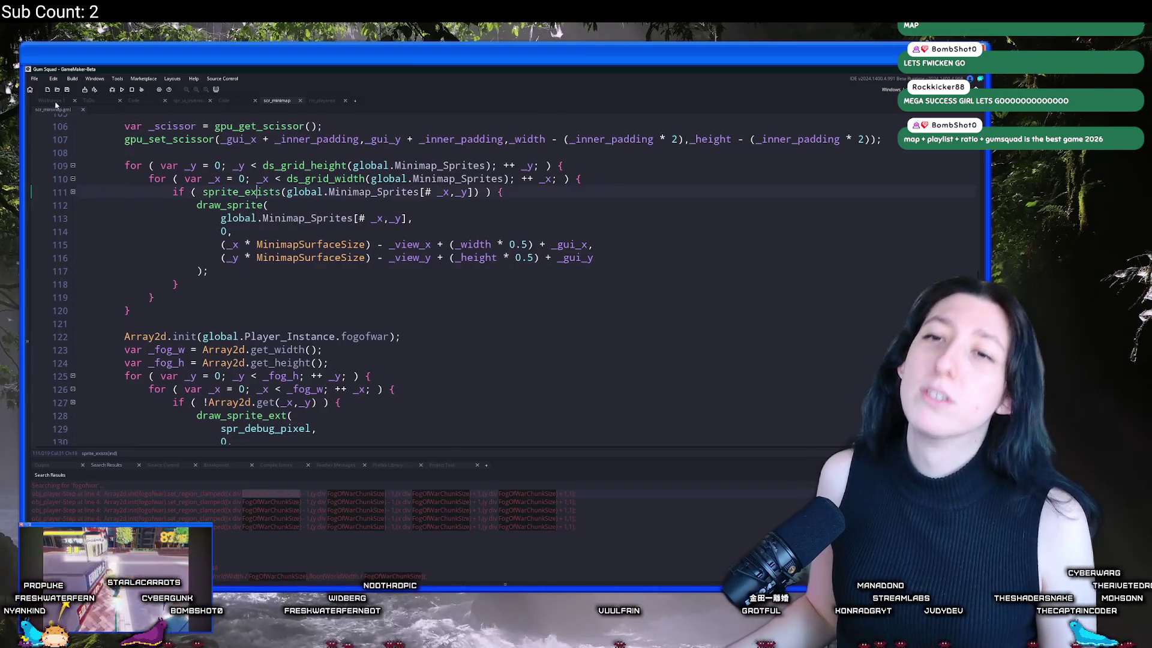
{"action": "left_click", "coordinate": [55, 102]}
{"action": "double_click", "coordinate": [346, 221]}
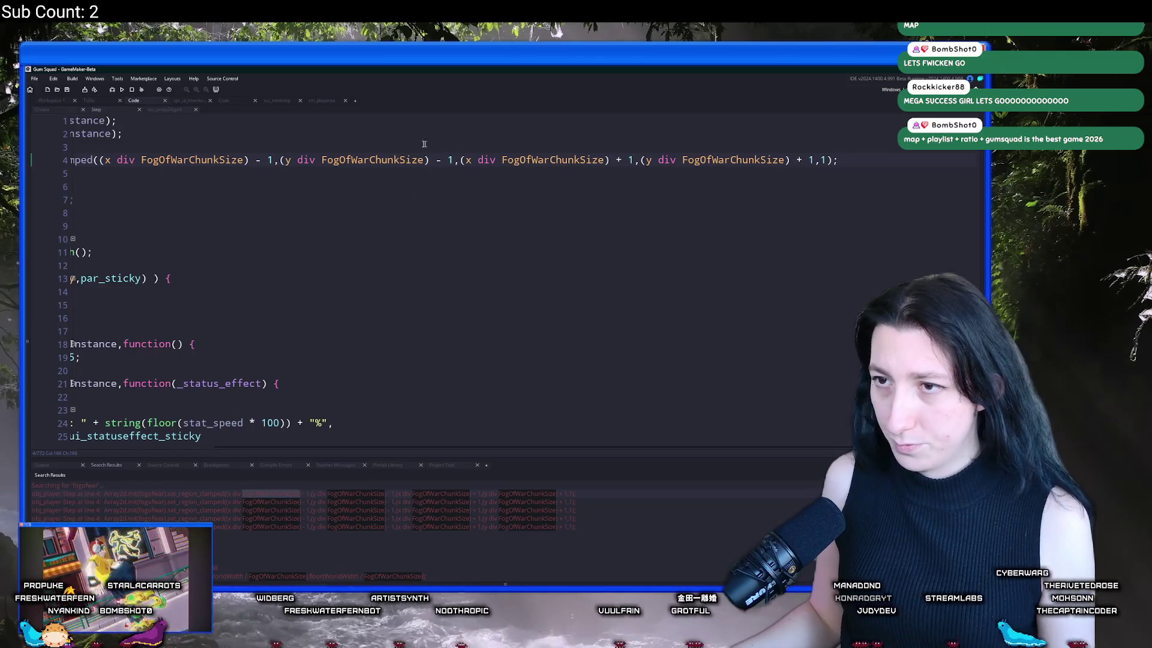
Rewrite line 4's set_region_clamped call as set with only the x and y chunk coordinates
{"action": "left_click", "coordinate": [424, 144]}
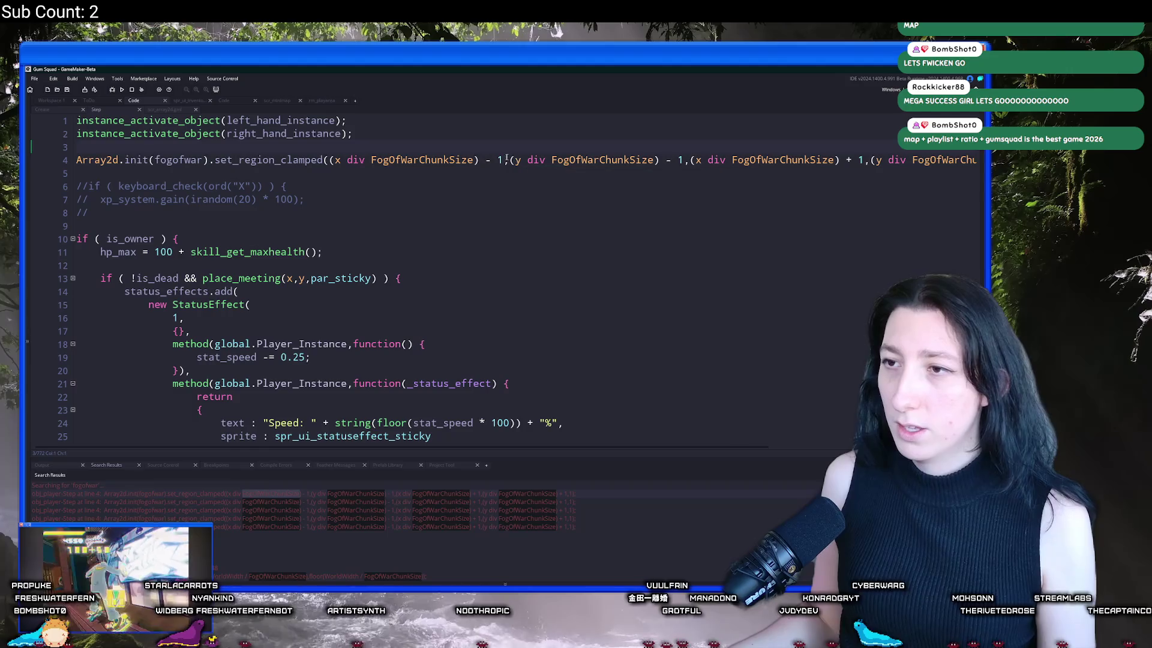
{"action": "key", "text": "BackSpace"}
{"action": "key", "text": "BackSpace"}
{"action": "key", "text": "BackSpace"}
{"action": "key", "text": "BackSpace"}
{"action": "left_click", "coordinate": [662, 162]}
{"action": "key", "text": "BackSpace"}
{"action": "key", "text": "BackSpace"}
{"action": "key", "text": "BackSpace"}
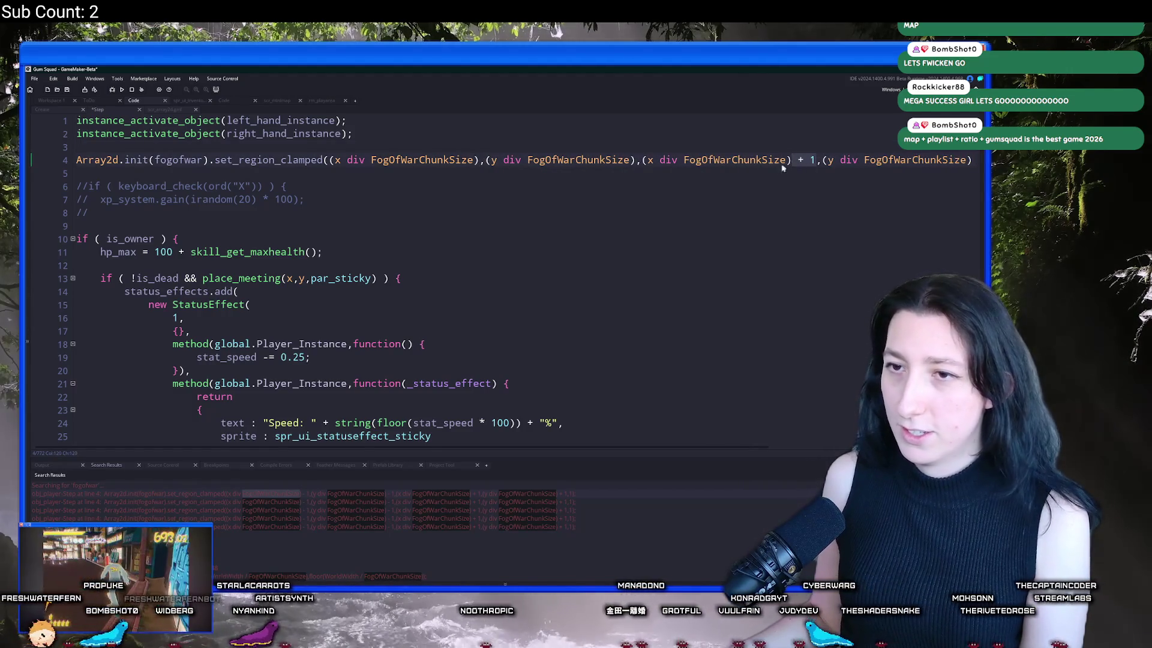
{"action": "left_click_drag", "start_coordinate": [238, 159], "coordinate": [300, 161]}
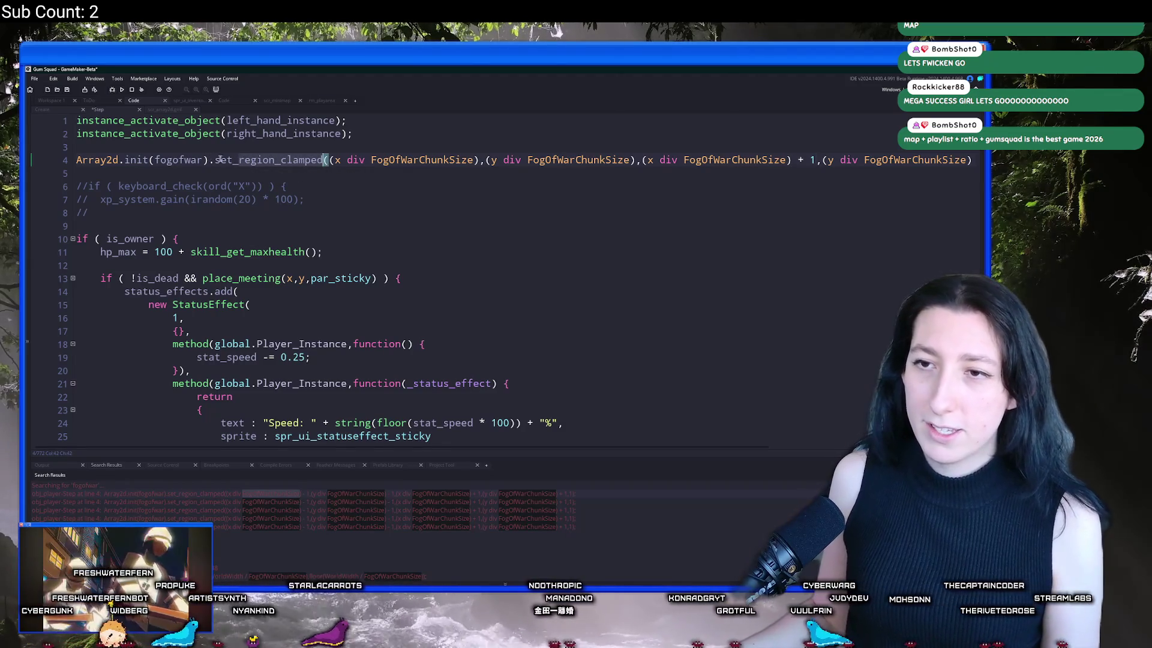
{"action": "left_click", "coordinate": [238, 159]}
{"action": "left_click_drag", "start_coordinate": [329, 161], "coordinate": [639, 167]}
{"action": "key", "text": "ctrl+c"}
{"action": "left_click_drag", "start_coordinate": [234, 159], "coordinate": [984, 161]}
{"action": "key", "text": "ctrl+v"}
{"action": "left_click", "coordinate": [246, 160]}
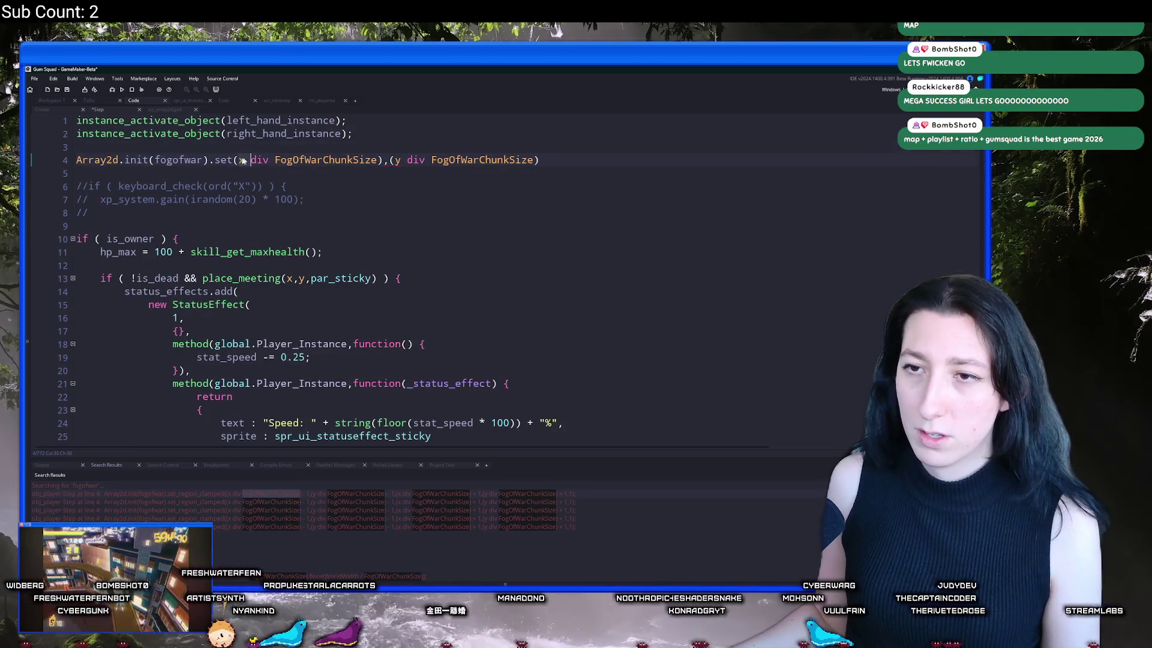
{"action": "left_click", "coordinate": [537, 159]}
{"action": "left_click", "coordinate": [555, 157]}
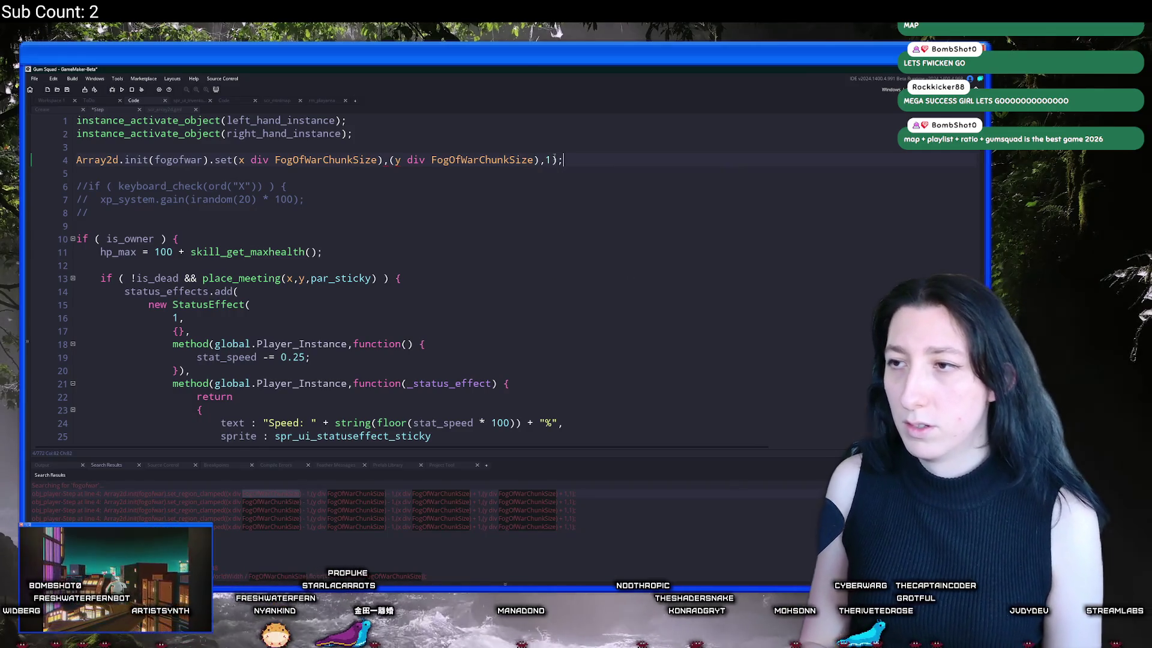
Run the game and bracket the arguments as set((x div FogOfWarChunkSize),(y div FogOfWarChunkSize),1)
{"action": "key", "text": "F5"}
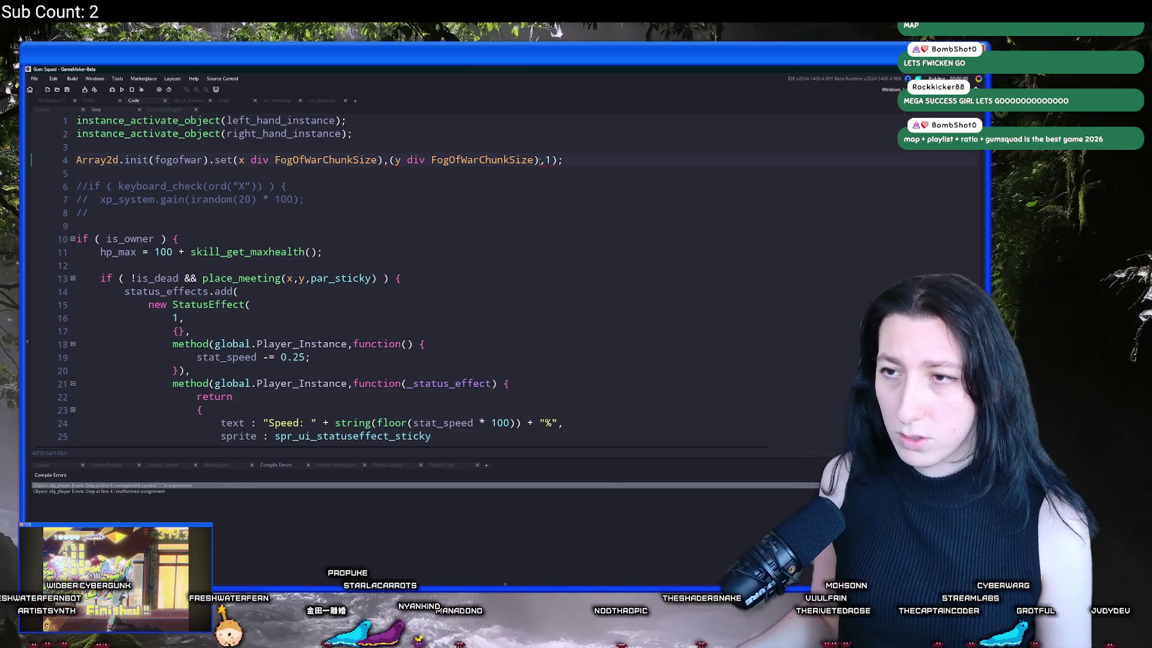
{"action": "left_click", "coordinate": [238, 160]}
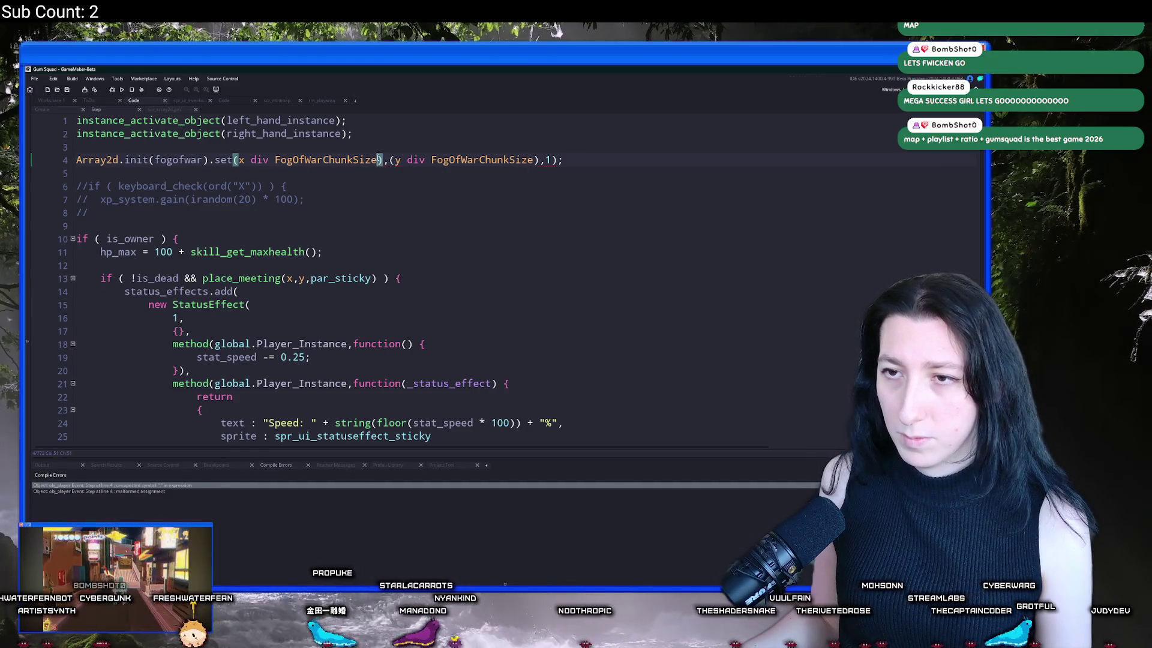
{"action": "type", "text": "("}
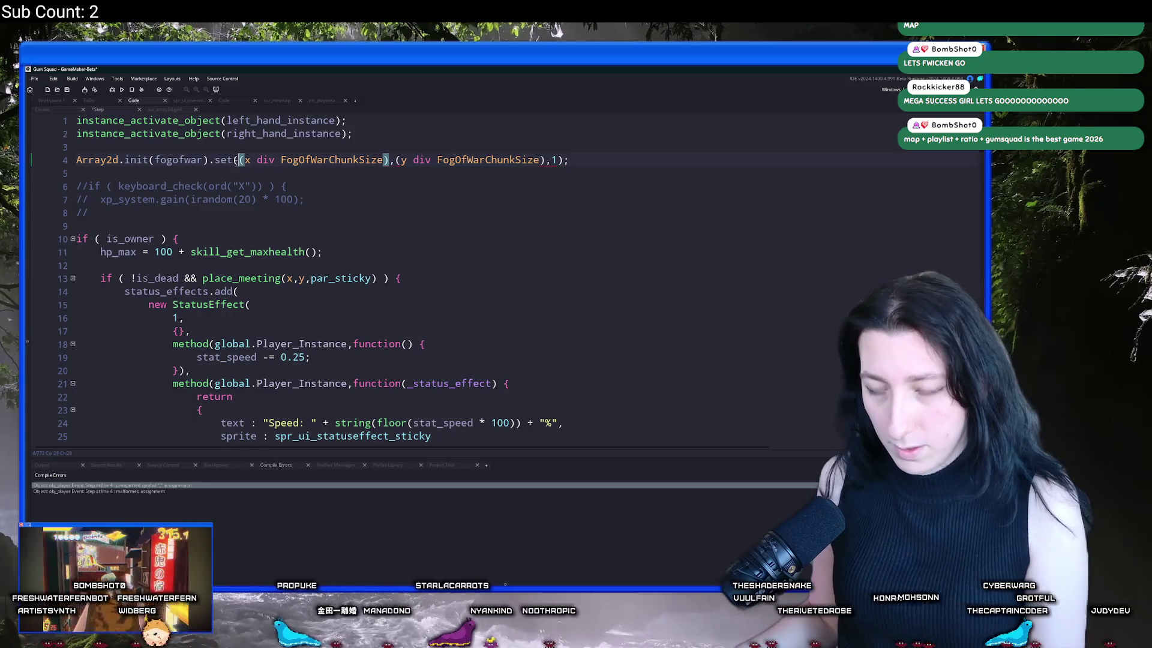
{"action": "left_click", "coordinate": [557, 160]}
{"action": "type", "text": ")"}
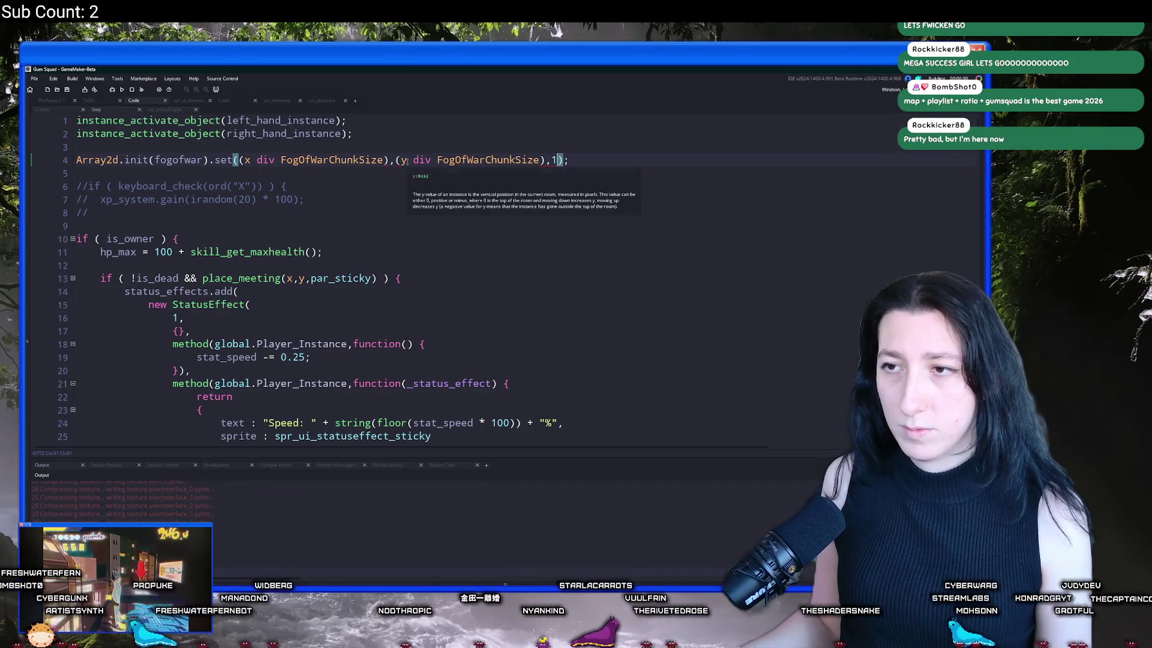
{"action": "left_click", "coordinate": [519, 387]}
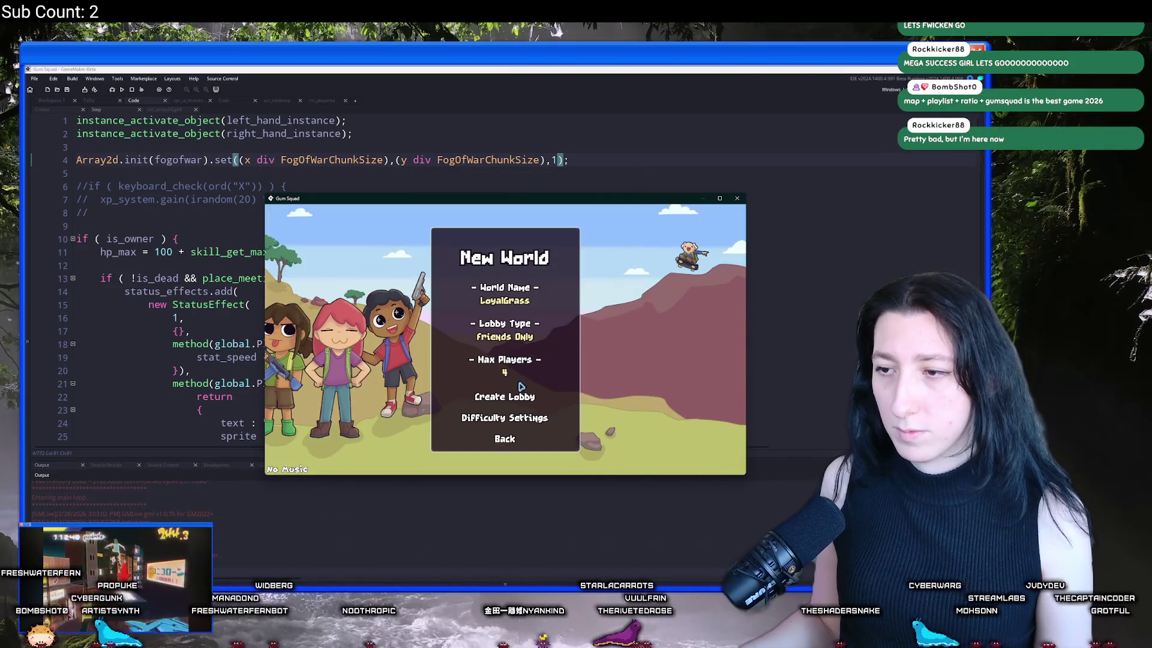
Enter the new world, walk north and check the fog on the full map, then quit
{"action": "left_click", "coordinate": [526, 396]}
{"action": "left_click_drag", "start_coordinate": [597, 199], "coordinate": [591, 67]}
{"action": "key", "text": "w"}
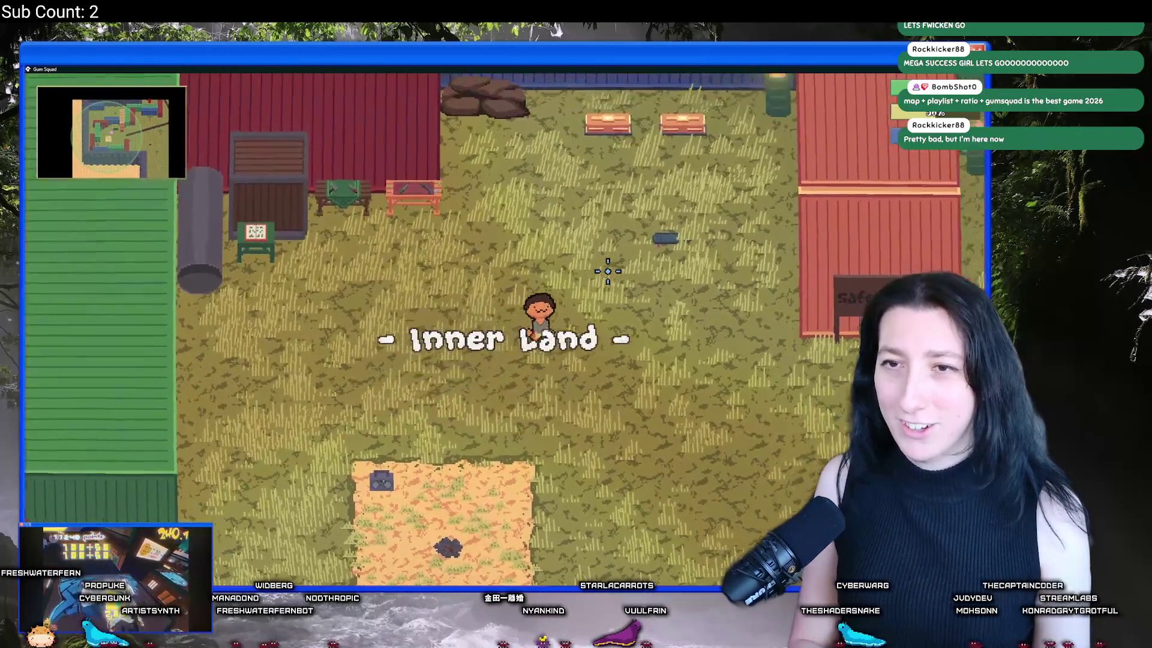
{"action": "key", "text": "m"}
{"action": "key", "text": "m"}
{"action": "key", "text": "Escape"}
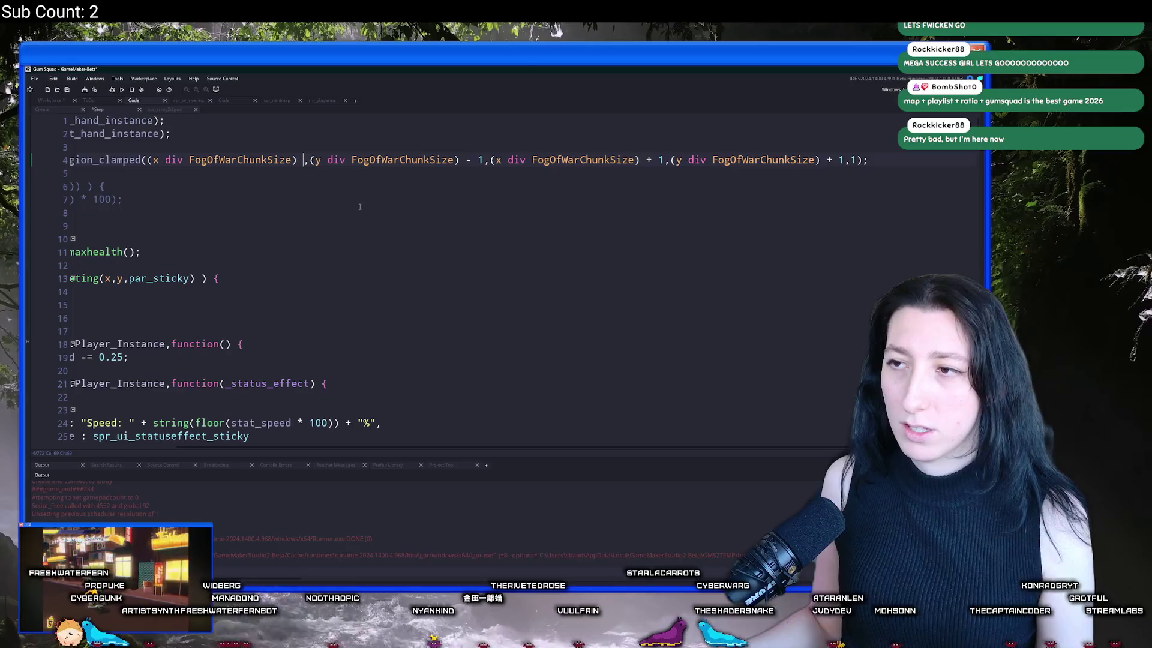
Undo the fog line edits to restore the original set_region_clamped call
{"action": "key", "text": "Home"}
{"action": "key", "text": "End"}
{"action": "key", "text": "Home"}
{"action": "key", "text": "End"}
{"action": "key", "text": "Return"}
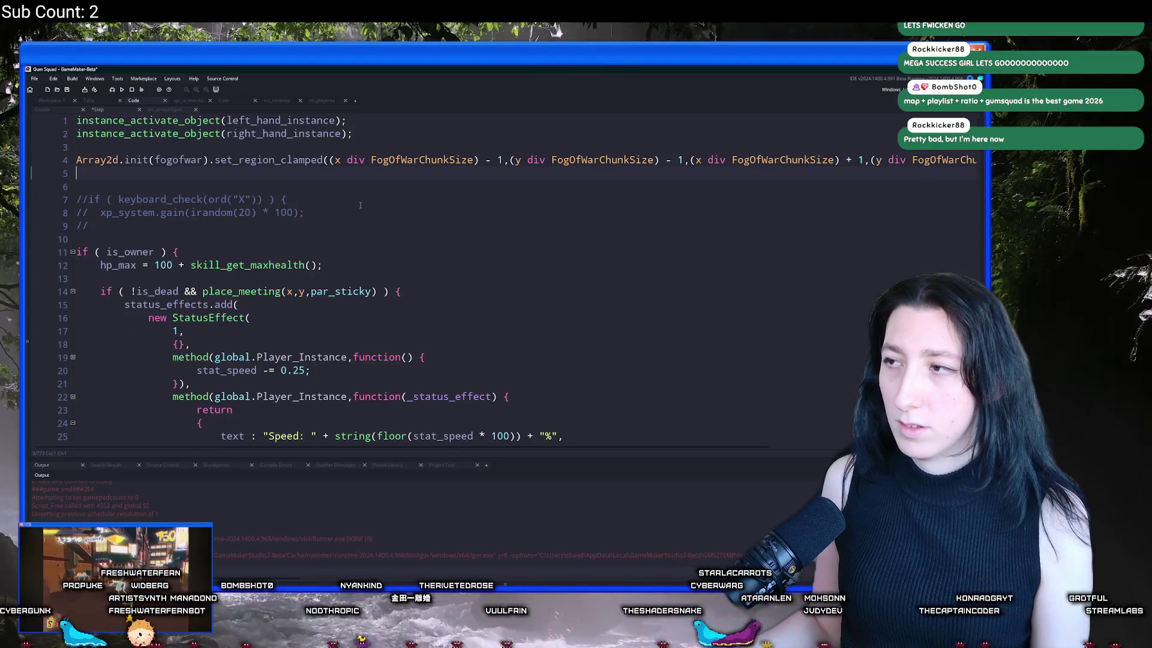
{"action": "key", "text": "BackSpace"}
Delete the commented-out keyboard test lines and cut the Array2d fog line
{"action": "left_click", "coordinate": [335, 176]}
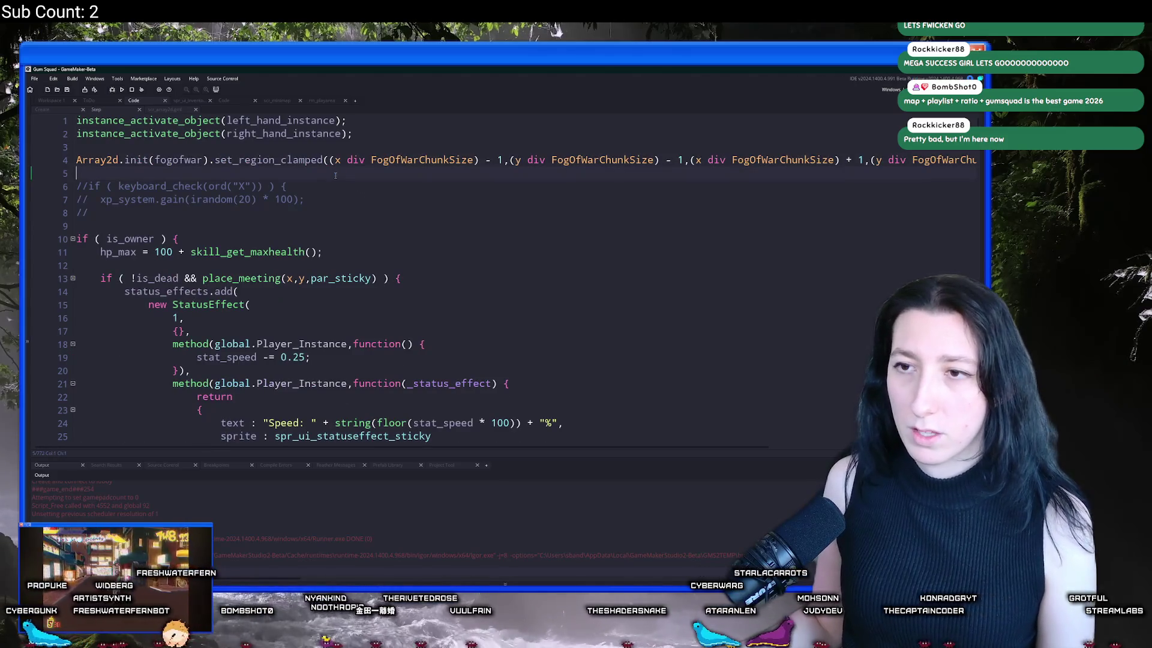
{"action": "left_click_drag", "start_coordinate": [77, 165], "coordinate": [984, 162]}
{"action": "left_click", "coordinate": [668, 178]}
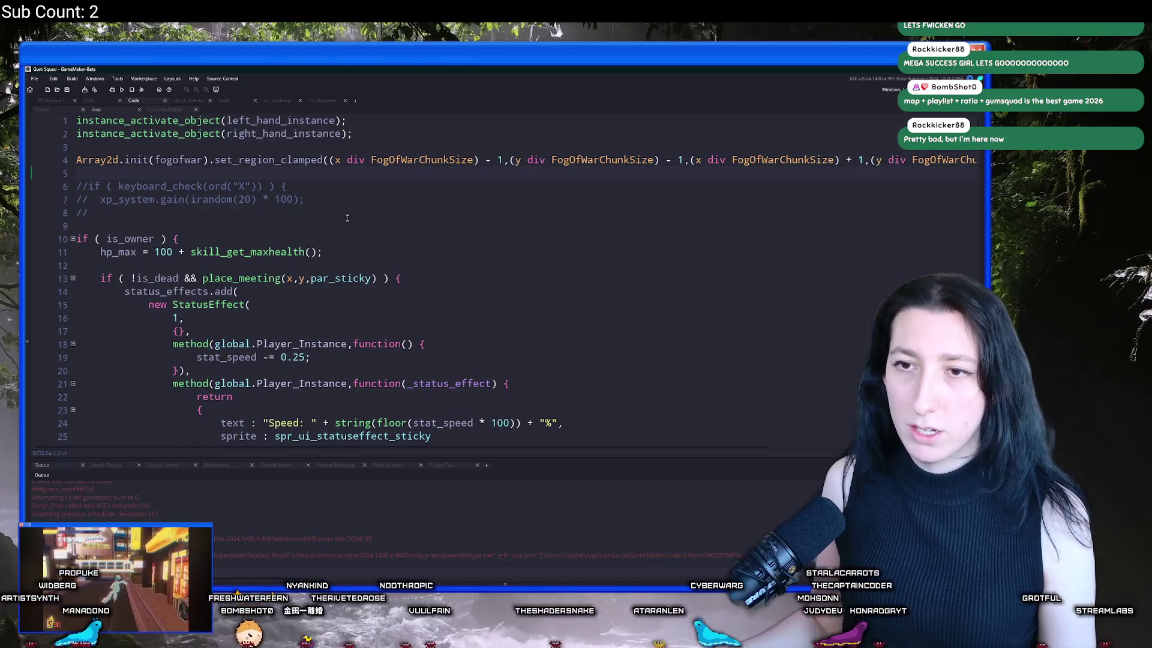
{"action": "left_click_drag", "start_coordinate": [168, 210], "coordinate": [63, 174]}
{"action": "key", "text": "BackSpace"}
{"action": "key", "text": "BackSpace"}
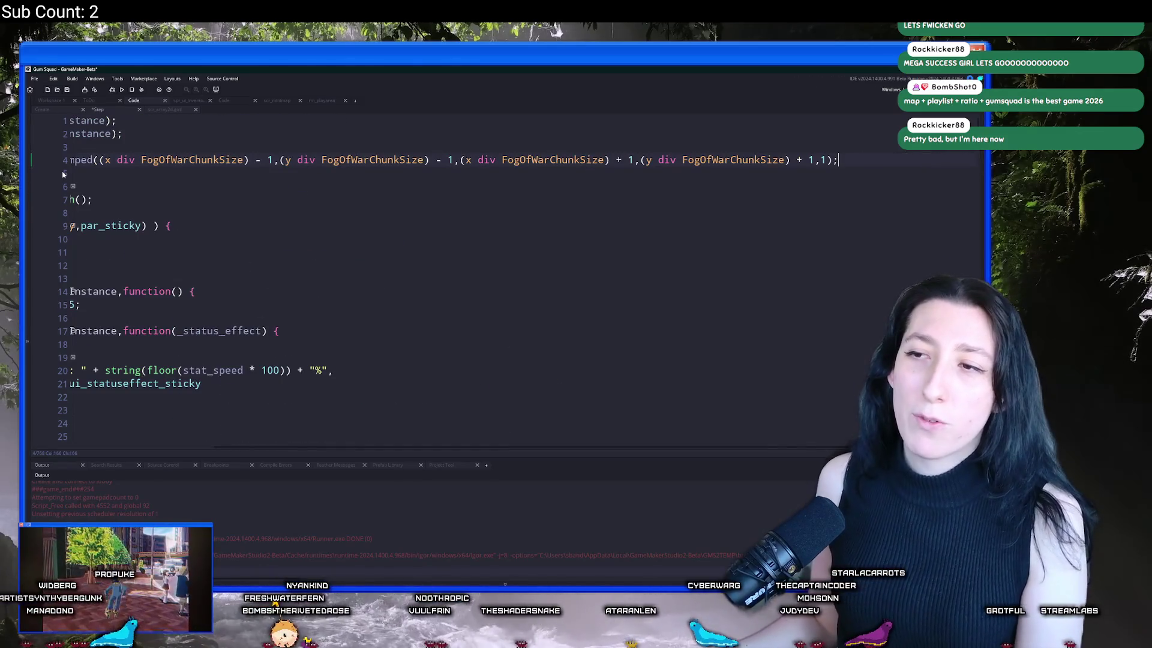
{"action": "key", "text": "Up"}
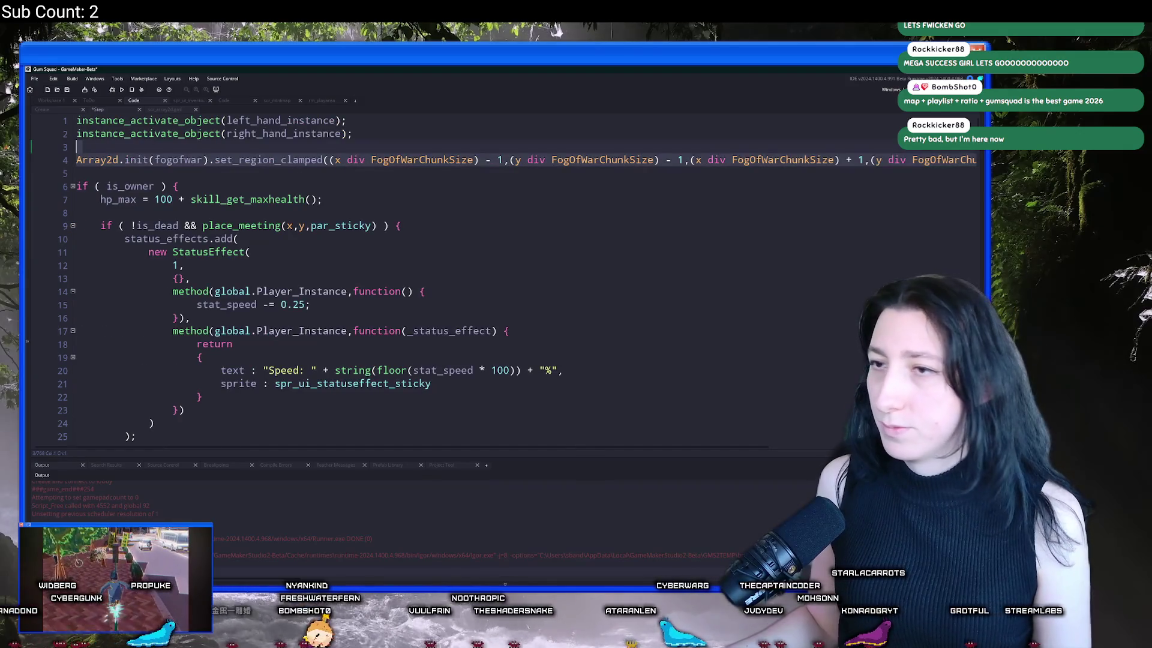
{"action": "key", "text": "ctrl+x"}
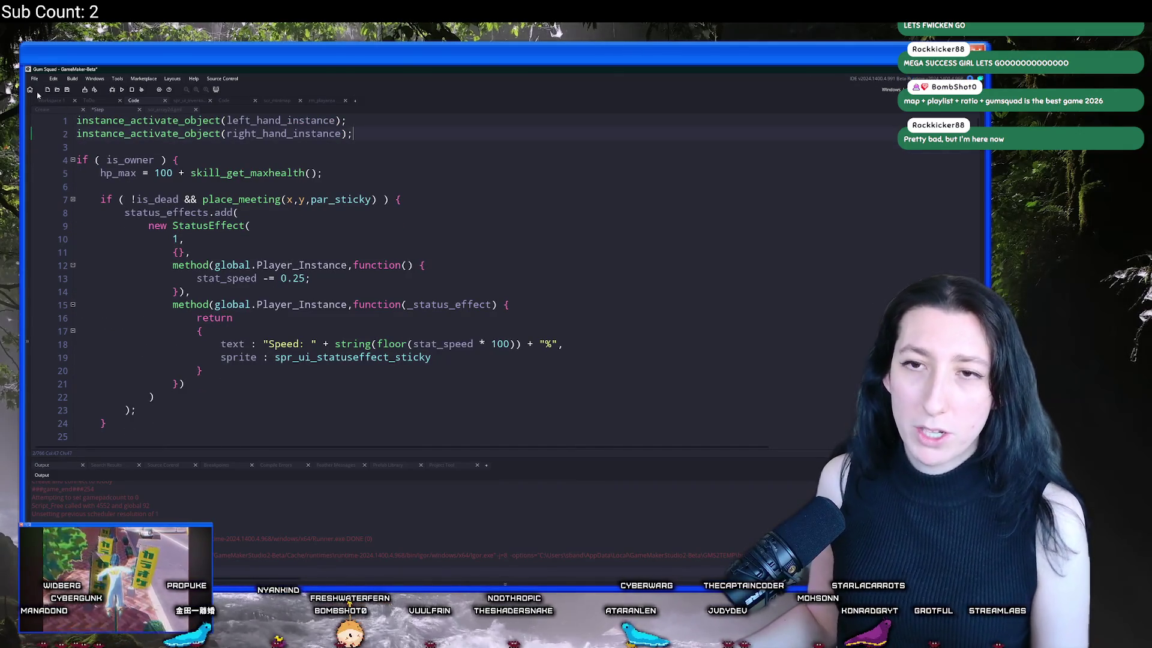
Open obj_world's Step event and scroll through its code
{"action": "key", "text": "ctrl+Tab"}
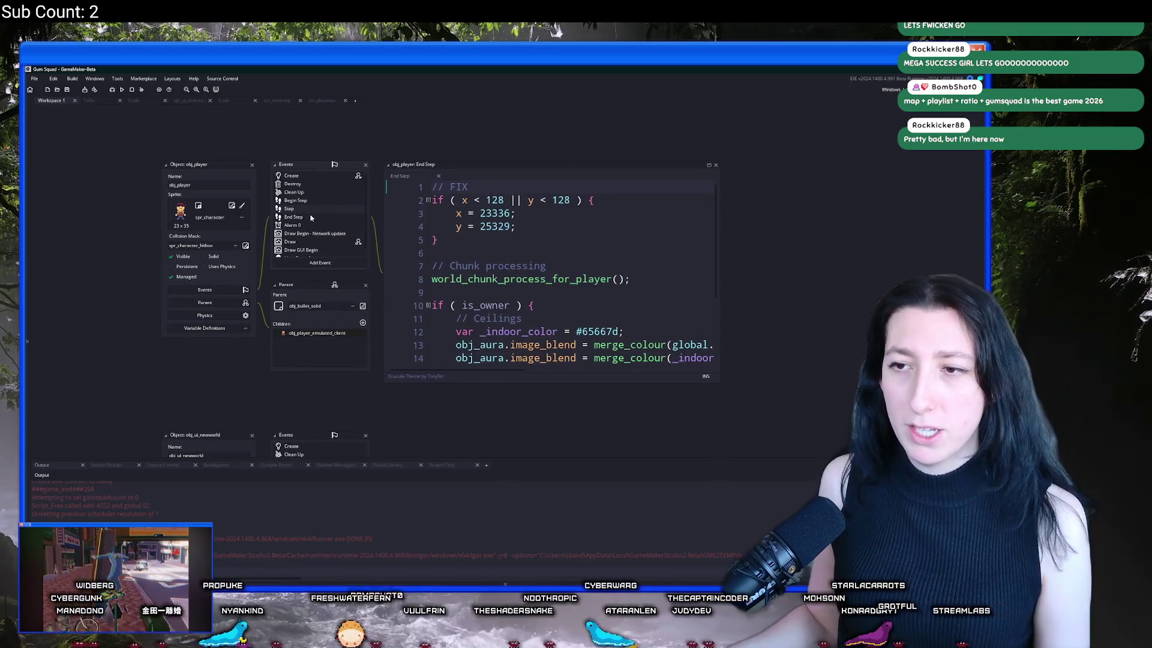
{"action": "key", "text": "ctrl+t"}
{"action": "type", "text": "obj_world"}
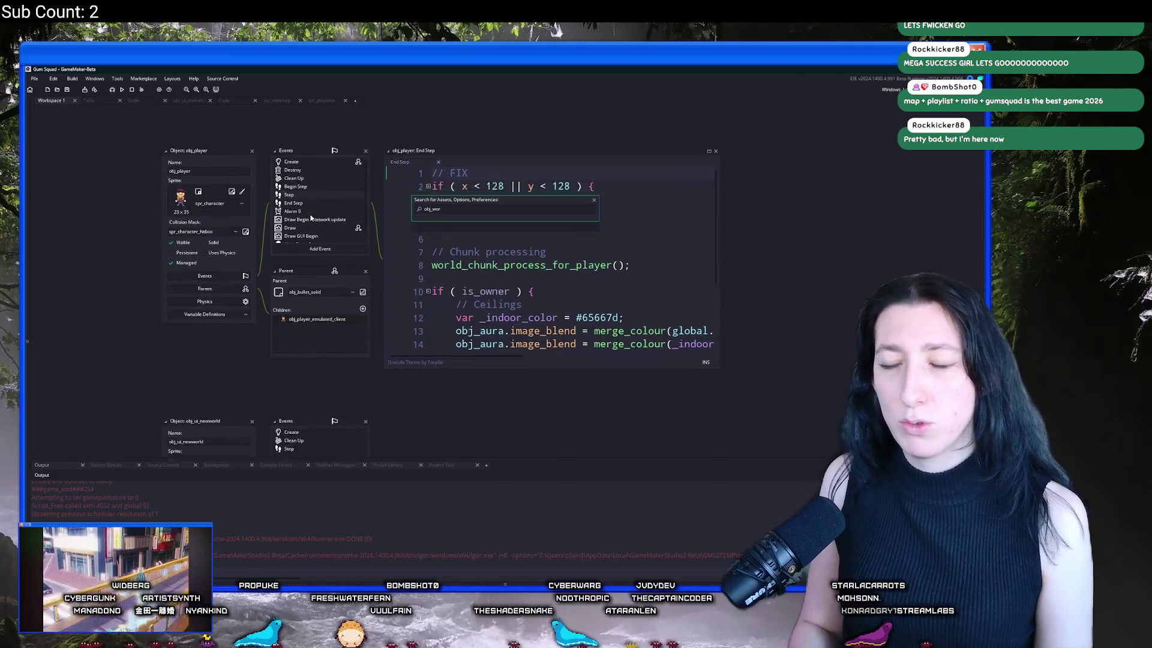
{"action": "key", "text": "Return"}
{"action": "double_click", "coordinate": [291, 193]}
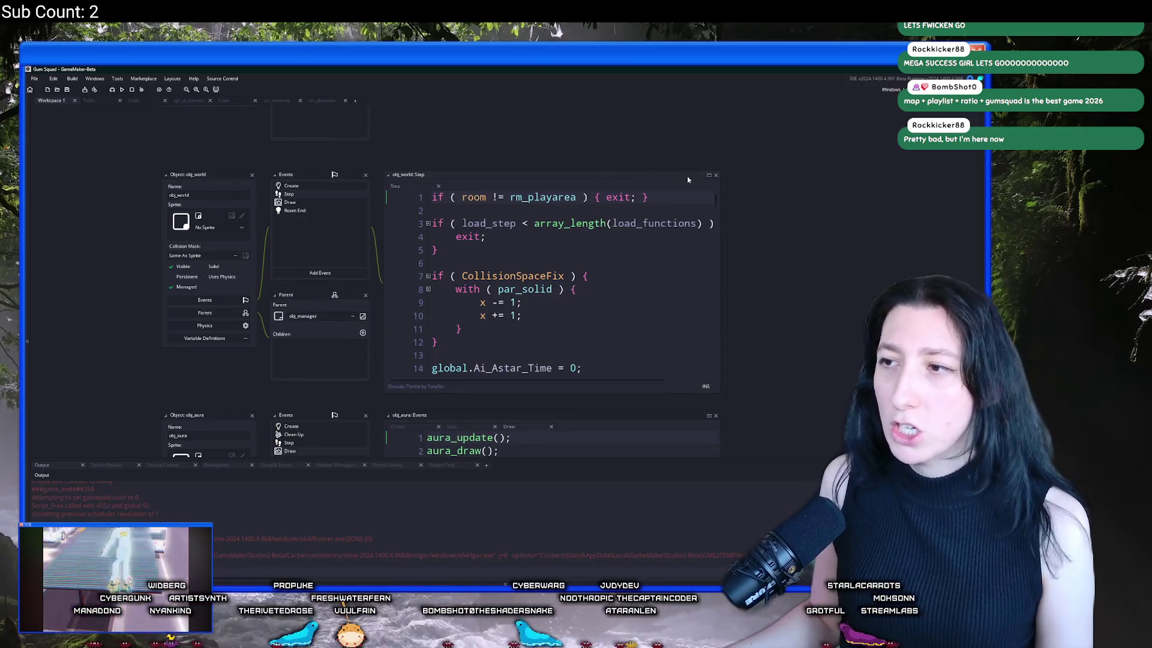
{"action": "scroll", "coordinate": [514, 250], "scroll_direction": "down", "scroll_amount": 20}
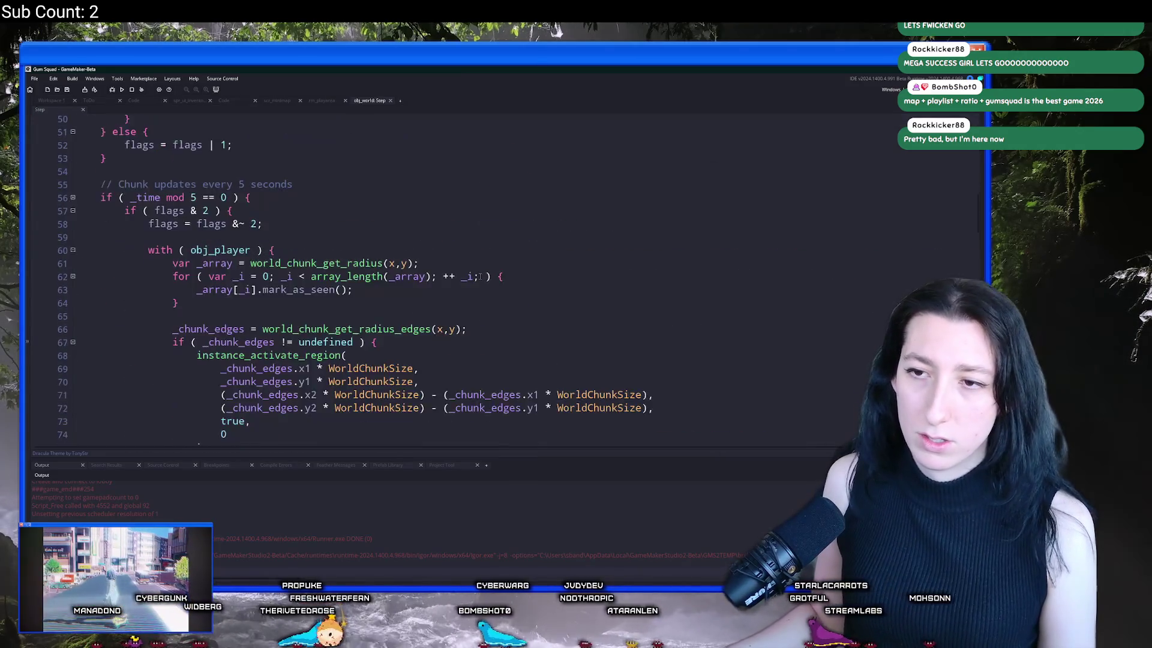
{"action": "scroll", "coordinate": [407, 217], "scroll_direction": "down", "scroll_amount": 5}
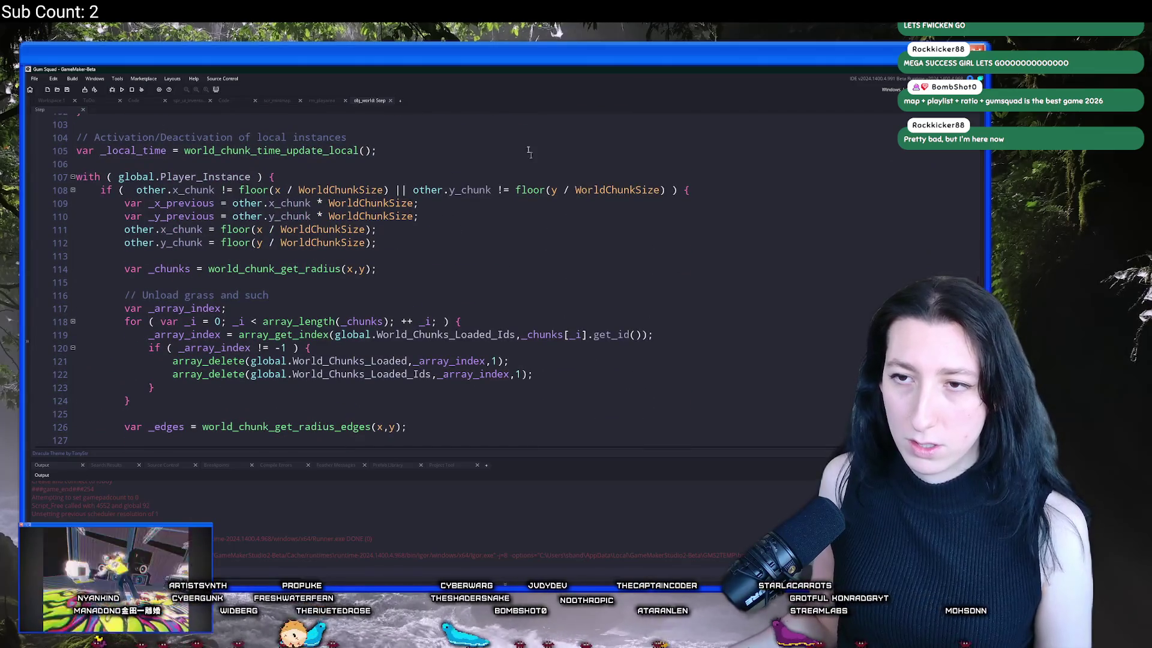
{"action": "scroll", "coordinate": [407, 217], "scroll_direction": "down", "scroll_amount": 20}
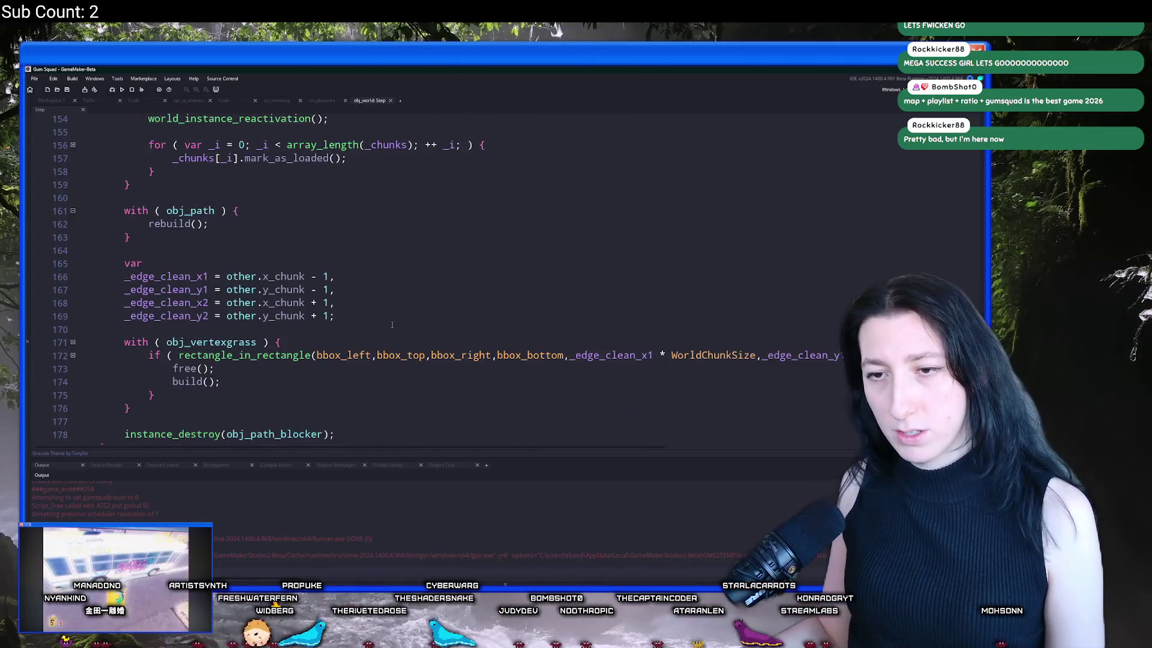
{"action": "scroll", "coordinate": [390, 324], "scroll_direction": "down", "scroll_amount": 4}
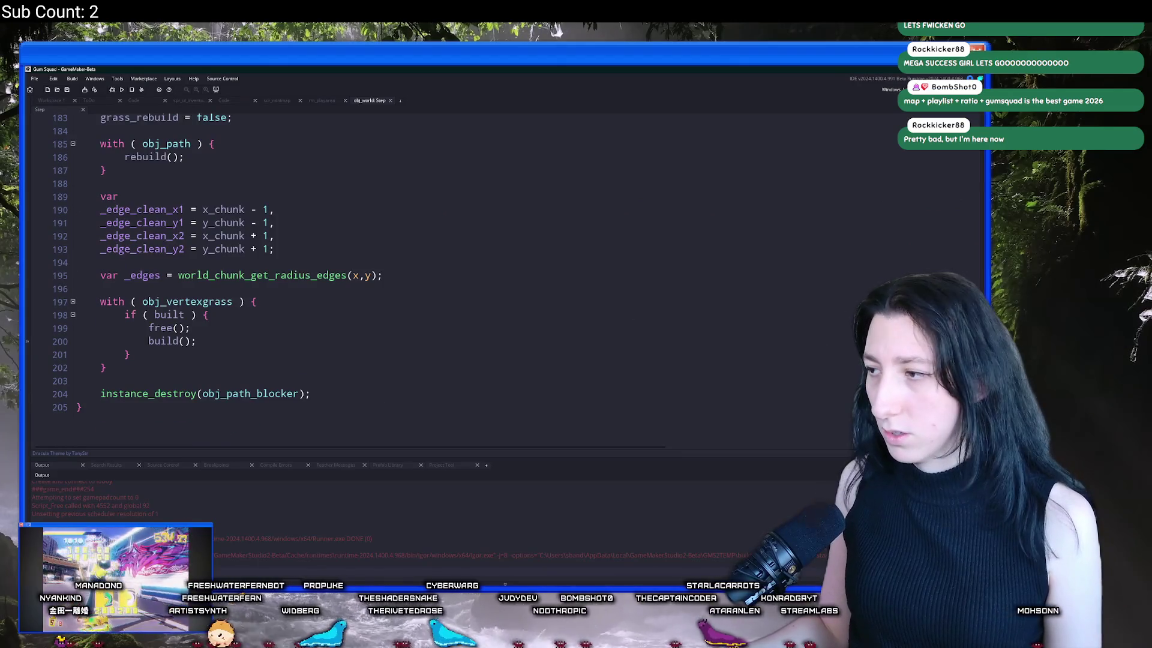
{"action": "scroll", "coordinate": [391, 324], "scroll_direction": "up", "scroll_amount": 12}
{"action": "scroll", "coordinate": [390, 276], "scroll_direction": "up", "scroll_amount": 20}
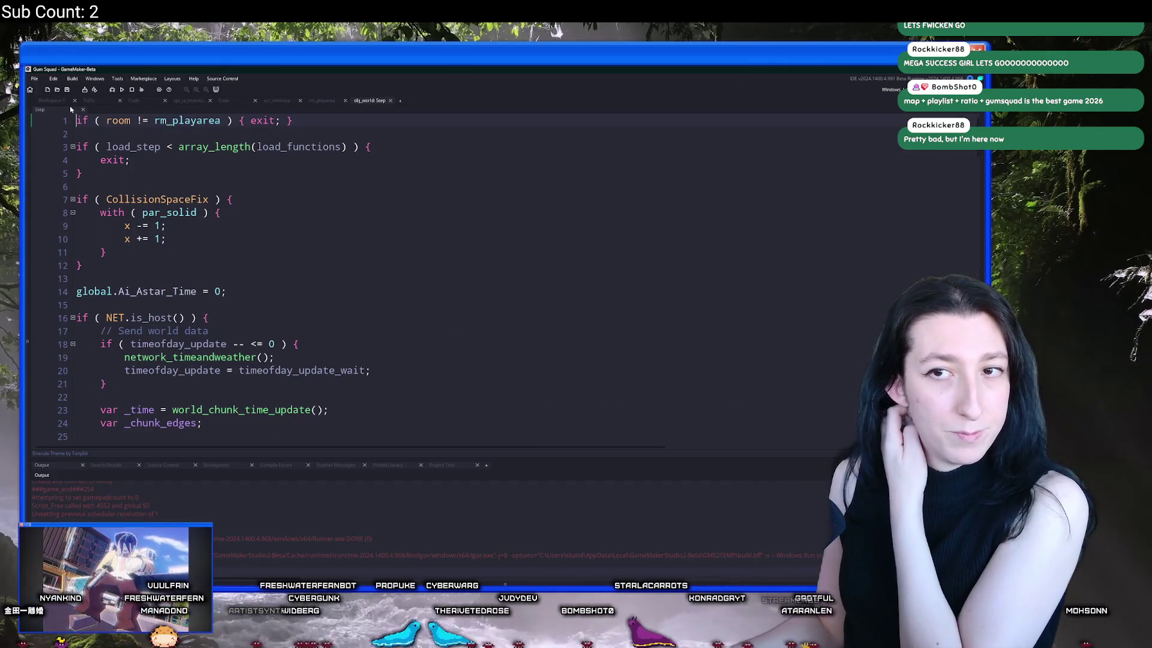
Search assets for chunk_pr to open scr_world_chunks at world_chunk_process_for_player
{"action": "left_click", "coordinate": [51, 100]}
{"action": "key", "text": "ctrl+t"}
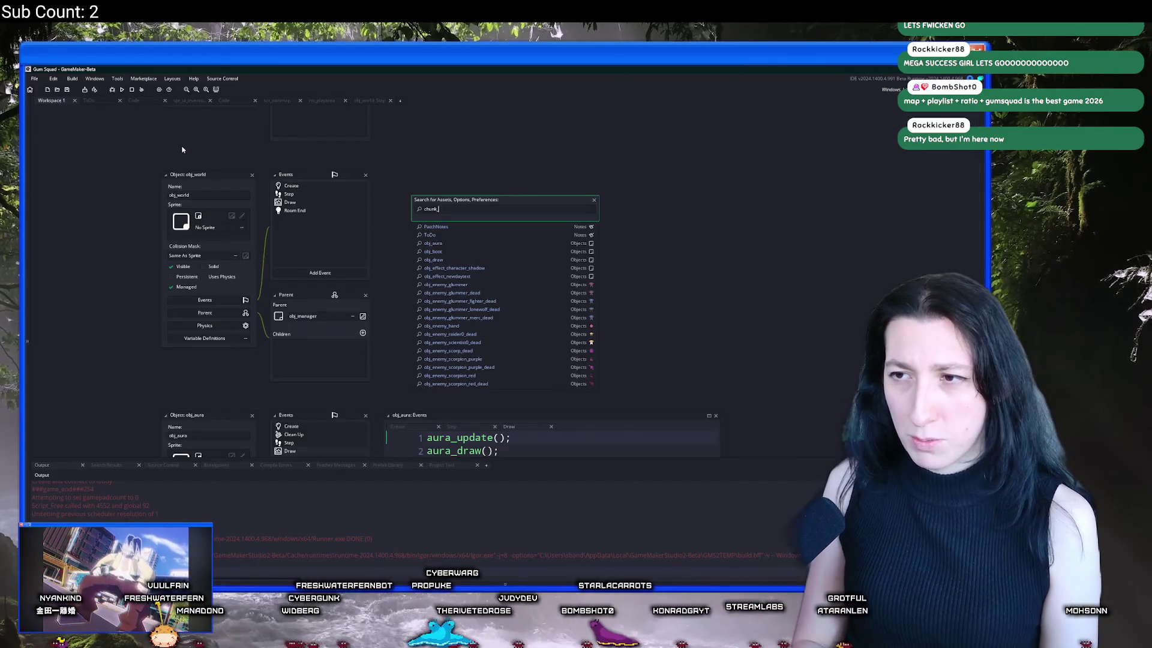
{"action": "type", "text": "chunk_pr"}
{"action": "key", "text": "Return"}
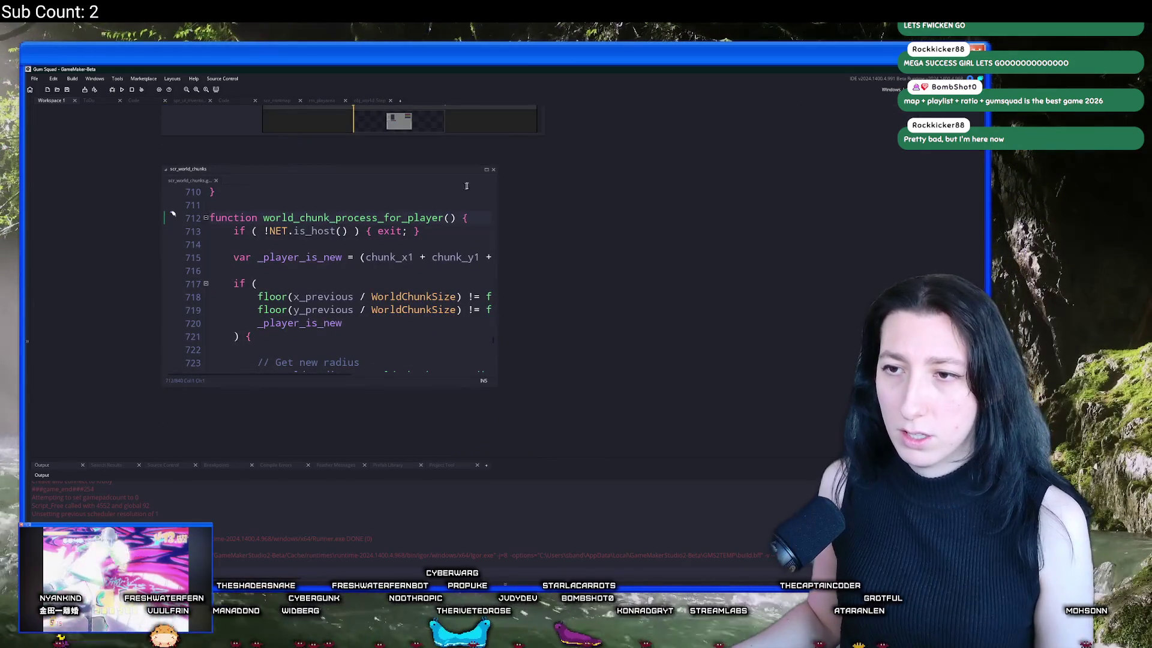
Review world_chunk_process_for_player's _player_is_new check, then search assets for obj_player
{"action": "left_click", "coordinate": [451, 252]}
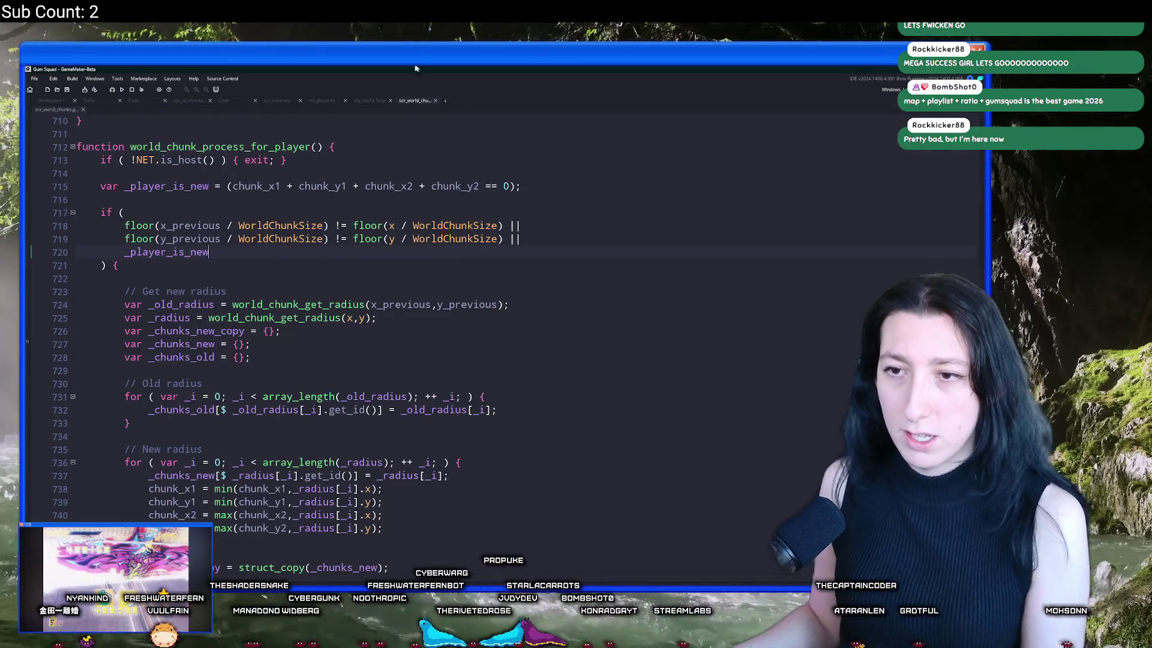
{"action": "left_click", "coordinate": [186, 212]}
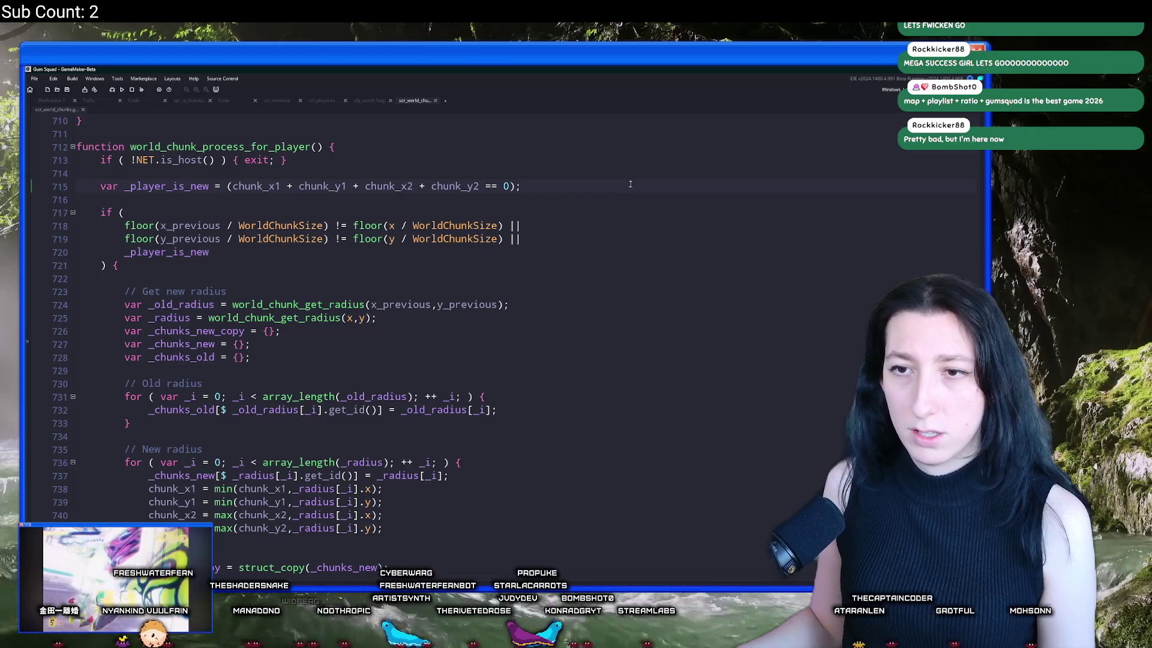
{"action": "scroll", "coordinate": [606, 199], "scroll_direction": "down", "scroll_amount": 3}
{"action": "scroll", "coordinate": [606, 199], "scroll_direction": "up", "scroll_amount": 3}
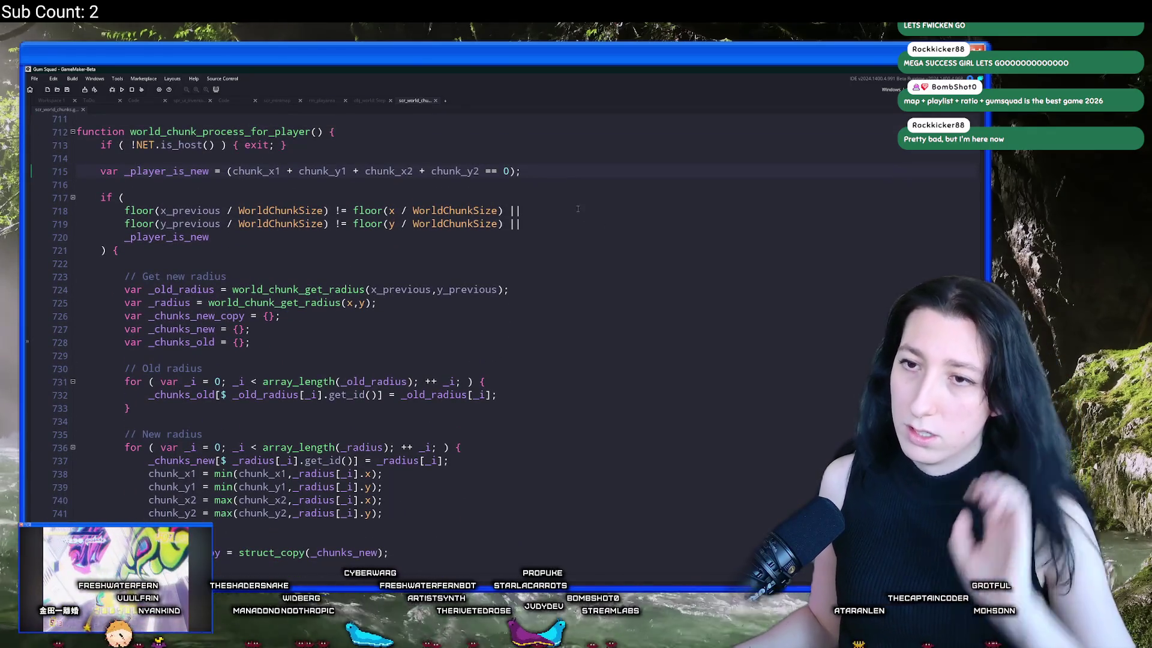
{"action": "left_click", "coordinate": [584, 174]}
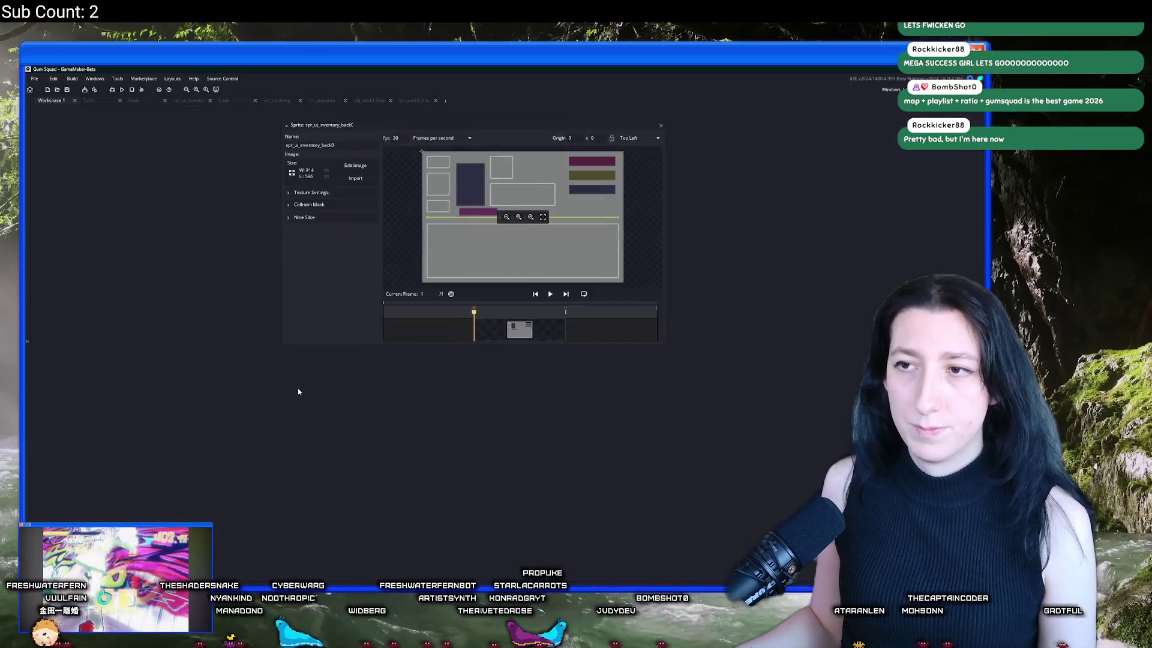
{"action": "key", "text": "ctrl+t"}
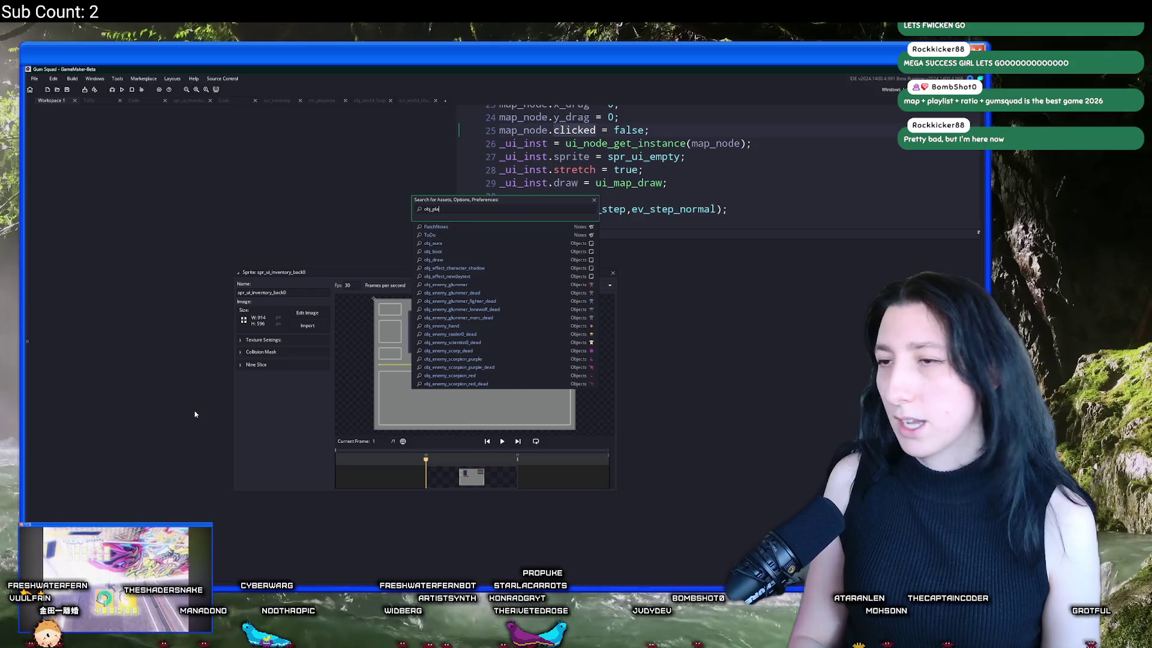
{"action": "key", "text": "Return"}
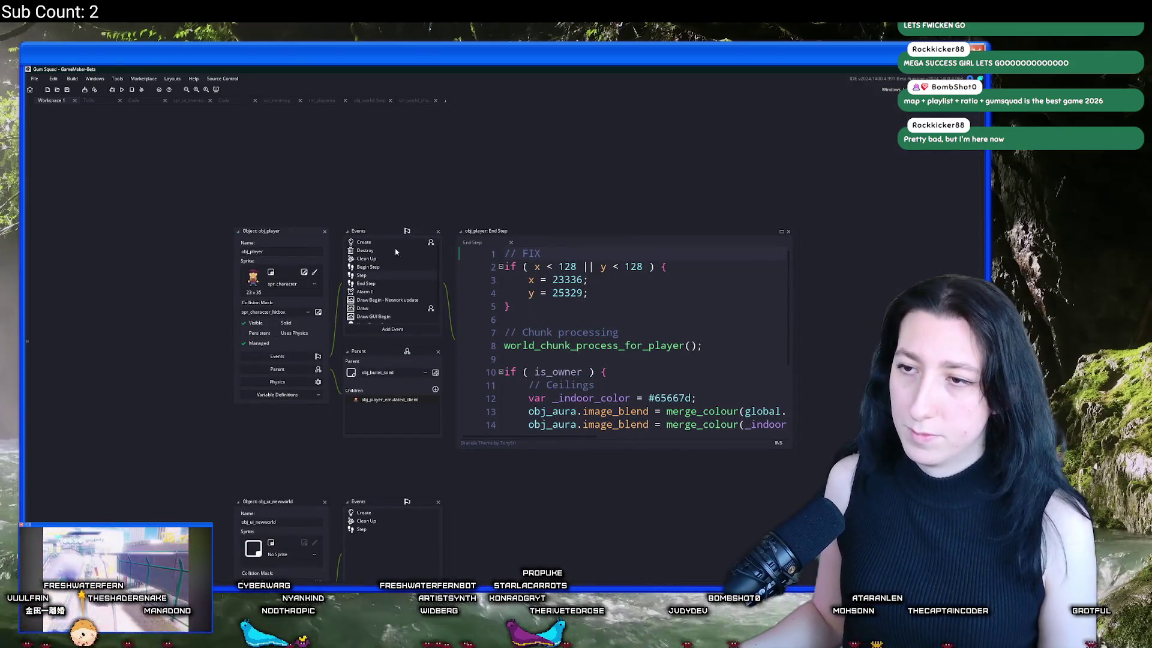
Add map_fog_update = GameFps * 5; as a new line in obj_player's Create event
{"action": "double_click", "coordinate": [396, 243]}
{"action": "left_click", "coordinate": [241, 281]}
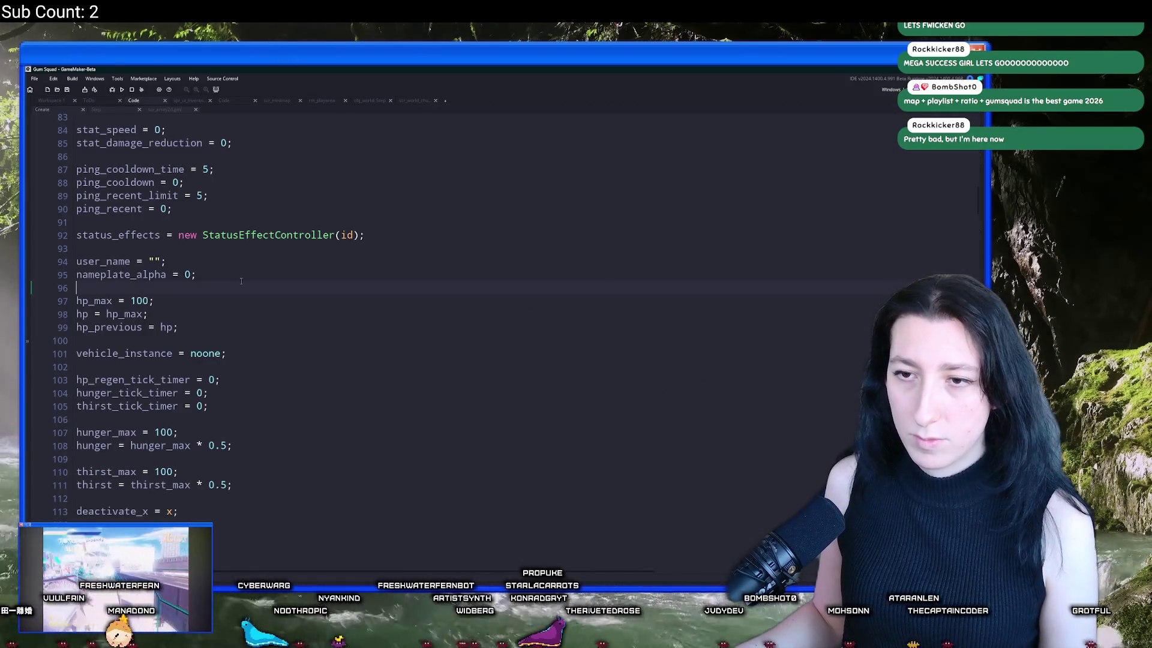
{"action": "key", "text": "Return"}
{"action": "key", "text": "Return"}
{"action": "key", "text": "Up"}
{"action": "type", "text": "map_"}
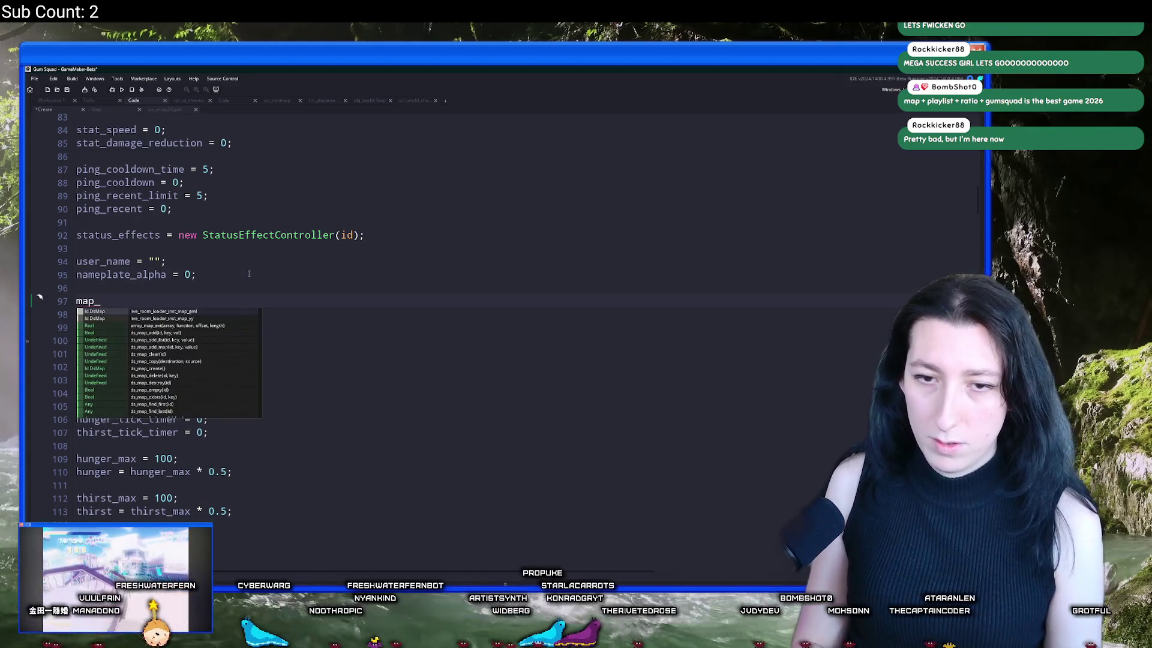
{"action": "type", "text": "fog_update = Fps"}
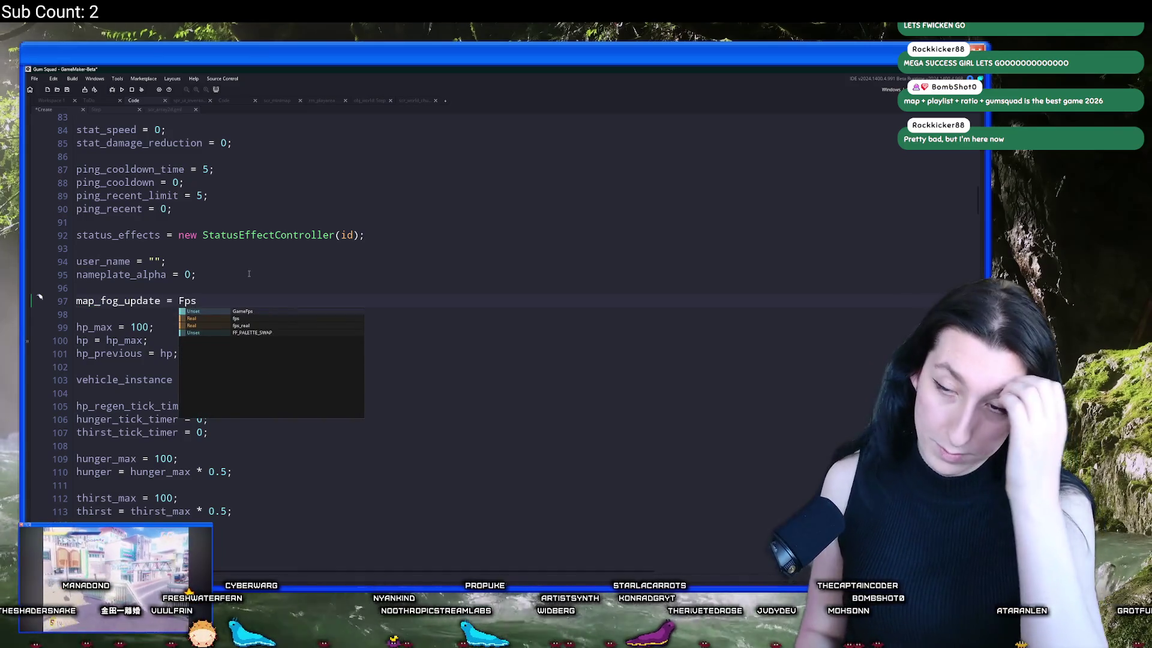
{"action": "key", "text": "Return"}
{"action": "type", "text": "* 5;"}
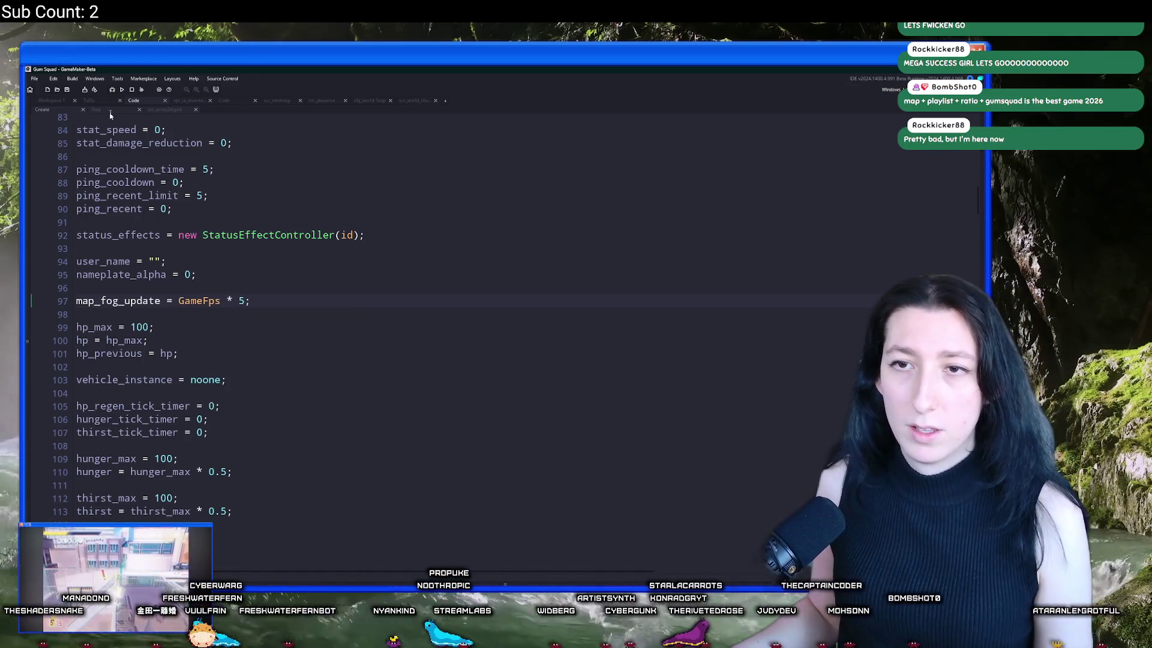
{"action": "left_click", "coordinate": [110, 113]}
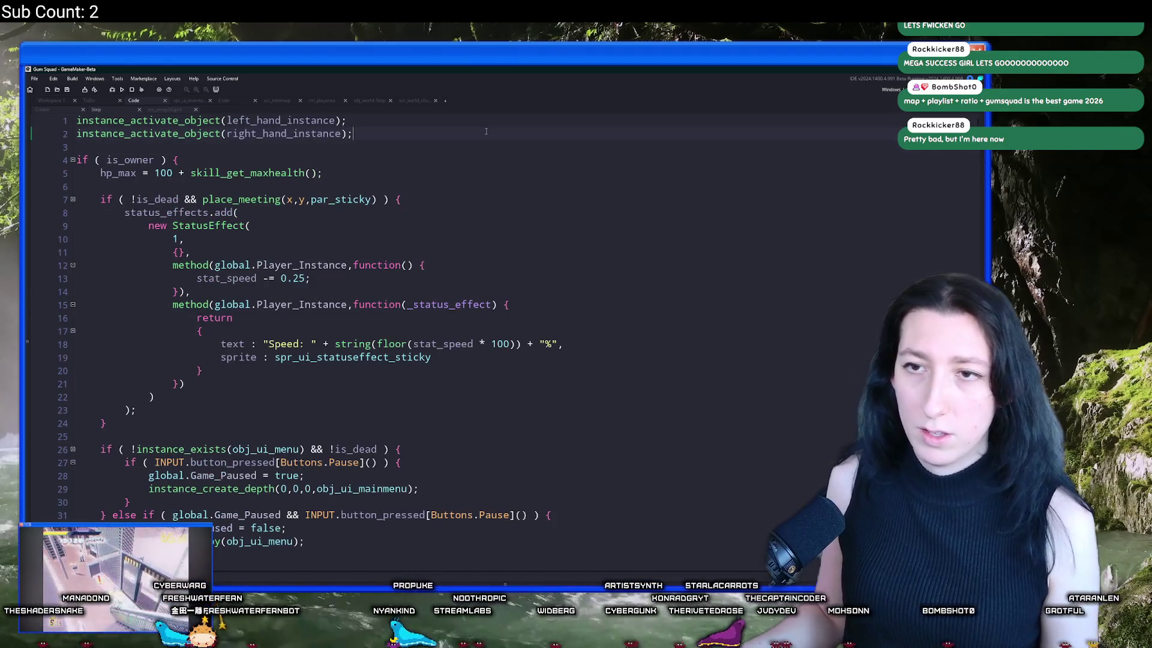
Add an if ( map_fog_update -- <= 0 ) block holding the fog line and a GameFps * 5 reset
{"action": "key", "text": "Return"}
{"action": "key", "text": "Return"}
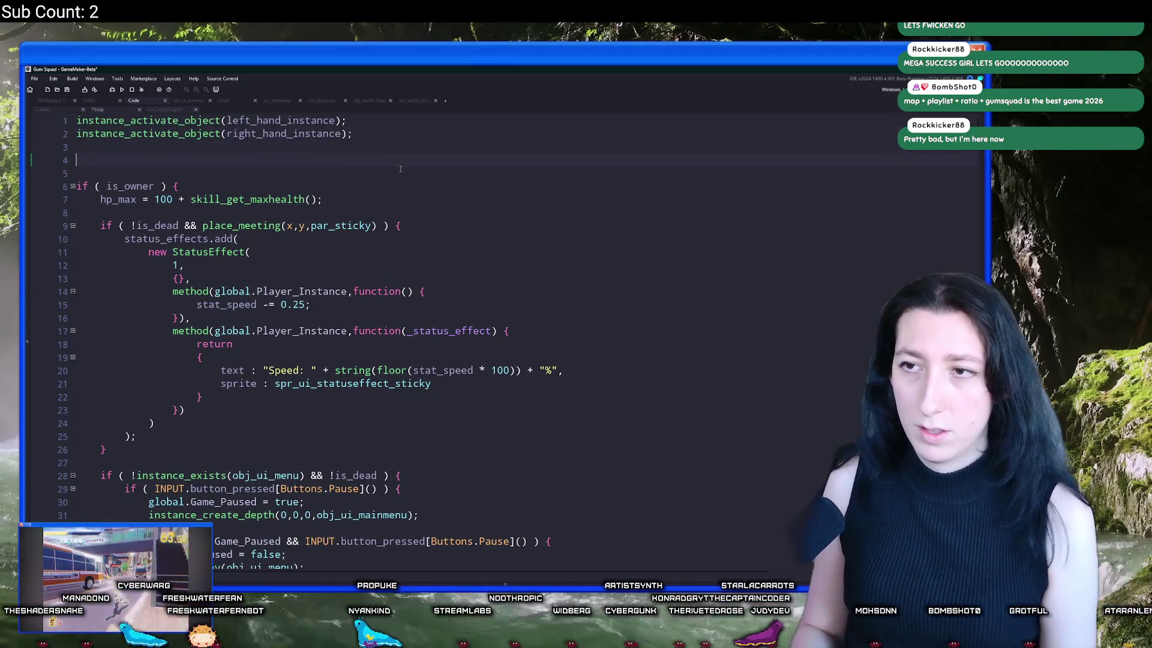
{"action": "type", "text": "if ( map_fog_update "}
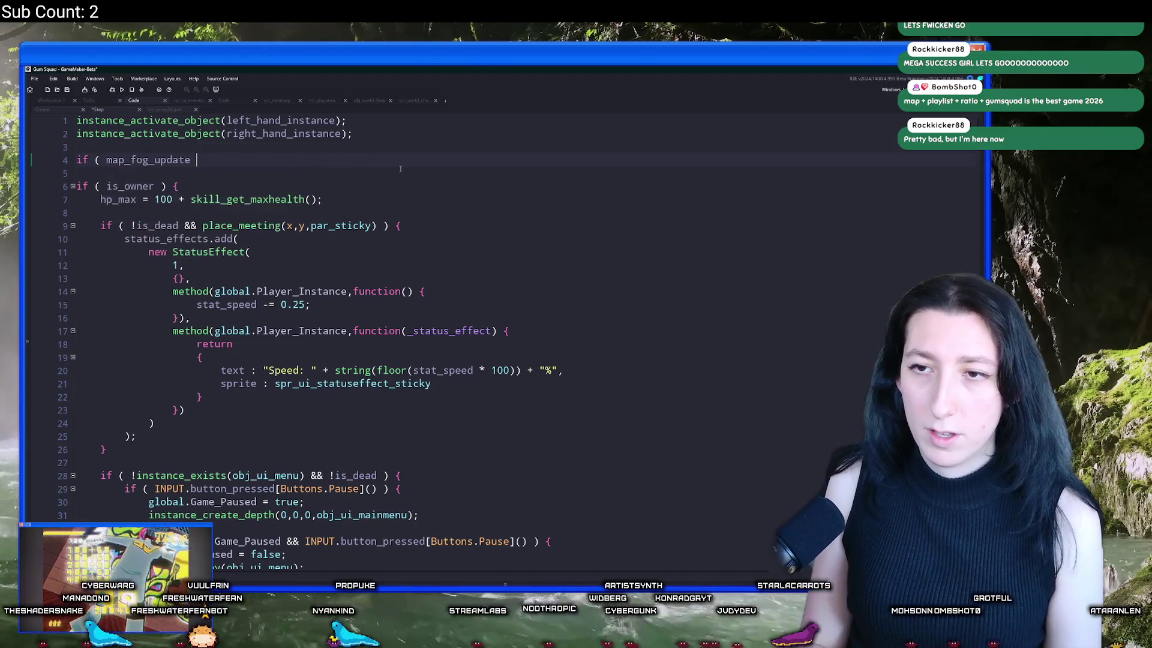
{"action": "type", "text": "-- <= 0 ) {"}
{"action": "key", "text": "Return"}
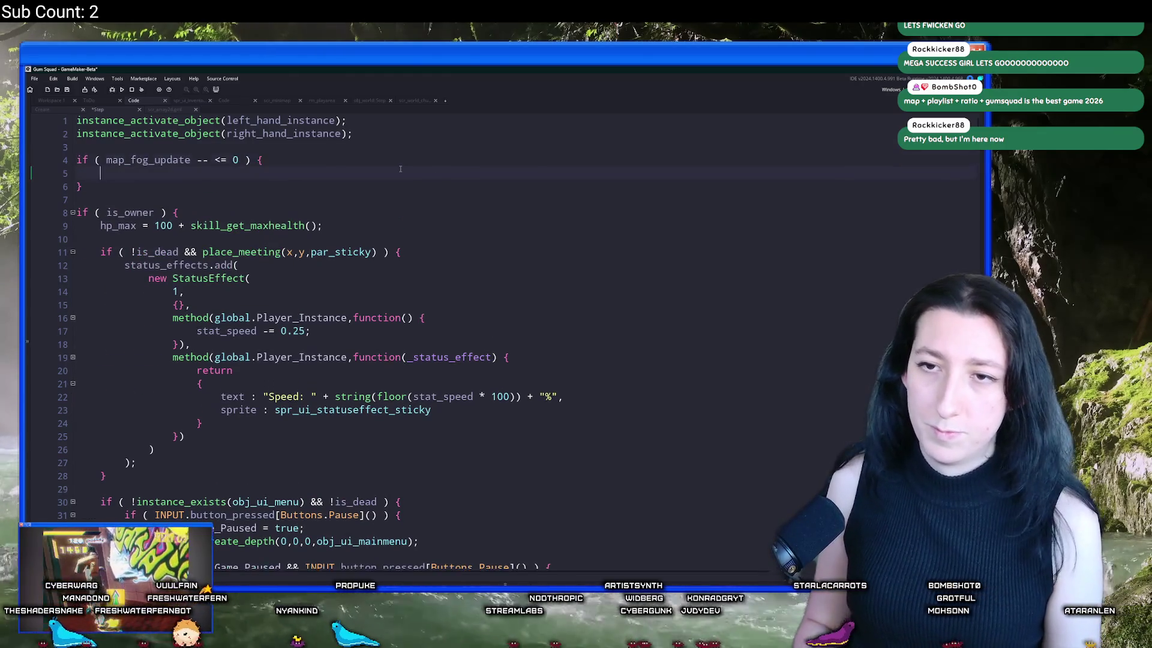
{"action": "type", "text": "Array2d.init(fogofwar).set_region_clamped((x div FogOfWarChunkSize) - 1,(y div FogOfWarChunkSize) - 1,(x div FogOfWarChunkSize) + 1,(y div FogOfWarChunkSize) + 1,1);"}
{"action": "left_click", "coordinate": [304, 160]}
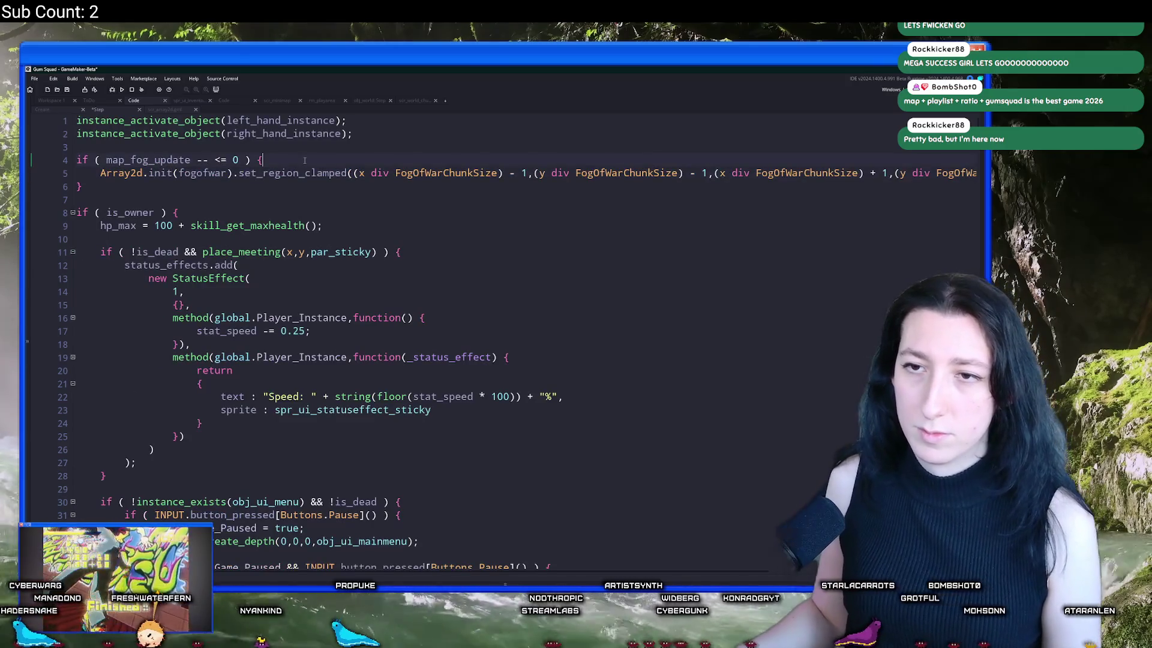
{"action": "key", "text": "Return"}
{"action": "type", "text": "map_fog_update = GameFps * 5;"}
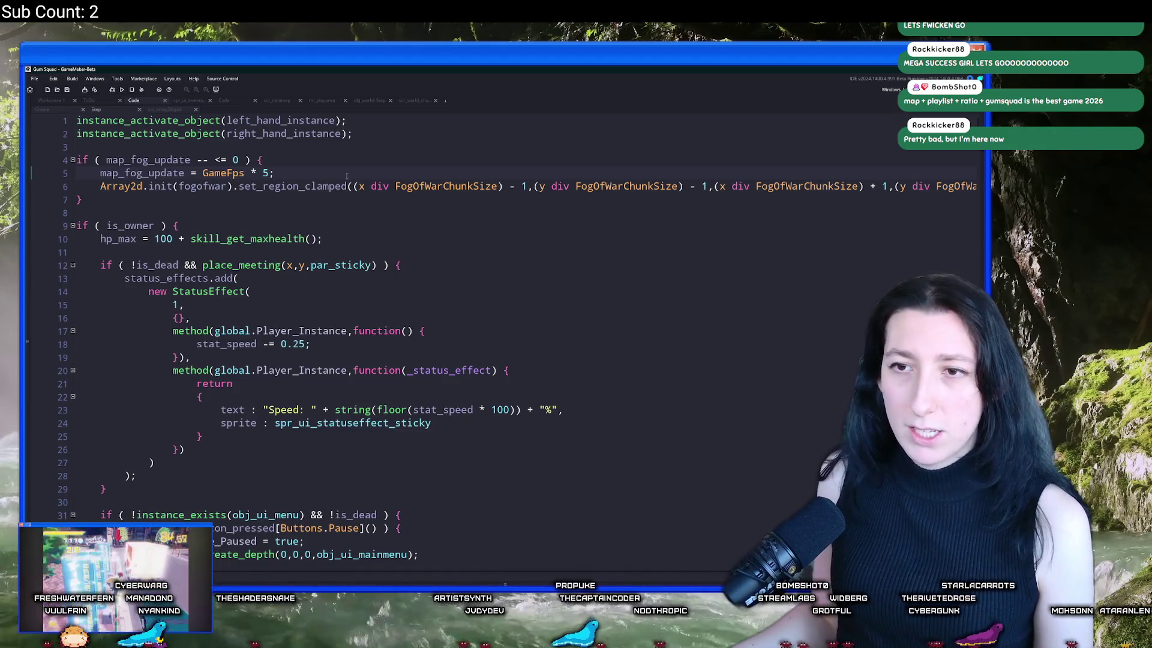
Check the fogofwar variable name and start an if ( !is_owner ) { guard above the block
{"action": "double_click", "coordinate": [203, 186]}
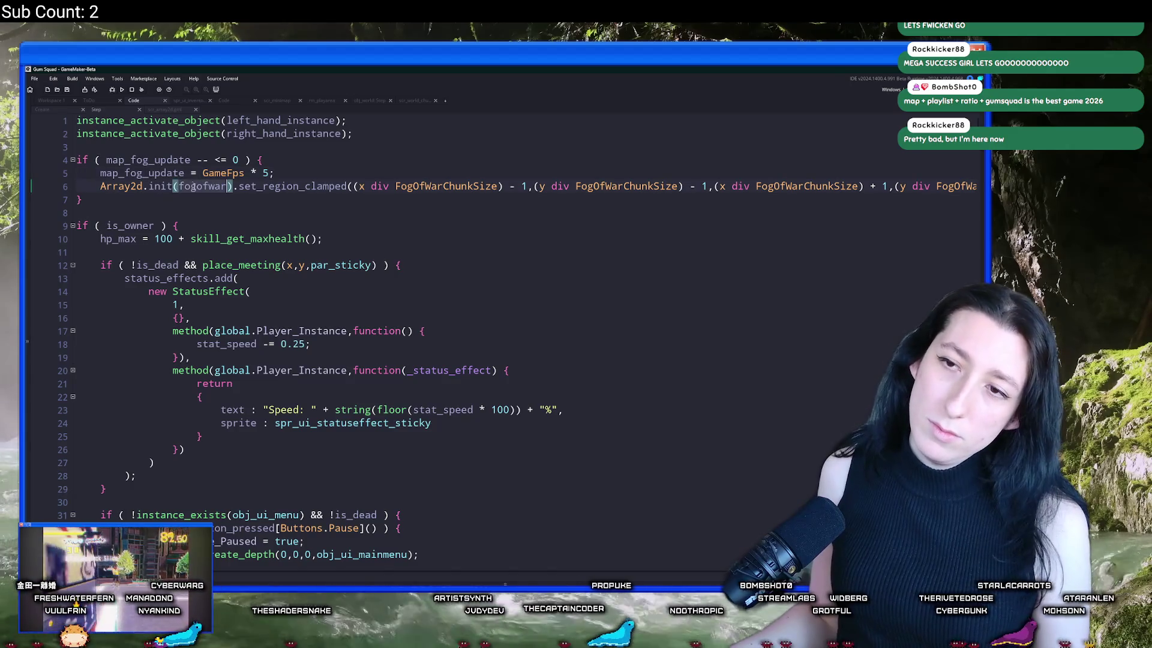
{"action": "mouse_move", "coordinate": [88, 120]}
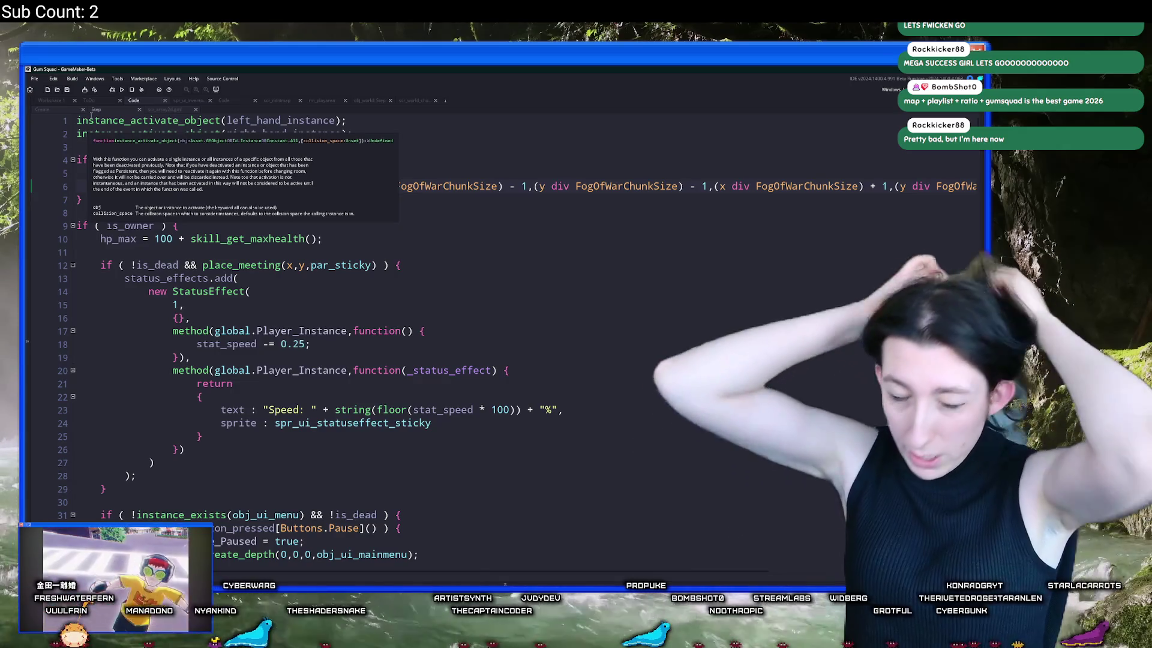
{"action": "left_click", "coordinate": [140, 203]}
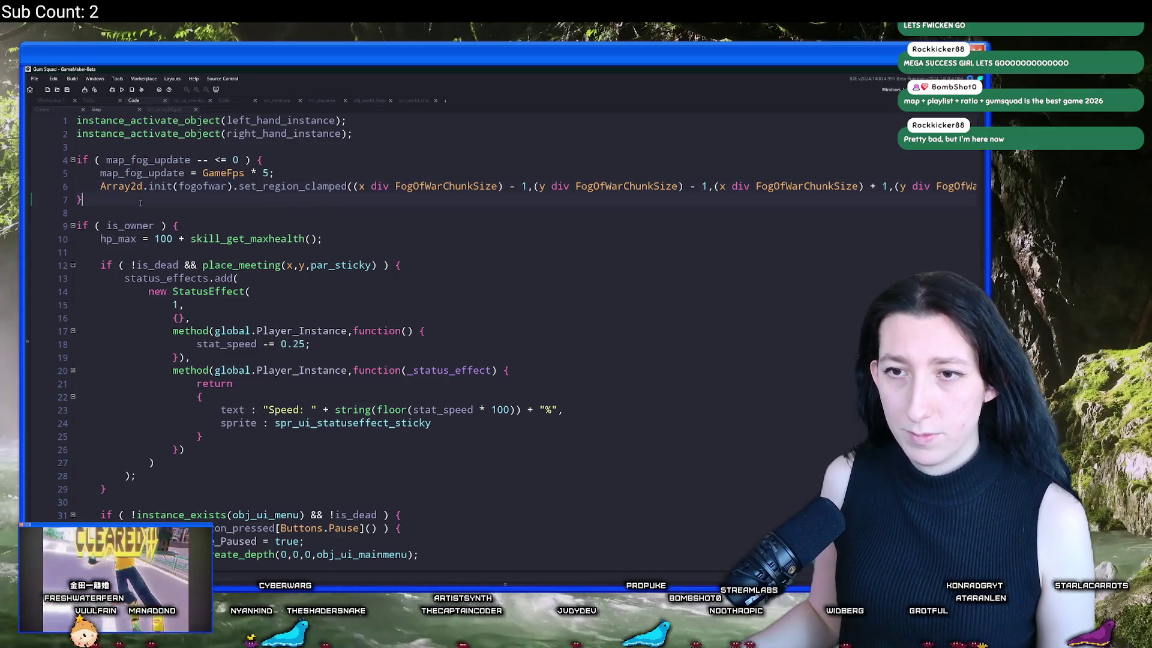
{"action": "key", "text": "Return"}
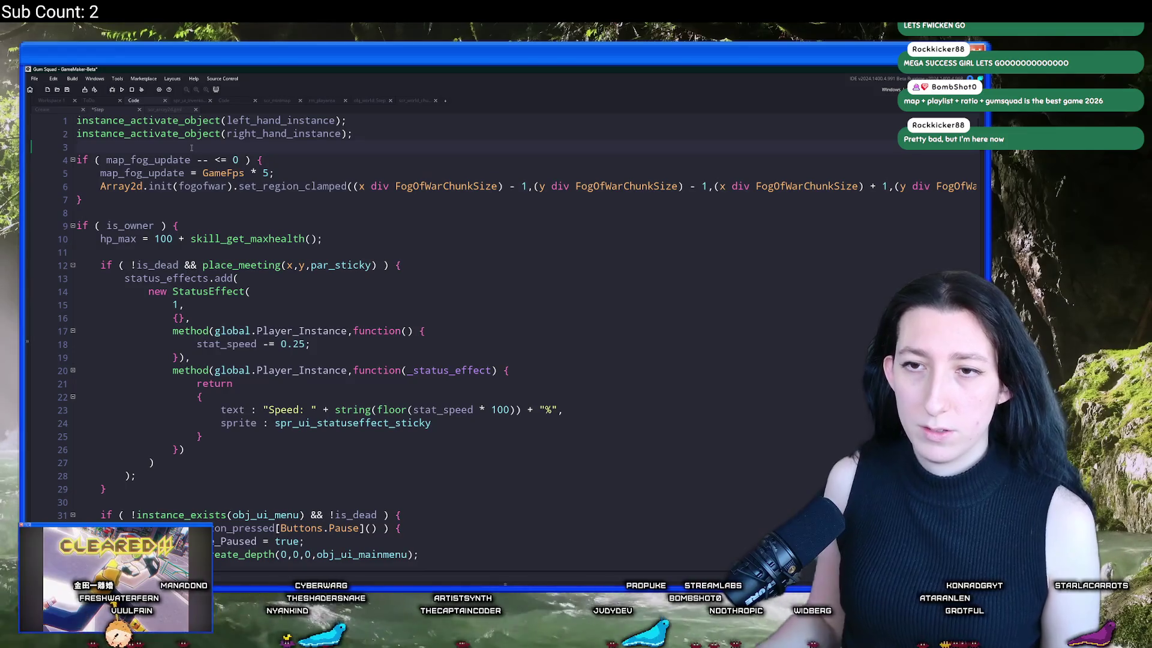
{"action": "type", "text": "if ( !is_"}
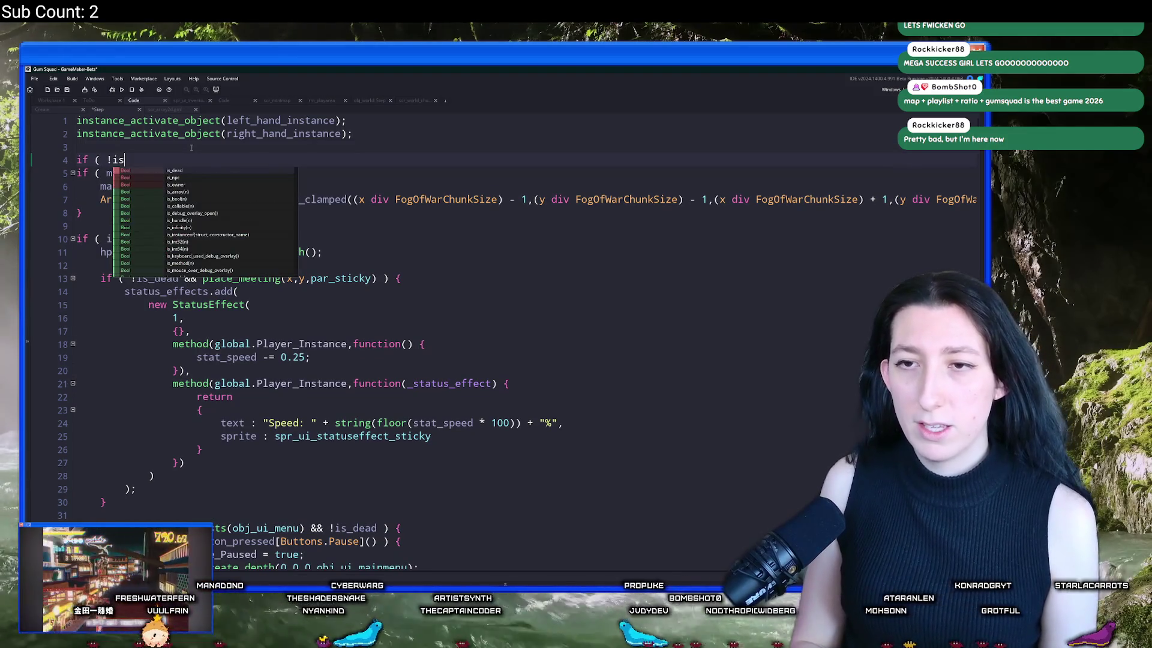
{"action": "type", "text": "owner ) {"}
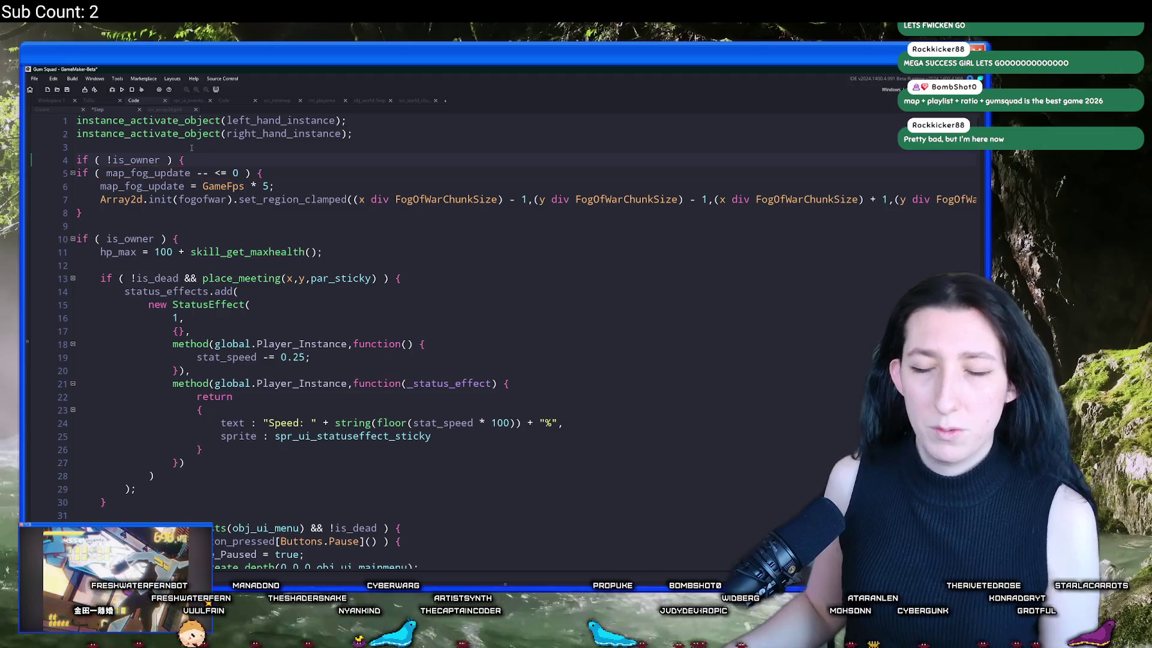
Close and indent the guard around the fog block, with condition is_owner || NET.is_host()
{"action": "left_click", "coordinate": [106, 212]}
{"action": "key", "text": "Return"}
{"action": "type", "text": "}"}
{"action": "key", "text": "Home"}
{"action": "key", "text": "shift+Up"}
{"action": "key", "text": "shift+Up"}
{"action": "key", "text": "shift+Up"}
{"action": "key", "text": "Tab"}
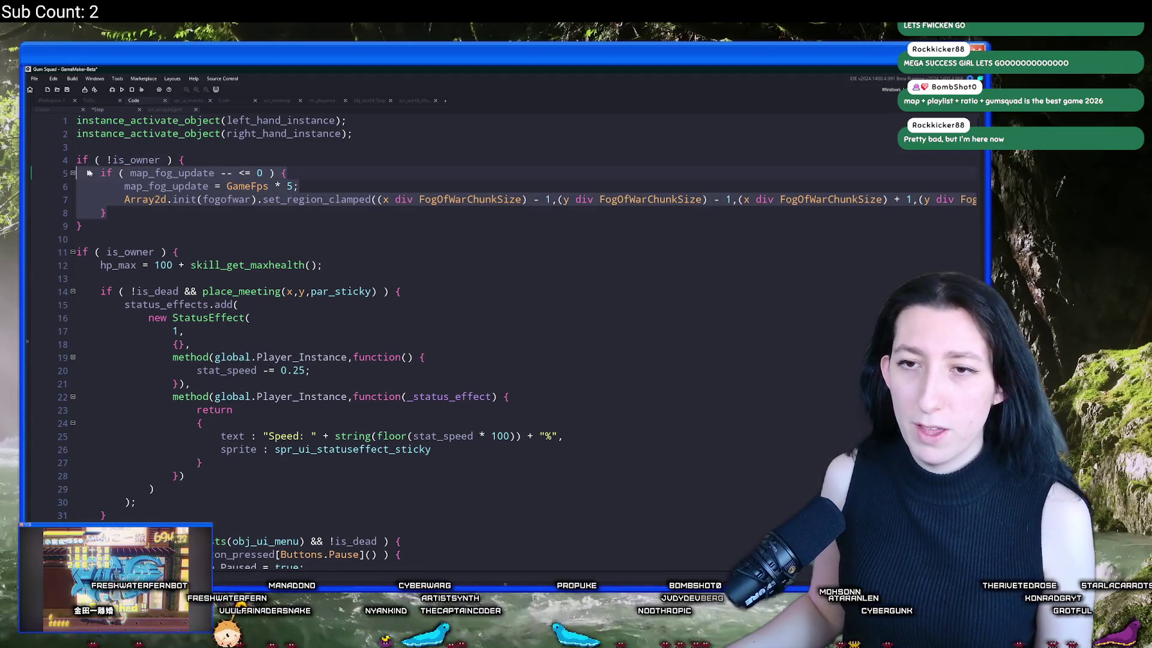
{"action": "left_click", "coordinate": [162, 160]}
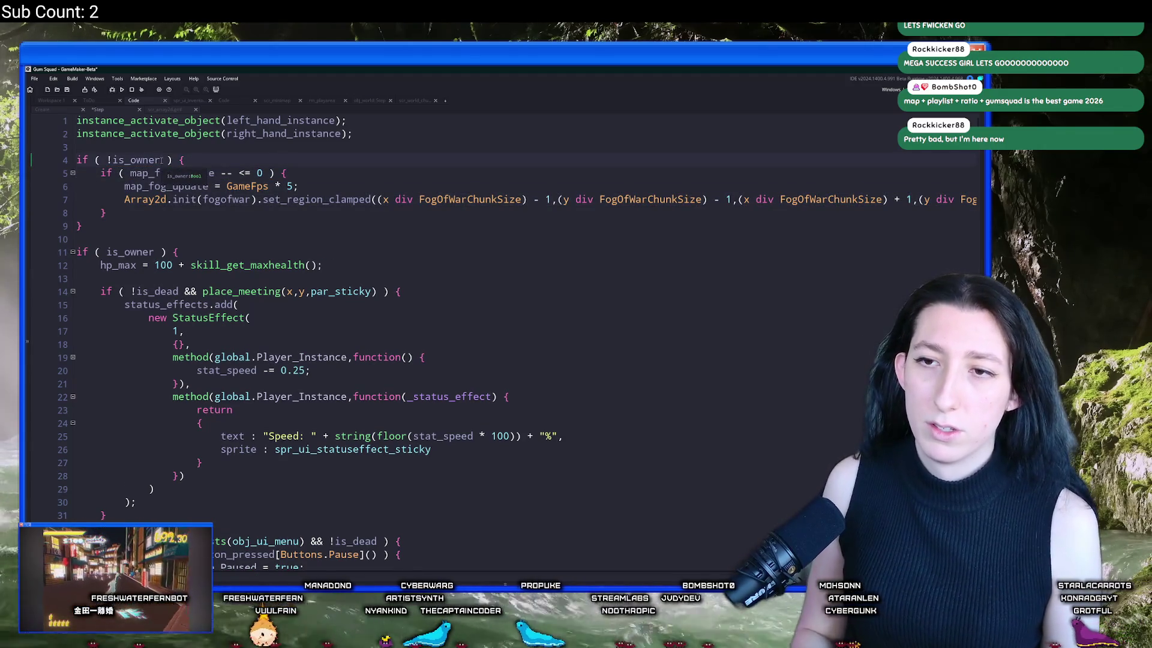
{"action": "left_click", "coordinate": [110, 160]}
{"action": "key", "text": "BackSpace"}
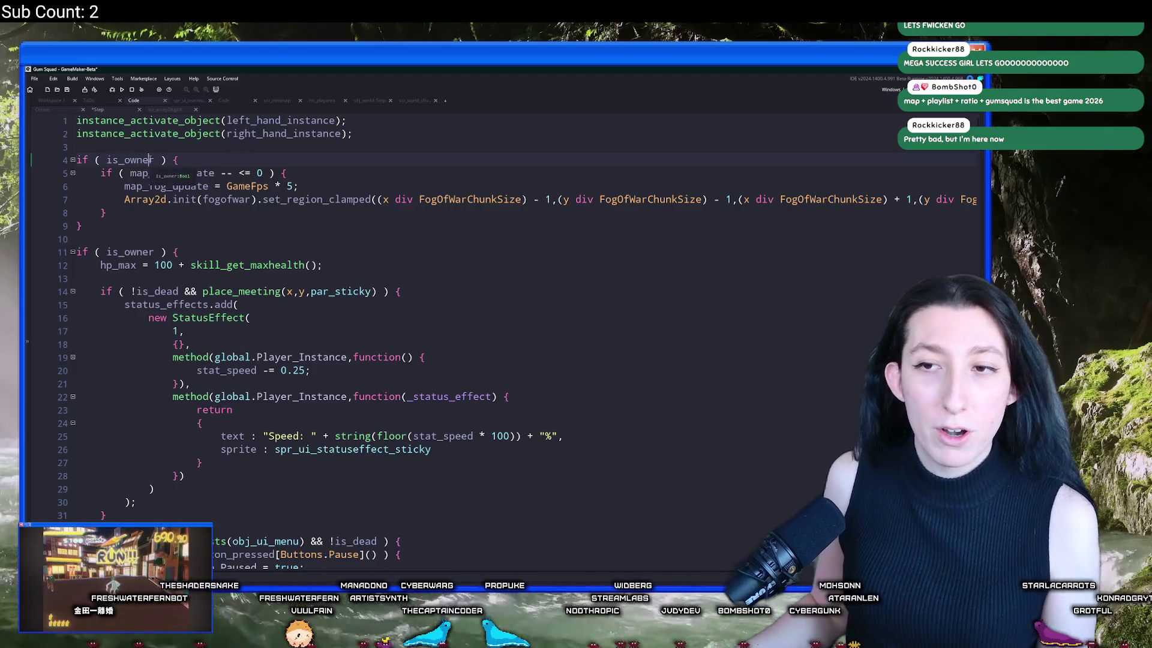
{"action": "type", "text": "|| Ne"}
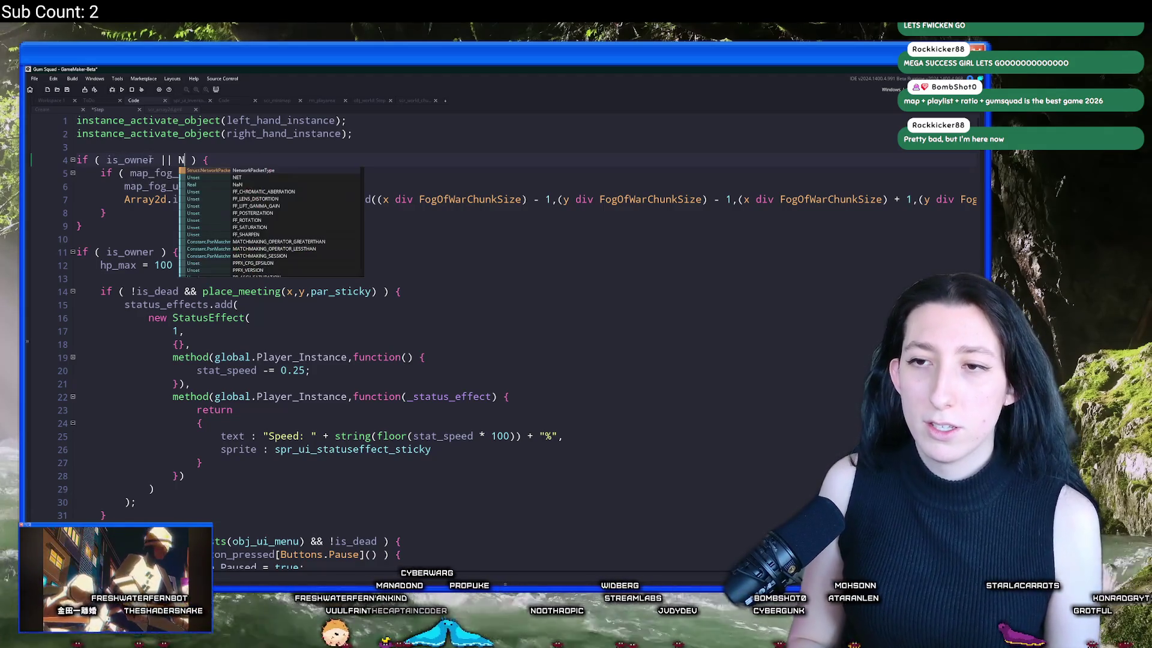
{"action": "type", "text": "T.is_host()"}
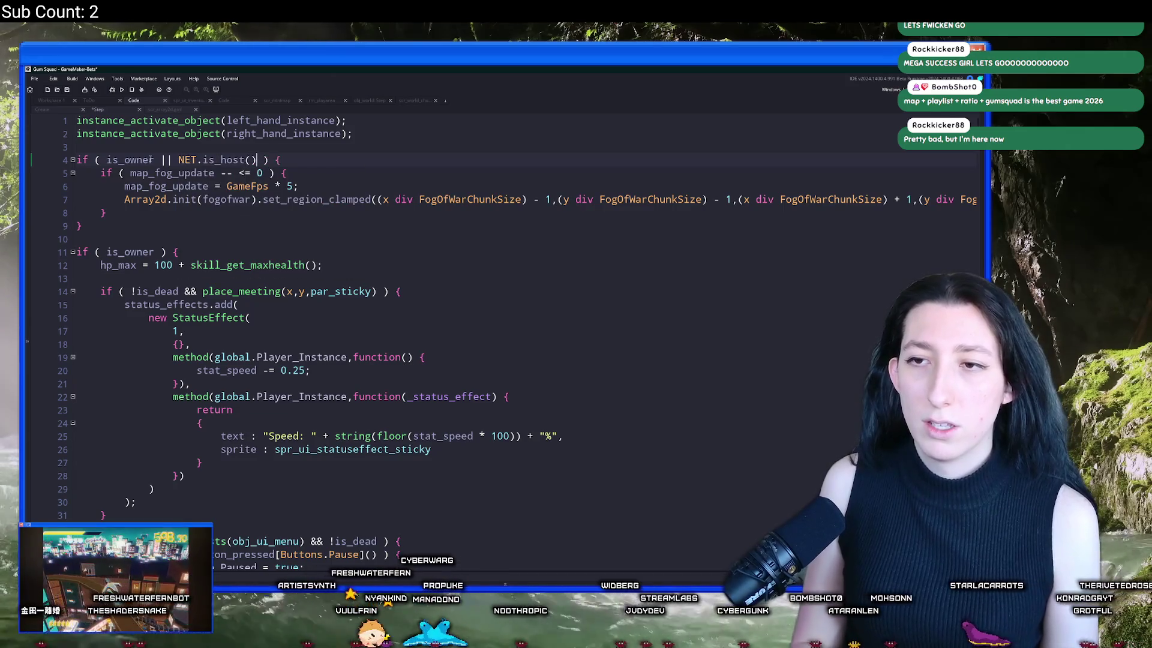
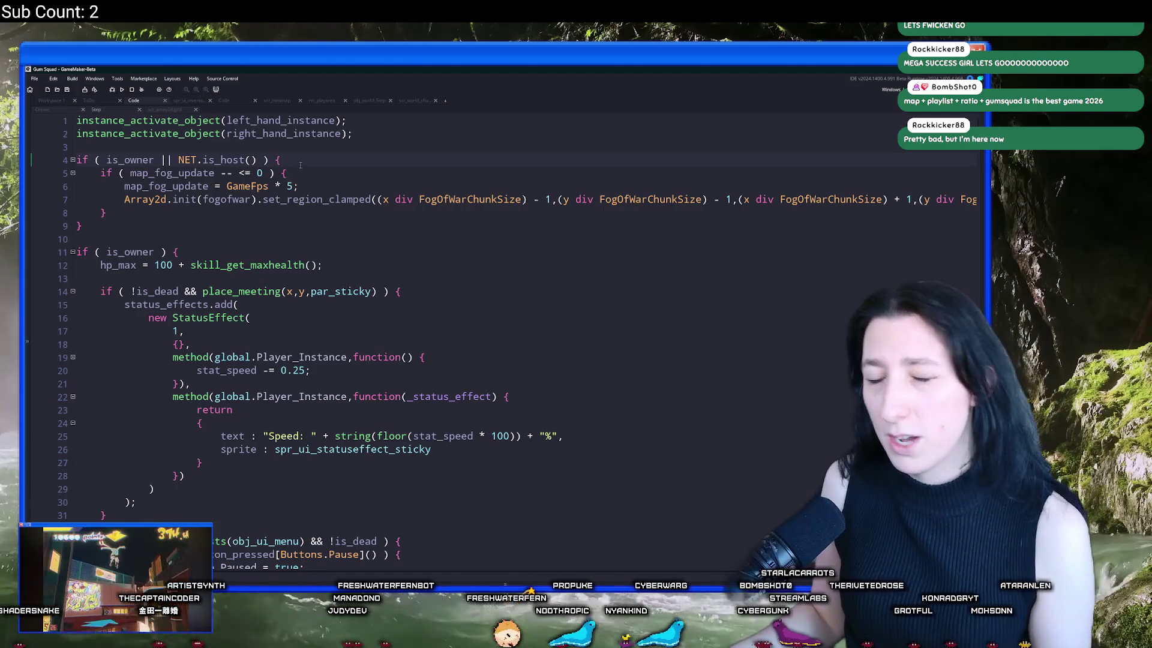
Open scr_networking and search it for the WorldStateSync and PlayerCreate matches
{"action": "key", "text": "ctrl+t"}
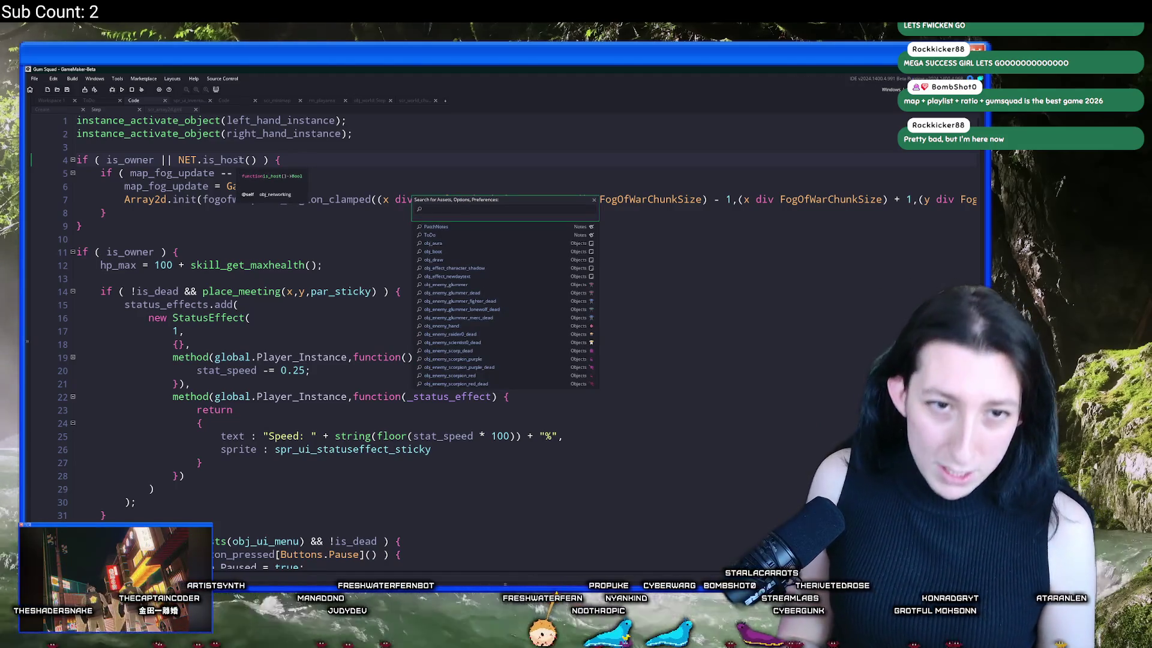
{"action": "type", "text": "_"}
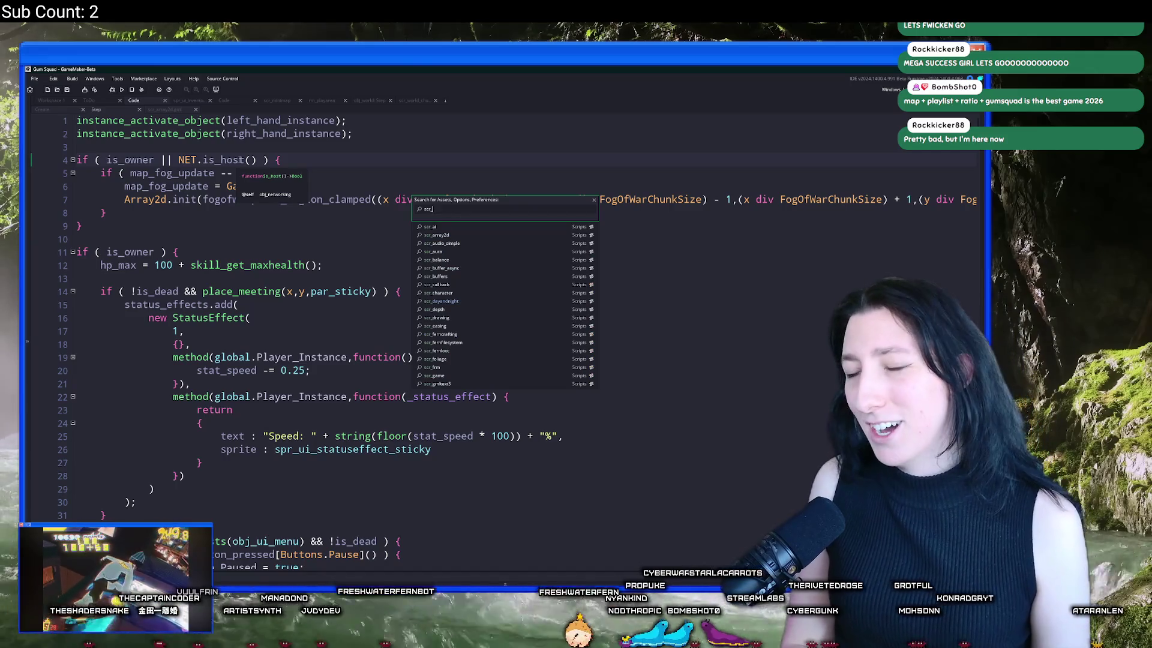
{"action": "type", "text": "net"}
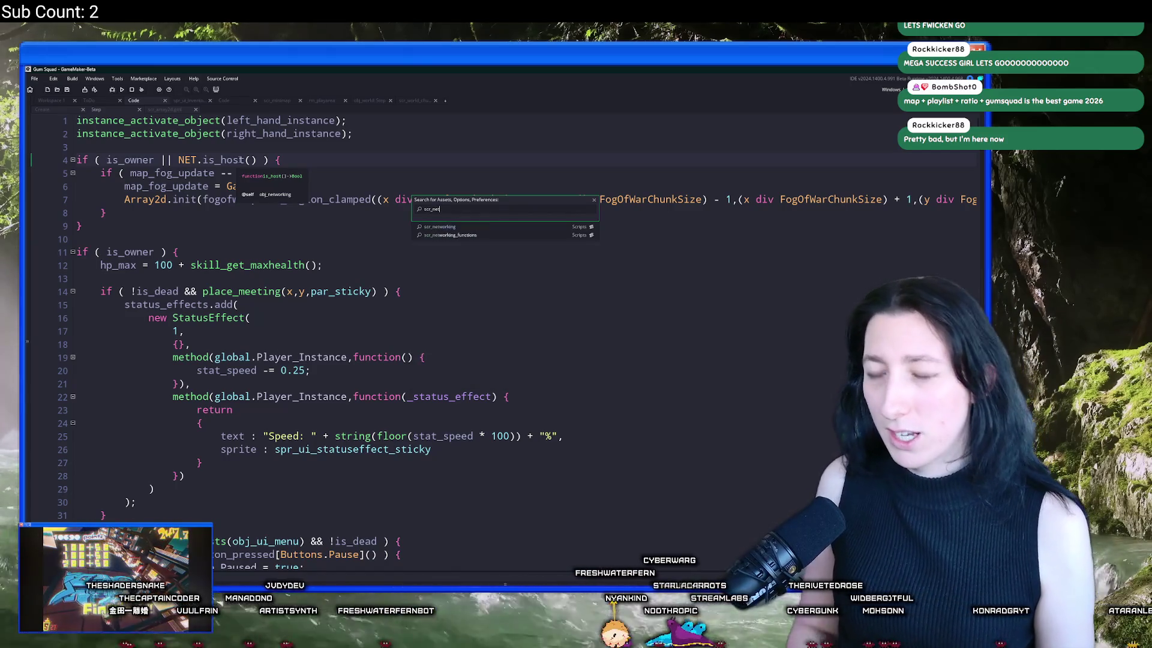
{"action": "key", "text": "Return"}
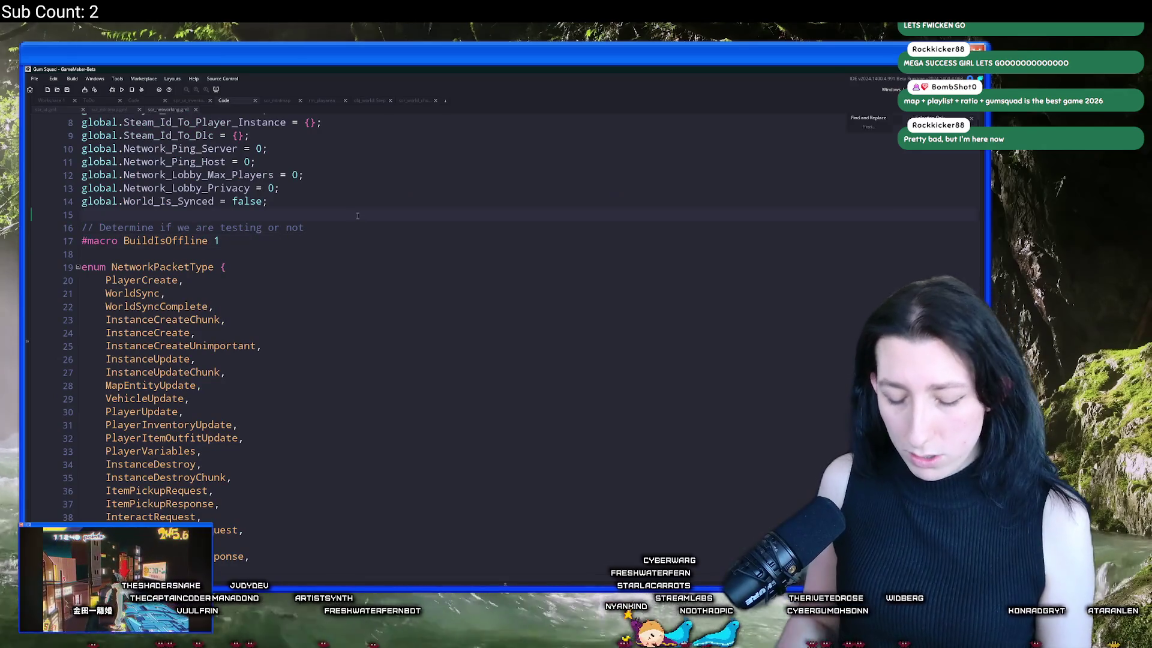
{"action": "key", "text": "ctrl+f"}
{"action": "type", "text": "WorldState"}
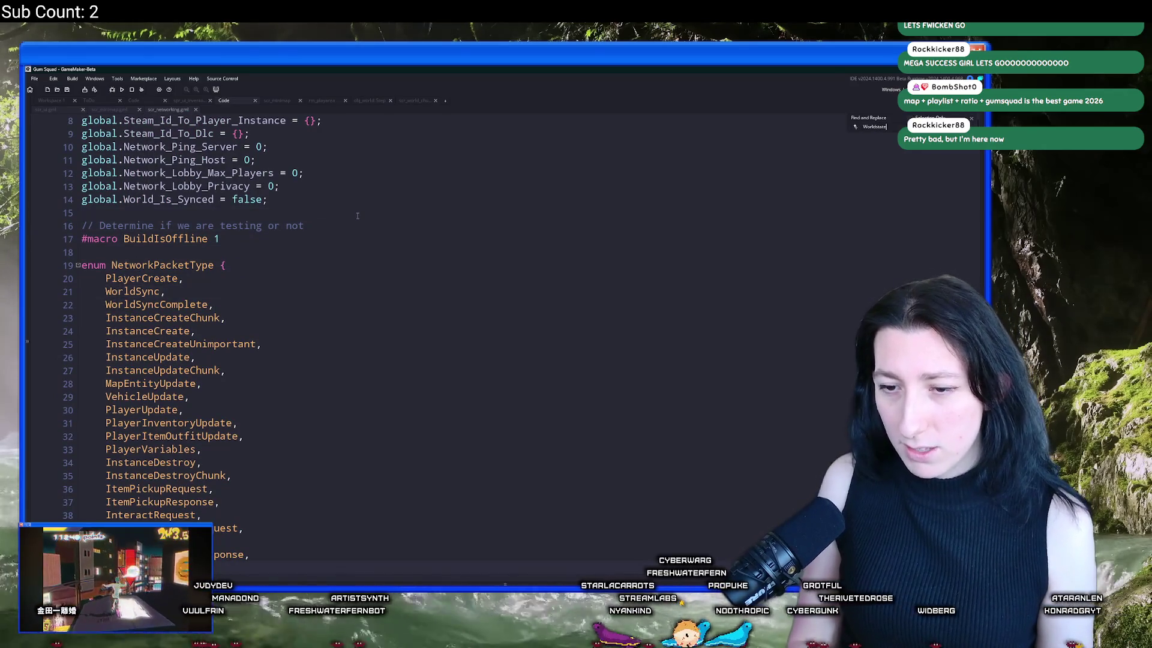
{"action": "key", "text": "Return"}
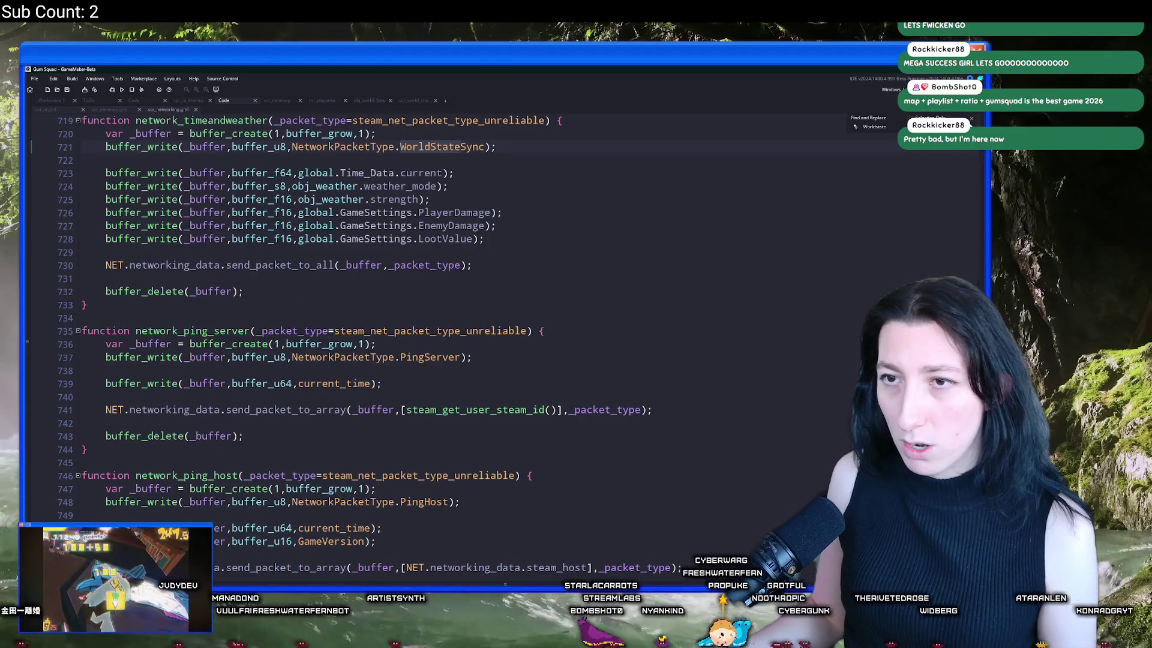
{"action": "key", "text": "Return"}
{"action": "key", "text": "Return"}
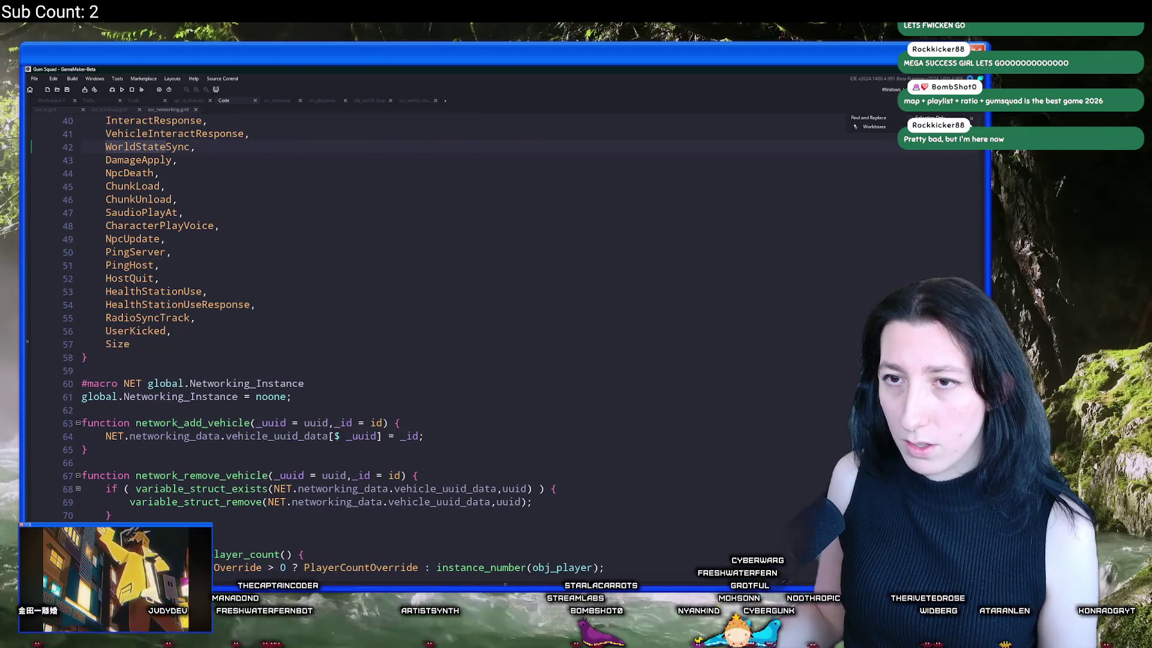
{"action": "key", "text": "Return"}
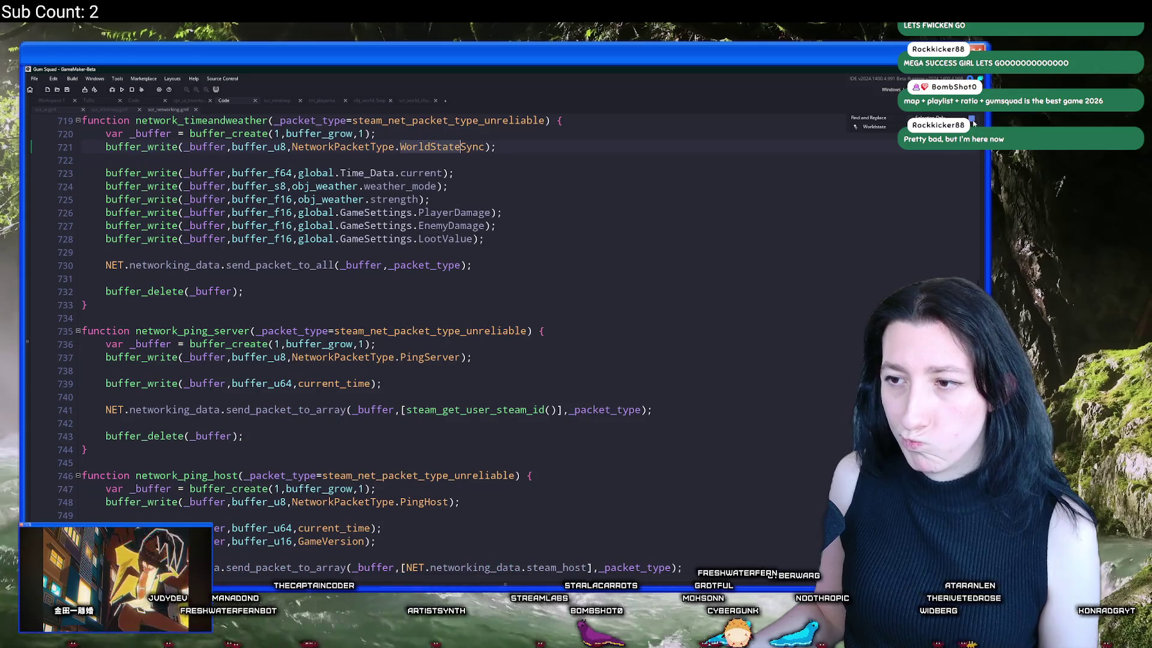
{"action": "type", "text": "player"}
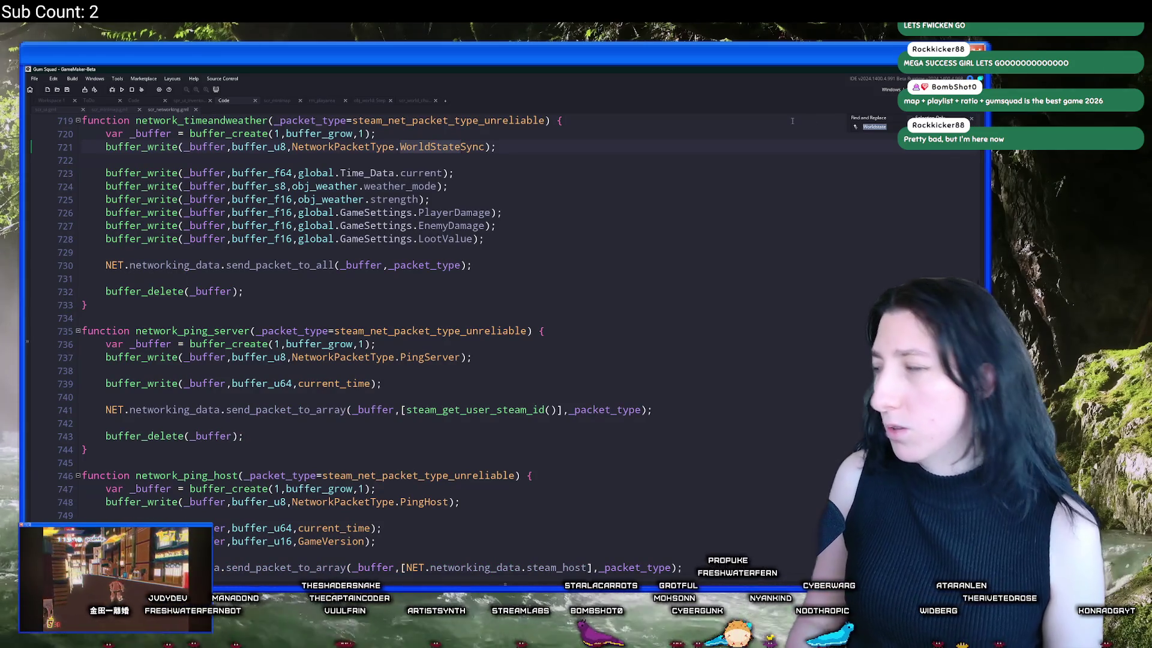
{"action": "key", "text": "Return"}
{"action": "type", "text": "cre"}
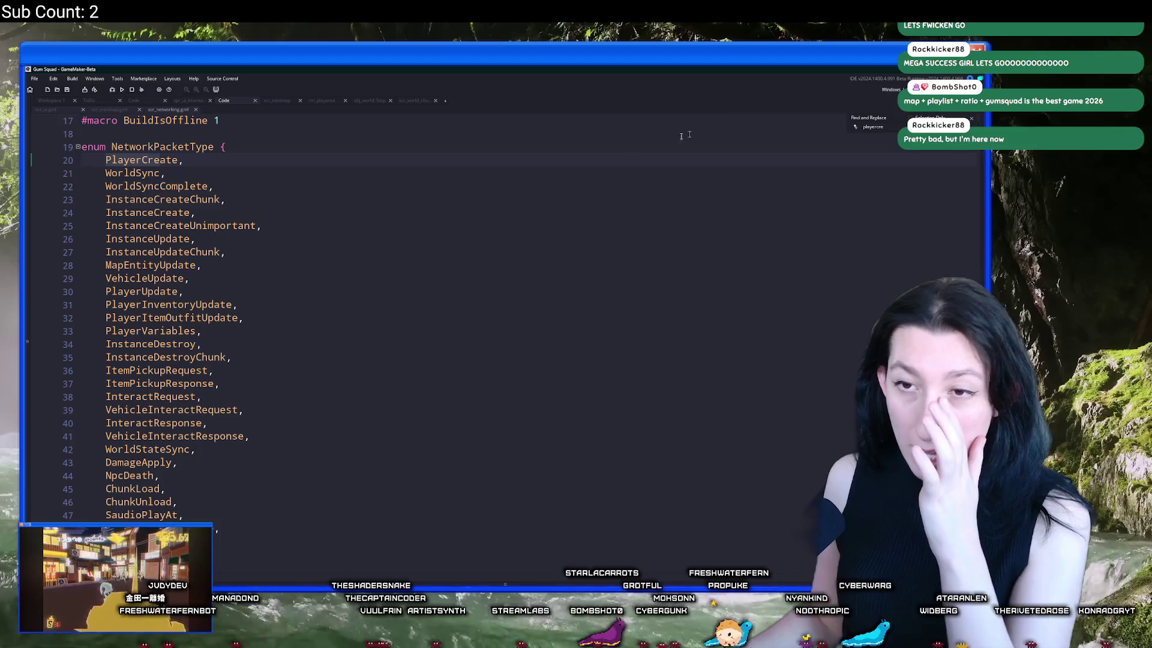
Find WorldSync's use in network_world_sync and go to the _player_data_exists check
{"action": "double_click", "coordinate": [150, 172]}
{"action": "key", "text": "ctrl+f"}
{"action": "key", "text": "Return"}
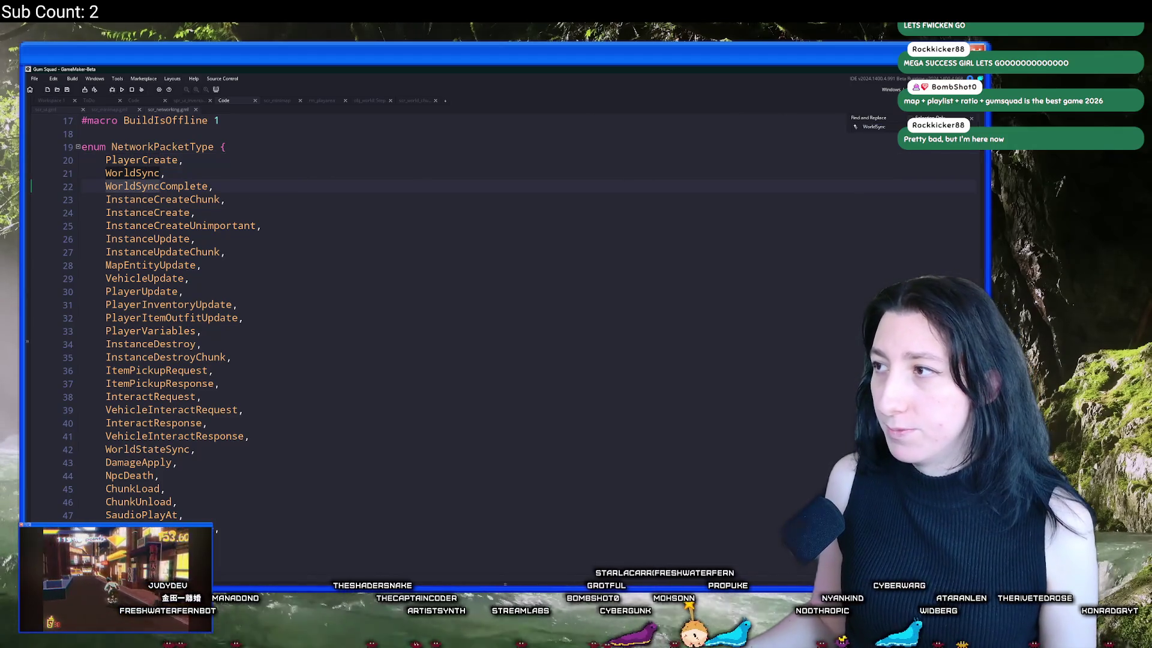
{"action": "key", "text": "Return"}
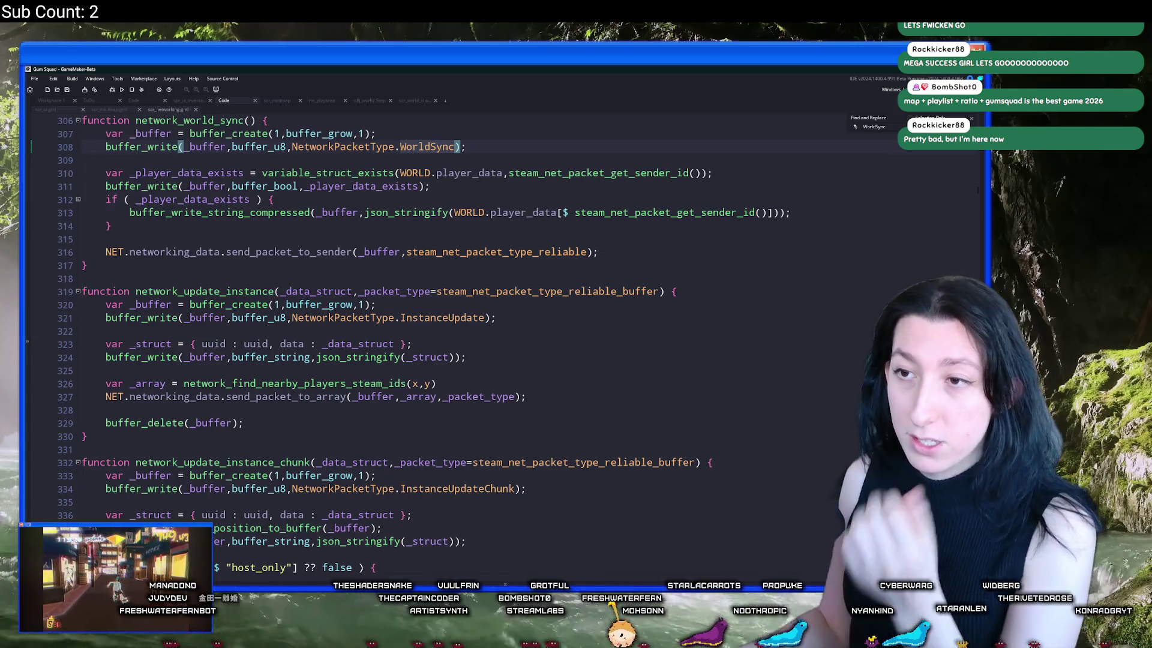
{"action": "left_click", "coordinate": [408, 199]}
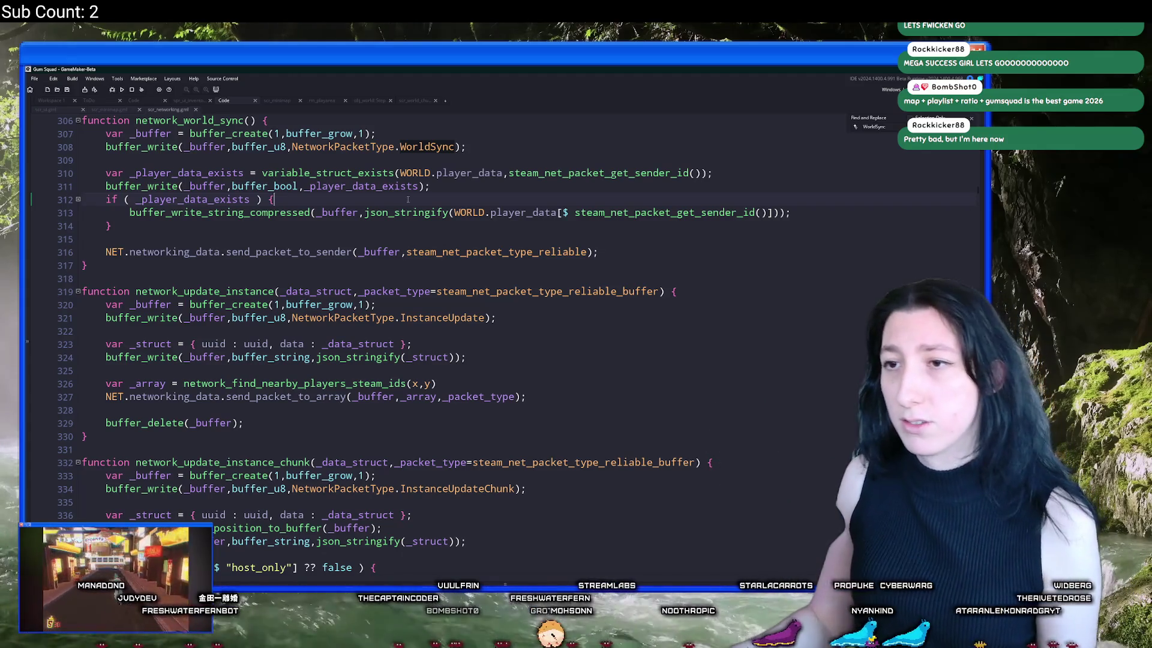
{"action": "key", "text": "Escape"}
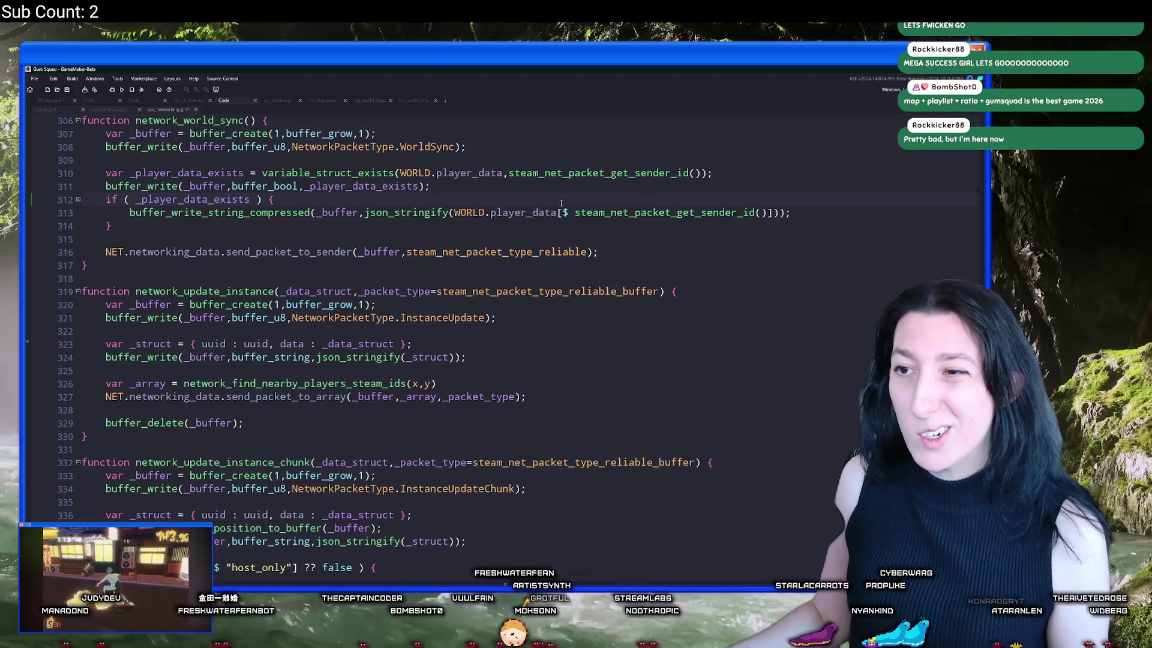
Build and run the game, then delete all the old .sav files
{"action": "key", "text": "F5"}
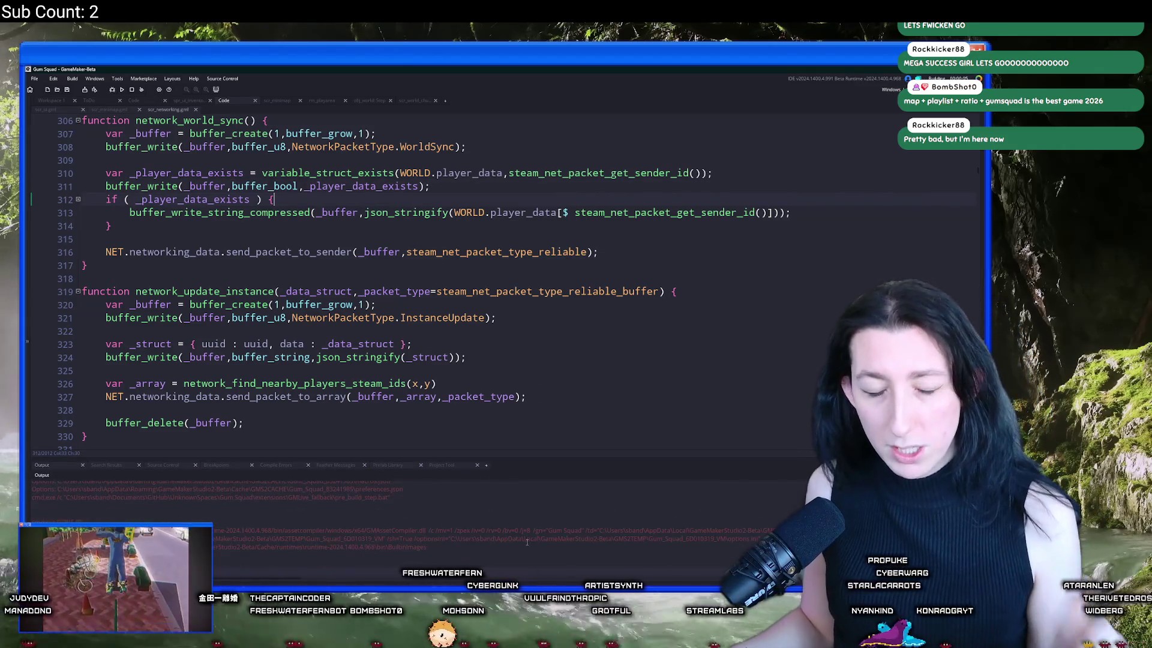
{"action": "key", "text": "alt+Tab"}
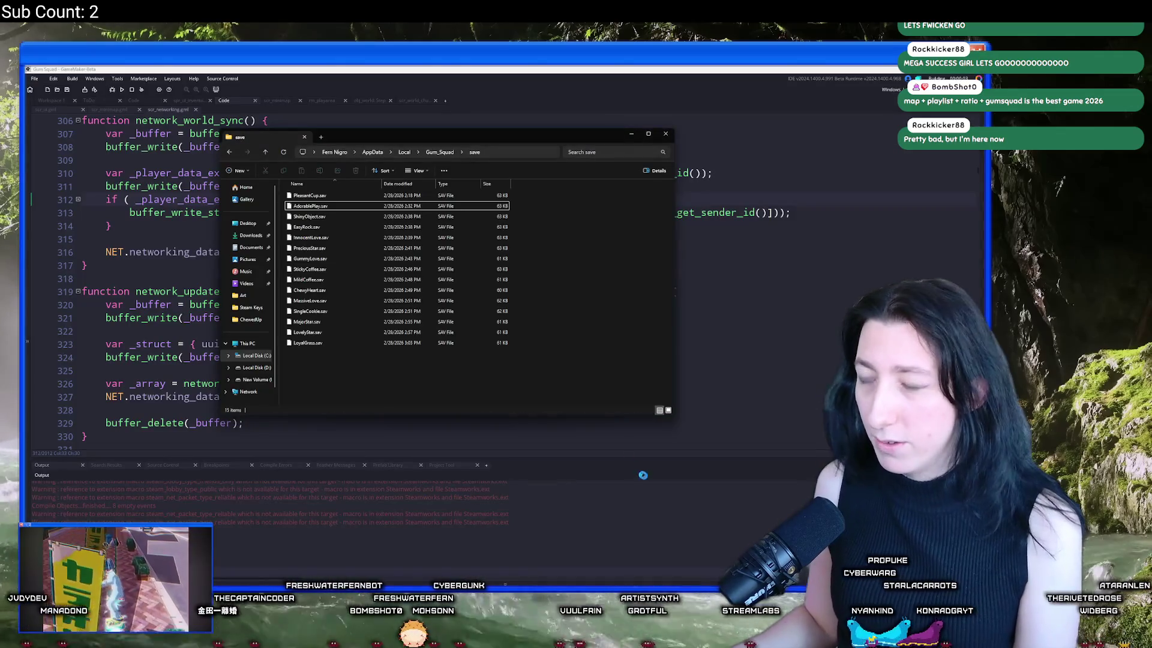
{"action": "key", "text": "ctrl+a"}
{"action": "key", "text": "Delete"}
{"action": "left_click", "coordinate": [141, 101]}
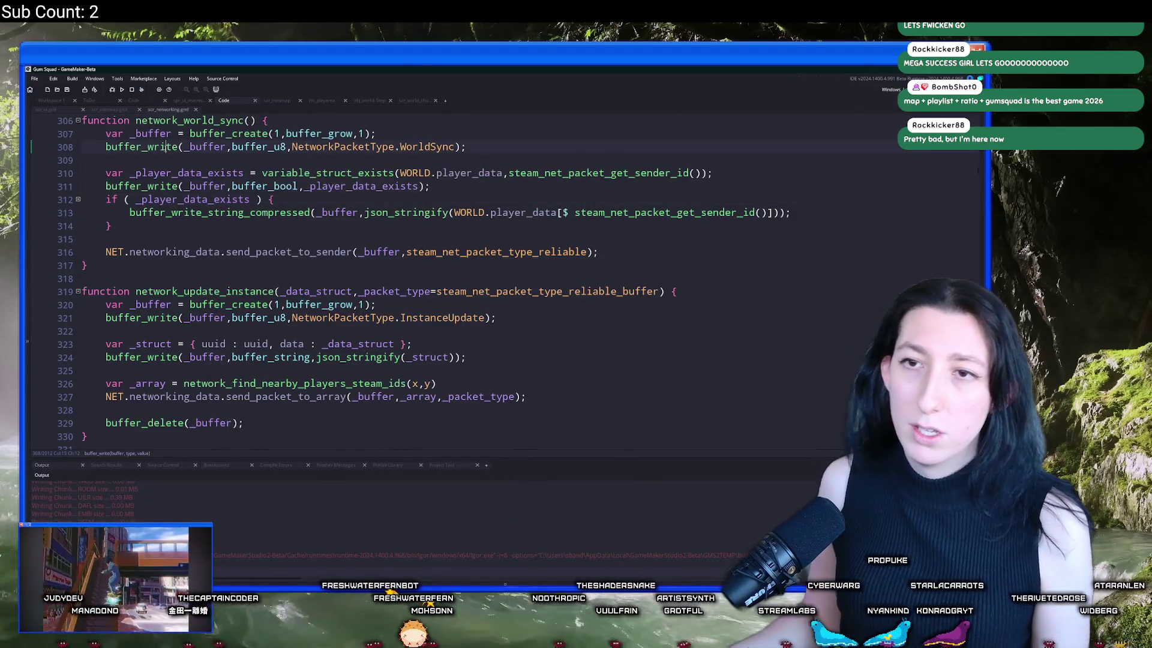
Open obj_player and look up world_chunk_process_for_player
{"action": "key", "text": "ctrl+t"}
{"action": "type", "text": "o"}
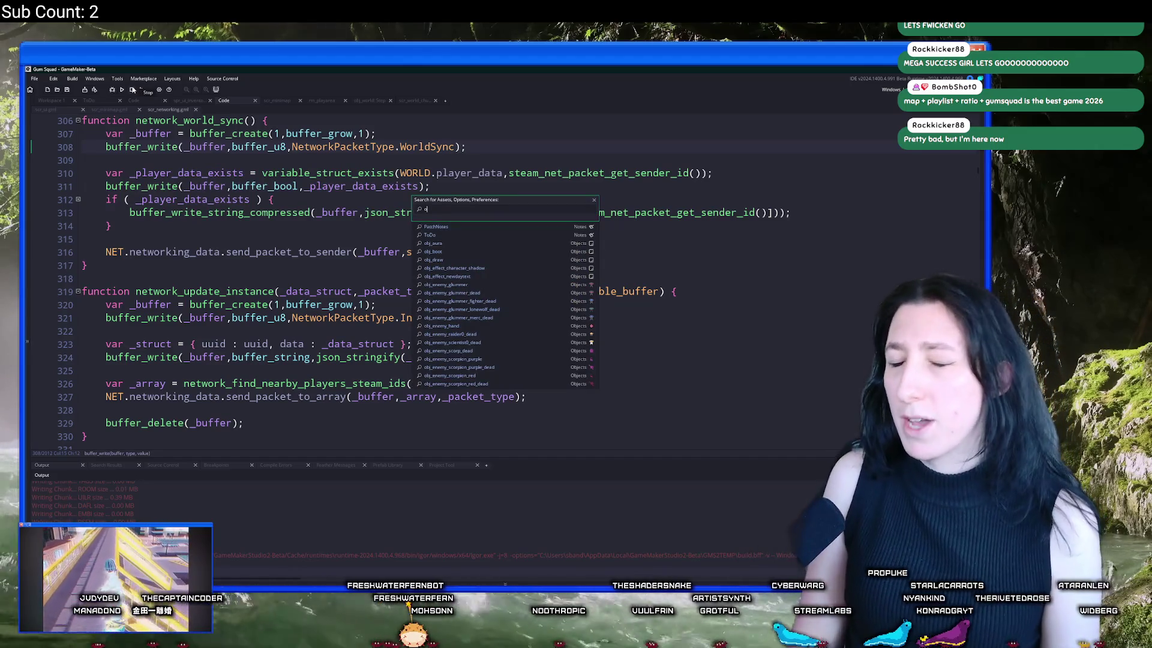
{"action": "type", "text": "l"}
{"action": "key", "text": "Return"}
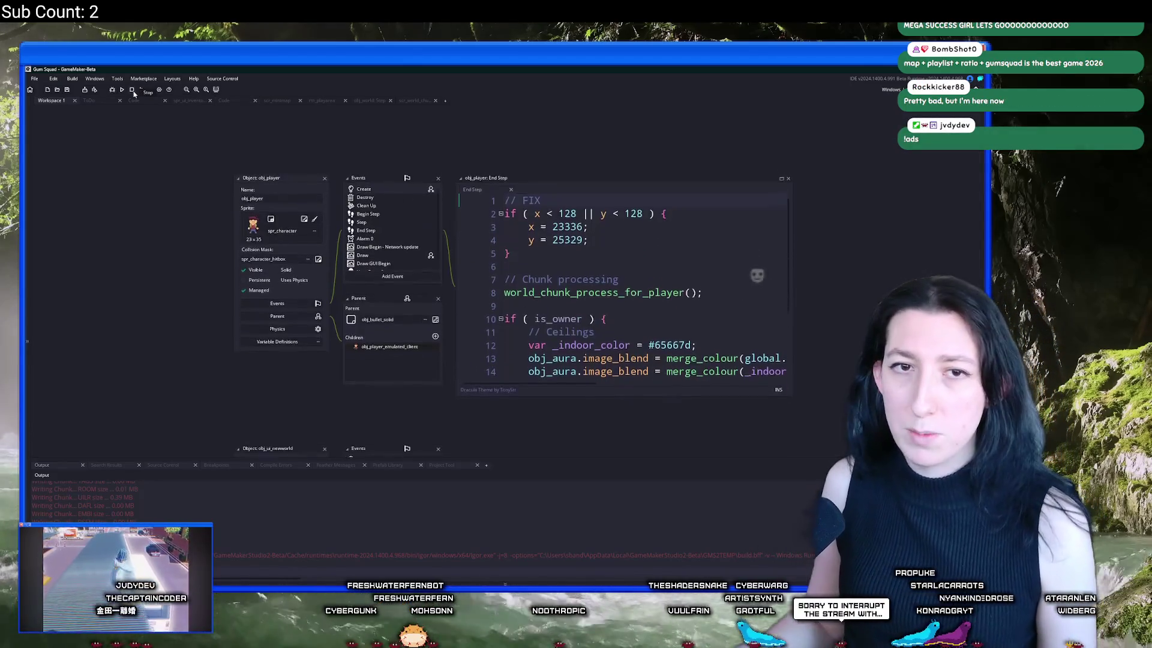
{"action": "double_click", "coordinate": [654, 284]}
{"action": "key", "text": "ctrl+f"}
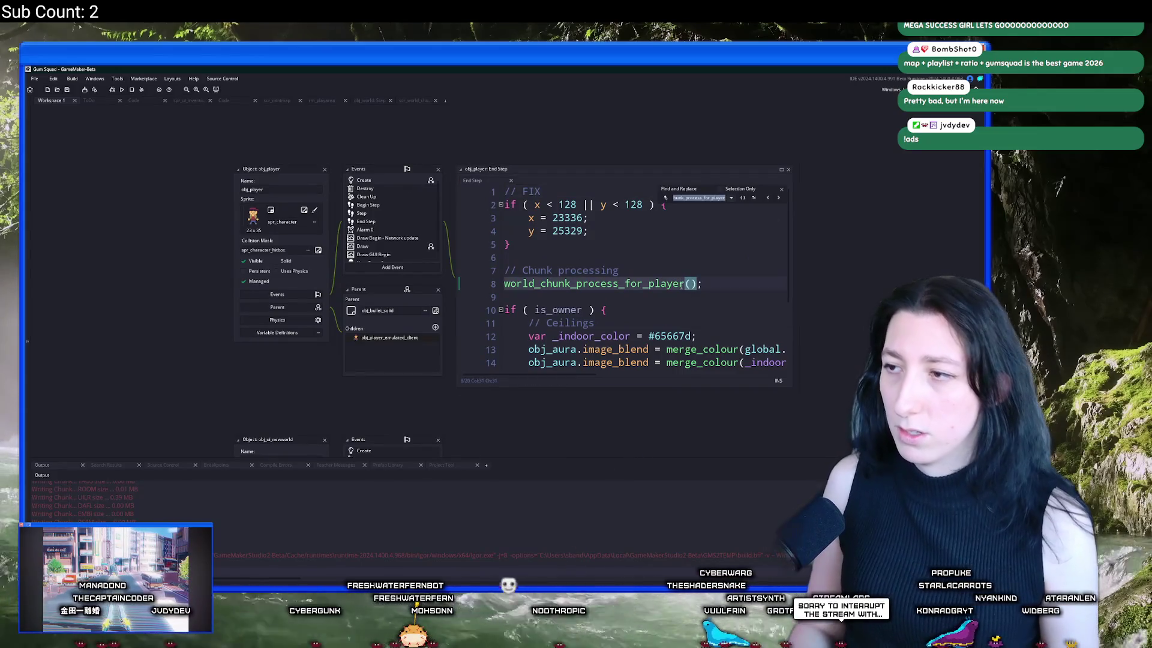
{"action": "left_click", "coordinate": [781, 189]}
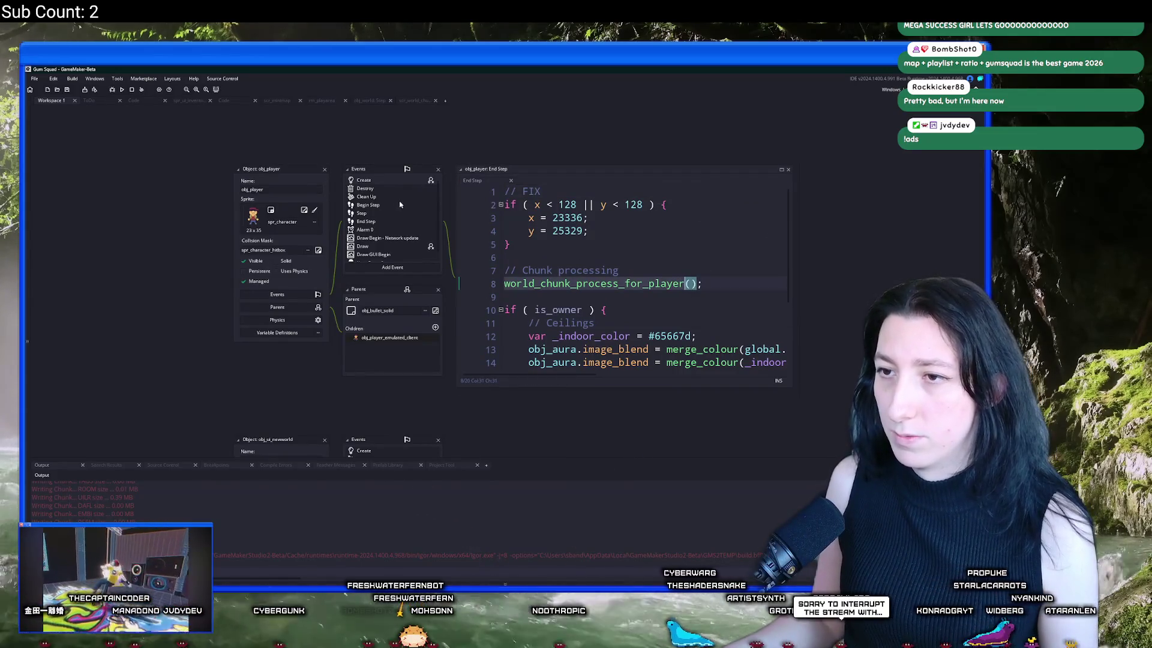
Remove the Backpack_Canvas starter item line from the Create event and save
{"action": "double_click", "coordinate": [379, 183]}
{"action": "key", "text": "ctrl+f"}
{"action": "type", "text": "canvas"}
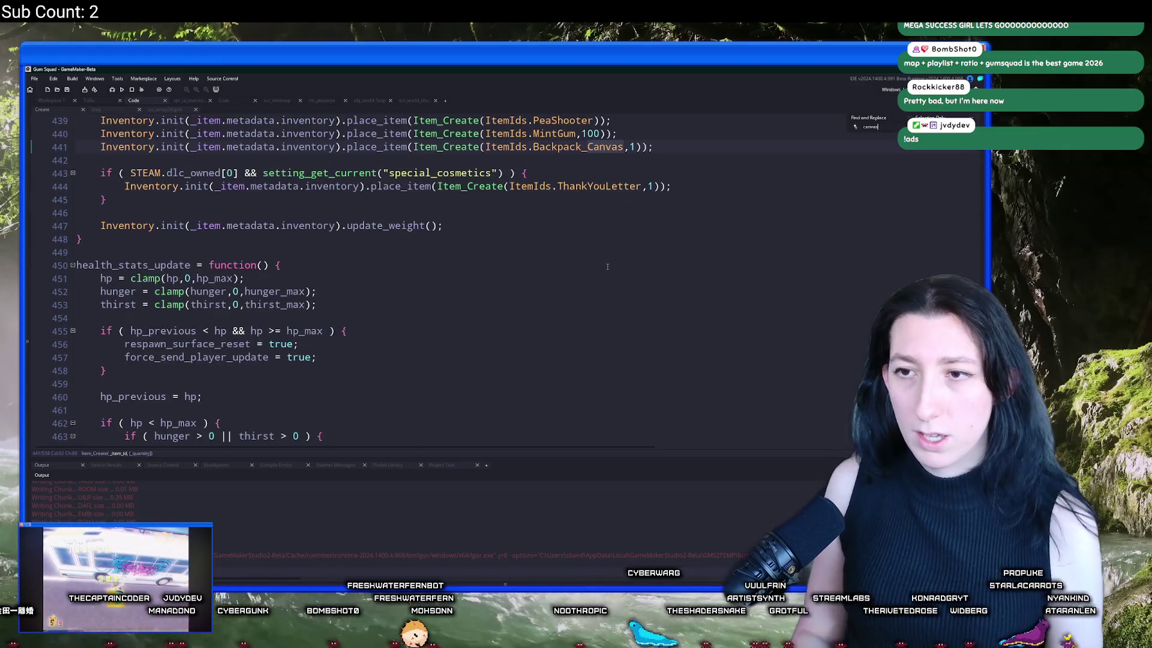
{"action": "key", "text": "shift+Up"}
{"action": "key", "text": "BackSpace"}
{"action": "key", "text": "Escape"}
{"action": "key", "text": "ctrl+s"}
Comment out move_speed_max = 3.5 and uncomment move_speed_max = 32
{"action": "key", "text": "ctrl+t"}
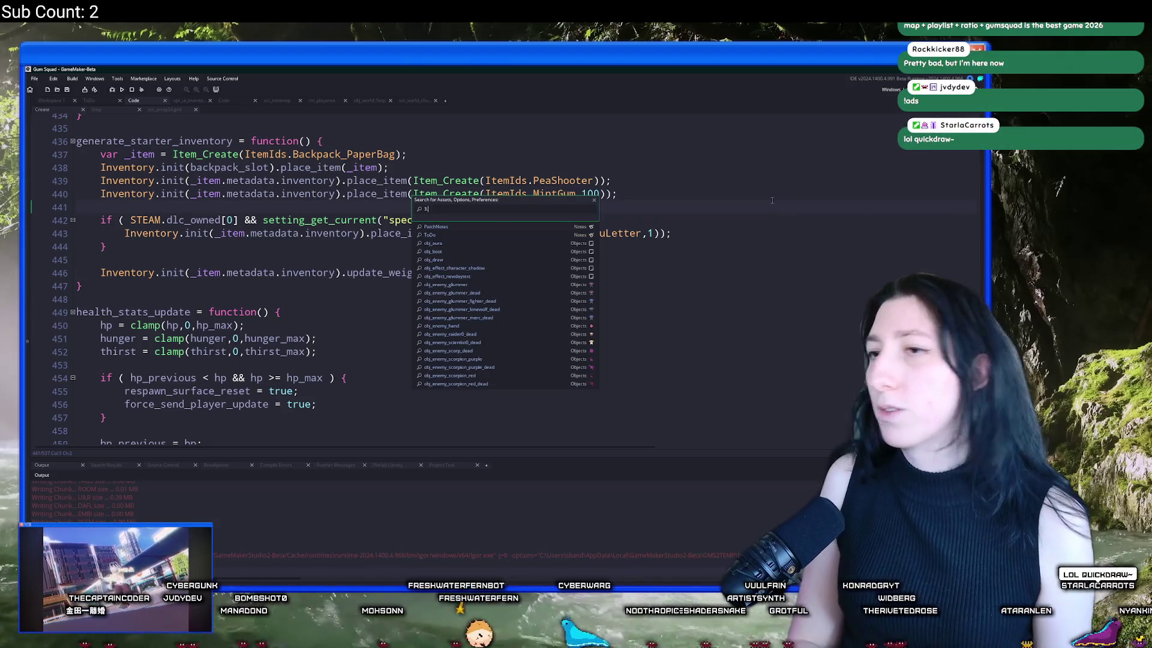
{"action": "type", "text": ".5"}
{"action": "key", "text": "Escape"}
{"action": "key", "text": "ctrl+f"}
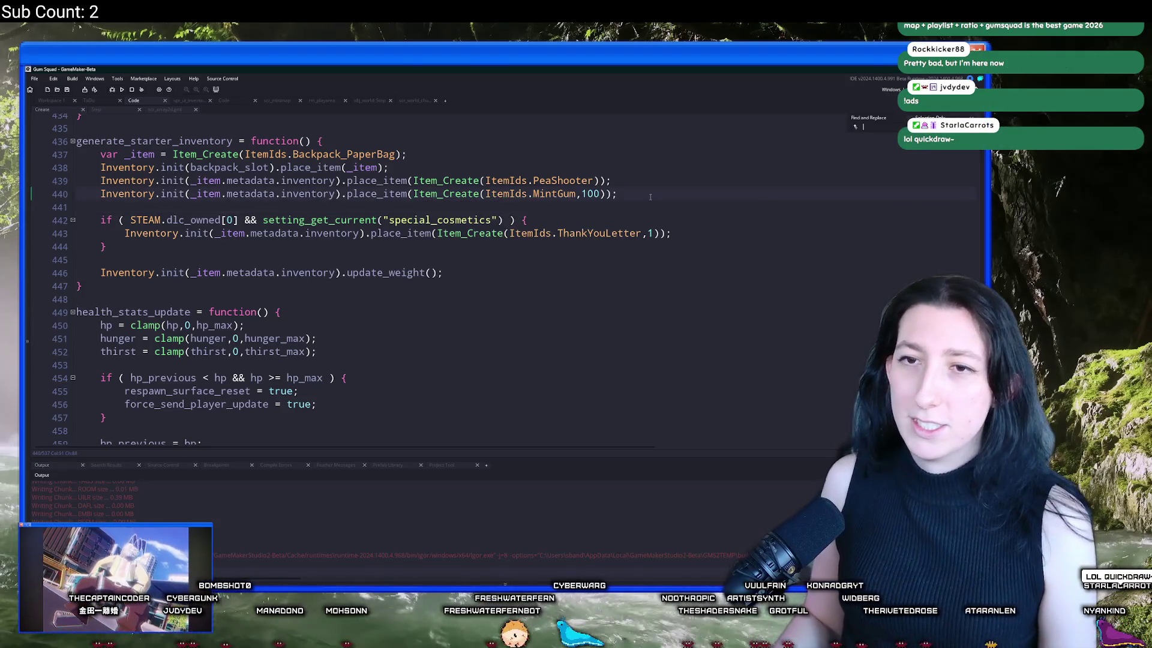
{"action": "key", "text": "Return"}
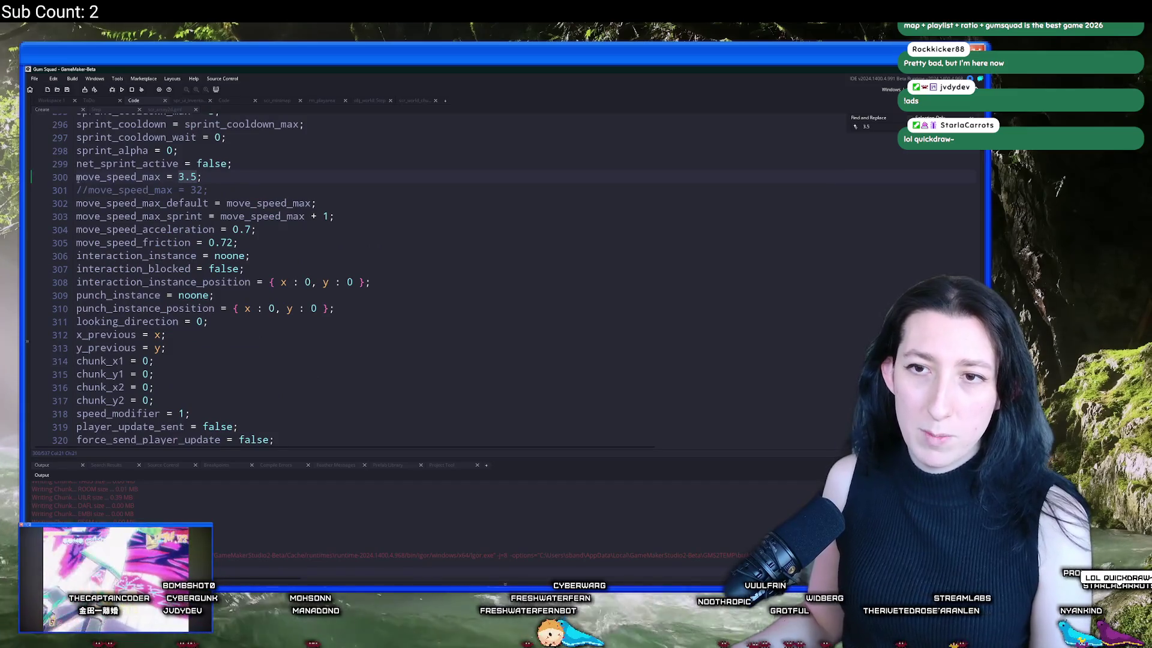
{"action": "key", "text": "ctrl+k"}
{"action": "key", "text": "Down"}
{"action": "key", "text": "ctrl+shift+k"}
{"action": "left_click", "coordinate": [447, 175]}
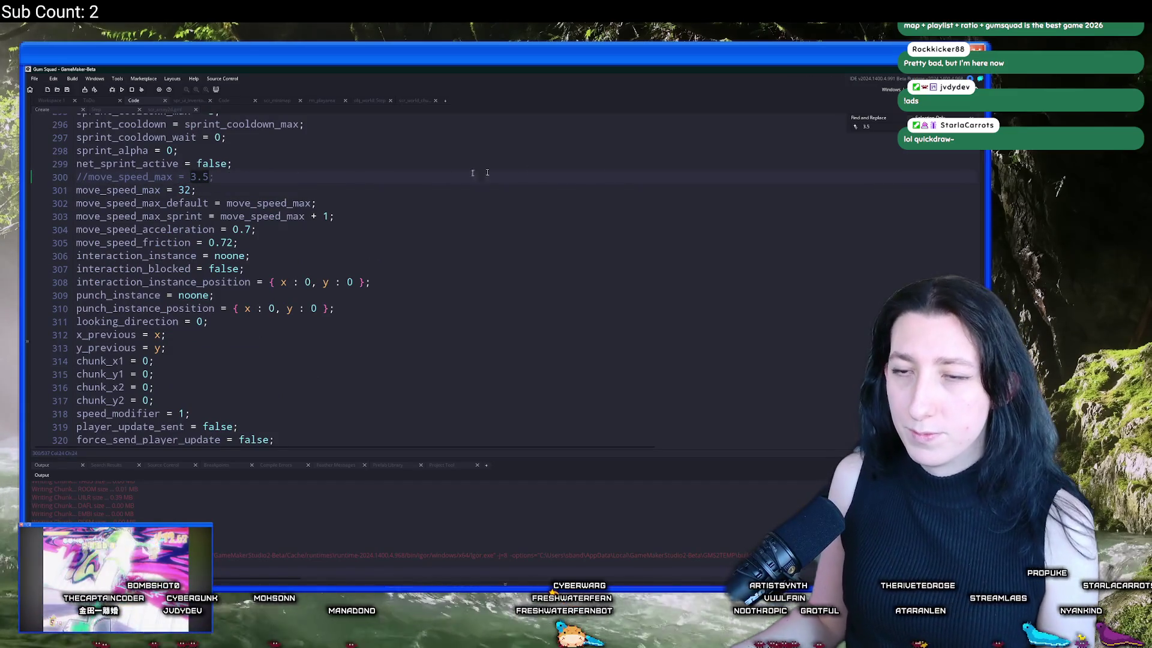
Create a new world lobby, maximise the game window and walk toward the Safe Zone
{"action": "key", "text": "Escape"}
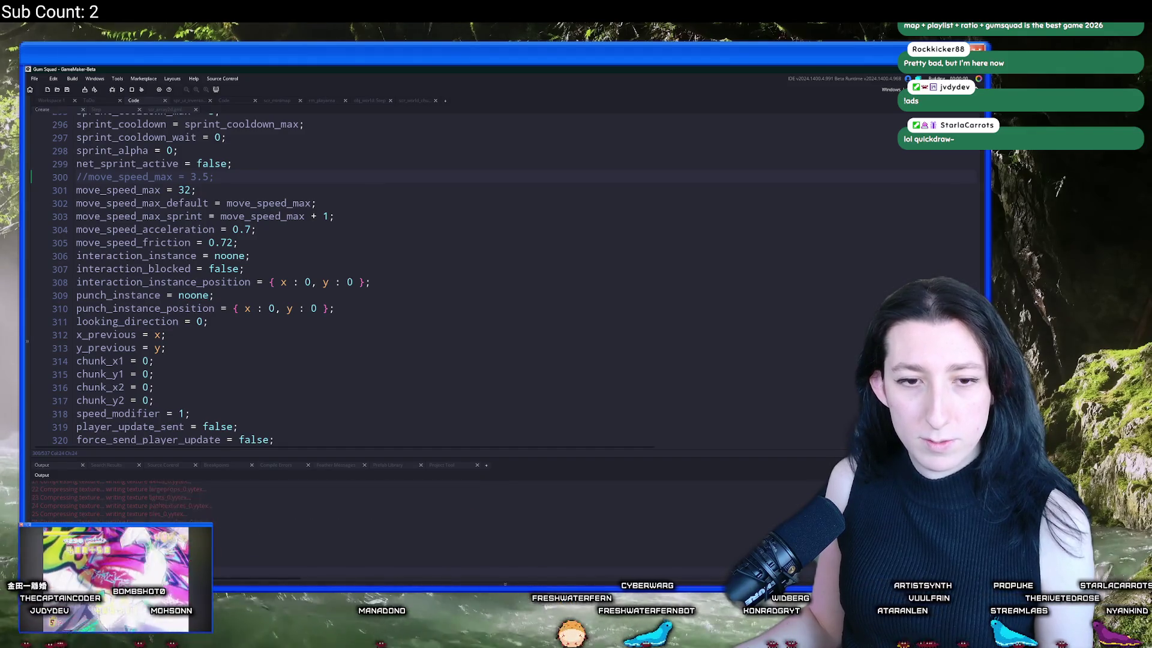
{"action": "left_click", "coordinate": [515, 391]}
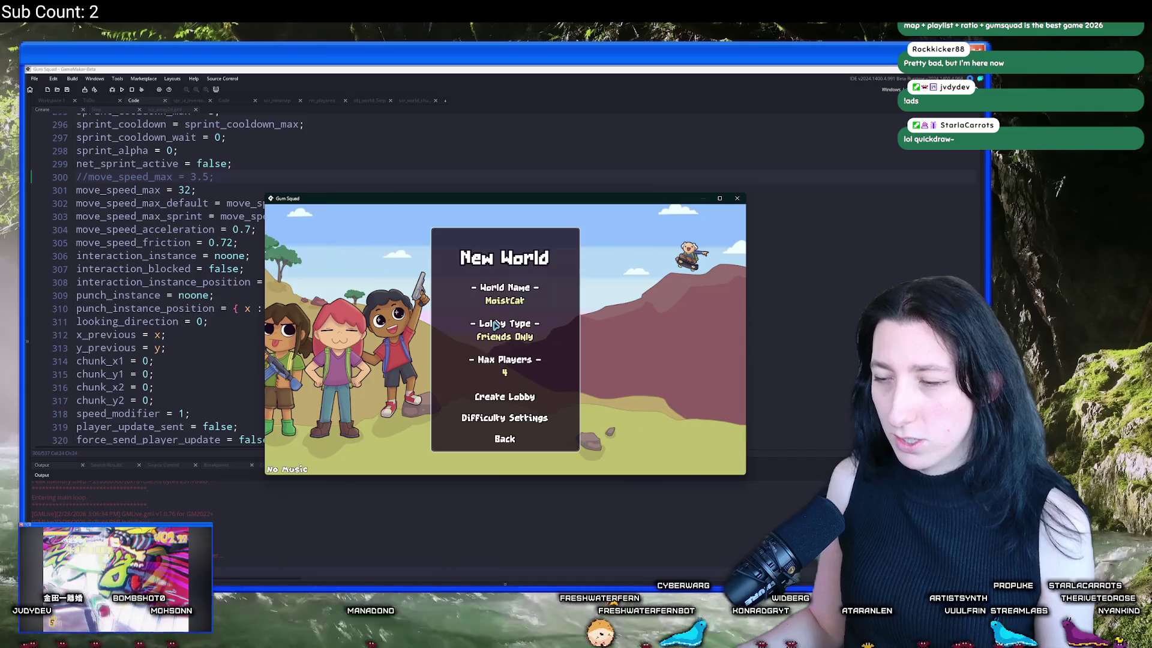
{"action": "left_click", "coordinate": [518, 394]}
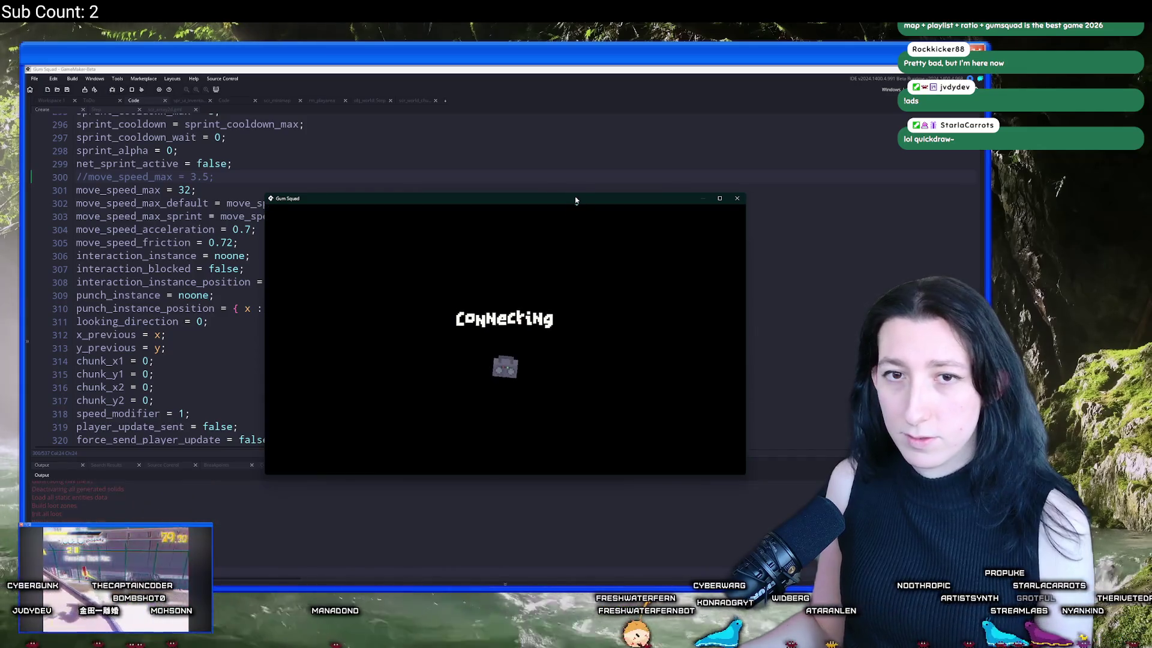
{"action": "double_click", "coordinate": [575, 199]}
{"action": "key", "text": "Escape"}
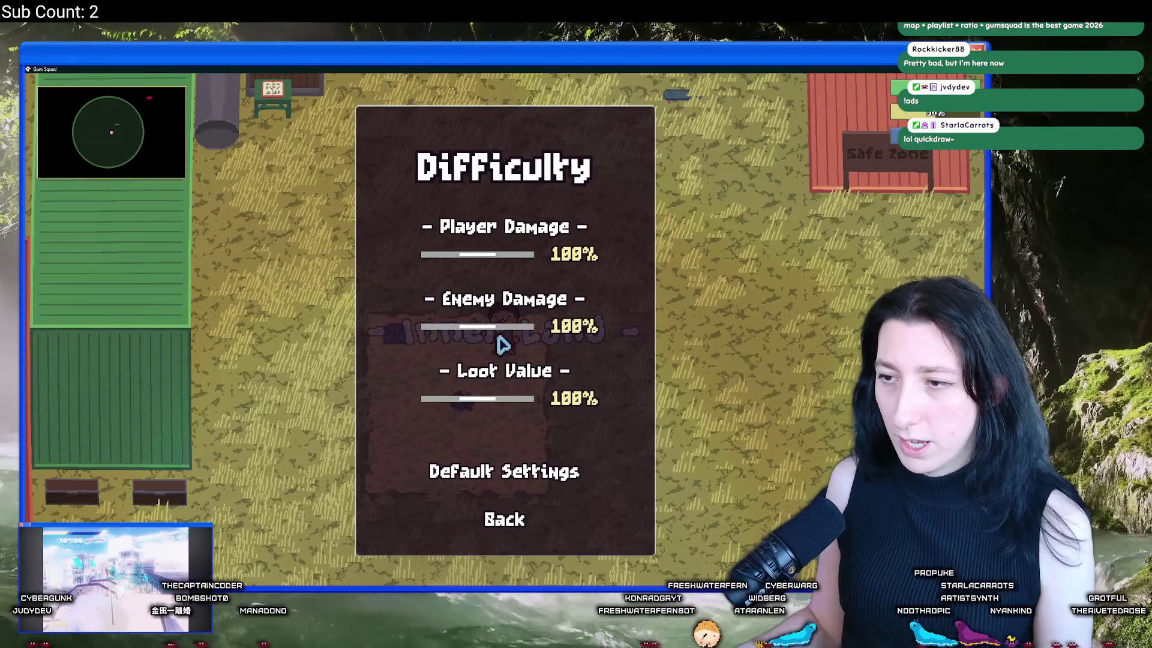
{"action": "key", "text": "d"}
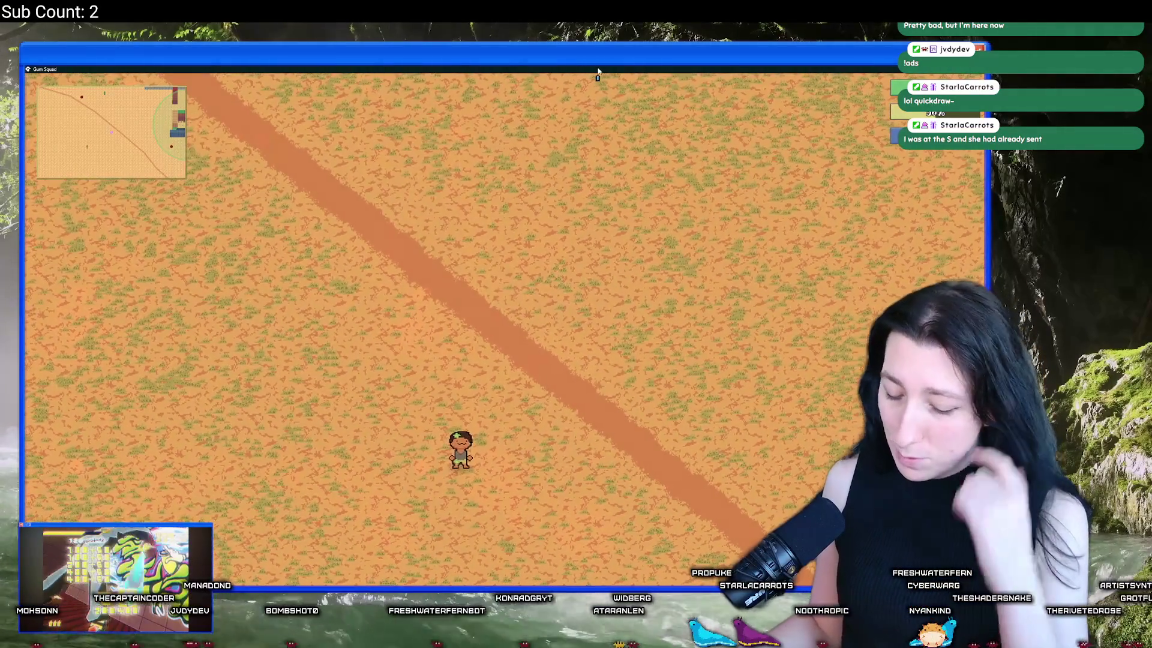
Toggle the world map with M, then save the world and quit to the desktop
{"action": "key", "text": "m"}
{"action": "key", "text": "m"}
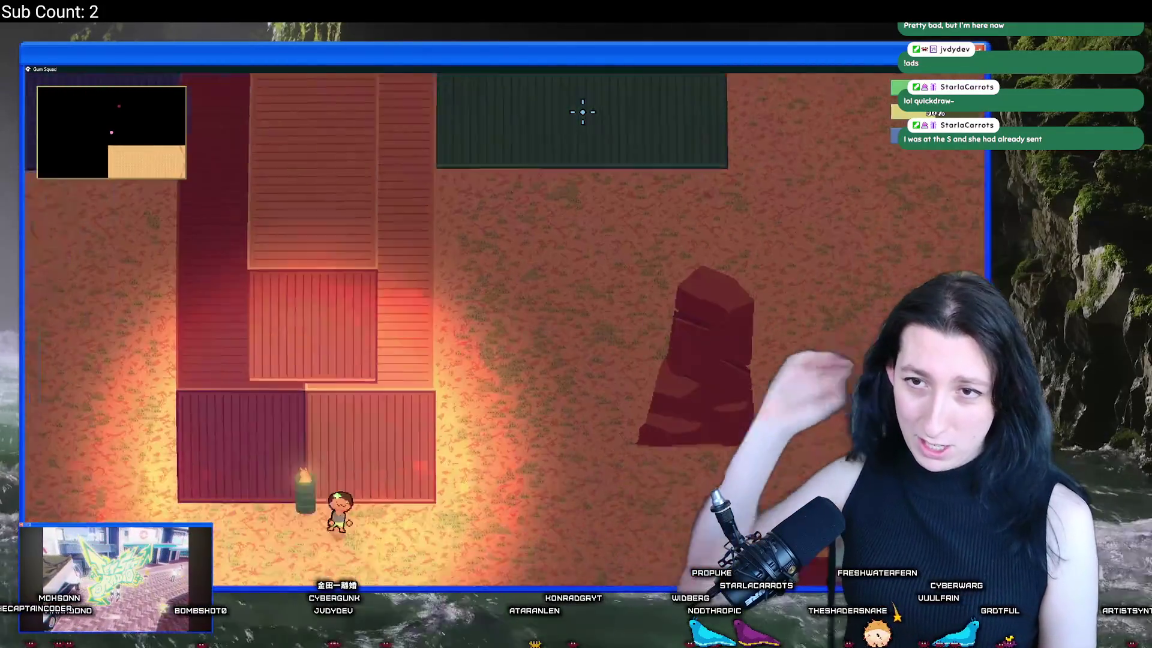
{"action": "key", "text": "m"}
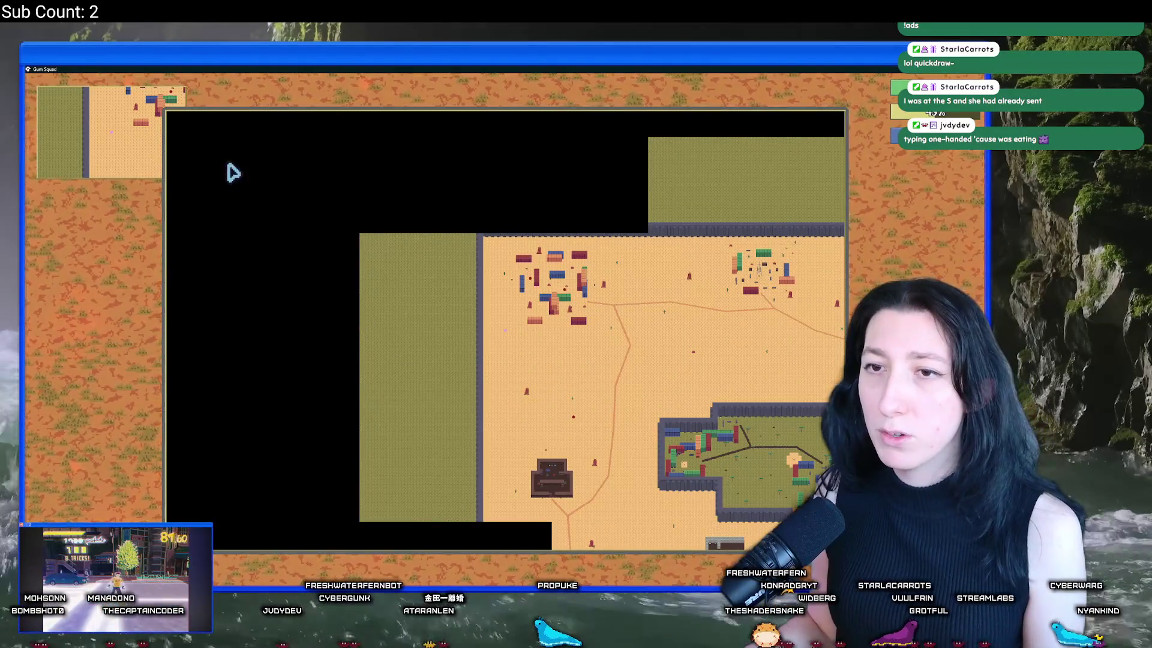
{"action": "key", "text": "Escape"}
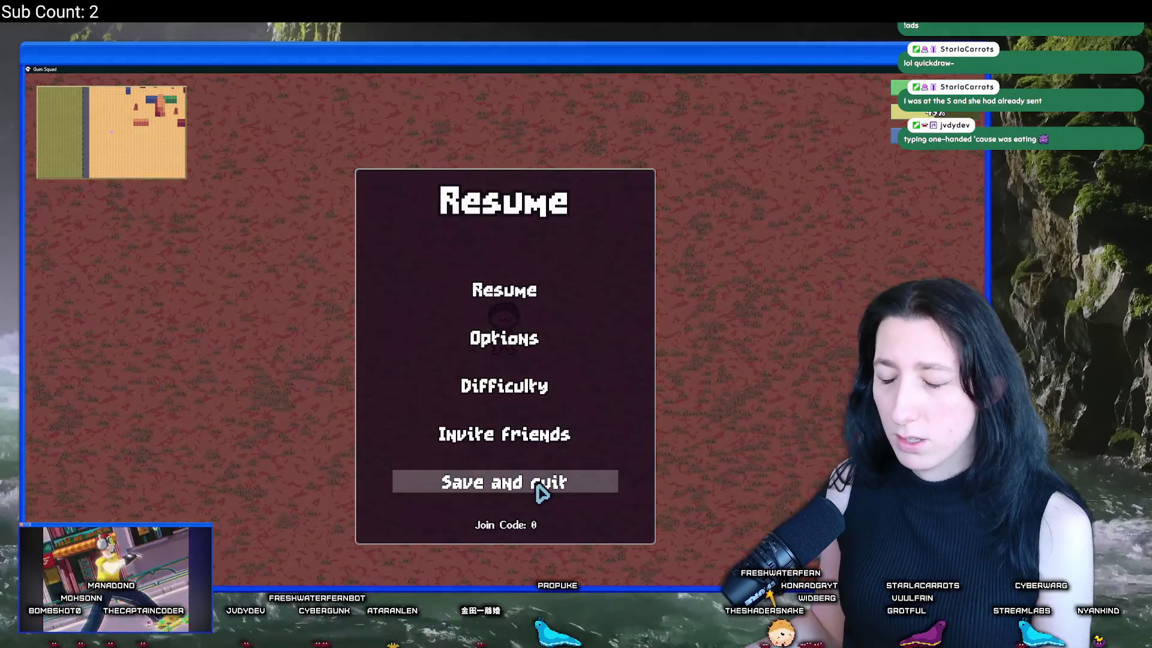
{"action": "left_click", "coordinate": [540, 483]}
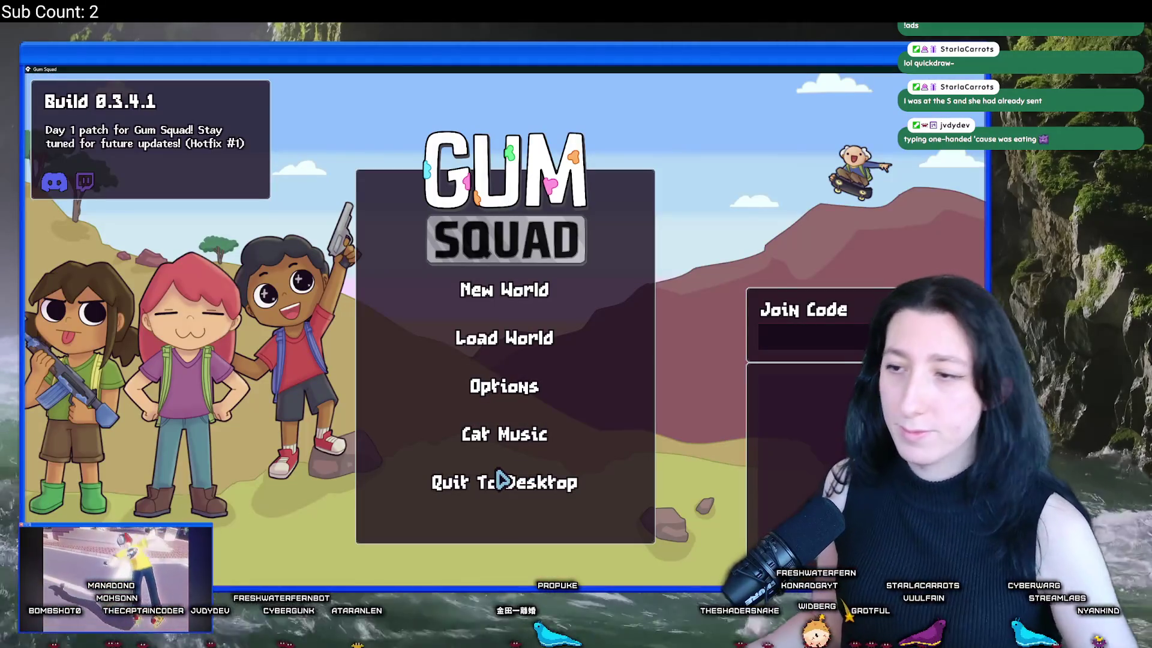
{"action": "left_click", "coordinate": [501, 481]}
Open the scr_networking script through the asset search
{"action": "key", "text": "ctrl+t"}
{"action": "type", "text": "vehicle_interaction"}
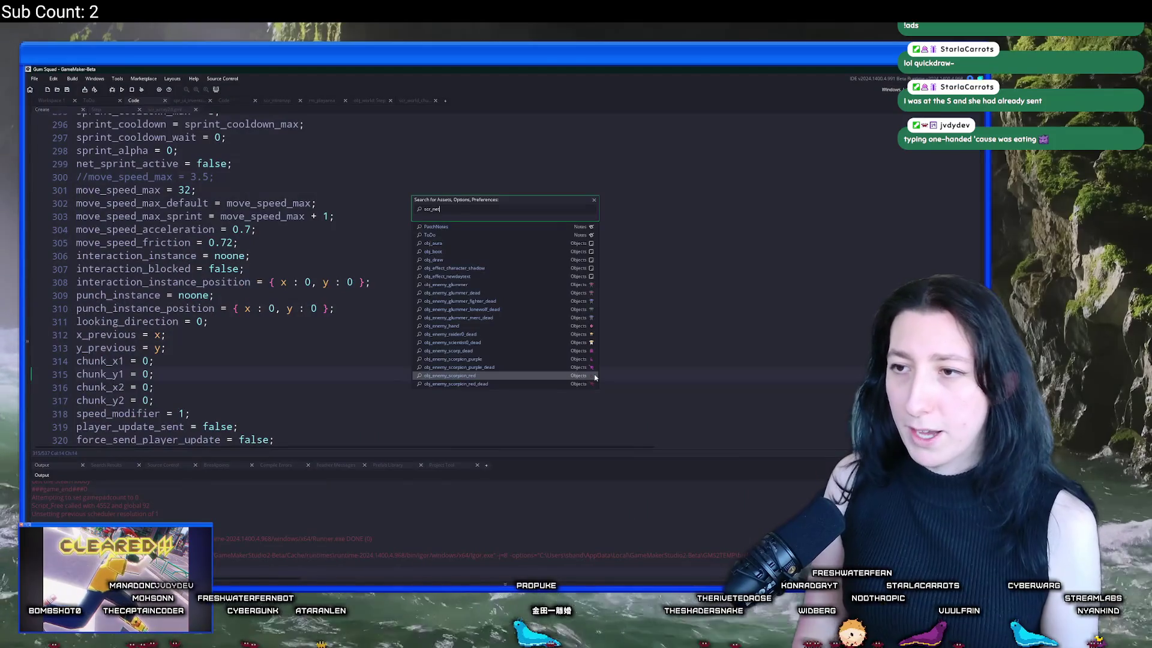
{"action": "key", "text": "Return"}
{"action": "type", "text": "r_networking"}
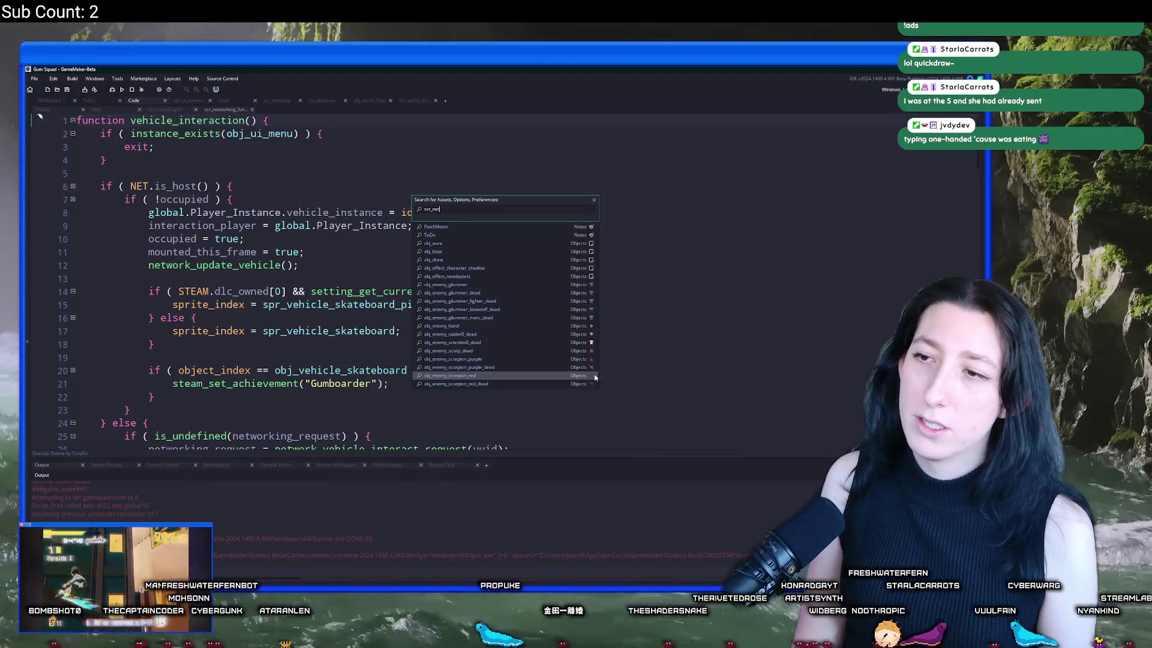
{"action": "key", "text": "Return"}
Change the BuildIsOffline macro value from 1 to 0 and save
{"action": "key", "text": "ctrl+f"}
{"action": "type", "text": "buildis"}
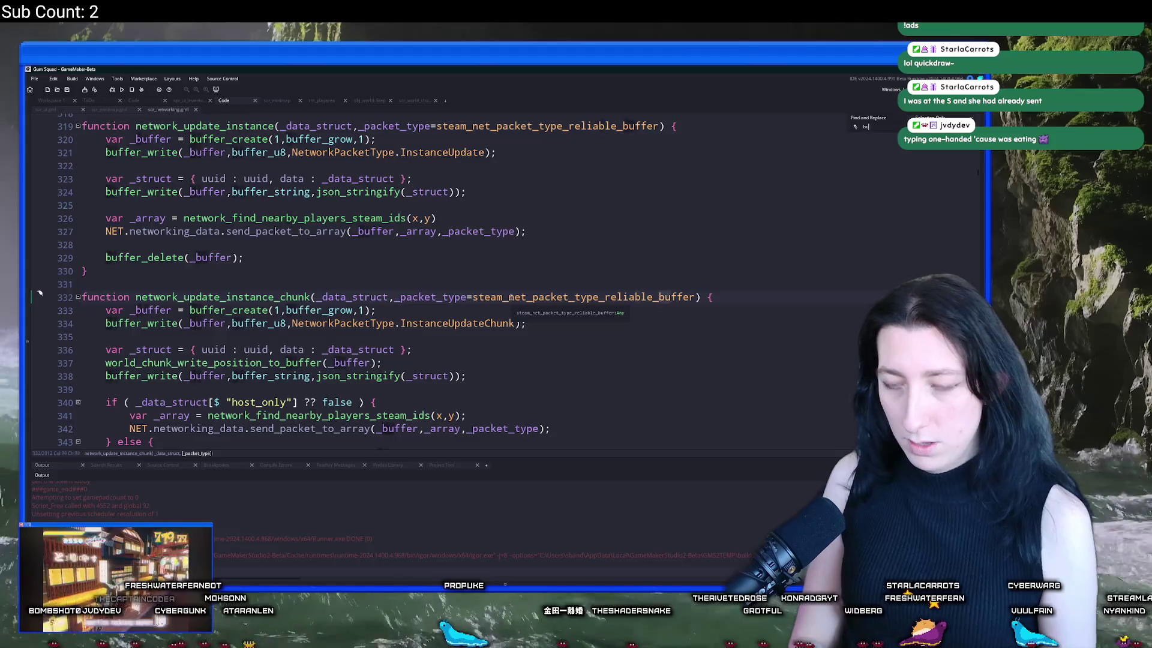
{"action": "key", "text": "Return"}
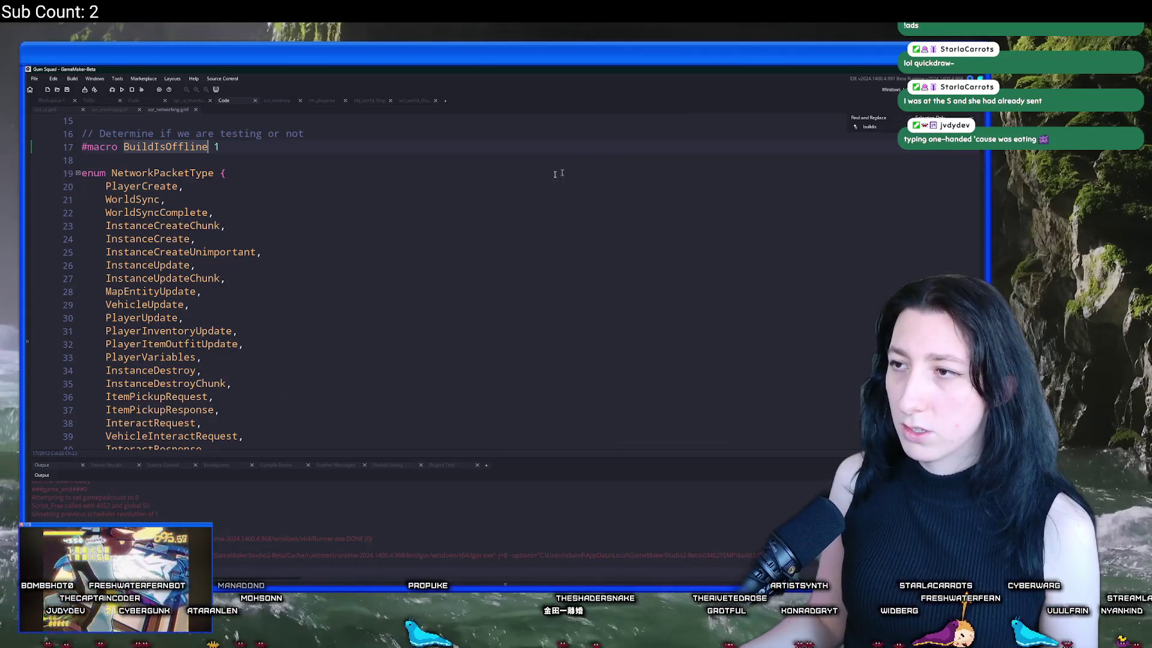
{"action": "left_click", "coordinate": [251, 149]}
{"action": "key", "text": "BackSpace"}
{"action": "type", "text": "0"}
{"action": "key", "text": "ctrl+s"}
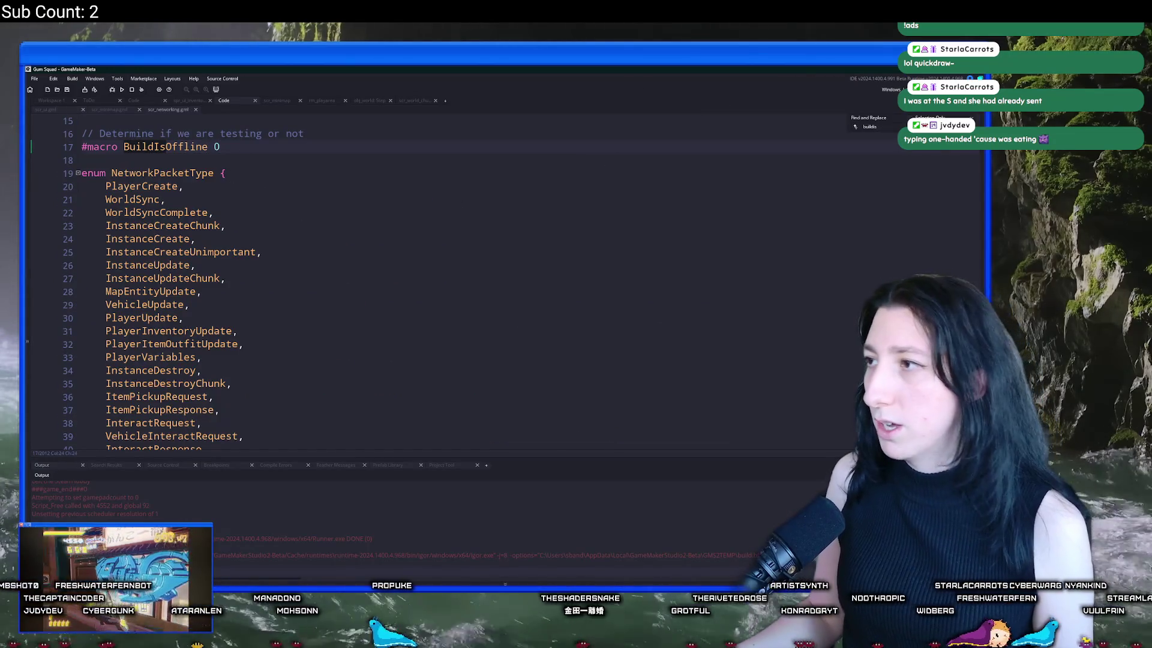
{"action": "key", "text": "Escape"}
Check the Steamworks extension settings from the asset tree, then close them
{"action": "key", "text": "ctrl+alt+a"}
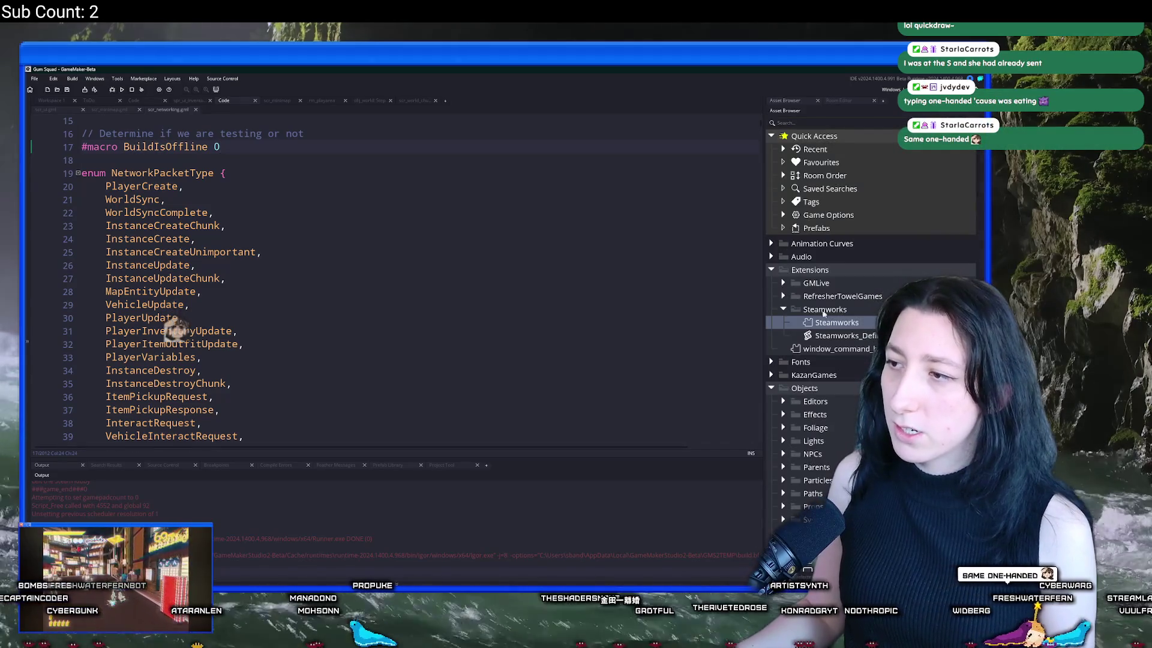
{"action": "double_click", "coordinate": [816, 323]}
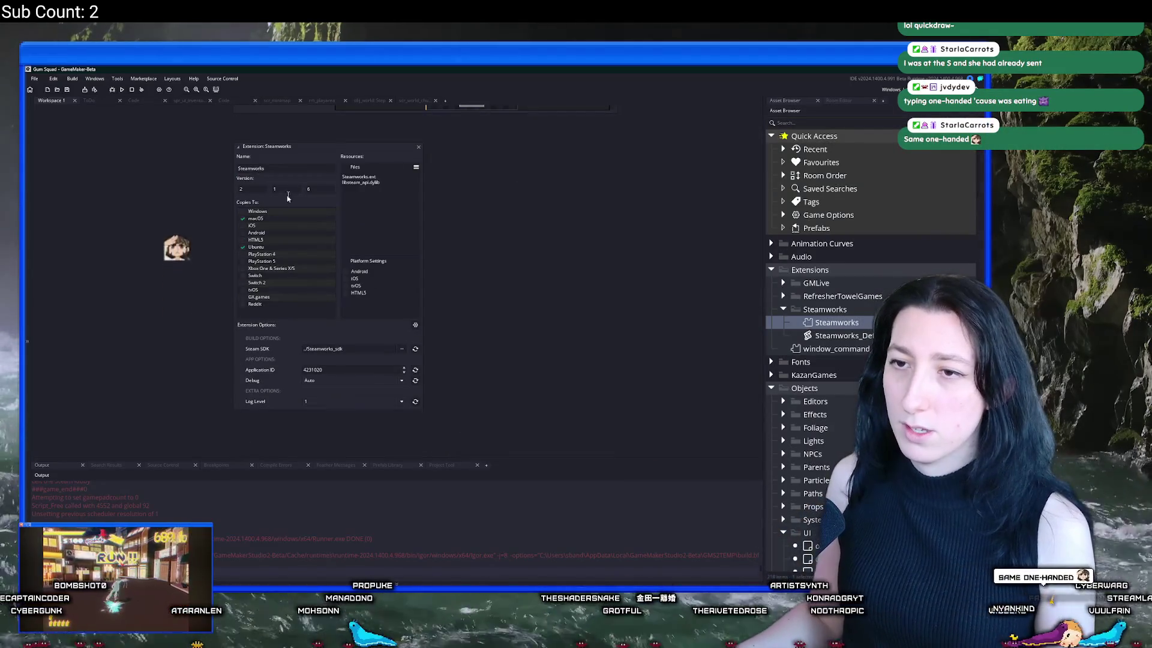
{"action": "left_click", "coordinate": [418, 146]}
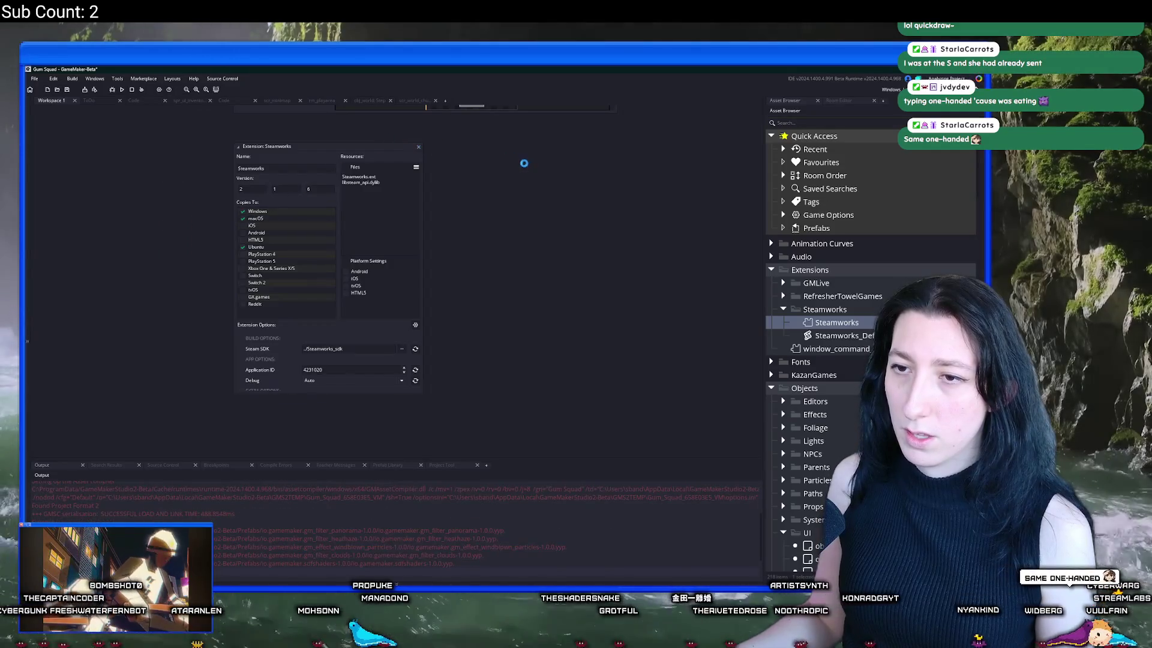
Enter the summary 'I feex' and discard the obj_gmlive Create_0.gml changes
{"action": "key", "text": "alt+Tab"}
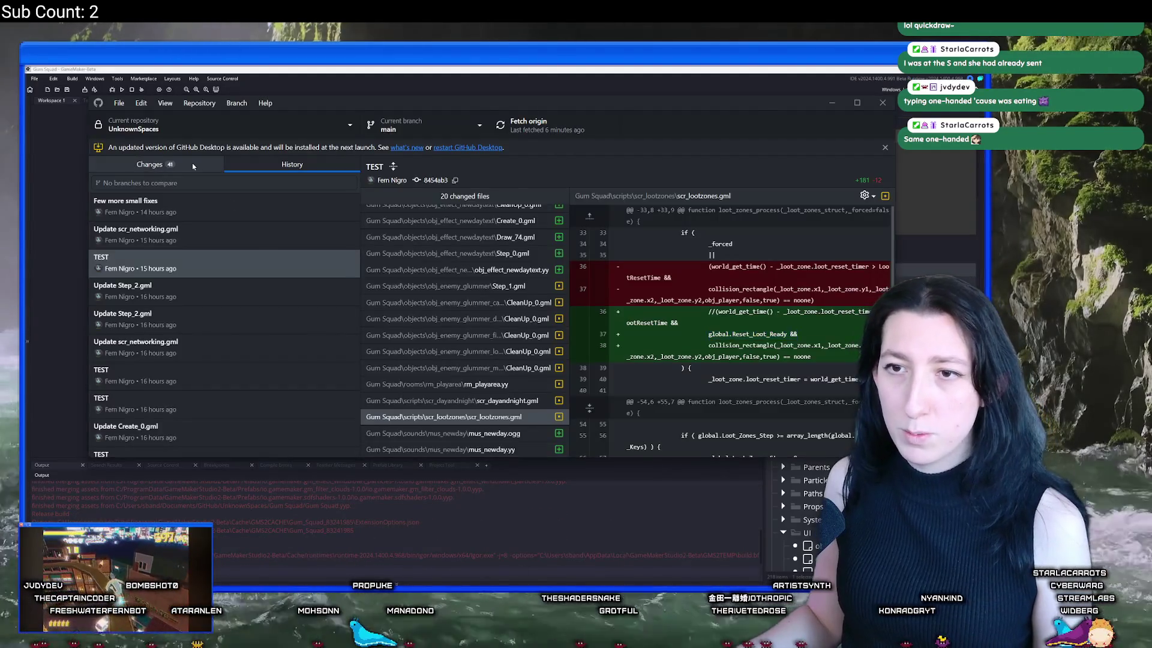
{"action": "left_click", "coordinate": [150, 164]}
{"action": "type", "text": "I feex"}
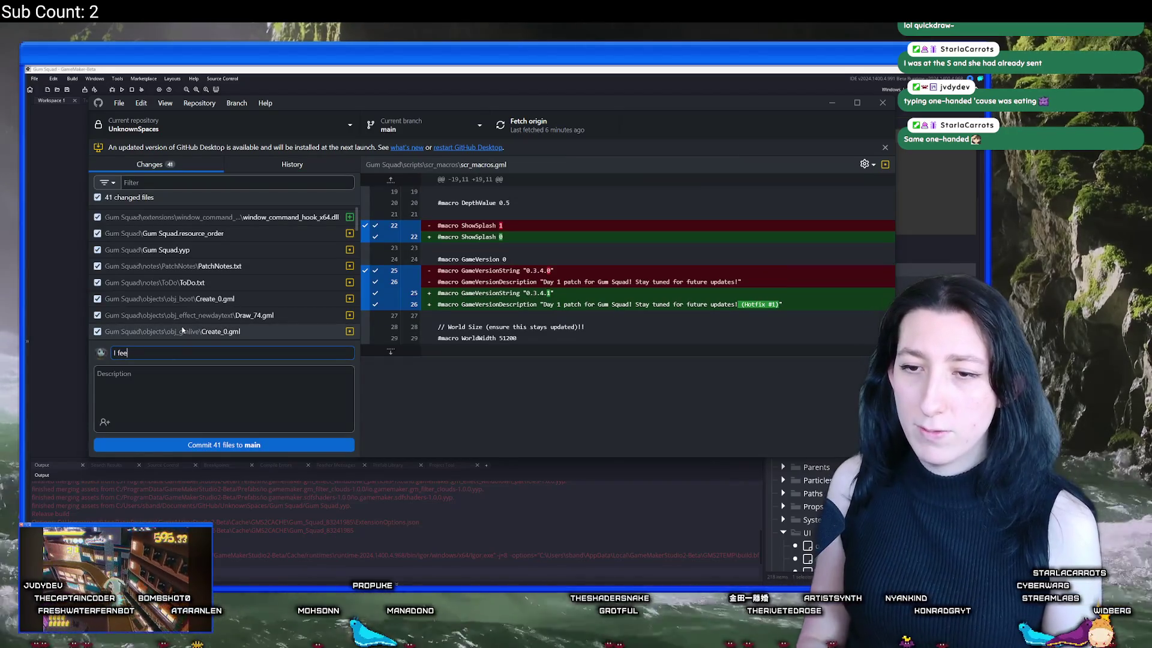
{"action": "left_click", "coordinate": [183, 331]}
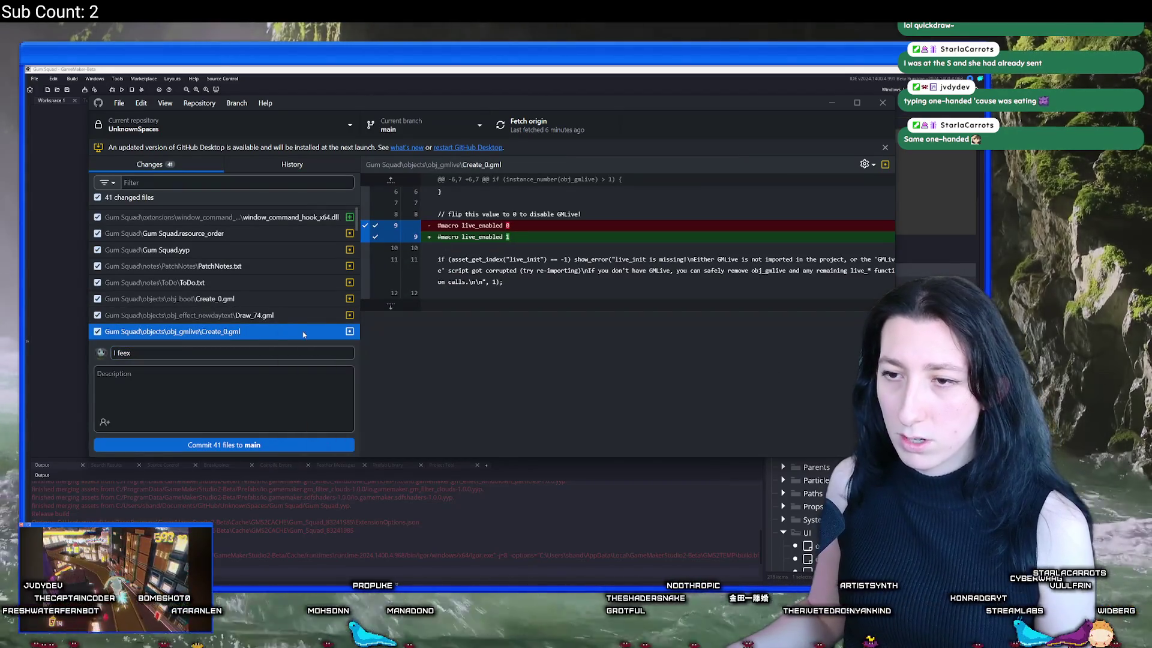
{"action": "right_click", "coordinate": [307, 335]}
{"action": "left_click", "coordinate": [336, 343]}
{"action": "left_click", "coordinate": [498, 334]}
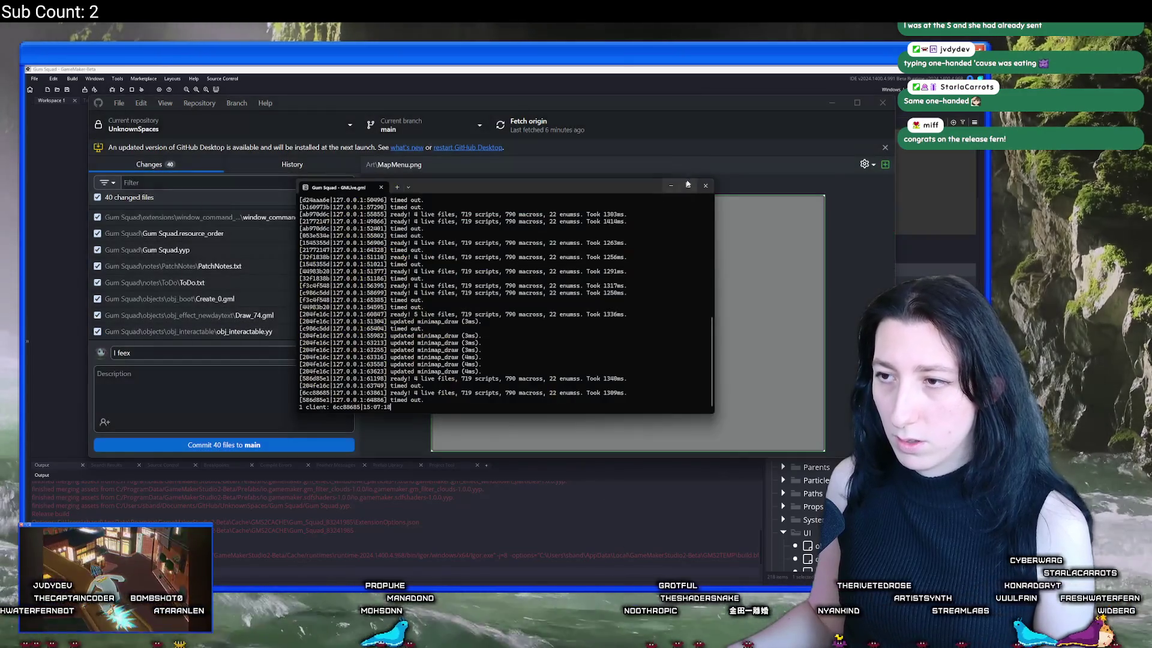
Commit the 40 remaining files to main and bring GameMaker back to the front
{"action": "left_click", "coordinate": [670, 185]}
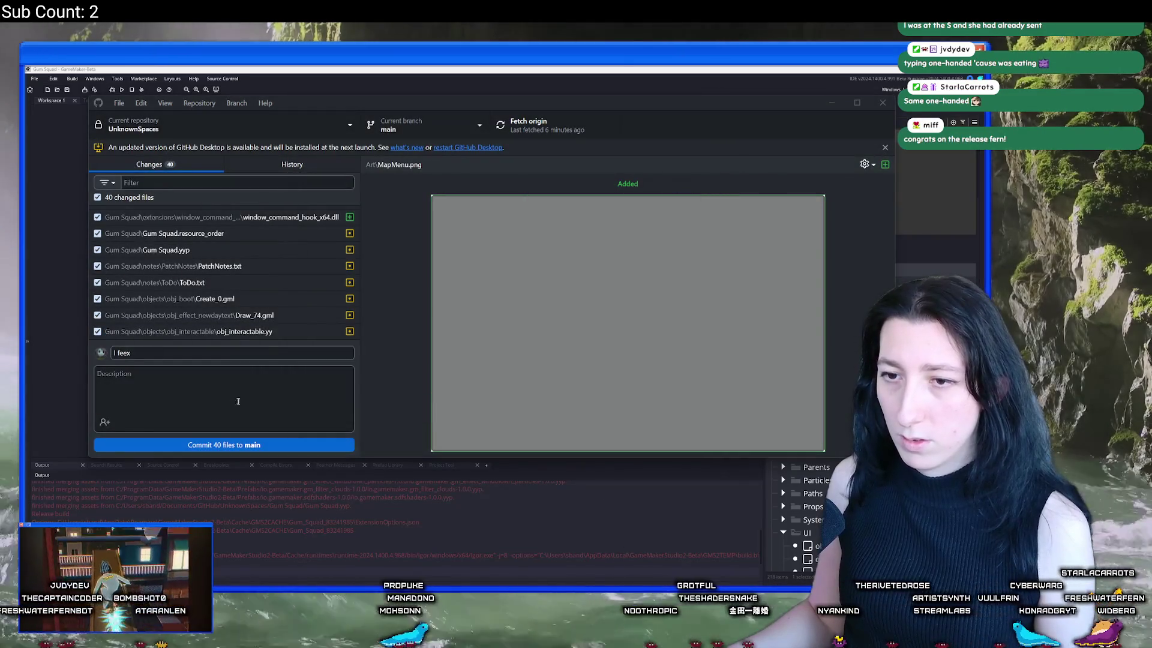
{"action": "left_click", "coordinate": [237, 444]}
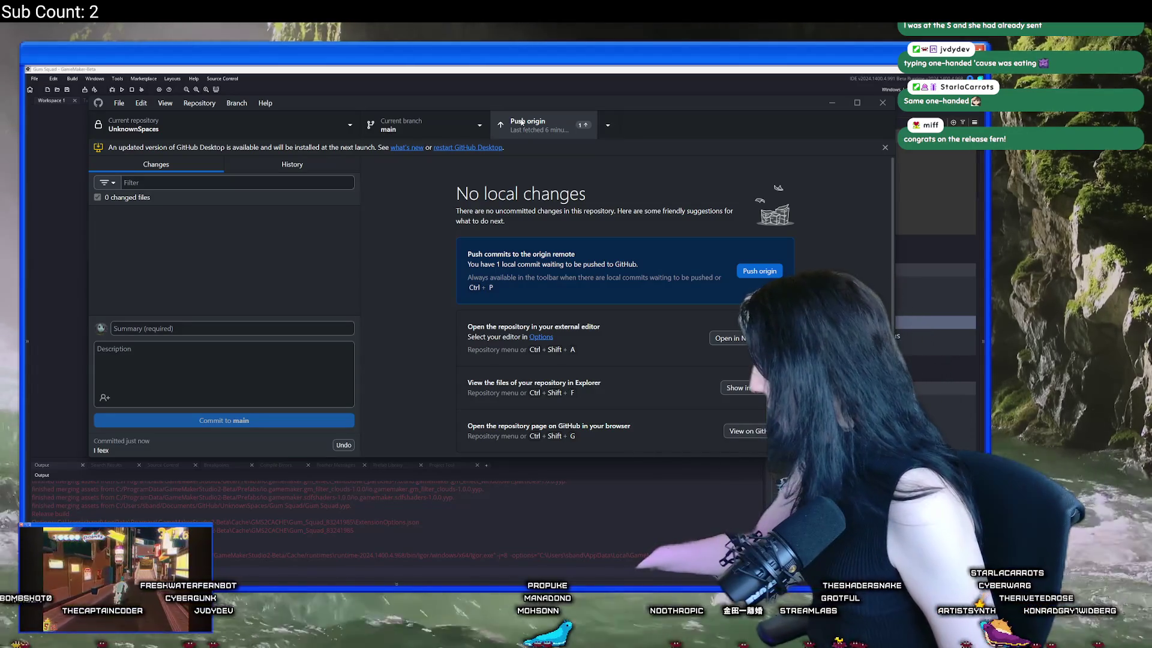
{"action": "left_click", "coordinate": [574, 67]}
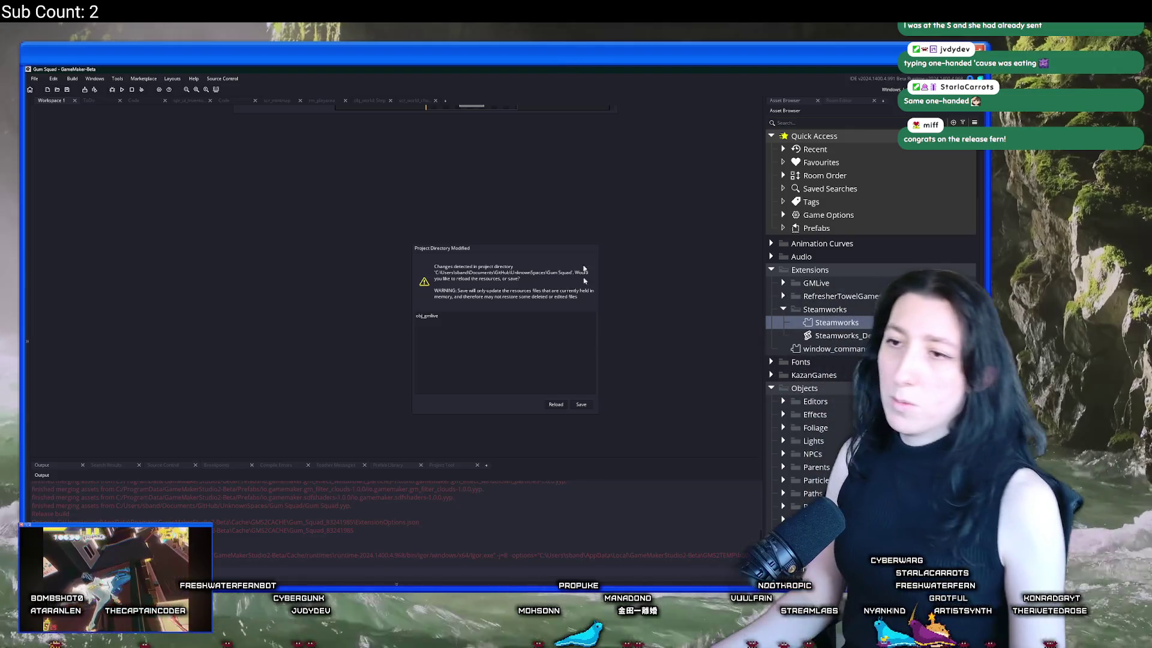
Reload the externally modified Gum Squad project in GameMaker
{"action": "key", "text": "Return"}
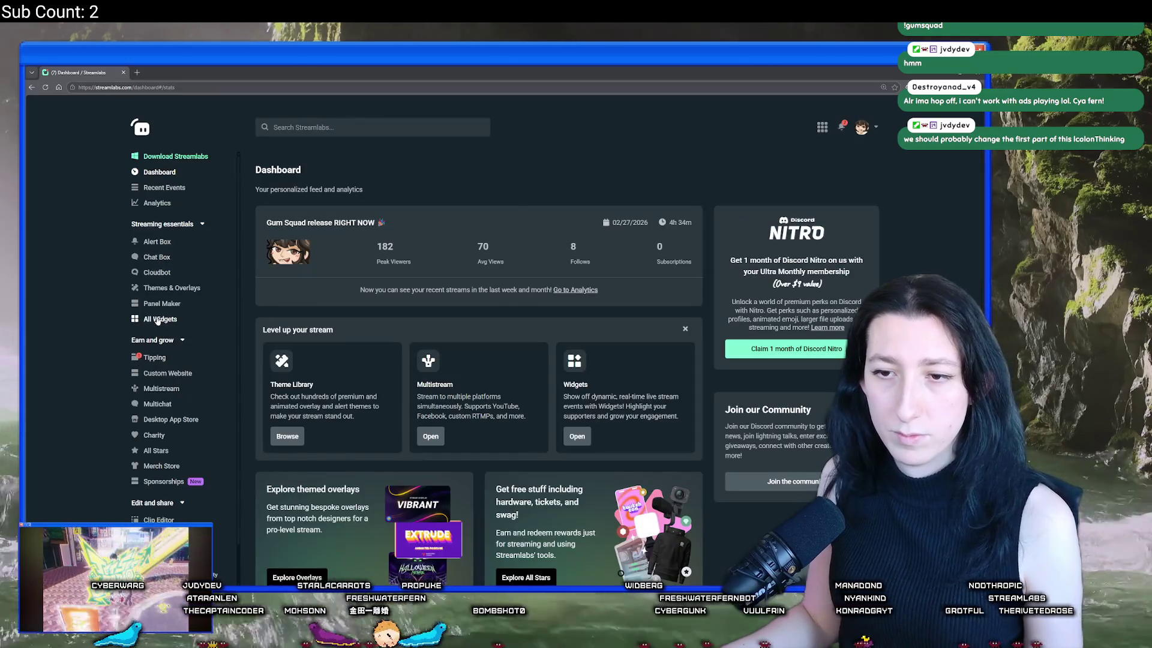
Open the !gumsquad command for editing in Cloudbot's custom commands
{"action": "scroll", "coordinate": [151, 269], "scroll_direction": "down", "scroll_amount": 1}
{"action": "left_click", "coordinate": [161, 235]}
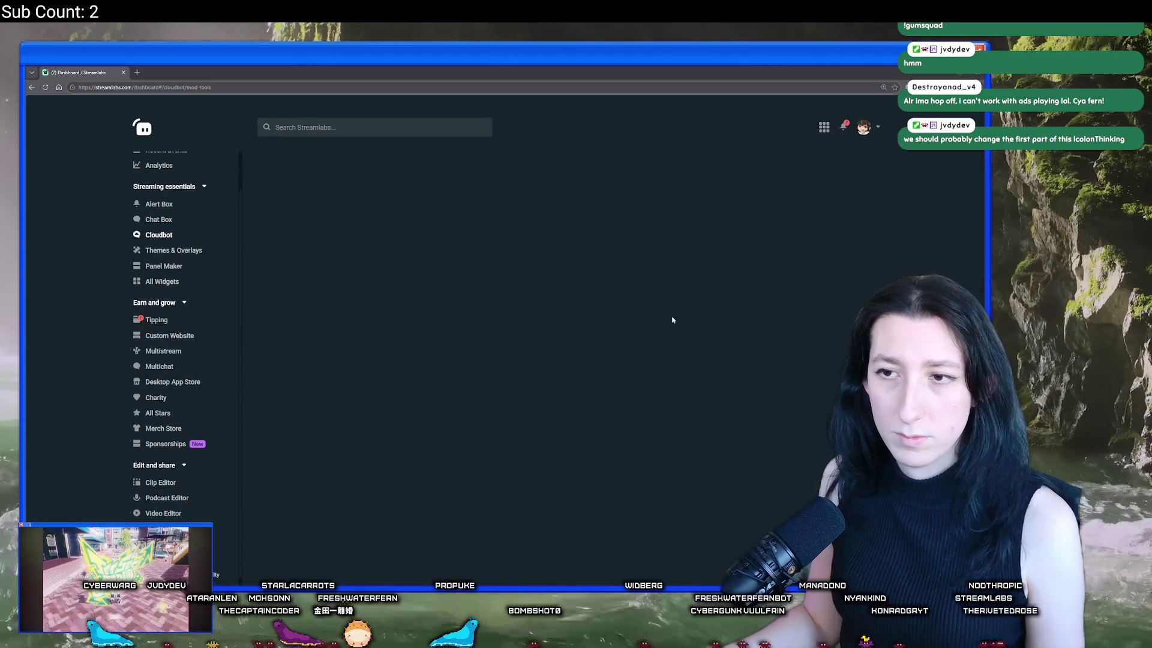
{"action": "left_click", "coordinate": [402, 239]}
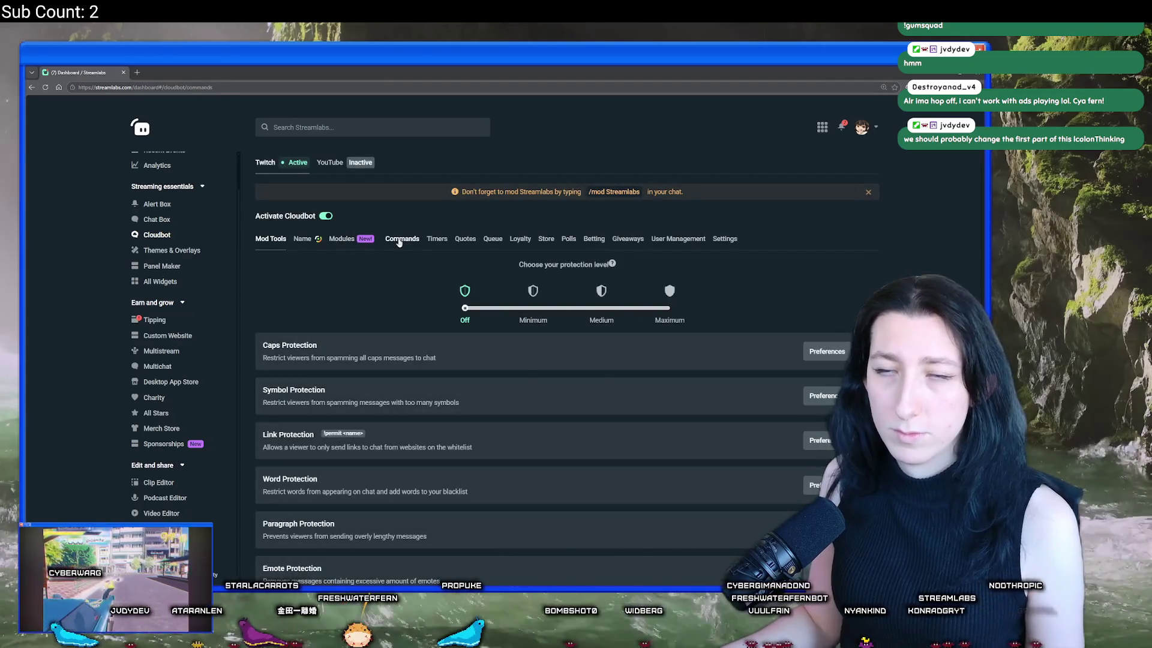
{"action": "scroll", "coordinate": [736, 292], "scroll_direction": "down", "scroll_amount": 2}
{"action": "scroll", "coordinate": [736, 292], "scroll_direction": "down", "scroll_amount": 2}
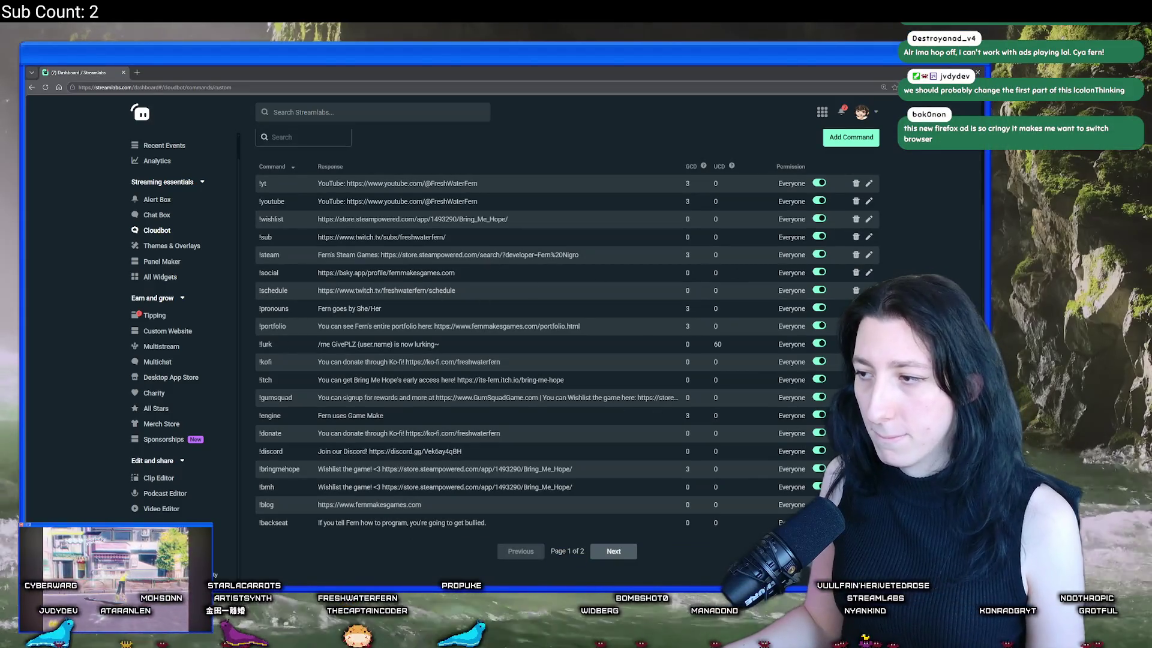
{"action": "left_click", "coordinate": [869, 397]}
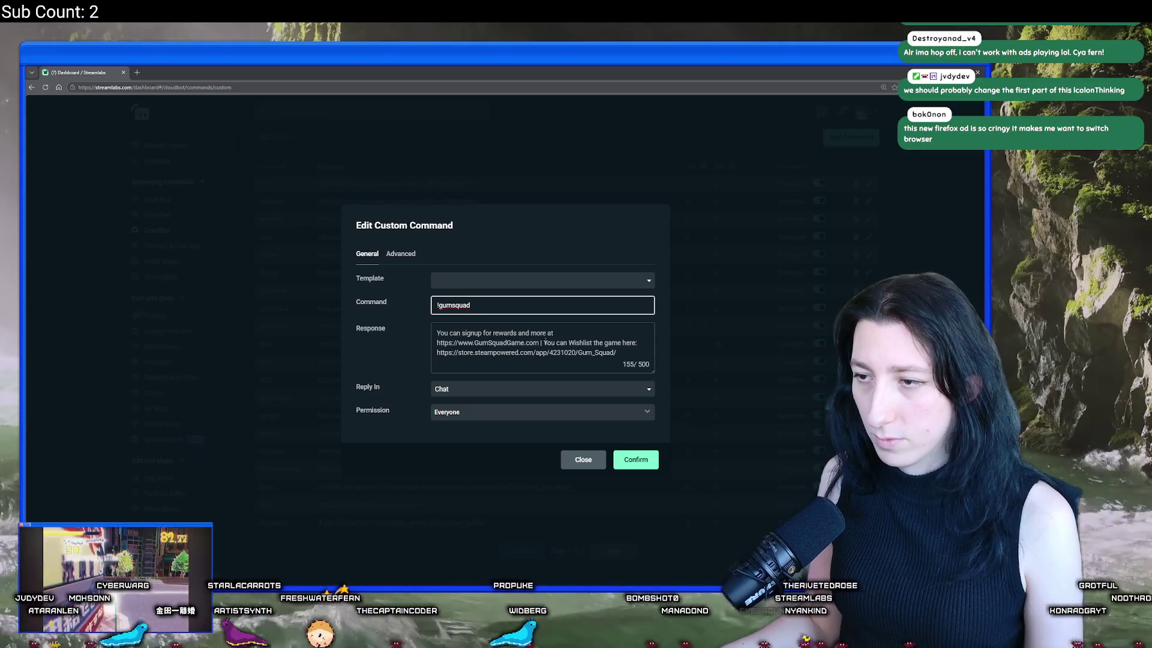
Change the reply to 'You can purchase the game here:' with the Steam link and confirm
{"action": "double_click", "coordinate": [580, 342]}
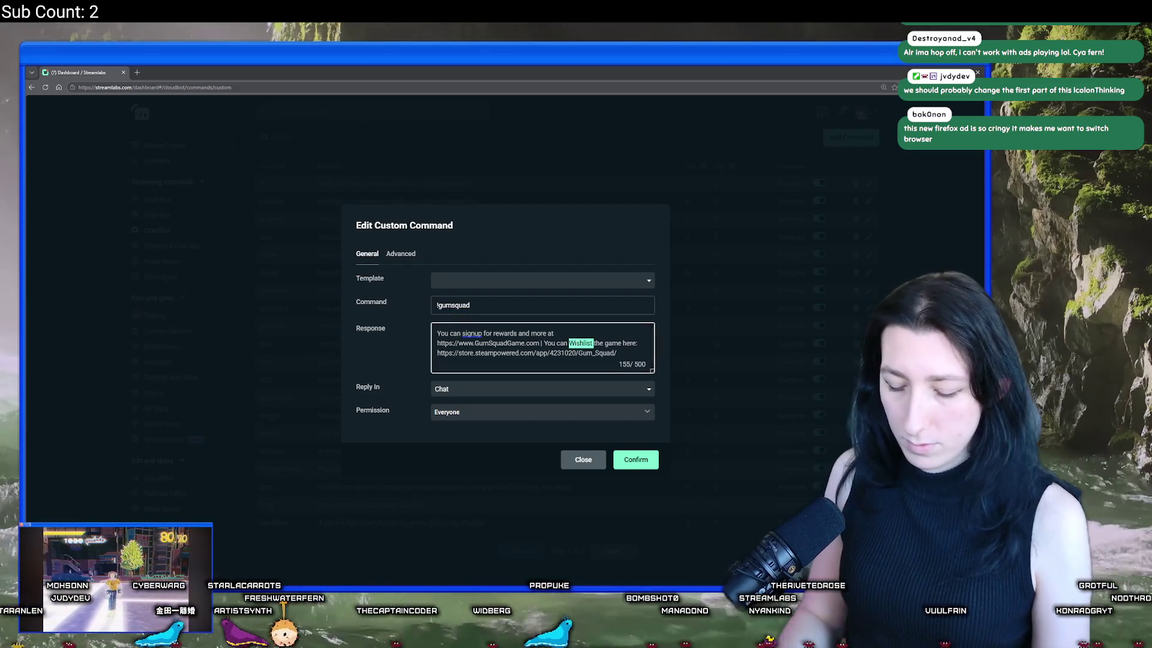
{"action": "type", "text": "purchase"}
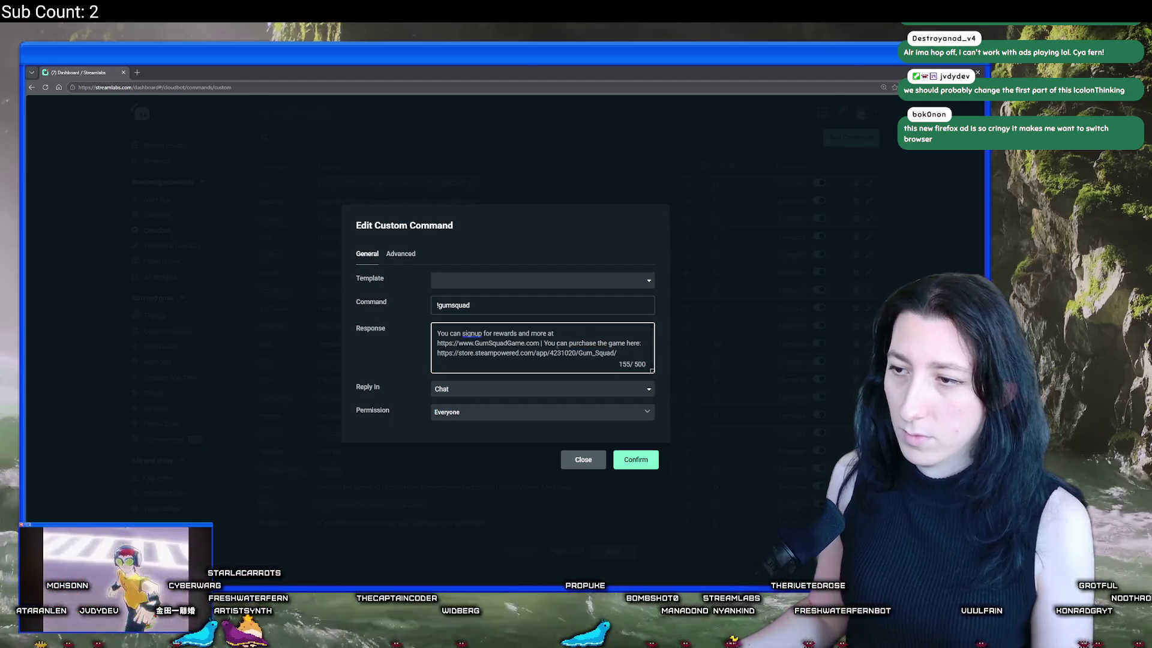
{"action": "left_click_drag", "start_coordinate": [544, 344], "coordinate": [437, 334]}
{"action": "key", "text": "BackSpace"}
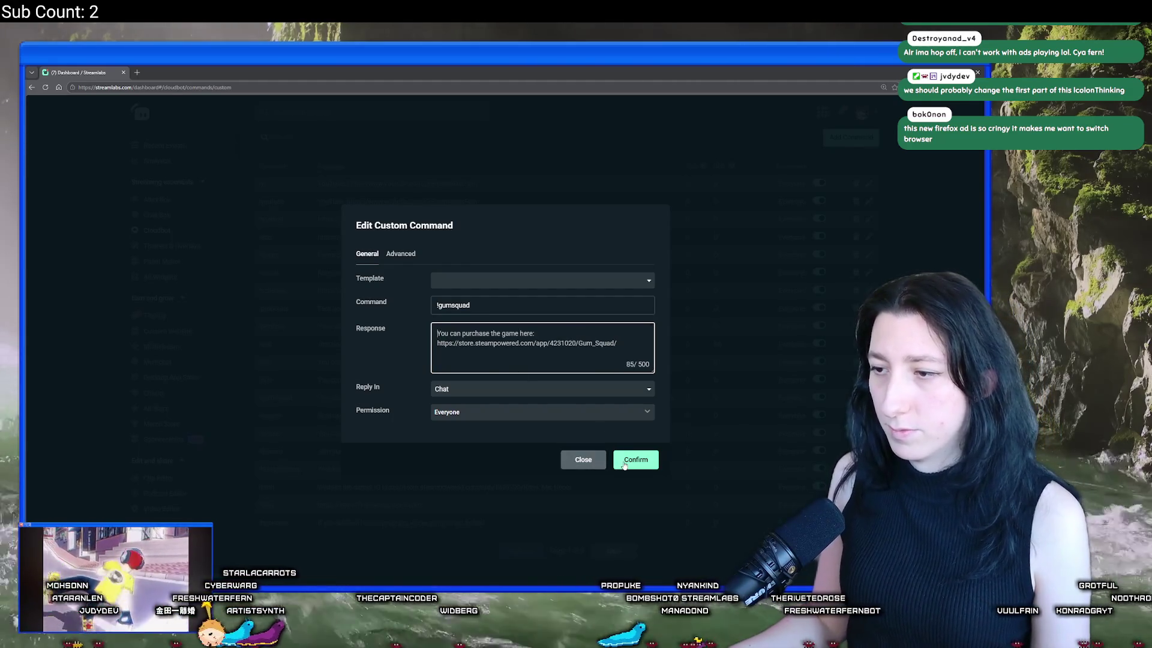
{"action": "left_click", "coordinate": [625, 465]}
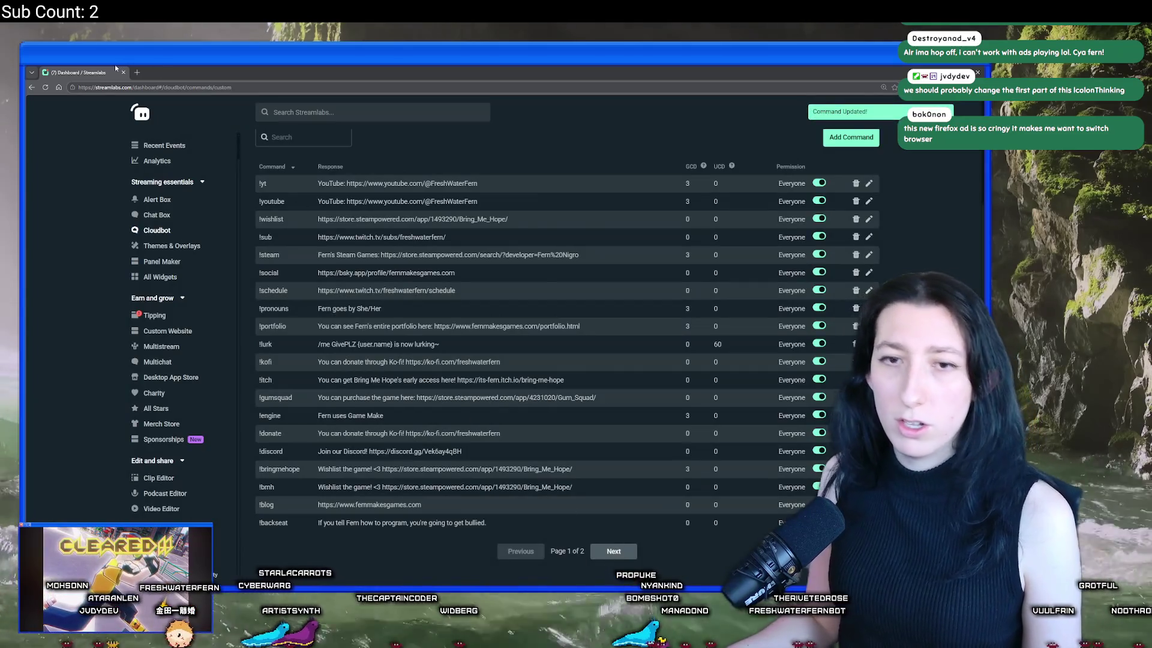
{"action": "key", "text": "alt+Tab"}
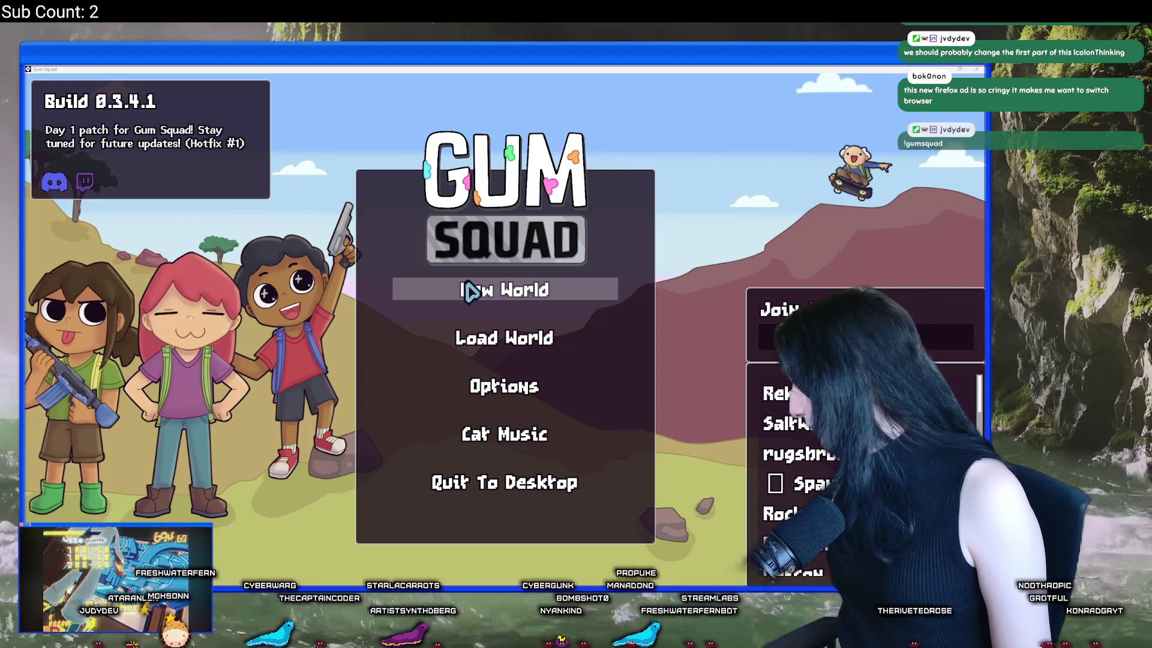
Load the MoistCat world, open and close the world map, and walk toward the Safe Zone
{"action": "left_click", "coordinate": [471, 291]}
{"action": "left_click", "coordinate": [655, 249]}
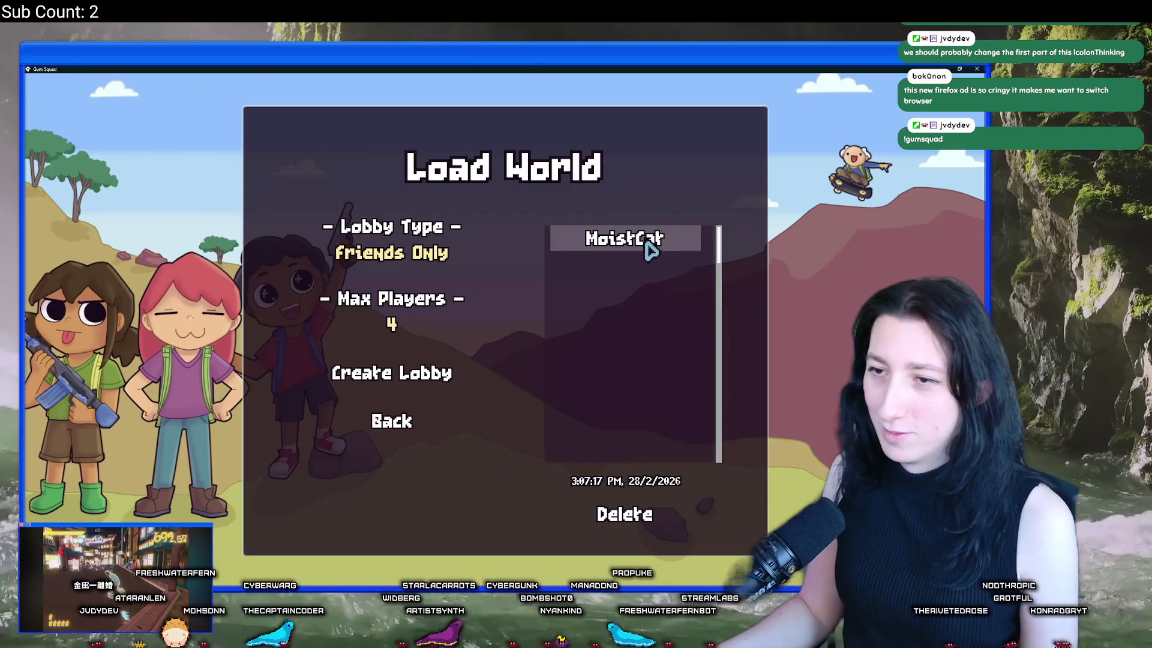
{"action": "left_click", "coordinate": [411, 378]}
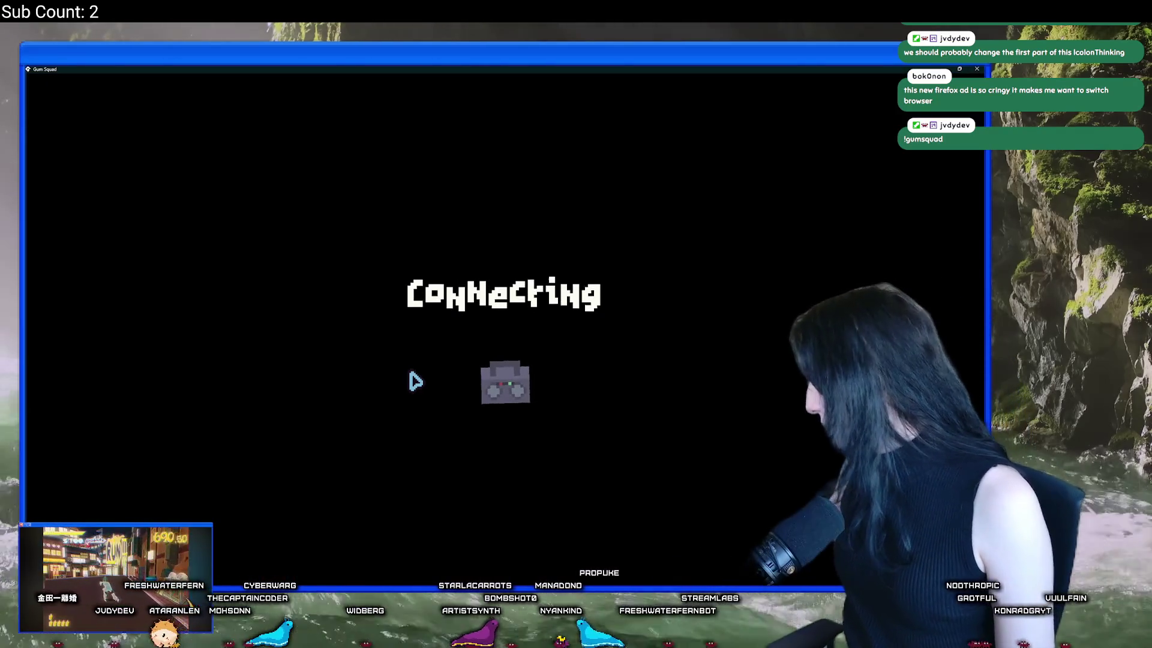
{"action": "key", "text": "a"}
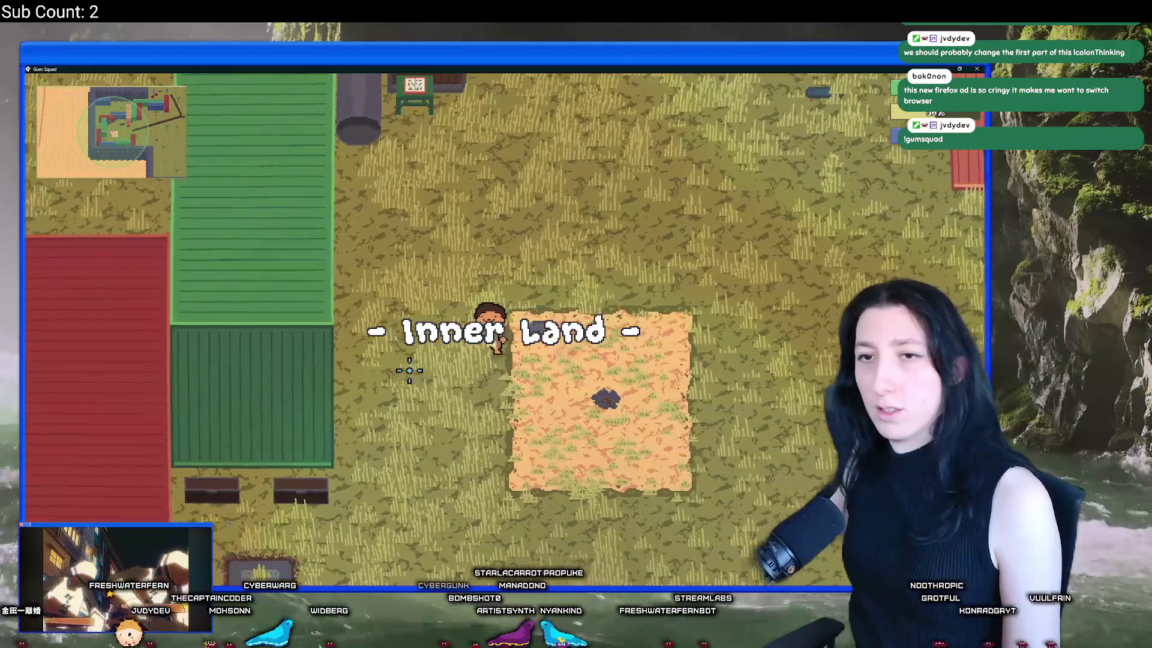
{"action": "key", "text": "m"}
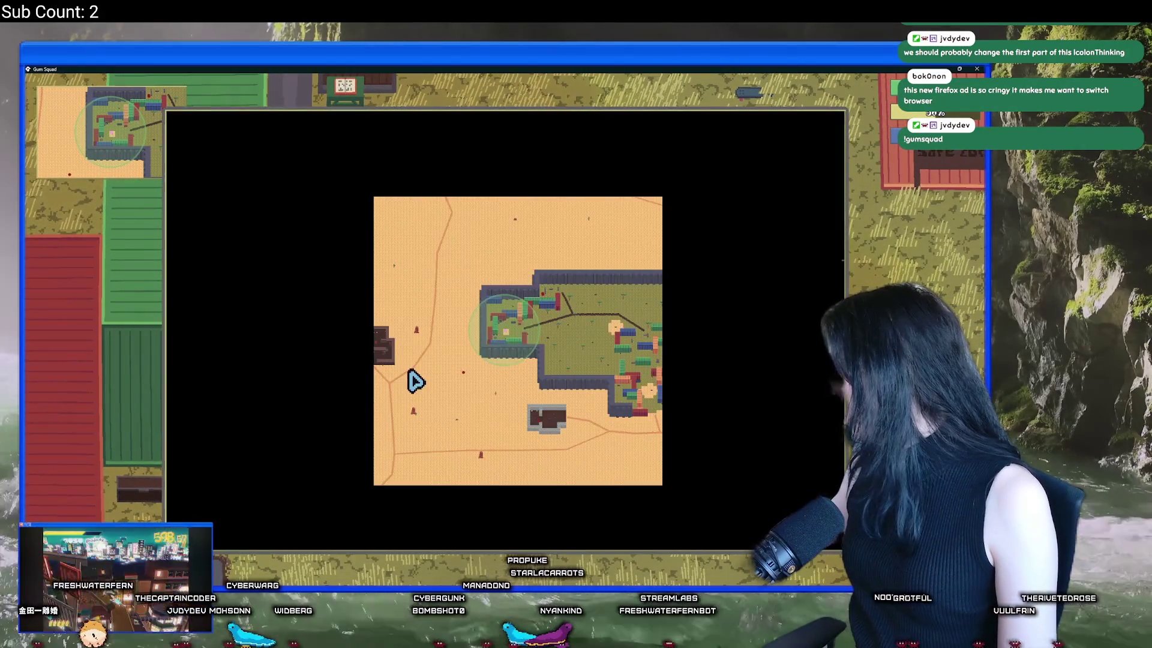
{"action": "key", "text": "m"}
{"action": "key", "text": "d"}
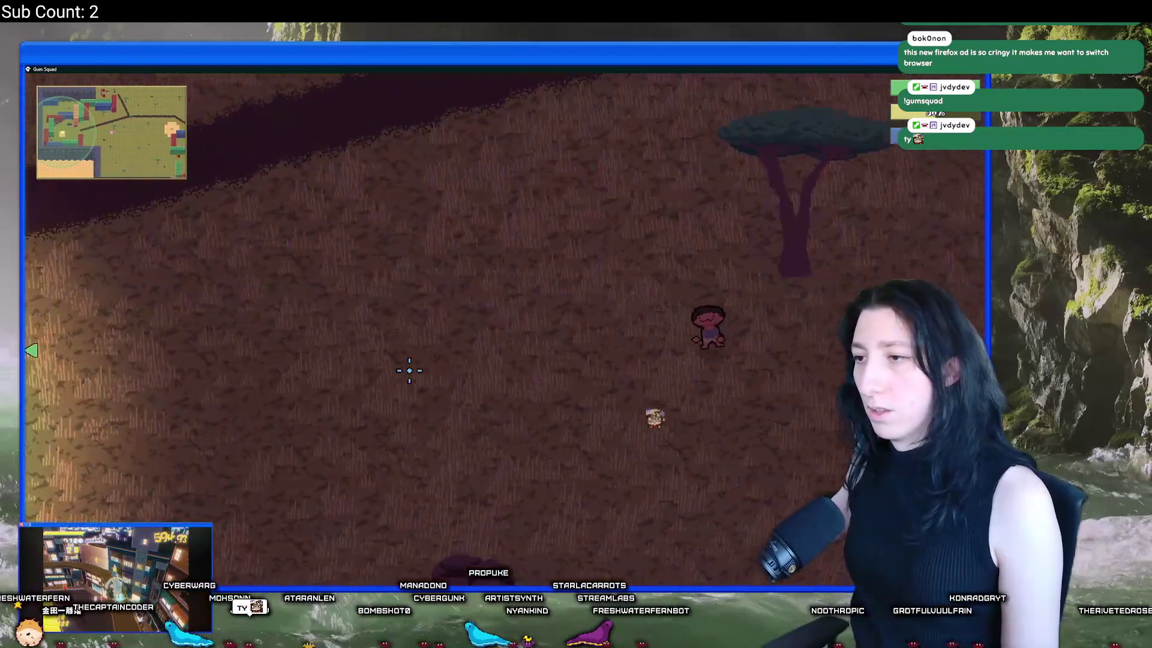
{"action": "key", "text": "Escape"}
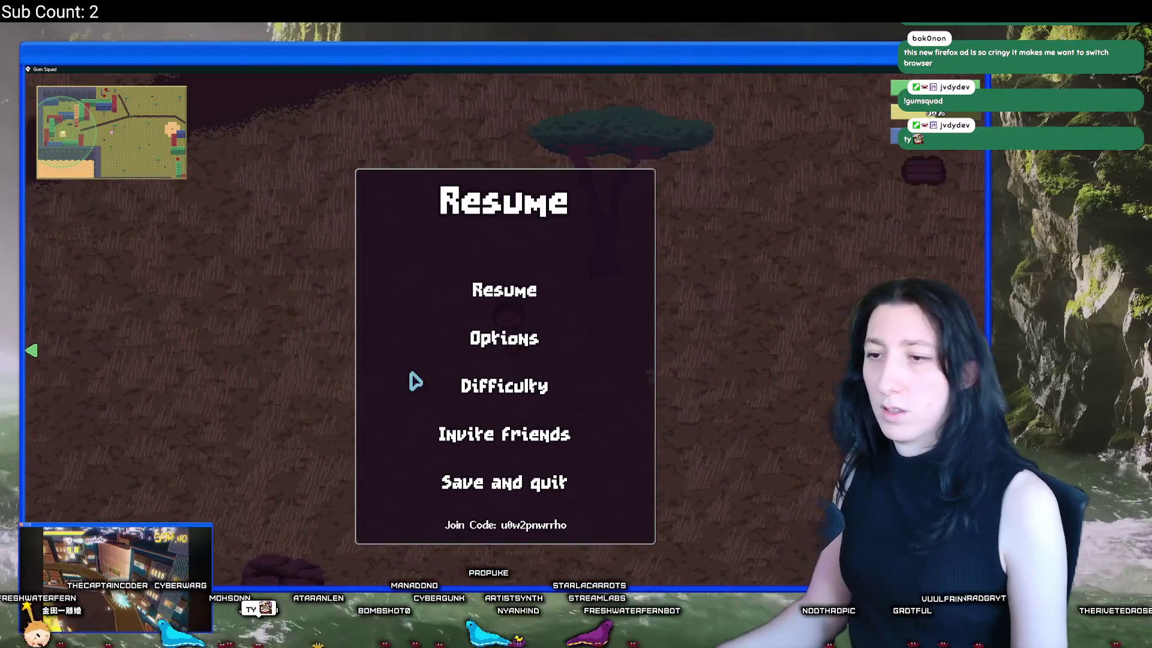
{"action": "left_click", "coordinate": [411, 381]}
{"action": "key", "text": "Escape"}
{"action": "key", "text": "d"}
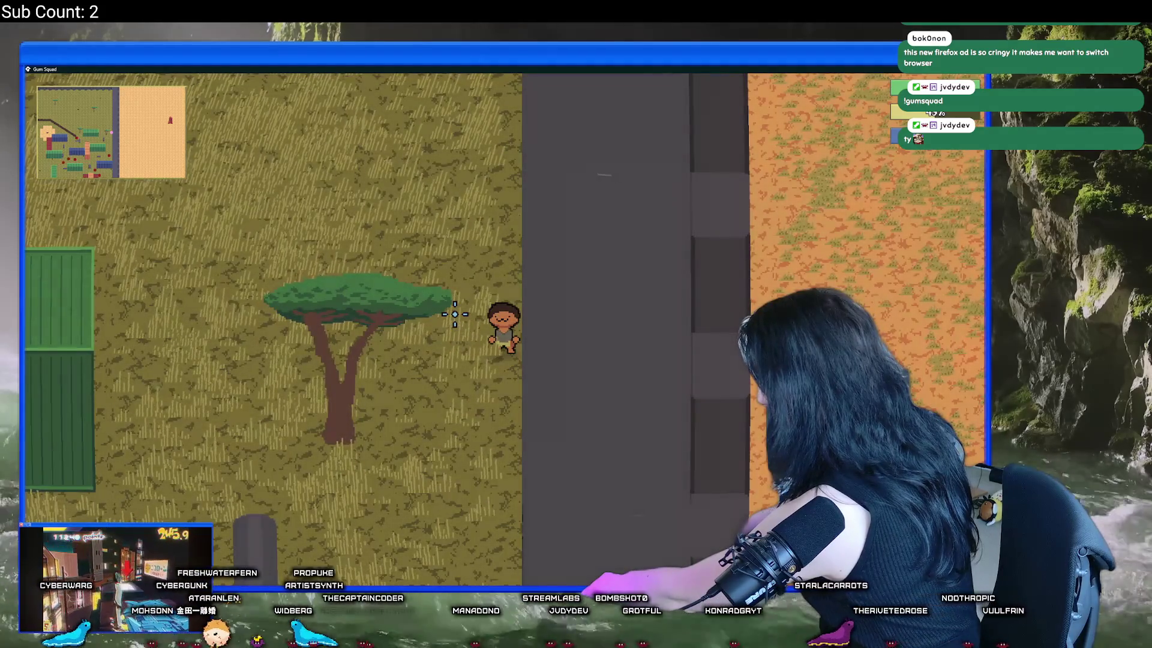
Save and quit, then load the MoistCak world again
{"action": "key", "text": "Escape"}
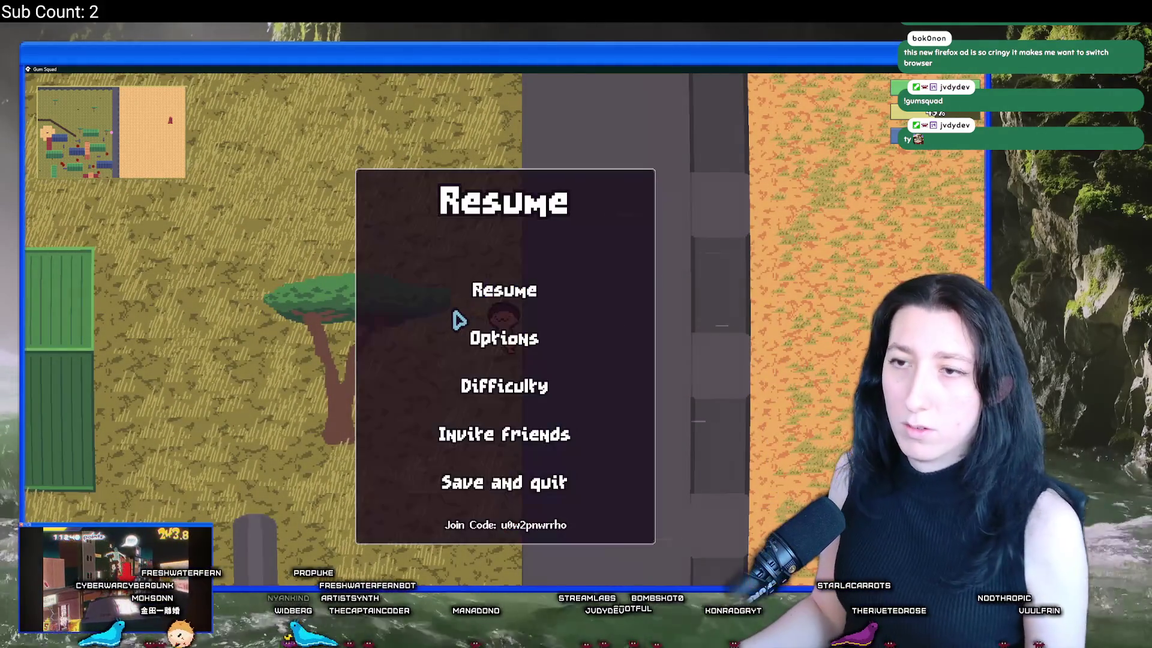
{"action": "left_click", "coordinate": [491, 489]}
{"action": "left_click", "coordinate": [412, 335]}
{"action": "left_click", "coordinate": [676, 250]}
{"action": "left_click", "coordinate": [420, 372]}
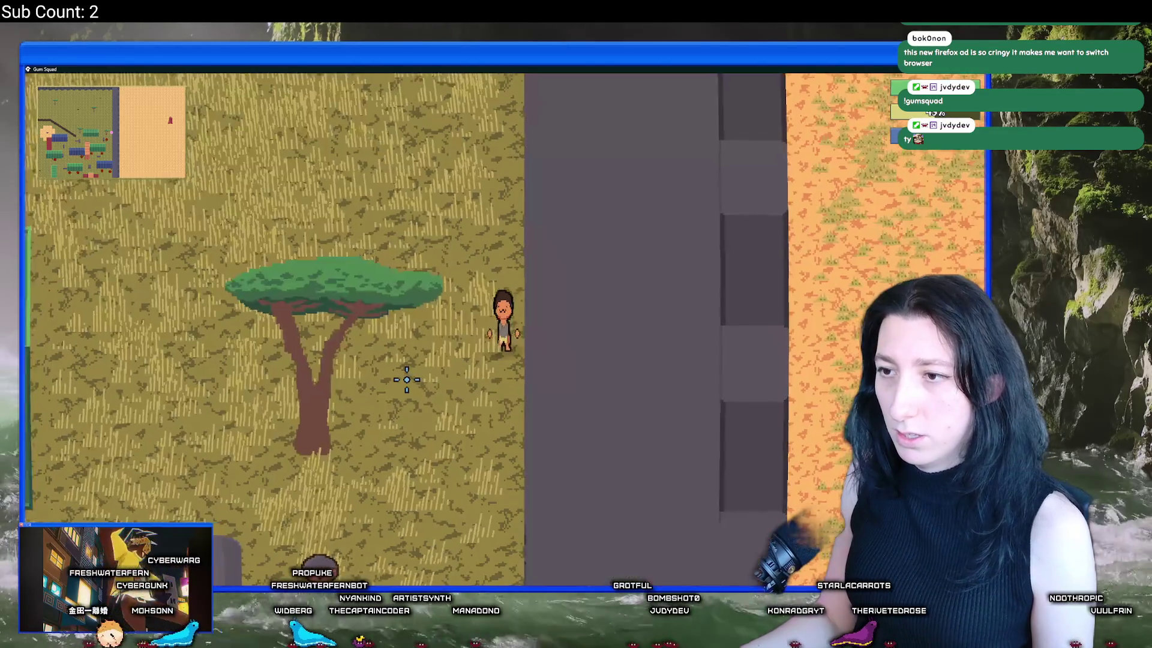
Walk around the reloaded world, toggle the full map overlay, then close the game
{"action": "key", "text": "w"}
{"action": "key", "text": "a"}
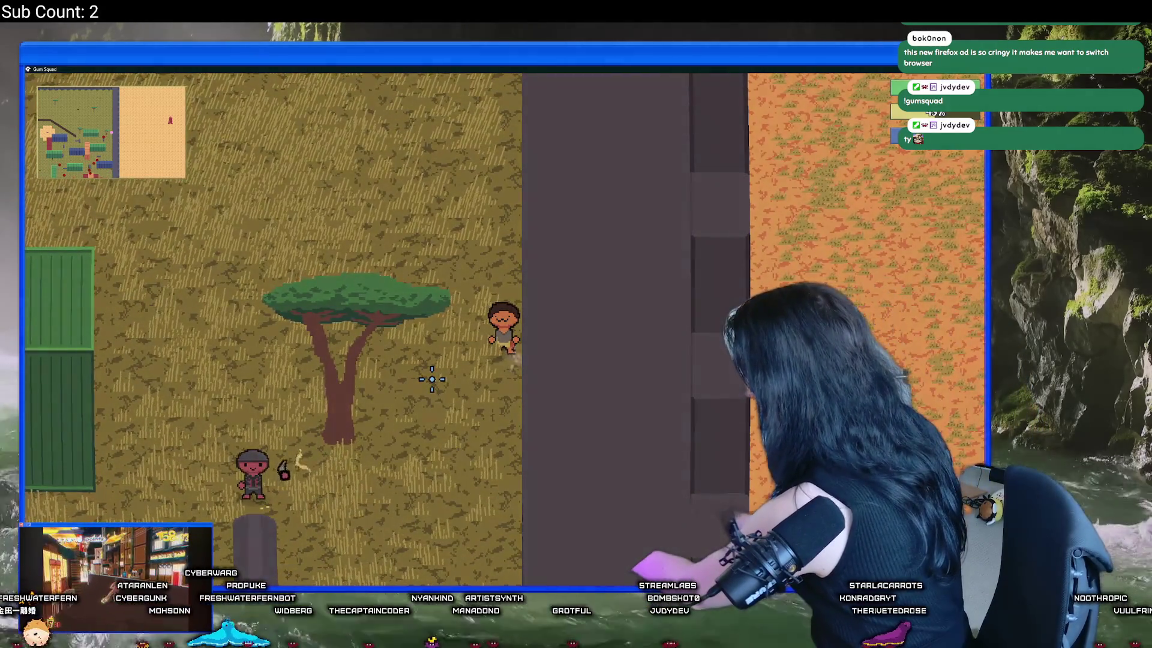
{"action": "key", "text": "d"}
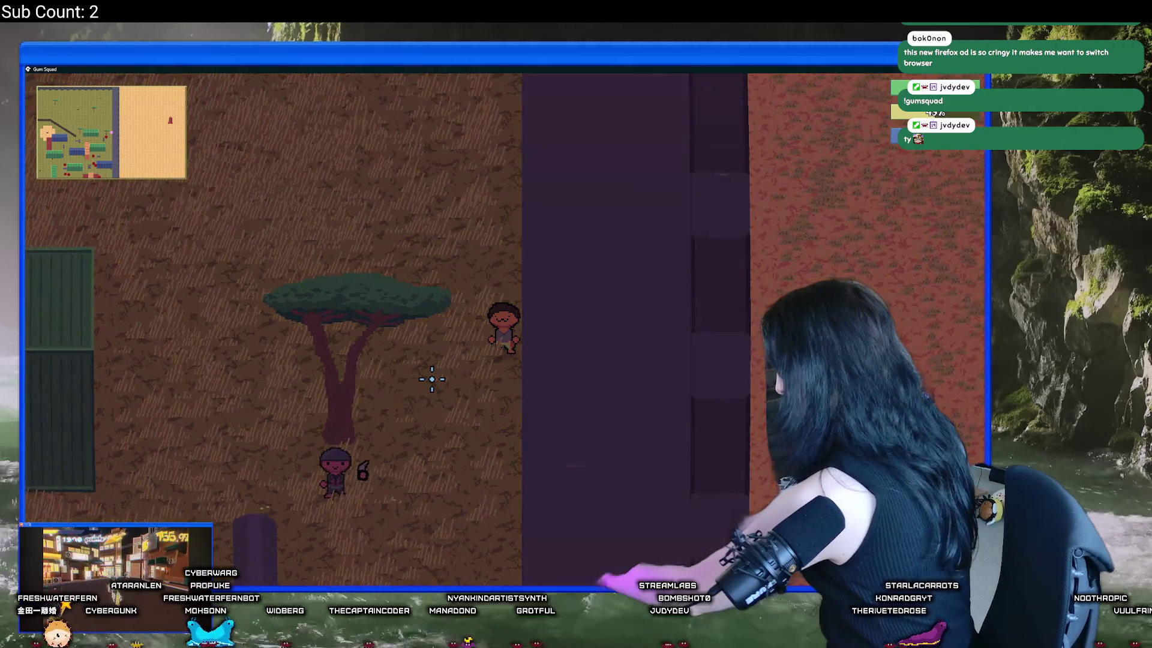
{"action": "key", "text": "a"}
{"action": "key", "text": "w"}
{"action": "key", "text": "a"}
{"action": "key", "text": "Tab"}
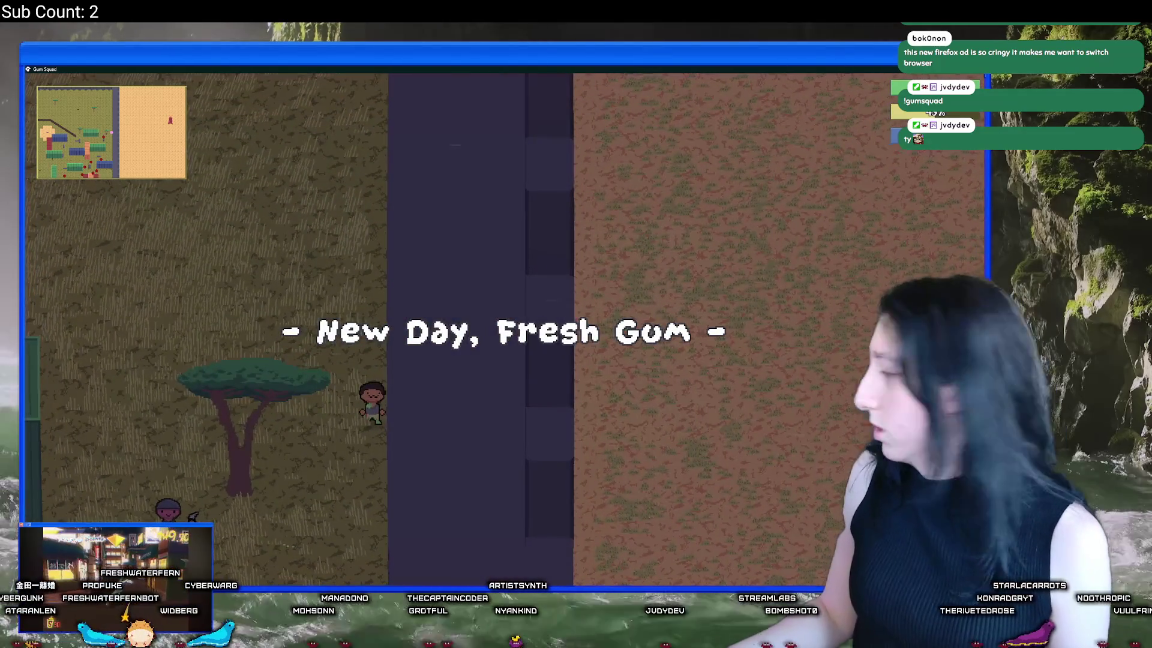
{"action": "key", "text": "alt+F4"}
{"action": "left_click", "coordinate": [412, 298]}
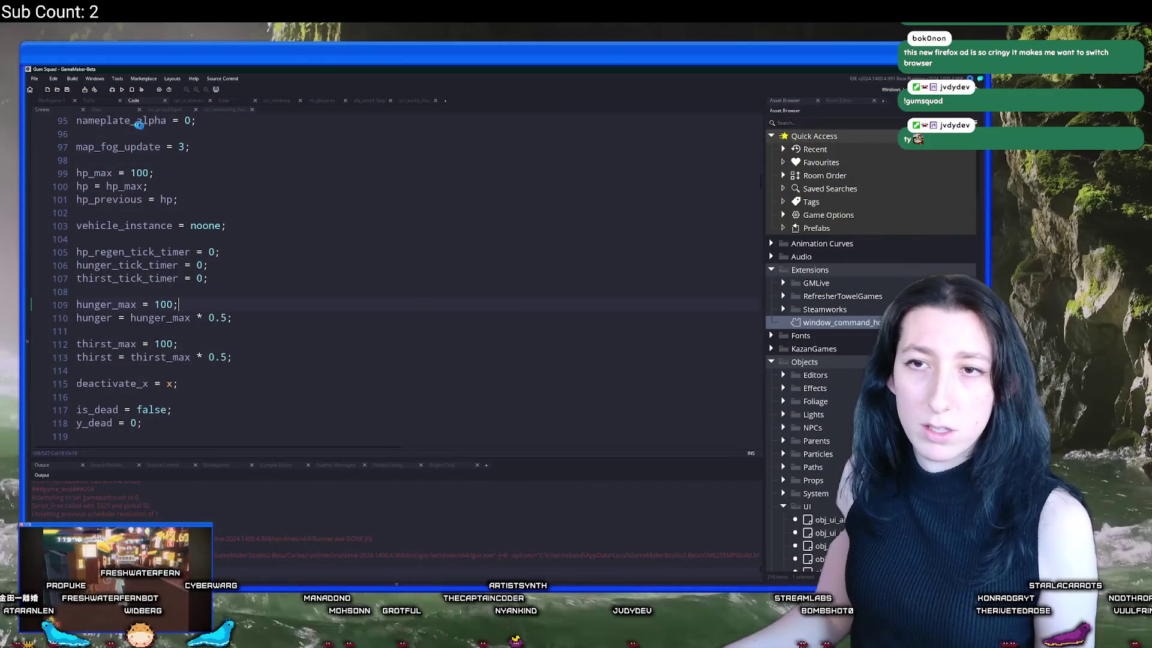
Show the player object's Step event code with its fog-of-war update block
{"action": "left_click", "coordinate": [96, 110]}
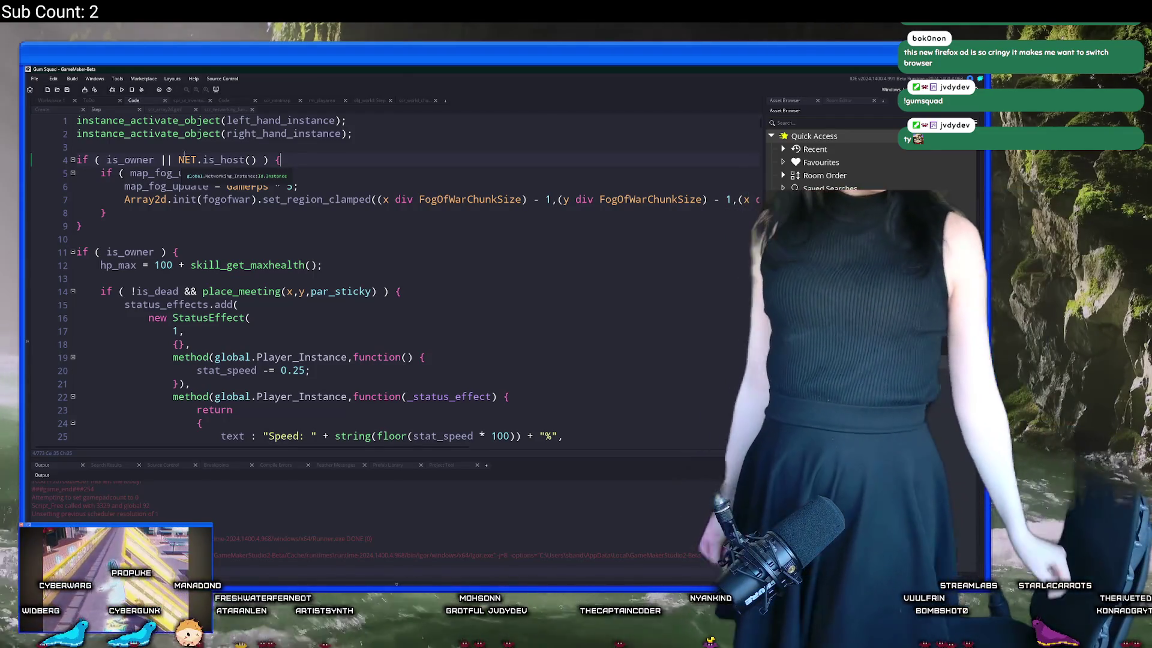
{"action": "left_click", "coordinate": [417, 371]}
{"action": "key", "text": "ctrl+t"}
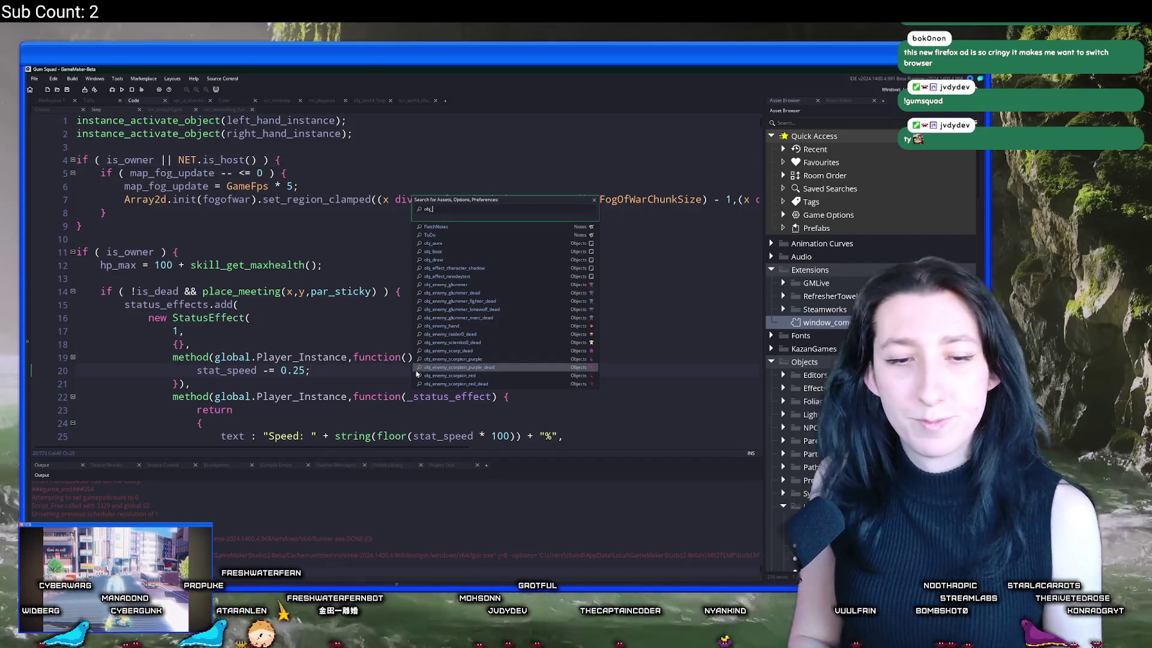
Open obj_input's Create code and add a new "Map" entry after Sprint in buttons_names
{"action": "type", "text": "_input"}
{"action": "key", "text": "Return"}
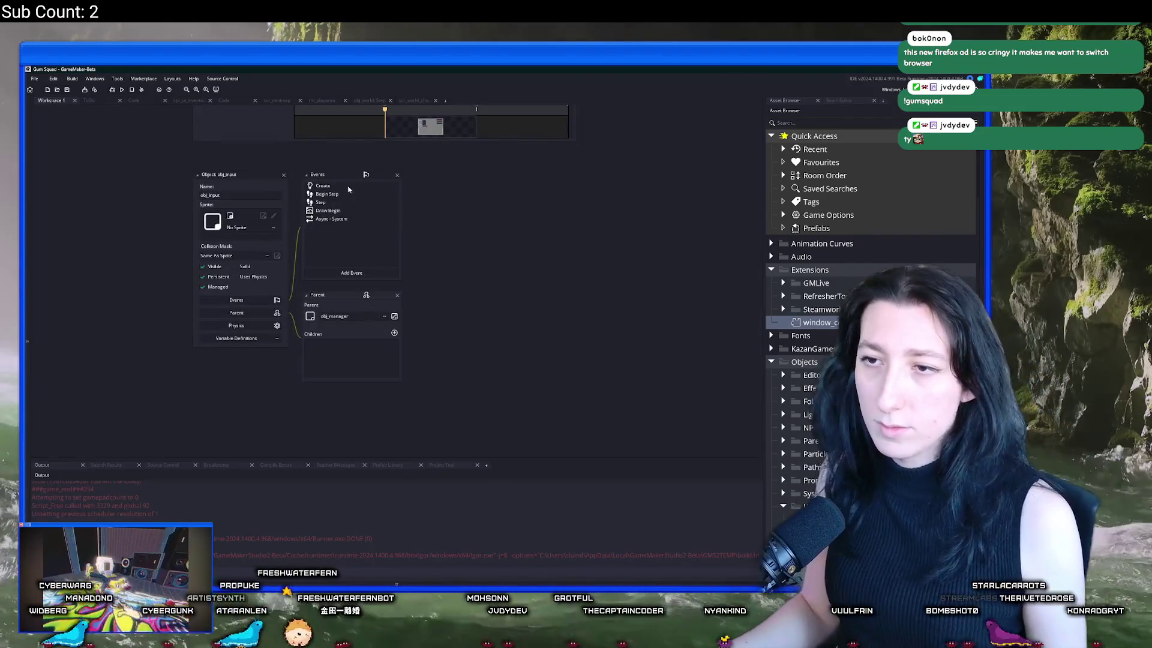
{"action": "double_click", "coordinate": [348, 187]}
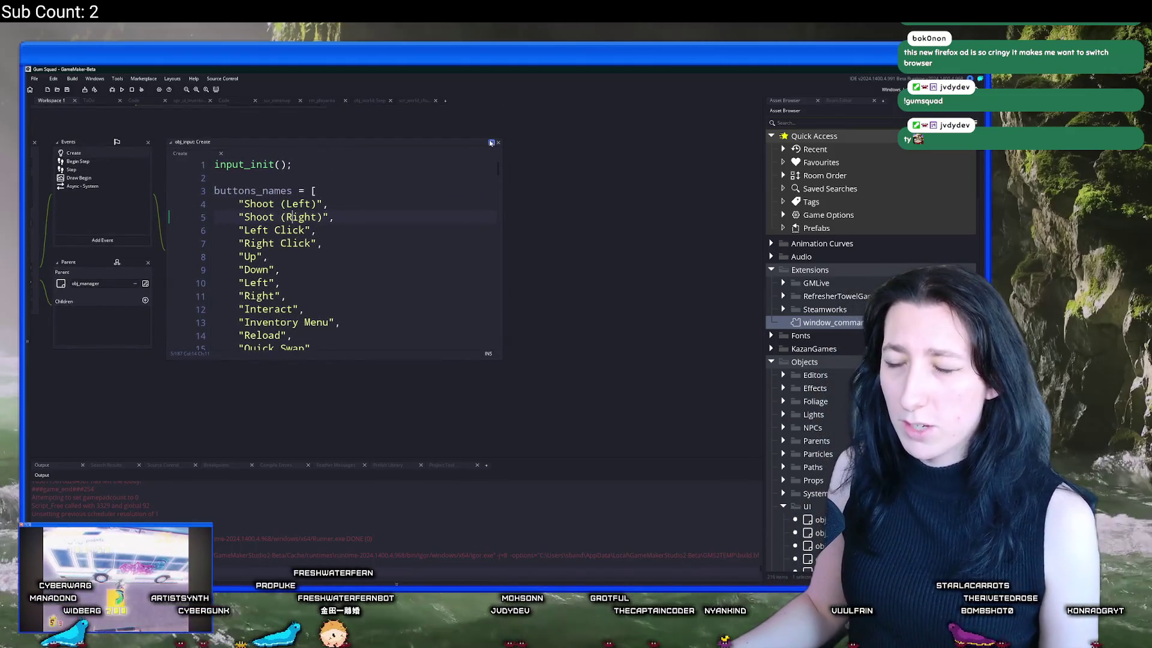
{"action": "left_click", "coordinate": [491, 143]}
{"action": "scroll", "coordinate": [354, 240], "scroll_direction": "down", "scroll_amount": 5}
{"action": "scroll", "coordinate": [191, 349], "scroll_direction": "up", "scroll_amount": 2}
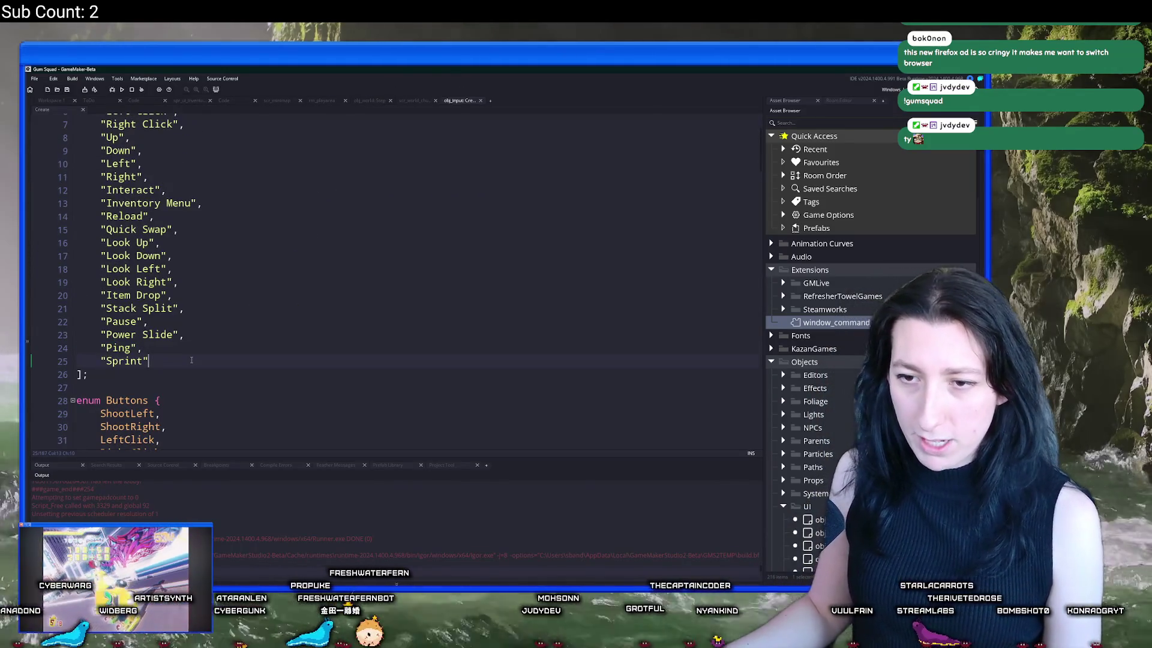
{"action": "type", "text": ","}
{"action": "key", "text": "Return"}
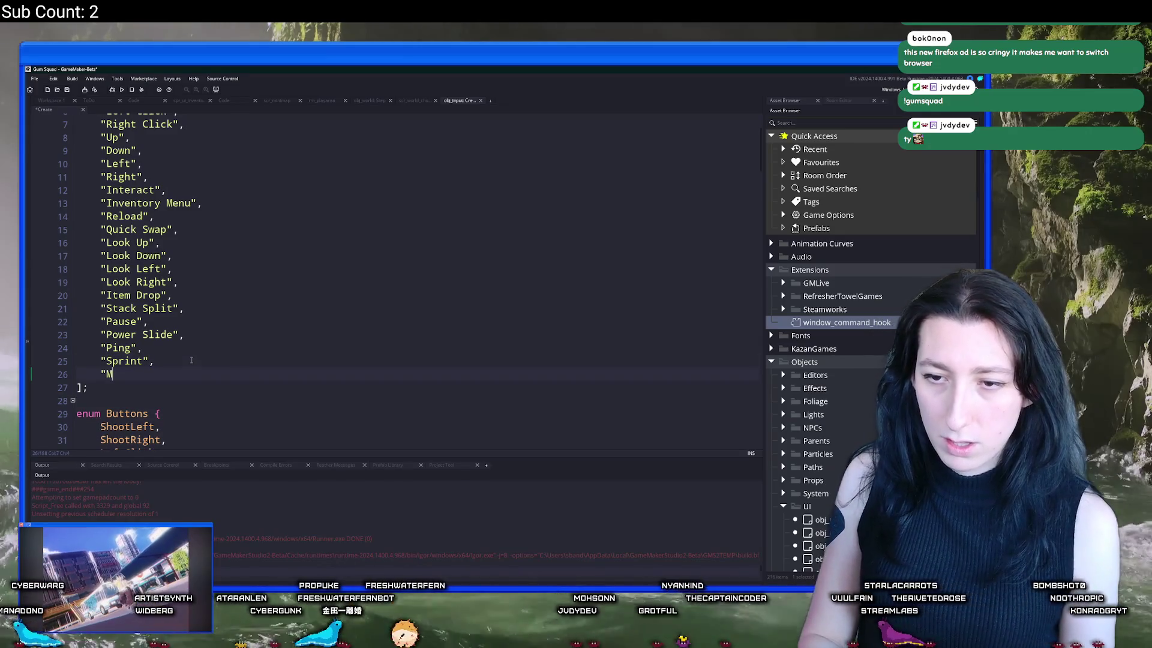
Add Map after Sprint in the Buttons enum
{"action": "scroll", "coordinate": [177, 294], "scroll_direction": "down", "scroll_amount": 12}
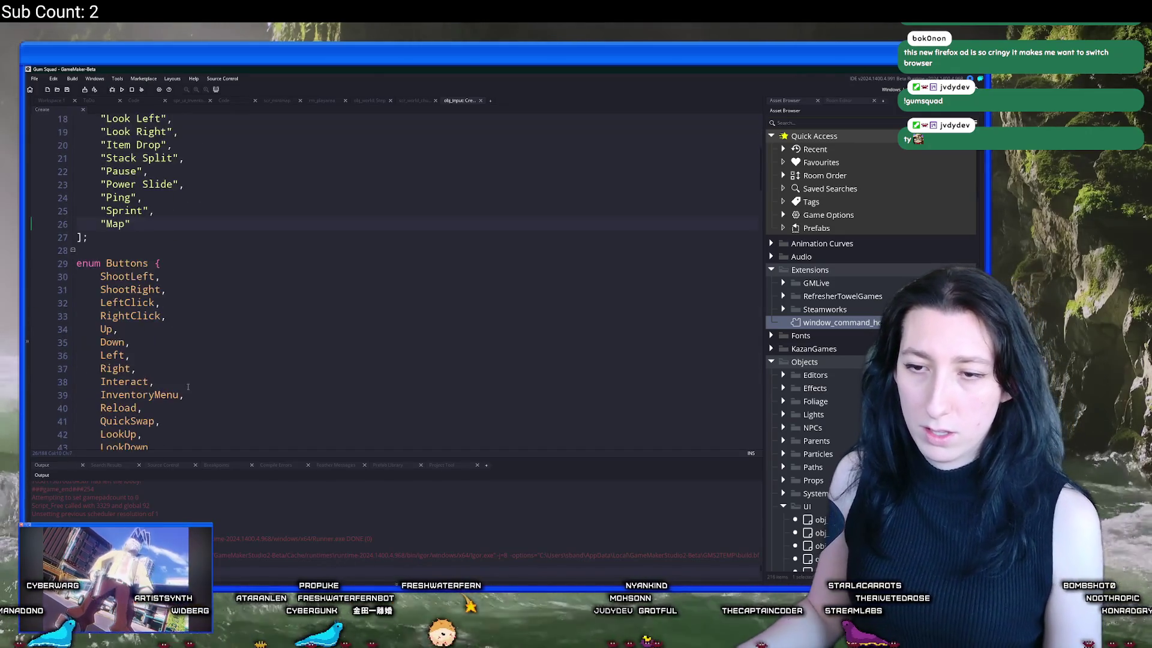
{"action": "left_click", "coordinate": [156, 222]}
{"action": "key", "text": "Return"}
{"action": "type", "text": "Map,"}
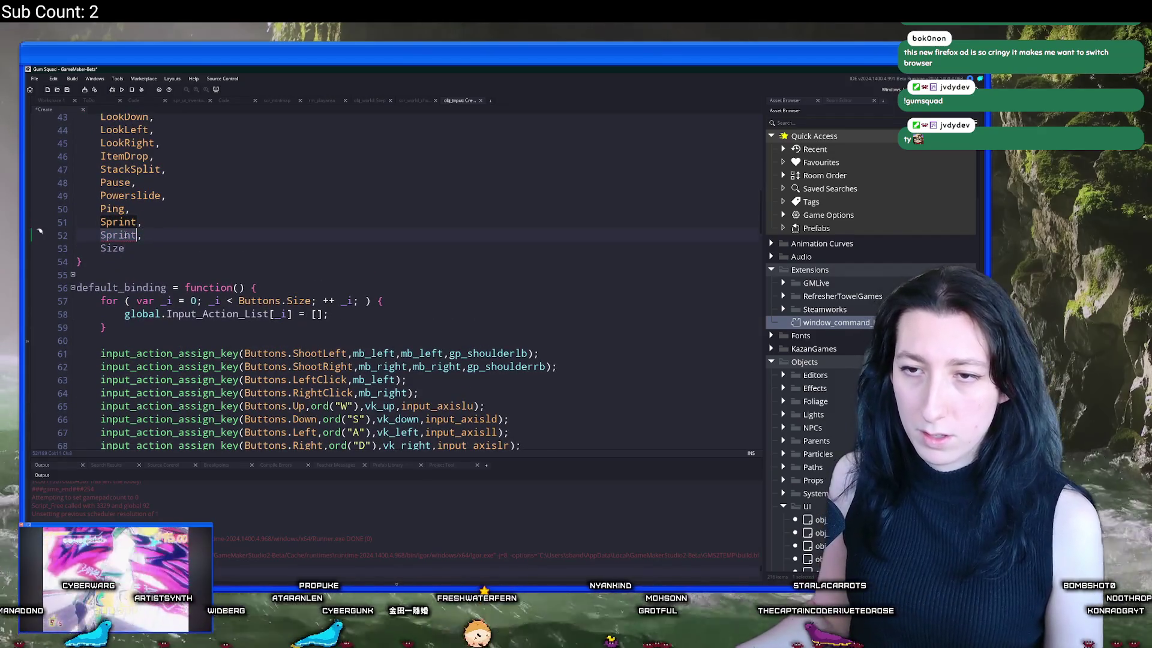
Duplicate the Sprint key binding and change it to Buttons.Map bound to ord("M")
{"action": "scroll", "coordinate": [348, 181], "scroll_direction": "down", "scroll_amount": 10}
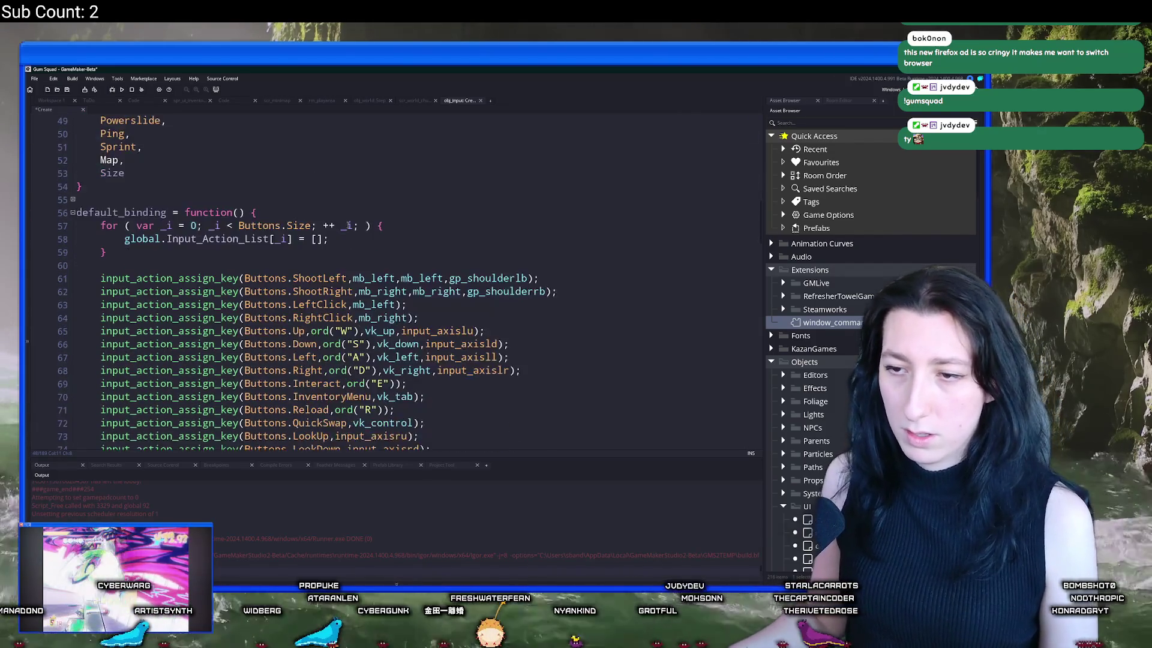
{"action": "left_click", "coordinate": [329, 254]}
{"action": "key", "text": "ctrl+d"}
{"action": "left_click", "coordinate": [329, 267]}
{"action": "double_click", "coordinate": [313, 267]}
{"action": "type", "text": "Map"}
{"action": "double_click", "coordinate": [346, 267]}
{"action": "type", "text": "ord(\"M\""}
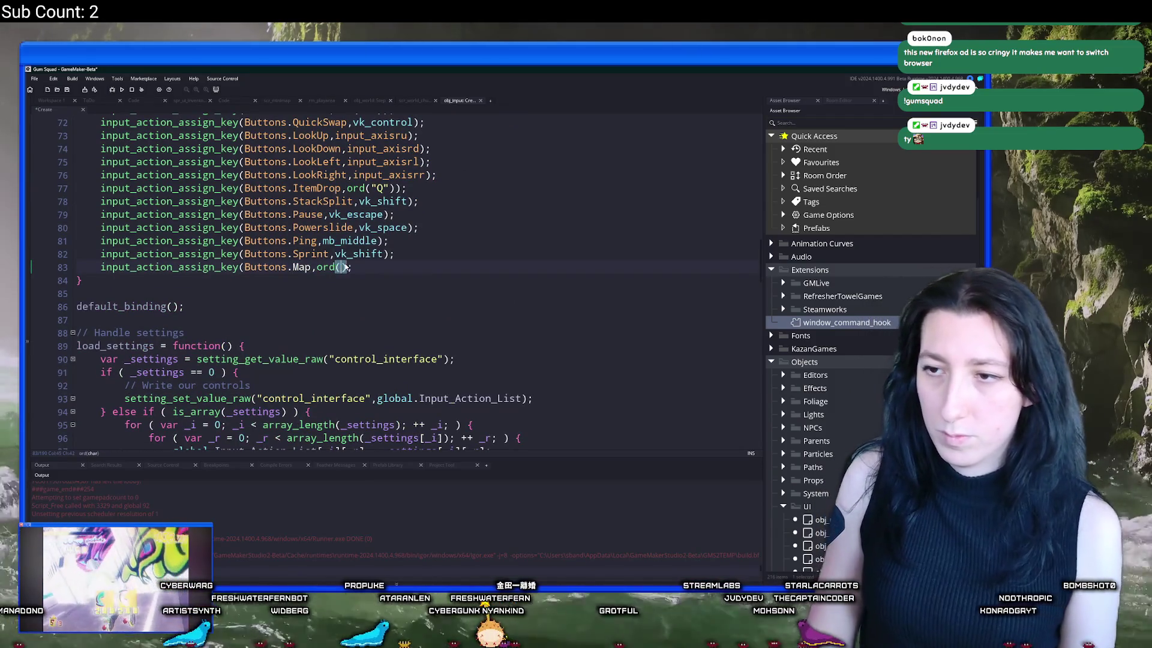
{"action": "type", "text": ")"}
Check obj_input's events overview and look over the updated Create code
{"action": "scroll", "coordinate": [346, 267], "scroll_direction": "up", "scroll_amount": 2}
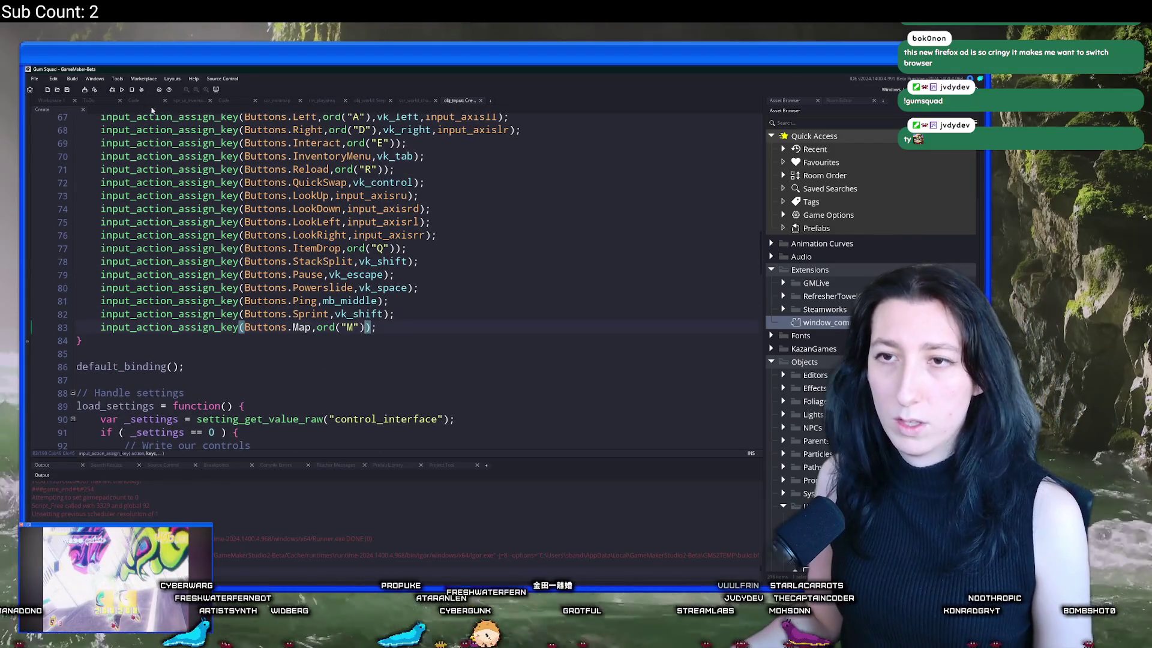
{"action": "left_click", "coordinate": [47, 101]}
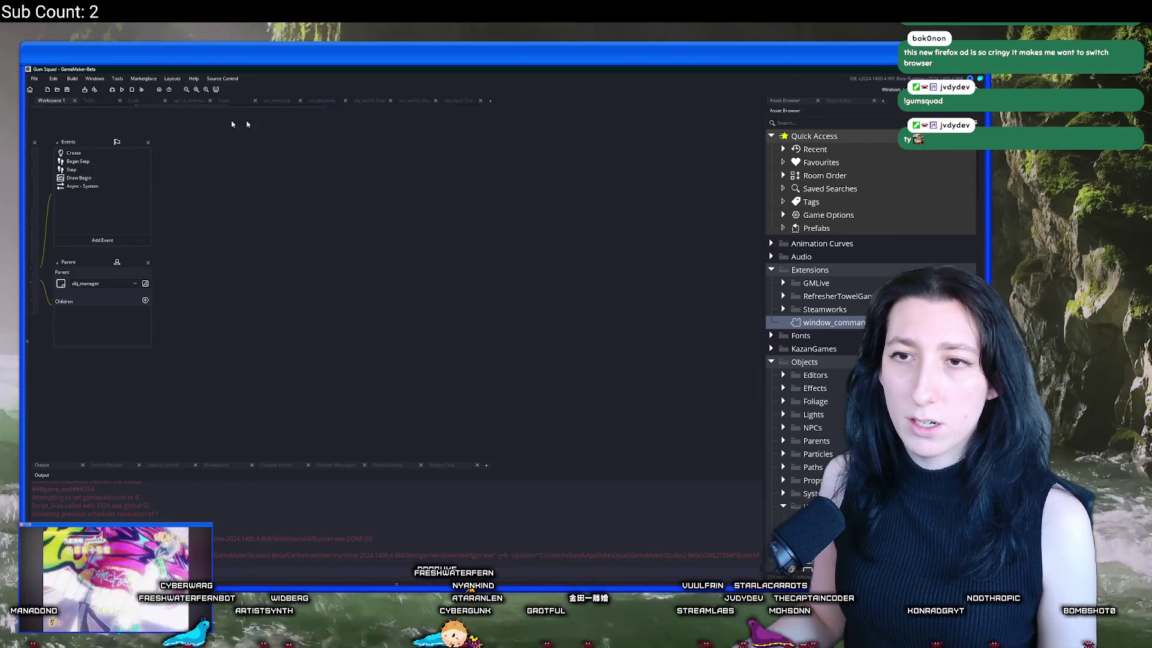
{"action": "left_click", "coordinate": [464, 101]}
{"action": "scroll", "coordinate": [396, 282], "scroll_direction": "down", "scroll_amount": 10}
{"action": "scroll", "coordinate": [396, 282], "scroll_direction": "up", "scroll_amount": 15}
{"action": "scroll", "coordinate": [243, 201], "scroll_direction": "up", "scroll_amount": 18}
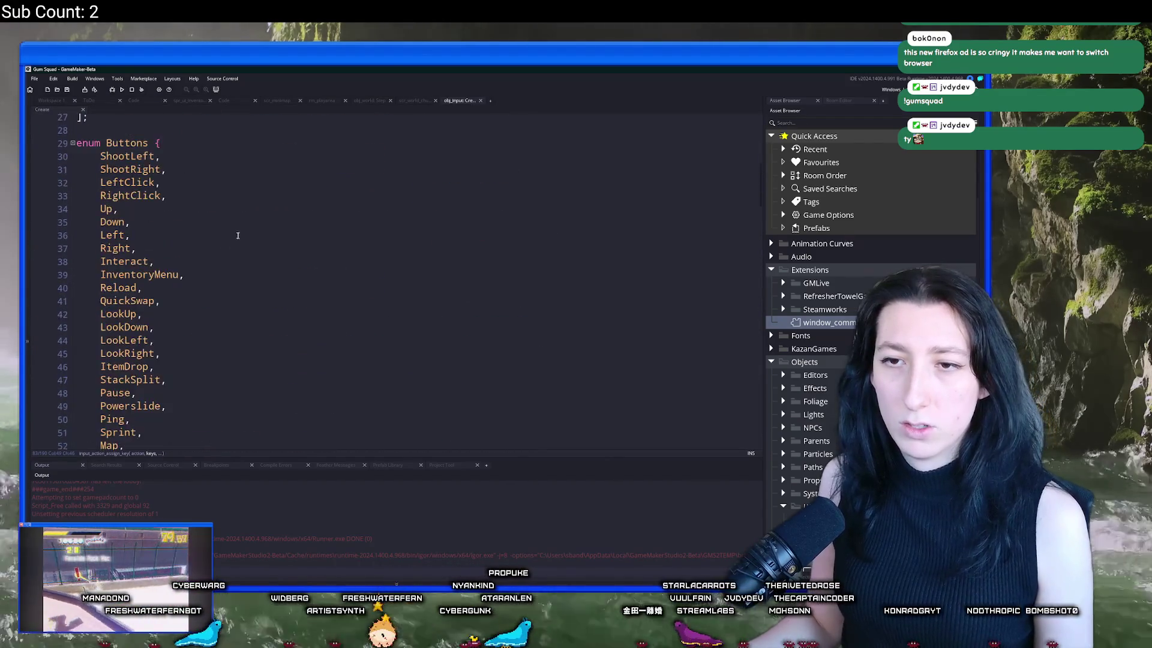
{"action": "scroll", "coordinate": [243, 201], "scroll_direction": "down", "scroll_amount": 10}
{"action": "scroll", "coordinate": [243, 201], "scroll_direction": "down", "scroll_amount": 18}
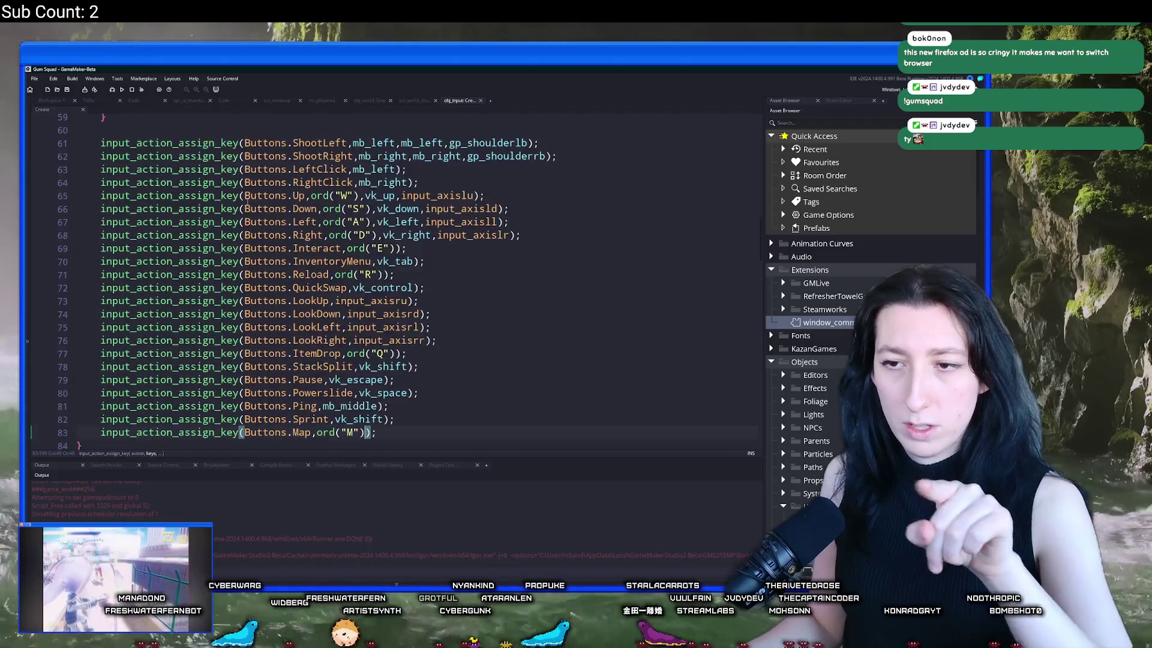
{"action": "scroll", "coordinate": [270, 211], "scroll_direction": "down", "scroll_amount": 18}
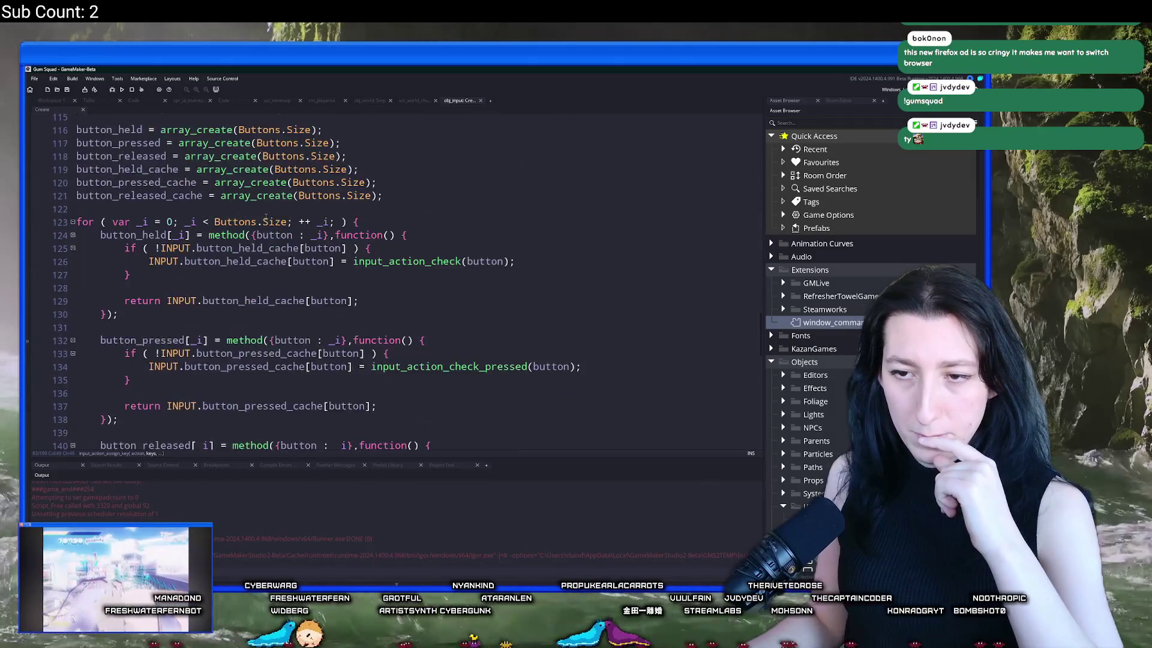
{"action": "scroll", "coordinate": [273, 215], "scroll_direction": "down", "scroll_amount": 5}
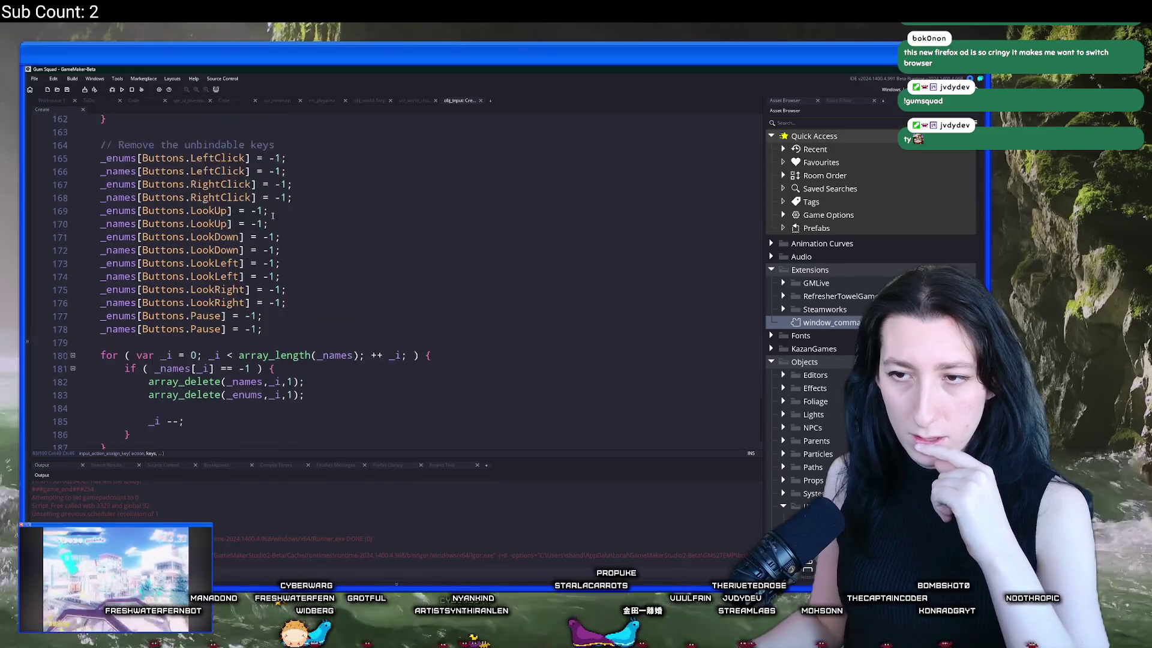
{"action": "scroll", "coordinate": [257, 178], "scroll_direction": "down", "scroll_amount": 3}
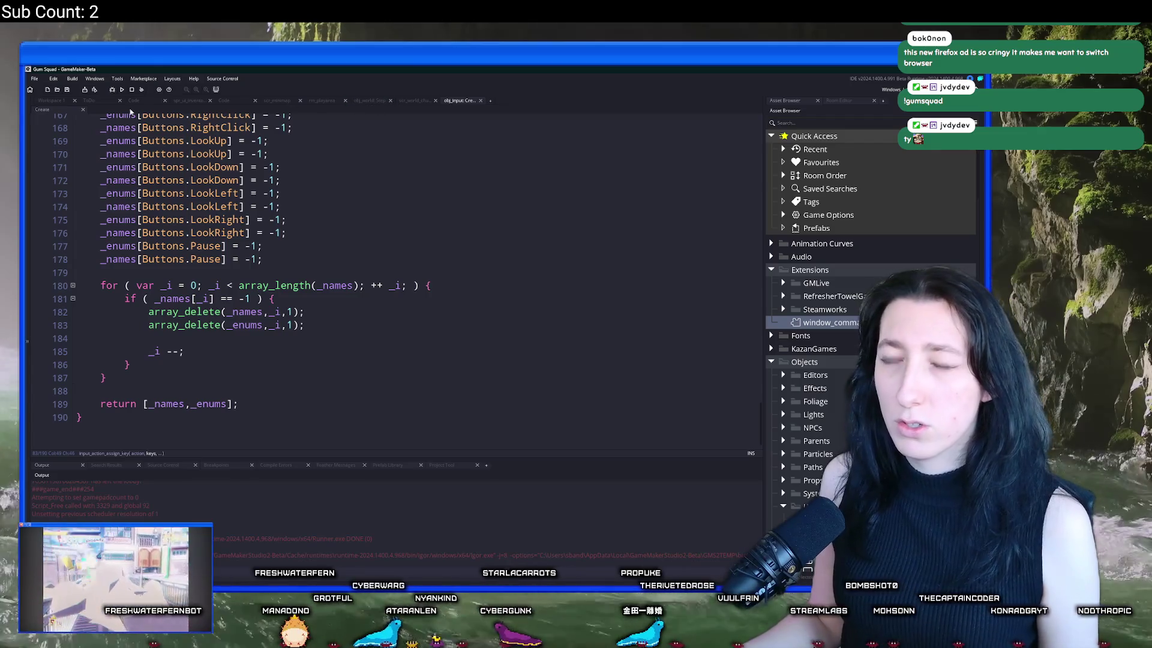
Find obj_player with the asset search and open it
{"action": "key", "text": "ctrl+t"}
{"action": "type", "text": "or"}
{"action": "type", "text": "la"}
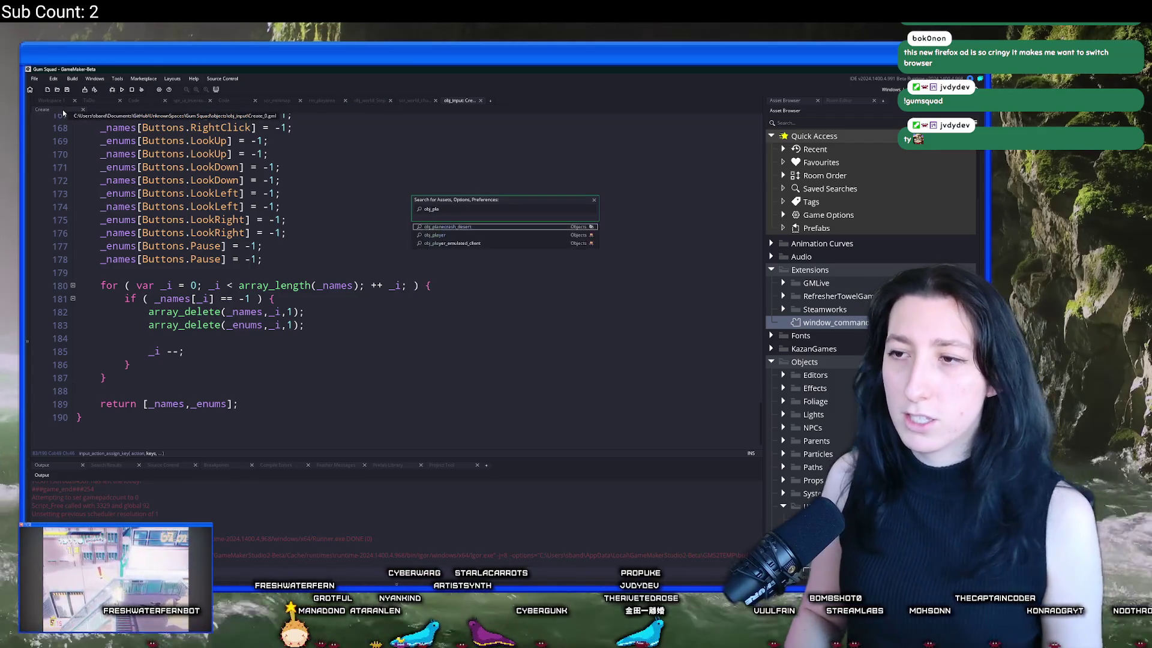
{"action": "key", "text": "Return"}
Replace the keyboard check for M on line 217 with the Map button pressed check
{"action": "type", "text": "\"M\""}
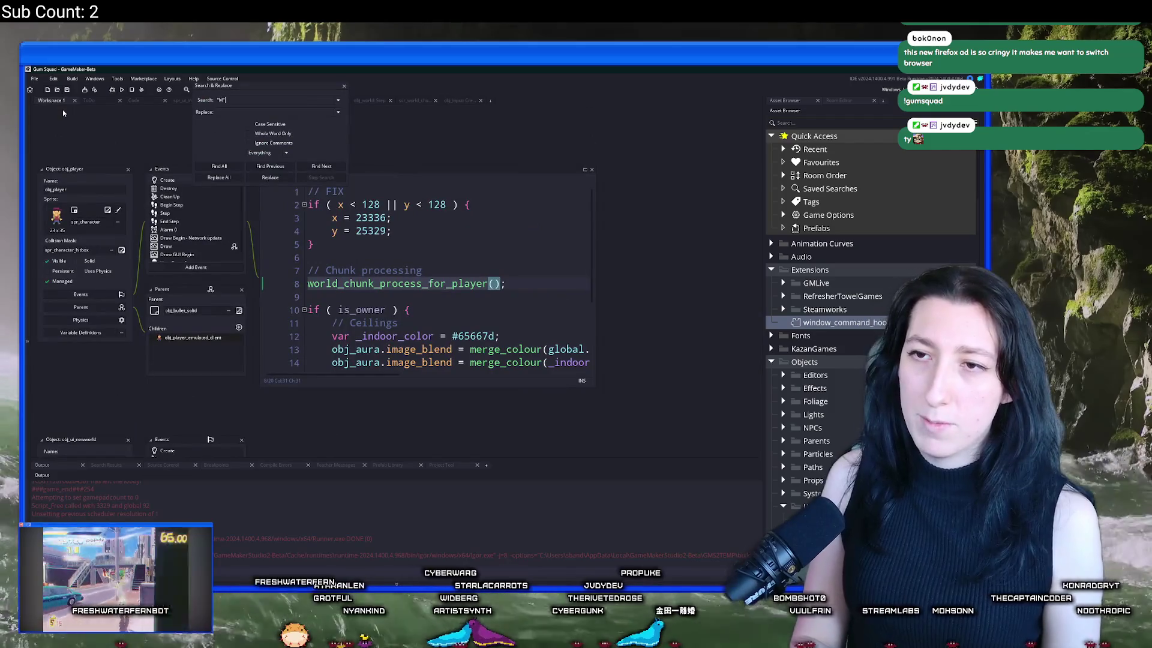
{"action": "key", "text": "Return"}
{"action": "double_click", "coordinate": [167, 502]}
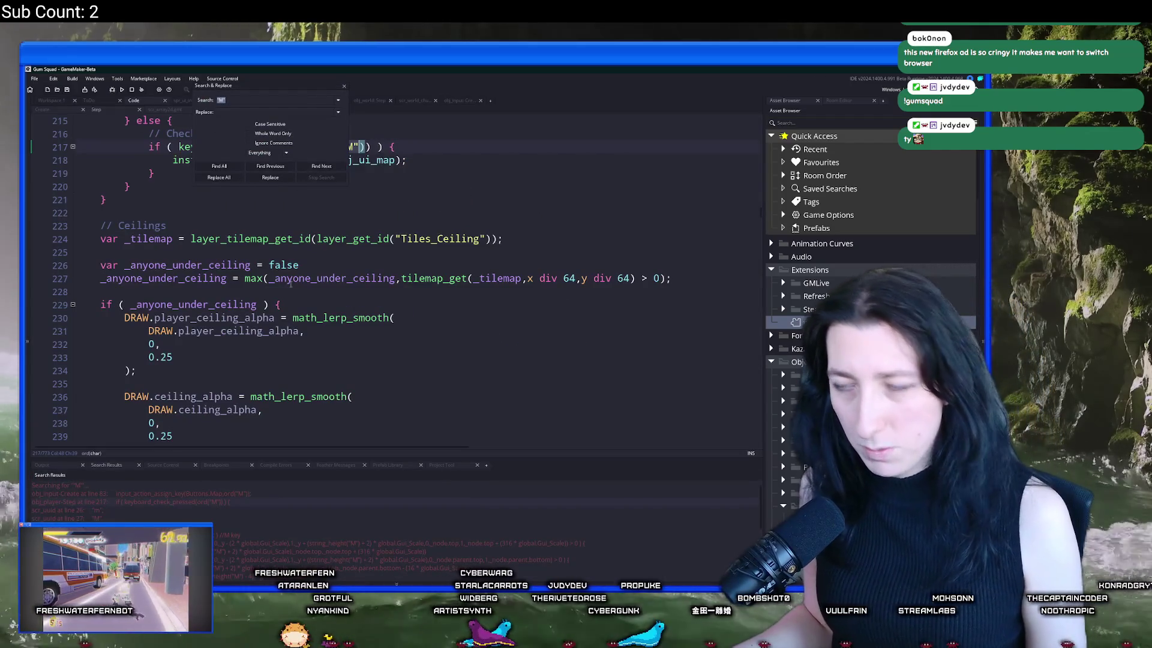
{"action": "scroll", "coordinate": [331, 245], "scroll_direction": "up", "scroll_amount": 3}
{"action": "left_click", "coordinate": [331, 246]}
{"action": "scroll", "coordinate": [331, 246], "scroll_direction": "up", "scroll_amount": 3}
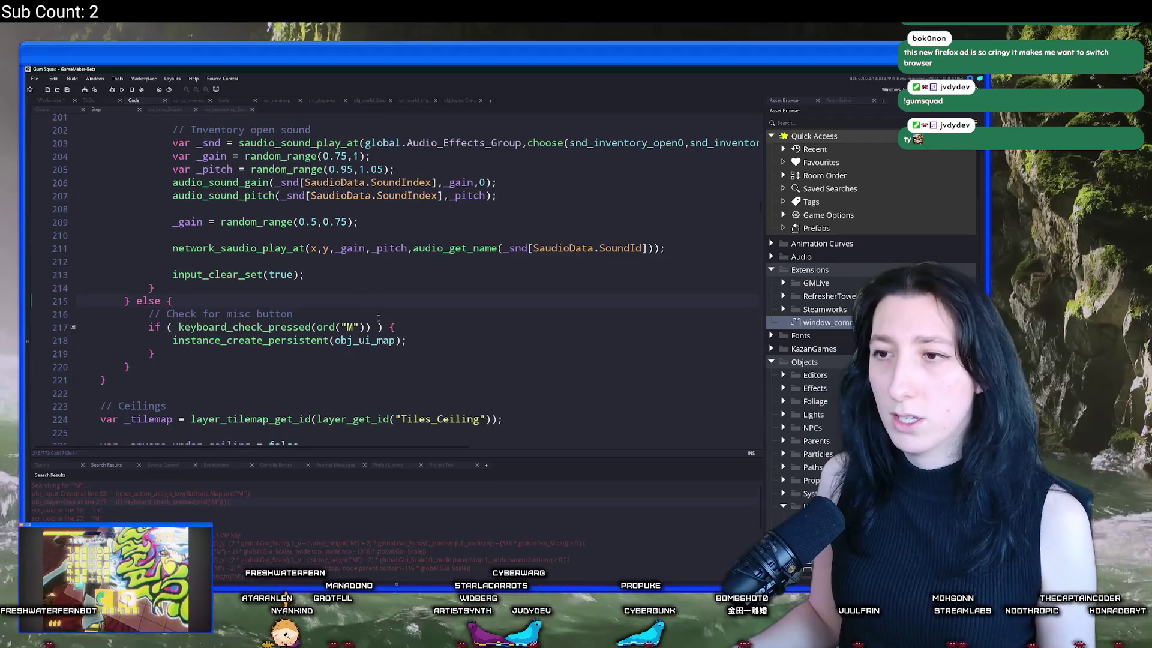
{"action": "left_click", "coordinate": [201, 357]}
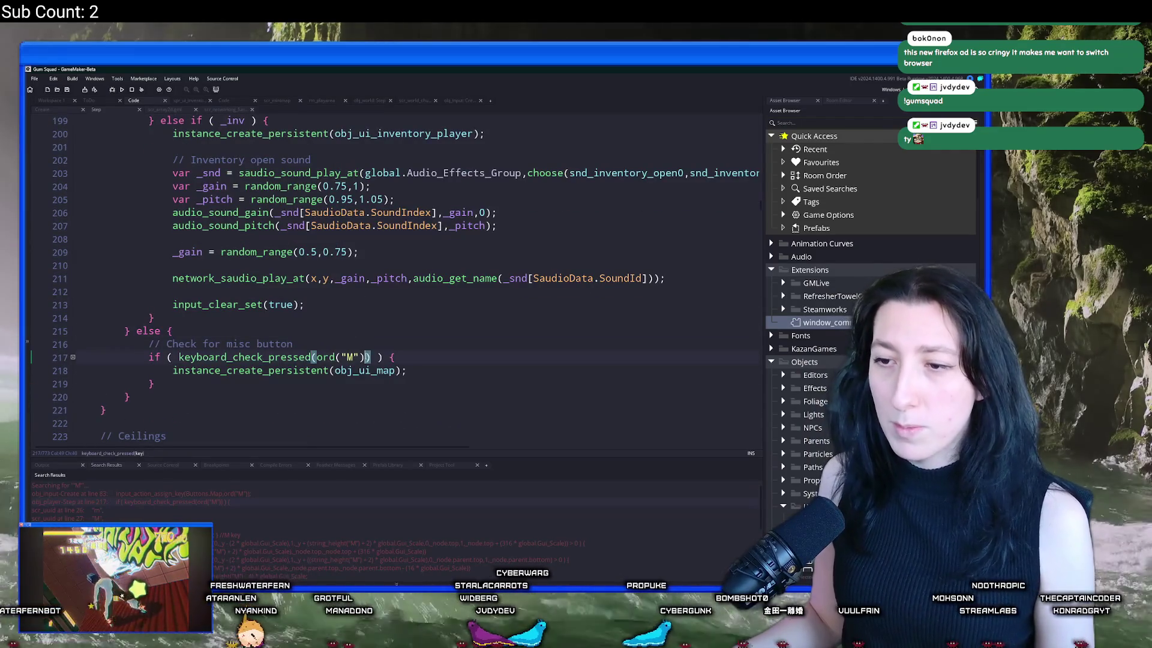
{"action": "left_click_drag", "start_coordinate": [179, 357], "coordinate": [371, 357]}
{"action": "key", "text": "Delete"}
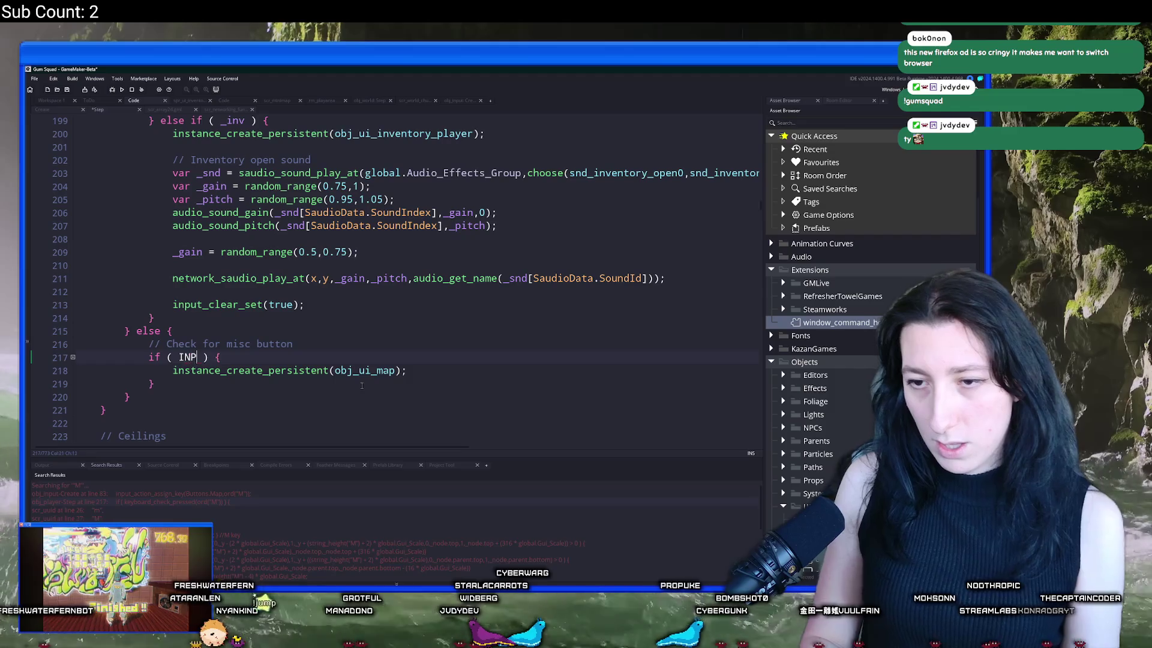
{"action": "type", "text": "button_pre"}
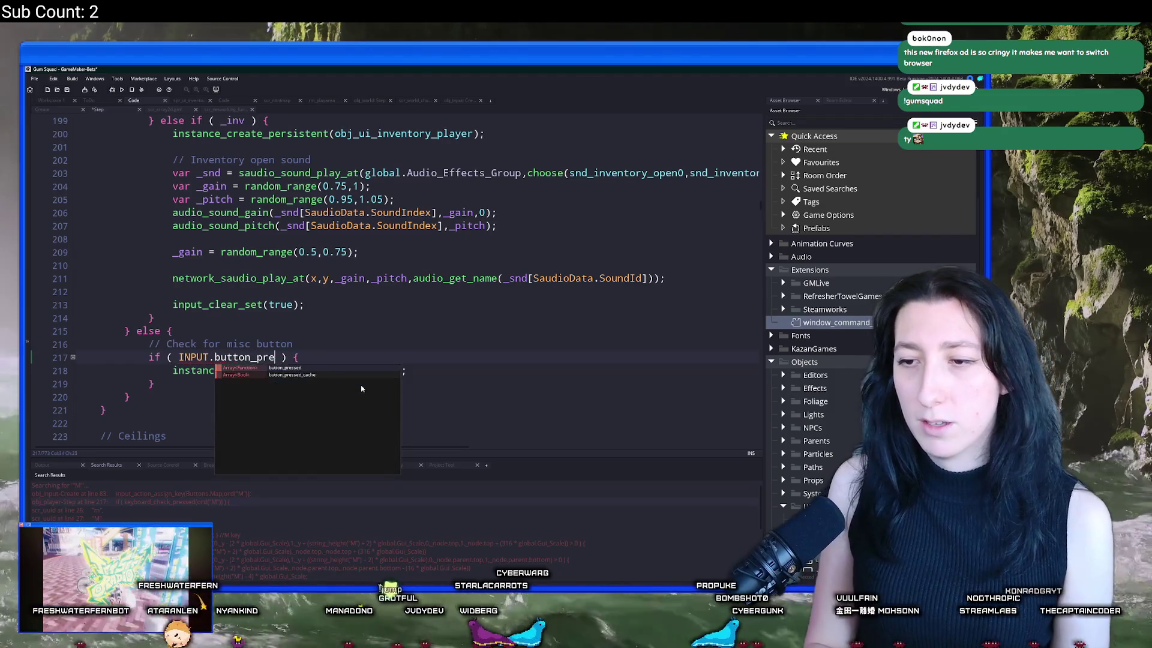
{"action": "type", "text": "edkBM"}
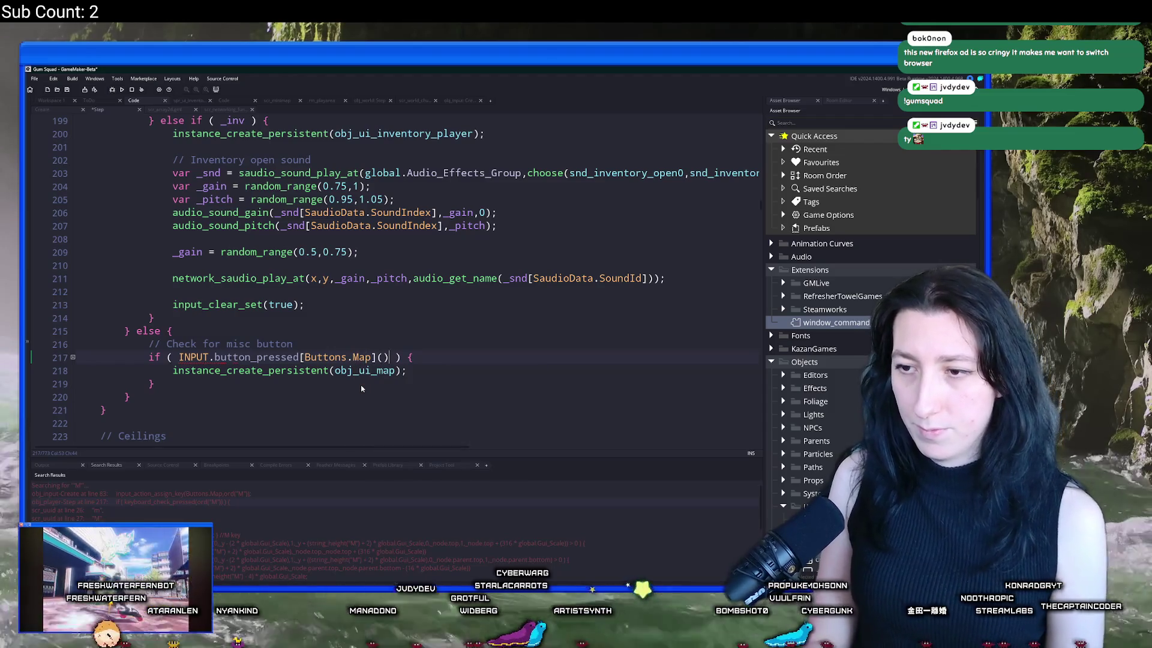
{"action": "type", "text": "{"}
Reuse the gunworkbench existence check, moving the map creation into an else branch
{"action": "scroll", "coordinate": [510, 374], "scroll_direction": "up", "scroll_amount": 5}
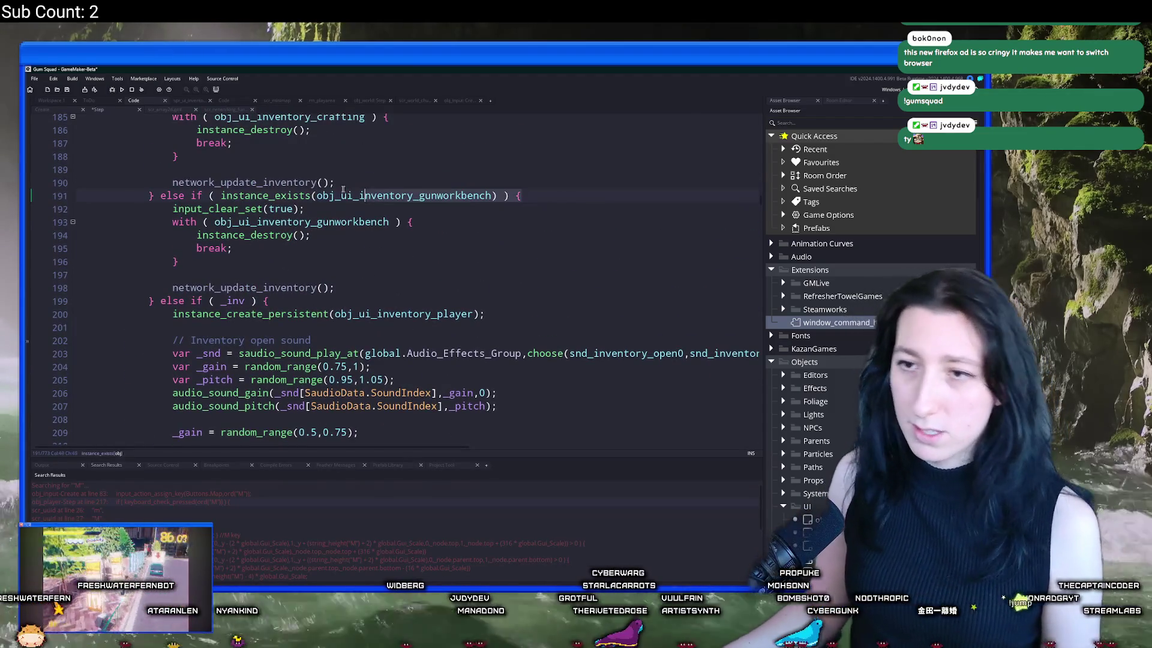
{"action": "left_click", "coordinate": [236, 196]}
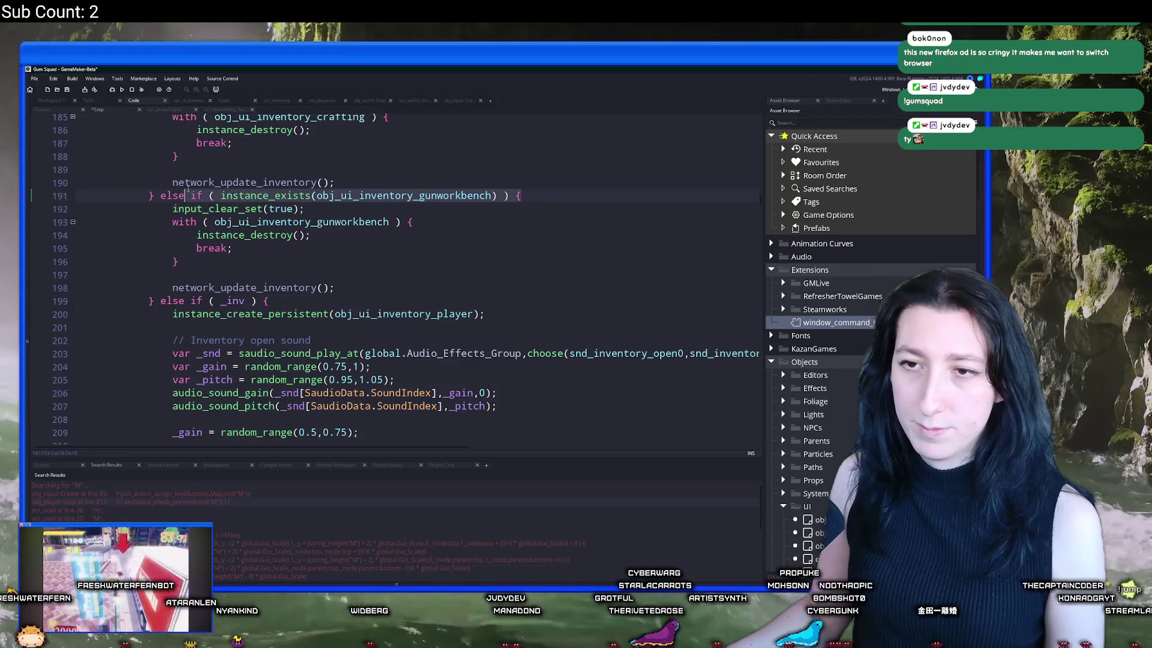
{"action": "scroll", "coordinate": [248, 282], "scroll_direction": "down", "scroll_amount": 5}
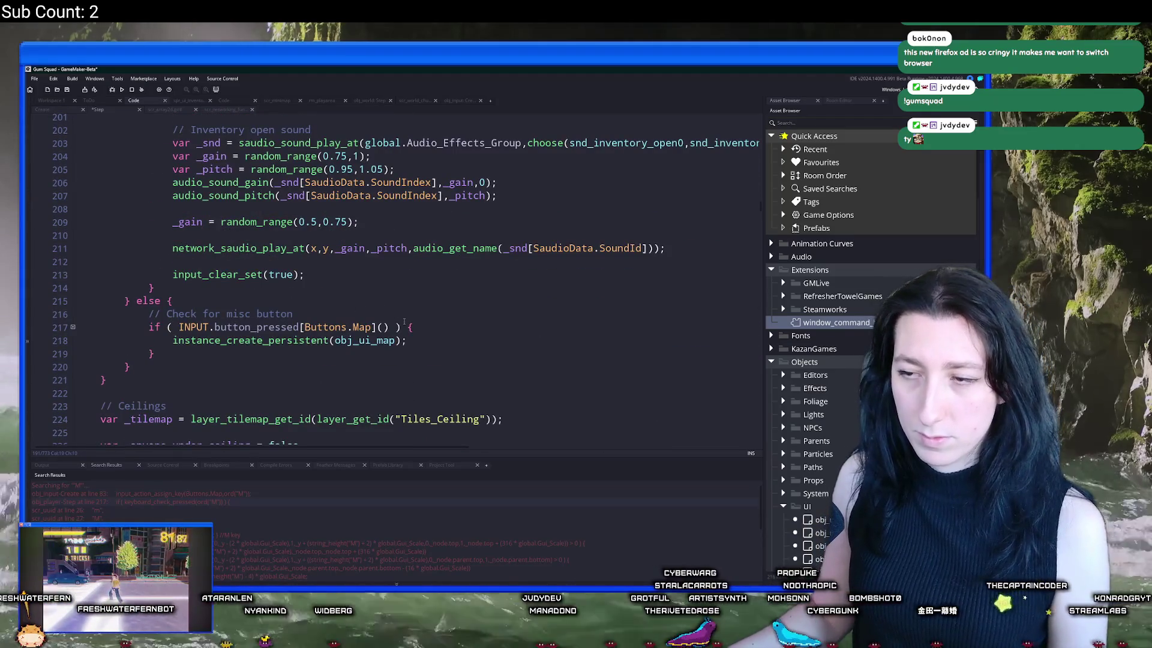
{"action": "key", "text": "Return"}
{"action": "key", "text": "ctrl+v"}
{"action": "key", "text": "Return"}
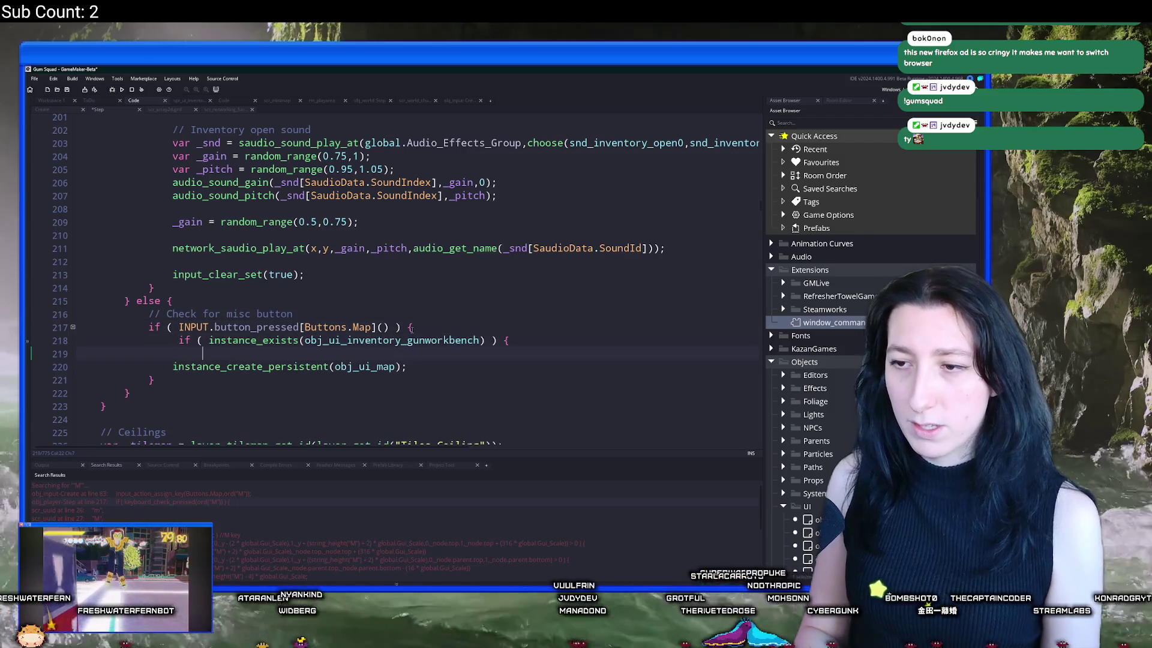
{"action": "type", "text": "se {"}
{"action": "key", "text": "Return"}
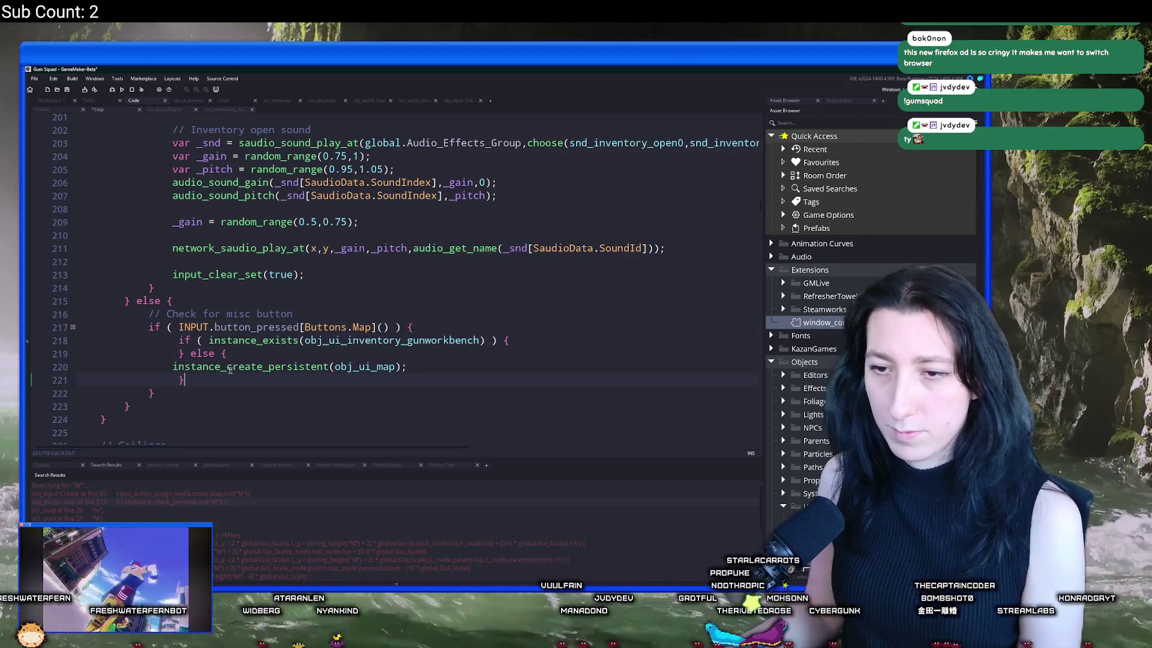
{"action": "key", "text": "Right"}
{"action": "key", "text": "Tab"}
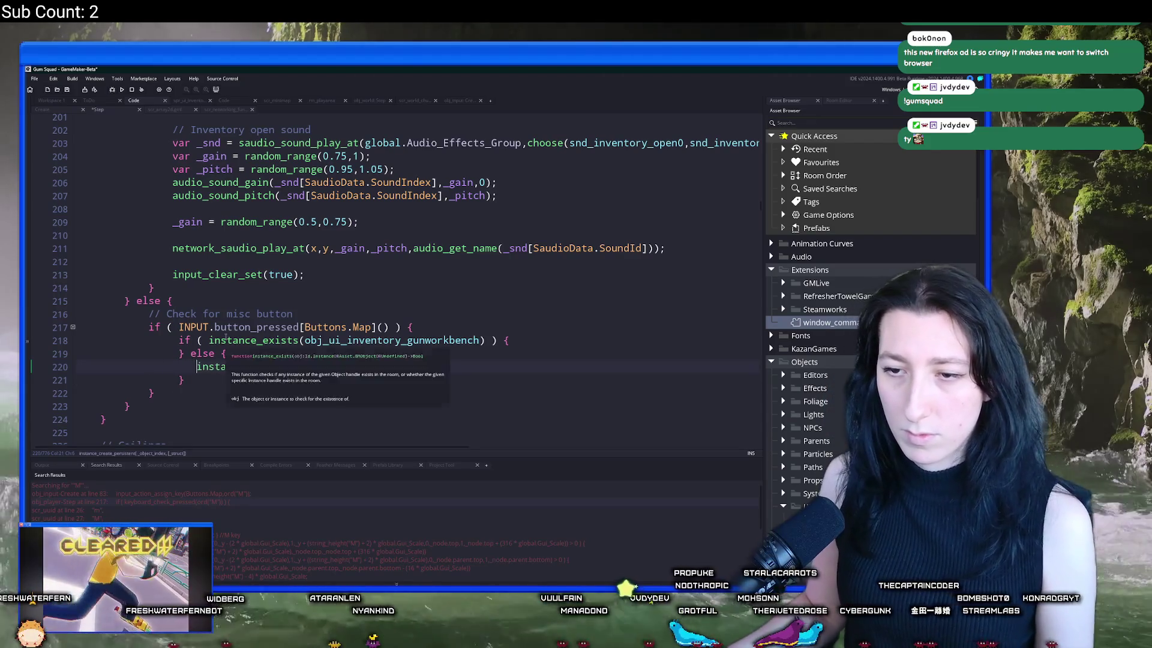
Make the existence check test obj_ui_map, destroy the map when present, and run the game
{"action": "double_click", "coordinate": [393, 367]}
{"action": "key", "text": "ctrl+c"}
{"action": "double_click", "coordinate": [468, 340]}
{"action": "key", "text": "ctrl+v"}
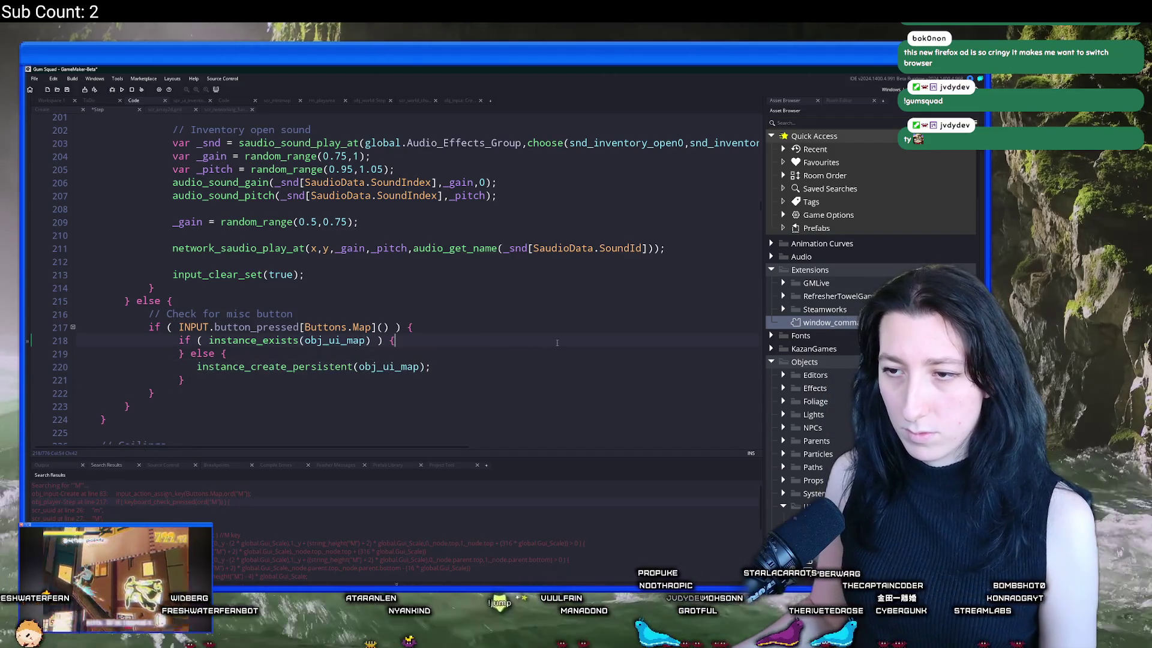
{"action": "key", "text": "Return"}
{"action": "type", "text": "instance_destroy(obj_ui_map);"}
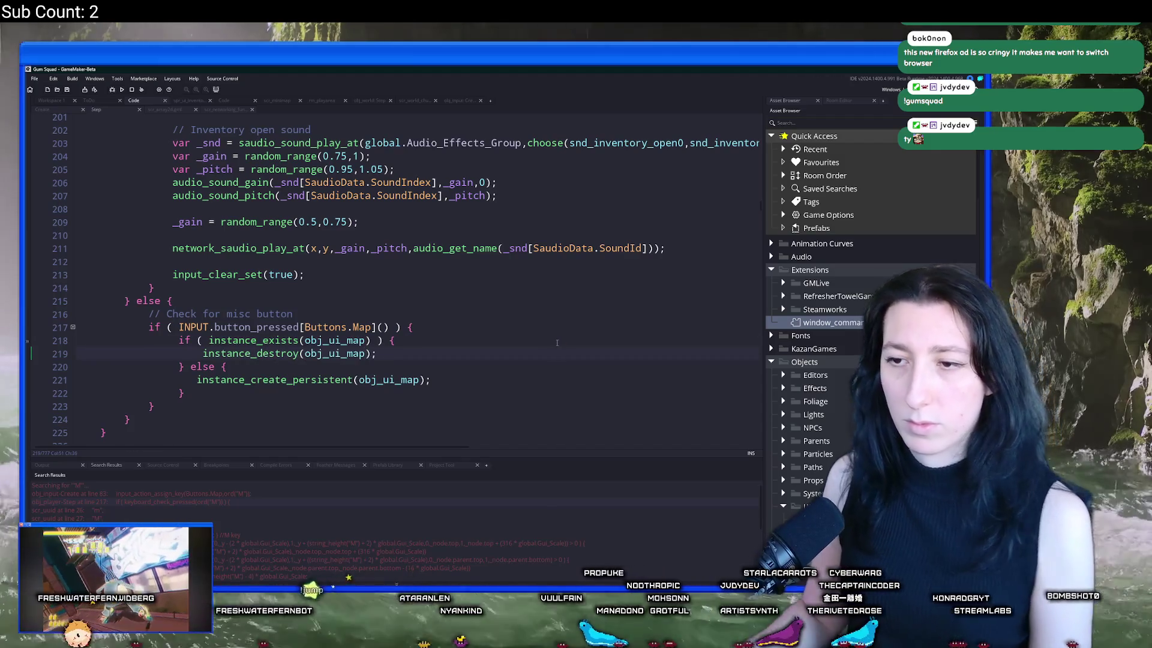
{"action": "key", "text": "F5"}
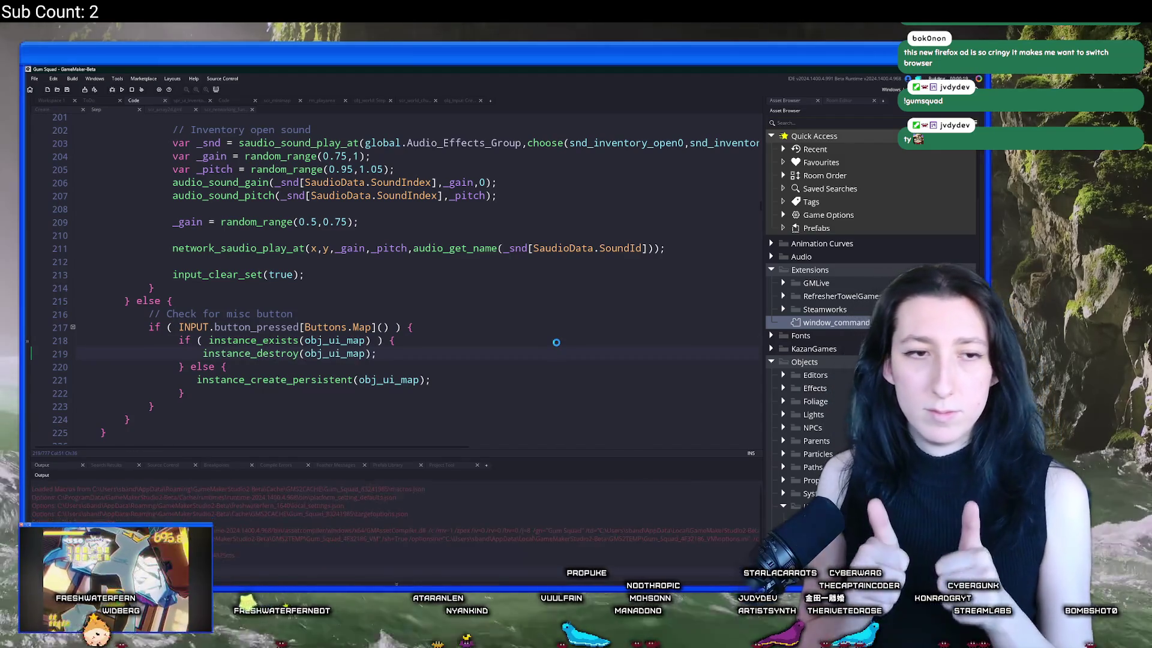
Duplicate the customize check on line 158 into a new branch holding the clear-input and destroy lines
{"action": "scroll", "coordinate": [540, 330], "scroll_direction": "up", "scroll_amount": 2}
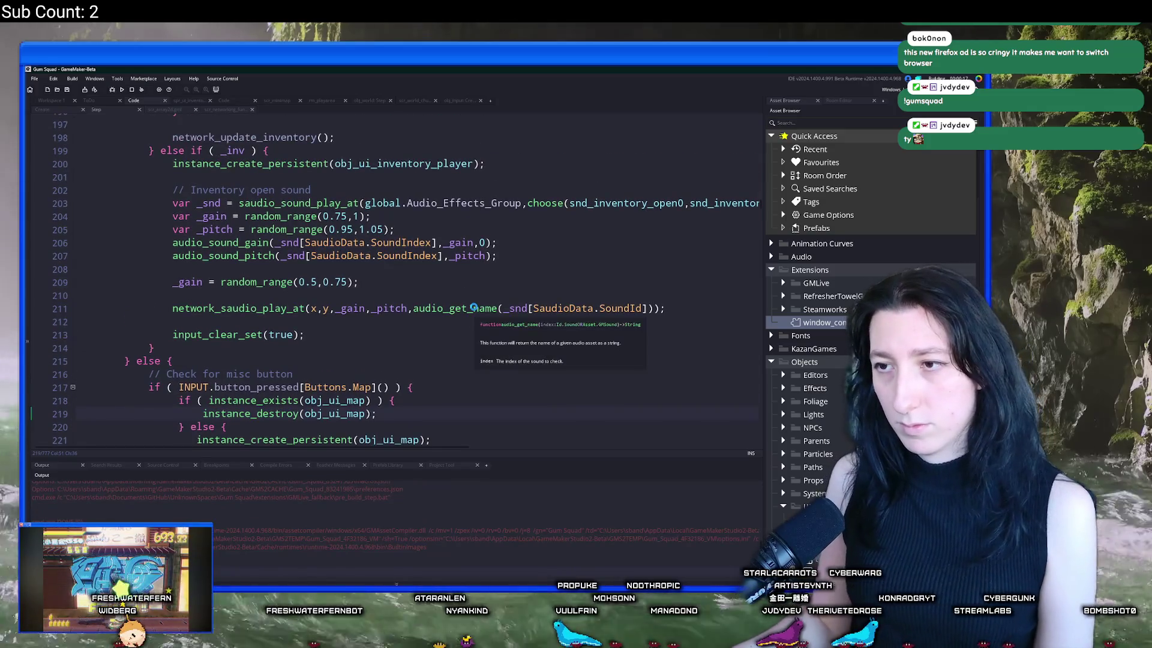
{"action": "scroll", "coordinate": [487, 284], "scroll_direction": "down", "scroll_amount": 2}
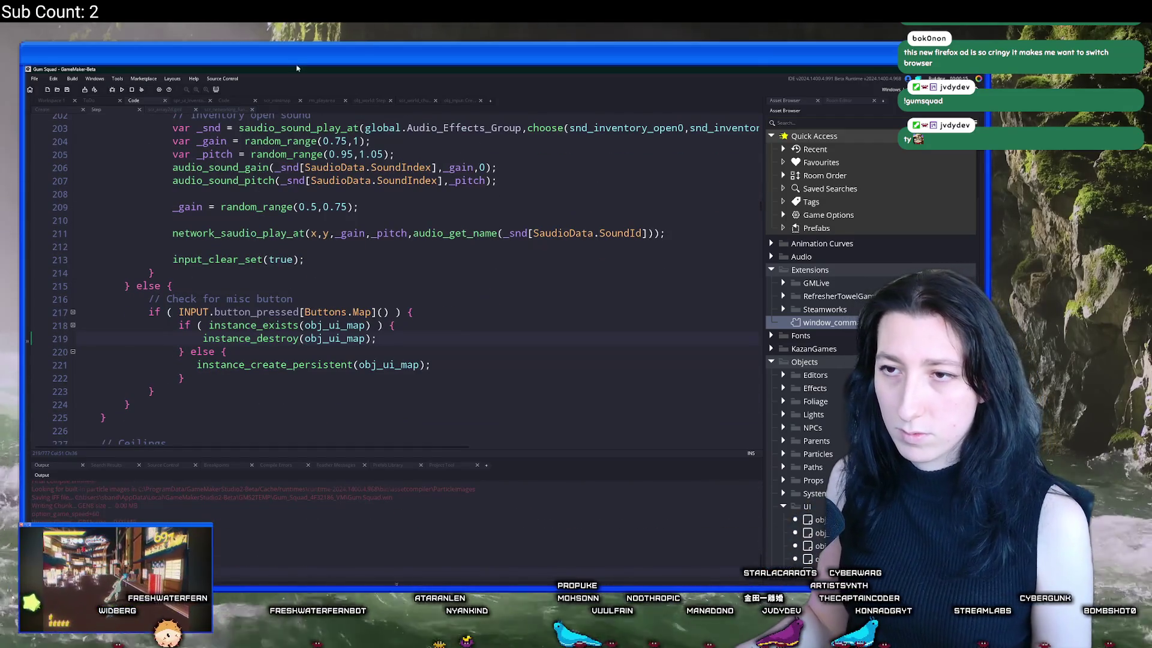
{"action": "scroll", "coordinate": [390, 294], "scroll_direction": "up", "scroll_amount": 15}
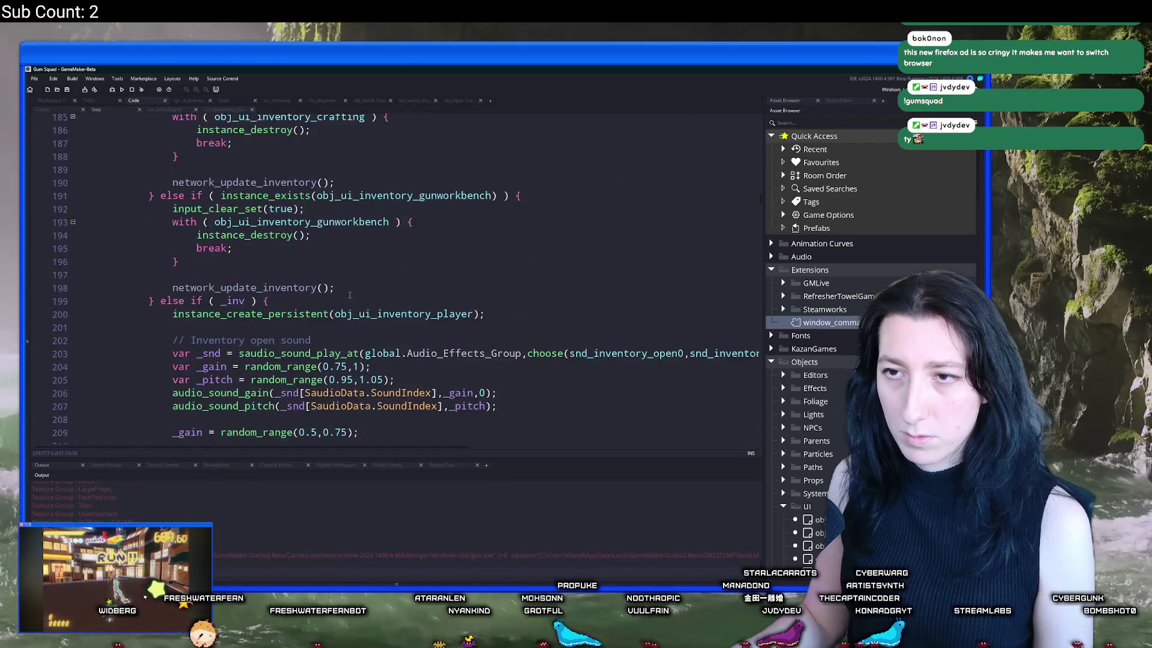
{"action": "scroll", "coordinate": [390, 294], "scroll_direction": "up", "scroll_amount": 1}
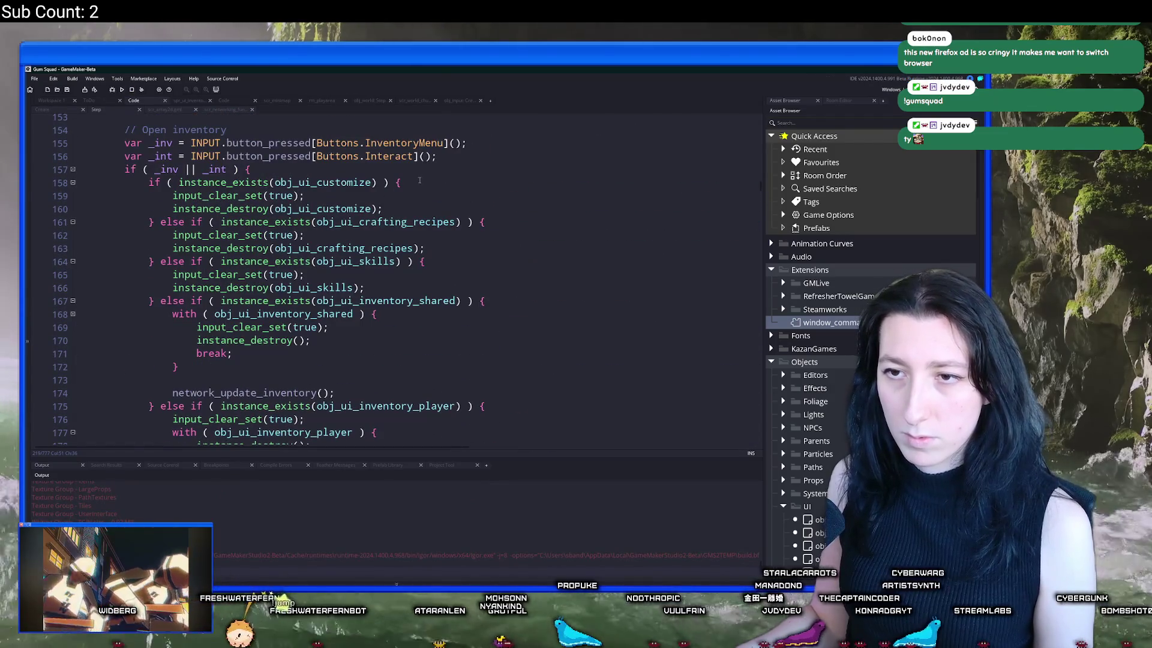
{"action": "left_click", "coordinate": [400, 182]}
{"action": "key", "text": "ctrl+d"}
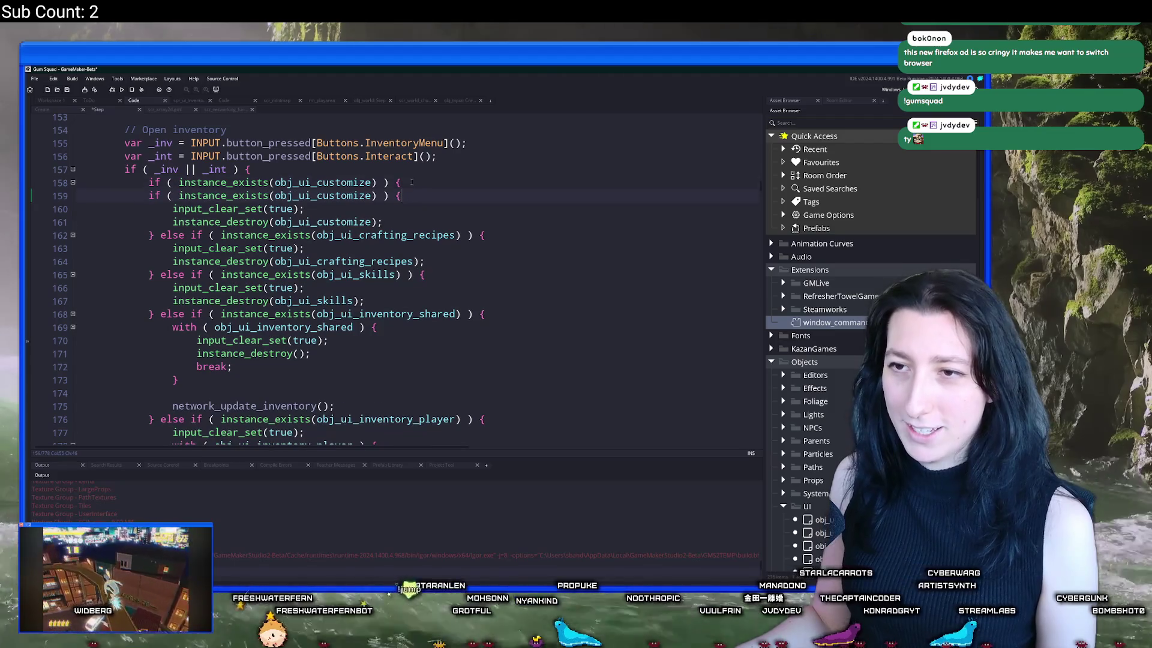
{"action": "key", "text": "Up"}
{"action": "key", "text": "Return"}
{"action": "key", "text": "Return"}
{"action": "type", "text": "}"}
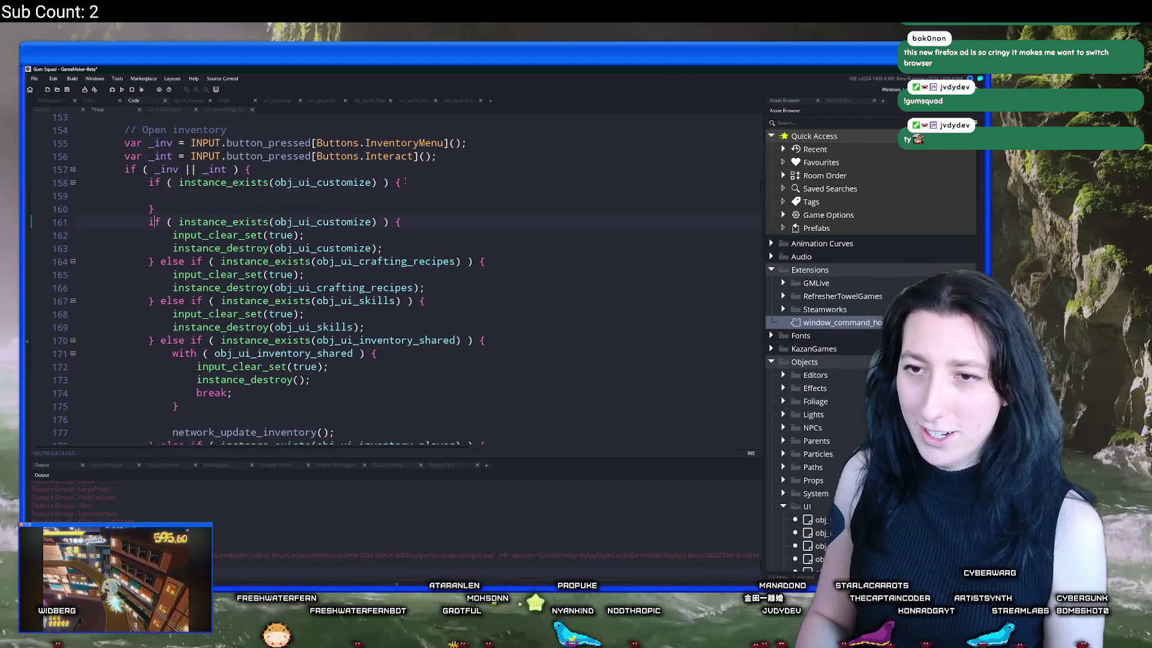
{"action": "type", "text": "else"}
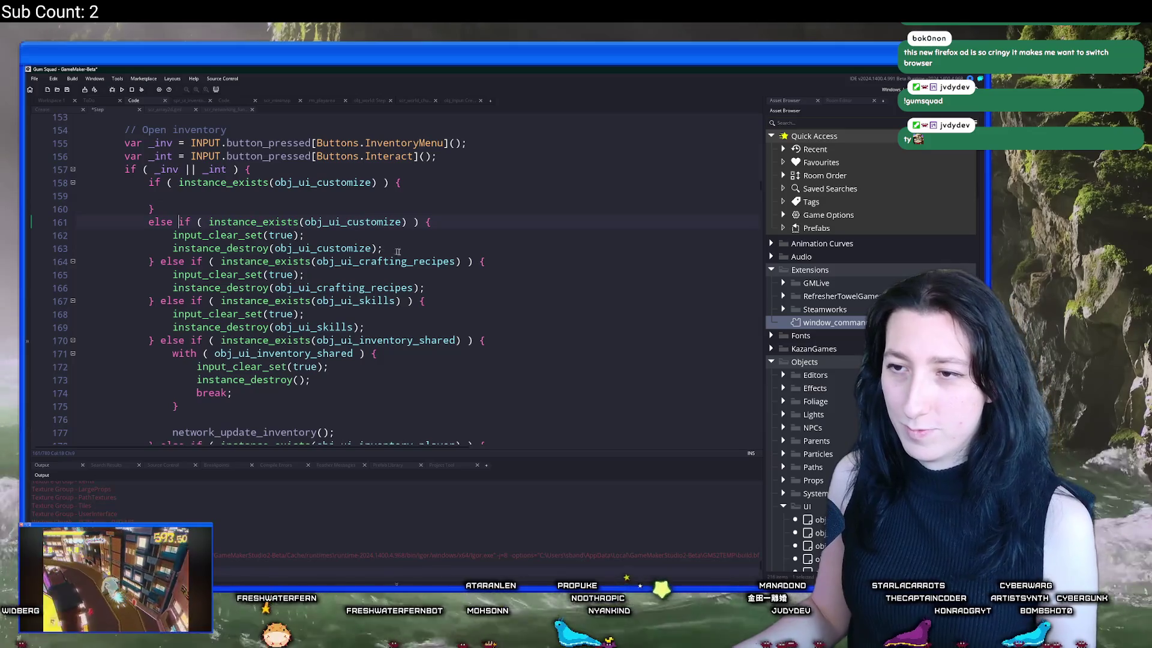
{"action": "left_click", "coordinate": [192, 183]}
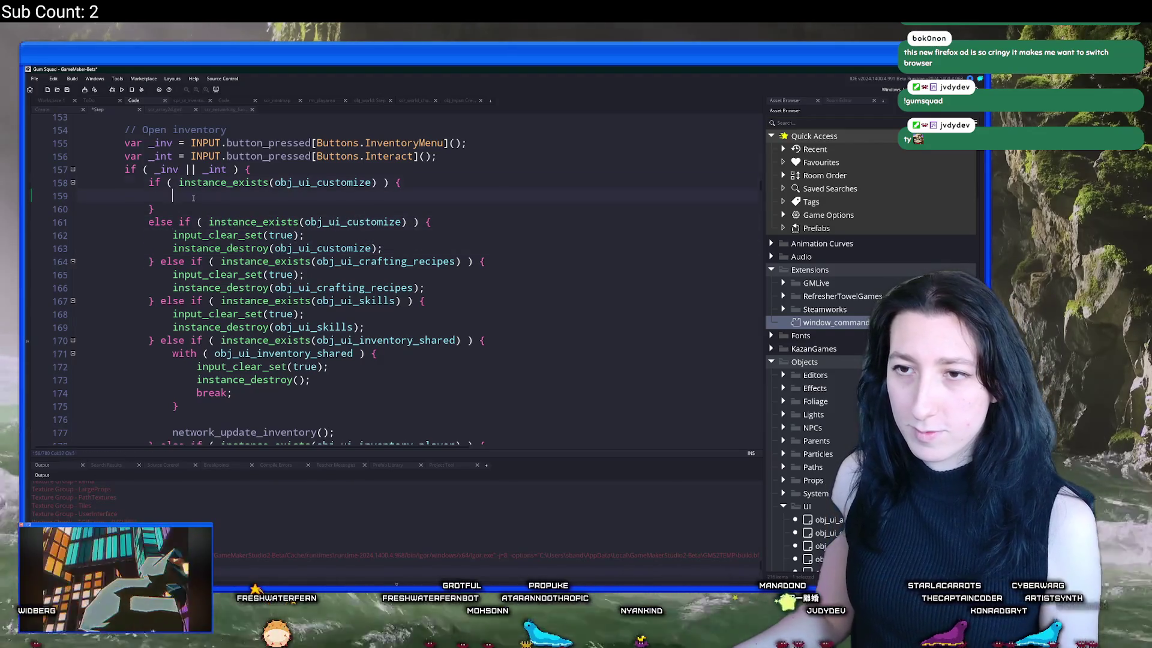
{"action": "left_click", "coordinate": [193, 198]}
{"action": "key", "text": "ctrl+v"}
Point the new branch's check and instance_destroy at obj_ui_map, then rebuild the game
{"action": "left_click_drag", "start_coordinate": [371, 182], "coordinate": [317, 182]}
{"action": "type", "text": "m"}
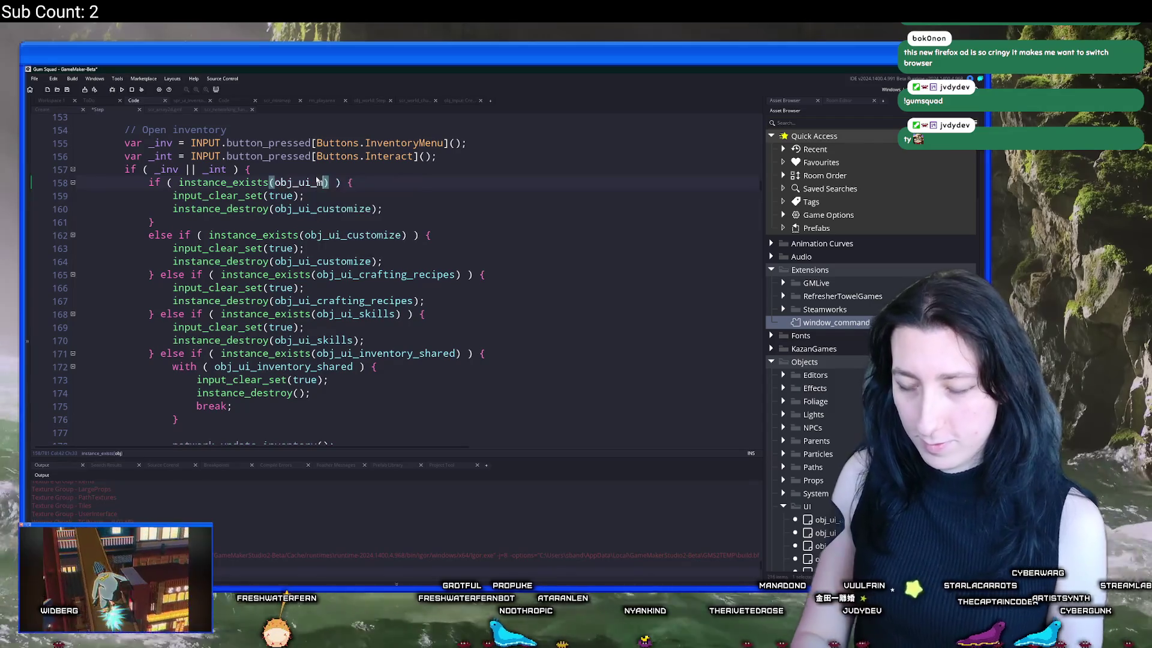
{"action": "double_click", "coordinate": [316, 183]}
{"action": "key", "text": "ctrl+c"}
{"action": "double_click", "coordinate": [336, 209]}
{"action": "key", "text": "ctrl+v"}
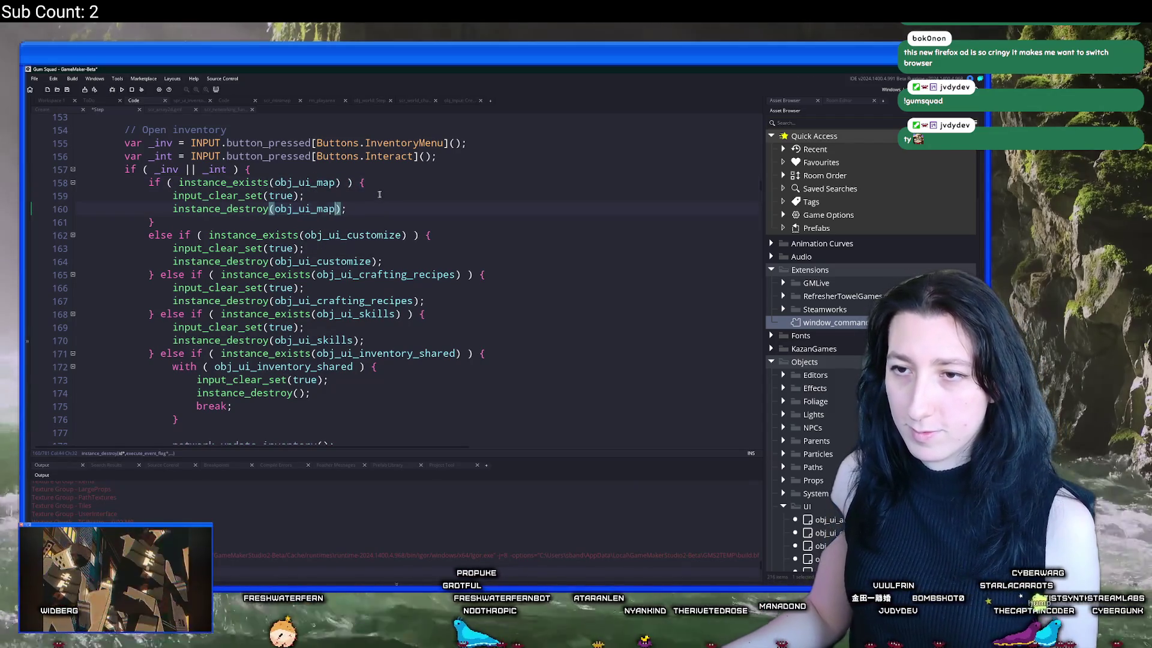
{"action": "left_click", "coordinate": [382, 193]}
{"action": "key", "text": "F5"}
{"action": "scroll", "coordinate": [380, 197], "scroll_direction": "down", "scroll_amount": 18}
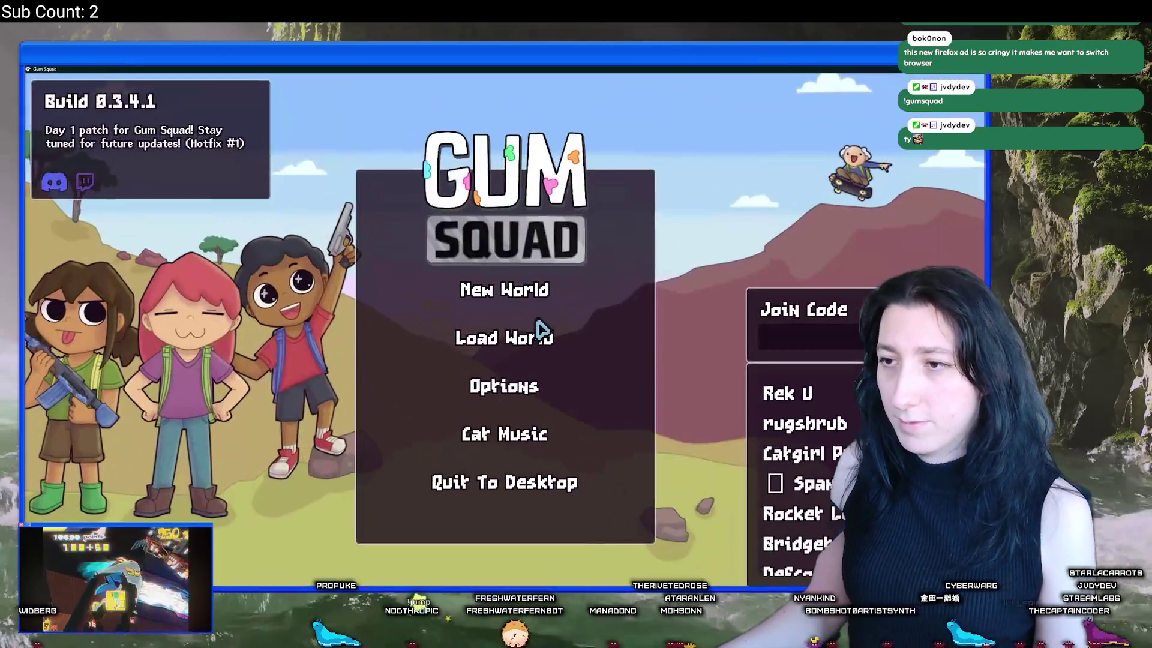
Host a lobby in the saved world, press M to open the map, and dismiss the resulting code error
{"action": "left_click", "coordinate": [543, 333]}
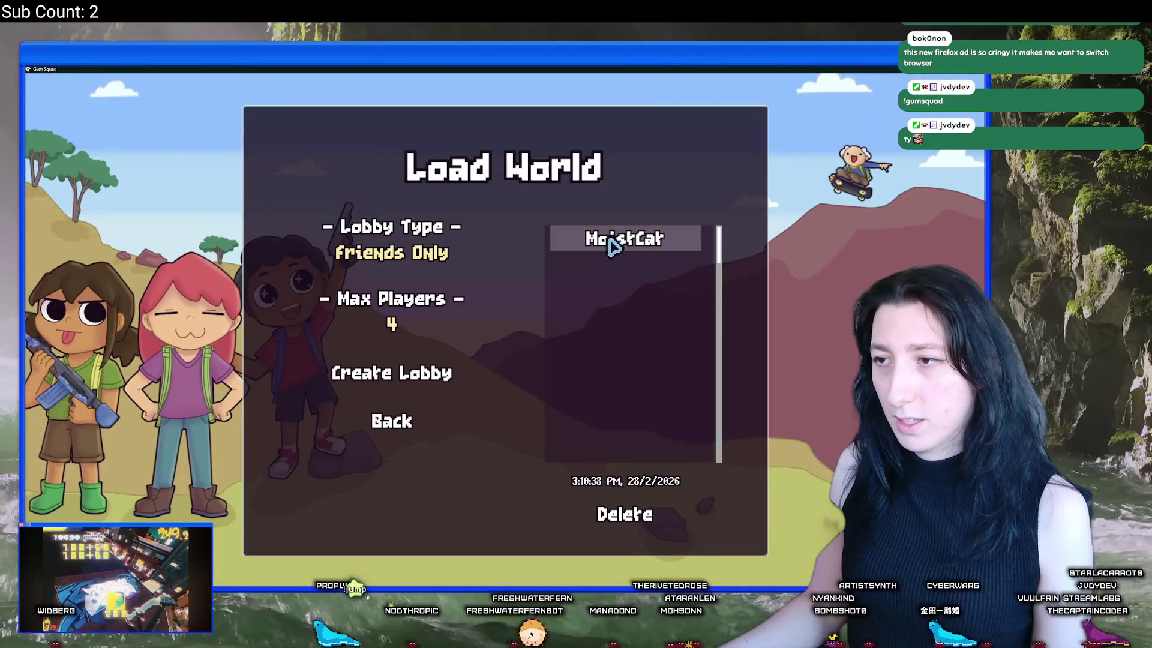
{"action": "left_click", "coordinate": [456, 378]}
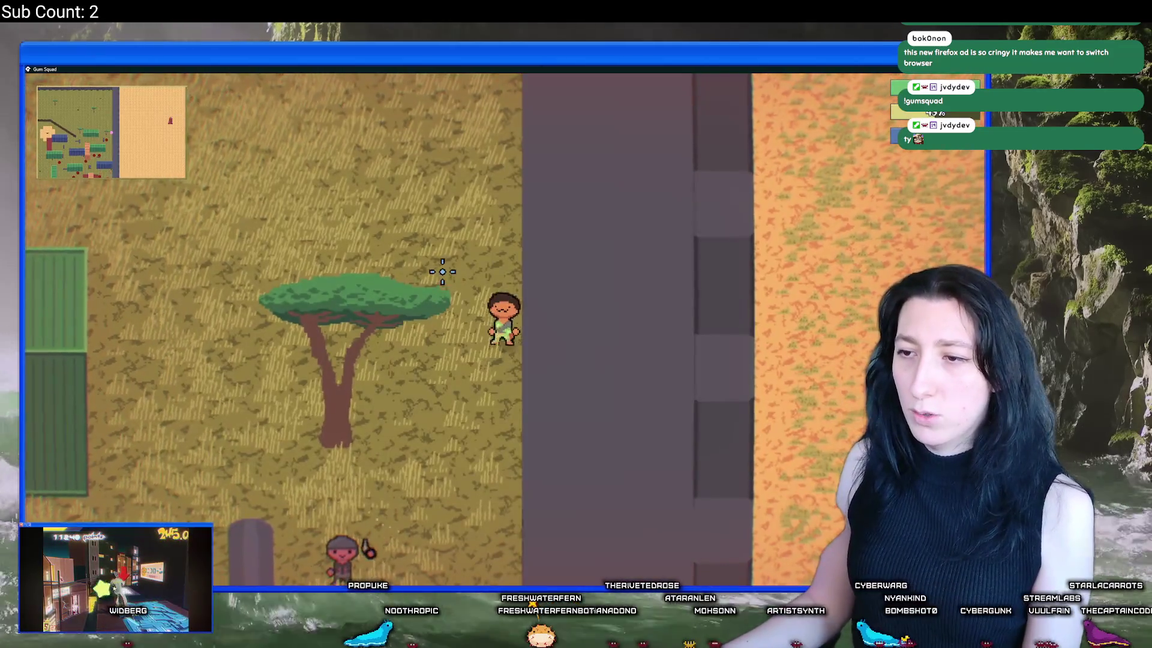
{"action": "key", "text": "m"}
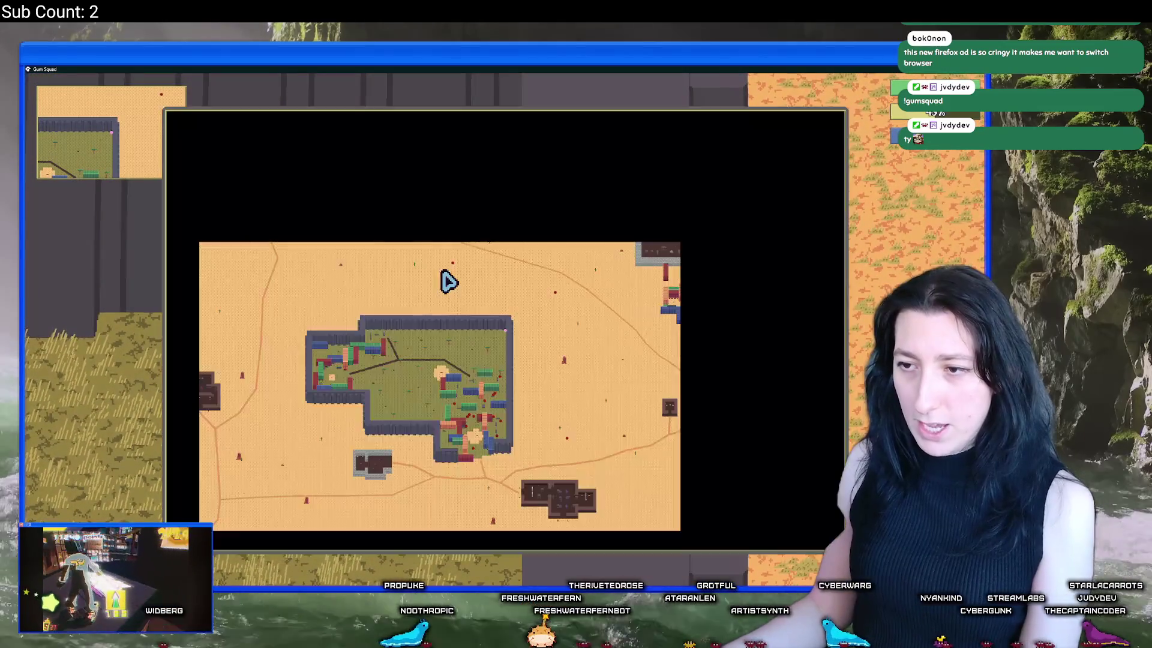
{"action": "key", "text": "m"}
{"action": "key", "text": "m"}
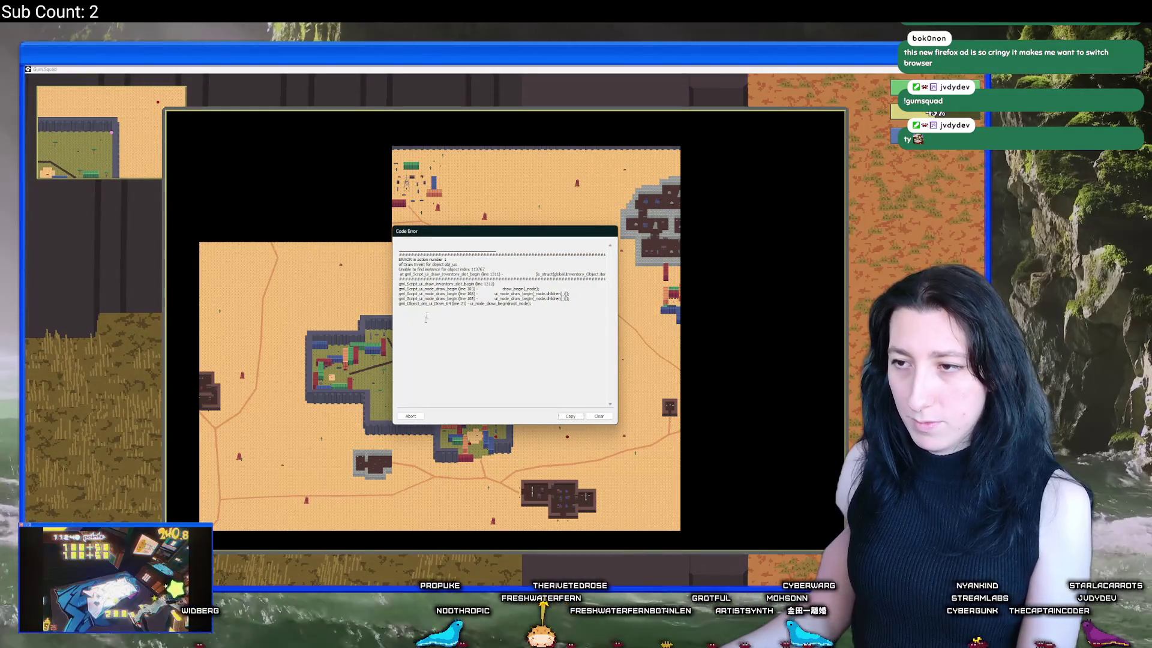
{"action": "left_click", "coordinate": [410, 416]}
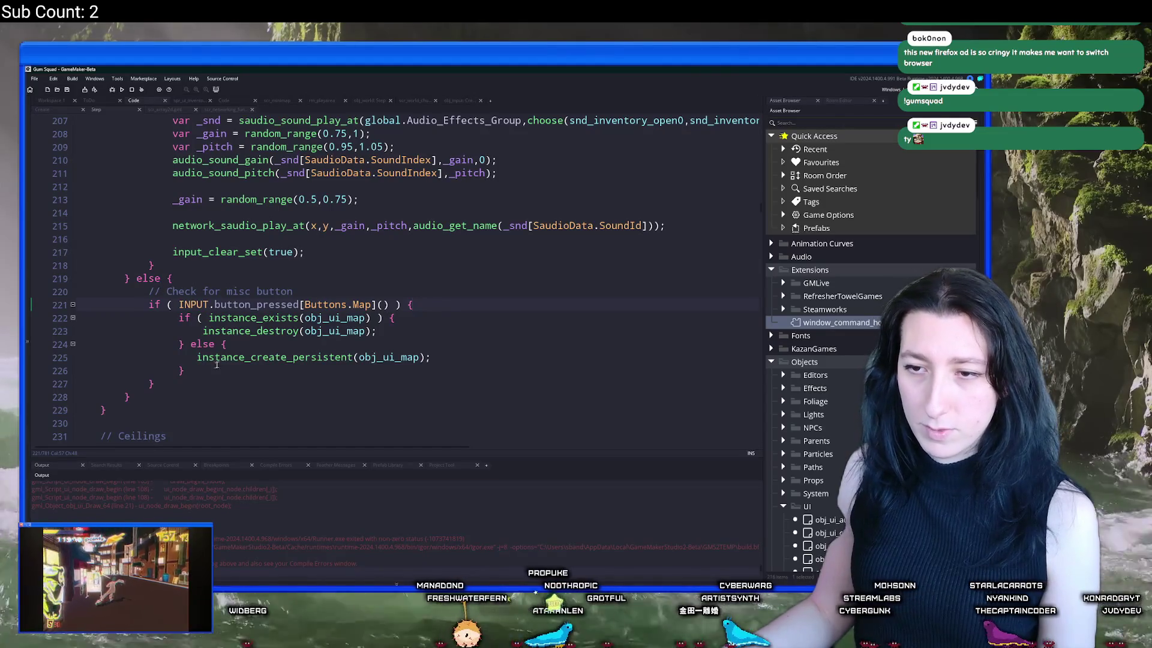
Cut the misc button block and paste it below a duplicated interact input line
{"action": "left_click_drag", "start_coordinate": [206, 366], "coordinate": [179, 317]}
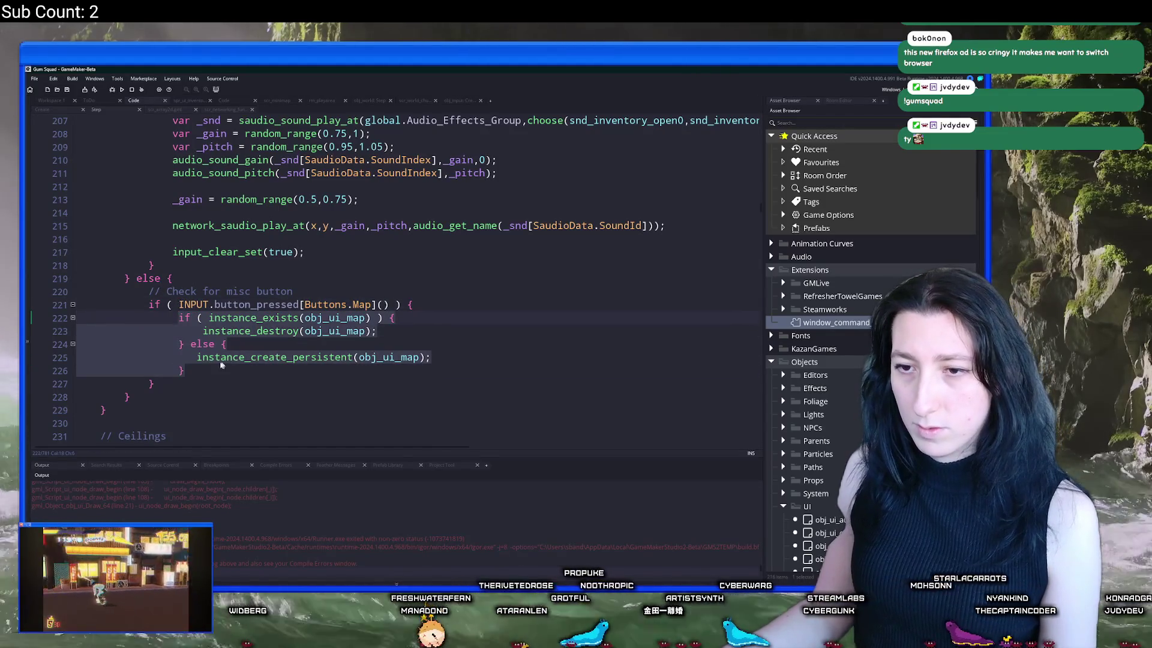
{"action": "left_click_drag", "start_coordinate": [155, 385], "coordinate": [151, 292]}
{"action": "key", "text": "ctrl+x"}
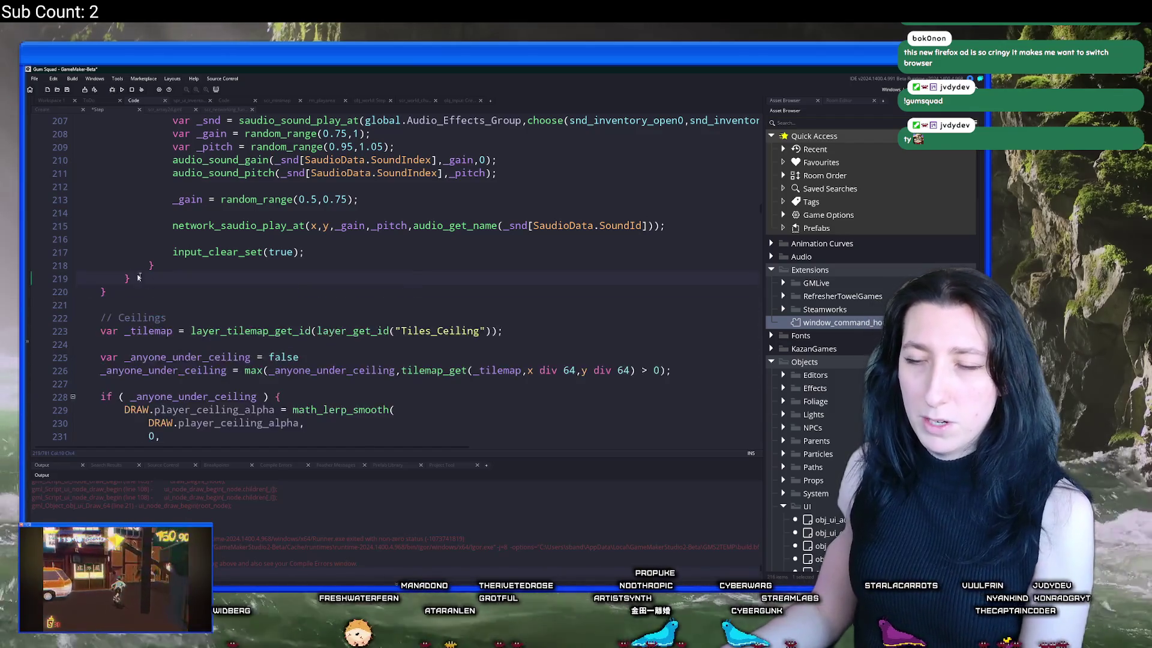
{"action": "scroll", "coordinate": [184, 270], "scroll_direction": "up", "scroll_amount": 10}
{"action": "scroll", "coordinate": [184, 270], "scroll_direction": "up", "scroll_amount": 7}
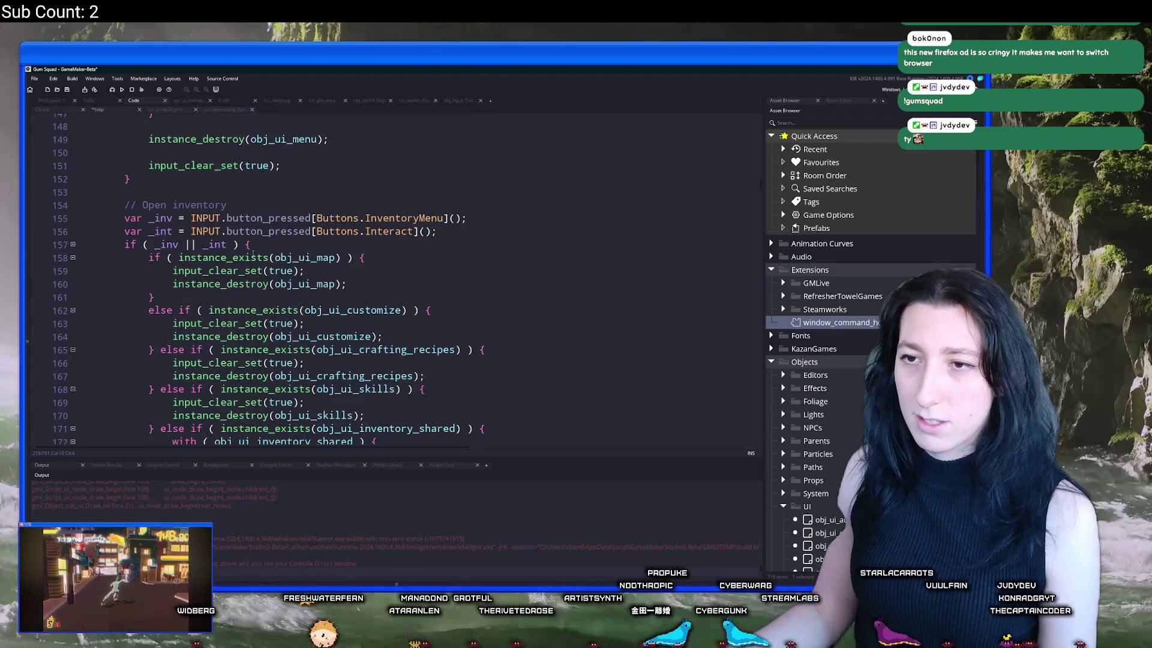
{"action": "left_click", "coordinate": [416, 231]}
{"action": "key", "text": "ctrl+d"}
{"action": "key", "text": "Return"}
{"action": "key", "text": "Return"}
{"action": "key", "text": "ctrl+v"}
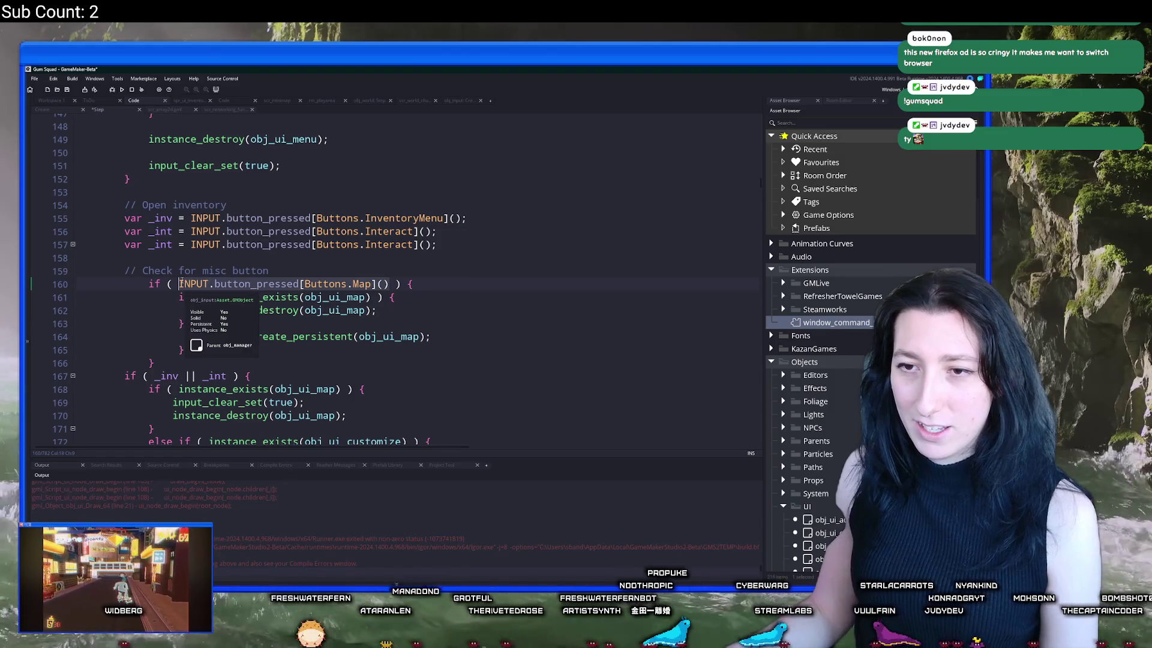
Make the copy var _map reading Buttons.Map, then add || _map and _map && checks
{"action": "left_click", "coordinate": [161, 244]}
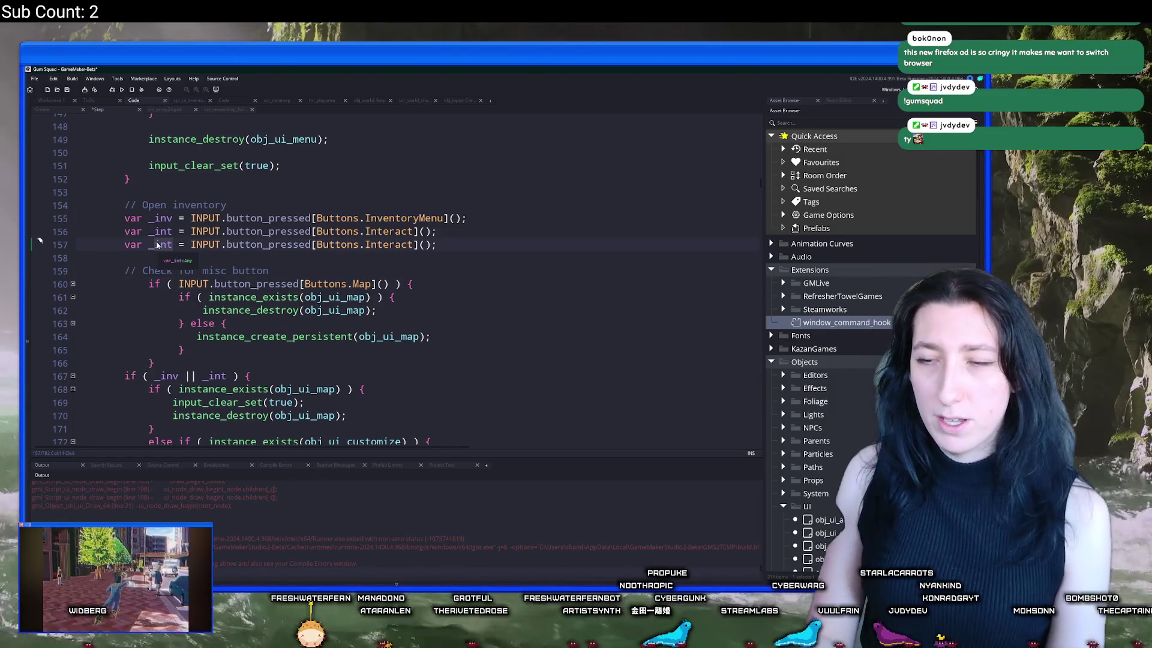
{"action": "type", "text": "map"}
{"action": "left_click", "coordinate": [423, 244]}
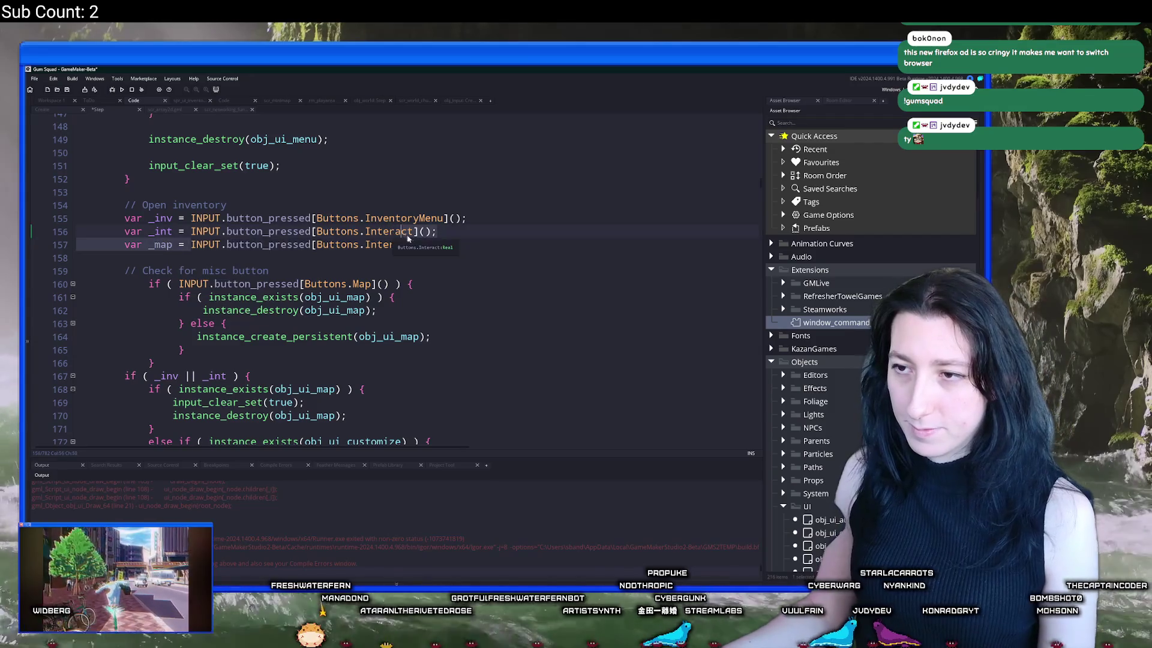
{"action": "key", "text": "ctrl+v"}
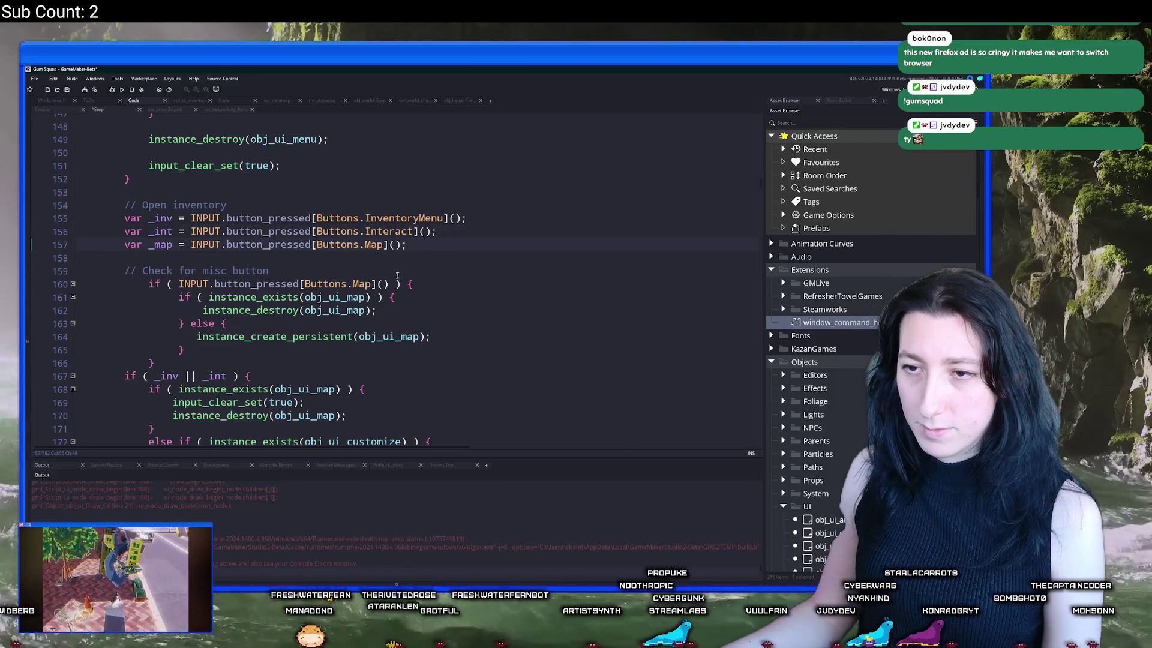
{"action": "scroll", "coordinate": [300, 291], "scroll_direction": "down", "scroll_amount": 1}
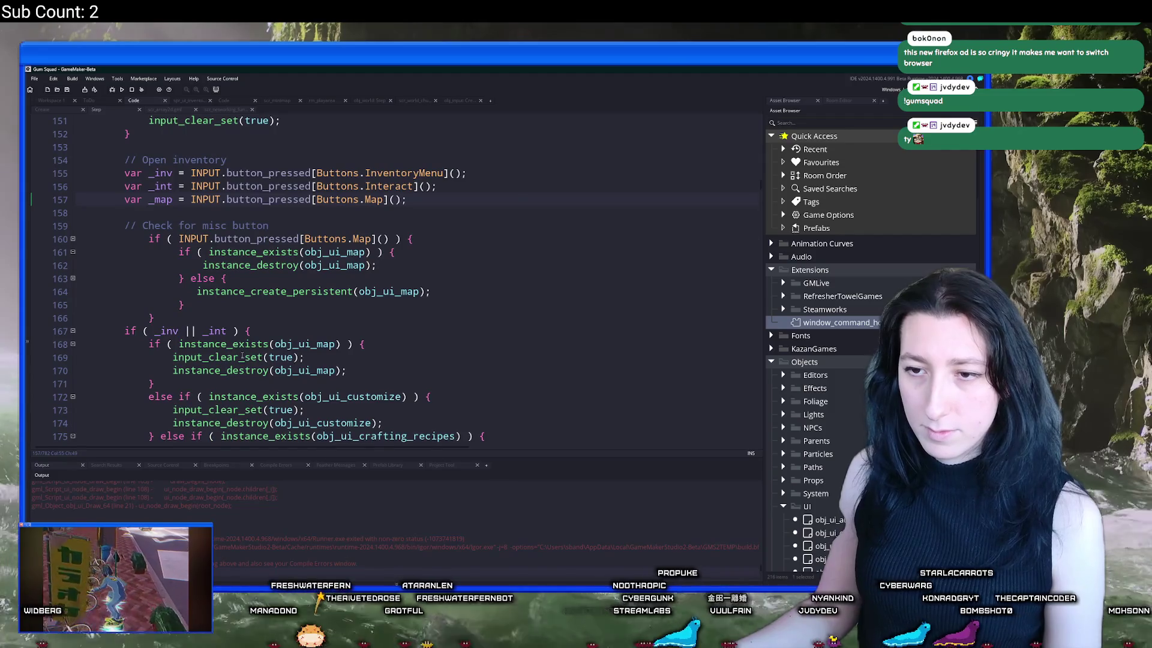
{"action": "key", "text": "Return"}
{"action": "key", "text": "BackSpace"}
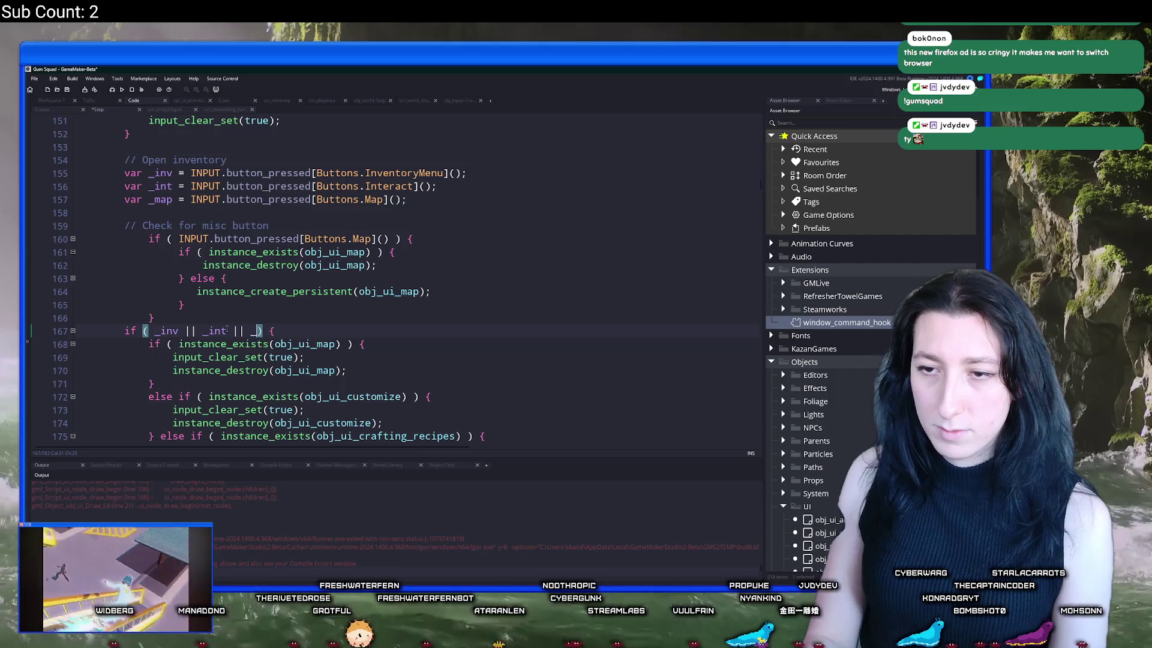
{"action": "scroll", "coordinate": [227, 328], "scroll_direction": "down", "scroll_amount": 2}
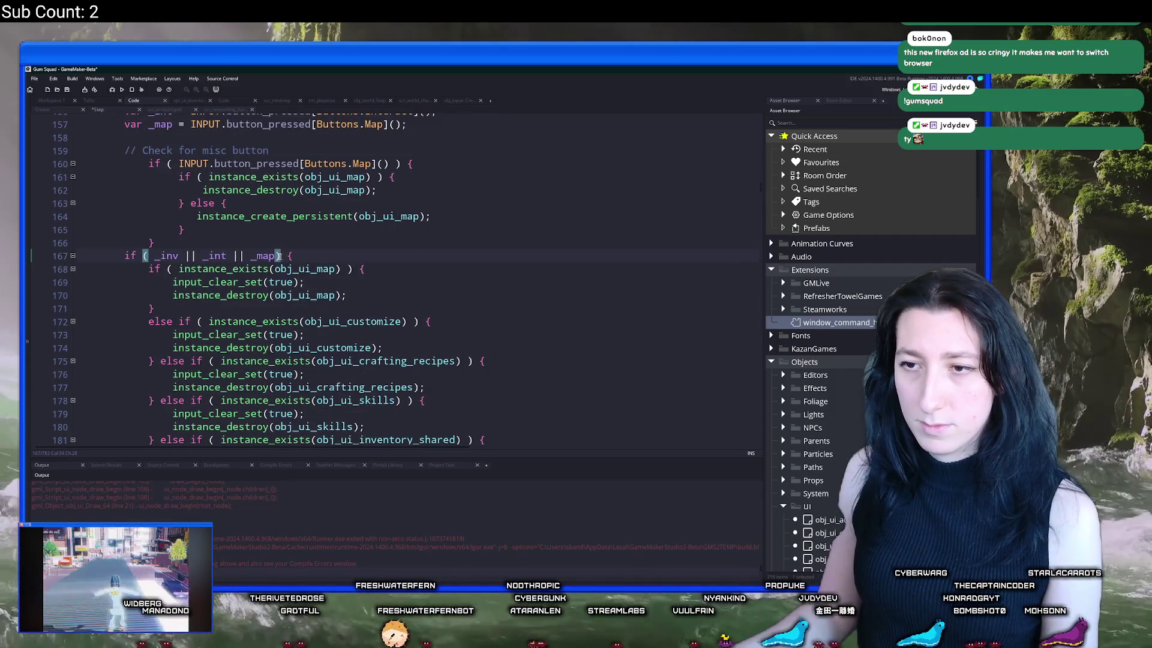
{"action": "left_click", "coordinate": [178, 269]}
{"action": "type", "text": "_map &&"}
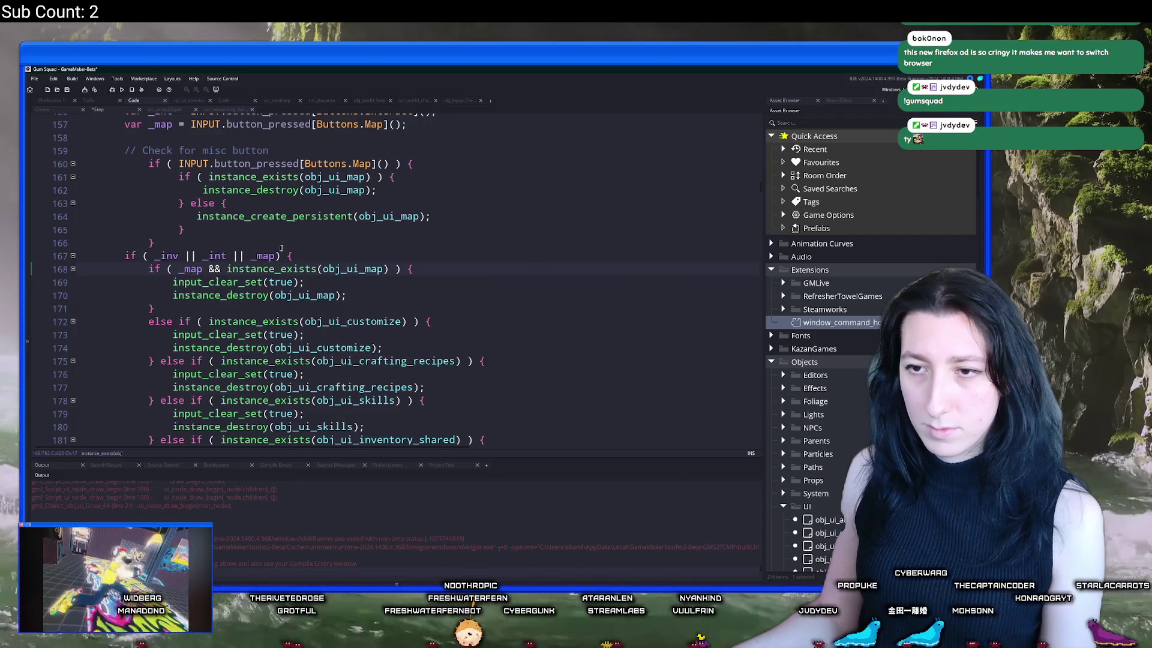
Delete the old misc button block and join else if onto the closing brace
{"action": "left_click_drag", "start_coordinate": [193, 238], "coordinate": [50, 141]}
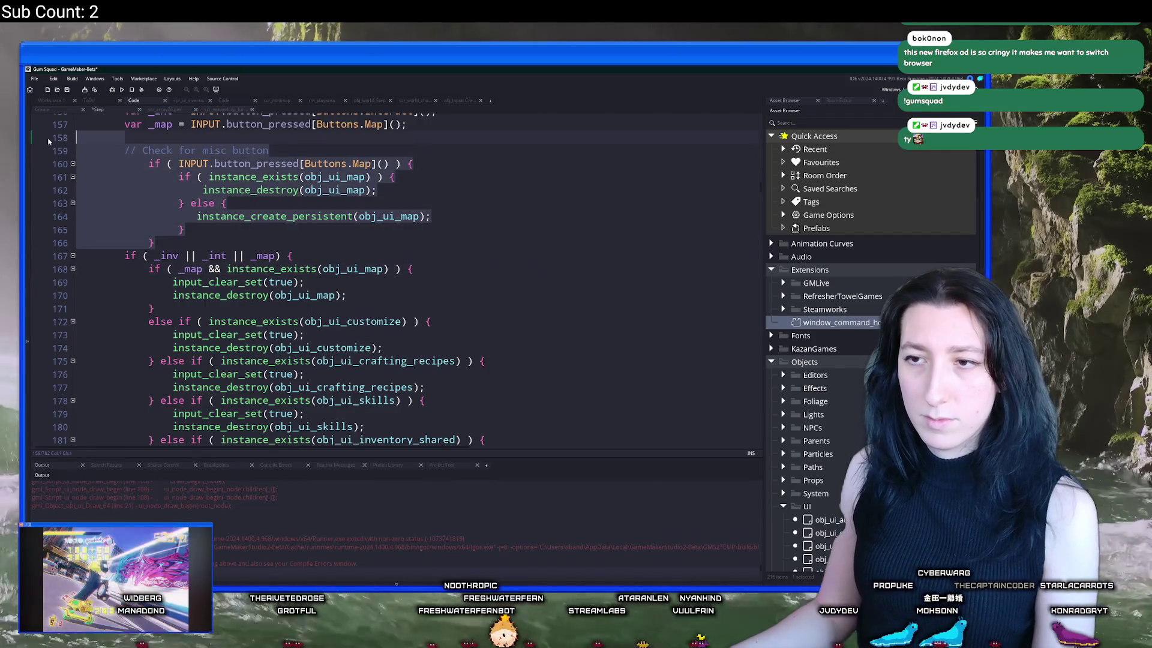
{"action": "key", "text": "BackSpace"}
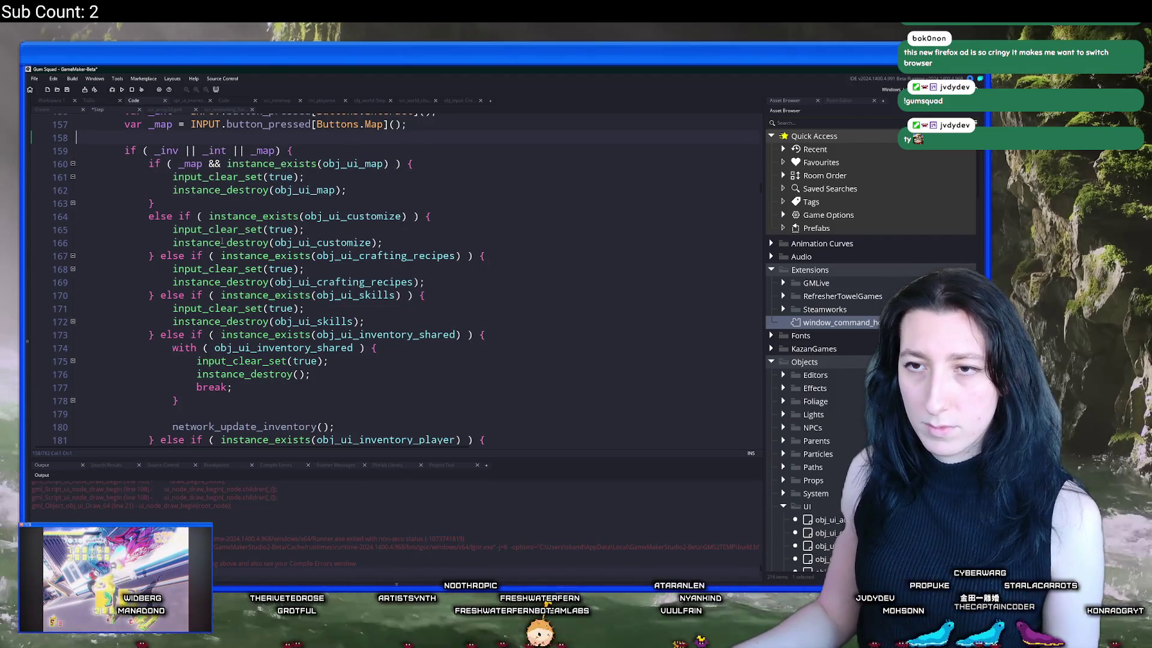
{"action": "scroll", "coordinate": [262, 259], "scroll_direction": "down", "scroll_amount": 14}
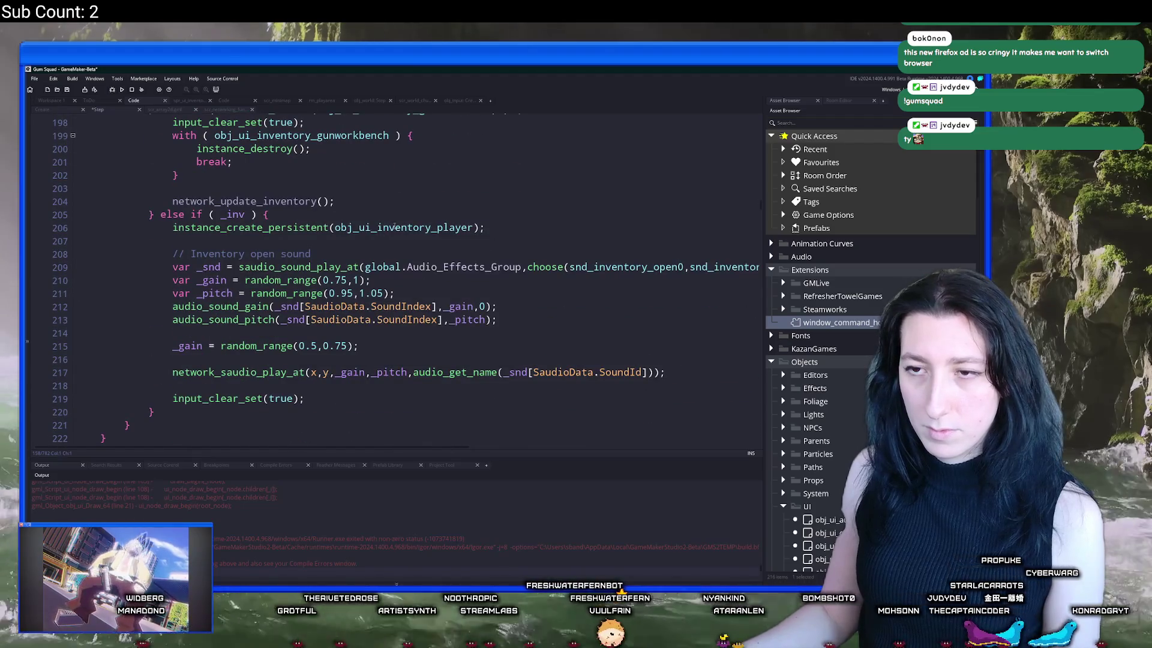
{"action": "scroll", "coordinate": [150, 217], "scroll_direction": "up", "scroll_amount": 16}
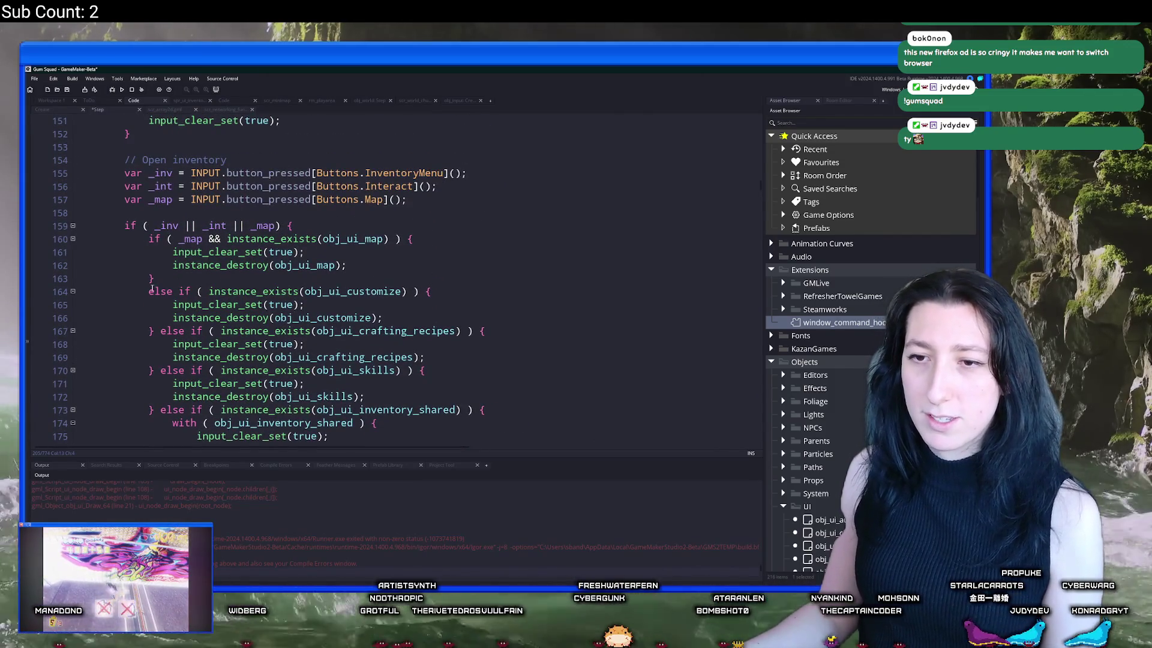
{"action": "left_click_drag", "start_coordinate": [149, 292], "coordinate": [42, 294]}
{"action": "key", "text": "BackSpace"}
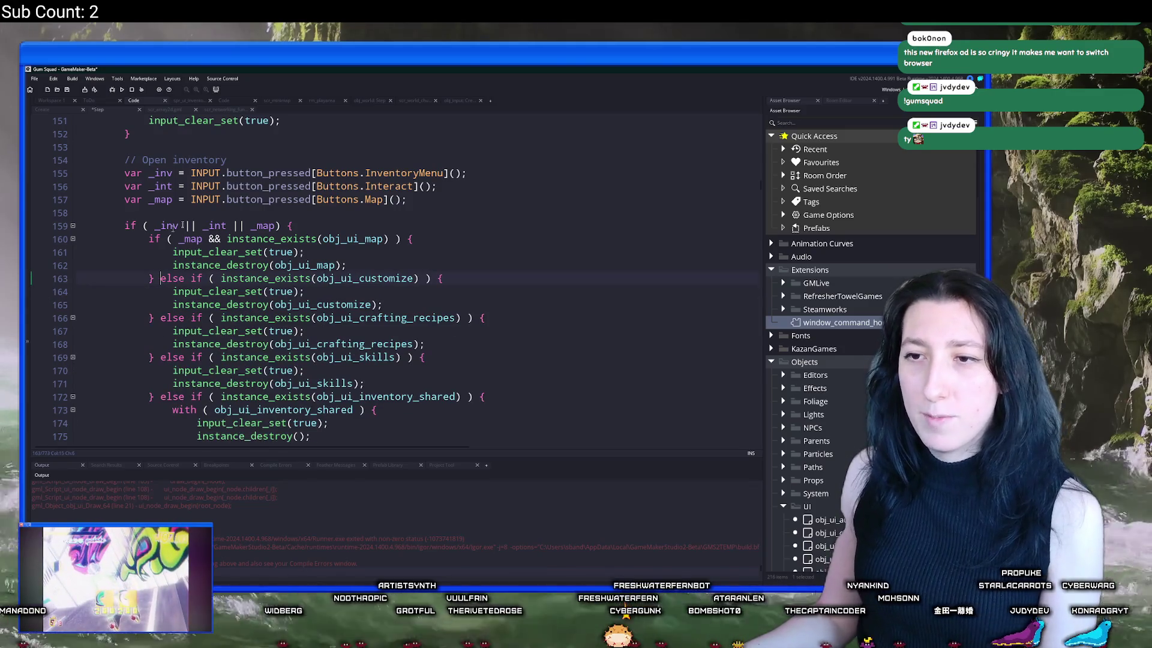
Append else if (_map) instance_create_persistent(obj_ui_map) to the inventory chain
{"action": "mouse_move", "coordinate": [303, 268]}
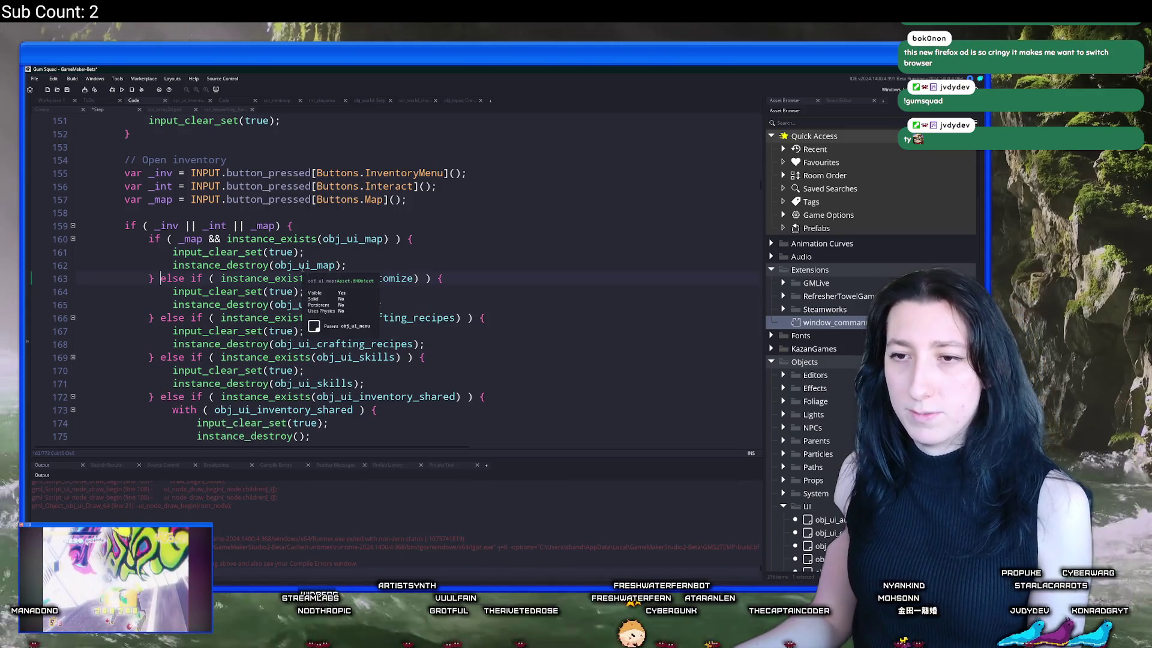
{"action": "scroll", "coordinate": [303, 268], "scroll_direction": "down", "scroll_amount": 14}
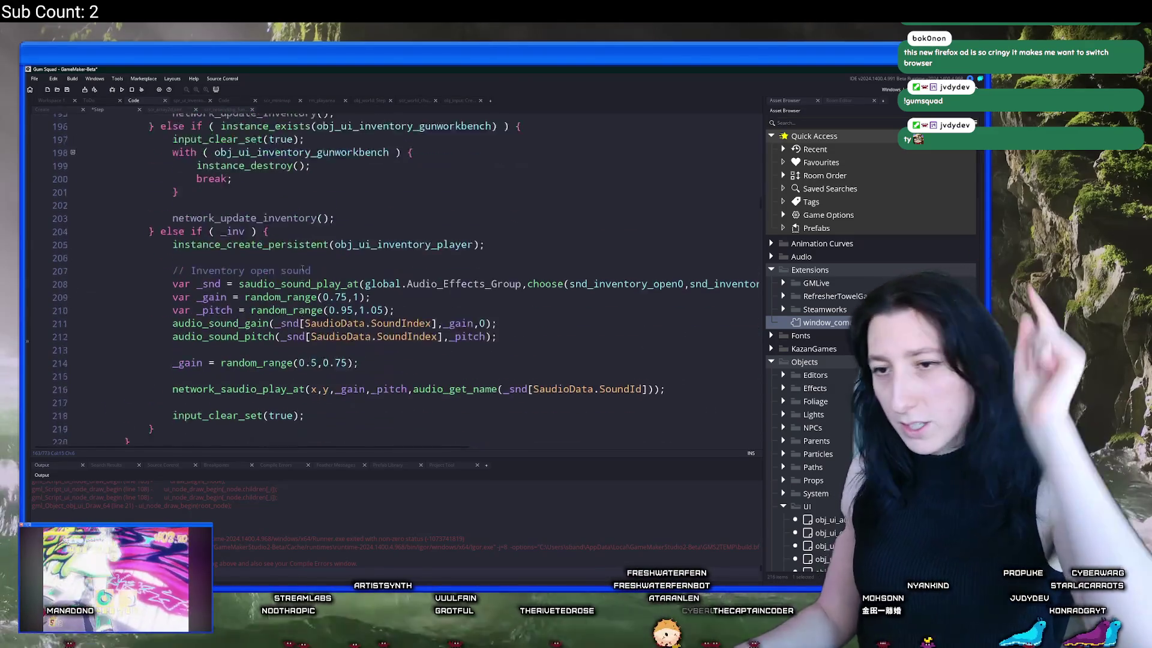
{"action": "scroll", "coordinate": [303, 268], "scroll_direction": "down", "scroll_amount": 5}
{"action": "scroll", "coordinate": [372, 233], "scroll_direction": "up", "scroll_amount": 3}
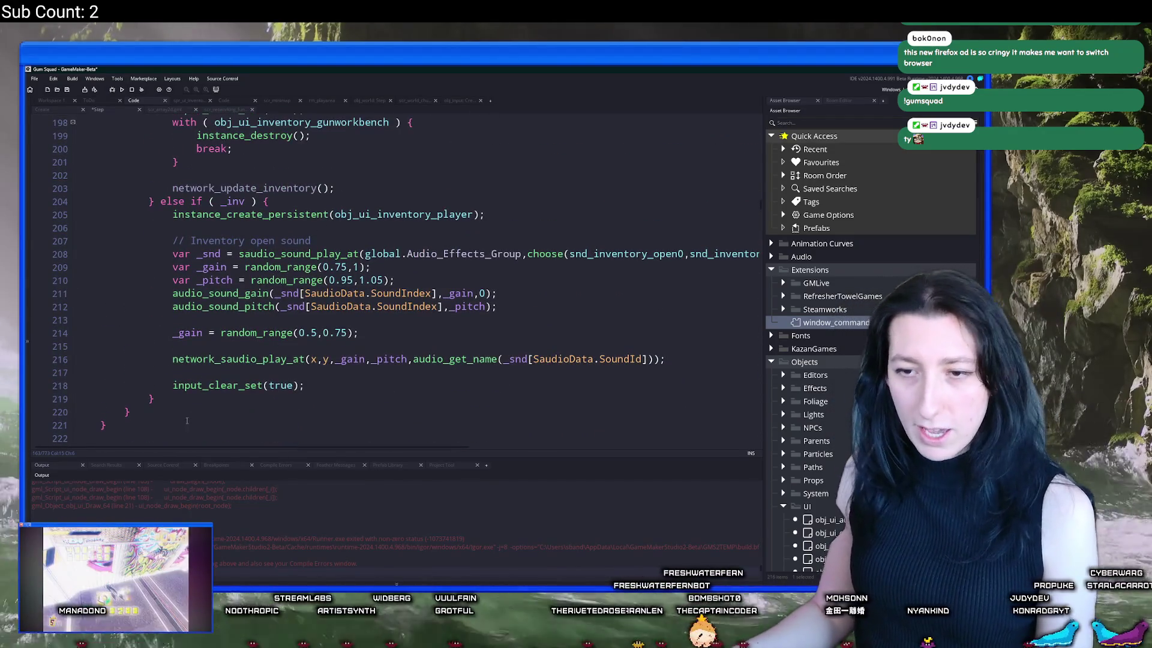
{"action": "left_click", "coordinate": [177, 399]}
{"action": "type", "text": "else if ( _map ) {"}
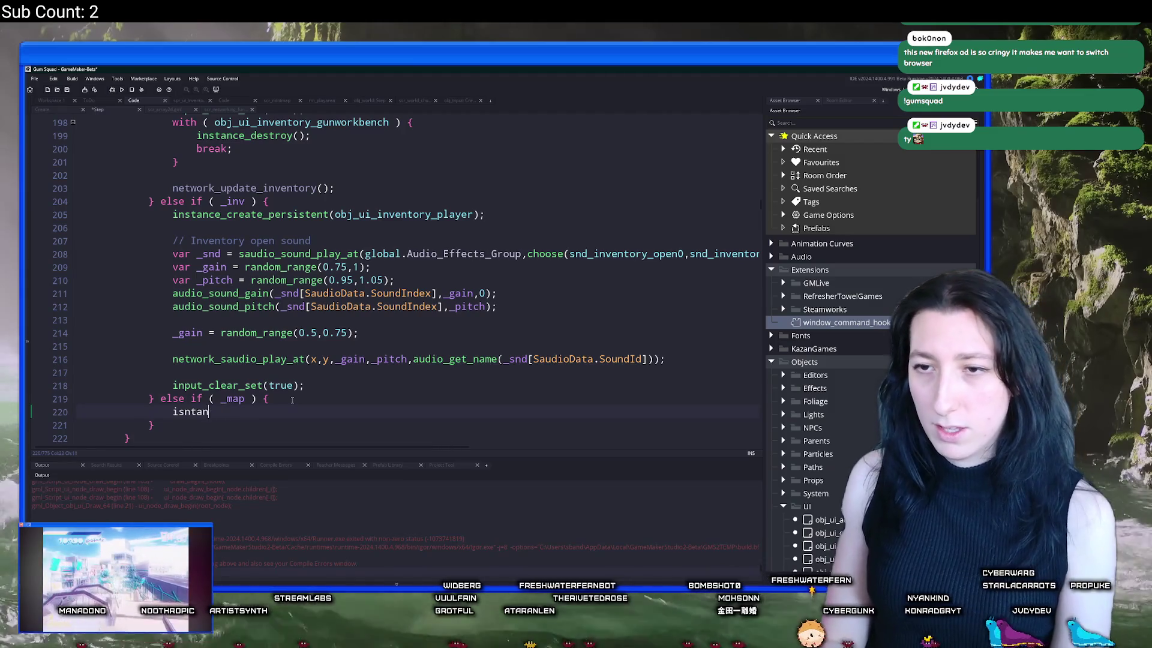
{"action": "key", "text": "BackSpace"}
{"action": "type", "text": "nstance_create"}
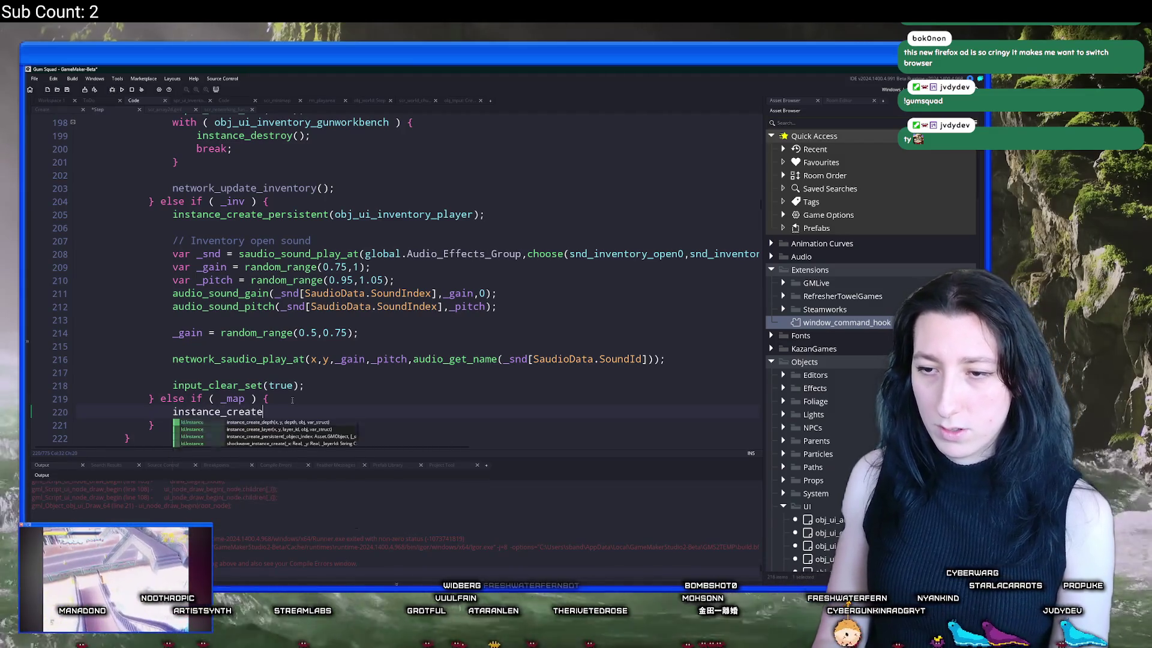
{"action": "type", "text": "_pe"}
{"action": "key", "text": "Return"}
{"action": "type", "text": "obj_ui_"}
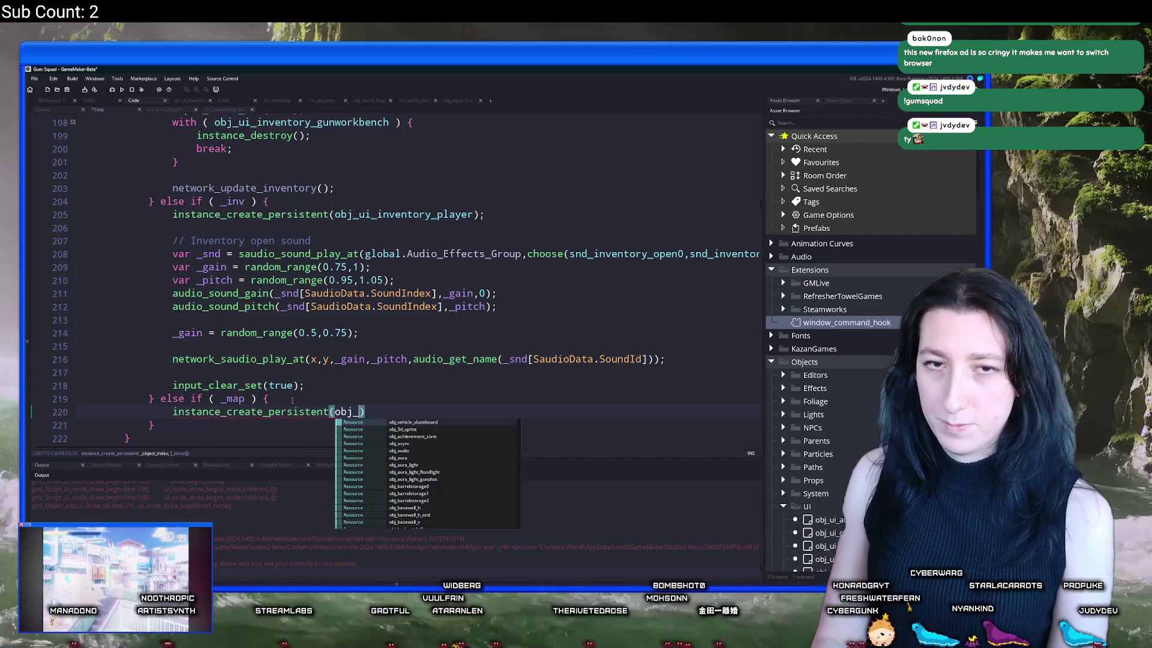
{"action": "type", "text": "mapk"}
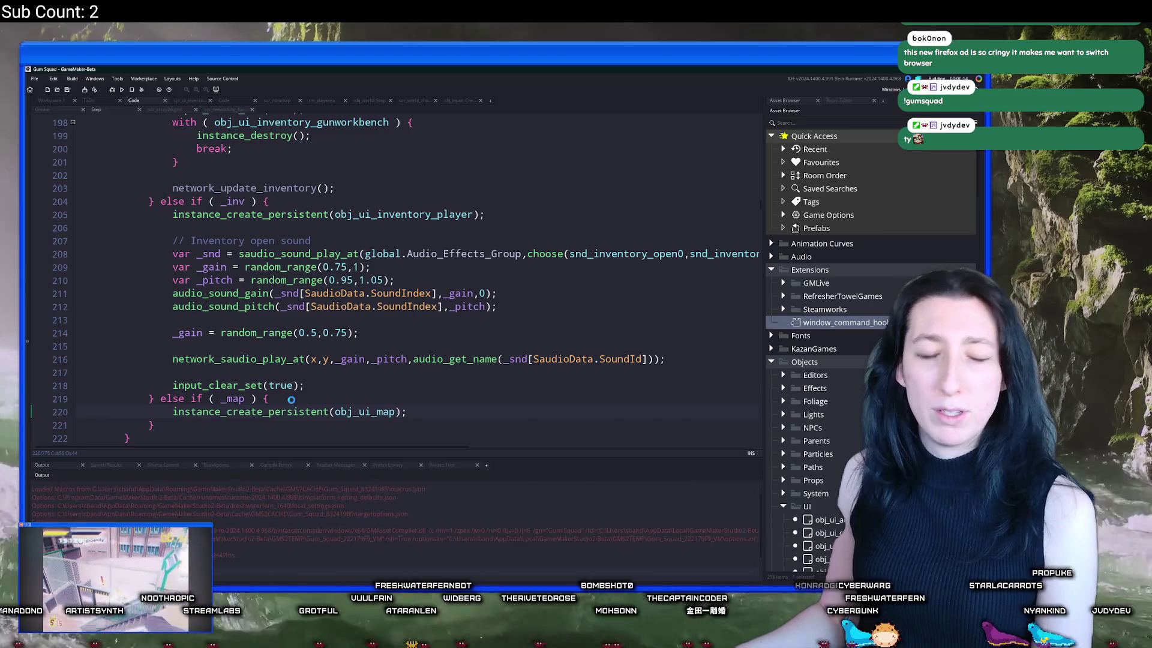
{"action": "scroll", "coordinate": [292, 400], "scroll_direction": "up", "scroll_amount": 1}
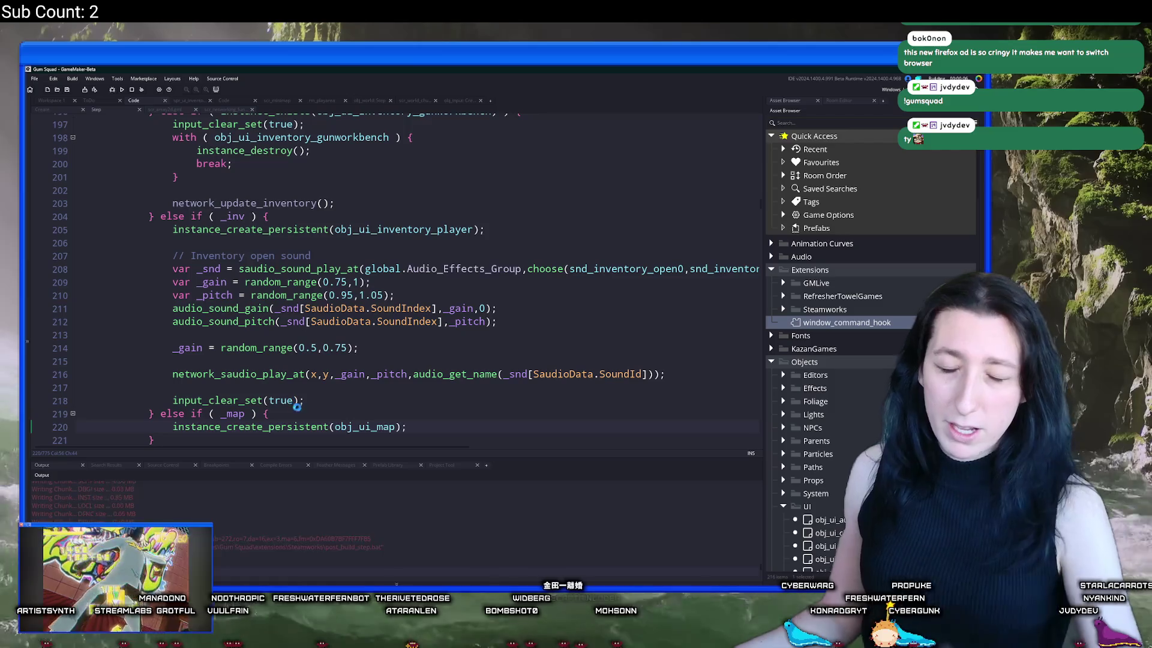
Start a new world lobby in Gum Squad, open the map overlay with M, and pan it
{"action": "left_click", "coordinate": [504, 322]}
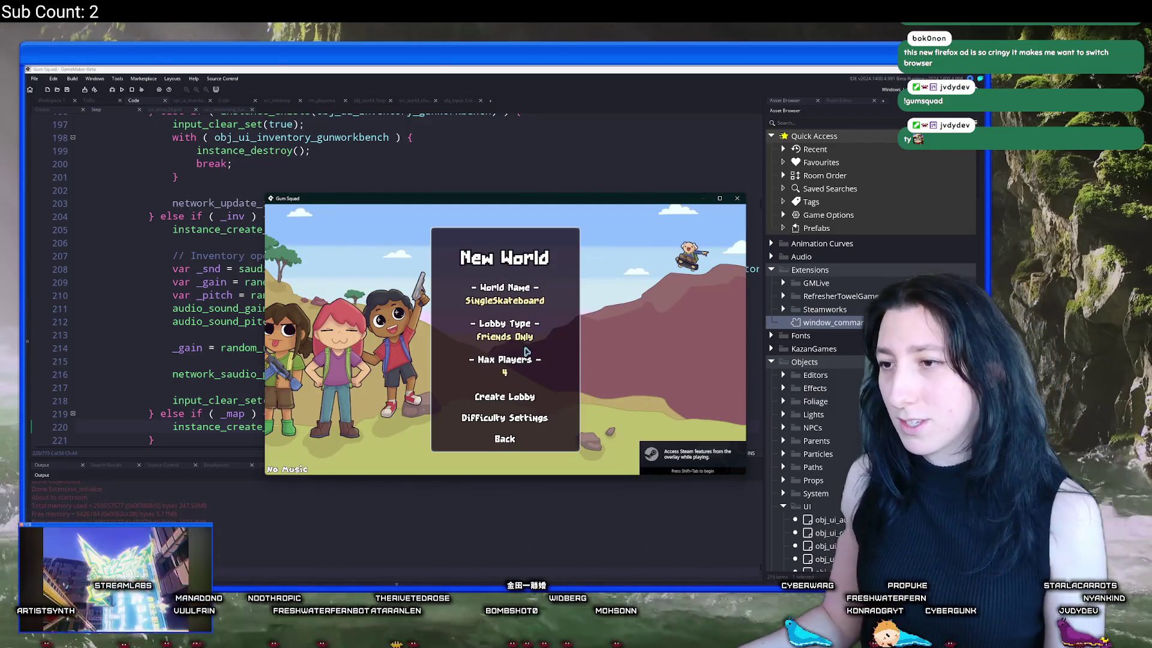
{"action": "left_click", "coordinate": [509, 397]}
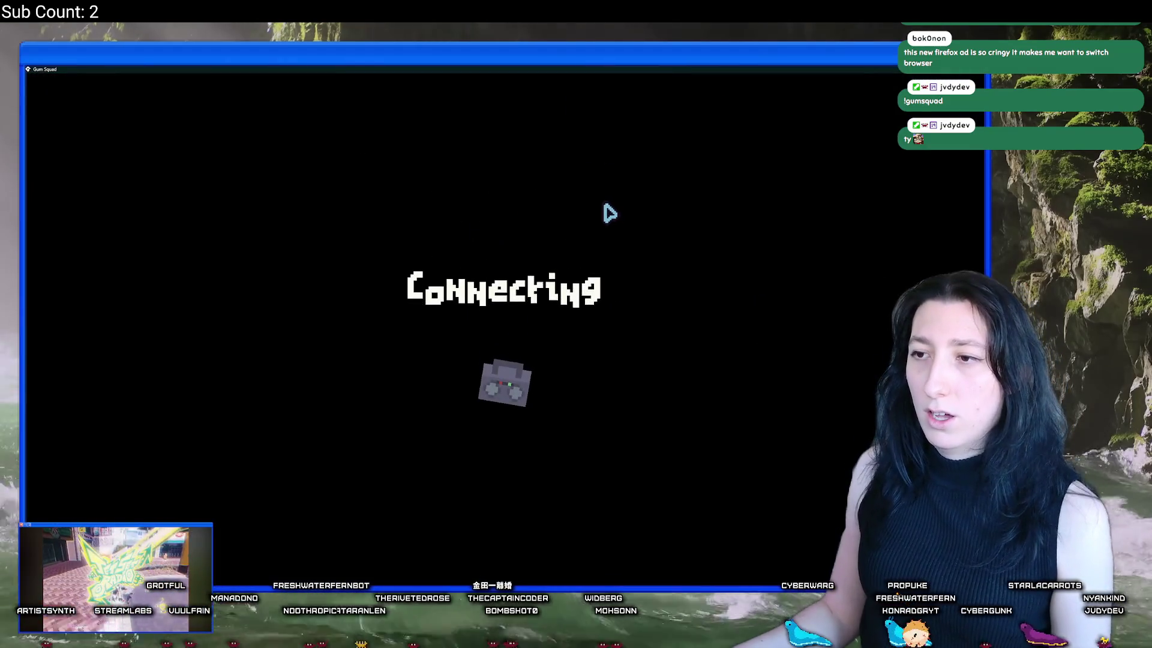
{"action": "key", "text": "m"}
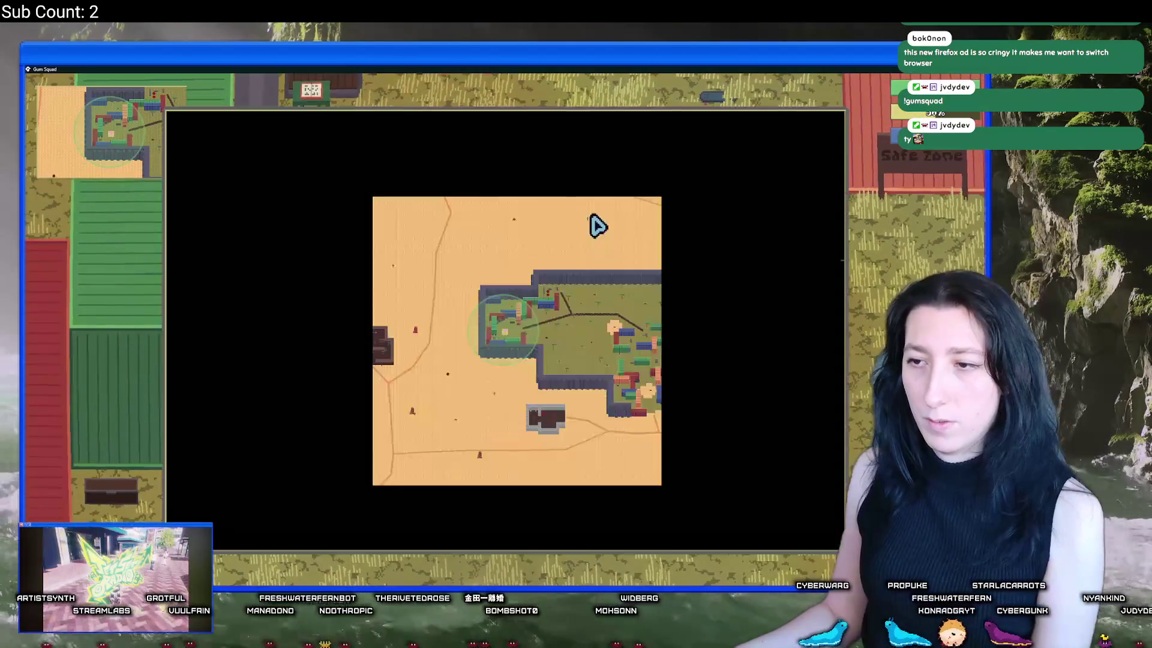
{"action": "mouse_move", "coordinate": [428, 309]}
{"action": "left_mouse_down"}
{"action": "mouse_move", "coordinate": [586, 278]}
{"action": "mouse_move", "coordinate": [175, 403]}
{"action": "mouse_move", "coordinate": [18, 336]}
{"action": "mouse_move", "coordinate": [91, 328]}
{"action": "left_mouse_up"}
Toggle the inventory, pause menu and map repeatedly, then quit back to GameMaker
{"action": "key", "text": "i"}
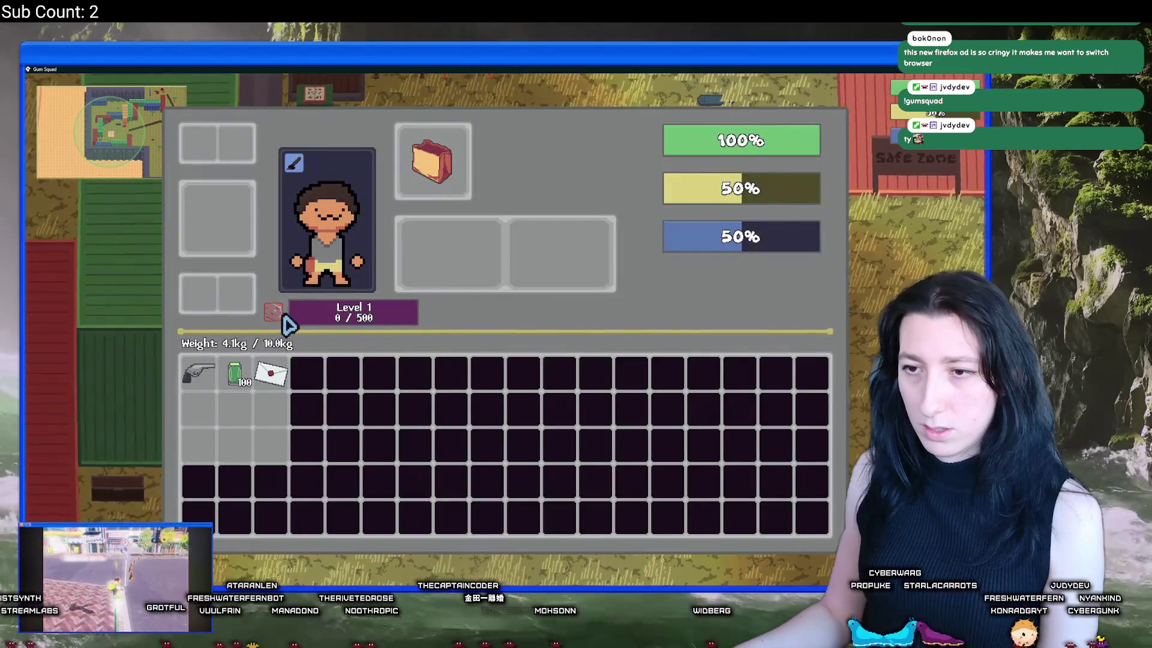
{"action": "key", "text": "Escape"}
{"action": "key", "text": "Escape"}
{"action": "key", "text": "i"}
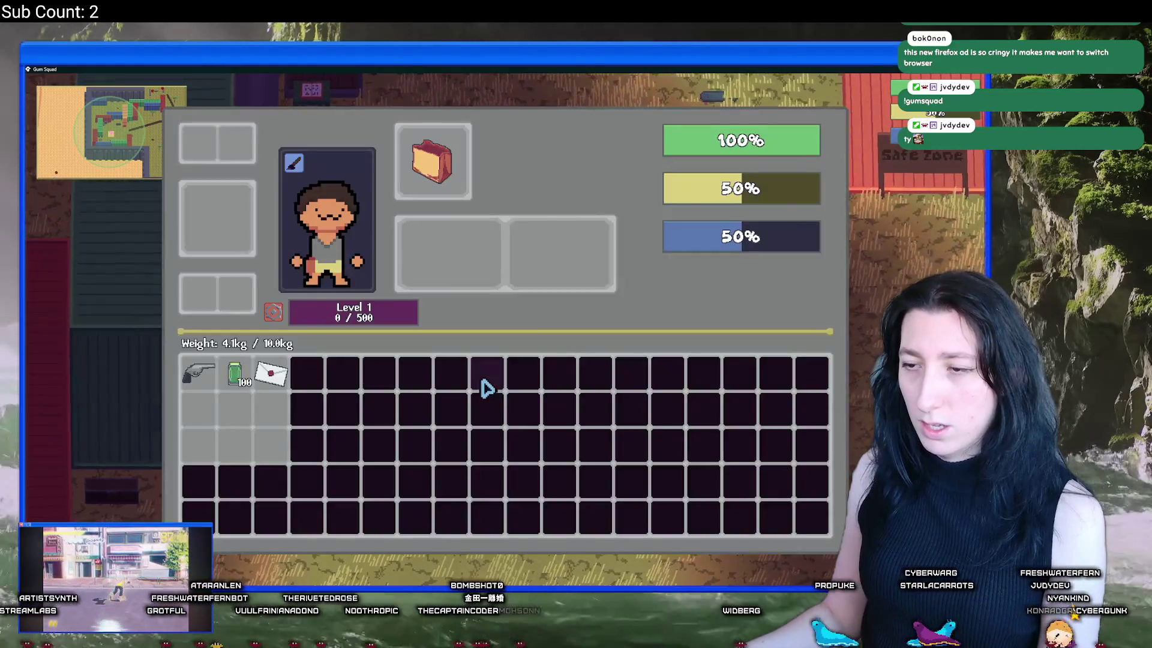
{"action": "key", "text": "i"}
{"action": "key", "text": "i"}
{"action": "key", "text": "i"}
{"action": "key", "text": "i"}
{"action": "key", "text": "i"}
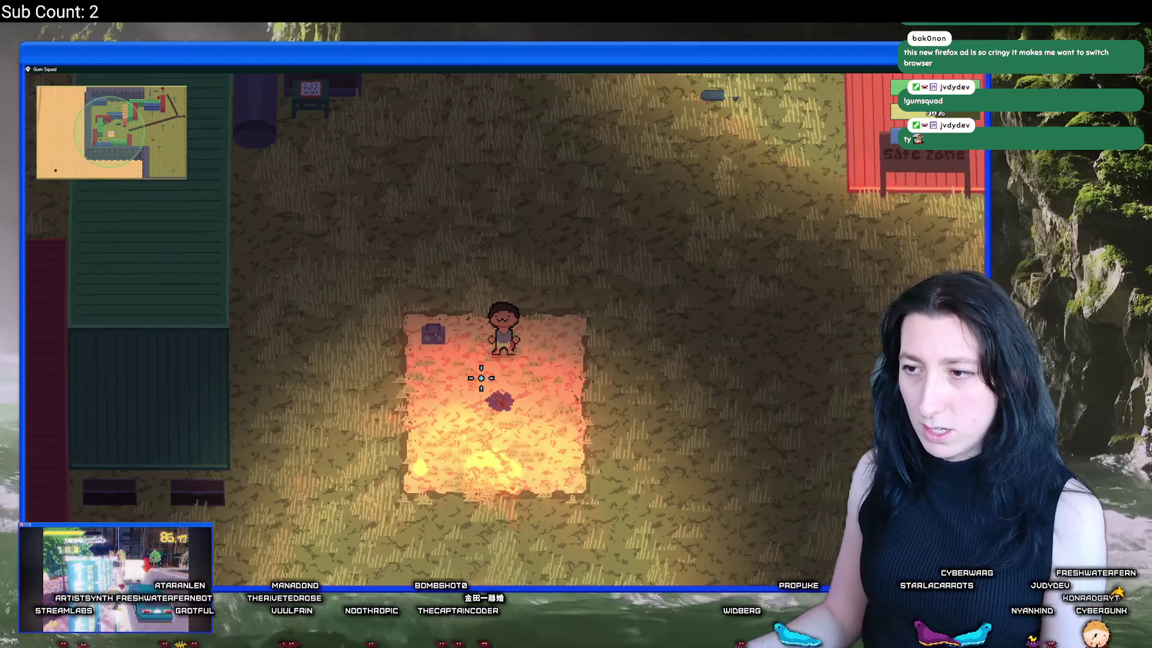
{"action": "key", "text": "i"}
{"action": "key", "text": "i"}
{"action": "key", "text": "m"}
{"action": "key", "text": "m"}
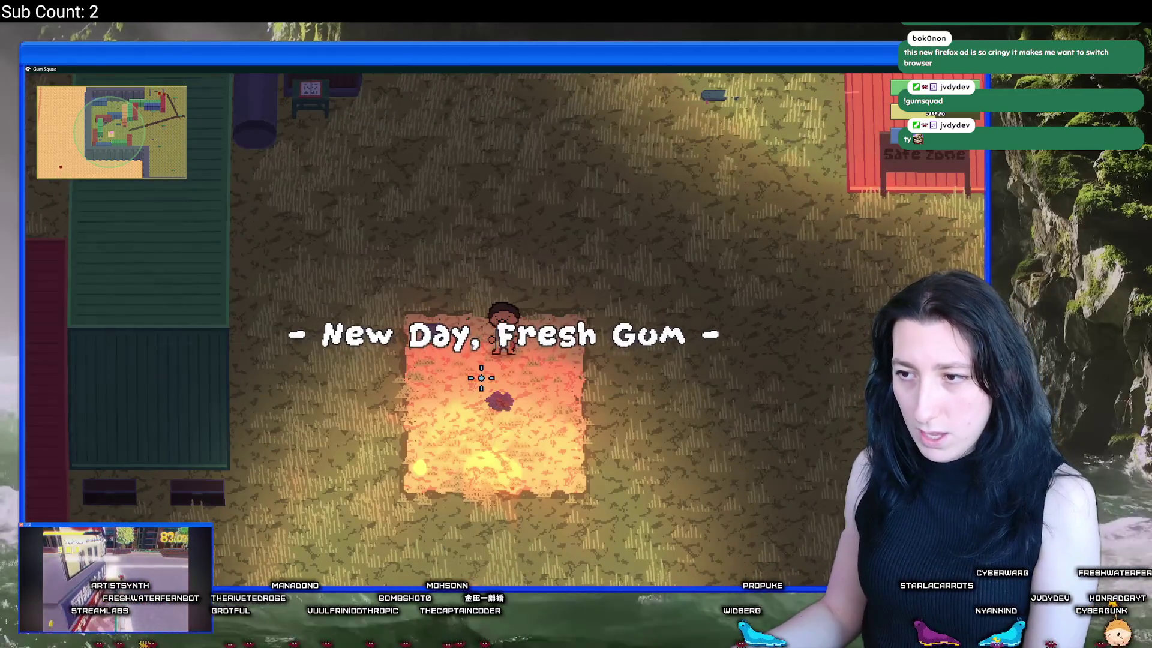
{"action": "key", "text": "m"}
{"action": "key", "text": "i"}
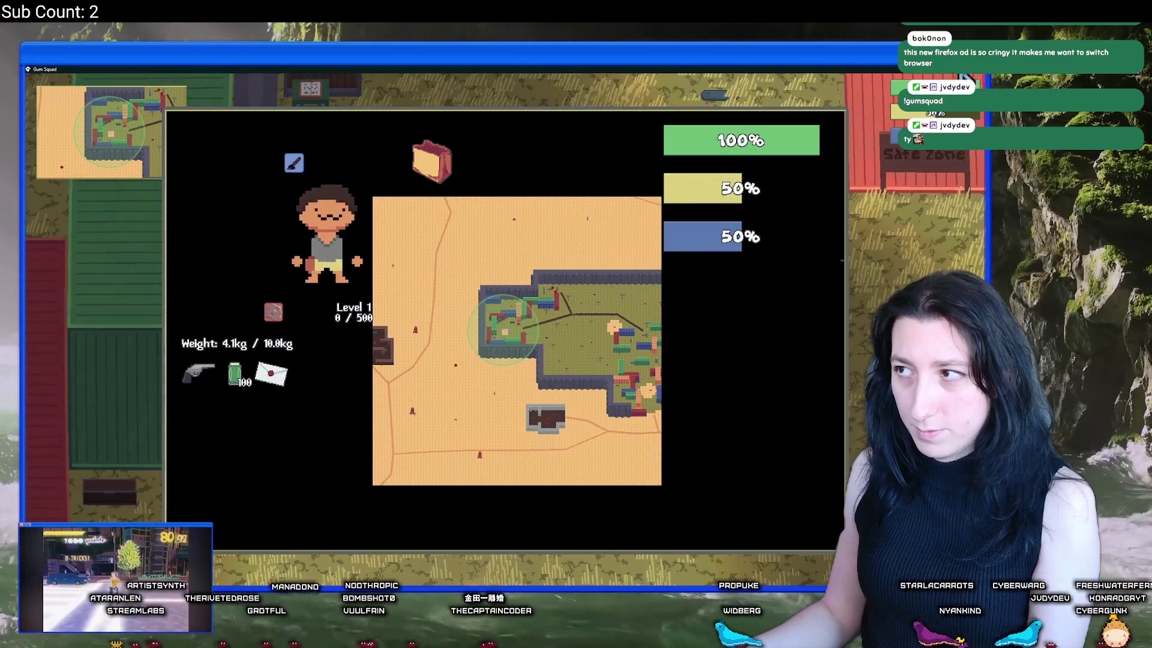
{"action": "key", "text": "Escape"}
{"action": "scroll", "coordinate": [453, 327], "scroll_direction": "up", "scroll_amount": 15}
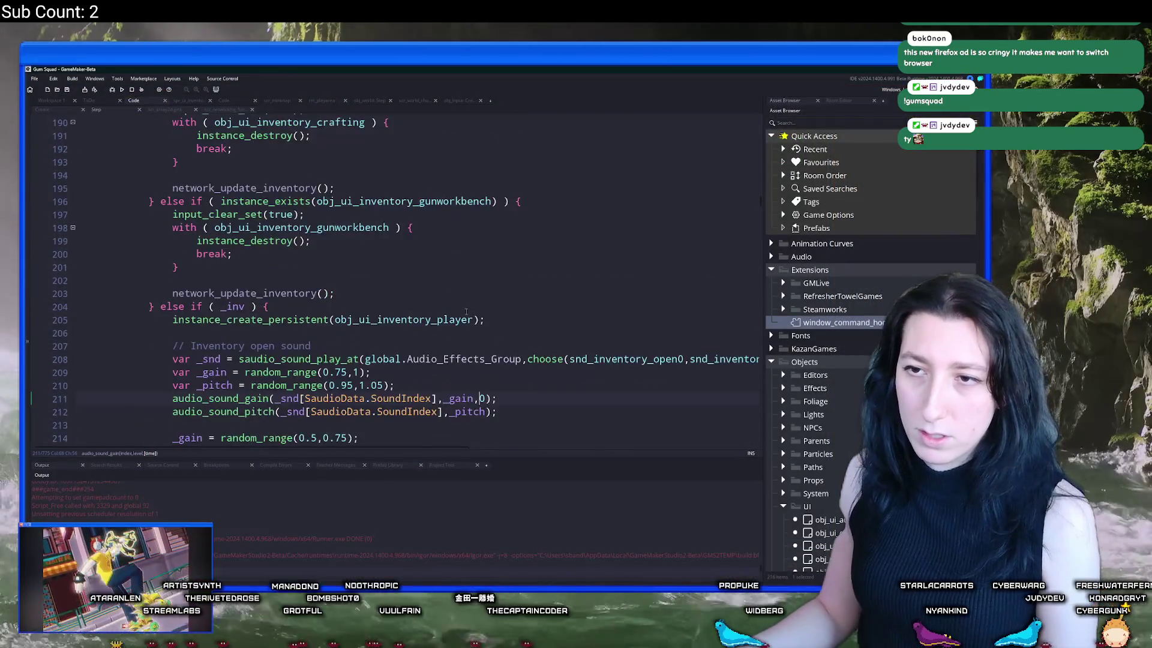
Delete '_map &&' from line 160's if condition, then scroll to the Map branch
{"action": "scroll", "coordinate": [453, 327], "scroll_direction": "up", "scroll_amount": 2}
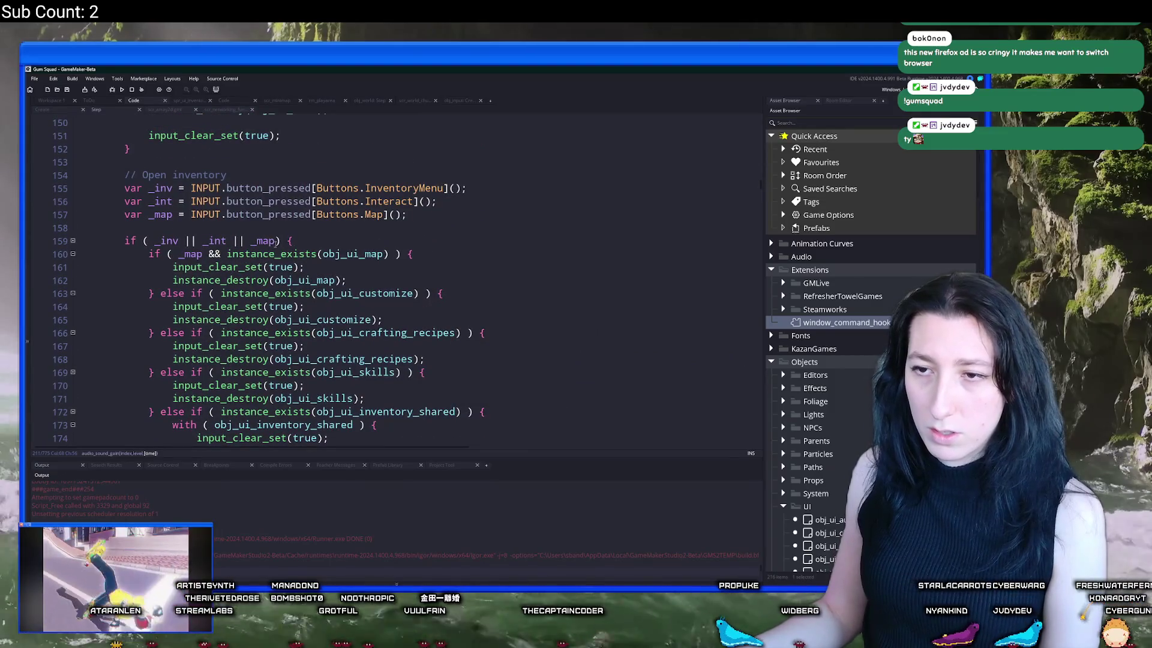
{"action": "left_click", "coordinate": [228, 254]}
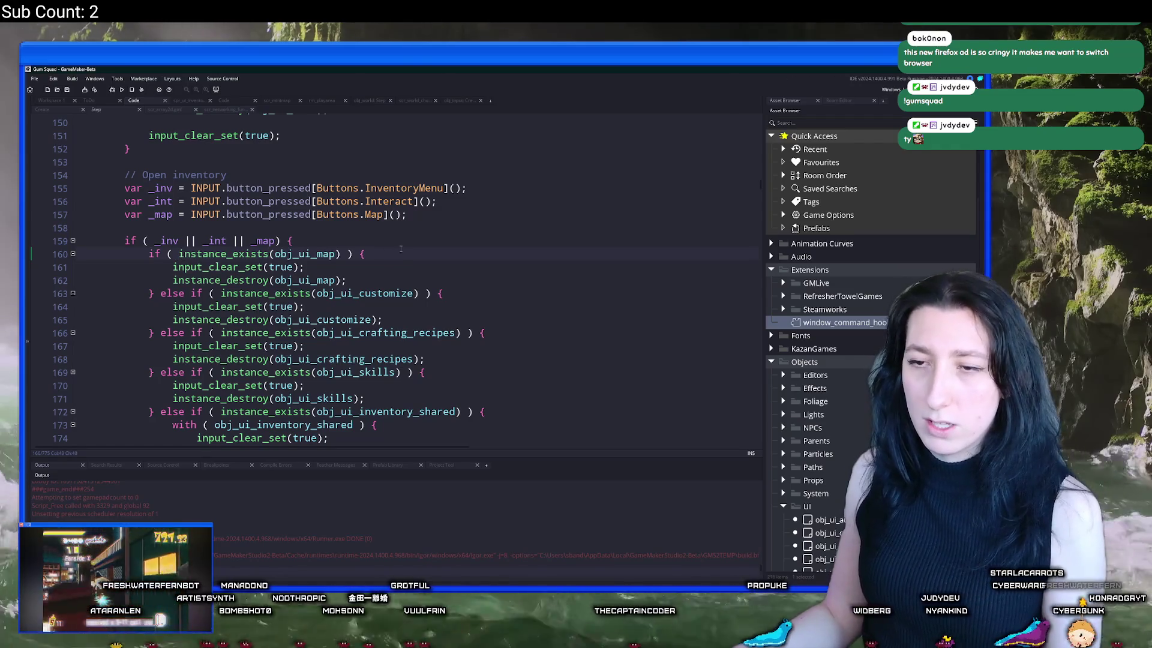
{"action": "scroll", "coordinate": [253, 214], "scroll_direction": "down", "scroll_amount": 18}
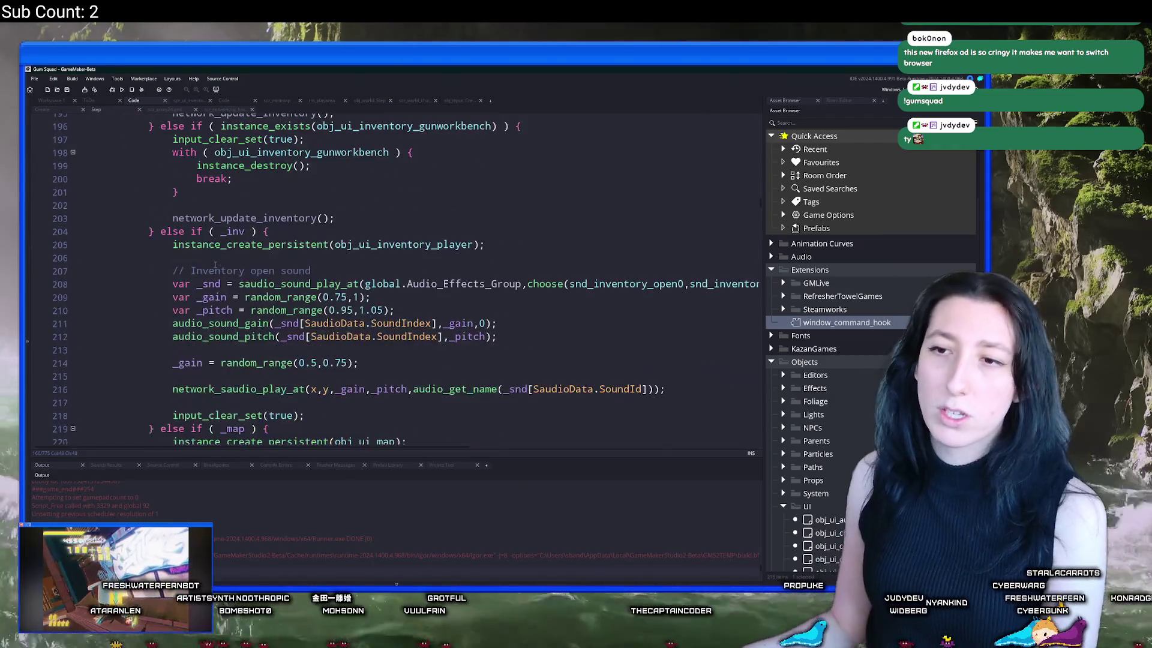
{"action": "left_click", "coordinate": [217, 274]}
{"action": "scroll", "coordinate": [219, 274], "scroll_direction": "down", "scroll_amount": 3}
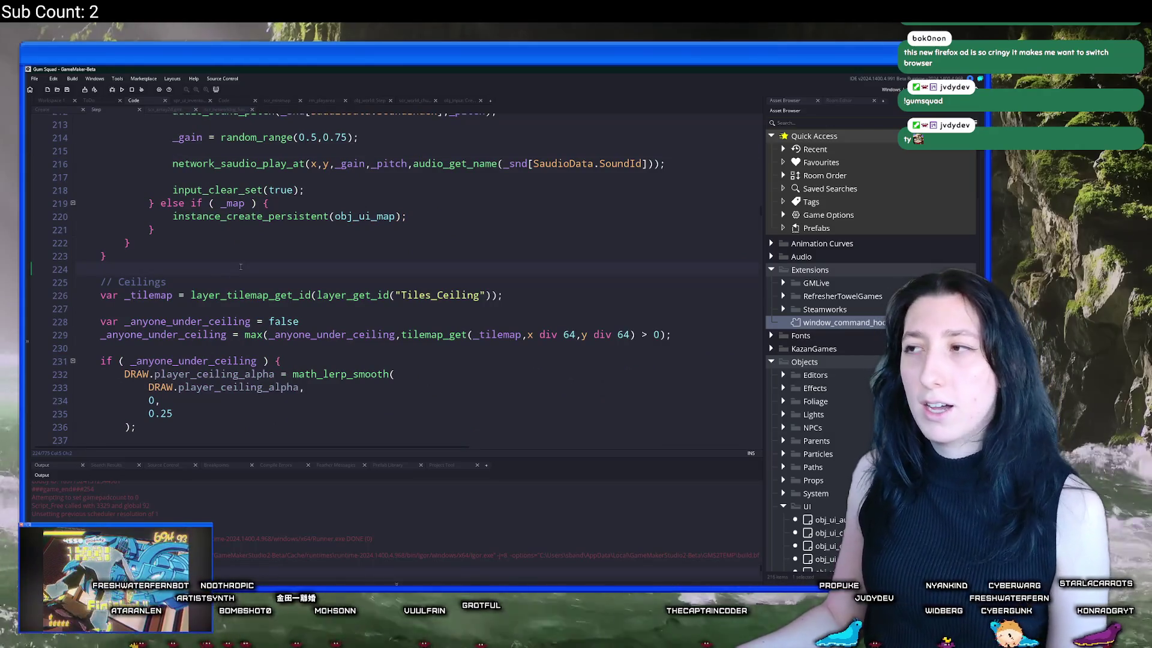
{"action": "key", "text": "ctrl+t"}
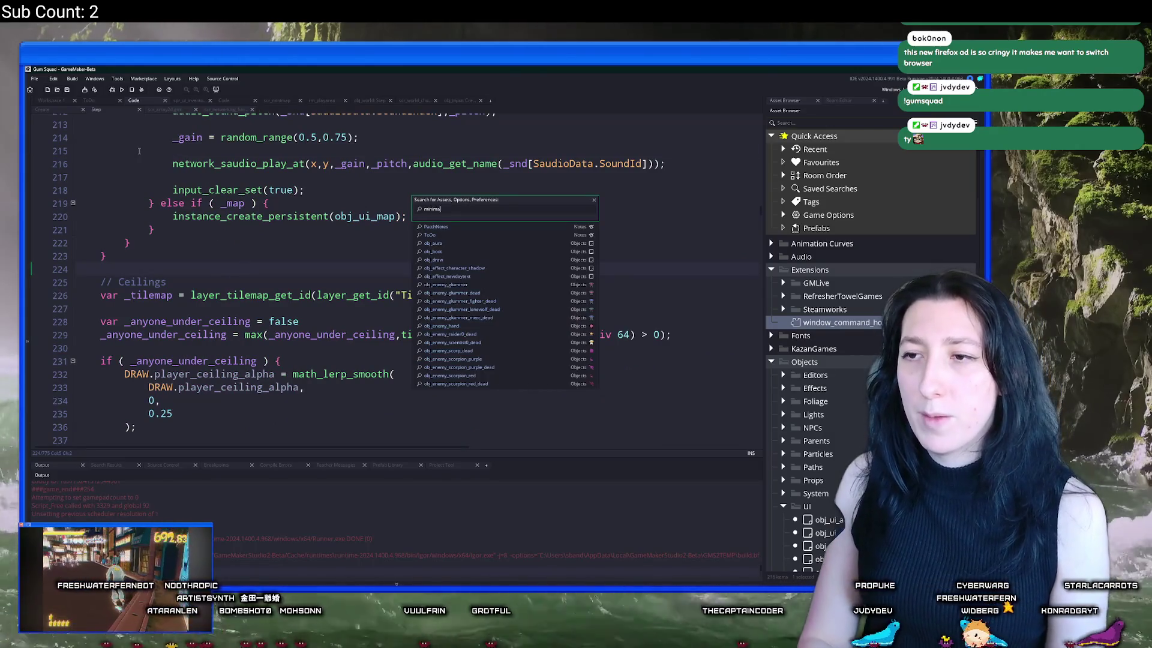
In scr_minimap, move the fog-of-war block (lines 122–137) to after the pings block at line 185
{"action": "type", "text": "p"}
{"action": "key", "text": "Return"}
{"action": "scroll", "coordinate": [250, 201], "scroll_direction": "down", "scroll_amount": 6}
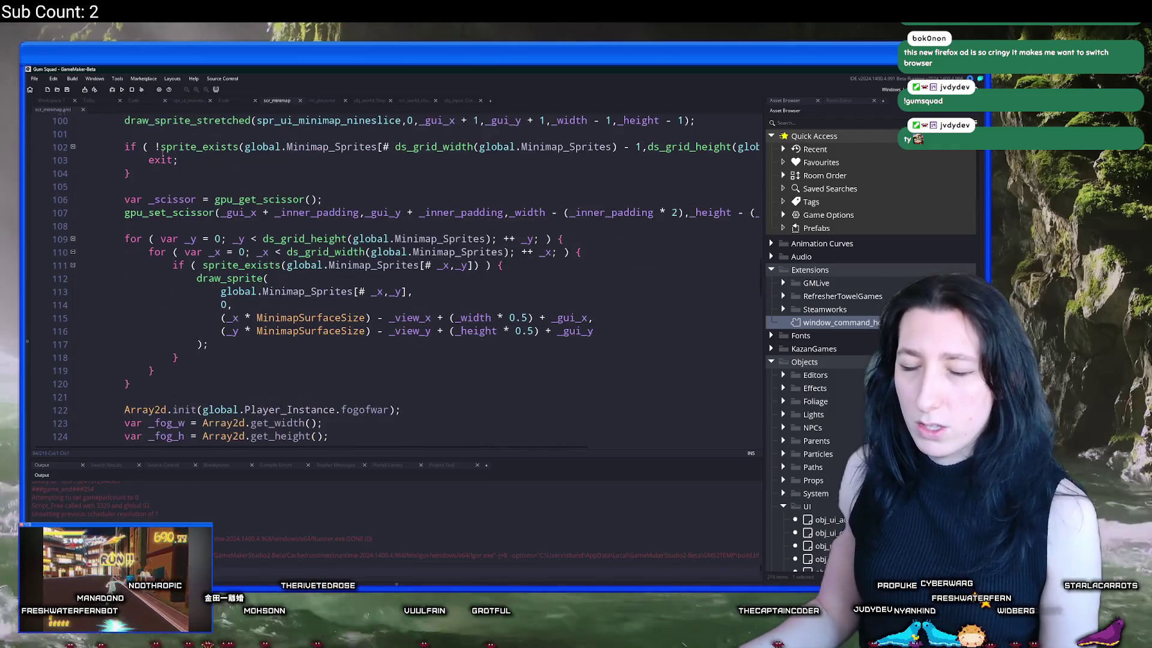
{"action": "scroll", "coordinate": [250, 201], "scroll_direction": "down", "scroll_amount": 7}
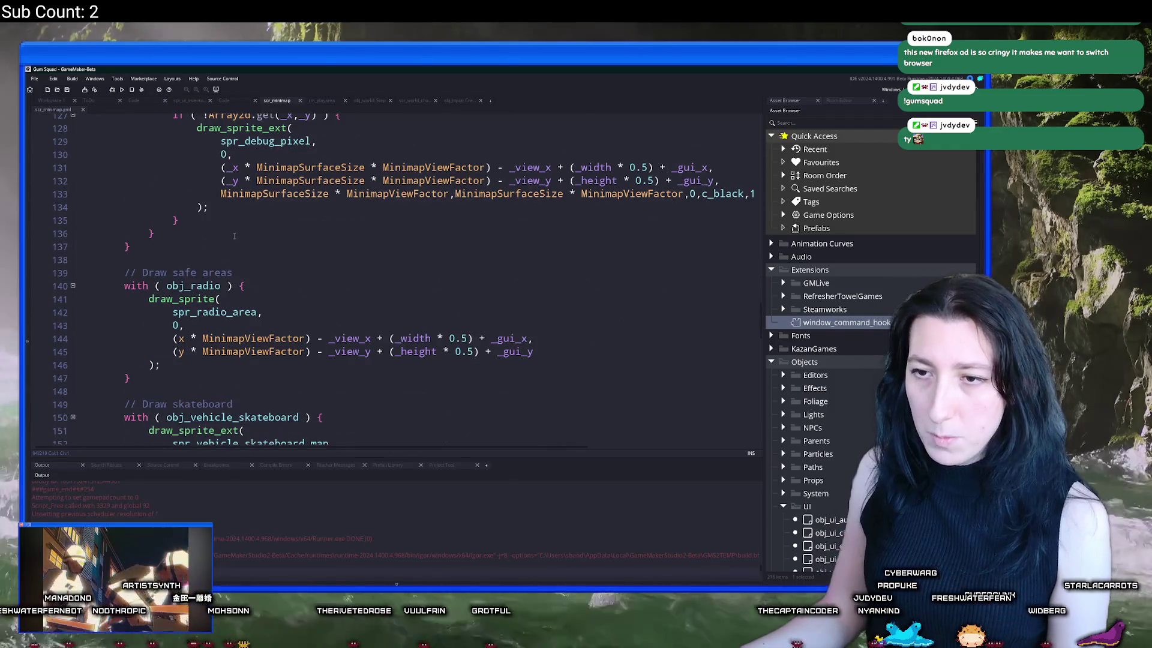
{"action": "left_click_drag", "start_coordinate": [177, 259], "coordinate": [162, 154]}
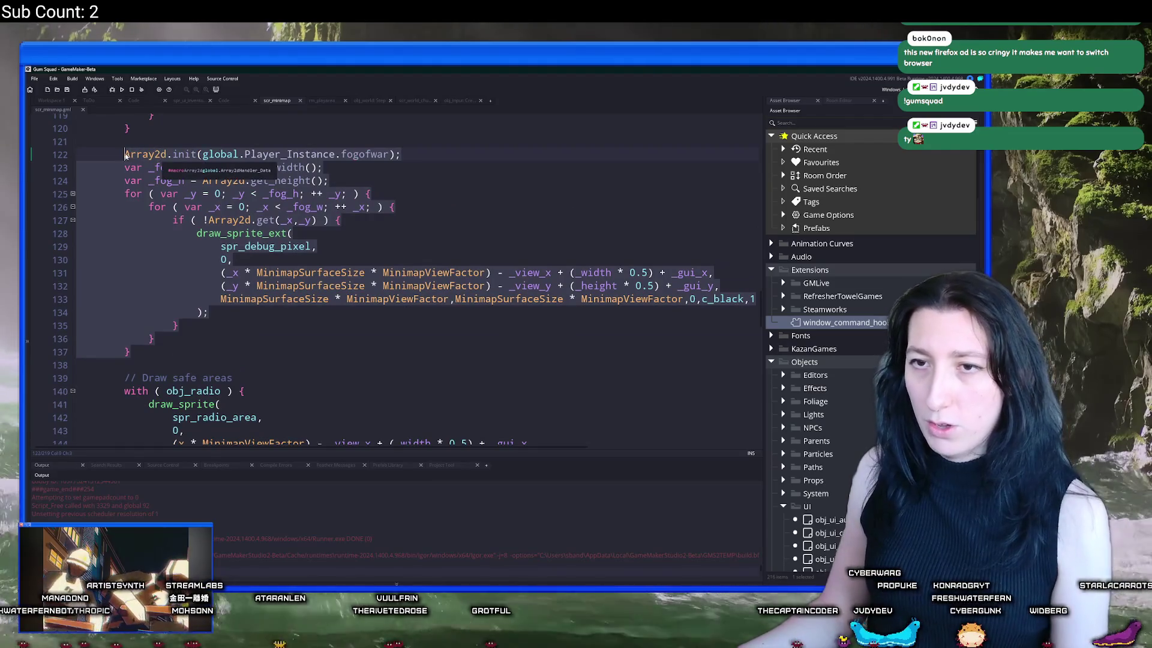
{"action": "scroll", "coordinate": [156, 339], "scroll_direction": "up", "scroll_amount": 2}
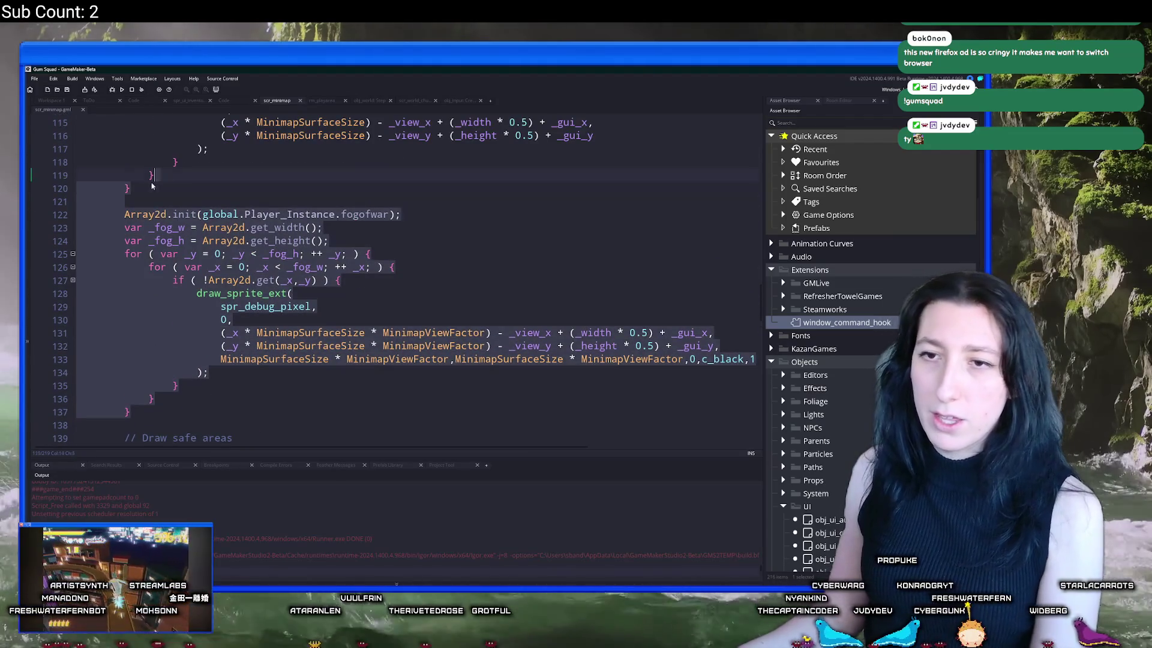
{"action": "key", "text": "Delete"}
{"action": "scroll", "coordinate": [150, 190], "scroll_direction": "down", "scroll_amount": 3}
{"action": "scroll", "coordinate": [150, 190], "scroll_direction": "down", "scroll_amount": 17}
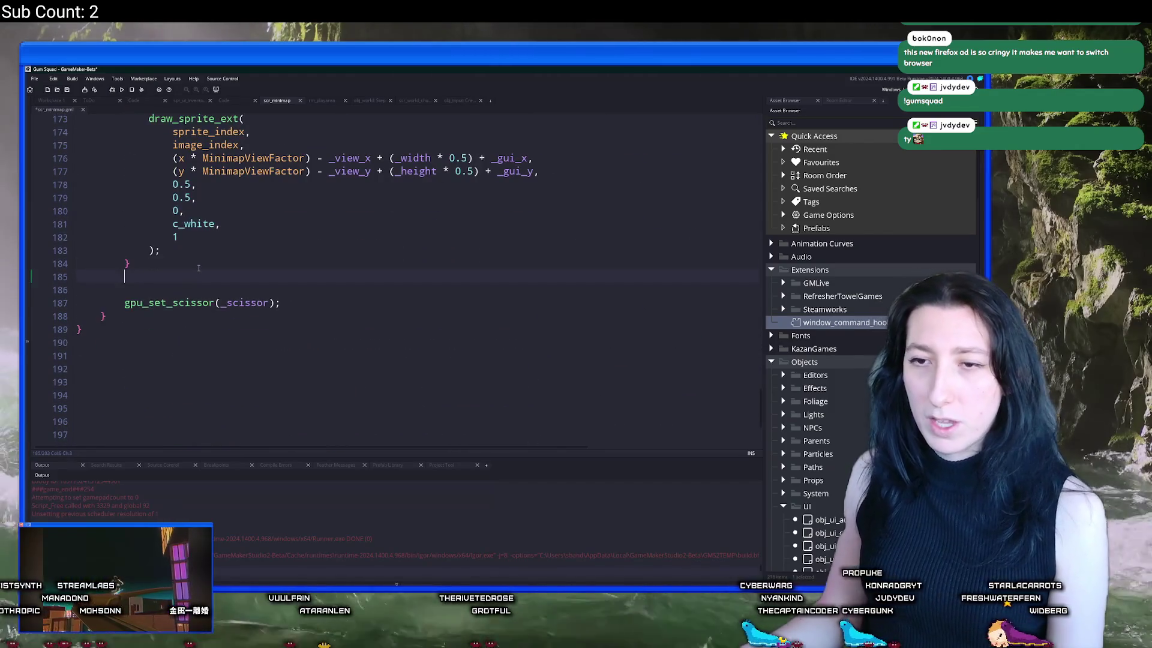
{"action": "key", "text": "ctrl+v"}
Build and run Gum Squad with F5 to test the change
{"action": "key", "text": "F5"}
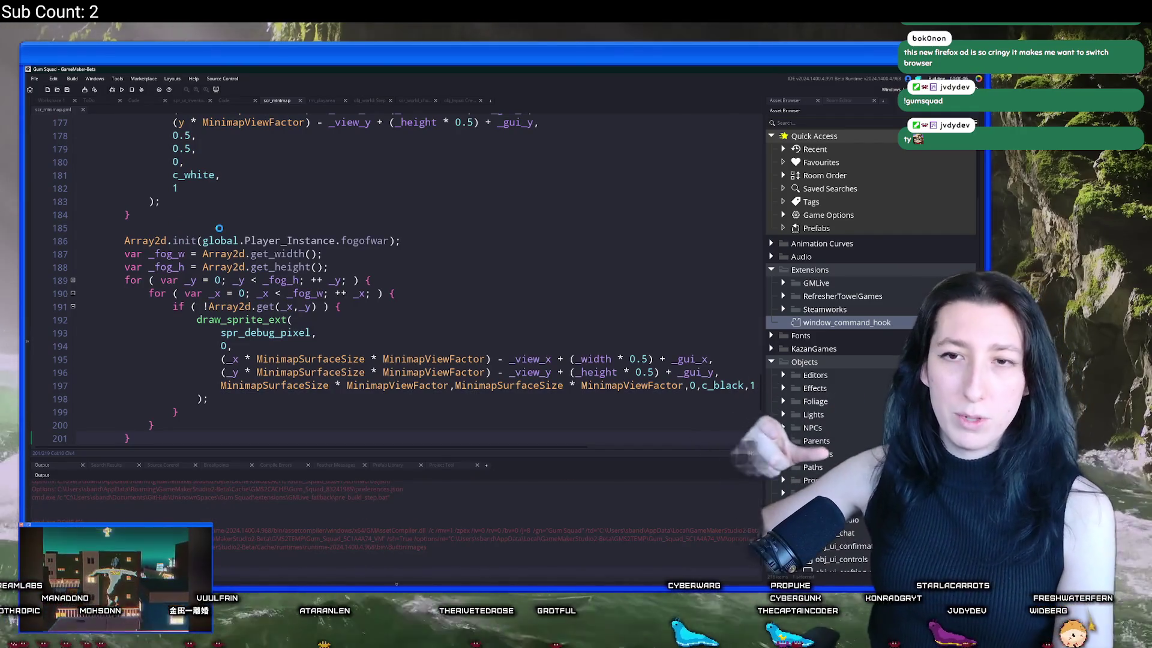
{"action": "scroll", "coordinate": [218, 235], "scroll_direction": "up", "scroll_amount": 10}
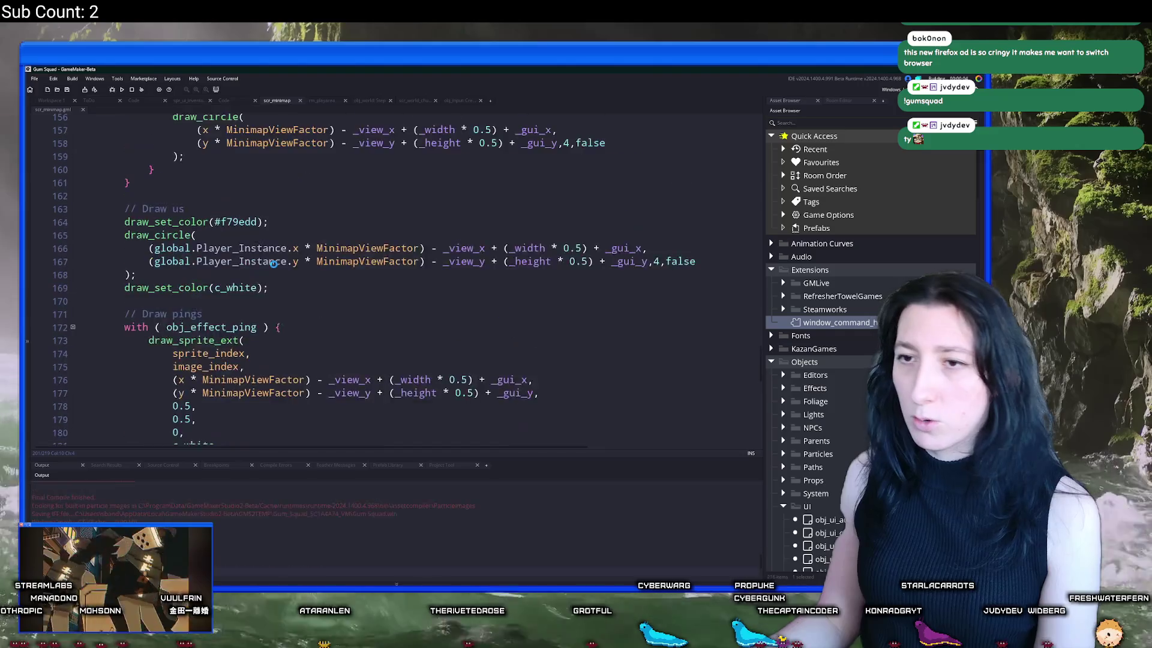
{"action": "scroll", "coordinate": [279, 262], "scroll_direction": "up", "scroll_amount": 2}
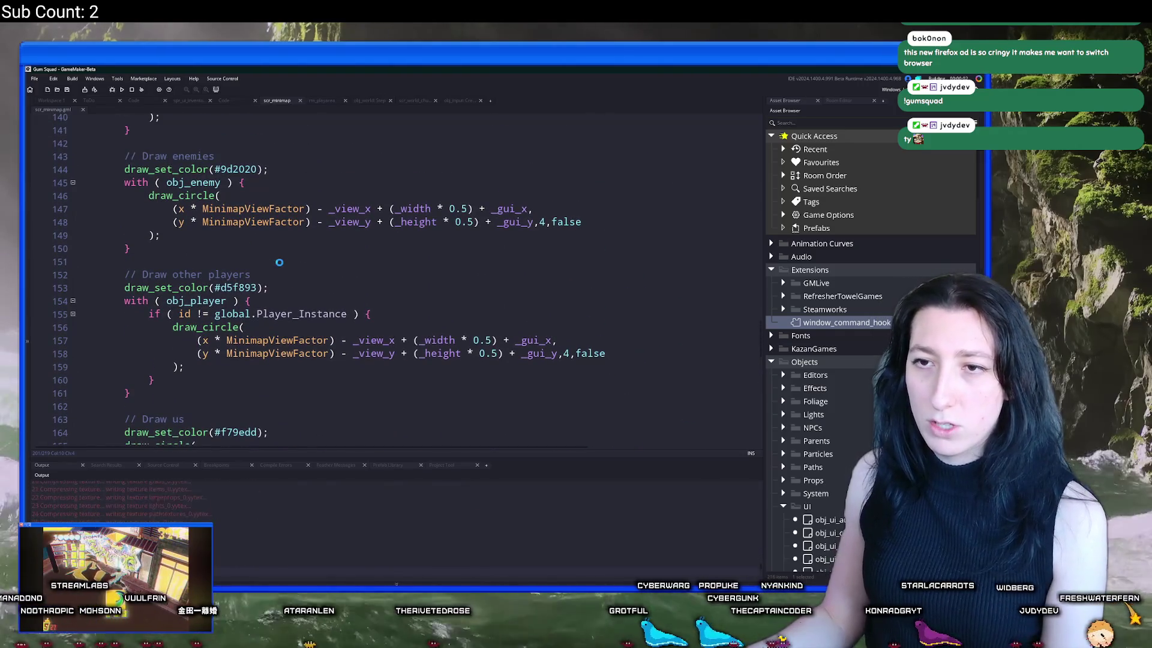
{"action": "scroll", "coordinate": [279, 262], "scroll_direction": "down", "scroll_amount": 3}
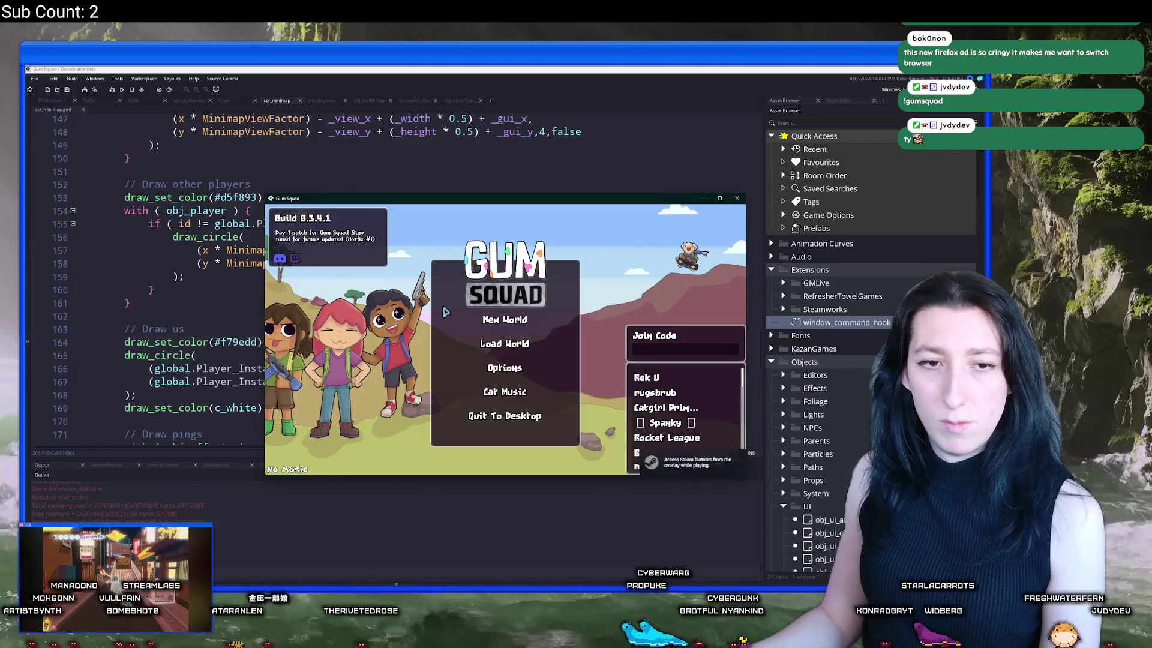
Create a New World, maximize the game window and walk toward the Safe Zone
{"action": "left_click", "coordinate": [511, 307]}
{"action": "left_click", "coordinate": [504, 401]}
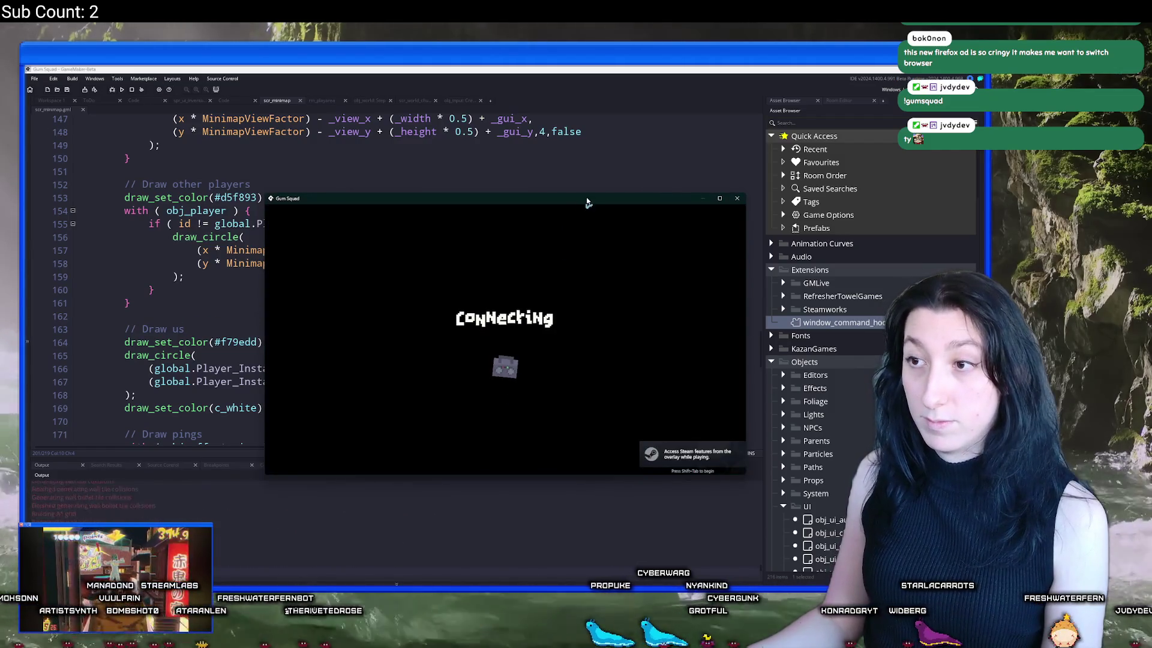
{"action": "double_click", "coordinate": [586, 198]}
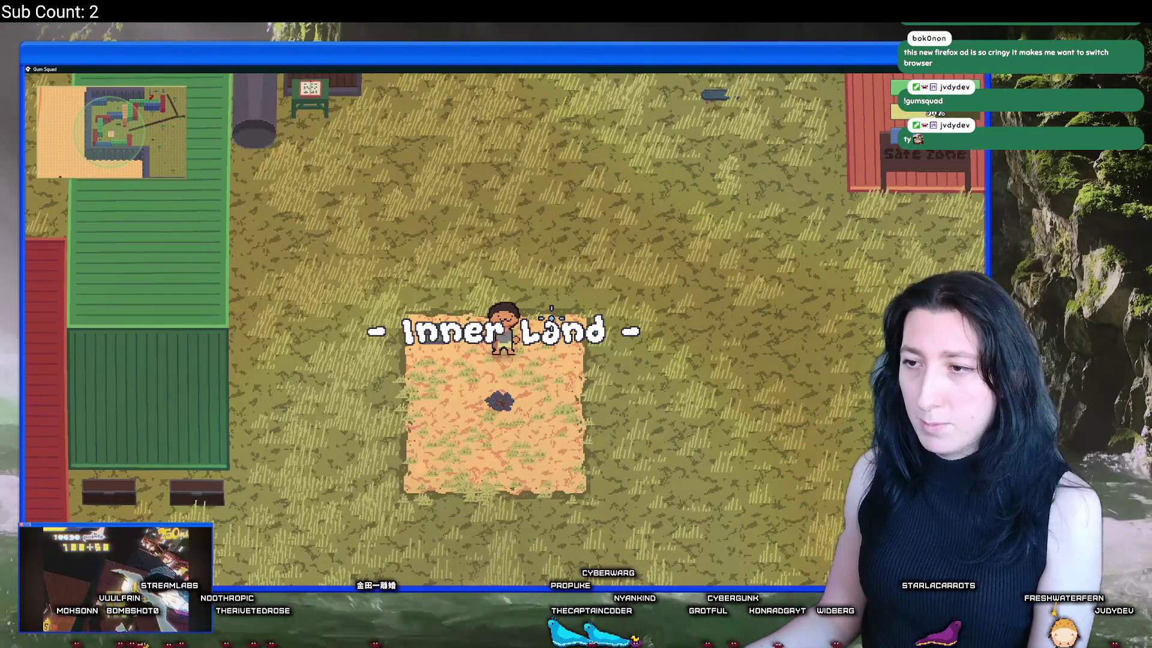
{"action": "key", "text": "w"}
{"action": "key", "text": "d"}
{"action": "key", "text": "s"}
{"action": "key", "text": "a"}
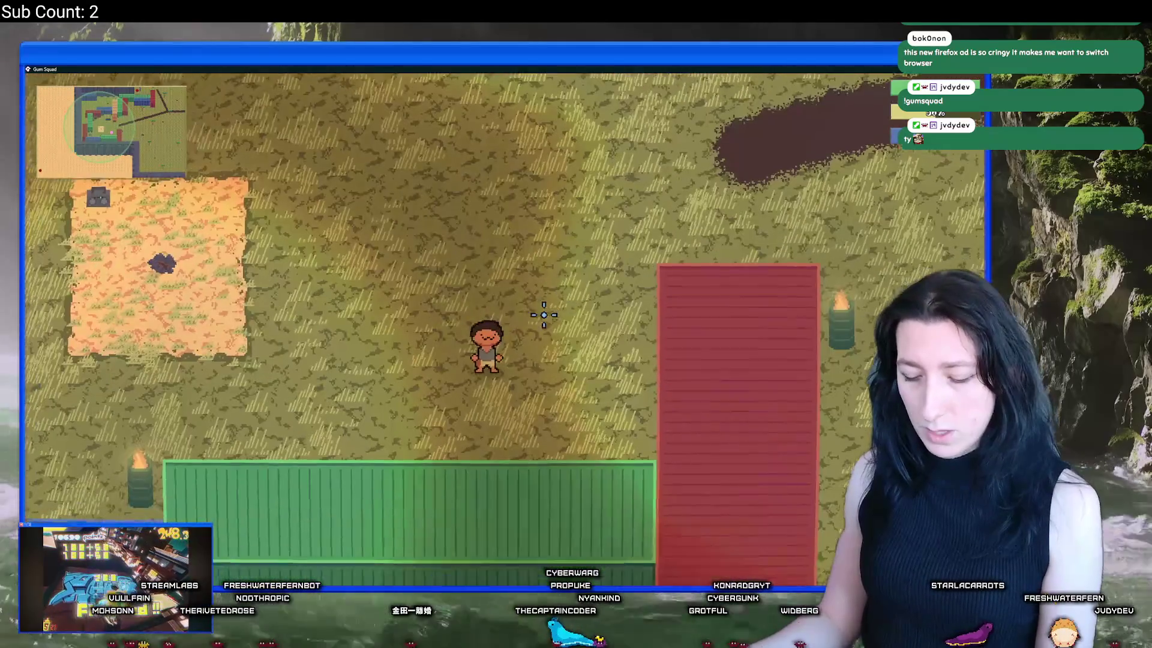
Toggle the full map with M while cycling the inventory and character panels
{"action": "key", "text": "m"}
{"action": "key", "text": "Tab"}
{"action": "key", "text": "Tab"}
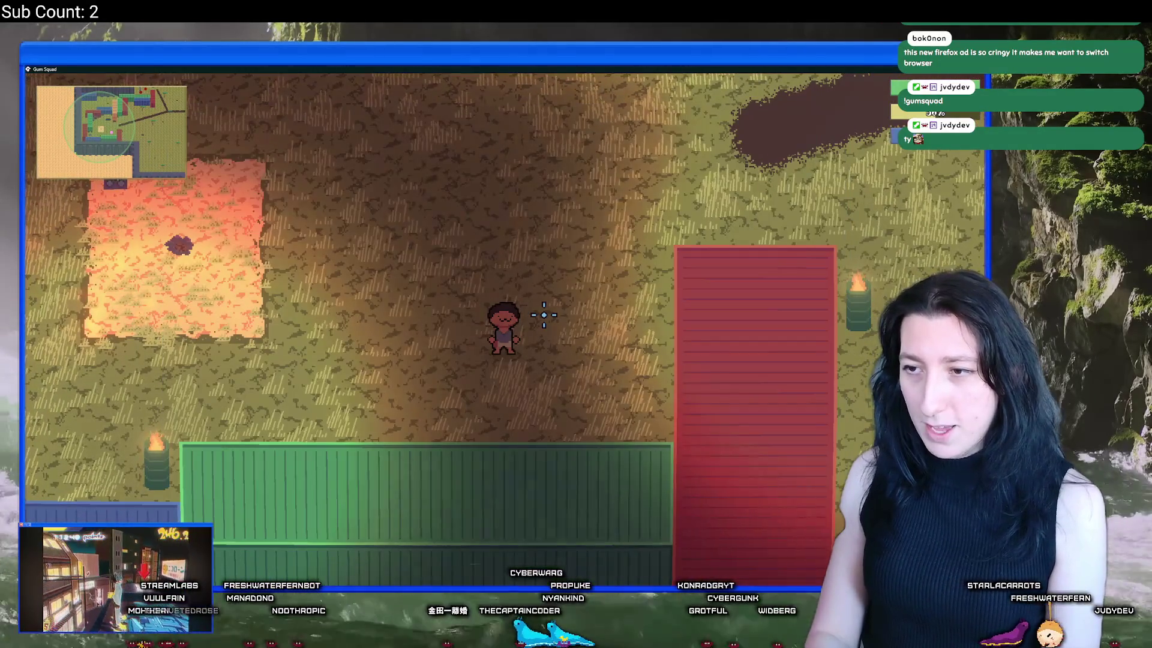
{"action": "key", "text": "m"}
{"action": "key", "text": "m"}
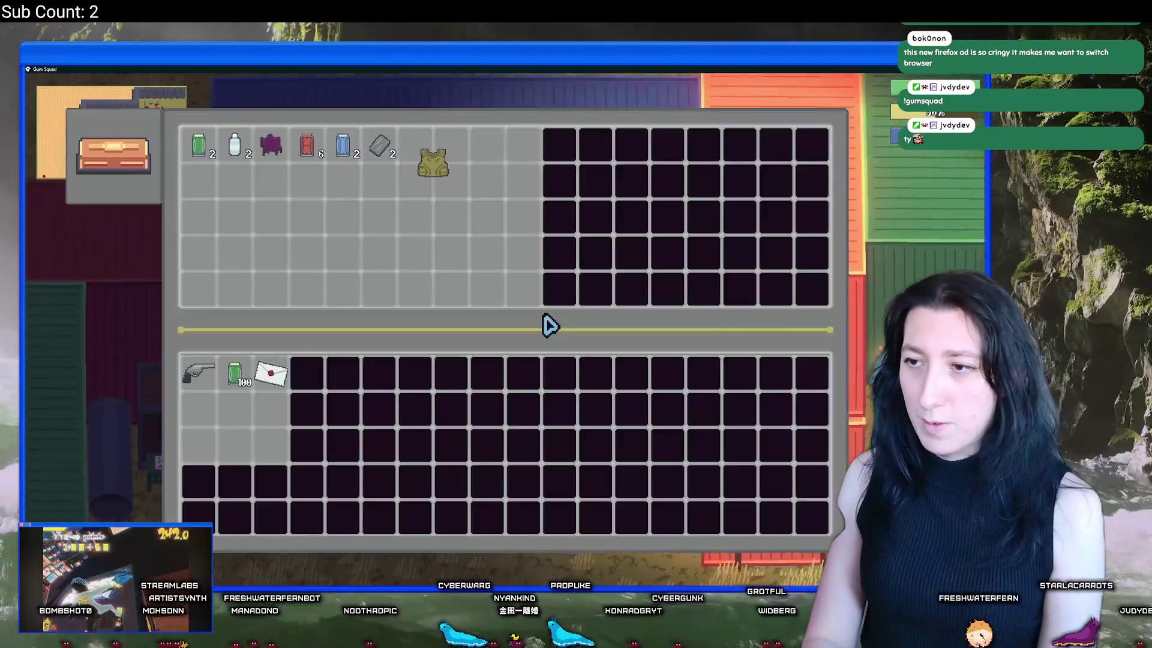
{"action": "key", "text": "Tab"}
{"action": "key", "text": "c"}
{"action": "key", "text": "c"}
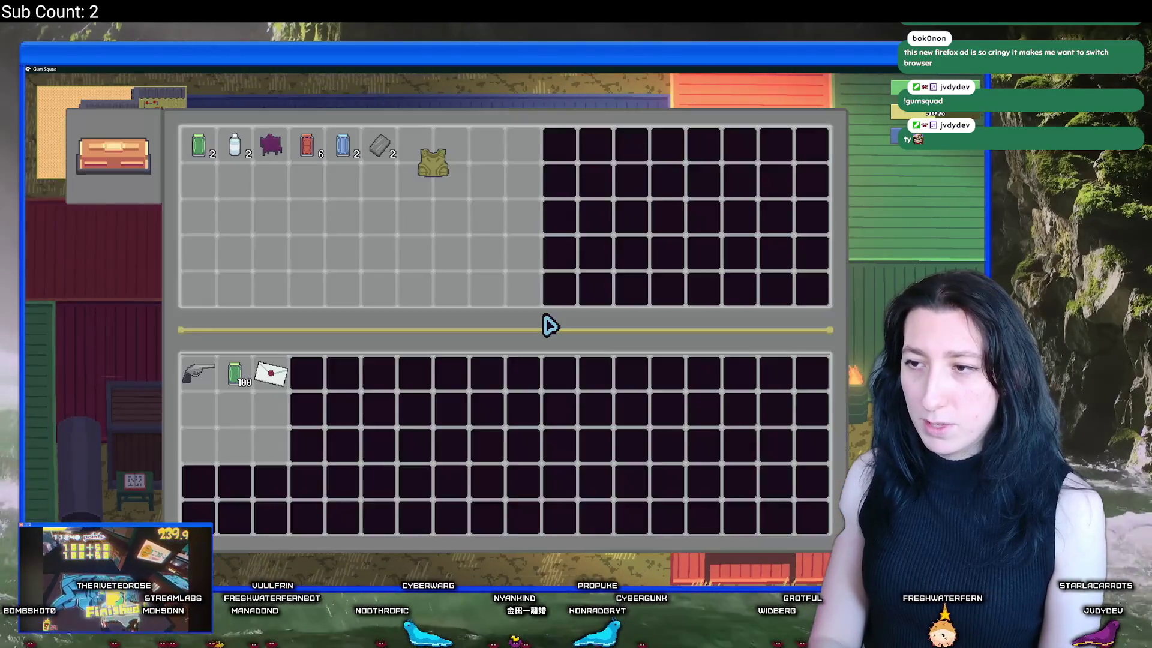
{"action": "key", "text": "m"}
{"action": "key", "text": "c"}
{"action": "key", "text": "Tab"}
{"action": "key", "text": "m"}
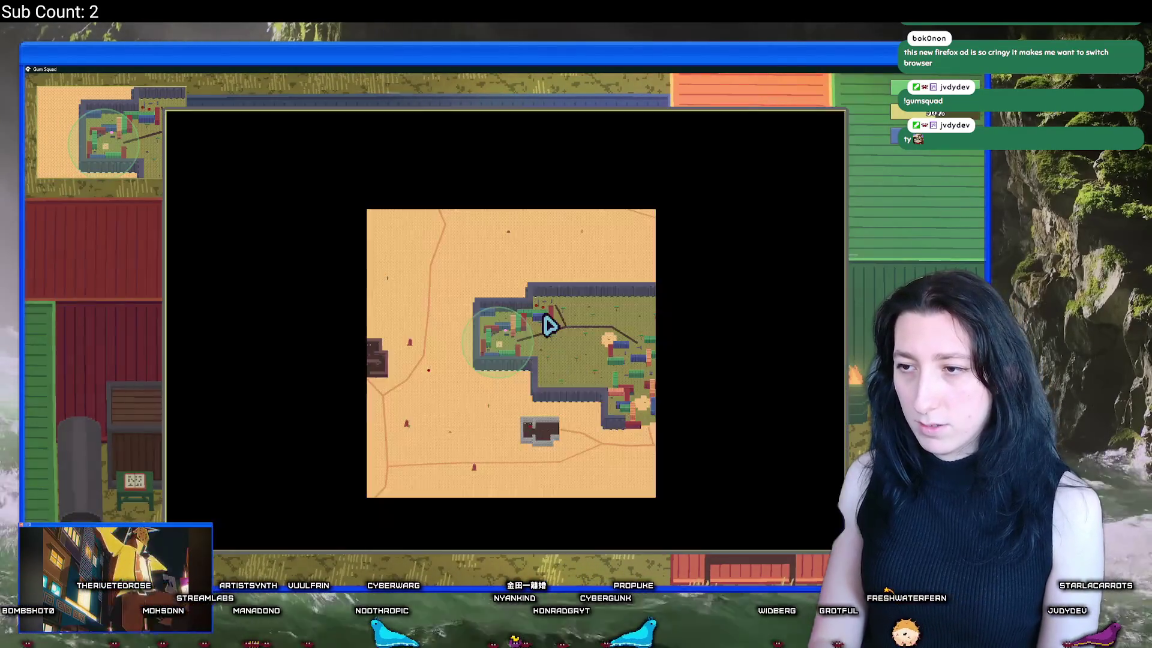
{"action": "key", "text": "c"}
{"action": "key", "text": "c"}
Open the pause menu and quit the game with Alt+F4
{"action": "key", "text": "Escape"}
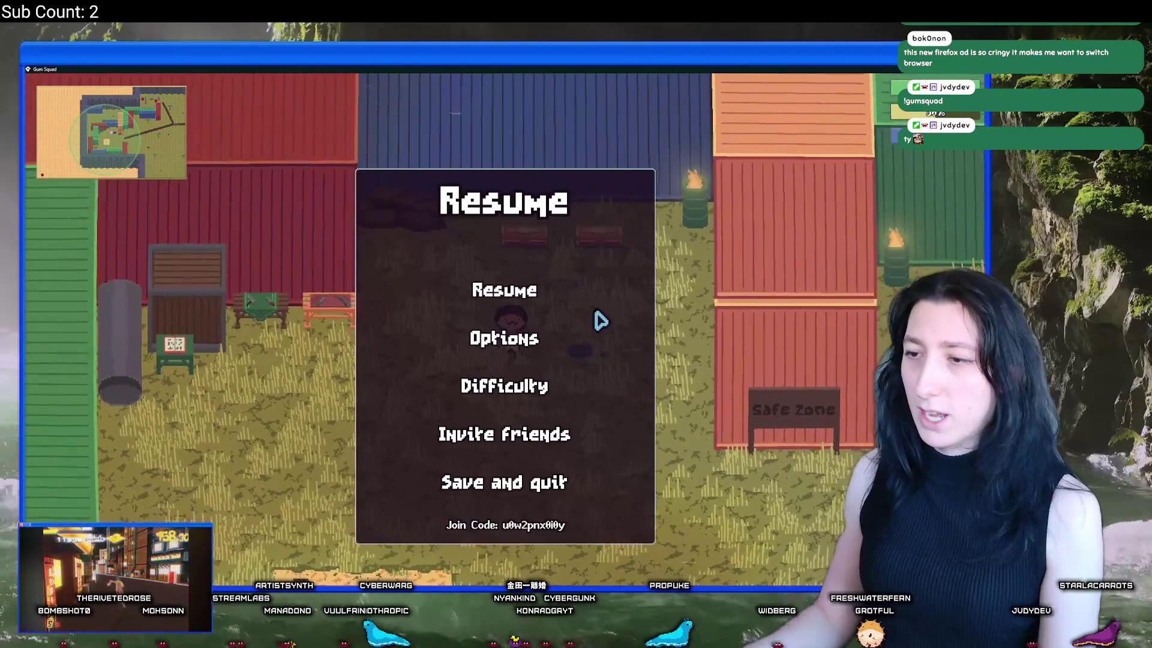
{"action": "scroll", "coordinate": [595, 310], "scroll_direction": "down", "scroll_amount": 3}
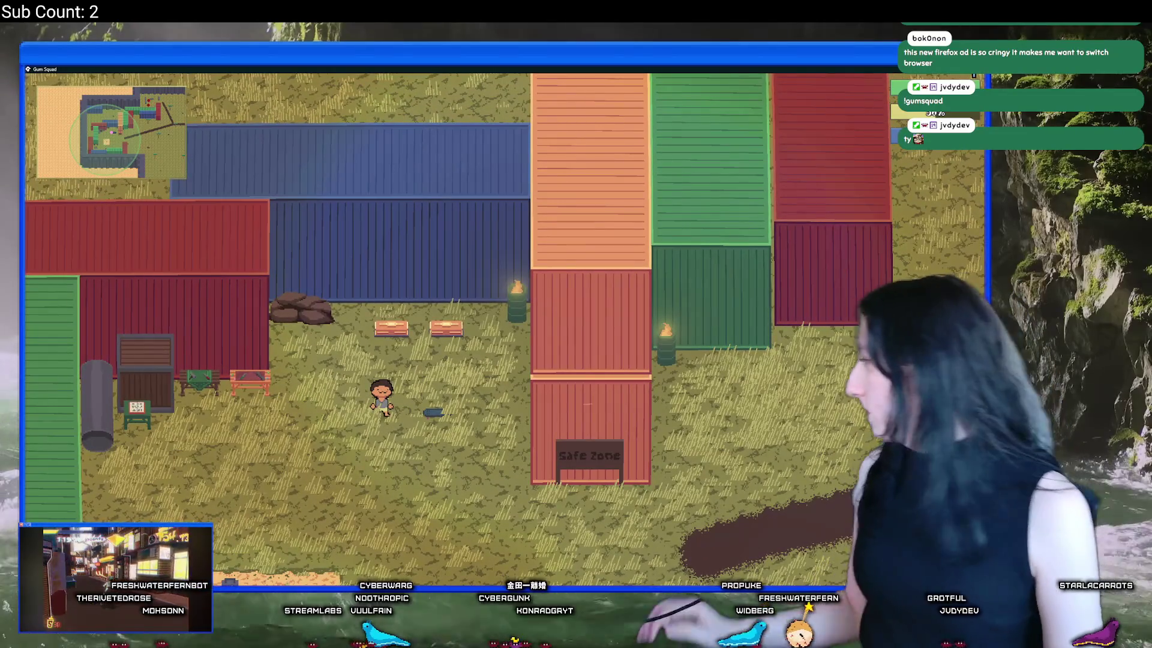
{"action": "key", "text": "alt+F4"}
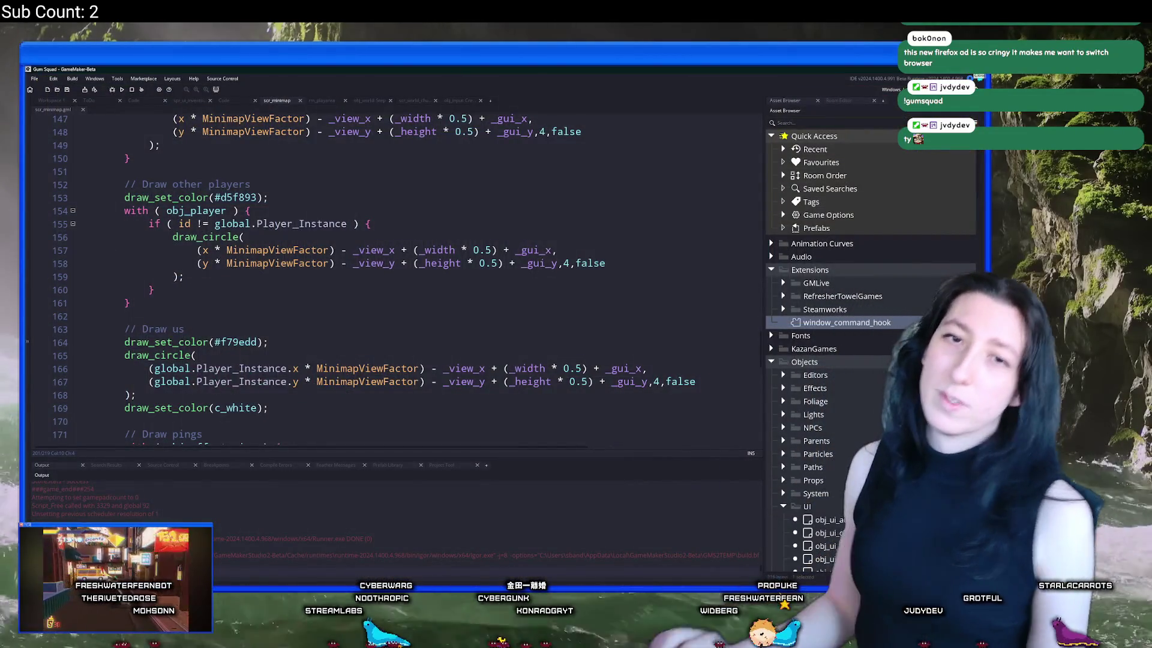
Open obj_player's Create event and find the 3.5 speed value next to move_speed_max = 32
{"action": "key", "text": "ctrl+t"}
{"action": "type", "text": "obj_pla"}
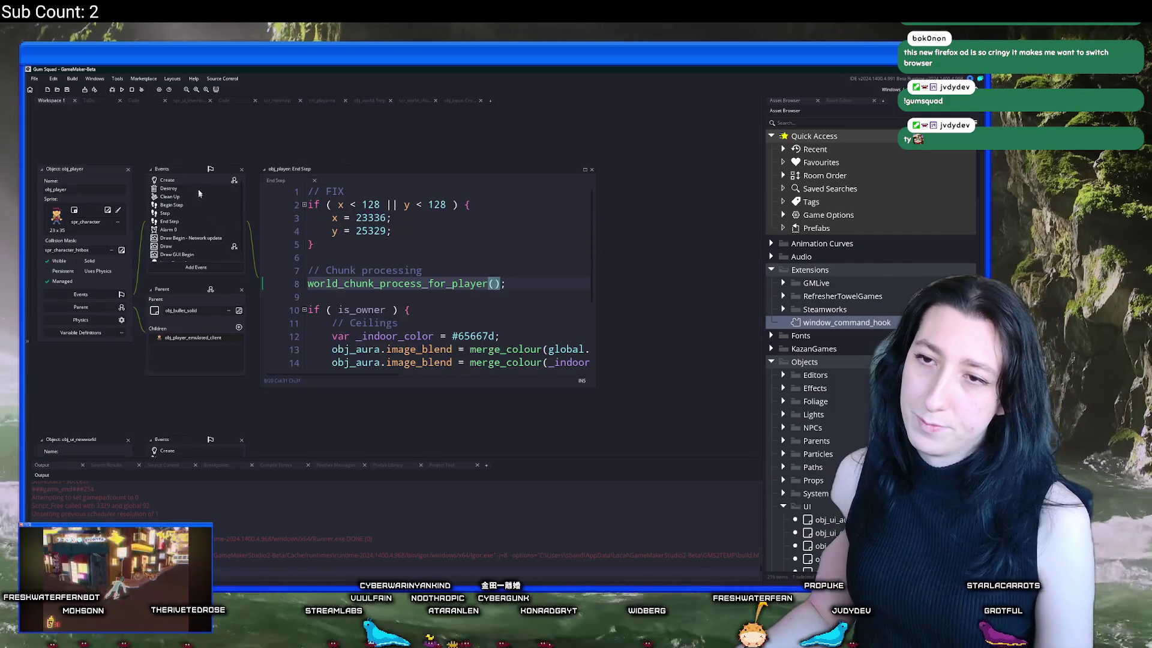
{"action": "double_click", "coordinate": [192, 182]}
{"action": "key", "text": "ctrl+f"}
{"action": "key", "text": "Return"}
{"action": "key", "text": "Return"}
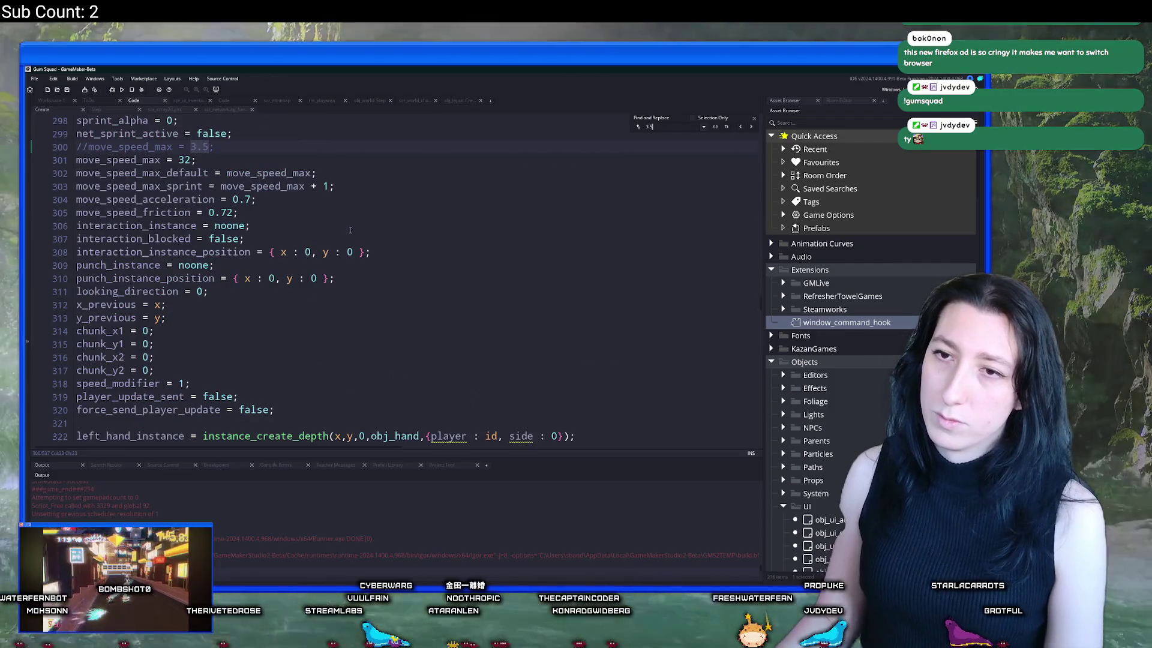